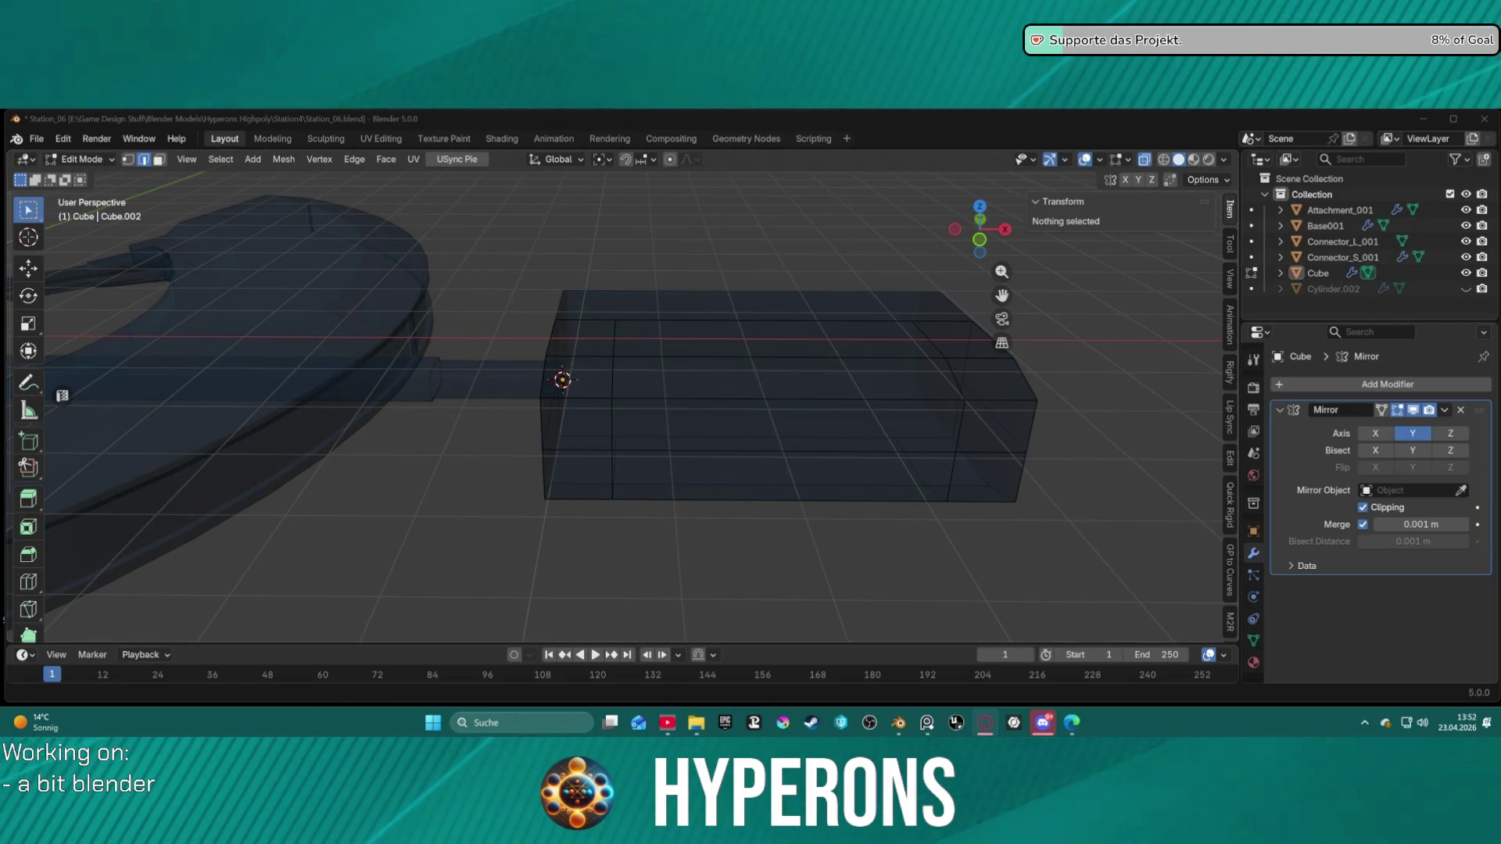
Step: Check the Voicemeeter Potato audio mixer from the hidden apps, then return to Blender
left_click(1365, 722)
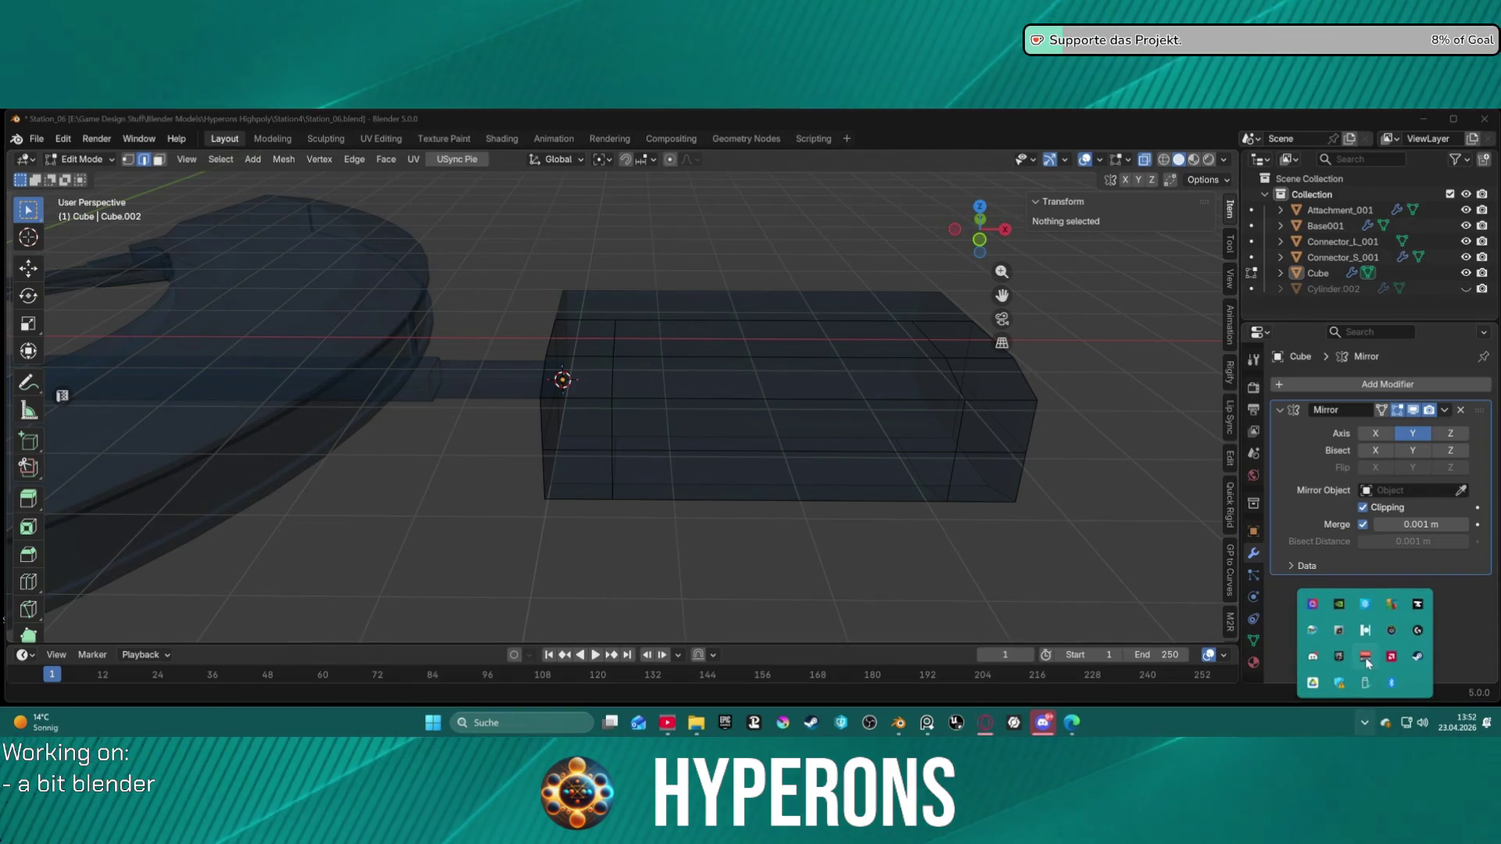
left_click(1365, 631)
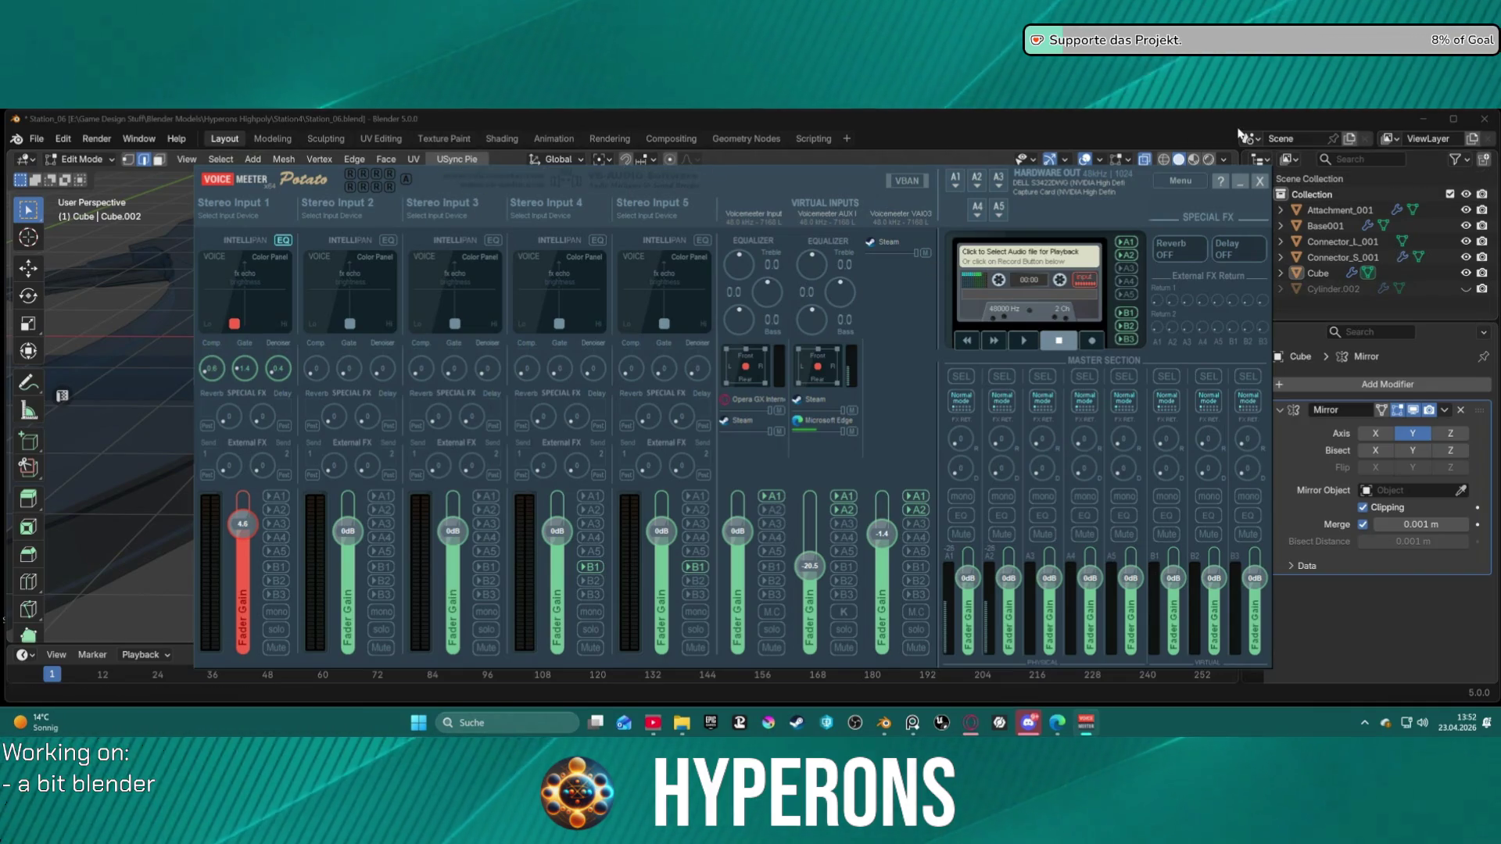
left_click(1245, 183)
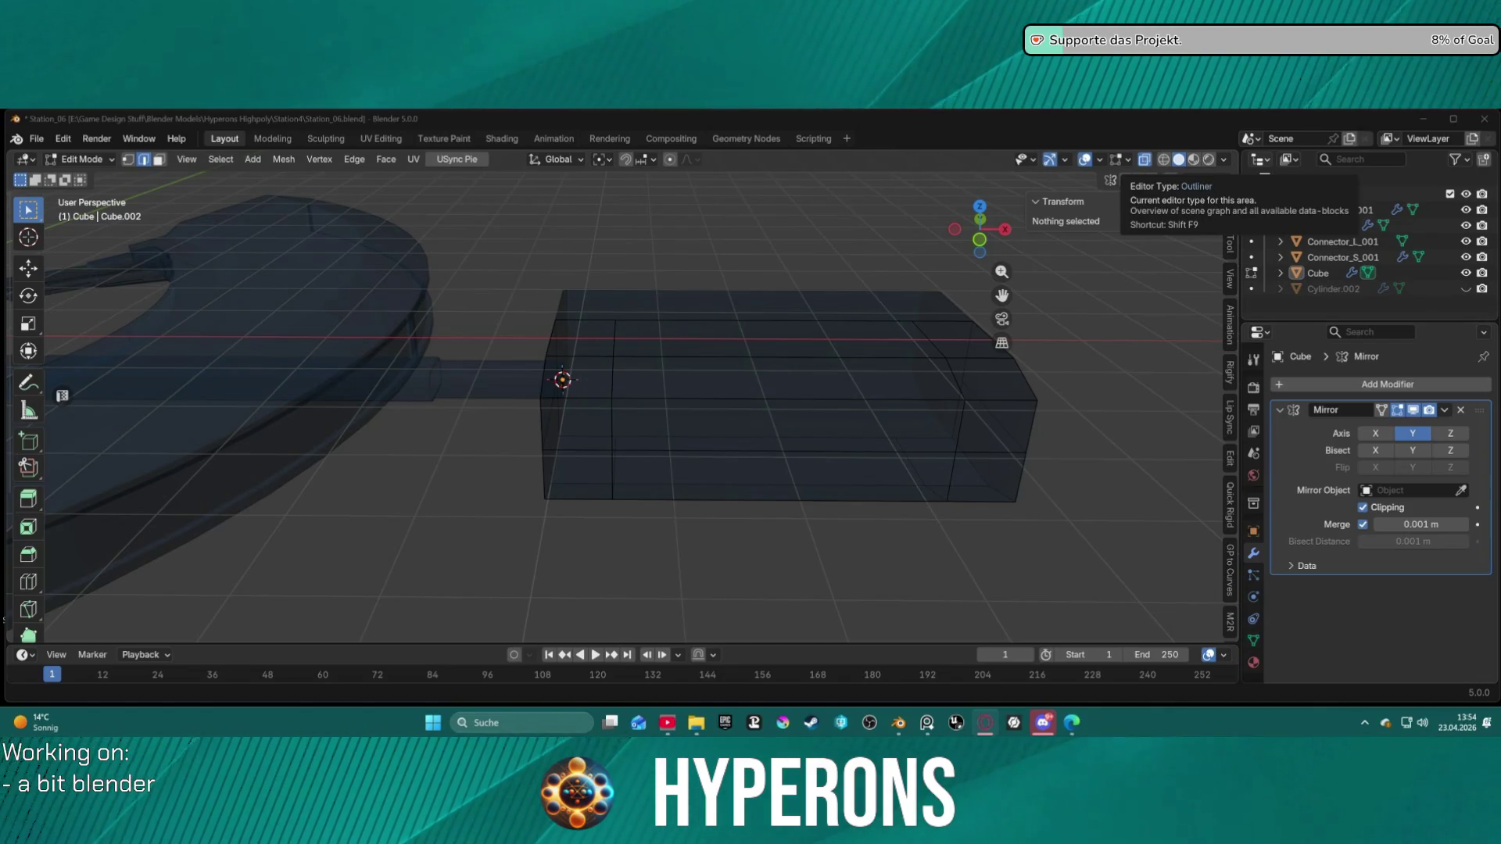
Step: Scale the cube's two vertical corner edges along Y and move them about 0.33 m inward
mouse_move(749, 323)
middle_mouse_down()
mouse_move(767, 339)
mouse_move(757, 361)
mouse_move(775, 366)
middle_mouse_up()
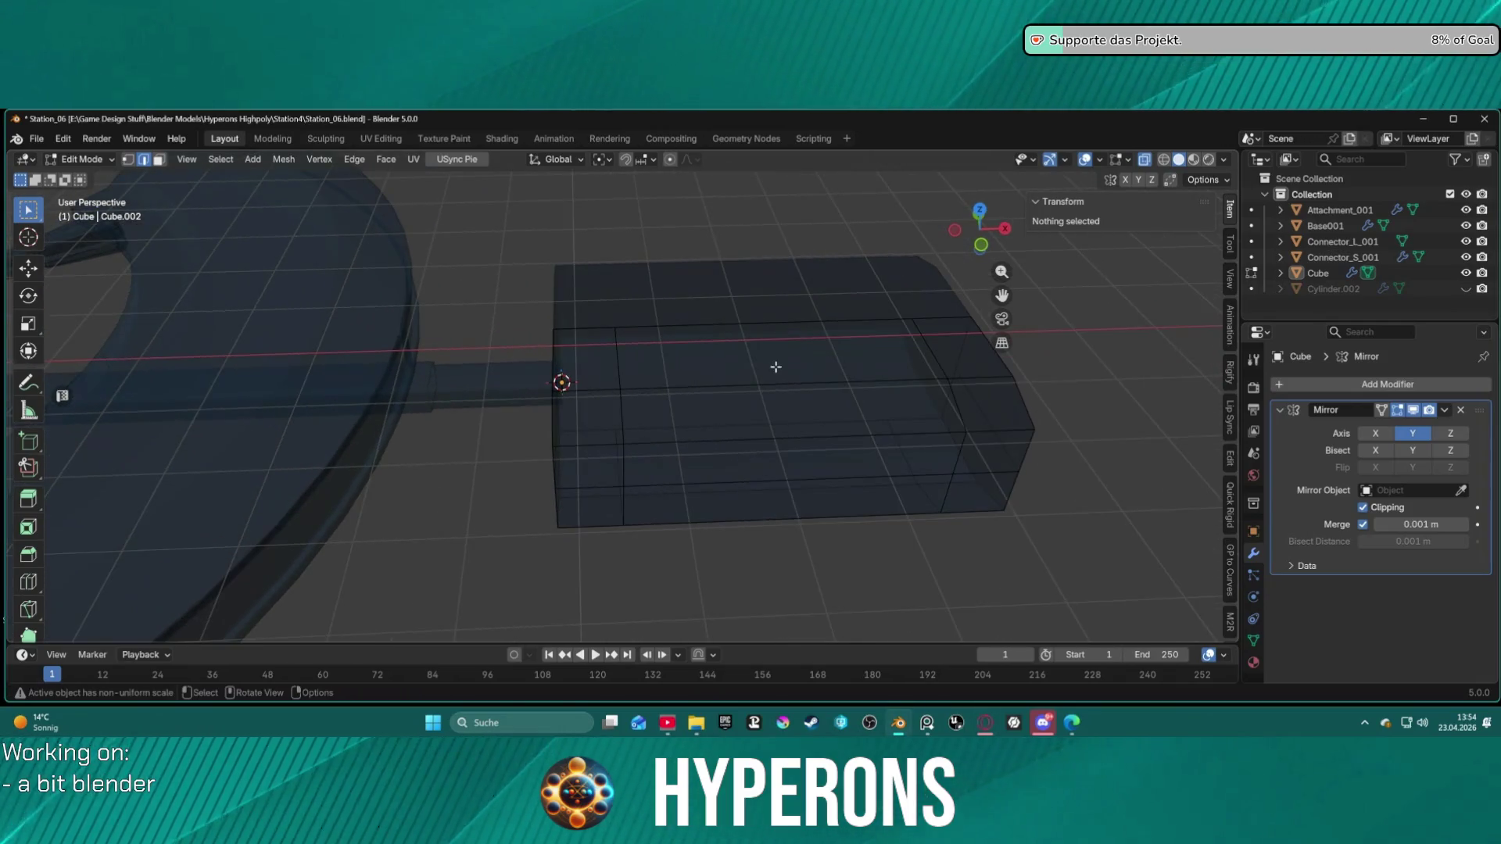
left_click(560, 466)
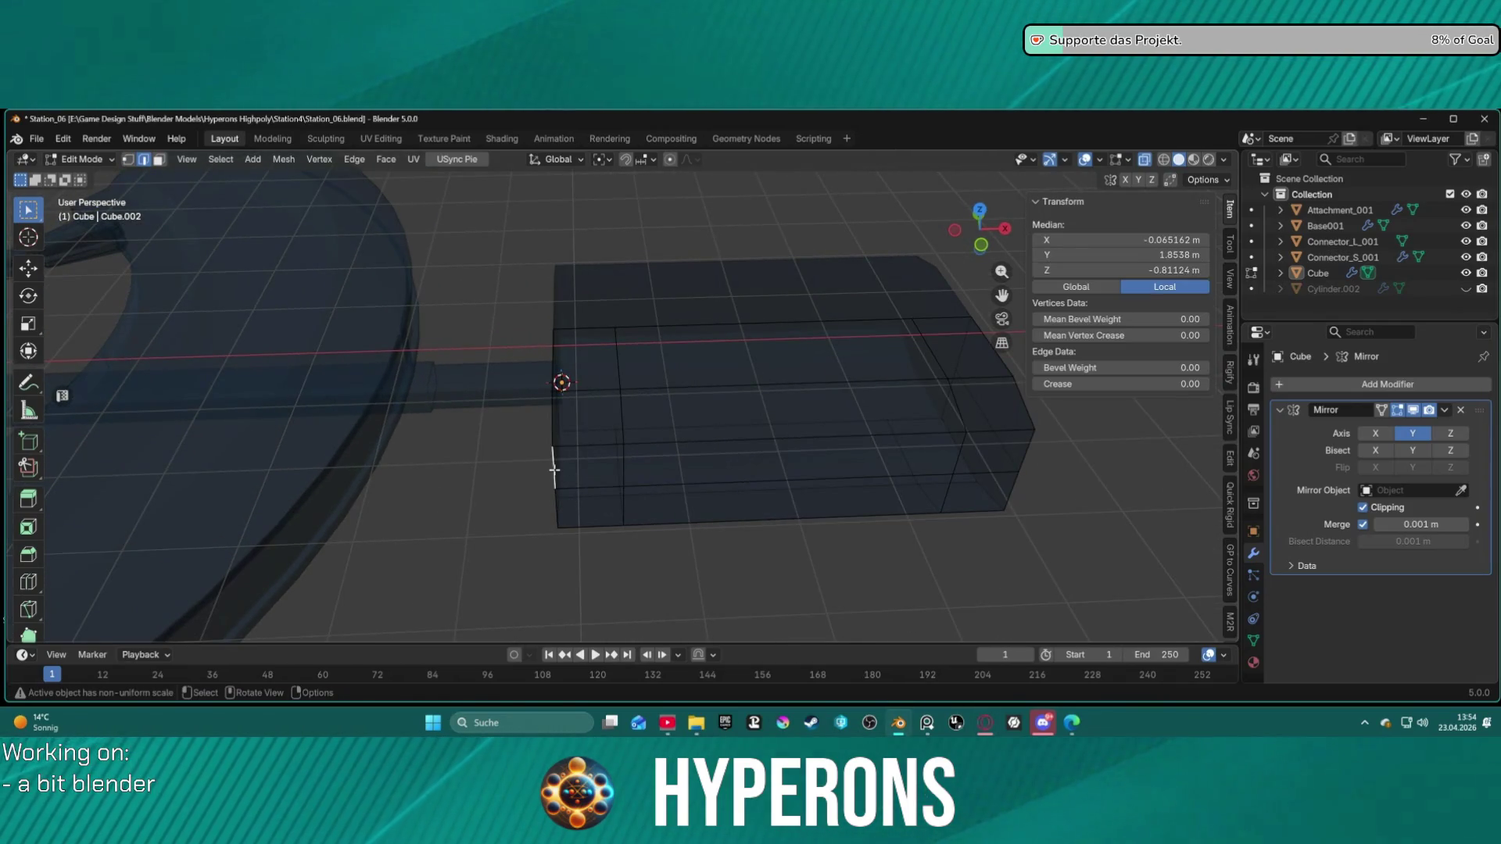
left_click(1020, 469, "shift")
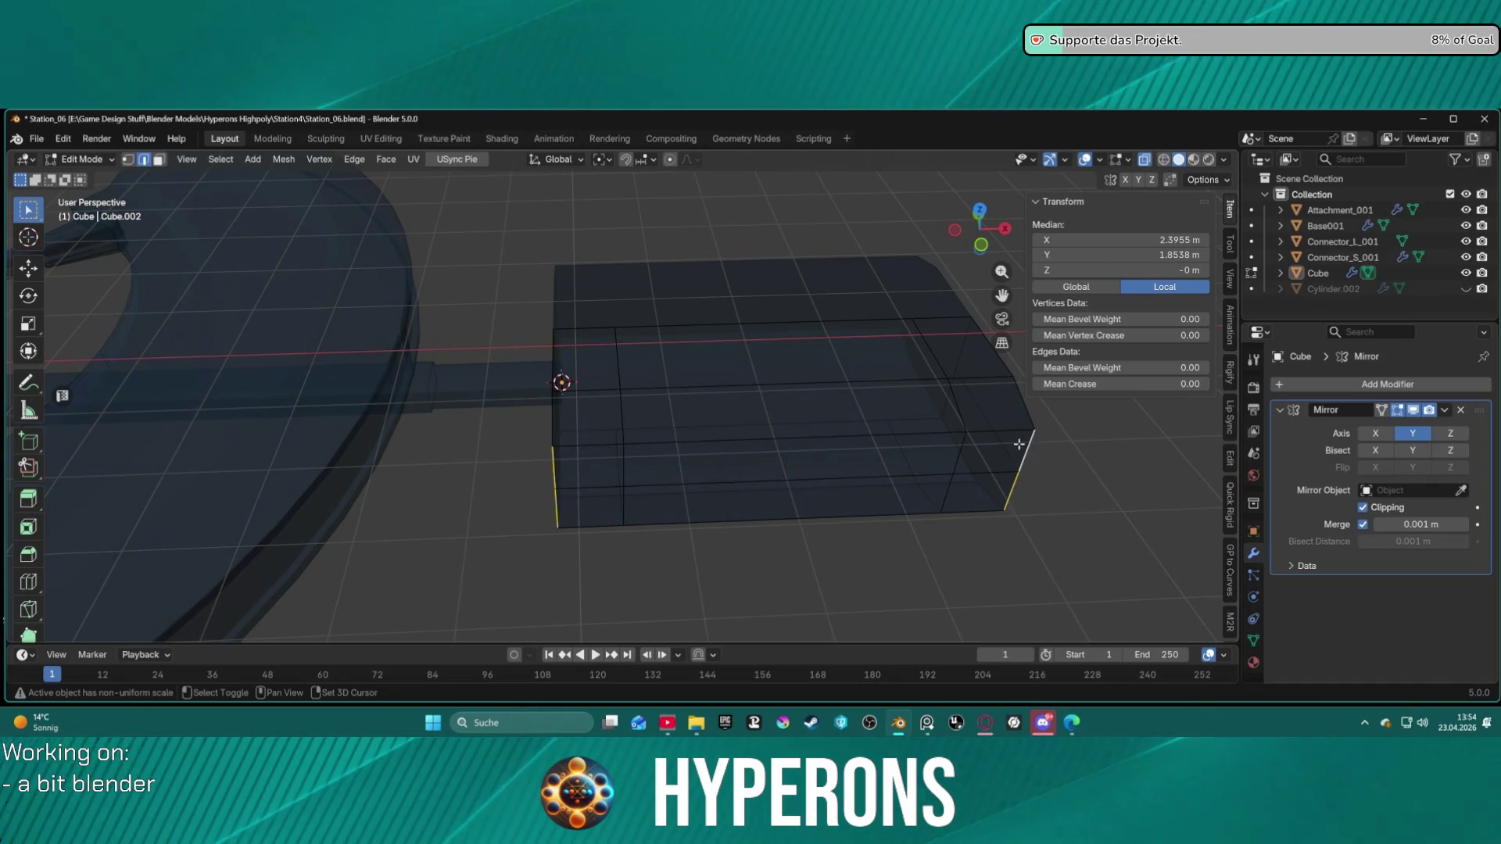
key("s")
key("y")
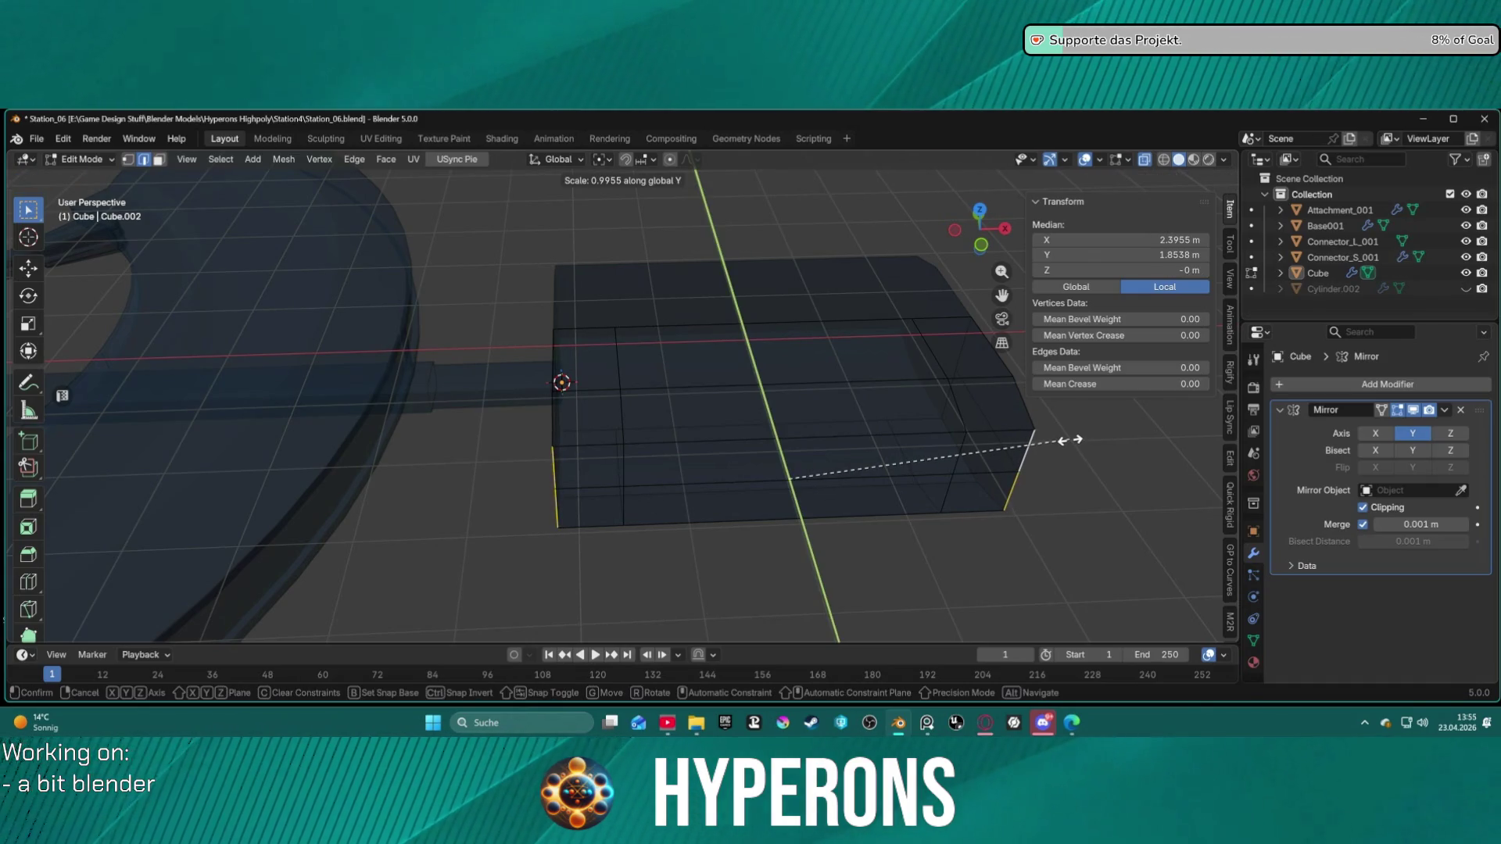
left_click(1054, 441)
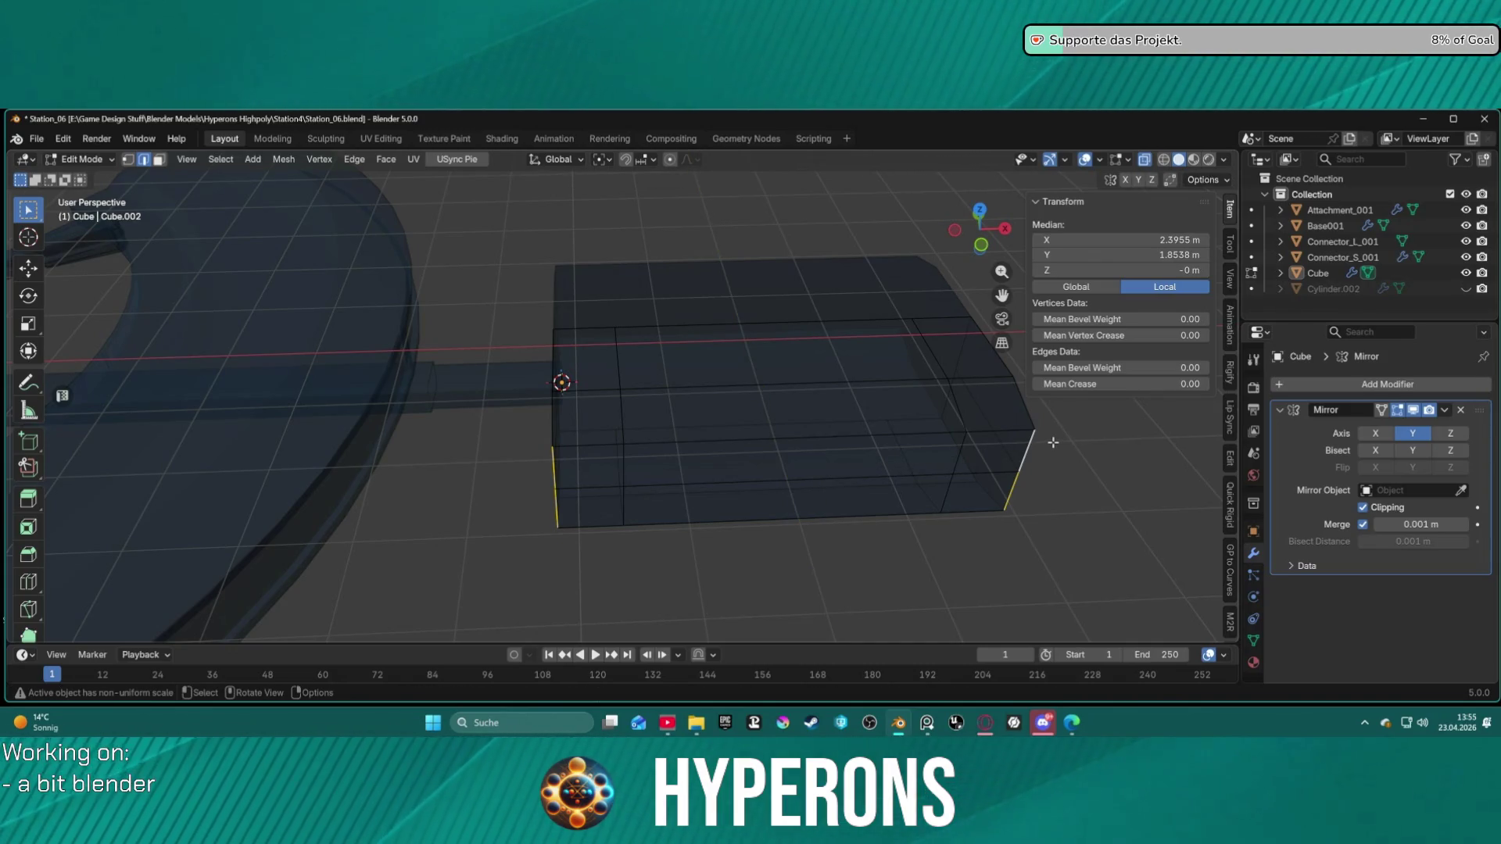
key("s")
key("y")
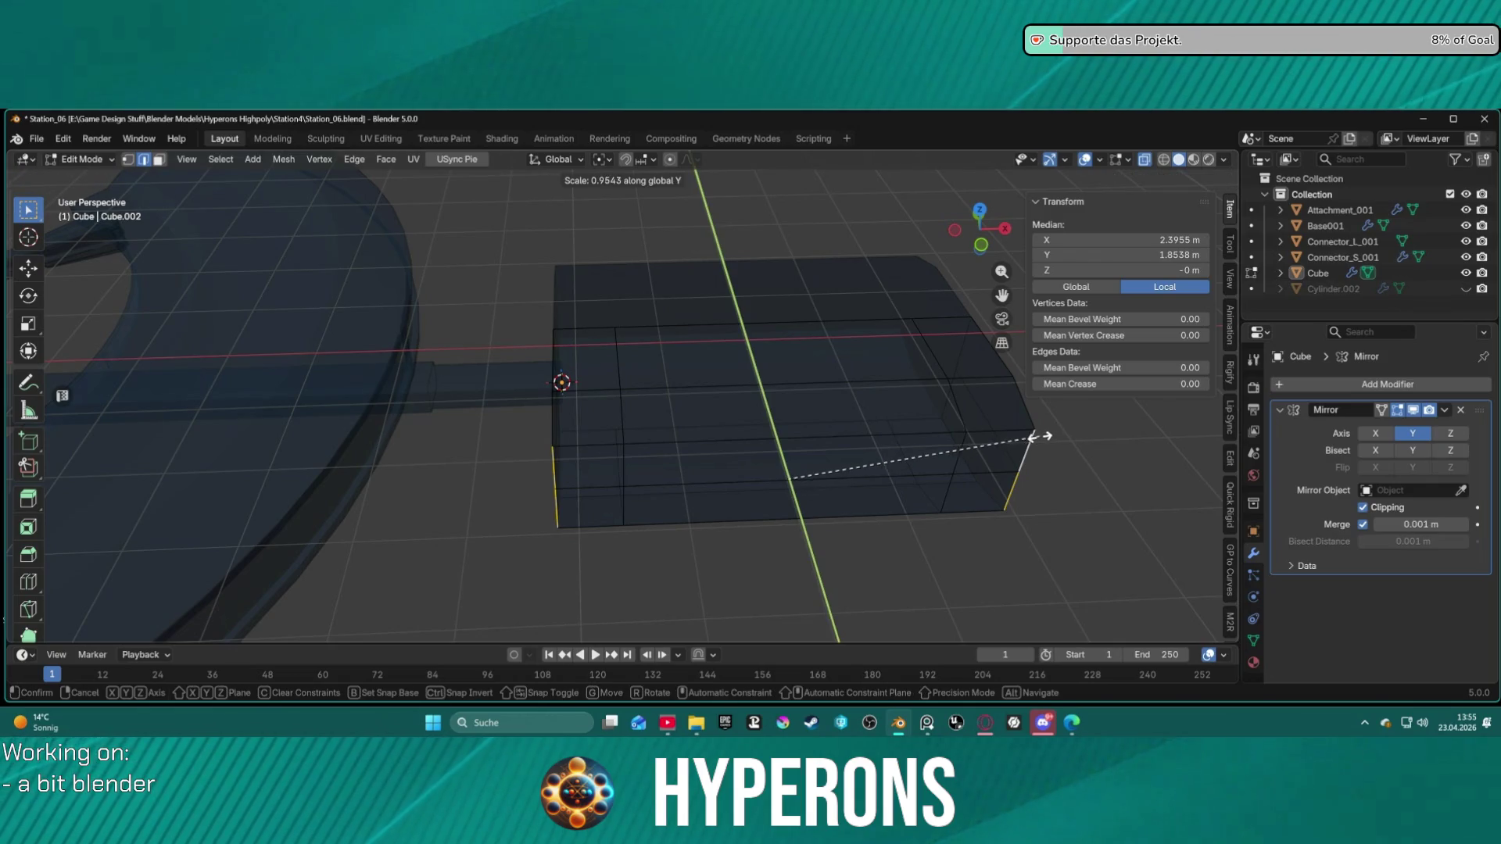
left_click(953, 511)
key("g")
key("y")
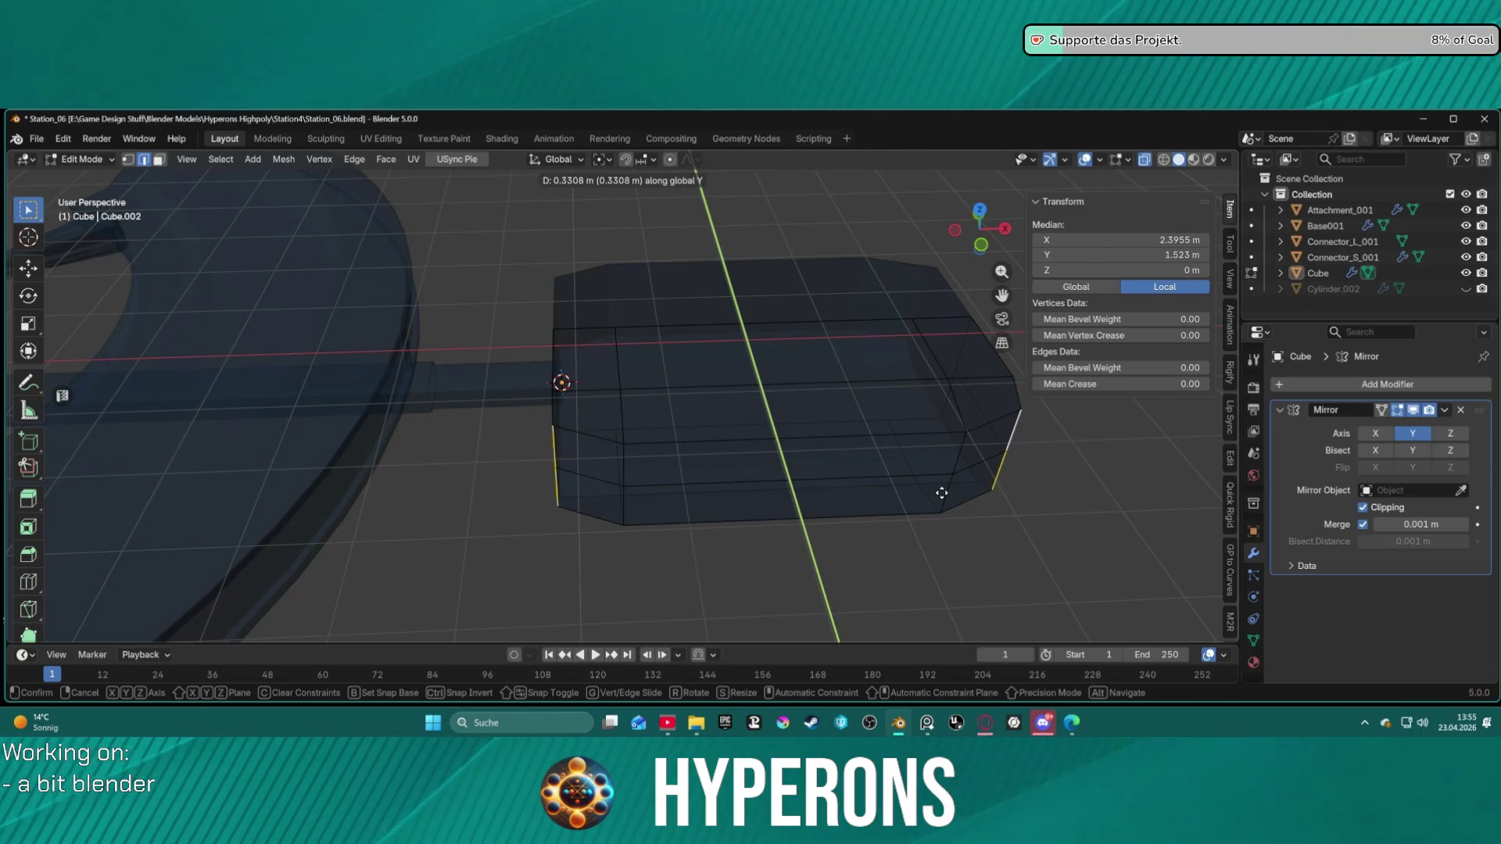
left_click(941, 493)
Step: Clear the selection and orbit around the chamfered module to inspect it
left_click(1025, 570)
mouse_move(1024, 569)
middle_mouse_down()
mouse_move(856, 480)
mouse_move(834, 536)
mouse_move(941, 526)
mouse_move(925, 508)
middle_mouse_up()
scroll(1126, 539, "up", 2)
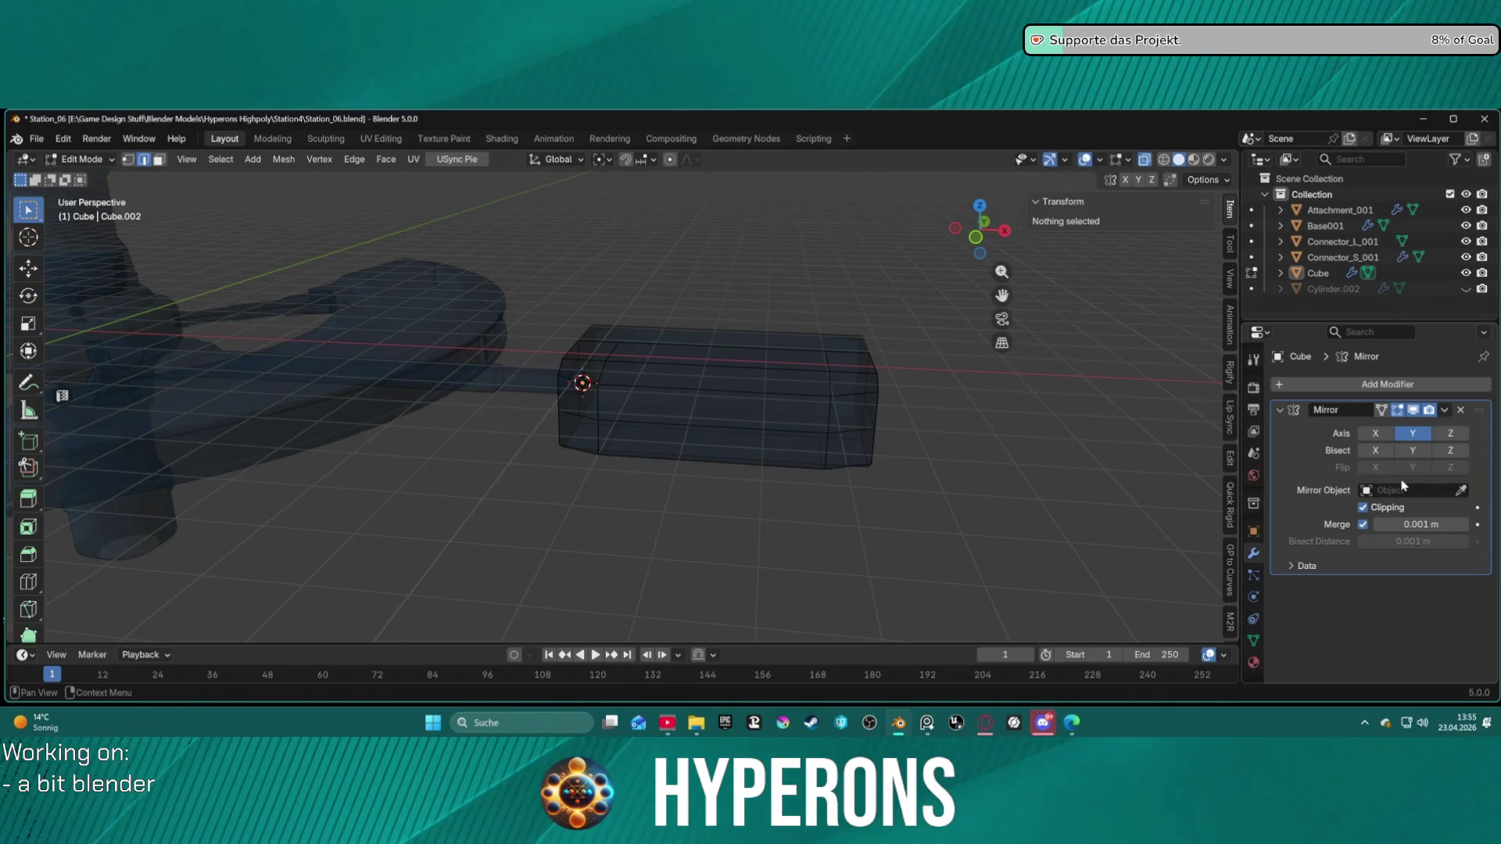
mouse_move(1044, 383)
middle_mouse_down()
mouse_move(894, 402)
mouse_move(878, 362)
mouse_move(899, 401)
mouse_move(1045, 390)
mouse_move(1016, 465)
mouse_move(1005, 415)
mouse_move(988, 505)
middle_mouse_up()
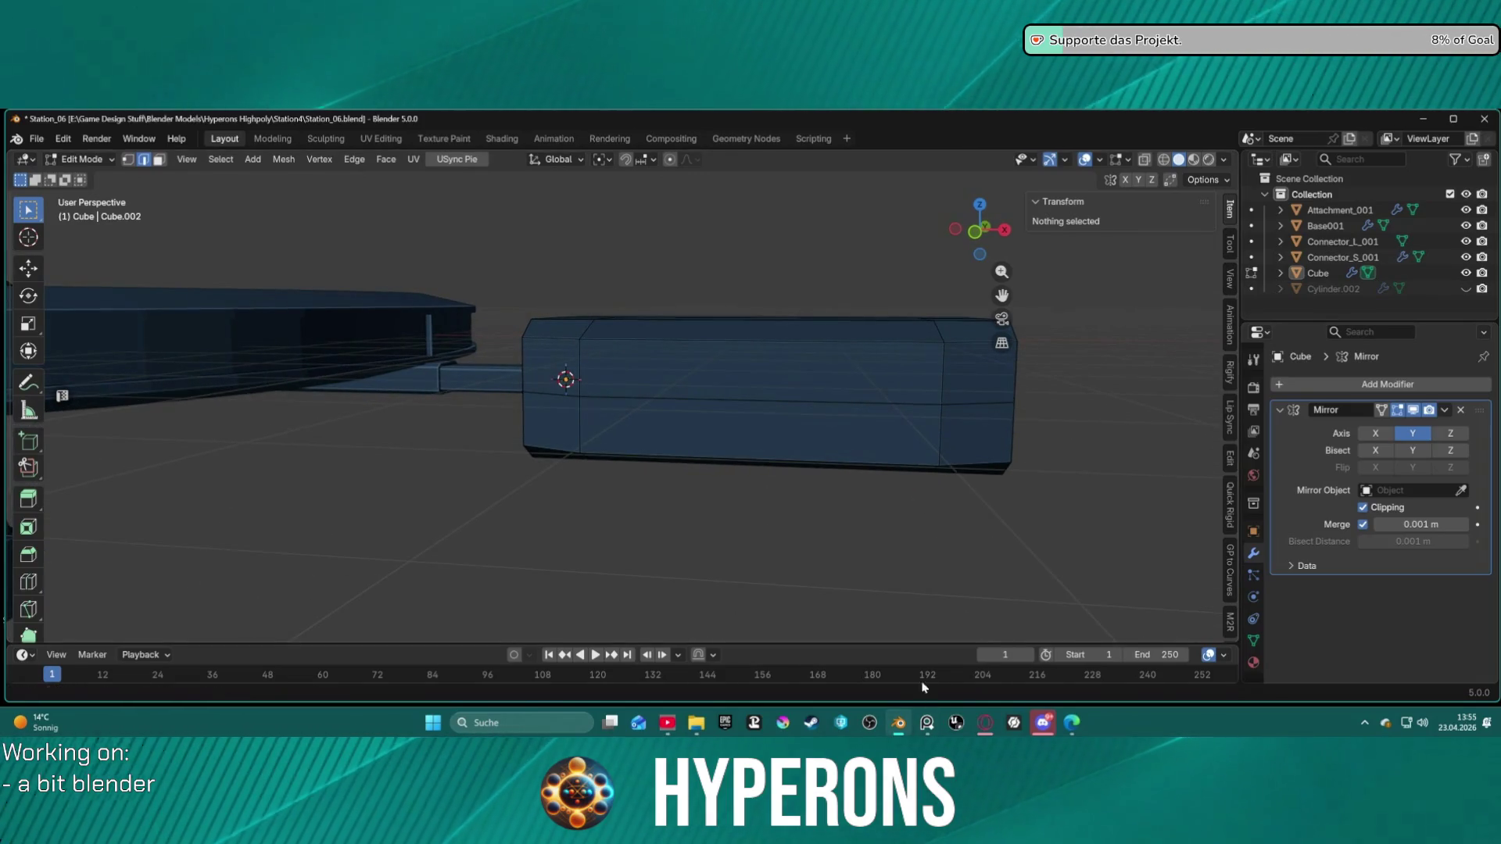
scroll(837, 496, "down", 5)
mouse_move(787, 489)
middle_mouse_down()
mouse_move(847, 526)
mouse_move(888, 590)
mouse_move(866, 627)
mouse_move(798, 435)
mouse_move(708, 473)
mouse_move(841, 459)
mouse_move(793, 500)
middle_mouse_up()
mouse_move(1017, 436)
middle_mouse_down()
mouse_move(935, 476)
mouse_move(971, 529)
mouse_move(880, 392)
mouse_move(849, 395)
middle_mouse_up()
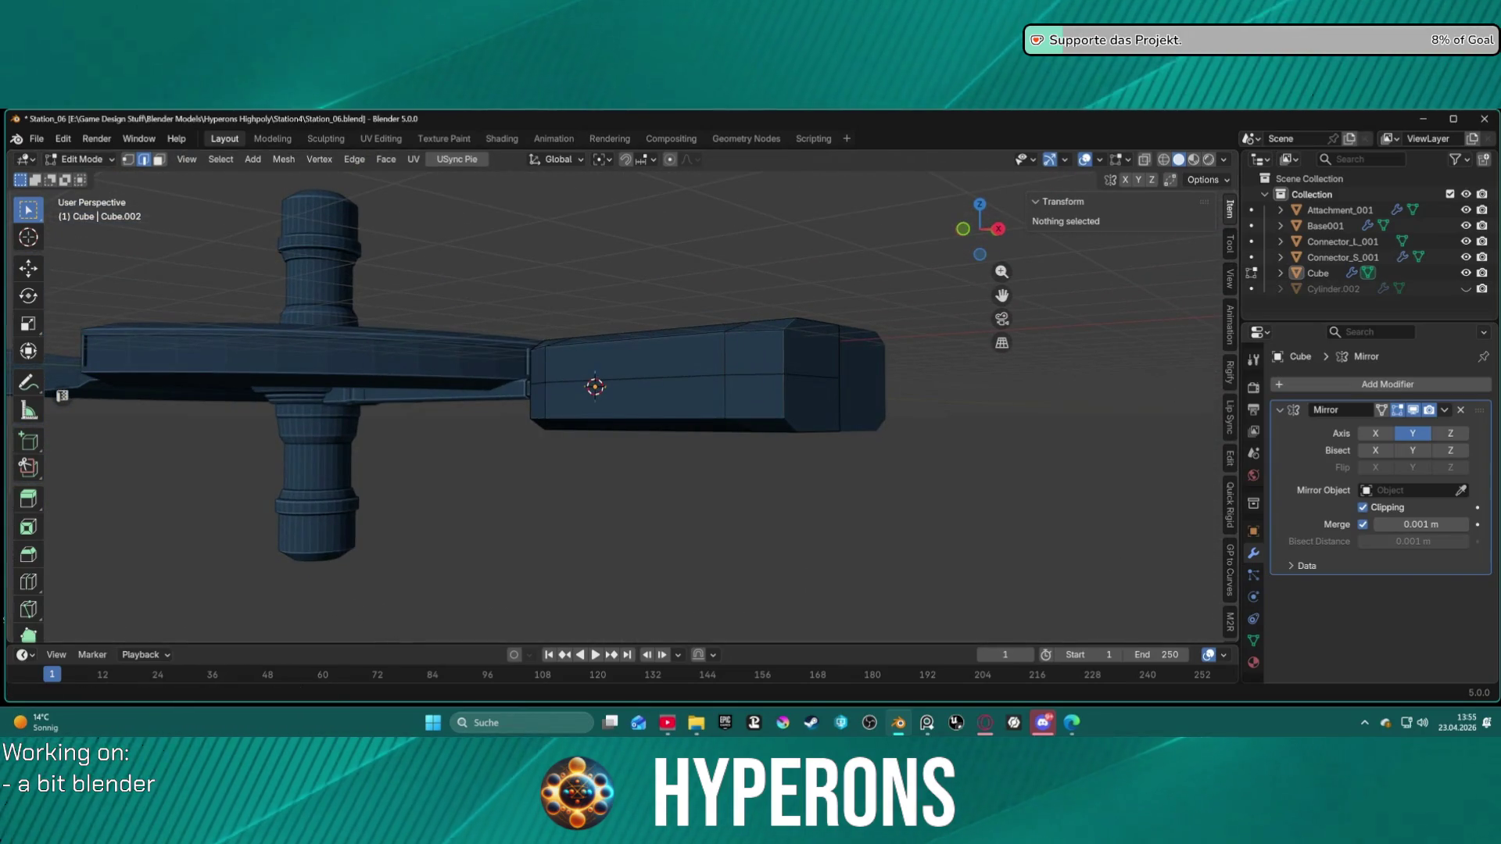
key("alt+Tab")
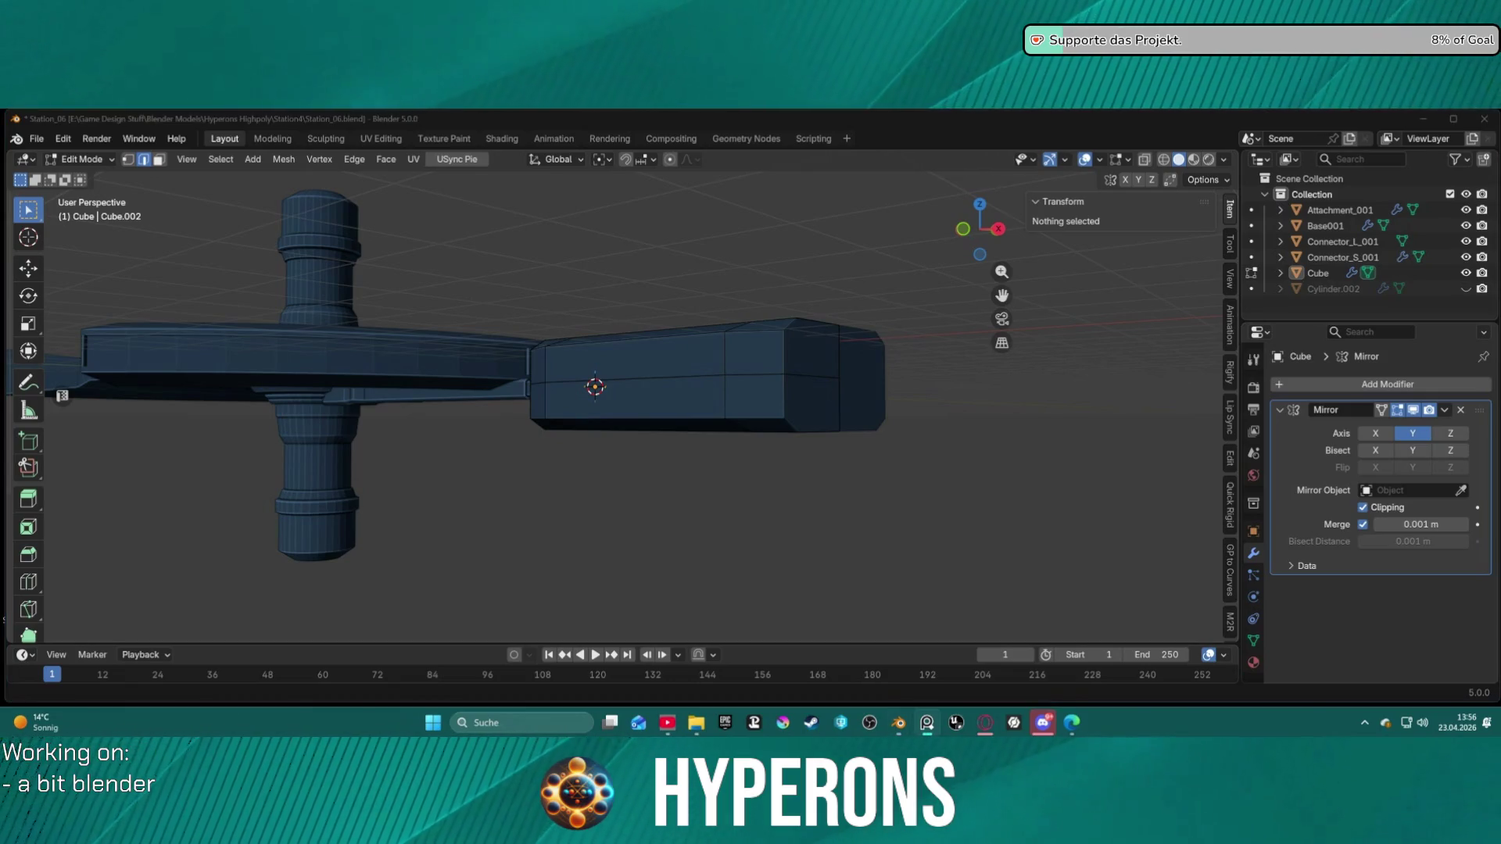
mouse_move(814, 314)
middle_mouse_down()
mouse_move(860, 328)
mouse_move(878, 399)
mouse_move(738, 365)
mouse_move(931, 382)
middle_mouse_up()
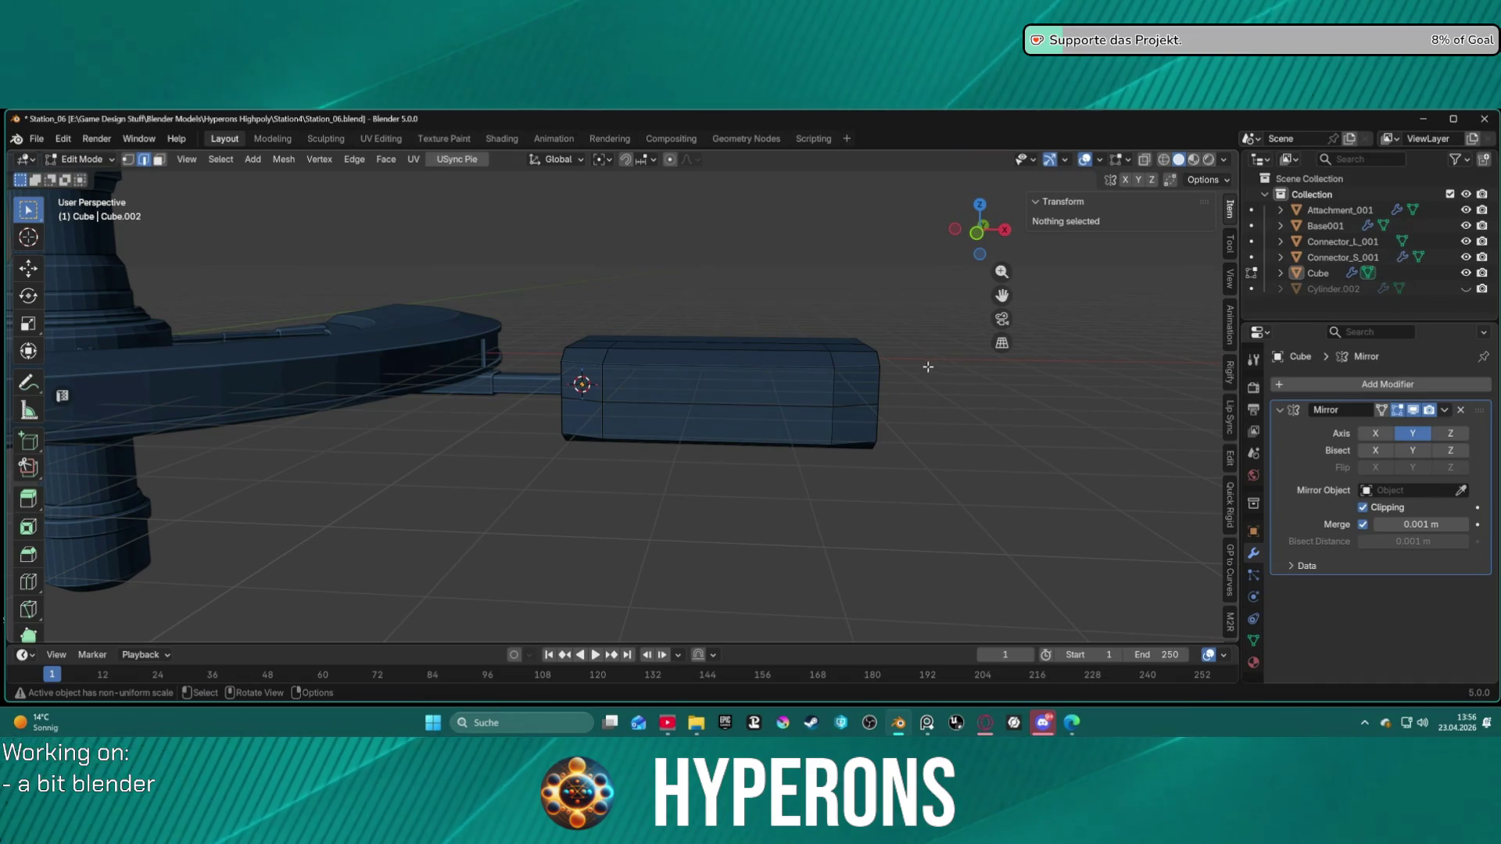
mouse_move(888, 403)
middle_mouse_down()
mouse_move(758, 365)
mouse_move(798, 368)
mouse_move(653, 353)
mouse_move(469, 365)
mouse_move(589, 373)
mouse_move(867, 344)
mouse_move(787, 352)
mouse_move(824, 365)
mouse_move(782, 344)
middle_mouse_up()
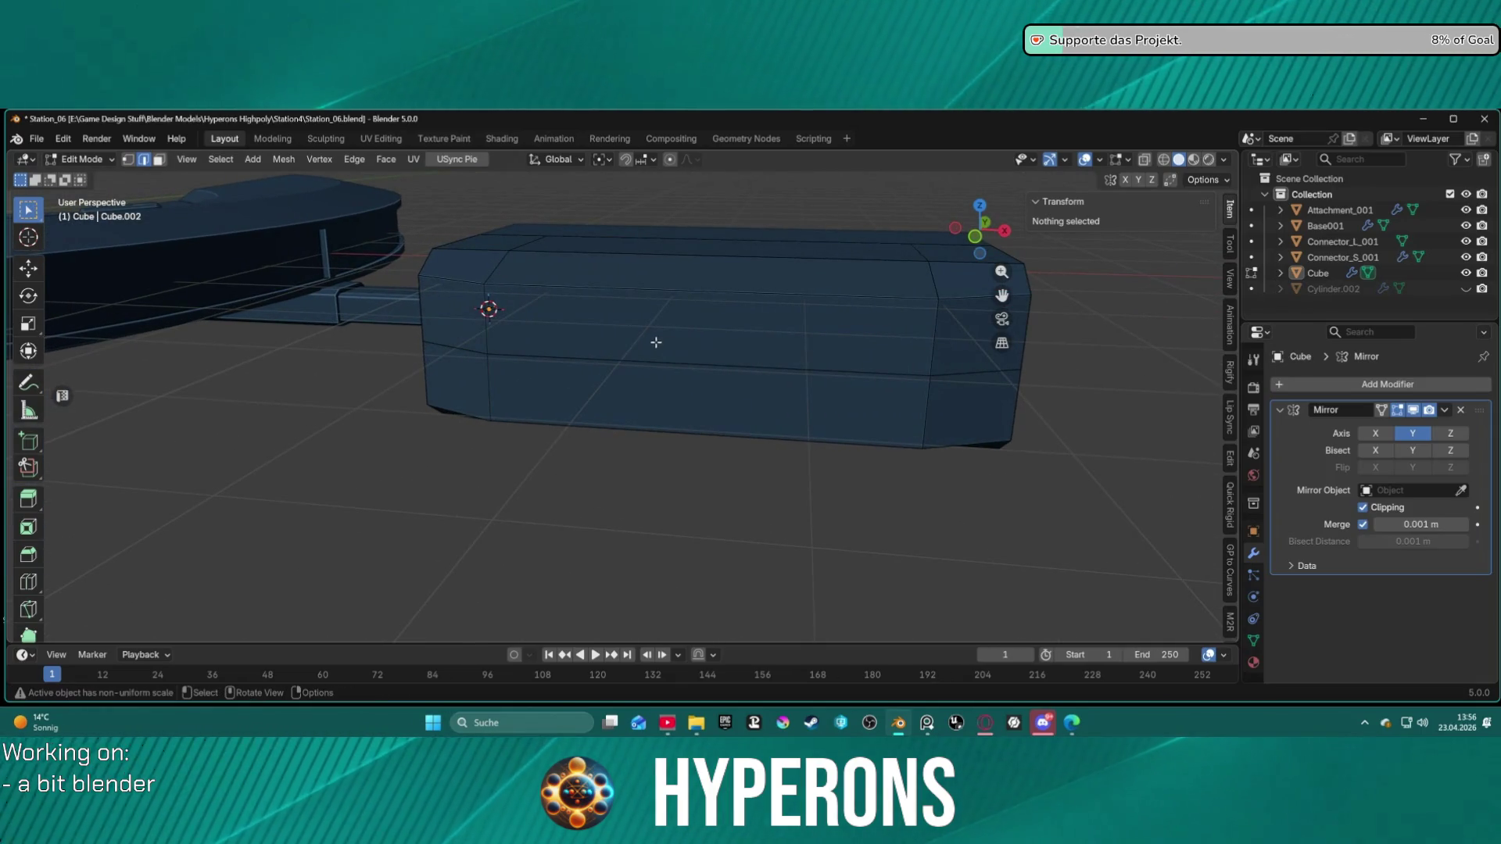
mouse_move(734, 329)
middle_mouse_down()
mouse_move(764, 298)
mouse_move(938, 304)
mouse_move(783, 324)
mouse_move(824, 288)
mouse_move(844, 305)
mouse_move(844, 351)
mouse_move(770, 355)
mouse_move(750, 335)
middle_mouse_up()
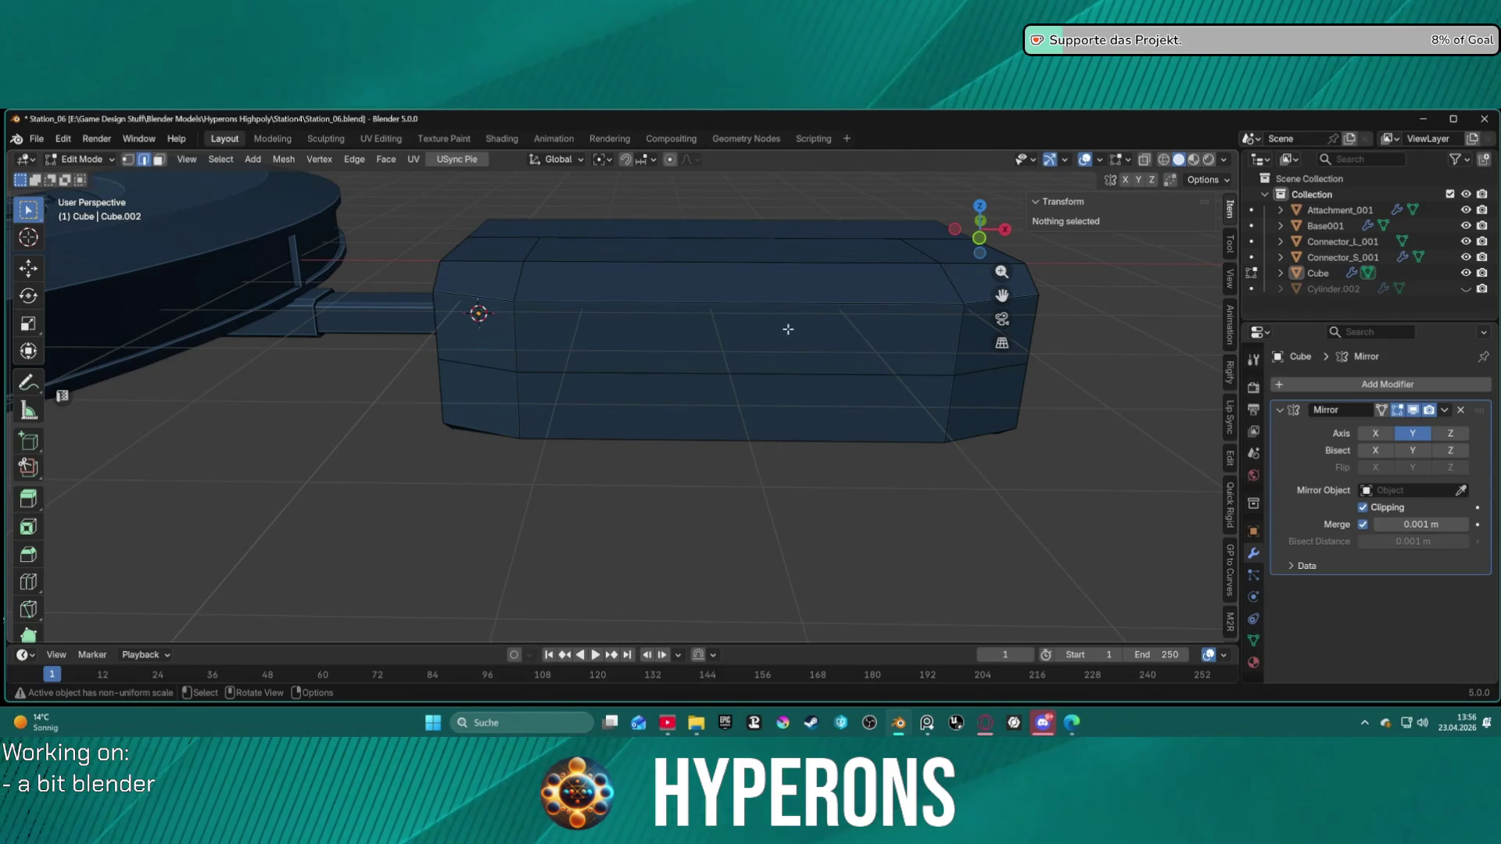
left_click(630, 336)
Step: Select the module's front and back vertical corner edge loops
key("3")
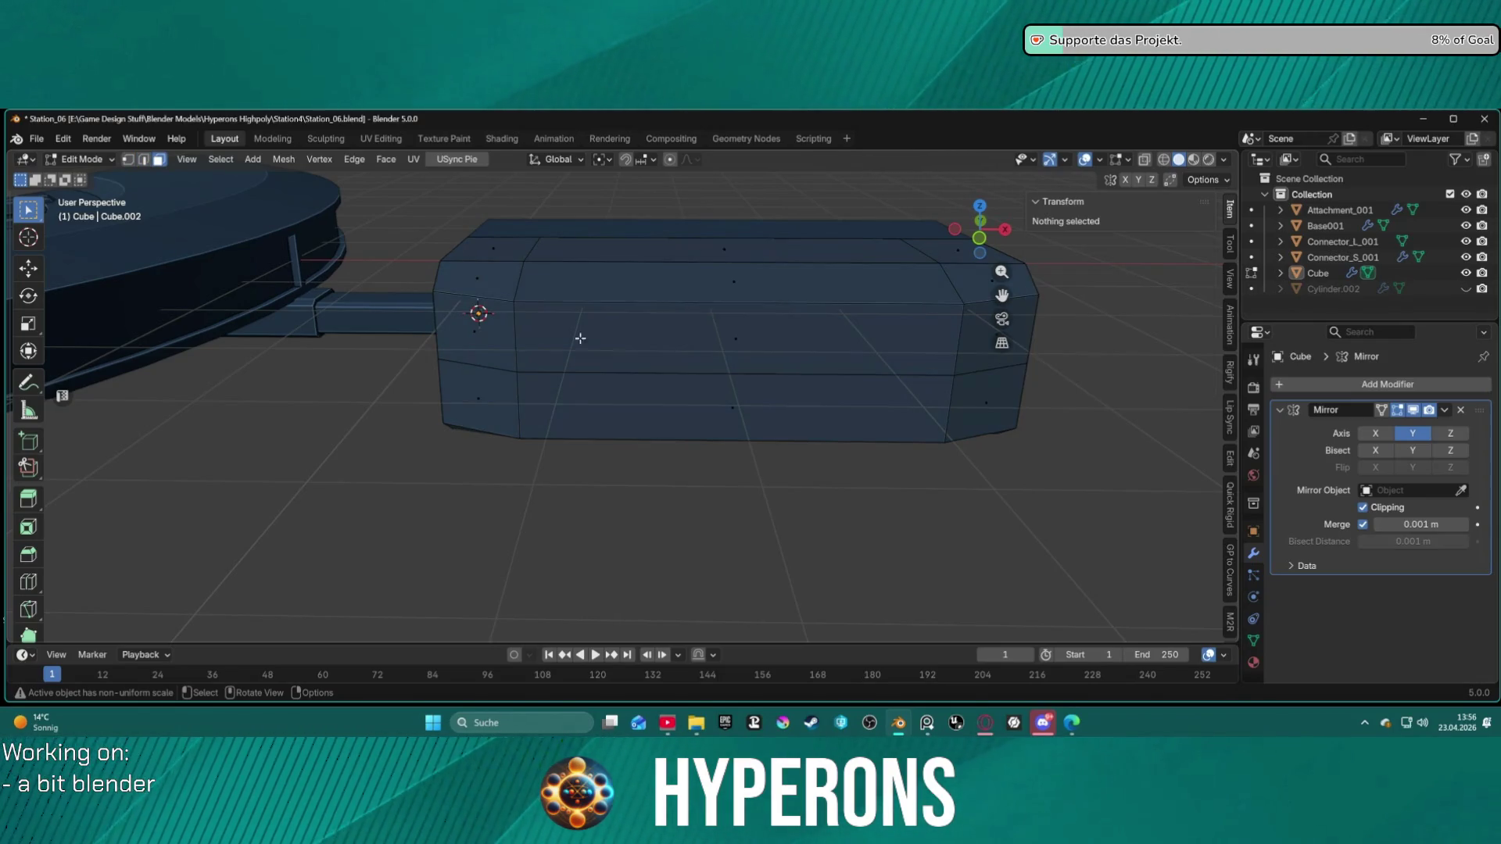
left_click(526, 325)
key("2")
left_click(514, 326)
left_click(515, 334, "alt")
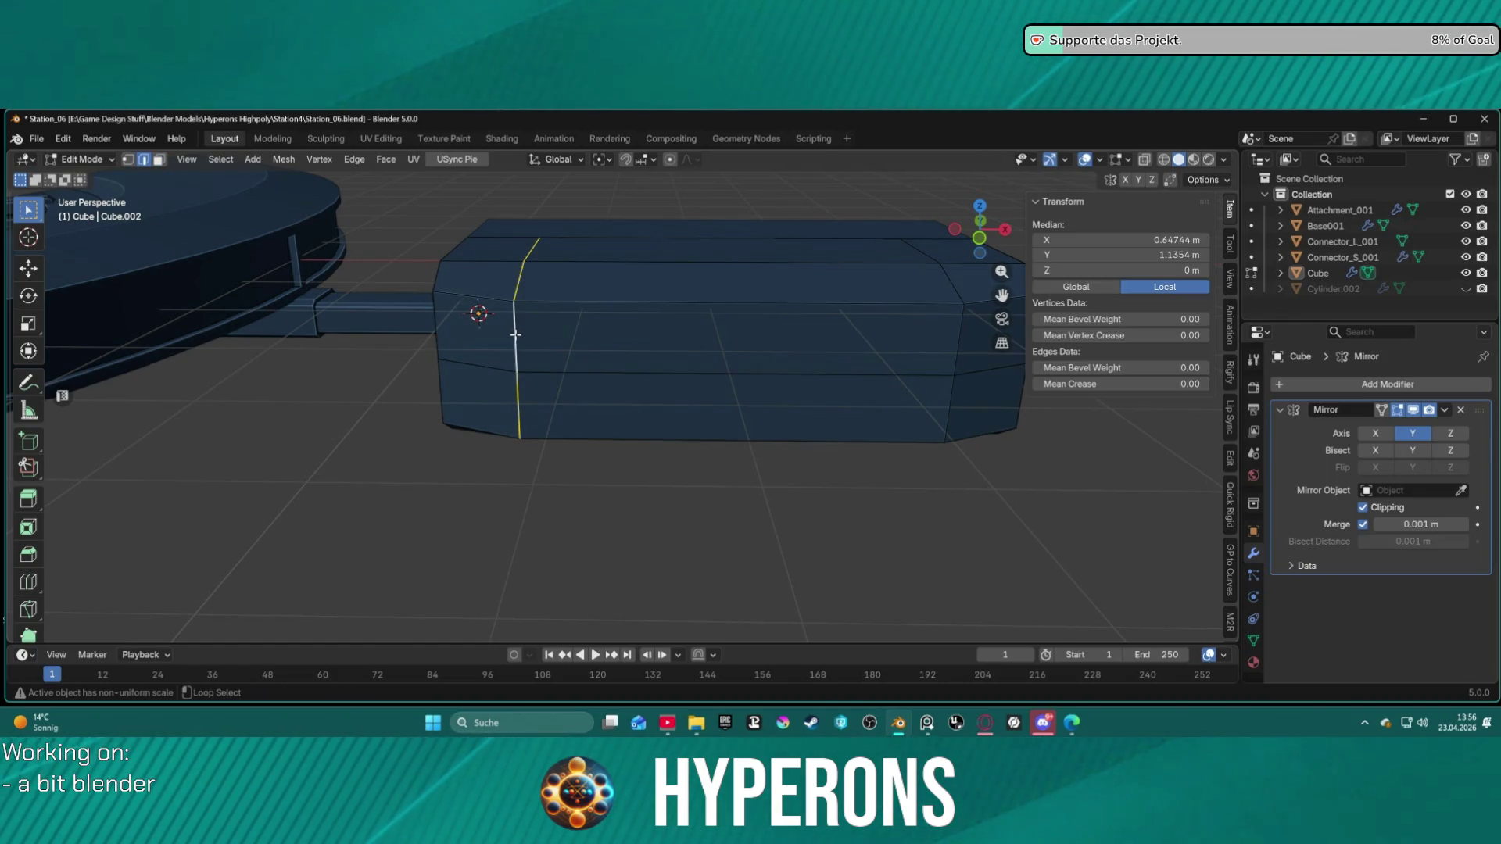
left_click(956, 368, "alt+shift")
mouse_move(956, 368)
middle_mouse_down()
mouse_move(662, 379)
mouse_move(656, 466)
mouse_move(644, 465)
middle_mouse_up()
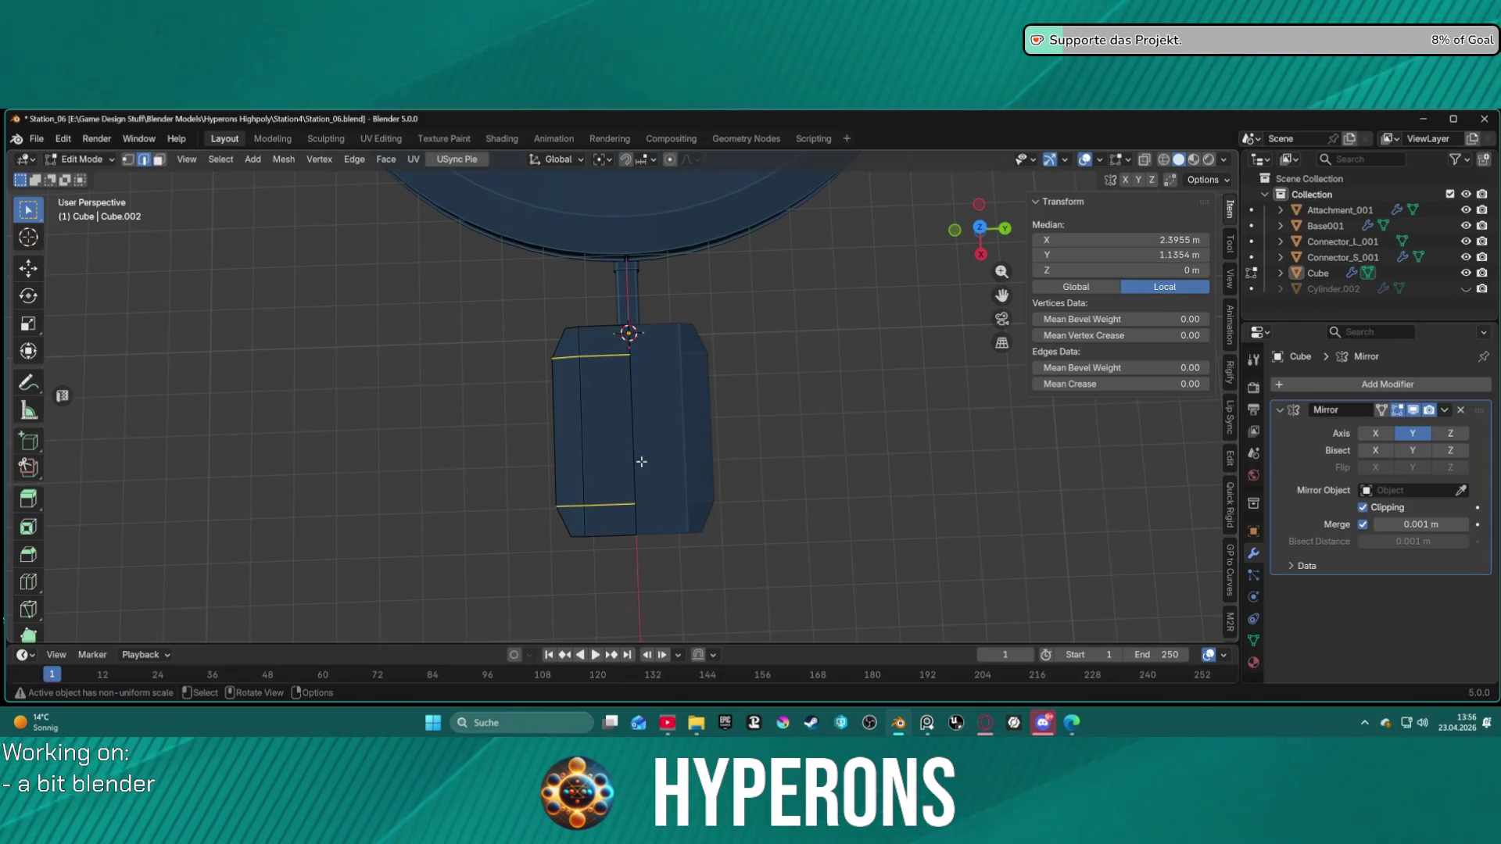
Step: Scale the selected corner edge loops by 1.698 along Y
key("s")
key("y")
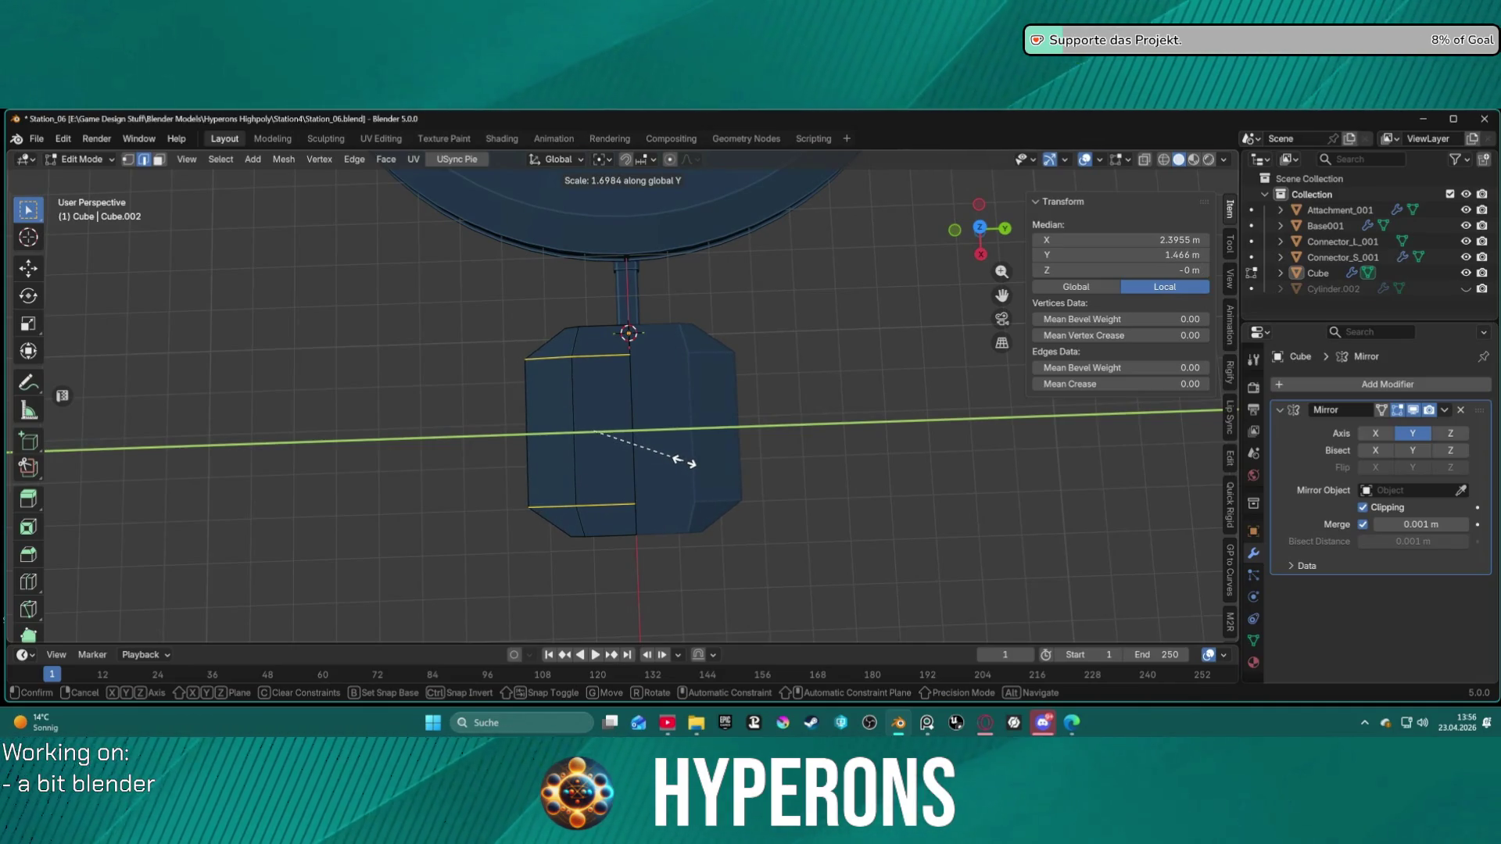
left_click(684, 462)
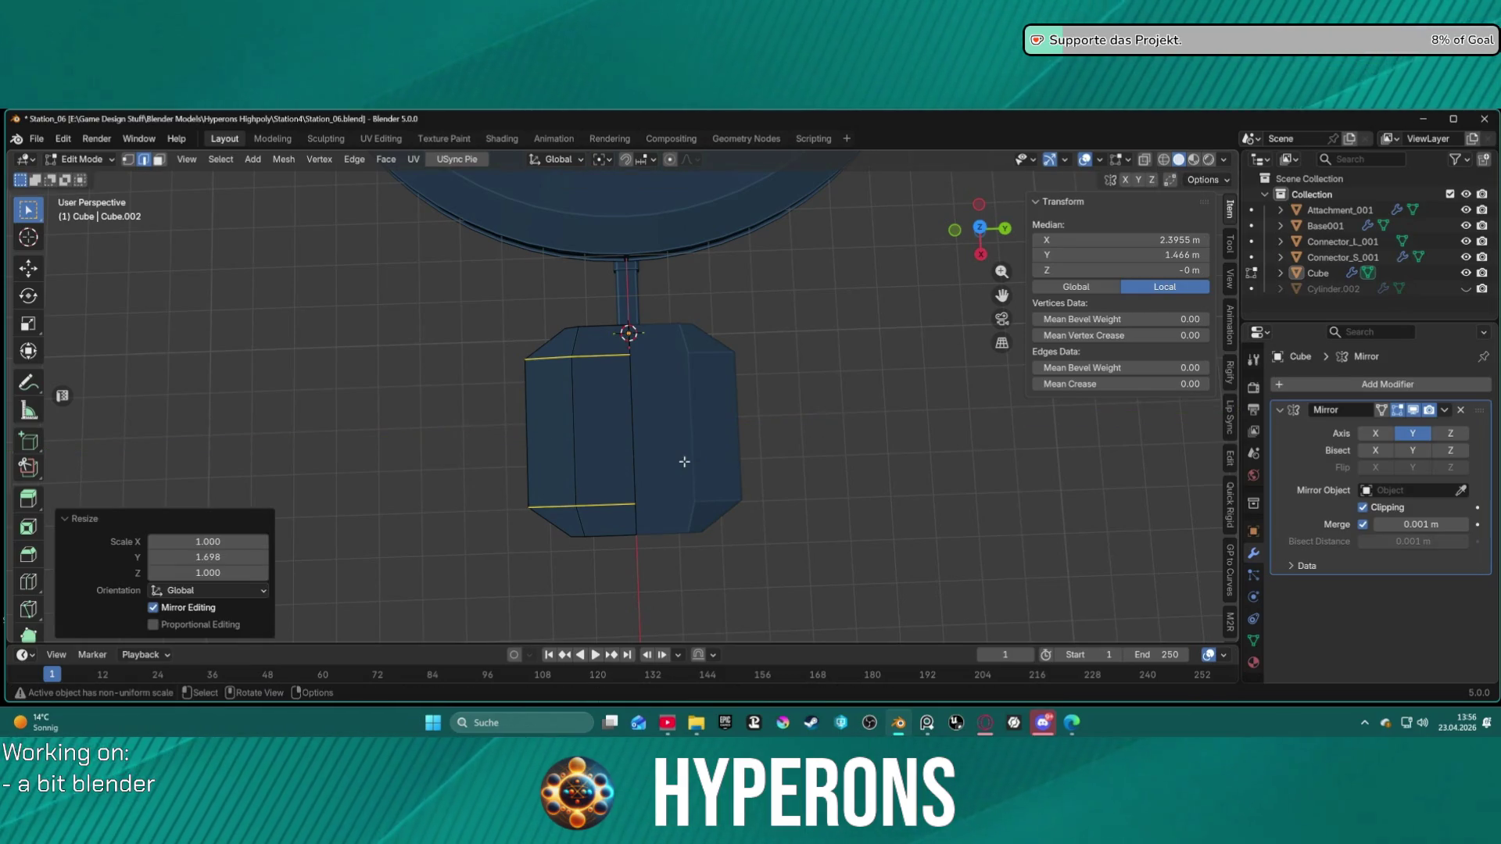
mouse_move(623, 452)
middle_mouse_down()
mouse_move(704, 391)
mouse_move(797, 281)
mouse_move(933, 334)
mouse_move(888, 425)
mouse_move(804, 489)
mouse_move(809, 312)
mouse_move(780, 308)
mouse_move(751, 362)
middle_mouse_up()
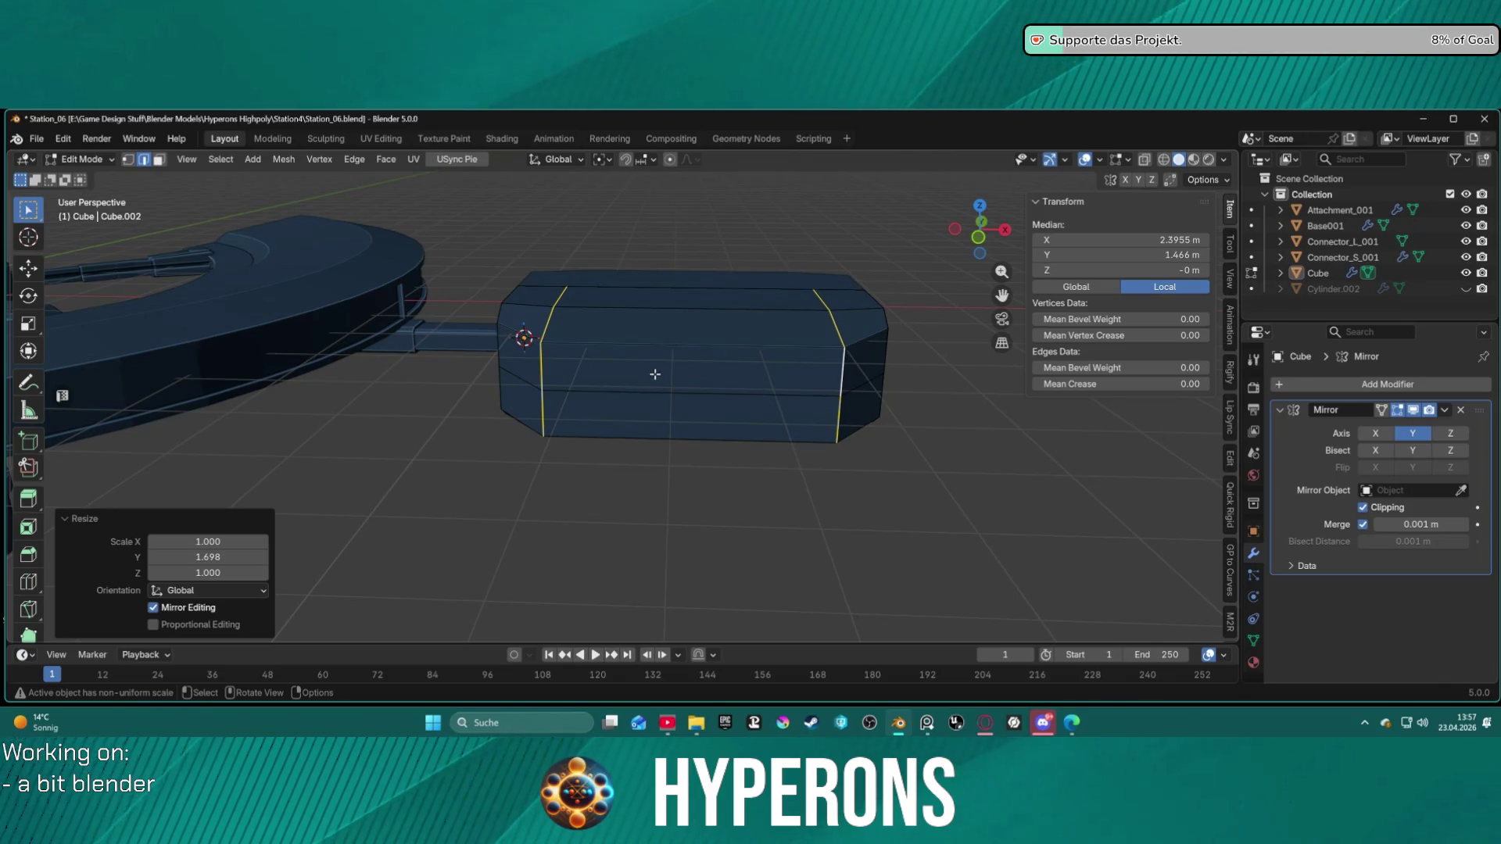
left_click(28, 582)
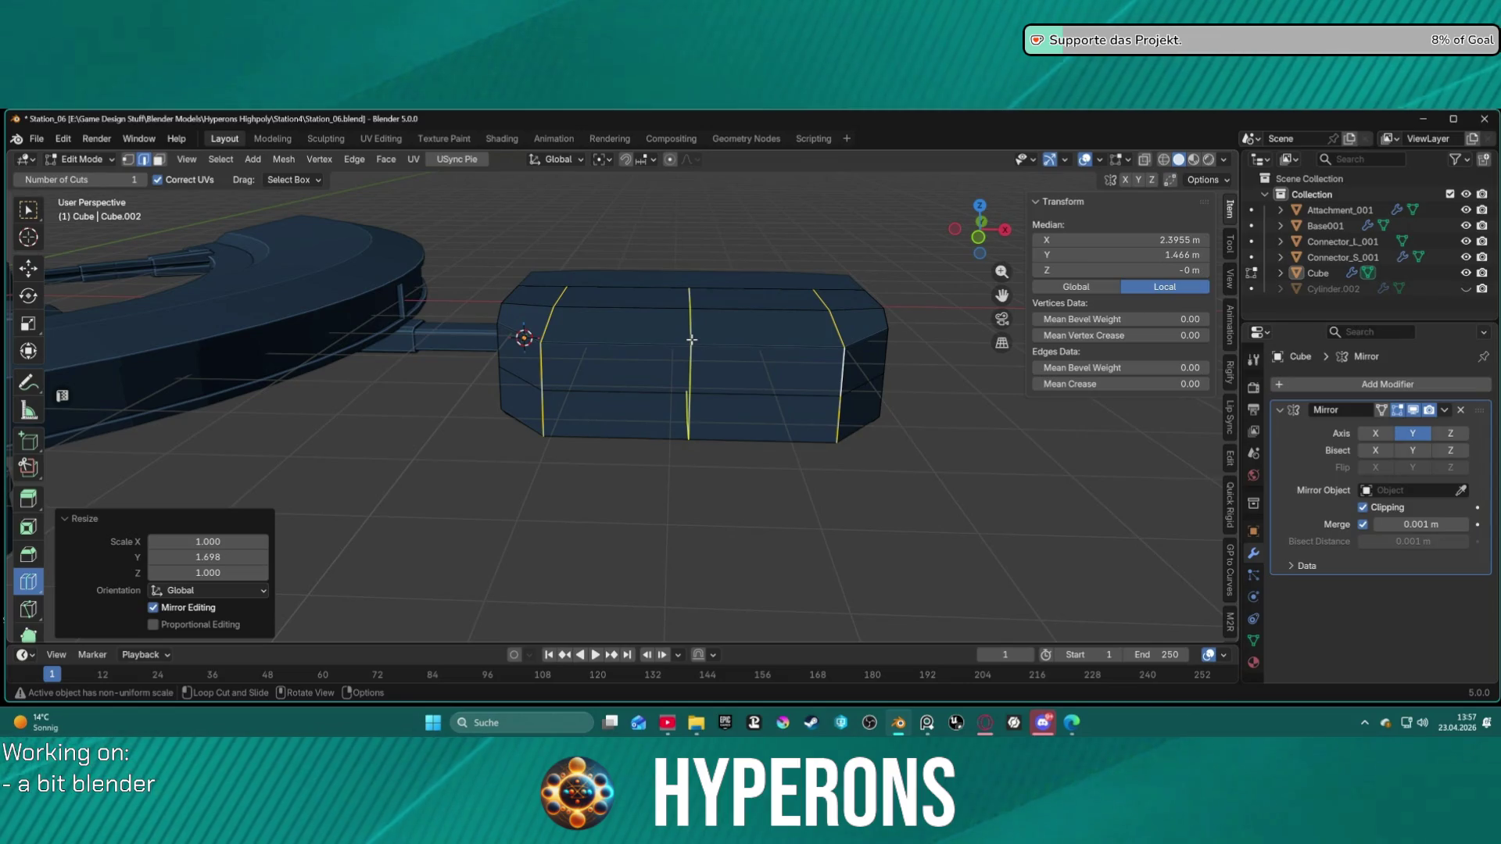
Step: Add two vertical loop cuts through the middle of the module
left_click(690, 339)
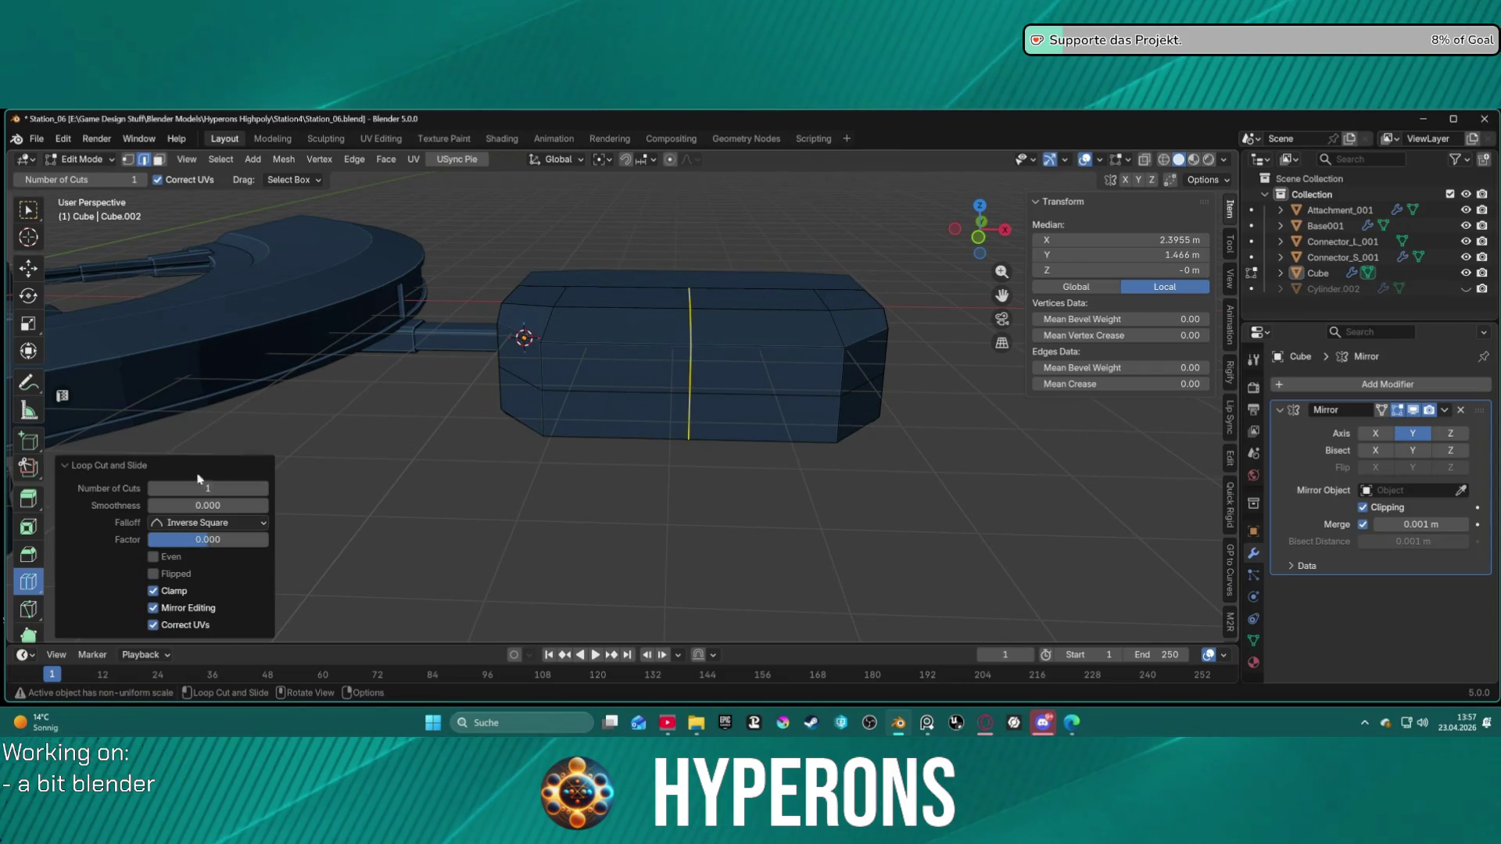
left_click(265, 489)
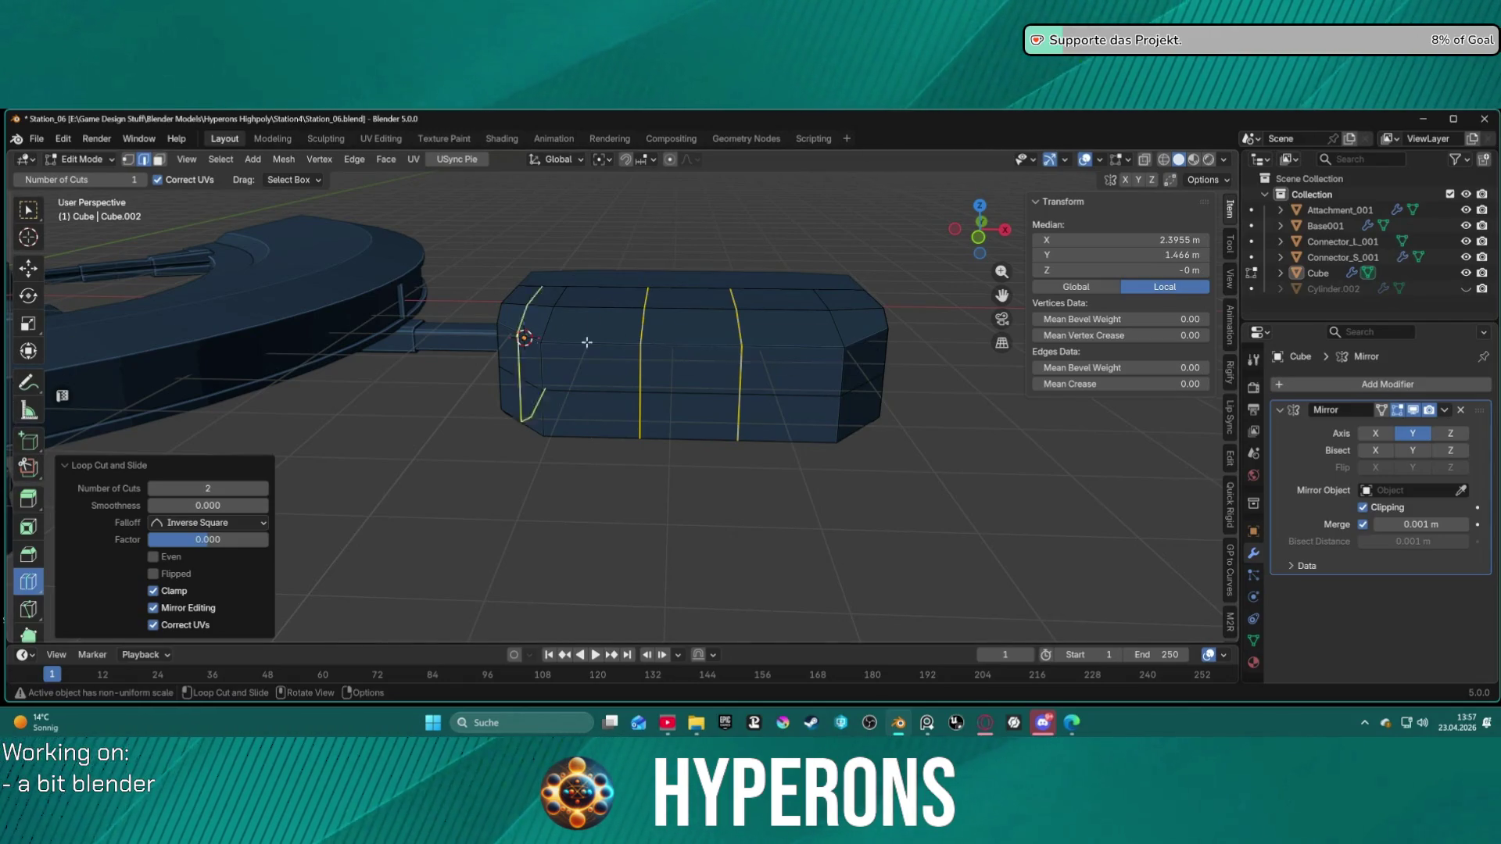
left_click(29, 210)
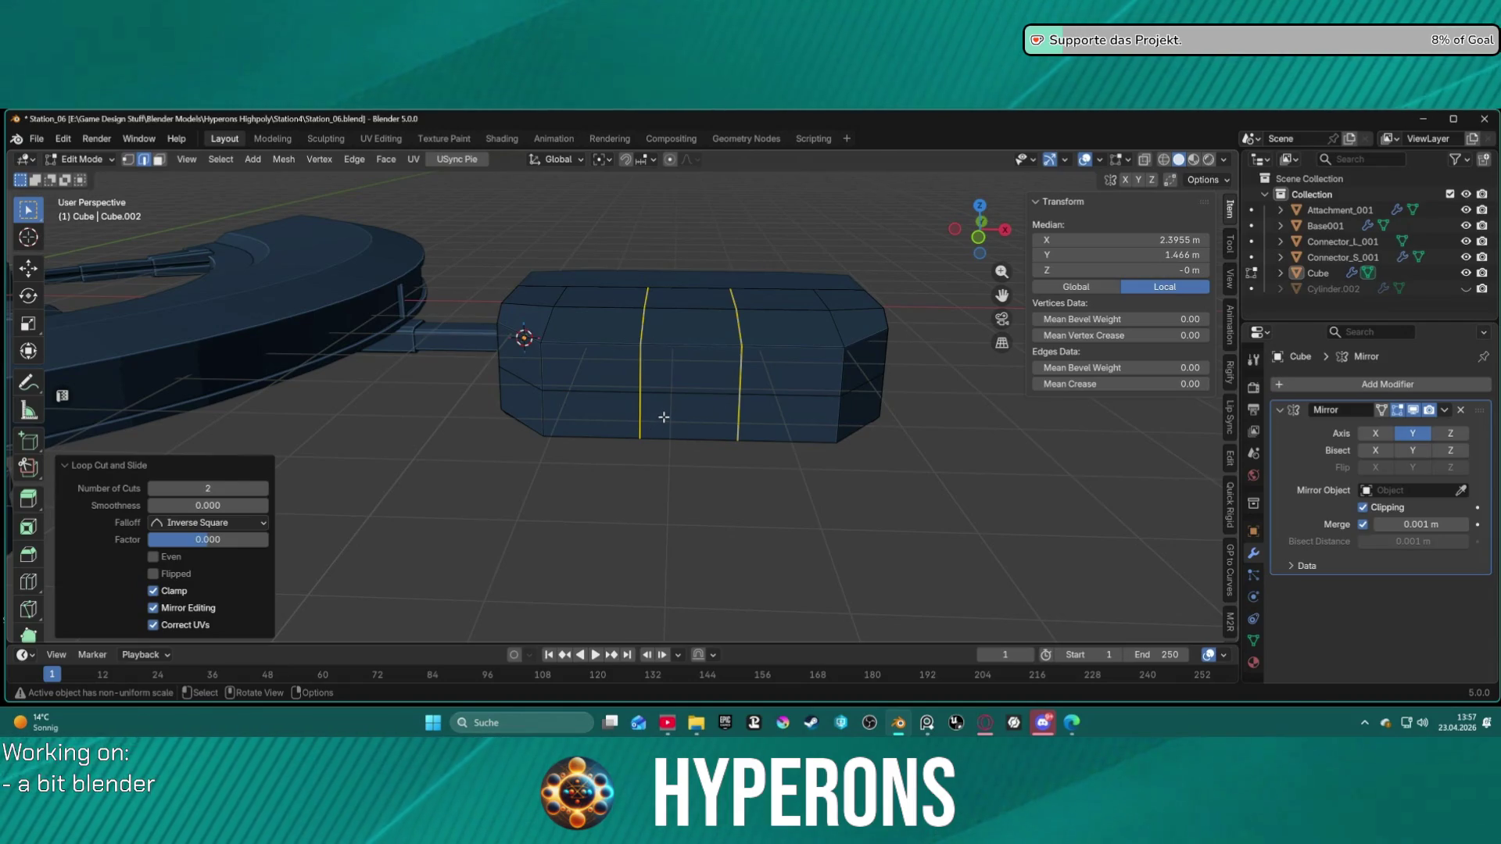
Step: Spread the two new loops outward about 2.49 times along X
key("s")
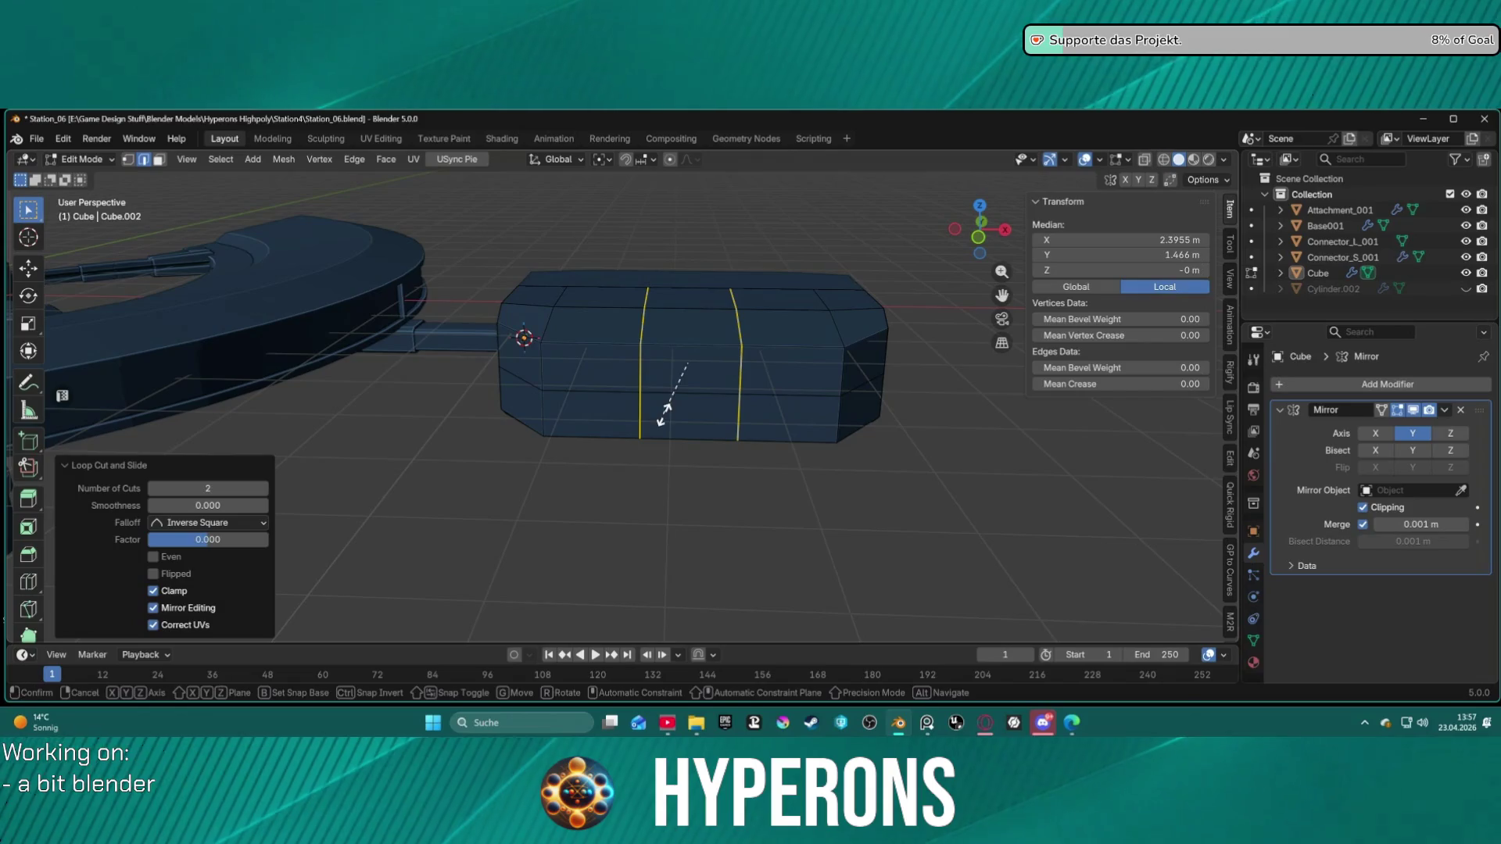
key("x")
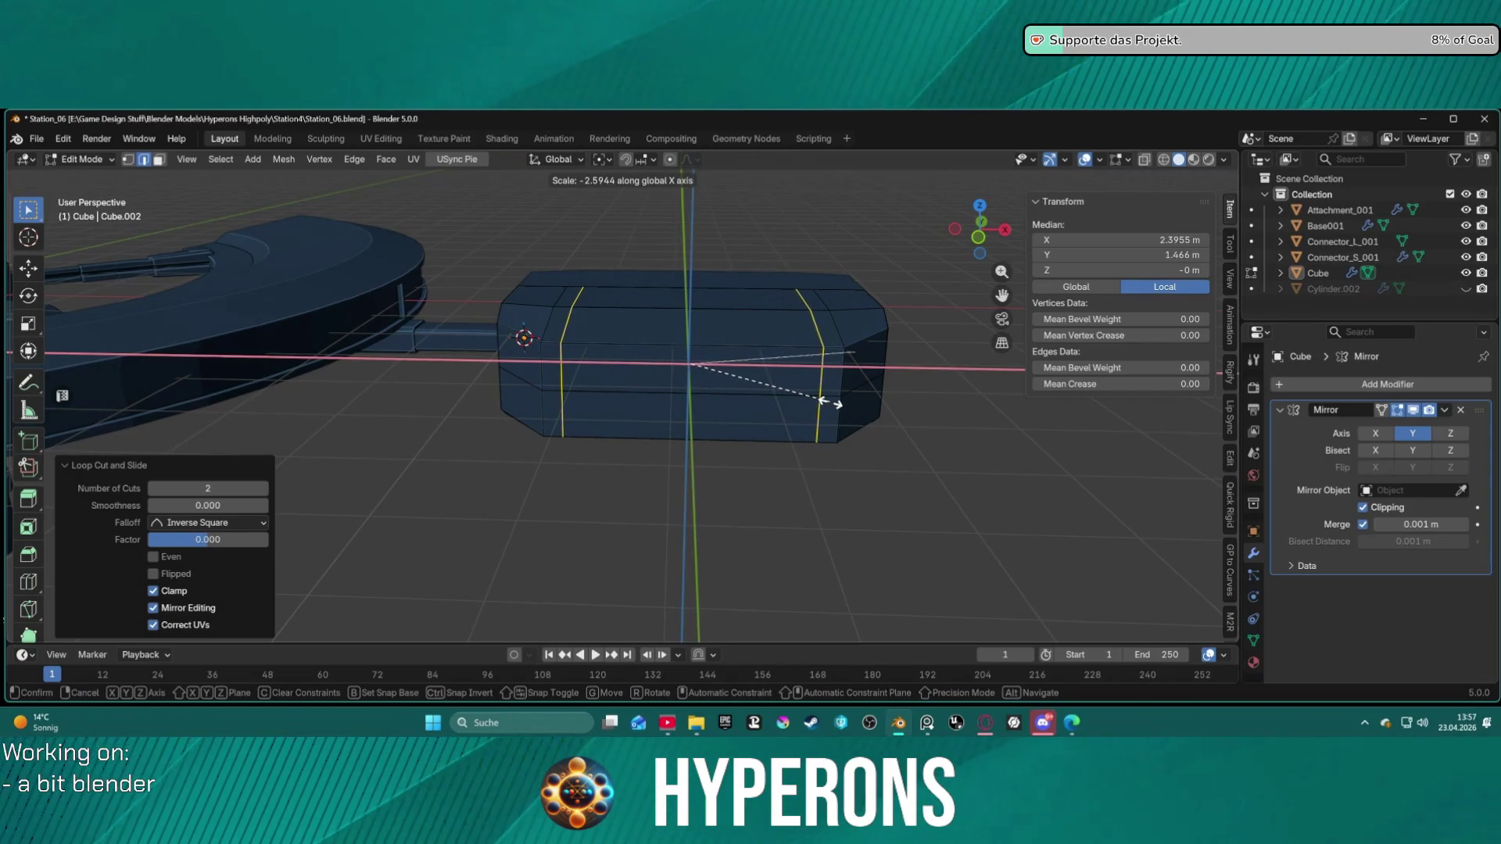
left_click(814, 444)
left_click(805, 521)
mouse_move(805, 521)
middle_mouse_down()
mouse_move(690, 476)
mouse_move(734, 429)
mouse_move(718, 353)
middle_mouse_up()
left_click(718, 354)
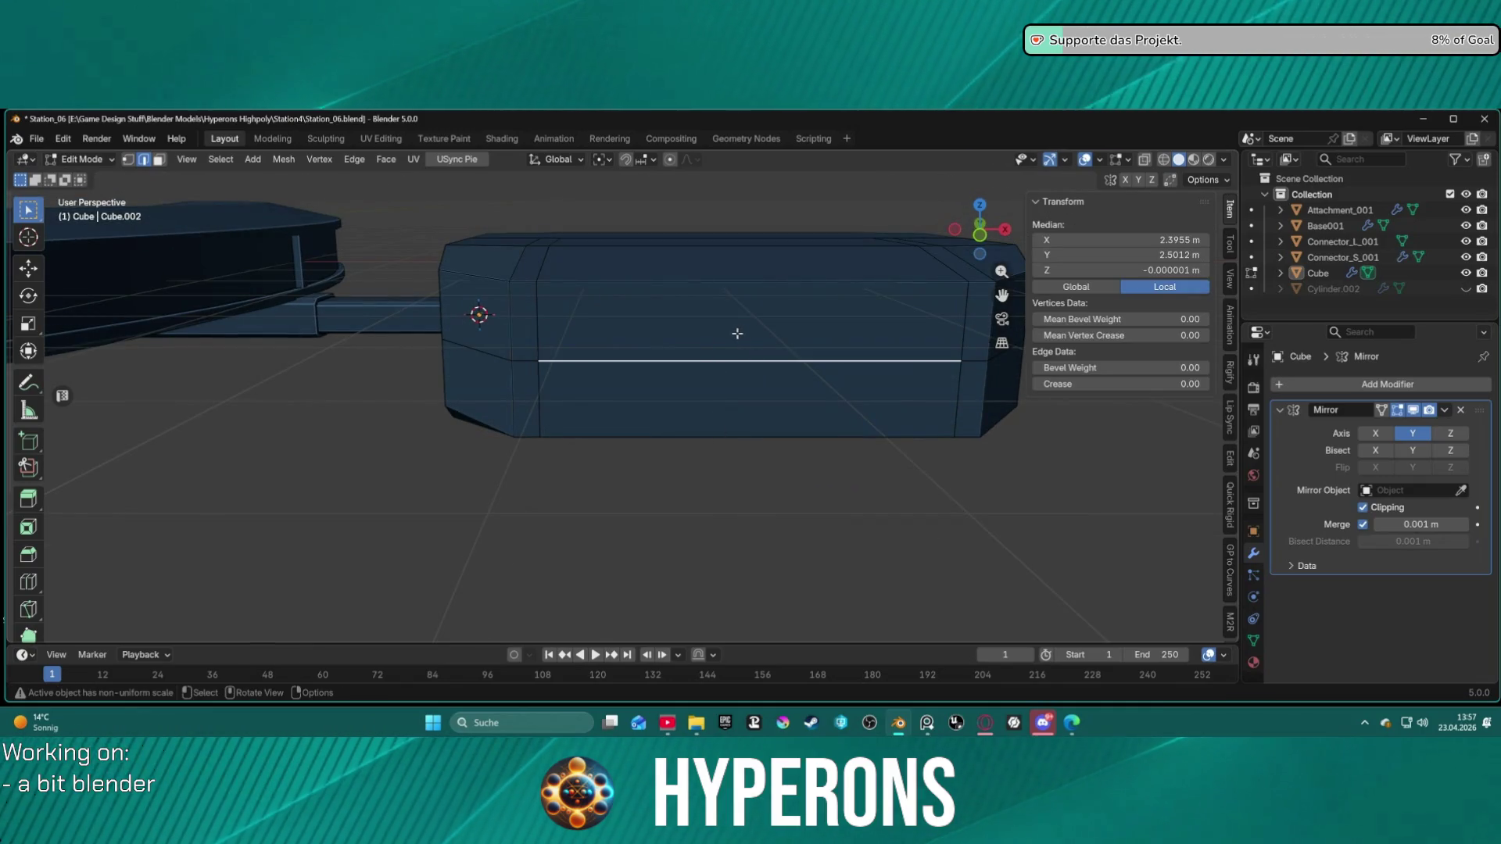
Step: Select the upper and lower front faces and inset them with inward depth
key("3")
left_click(702, 323)
left_click(783, 401, "shift")
mouse_move(783, 401)
middle_mouse_down()
mouse_move(771, 385)
mouse_move(854, 335)
mouse_move(881, 389)
mouse_move(931, 405)
mouse_move(931, 392)
mouse_move(774, 434)
mouse_move(823, 442)
middle_mouse_up()
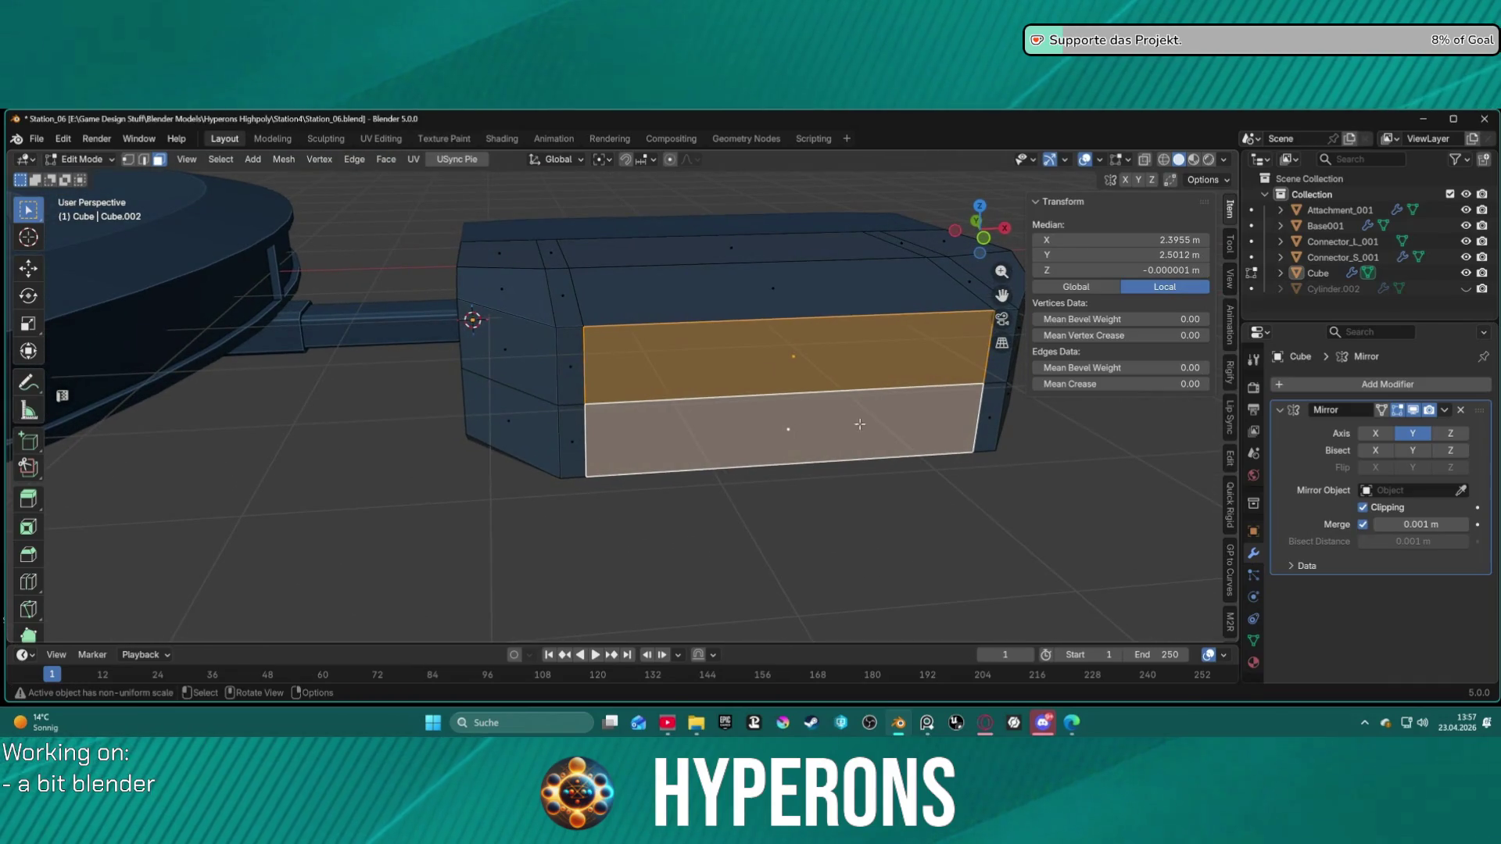
key("i")
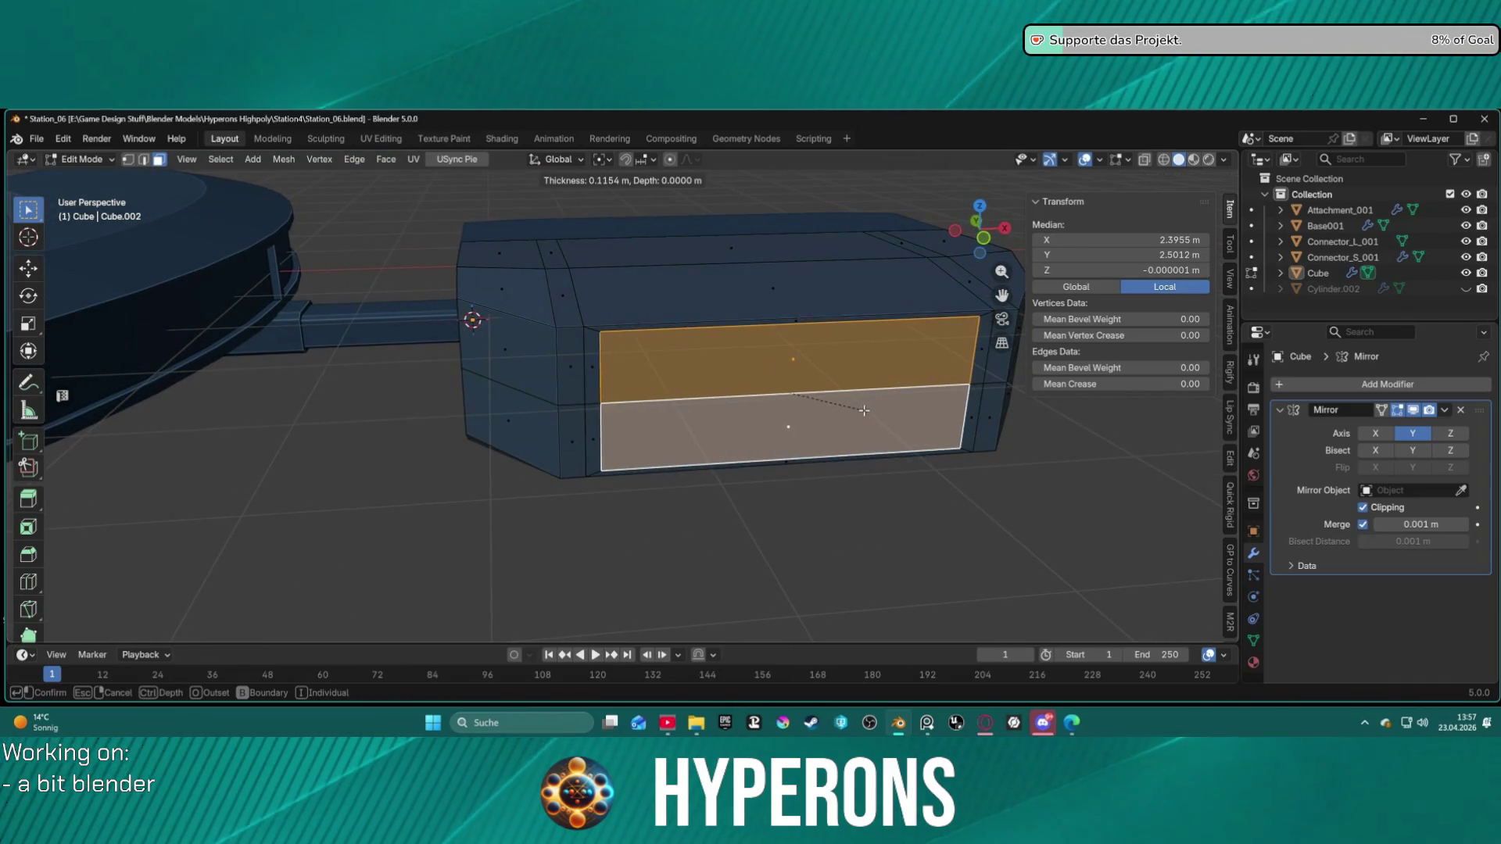
key("ctrl")
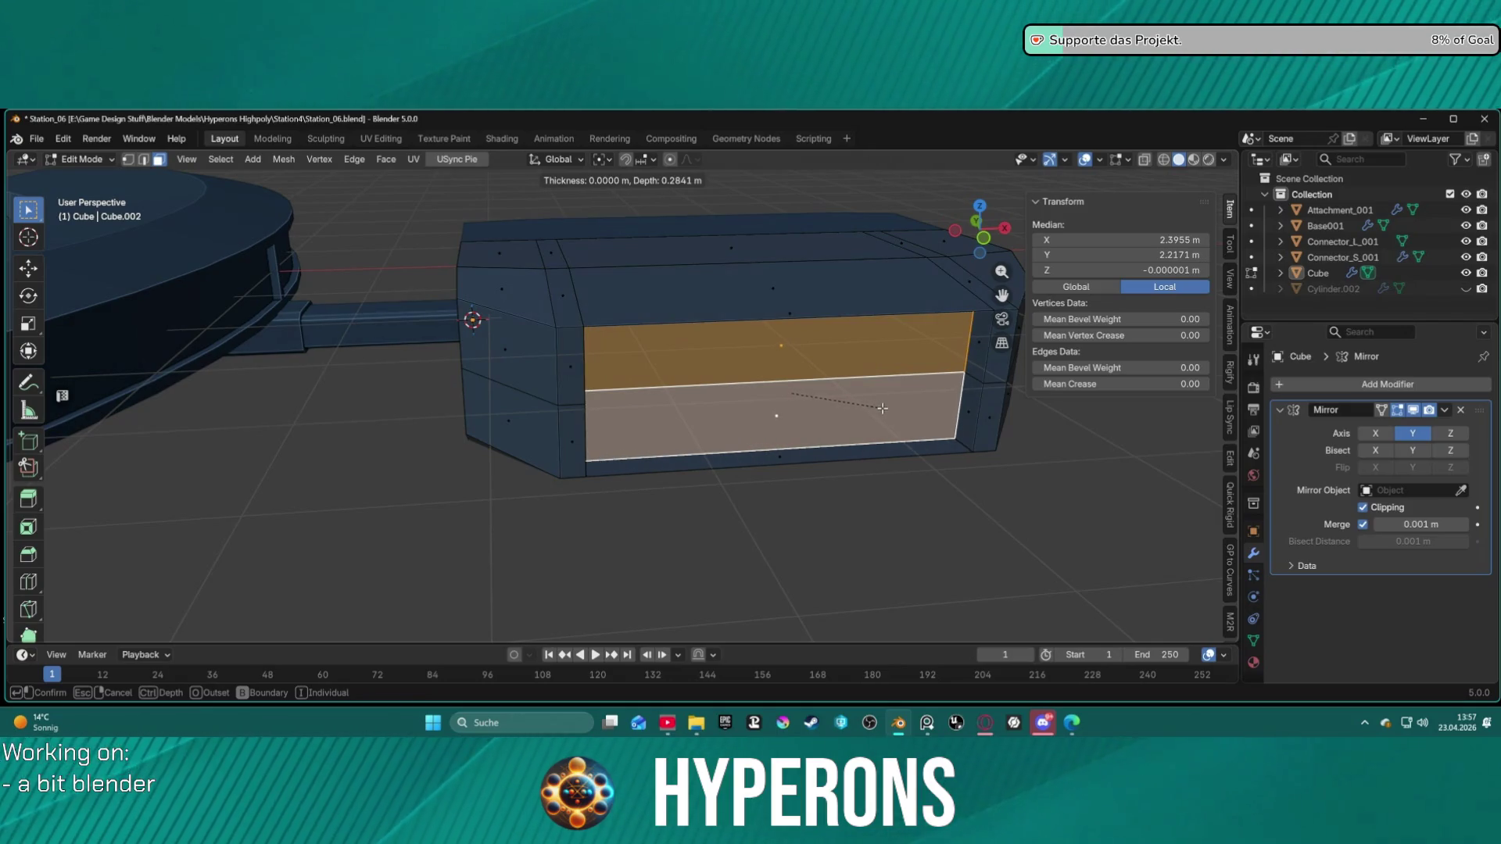
left_click(960, 392)
Step: Apply another recessed inset to the box's side faces
mouse_move(961, 392)
middle_mouse_down()
mouse_move(831, 385)
mouse_move(818, 435)
middle_mouse_up()
scroll(720, 446, "down", 5)
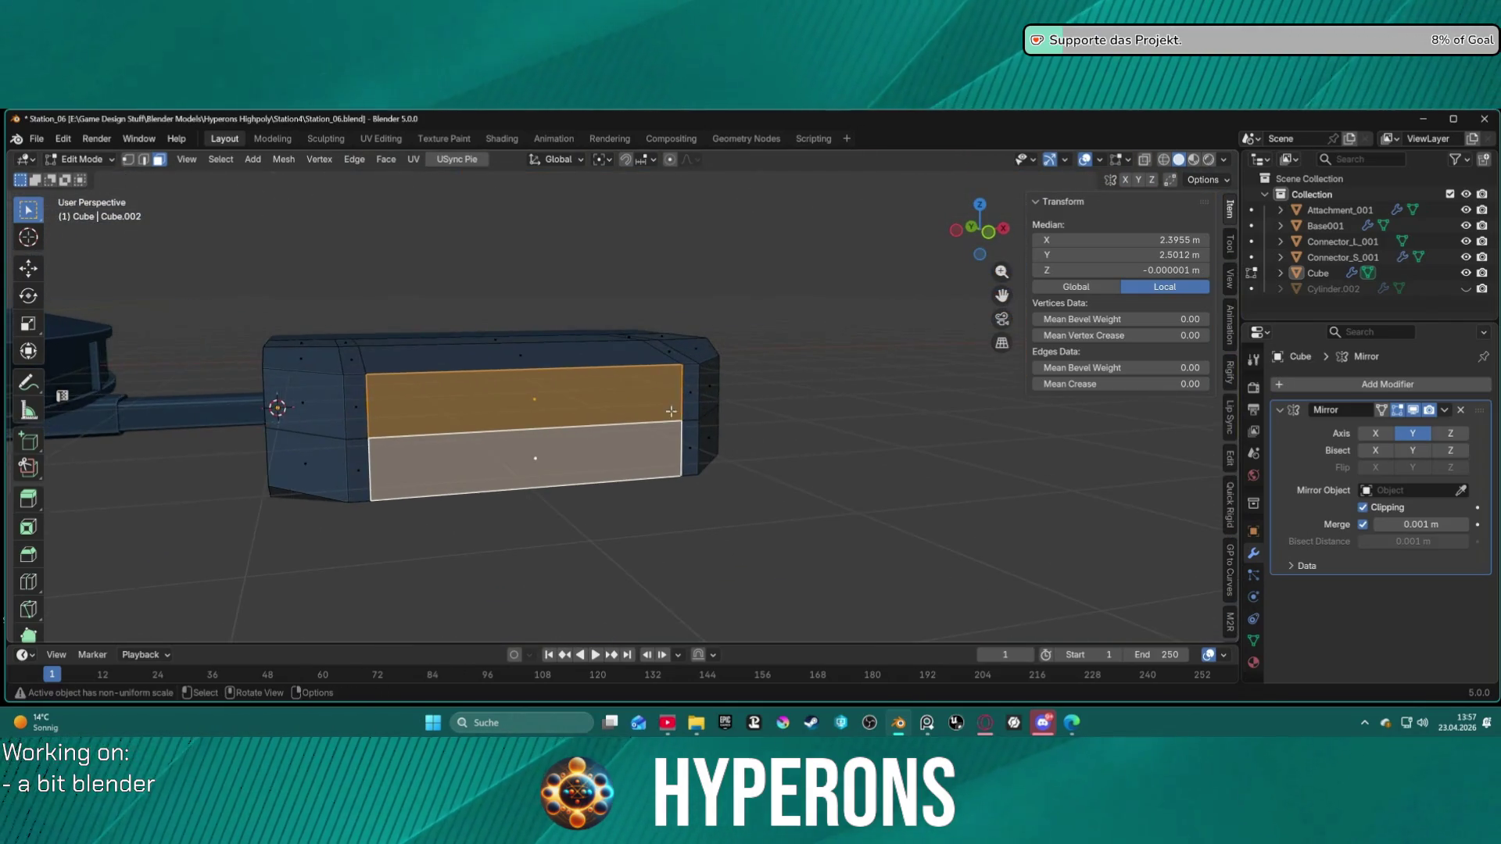
scroll(671, 411, "up", 2)
middle_click_drag(671, 412, 672, 429)
key("i")
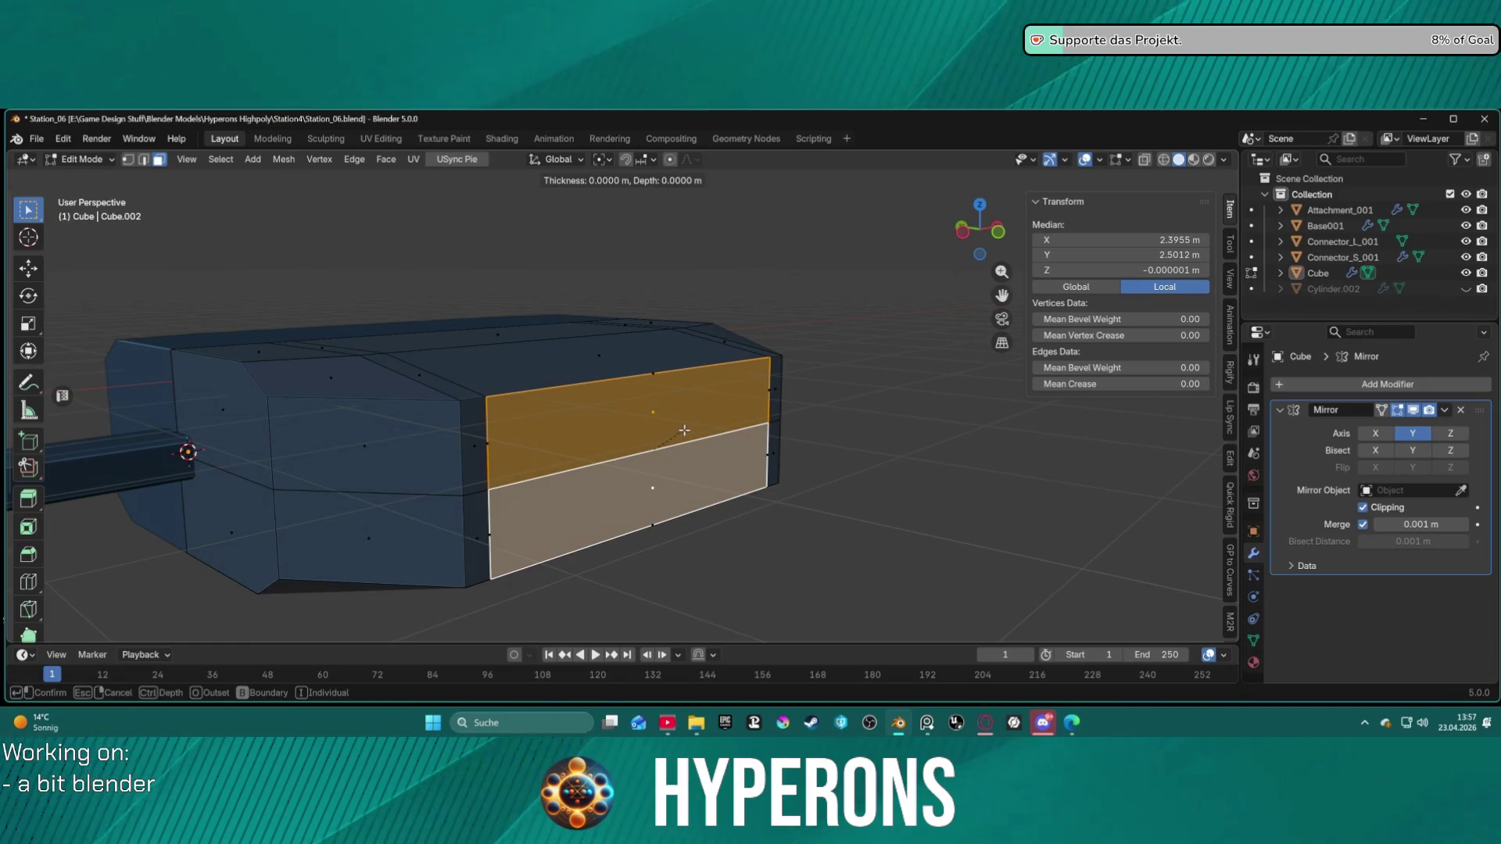
key("ctrl")
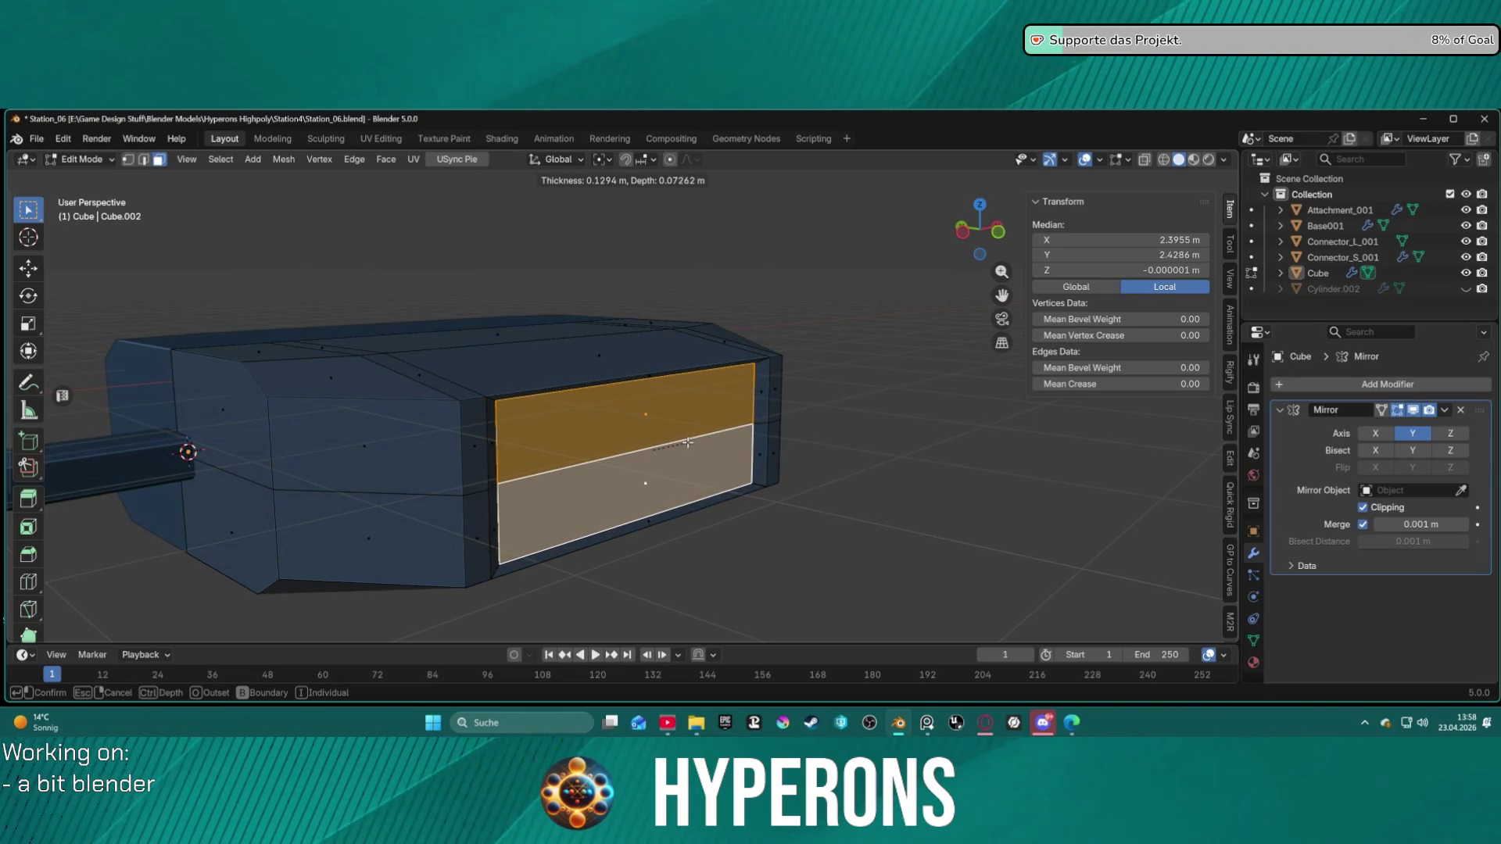
left_click(687, 443)
Step: Undo the inset to restore flat side faces, working in edge mode
left_click(905, 479)
mouse_move(905, 478)
middle_mouse_down()
mouse_move(828, 469)
mouse_move(771, 432)
mouse_move(820, 409)
mouse_move(860, 439)
mouse_move(865, 469)
mouse_move(814, 402)
mouse_move(821, 355)
mouse_move(818, 418)
mouse_move(600, 362)
mouse_move(628, 397)
mouse_move(702, 407)
middle_mouse_up()
scroll(836, 436, "up", 4)
key("ctrl+z")
key("ctrl+z")
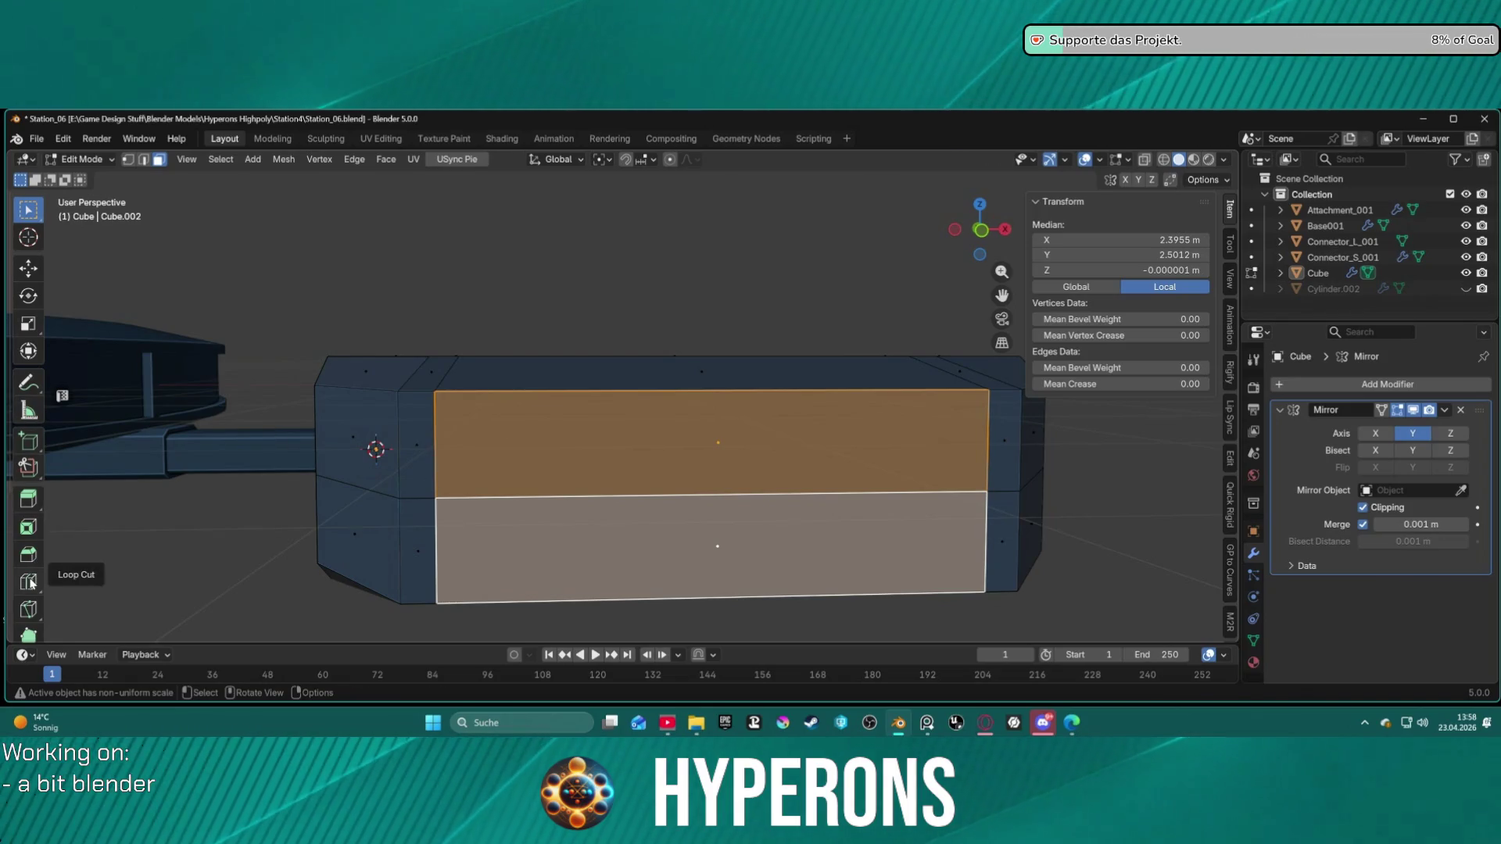
left_click(28, 583)
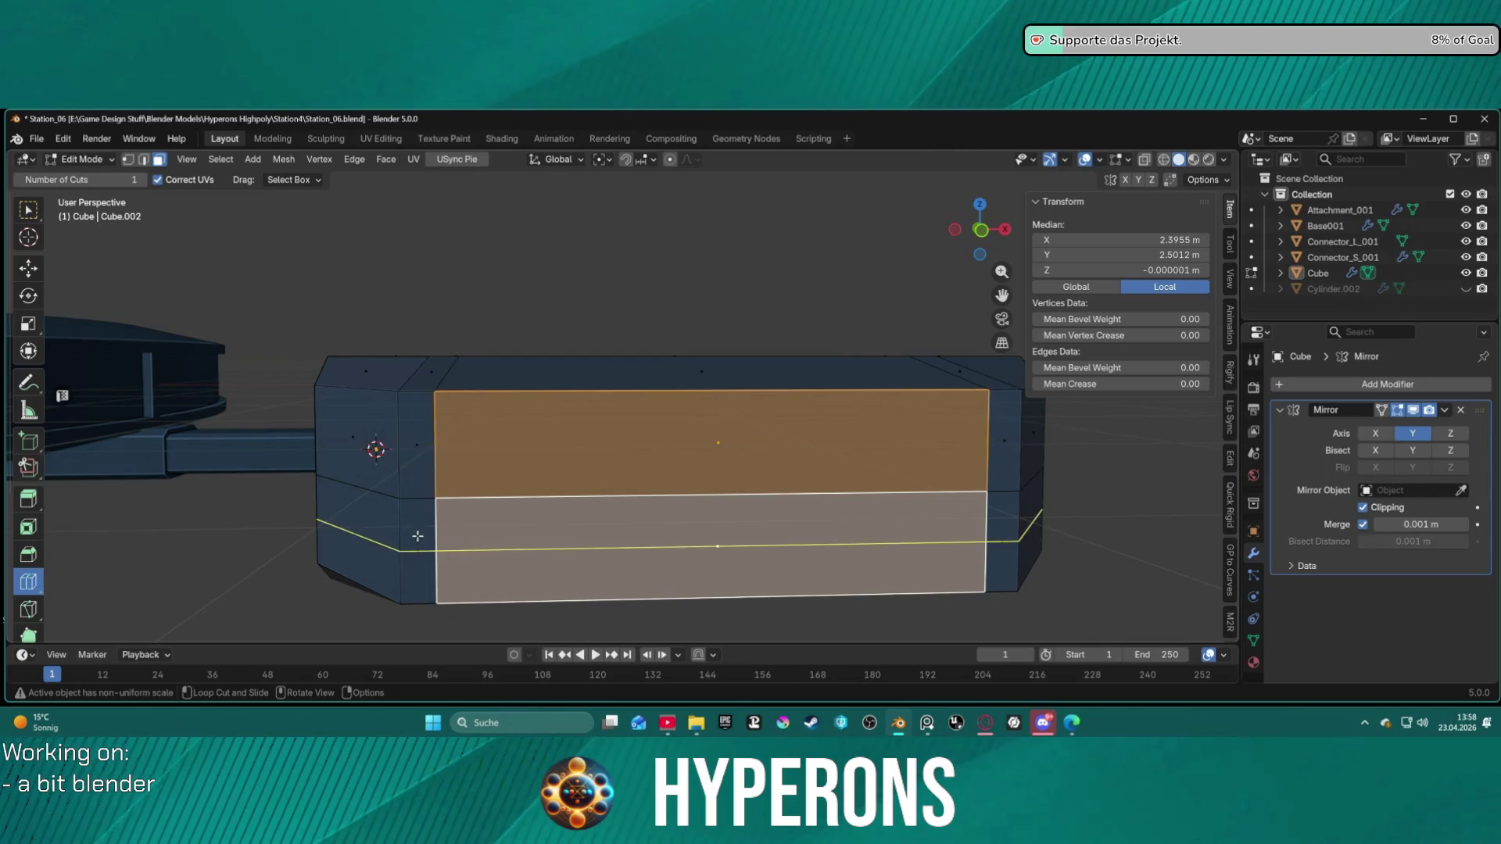
key("2")
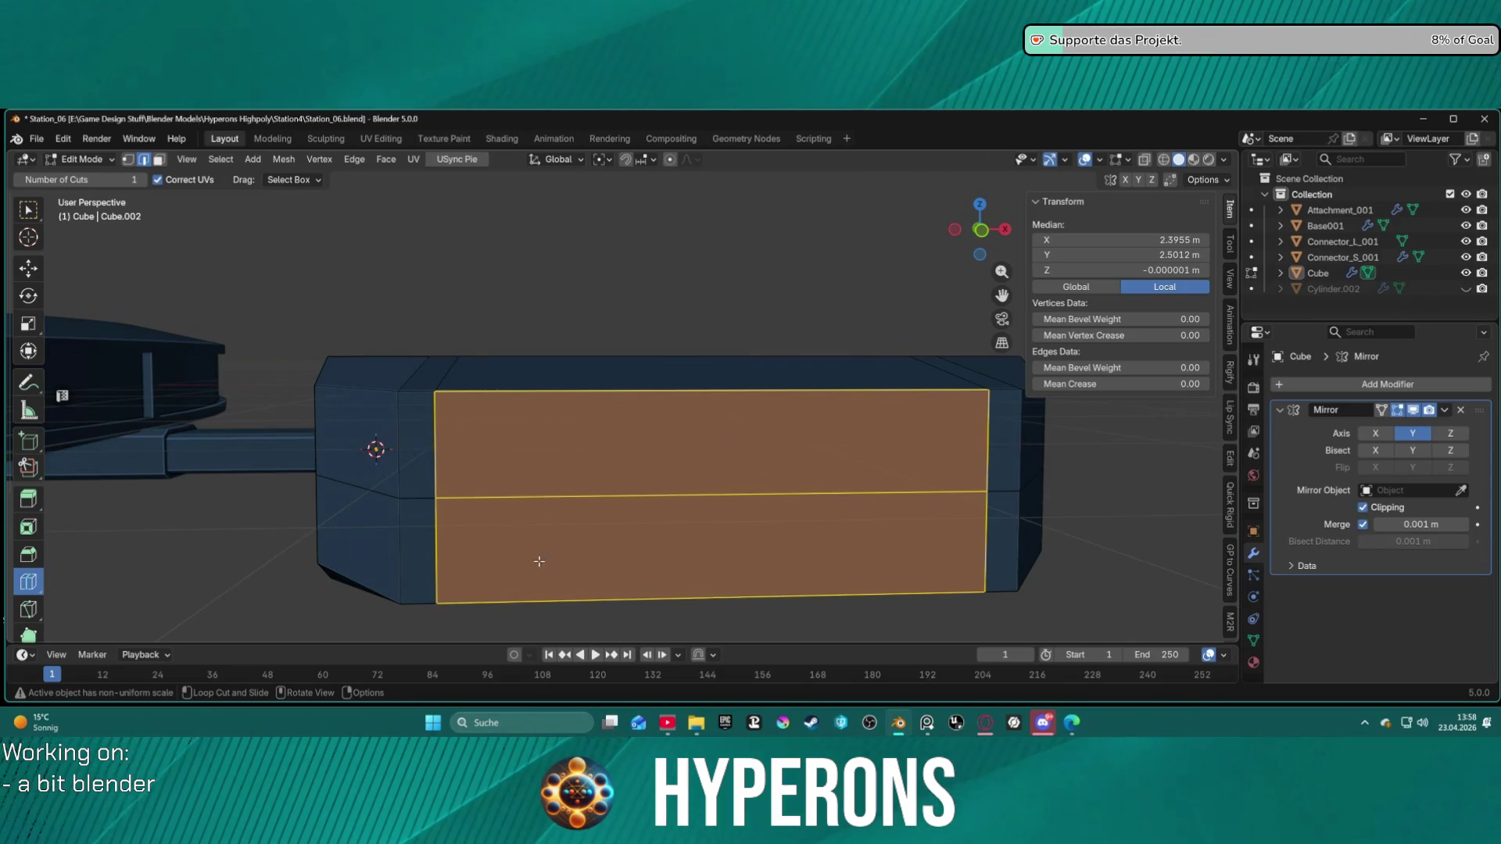
Step: Loop-cut two horizontal edge loops around the box, one near its top
left_click(400, 435)
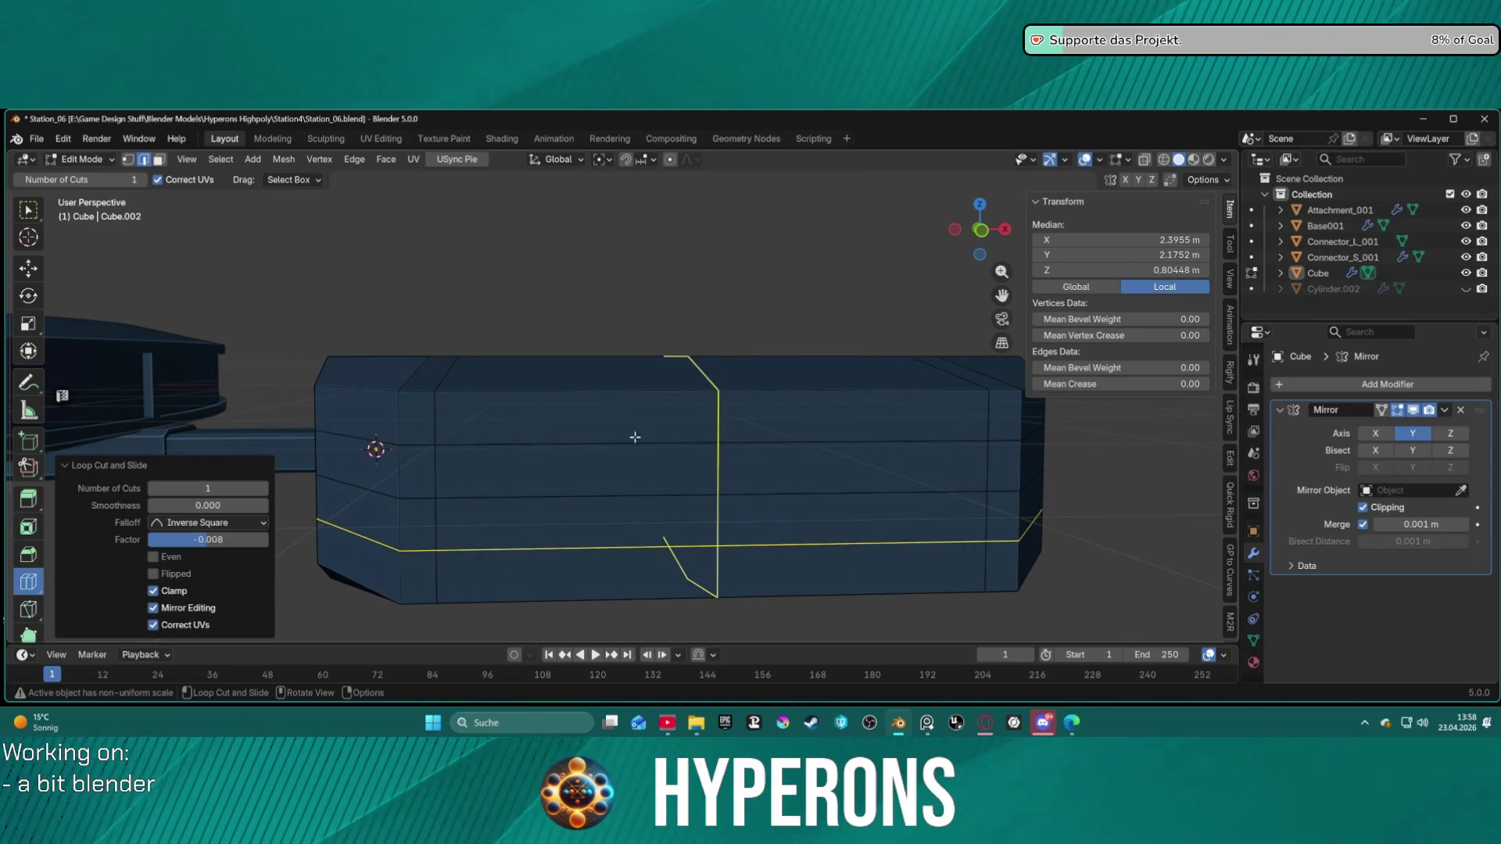
left_click(320, 453)
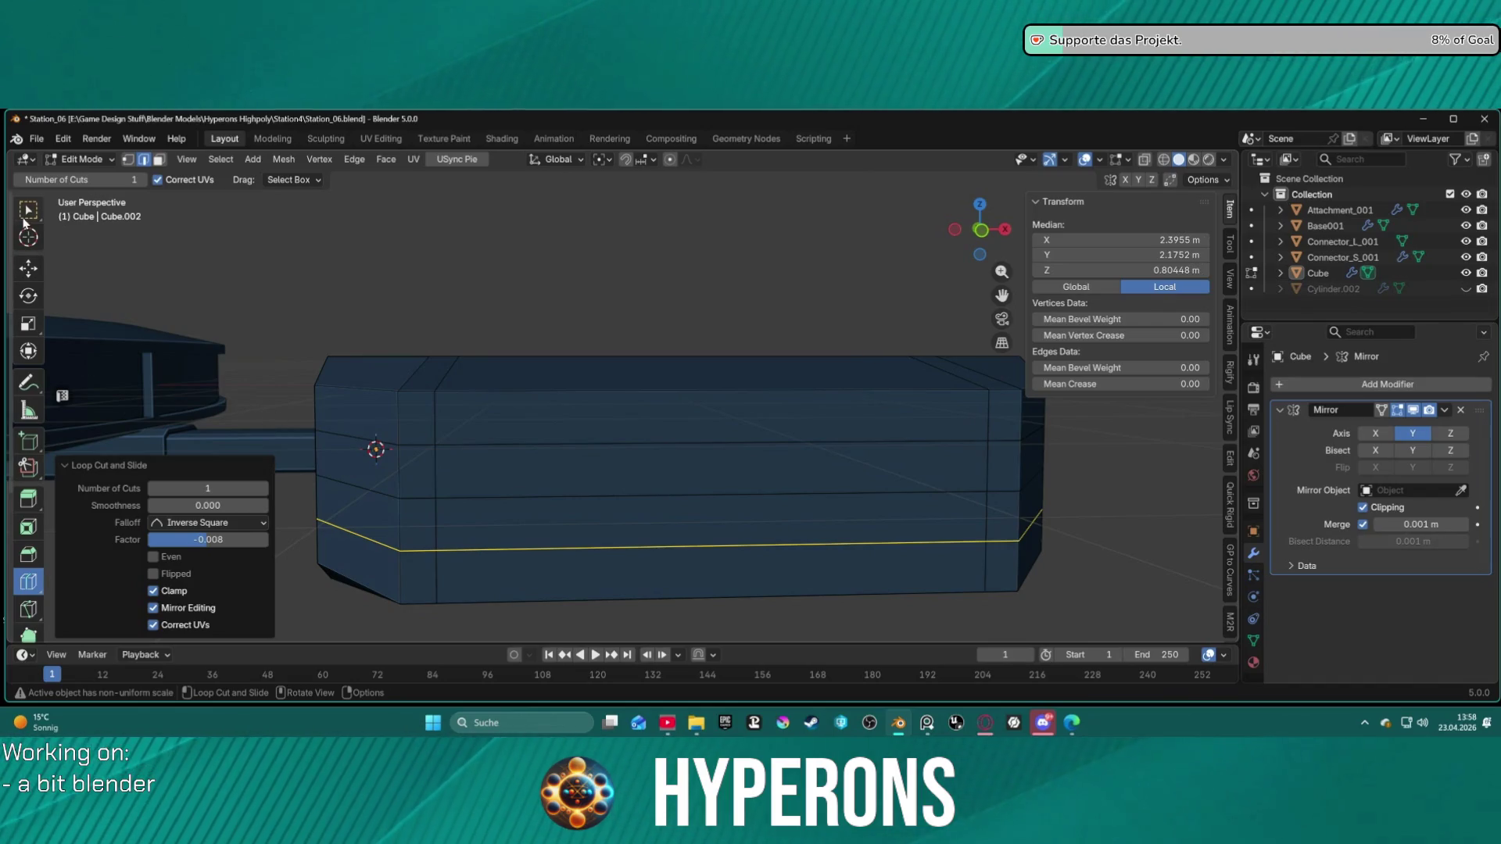
left_click(25, 218)
left_click(472, 445)
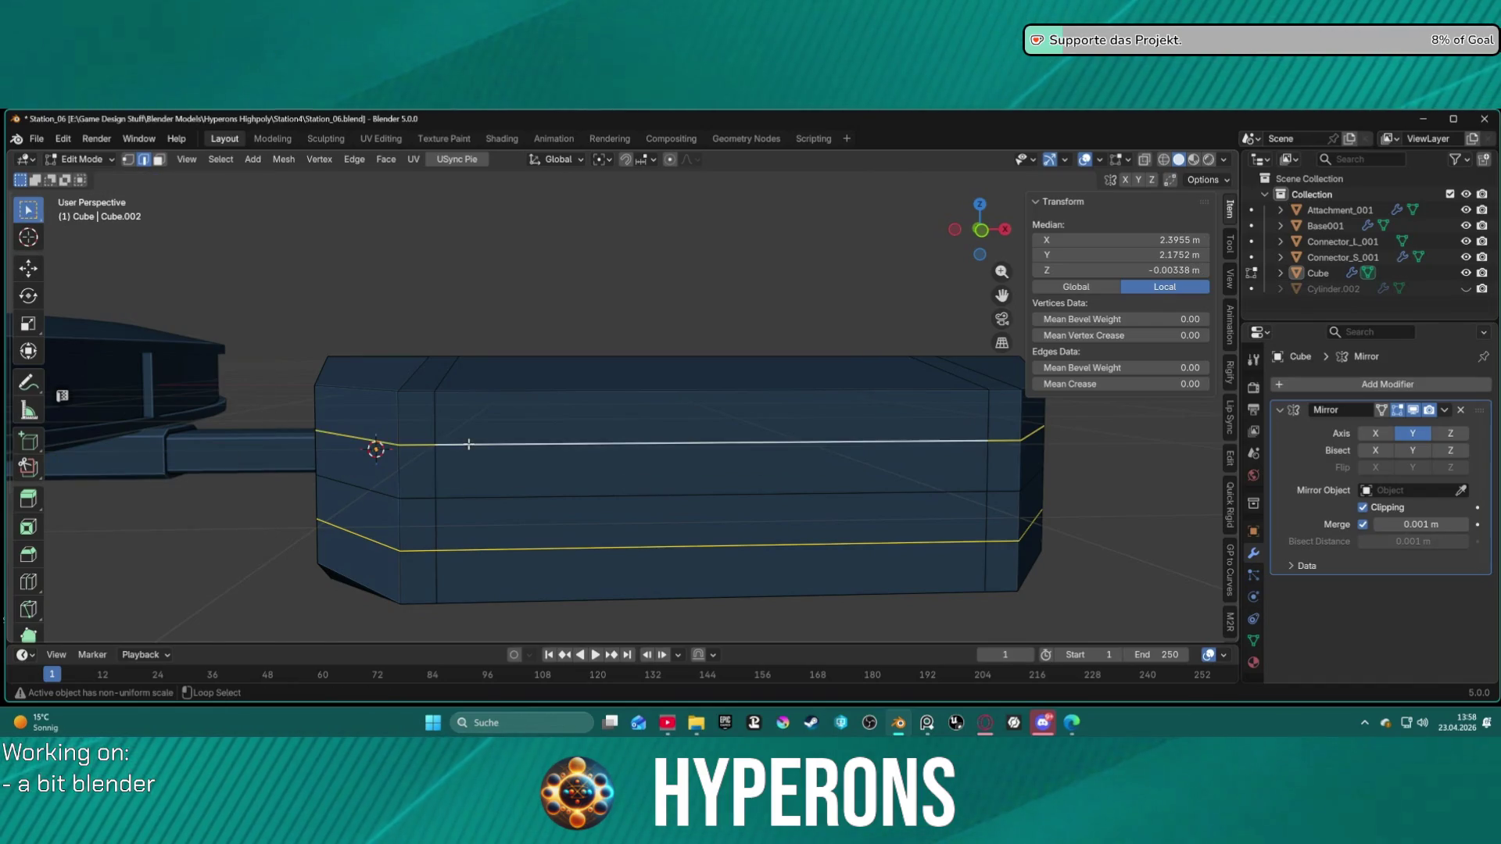
middle_click_drag(575, 510, 577, 493)
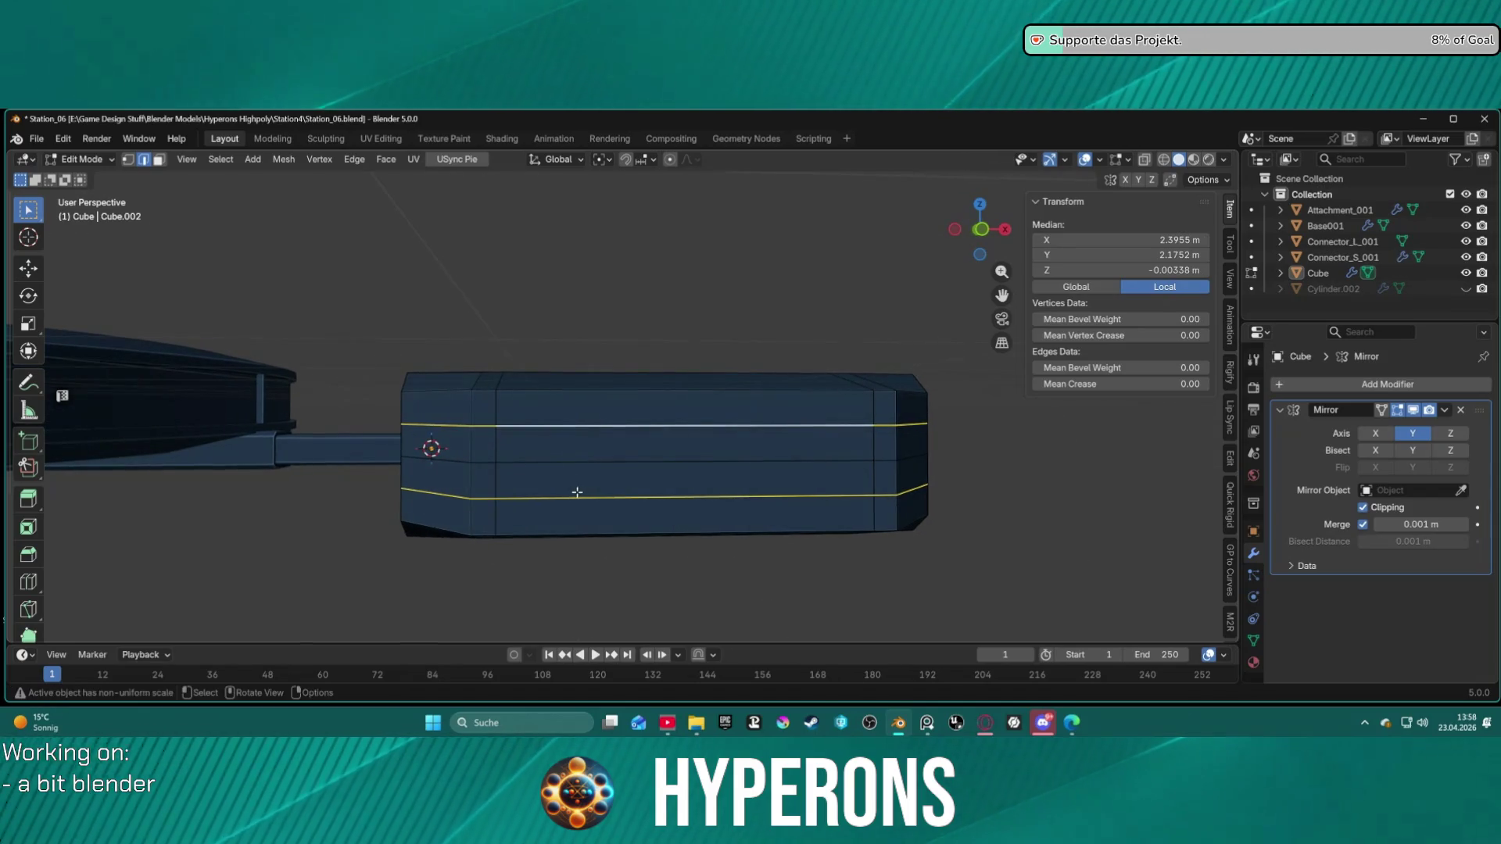
Step: Spread the two new edge loops apart vertically to a 1.796 scale along Z
key("s")
key("x")
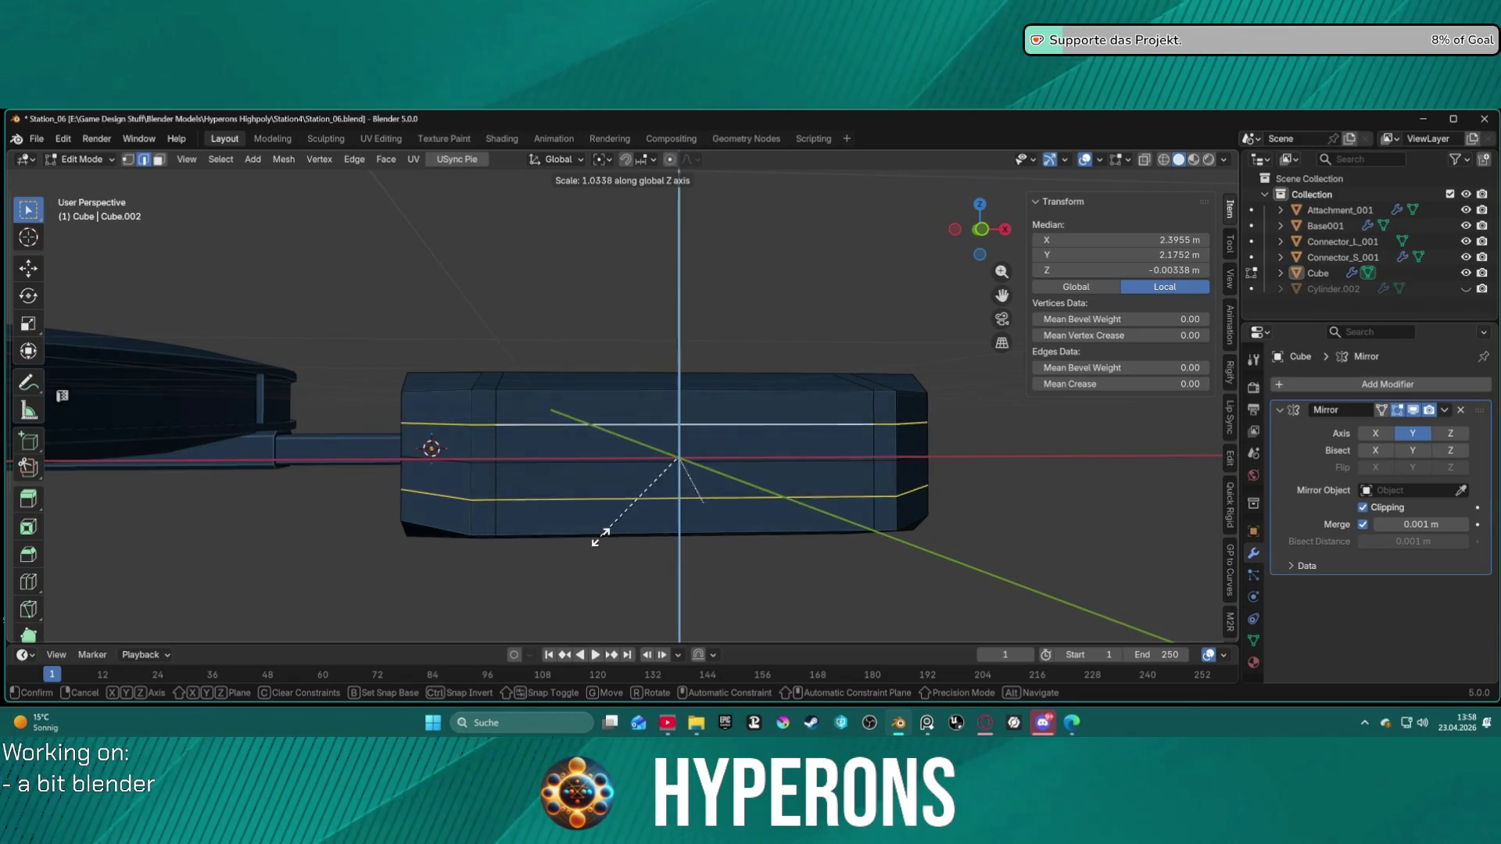
key("z")
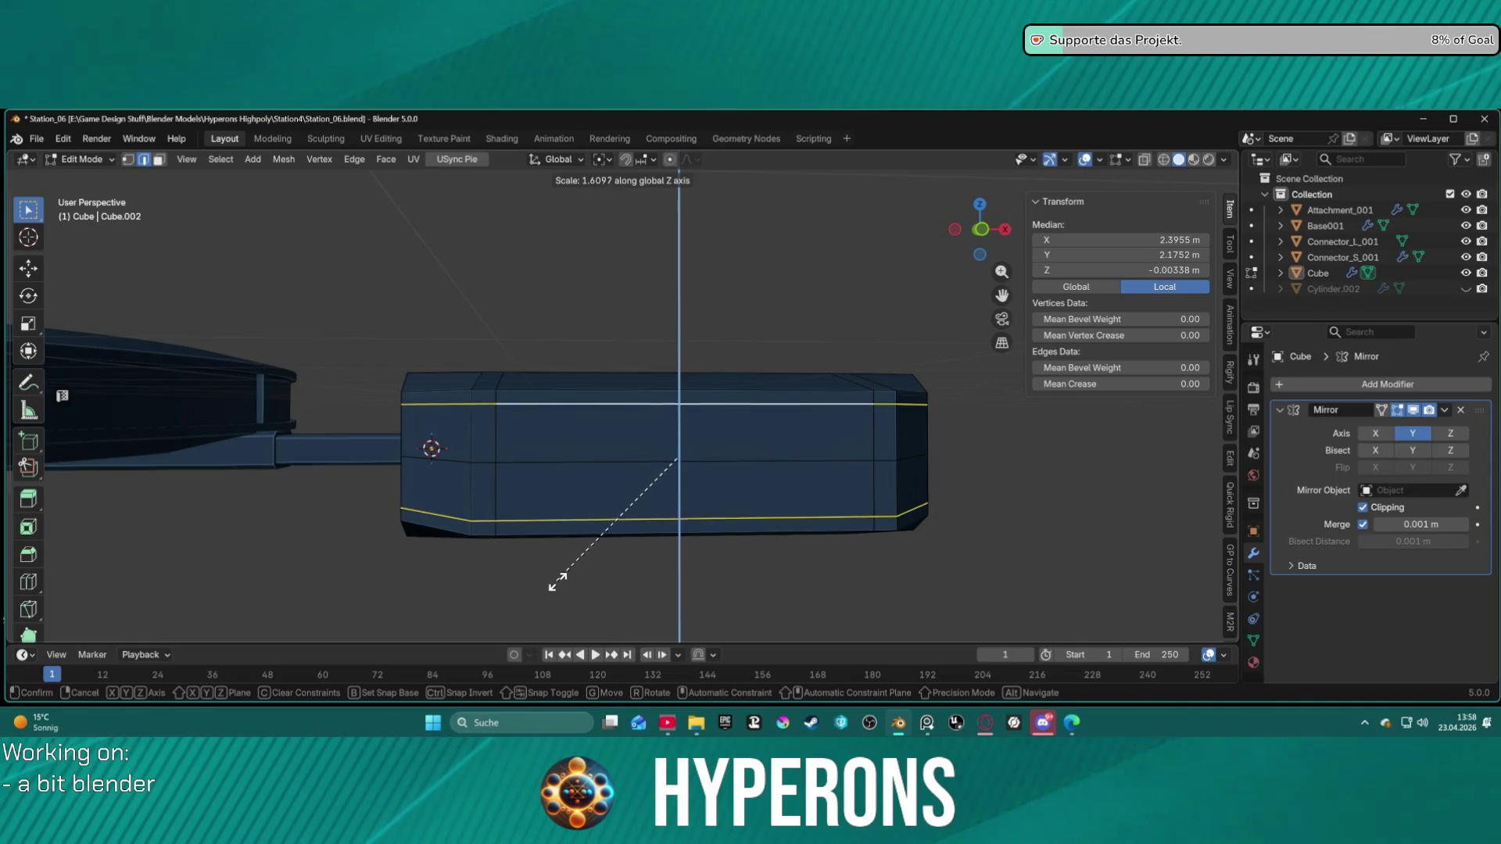
left_click(563, 613)
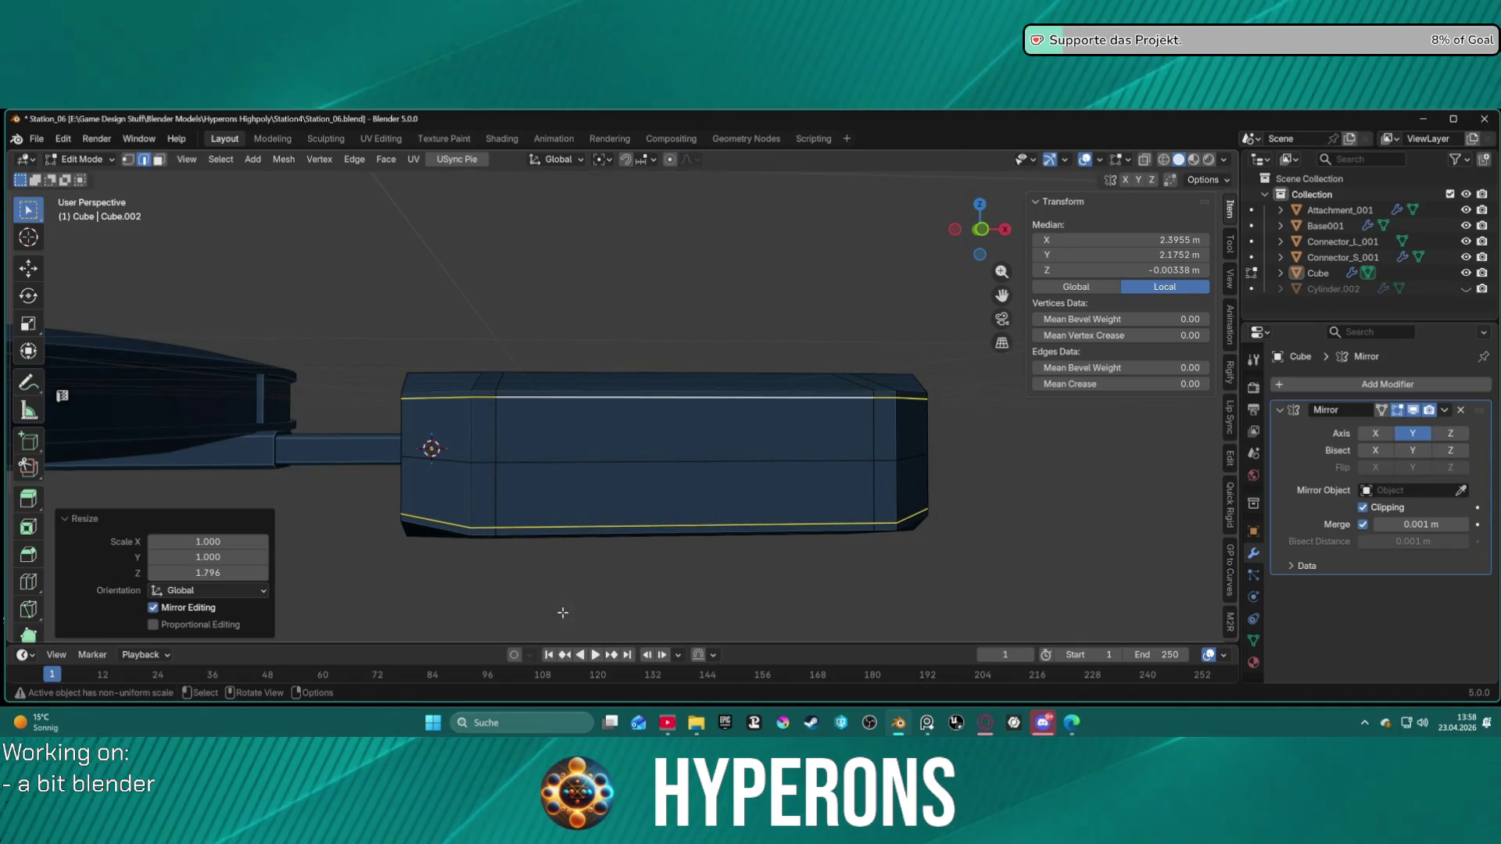
Step: Isolate the box module in local view
left_click(758, 555)
mouse_move(757, 556)
middle_mouse_down()
mouse_move(788, 532)
mouse_move(882, 525)
mouse_move(931, 546)
mouse_move(714, 513)
mouse_move(735, 546)
mouse_move(781, 546)
mouse_move(732, 554)
mouse_move(818, 527)
mouse_move(661, 516)
mouse_move(637, 536)
mouse_move(683, 533)
mouse_move(669, 473)
mouse_move(683, 452)
mouse_move(766, 473)
mouse_move(640, 482)
mouse_move(607, 459)
mouse_move(610, 442)
mouse_move(675, 472)
mouse_move(623, 480)
mouse_move(493, 338)
mouse_move(355, 339)
mouse_move(358, 368)
middle_mouse_up()
key("KP_Divide")
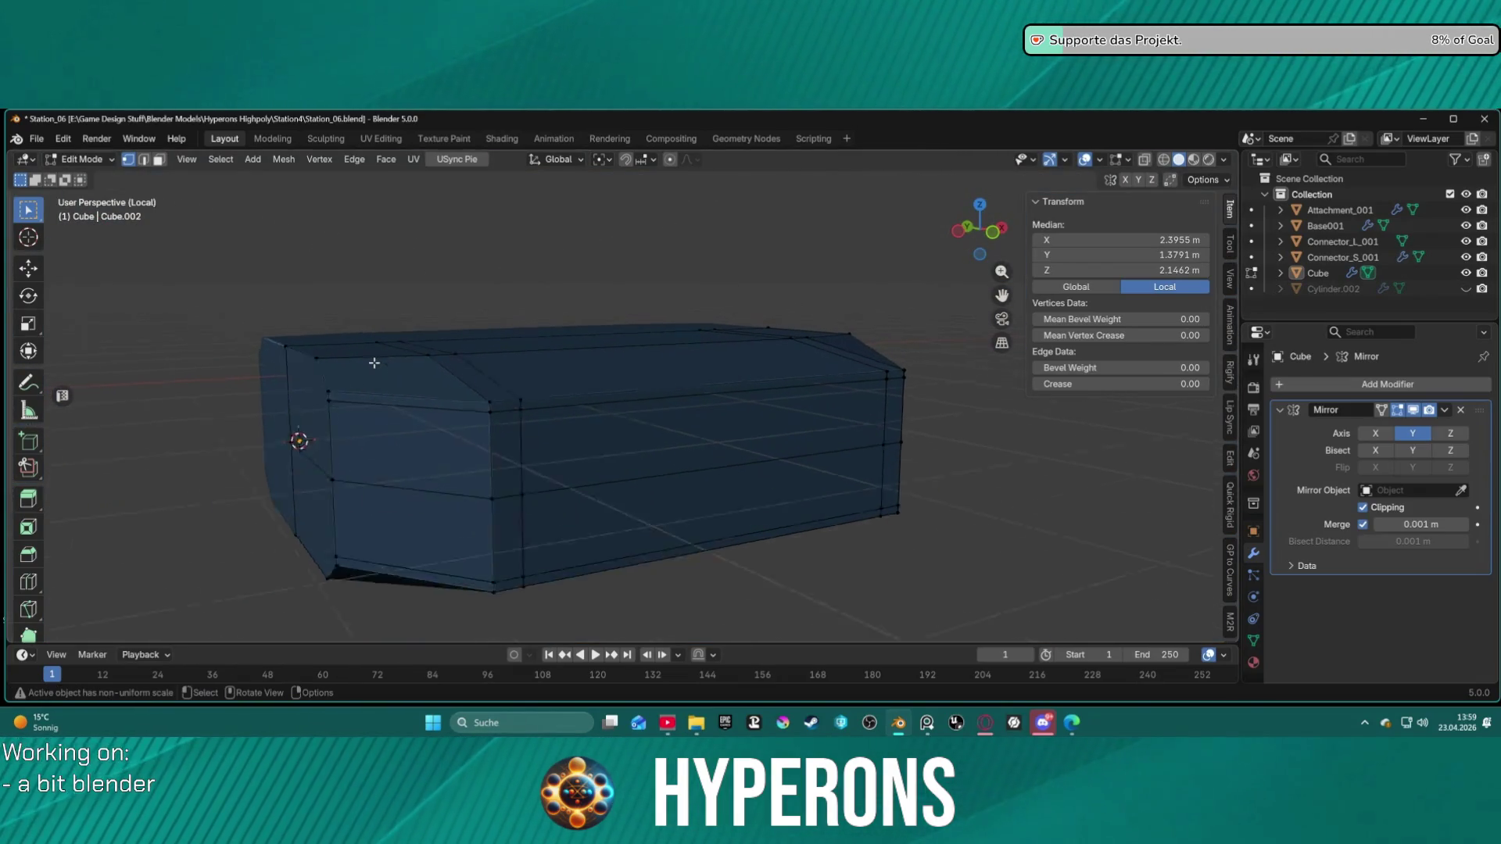
Step: Zoom in on the box and select its top corner vertex
scroll(391, 358, "up", 5)
mouse_move(422, 358)
middle_mouse_down("shift")
mouse_move(860, 356)
mouse_move(673, 366)
middle_mouse_up("shift")
scroll(704, 358, "down", 3)
scroll(895, 355, "up", 4)
key("2")
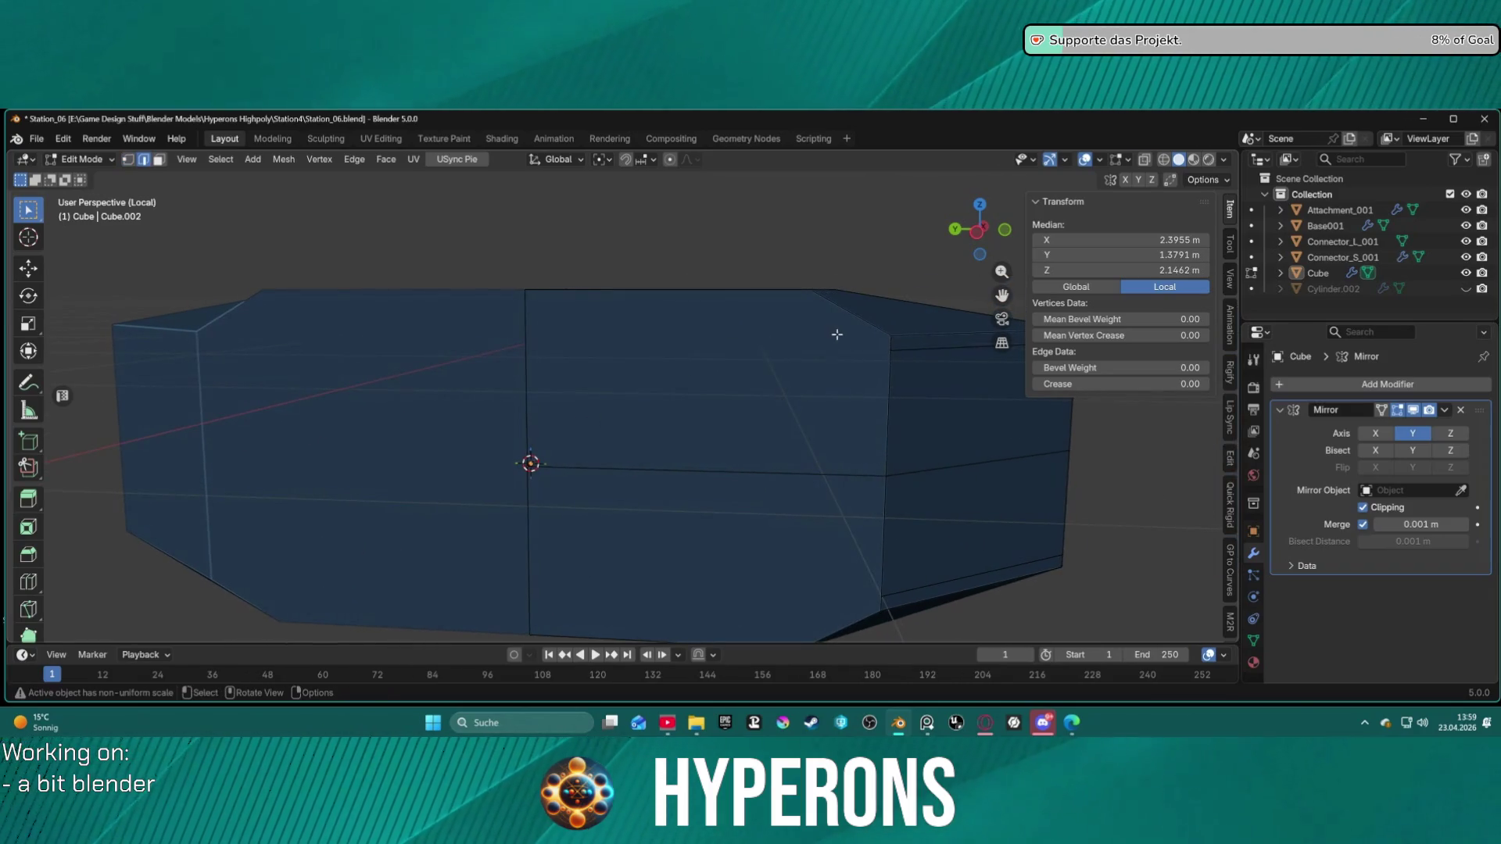
left_click(888, 334)
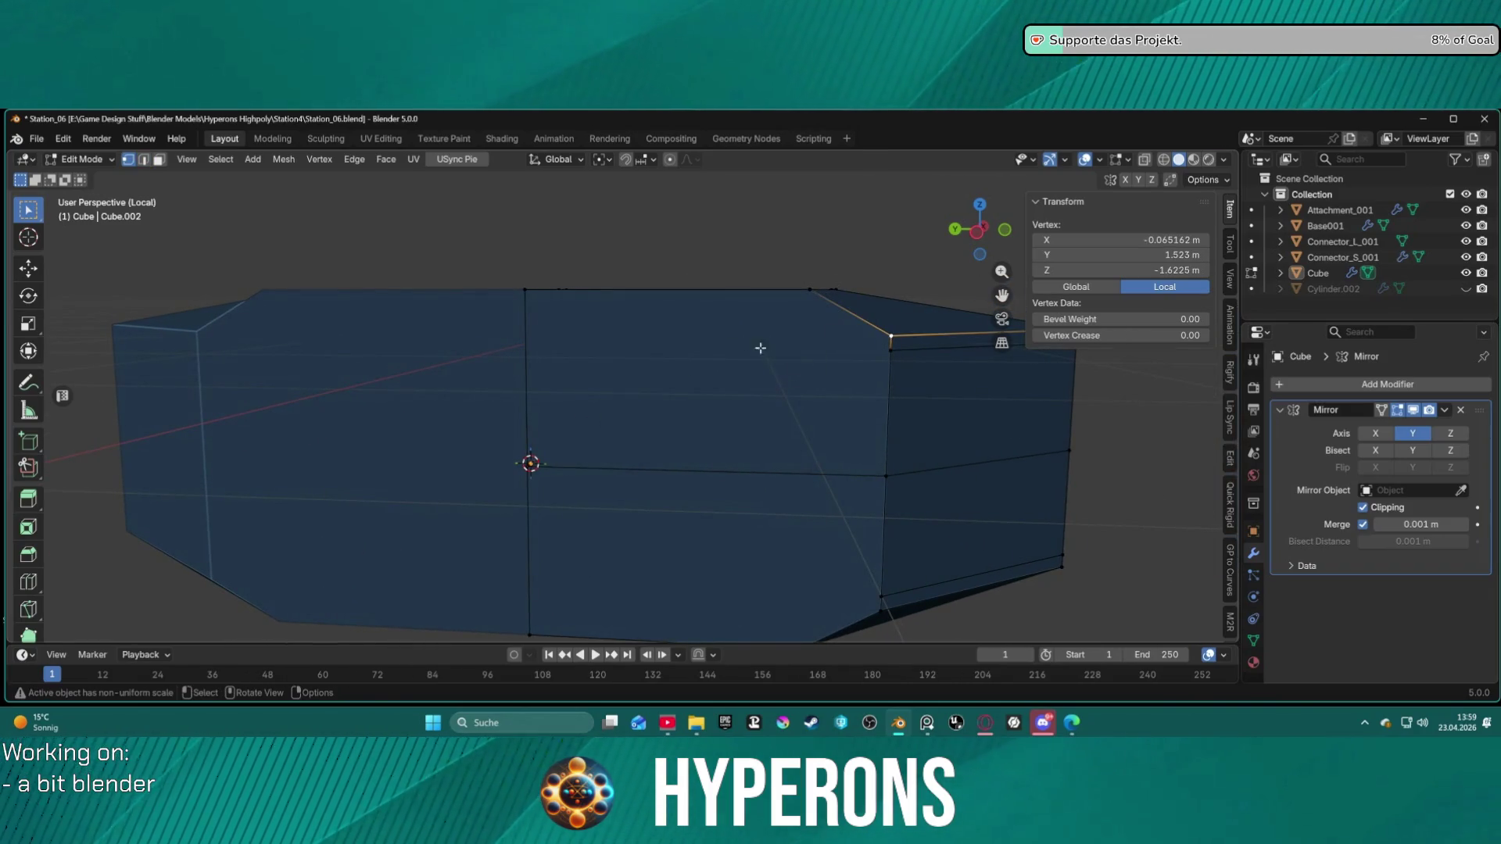
key("2")
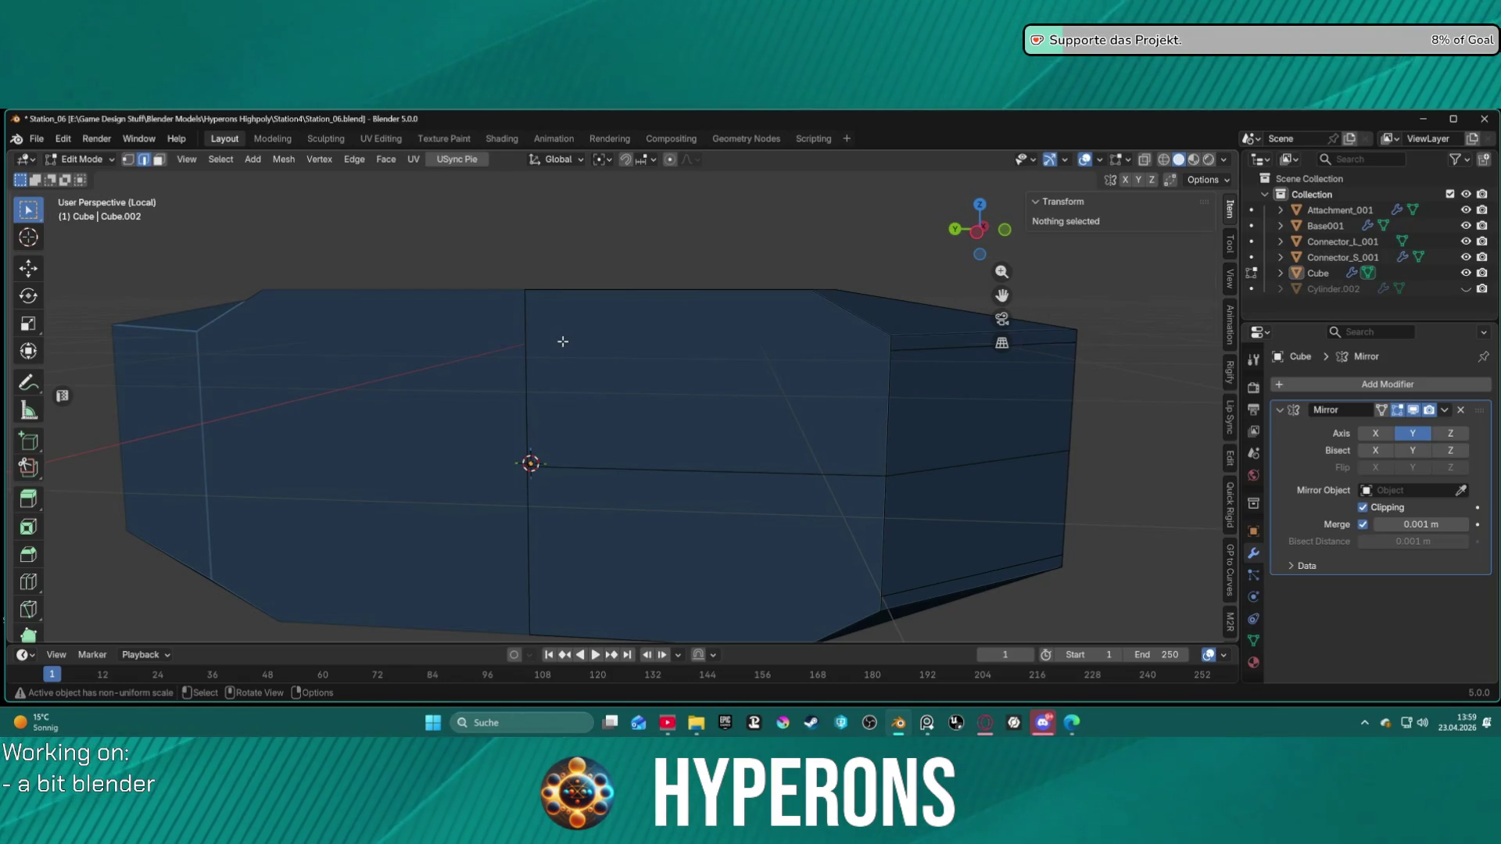
left_click(526, 335)
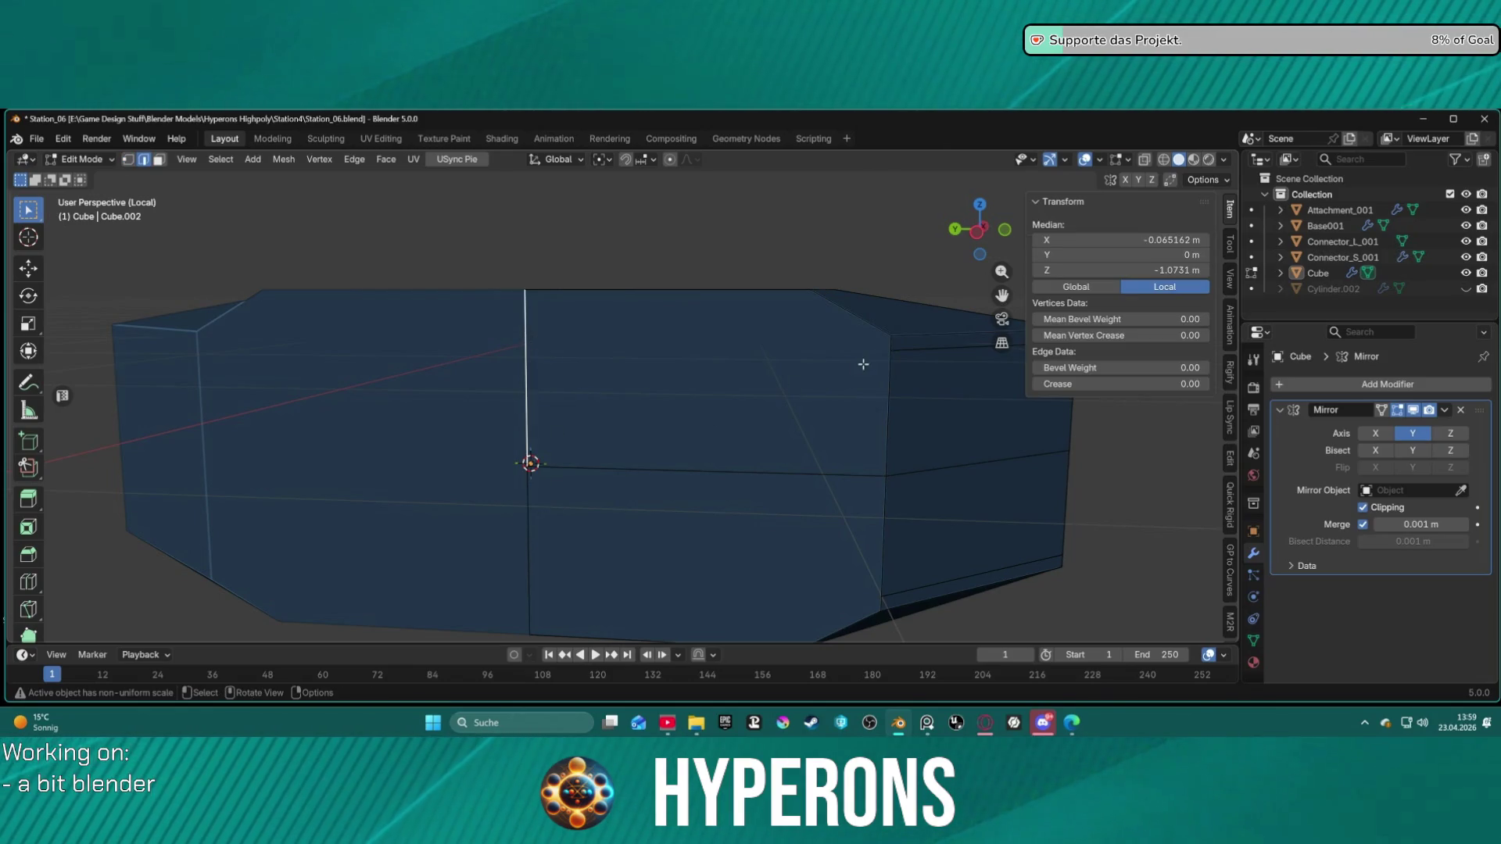
key("1")
left_click(890, 336)
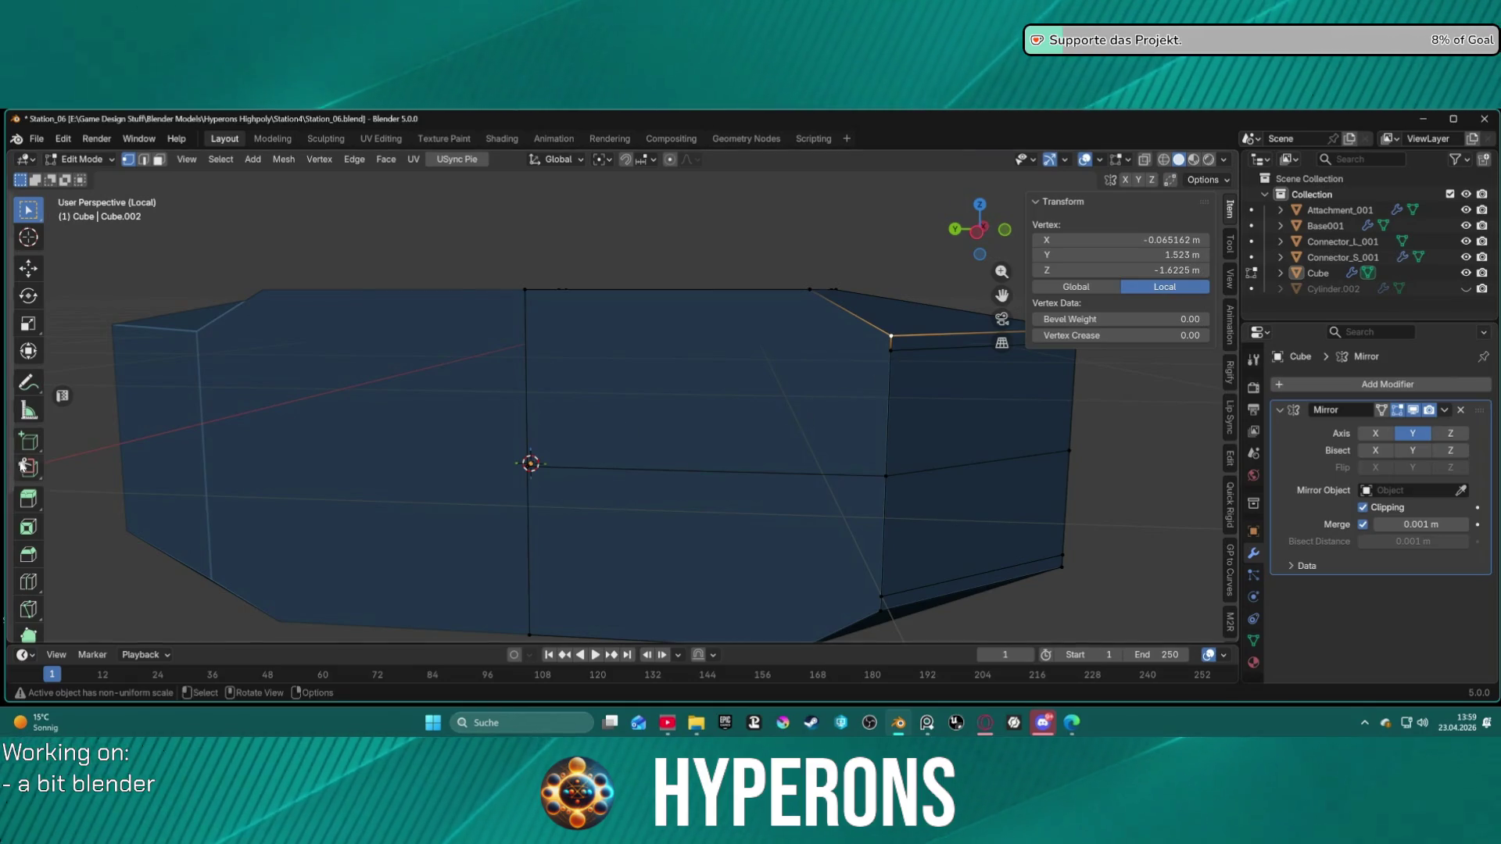
Step: Knife-cut two Y-locked lines along the side just below the top
left_click(24, 584)
left_click(28, 609)
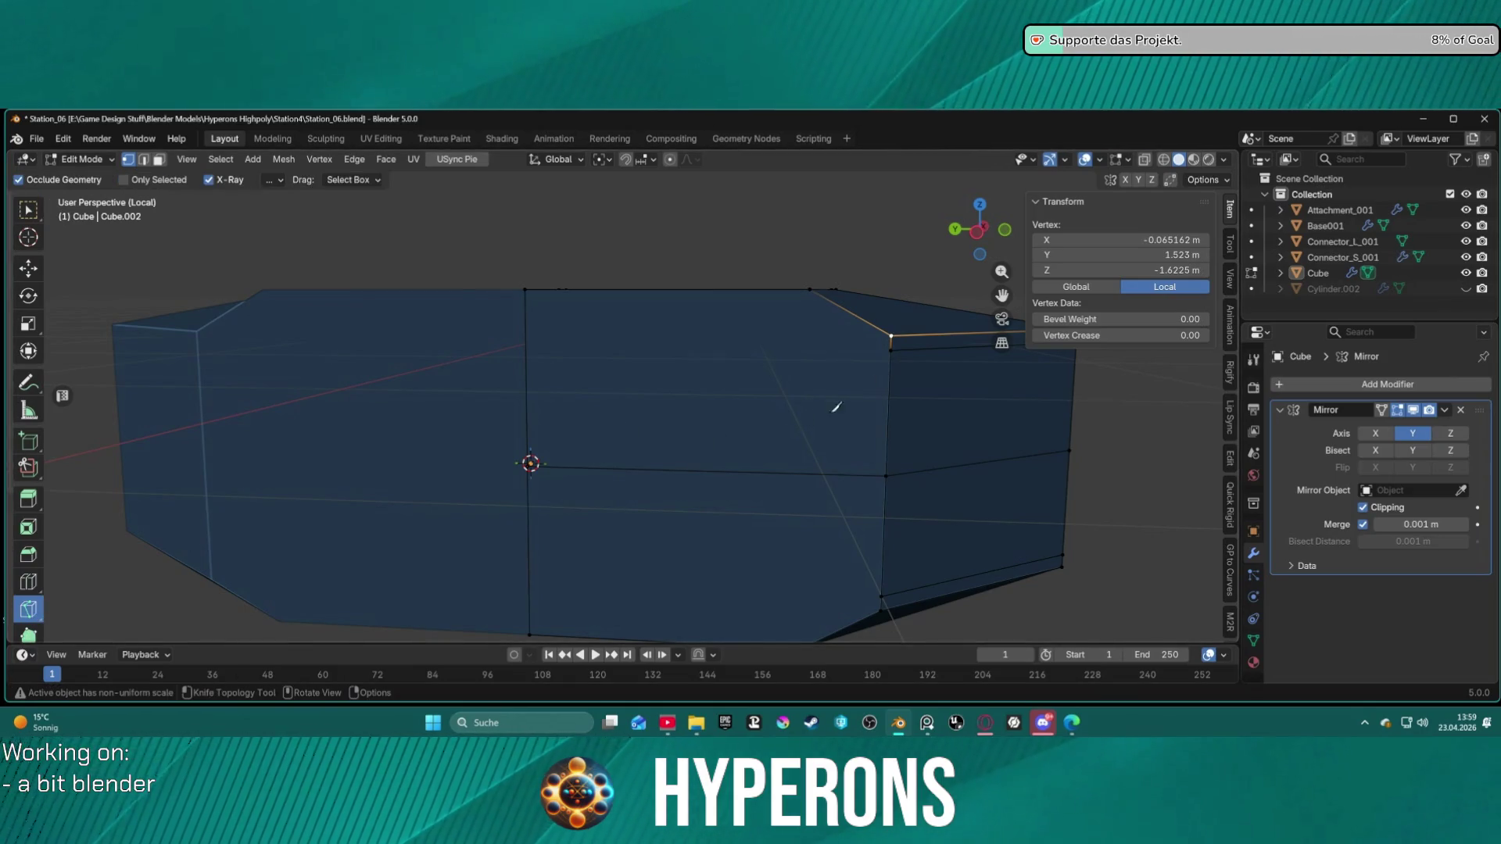
mouse_move(810, 334)
middle_mouse_down()
mouse_move(590, 339)
mouse_move(737, 365)
mouse_move(740, 343)
middle_mouse_up()
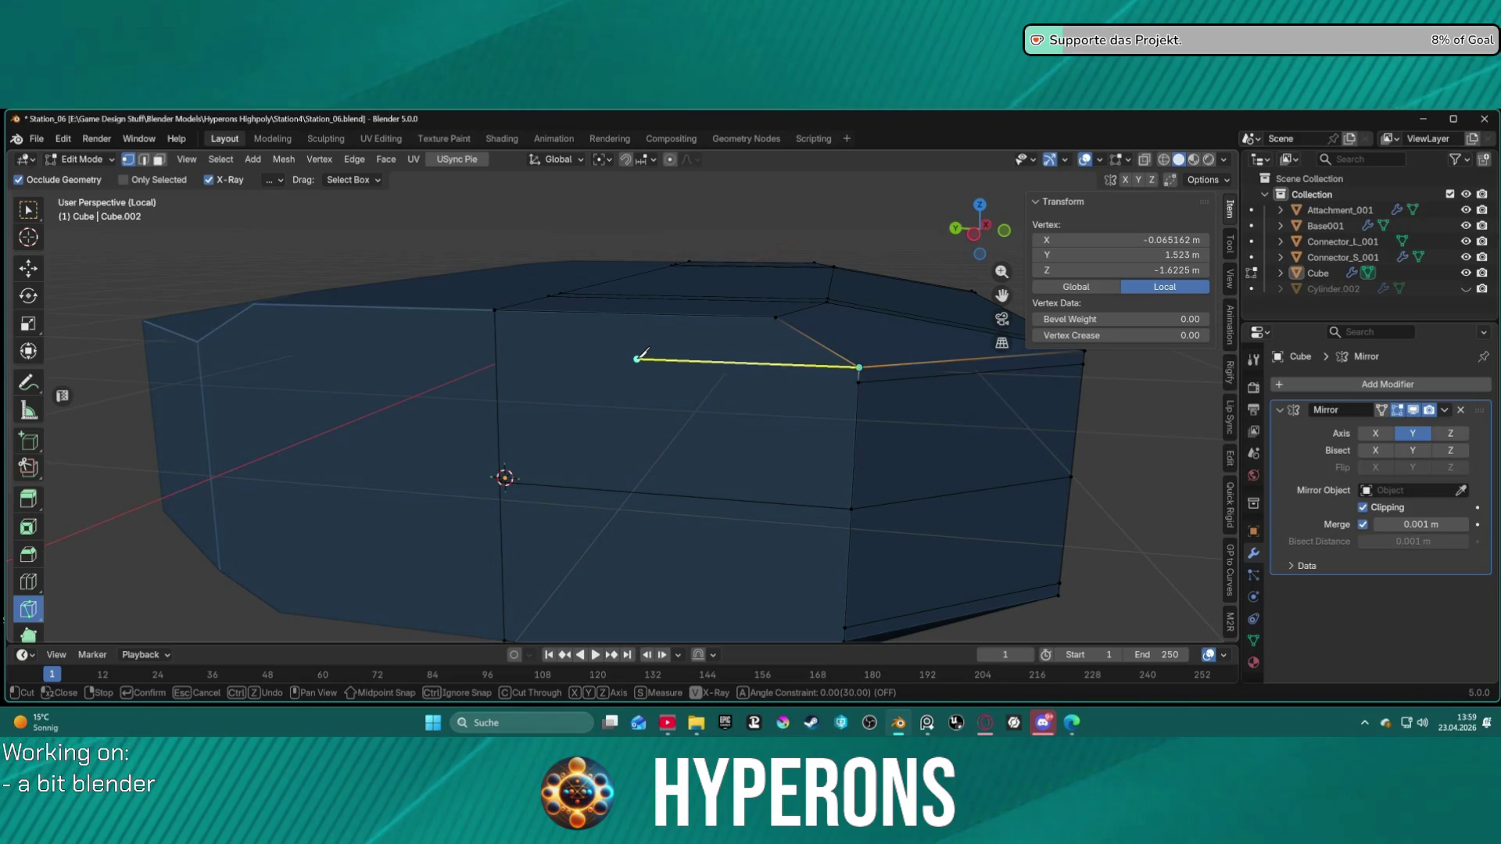
key("y")
left_click(496, 354)
key("y")
left_click(860, 372)
key("Return")
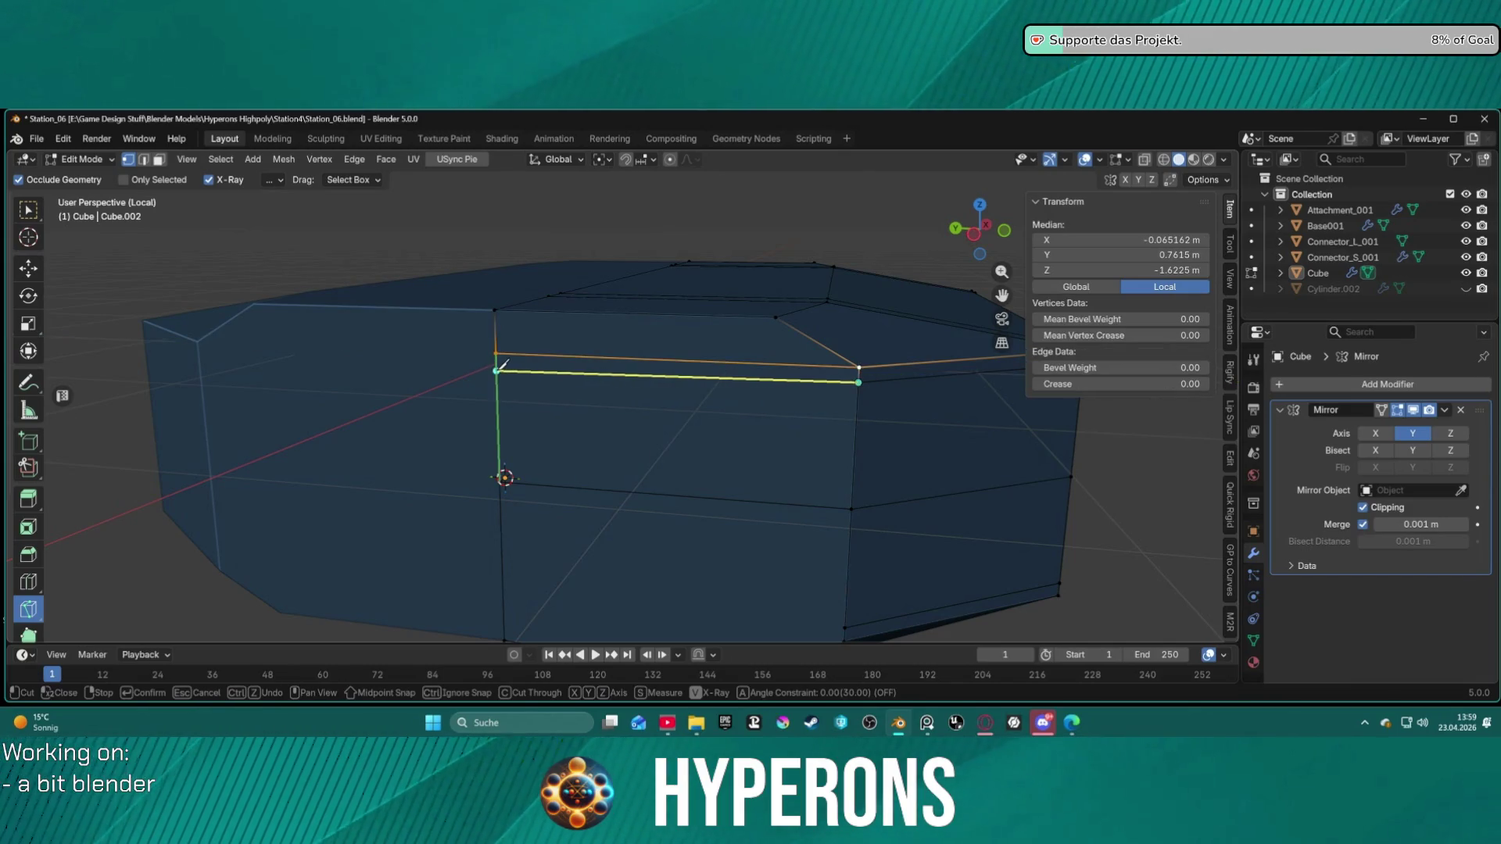
key("y")
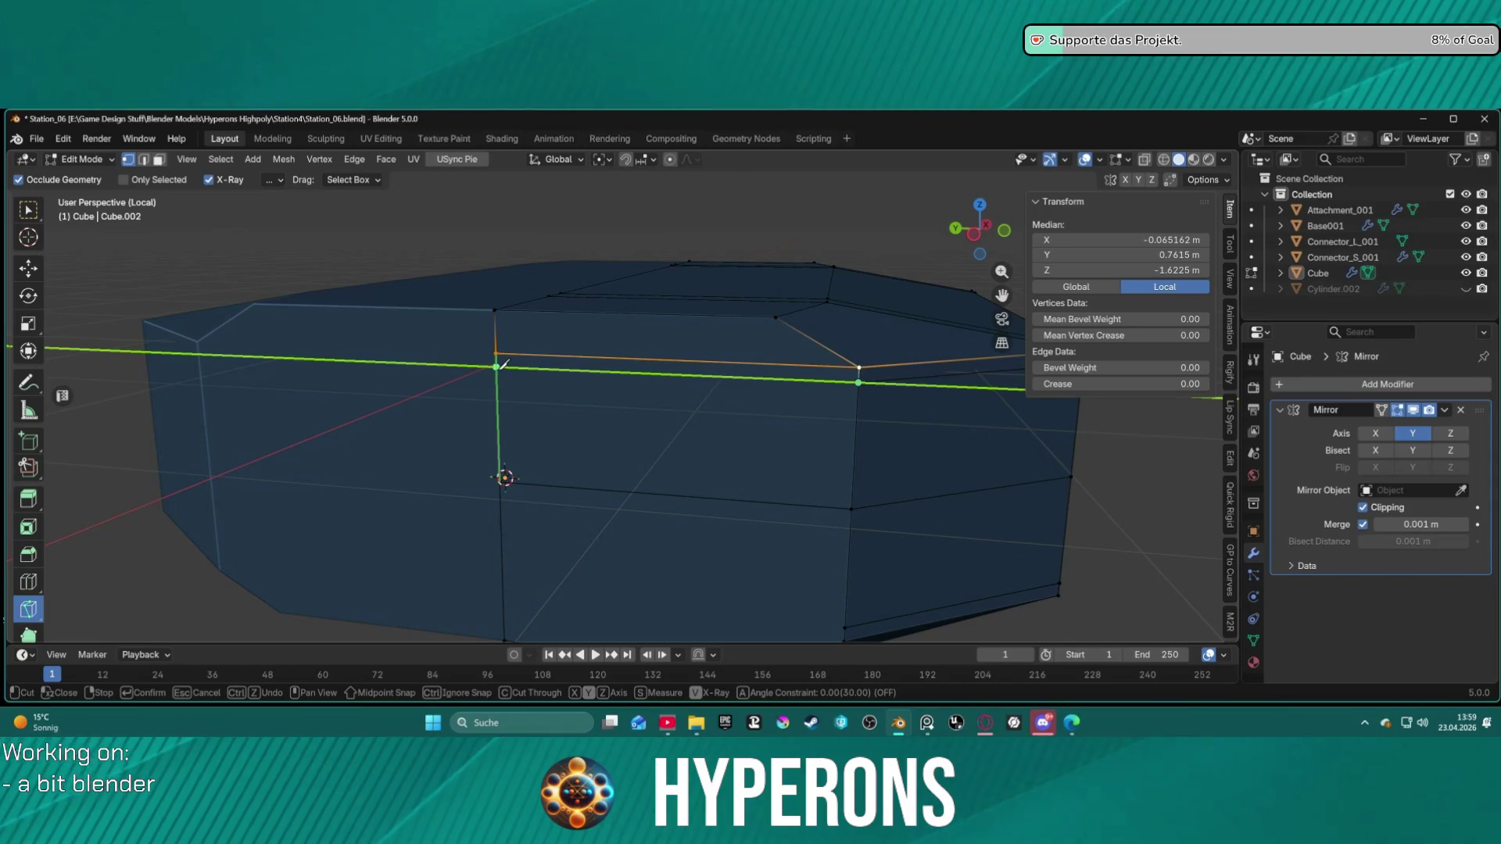
left_click(504, 364)
key("Return")
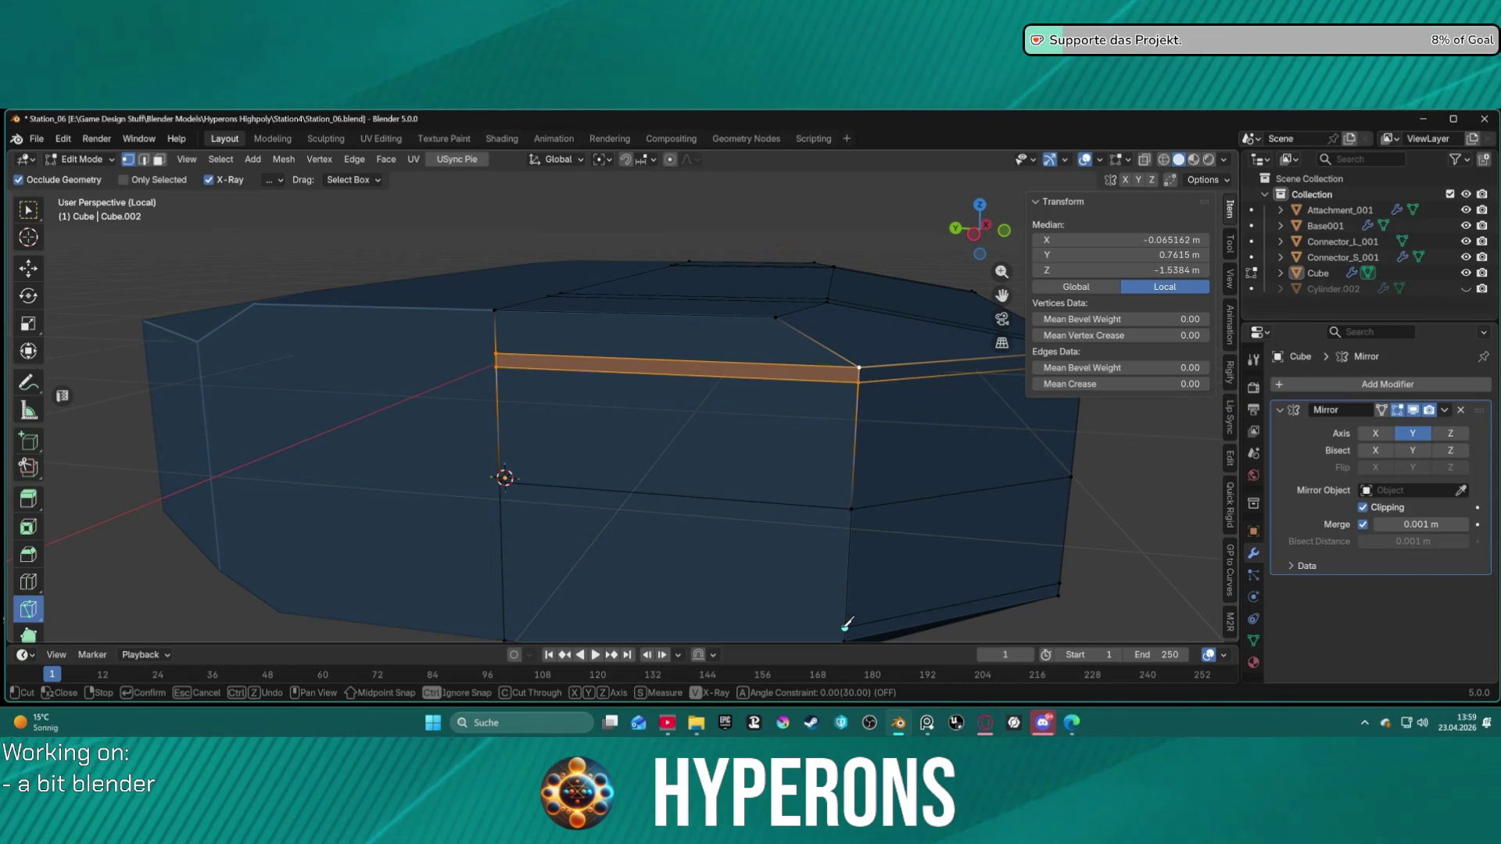
Step: Knife-cut Y-locked lines near the bottom to form the lower strip
key("y")
left_click(499, 591)
key("Return")
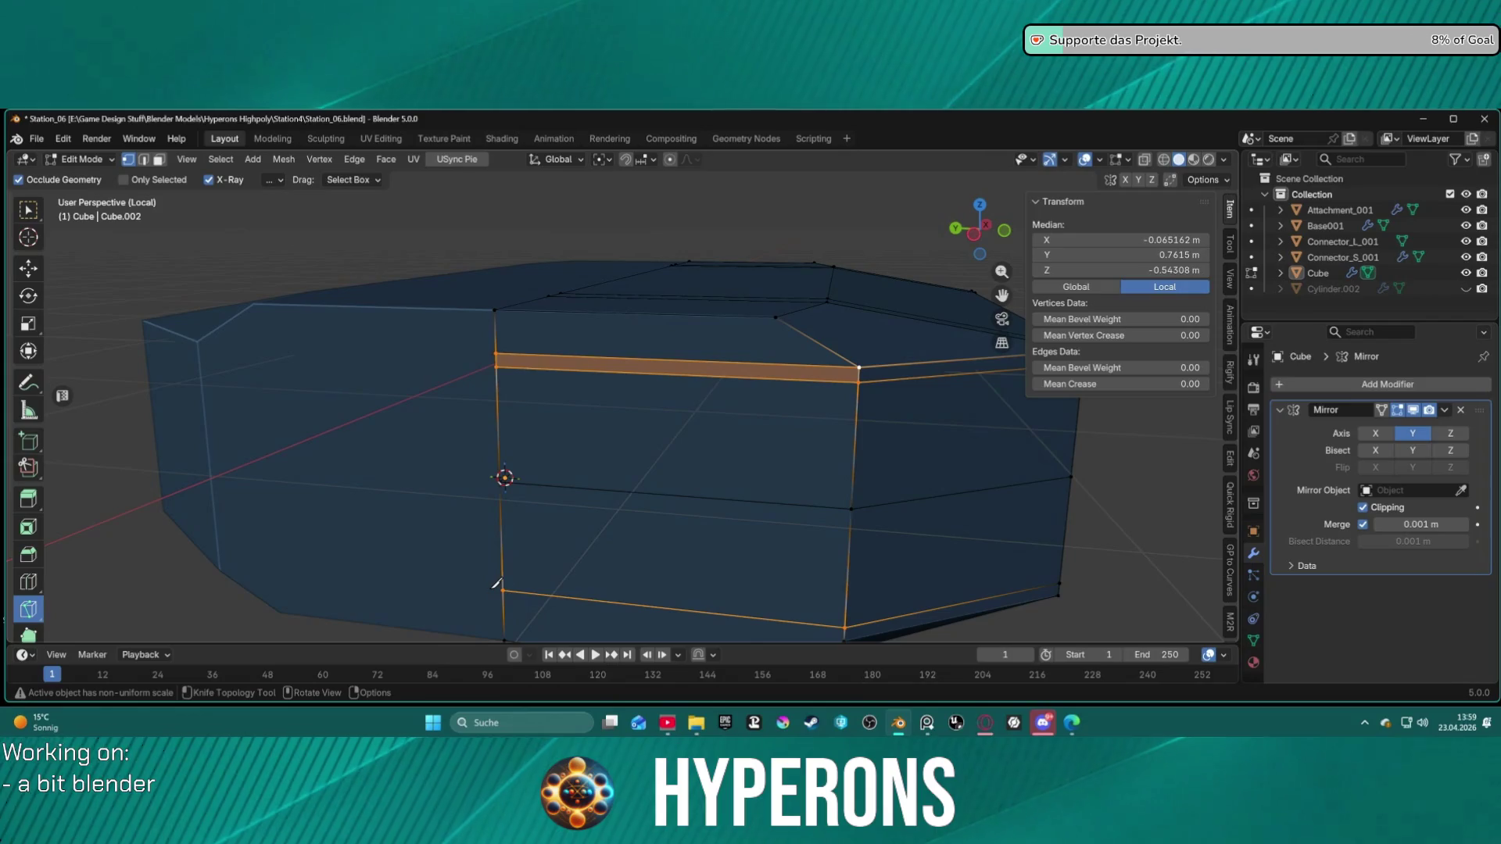
scroll(818, 609, "down", 1)
left_click(798, 587)
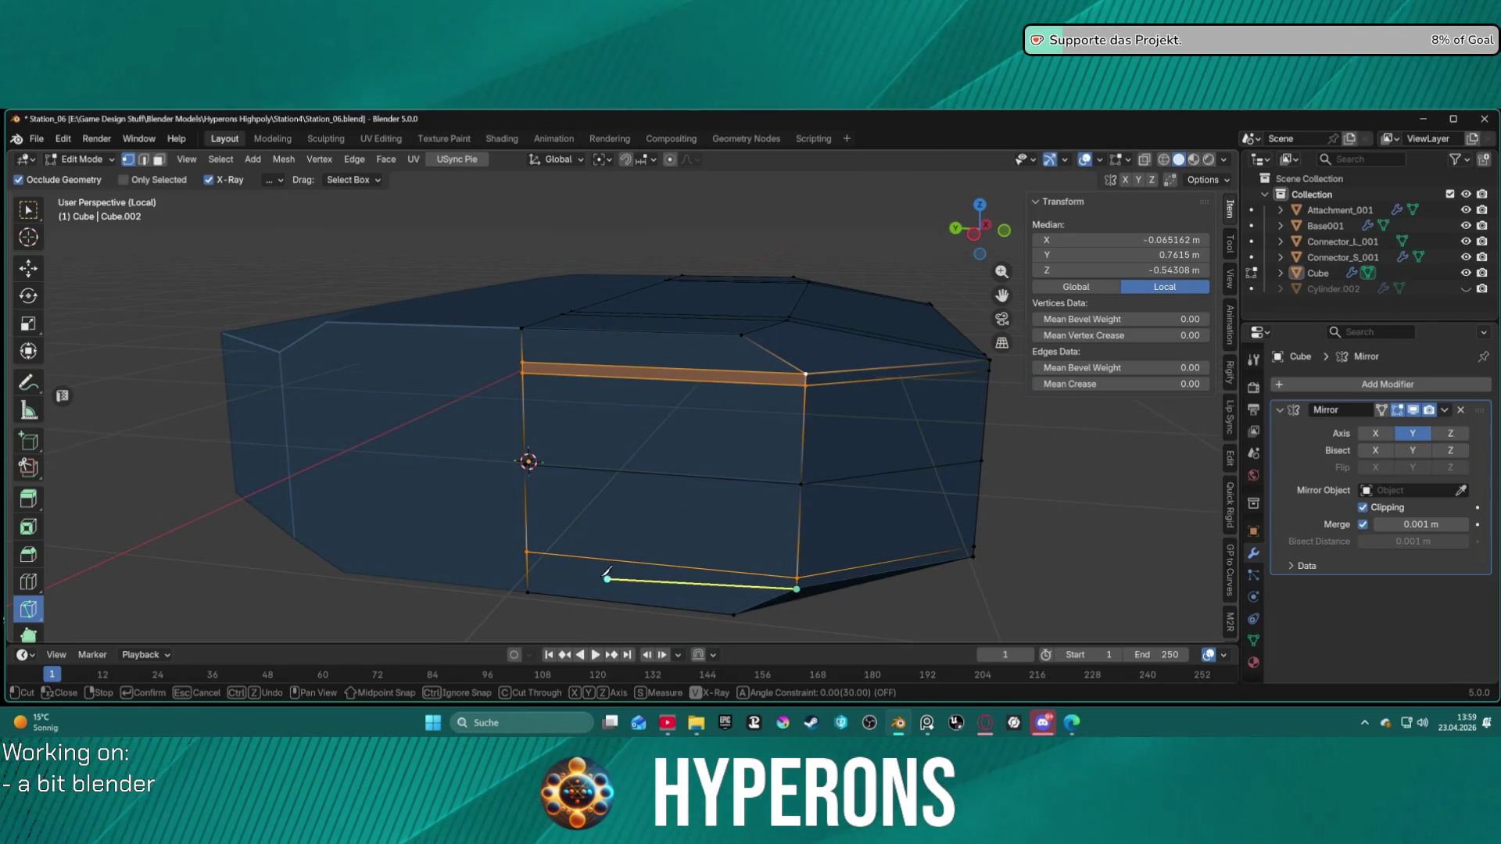
key("y")
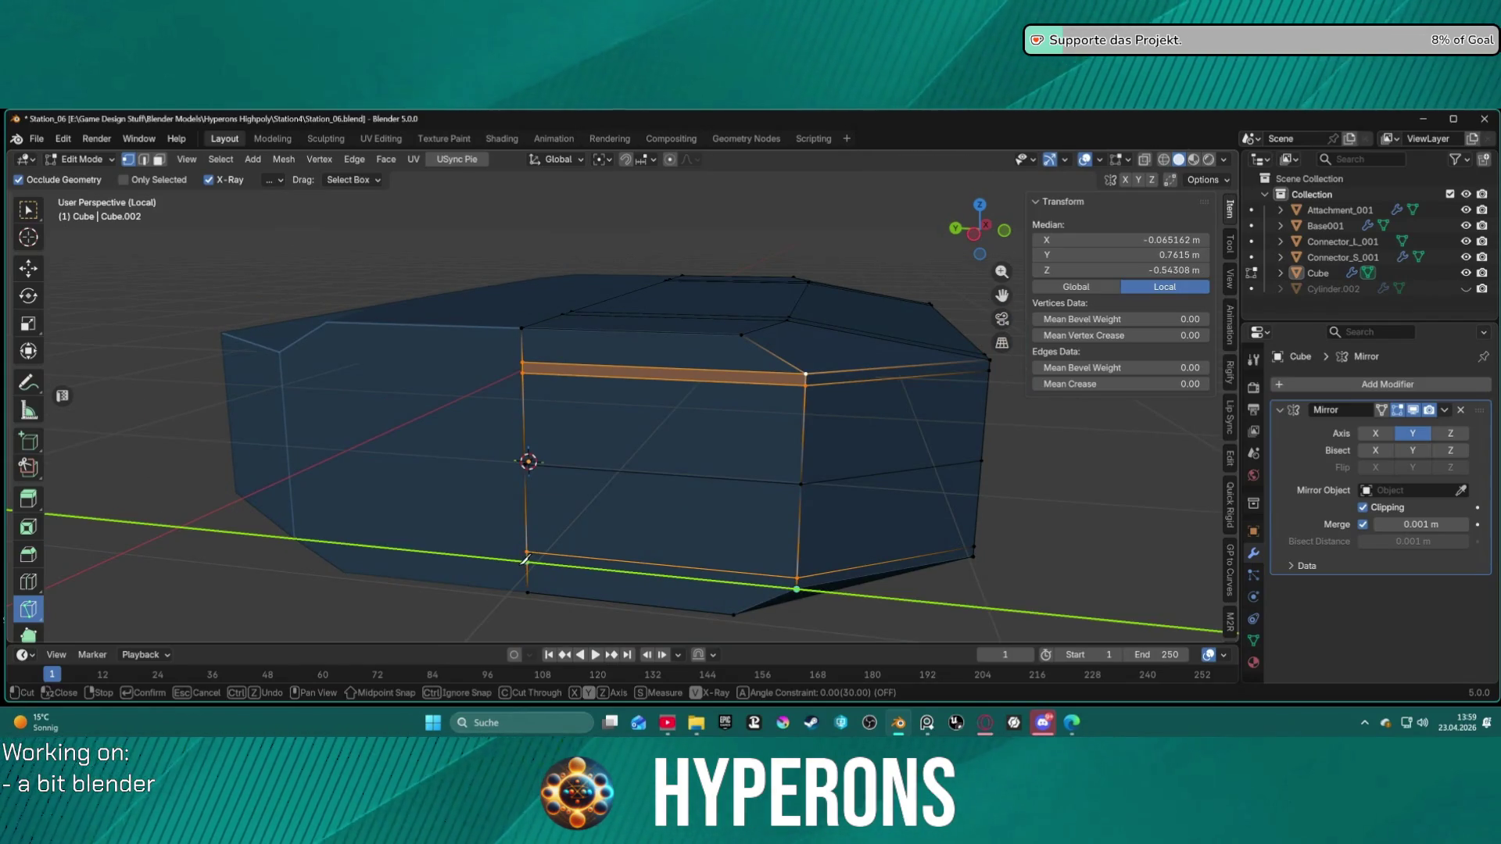
left_click(529, 563)
key("Return")
middle_click_drag(1047, 474, 735, 457)
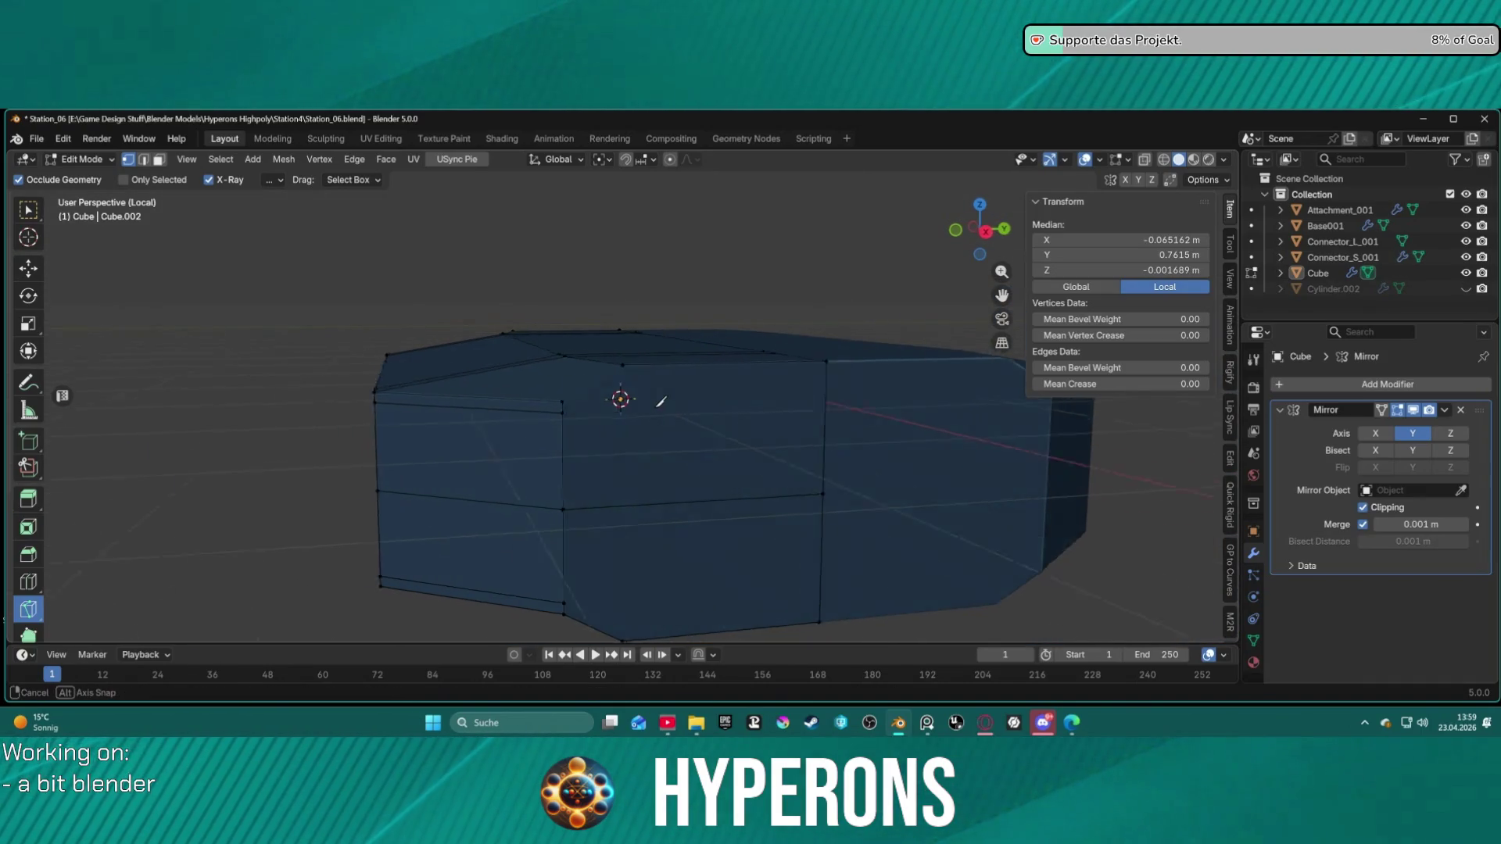
Step: Knife-cut Y-locked lines near the top of the box's other side
middle_click_drag(661, 402, 492, 393)
left_click(449, 401)
key("y")
left_click(755, 392)
key("Return")
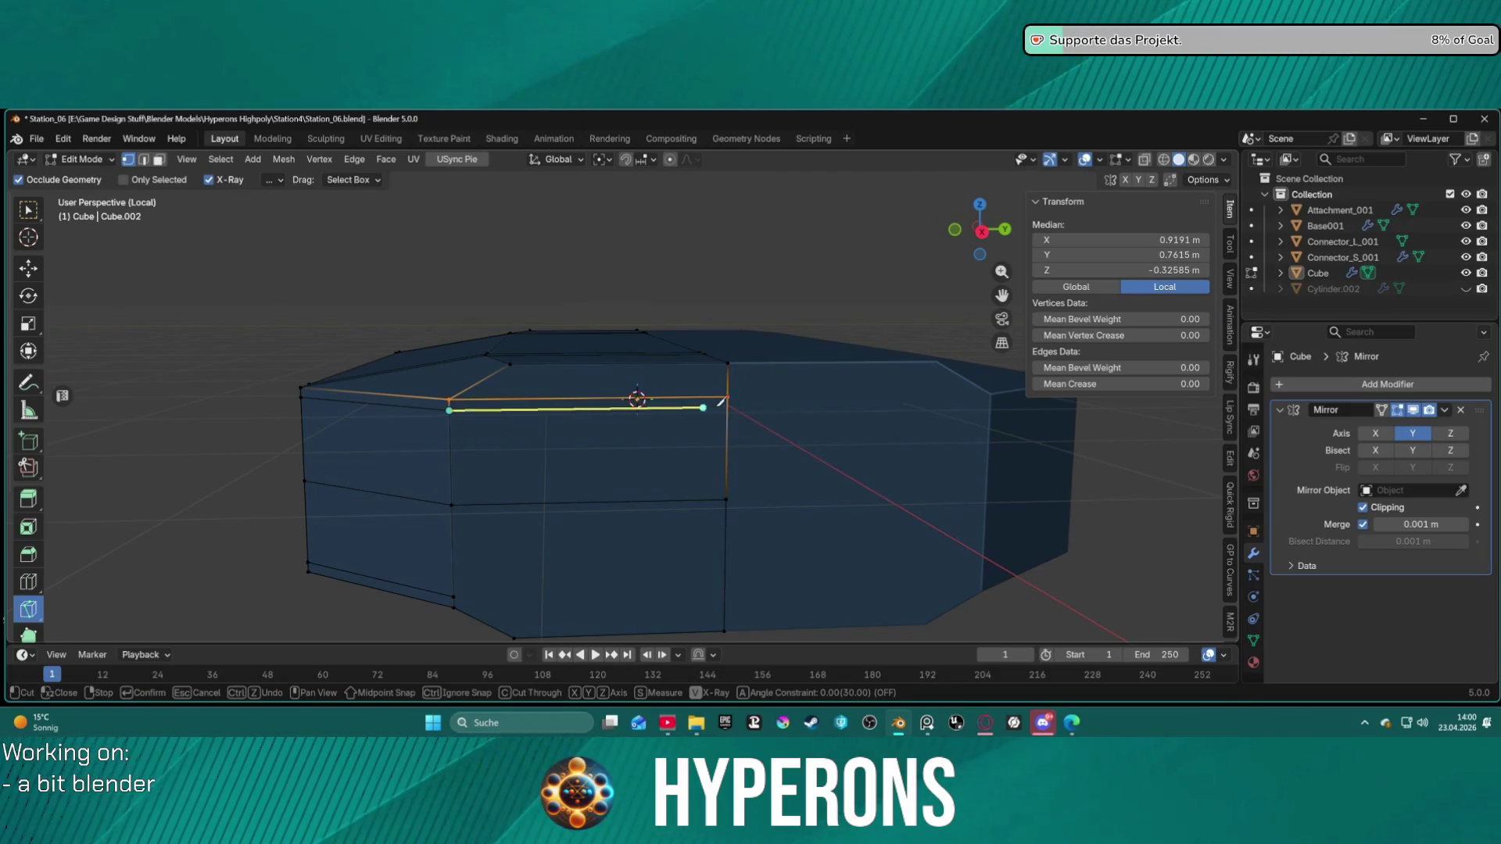
key("y")
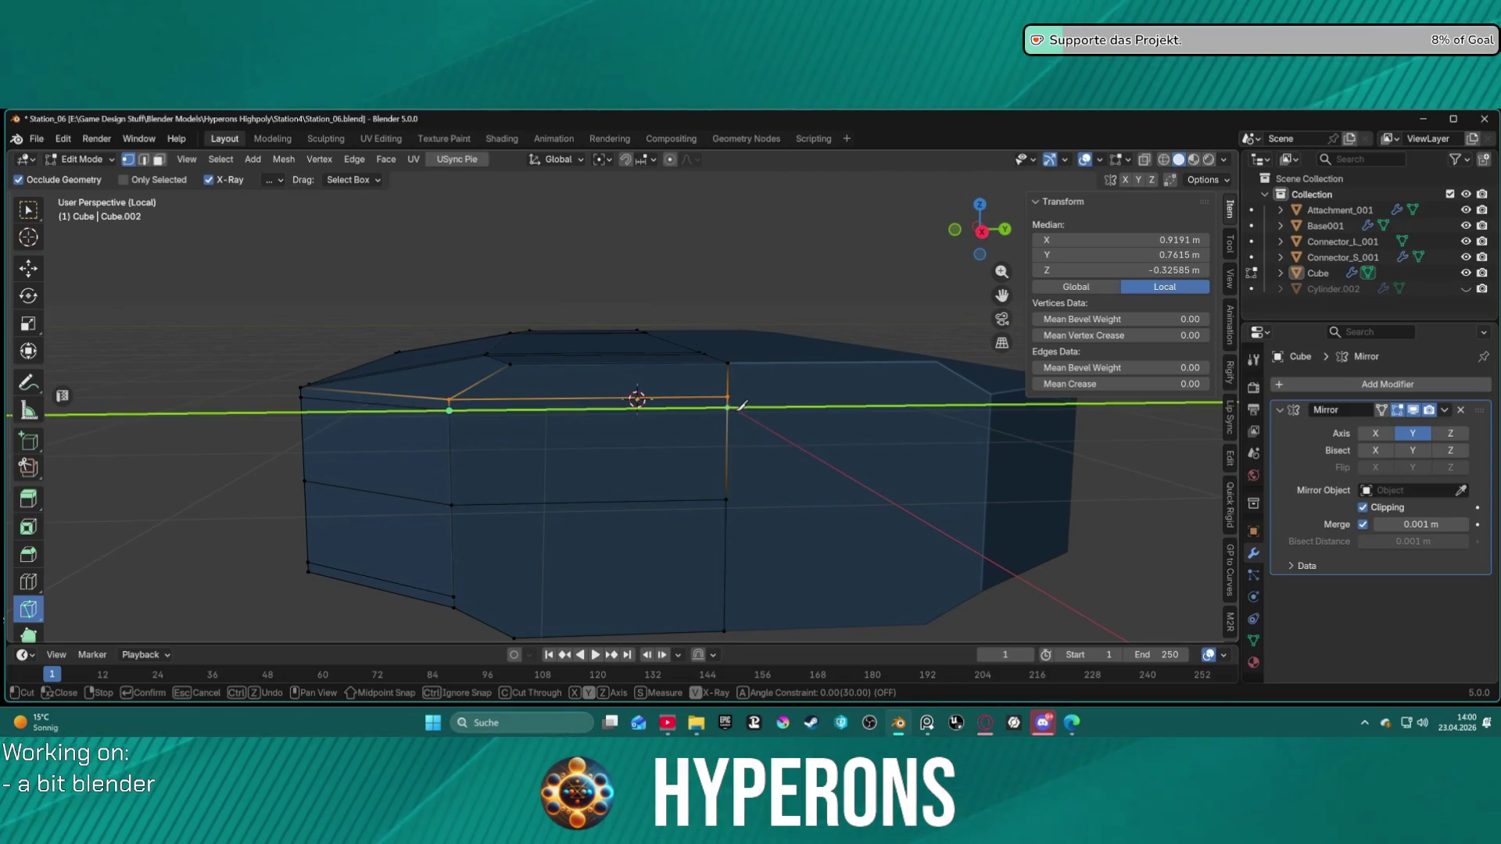
left_click(756, 410)
key("Return")
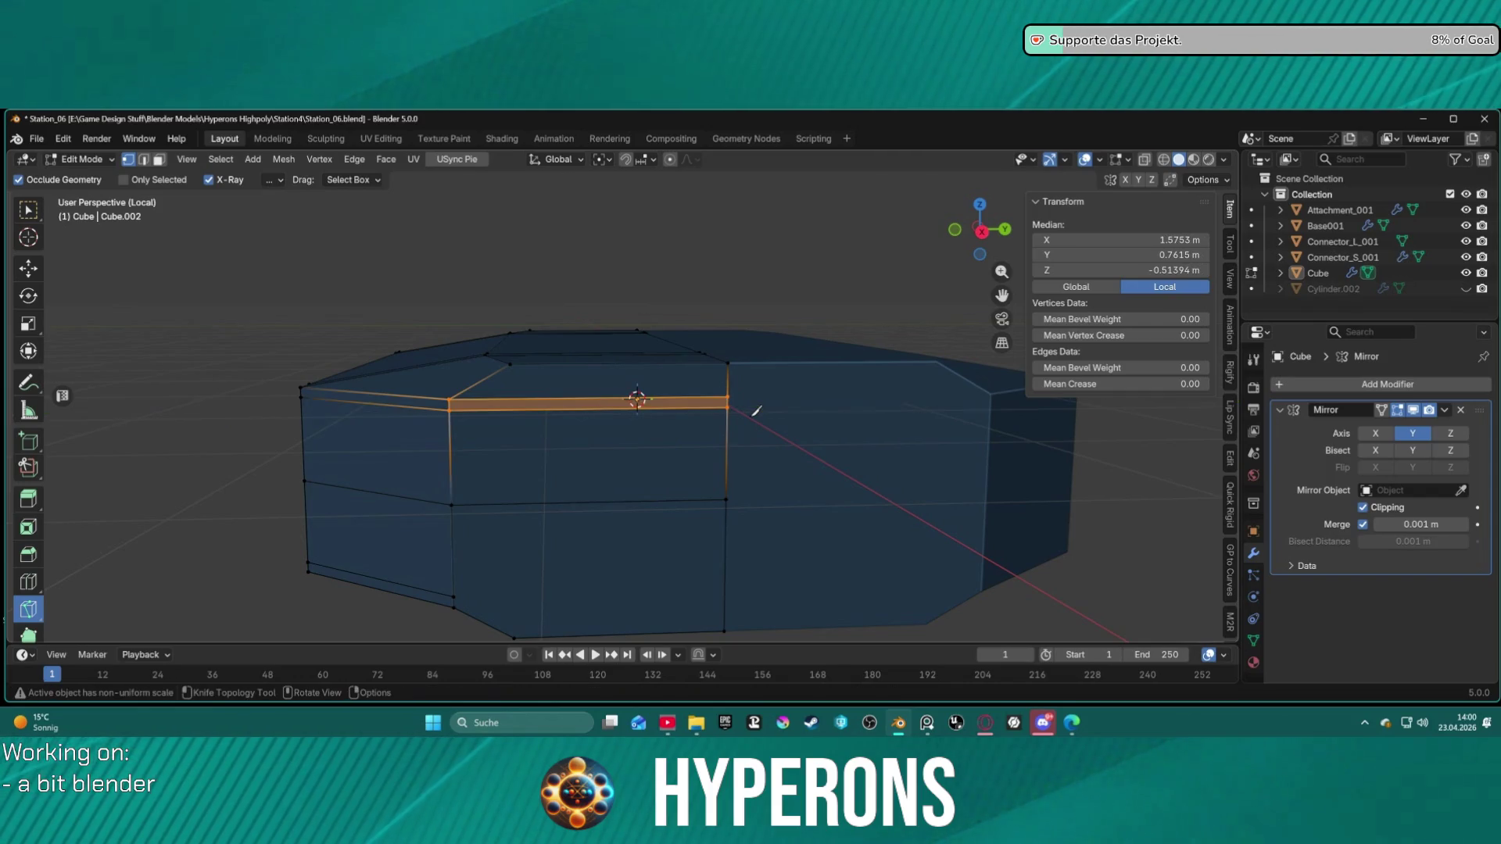
Step: Add two Y-locked horizontal knife cuts near the bottom of that side
key("KP_8")
left_click(453, 546)
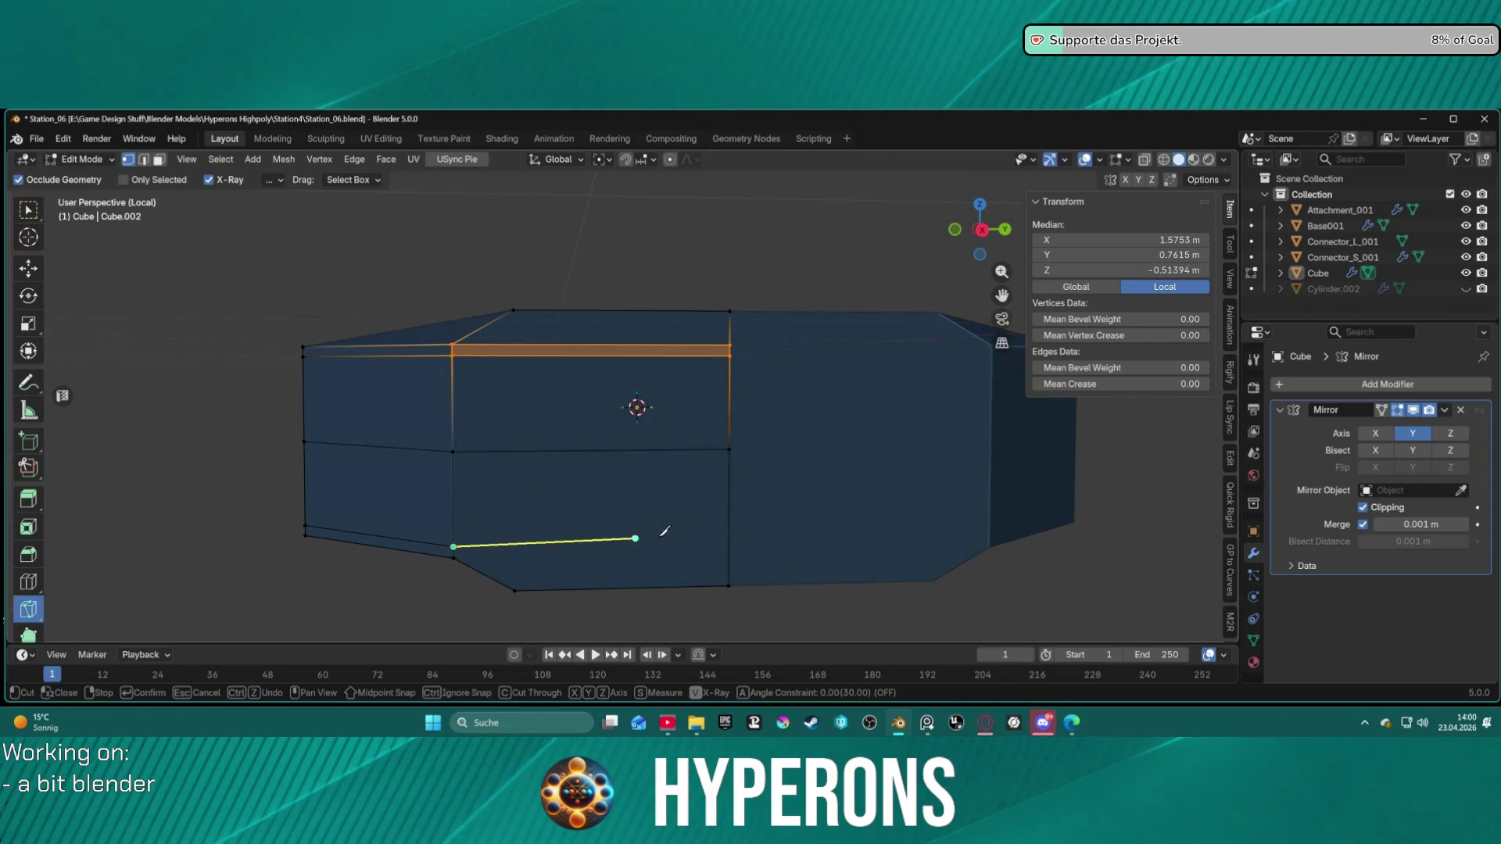
key("y")
left_click(741, 542)
key("Return")
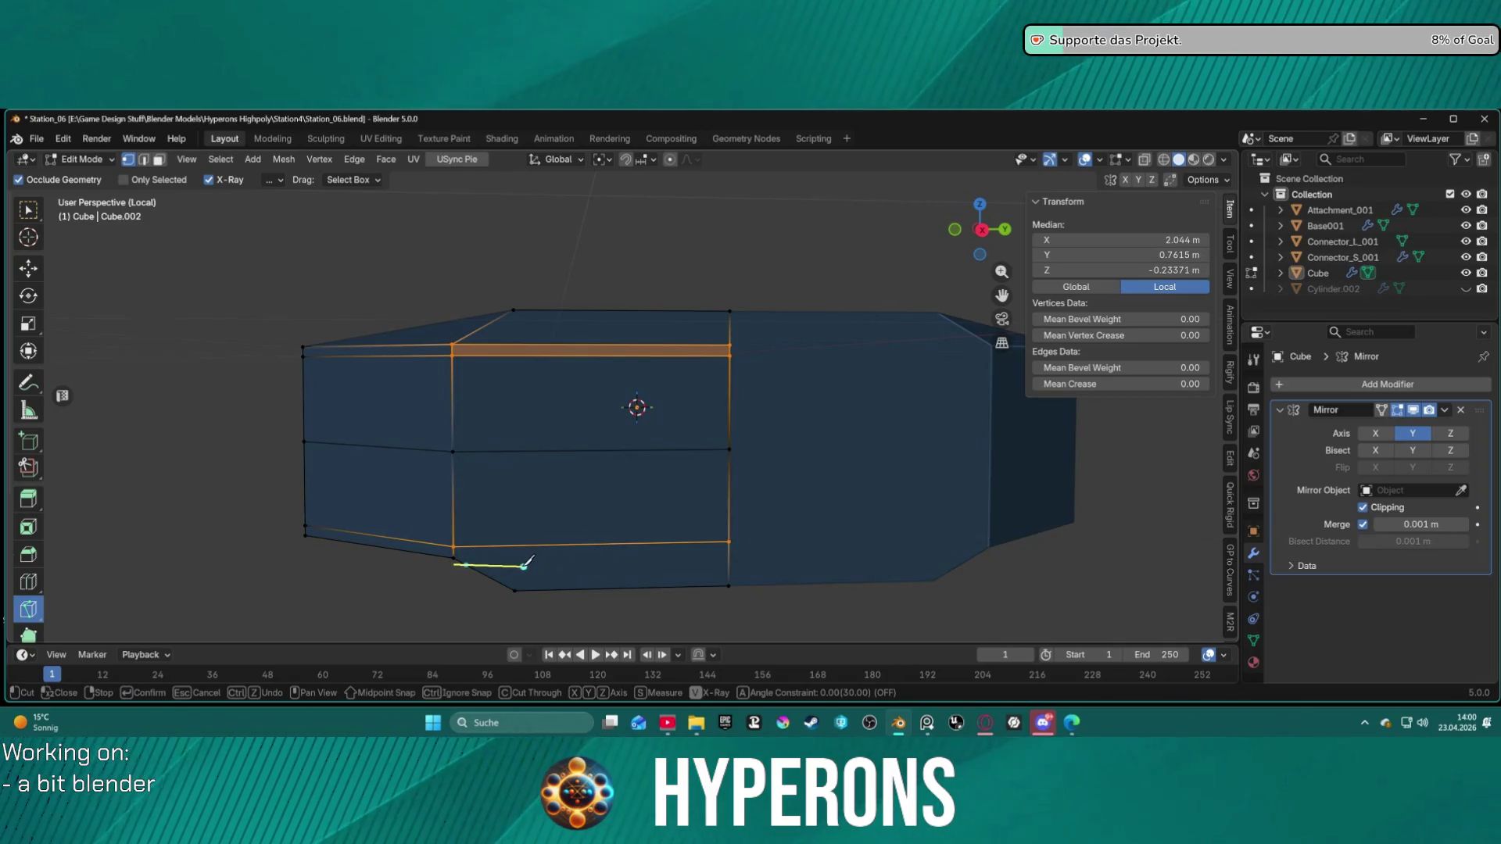
key("y")
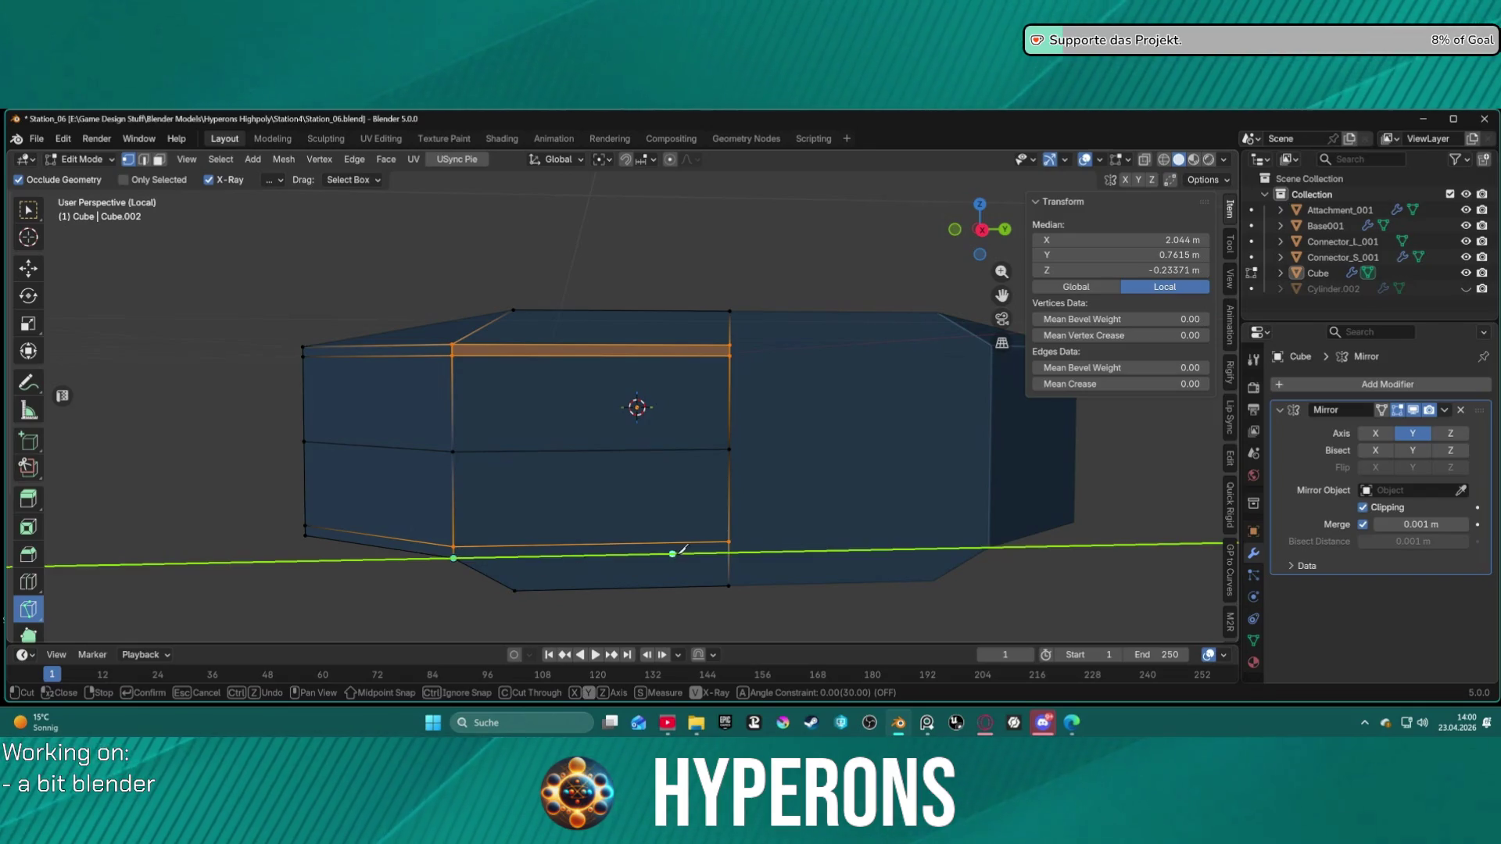
key("Escape")
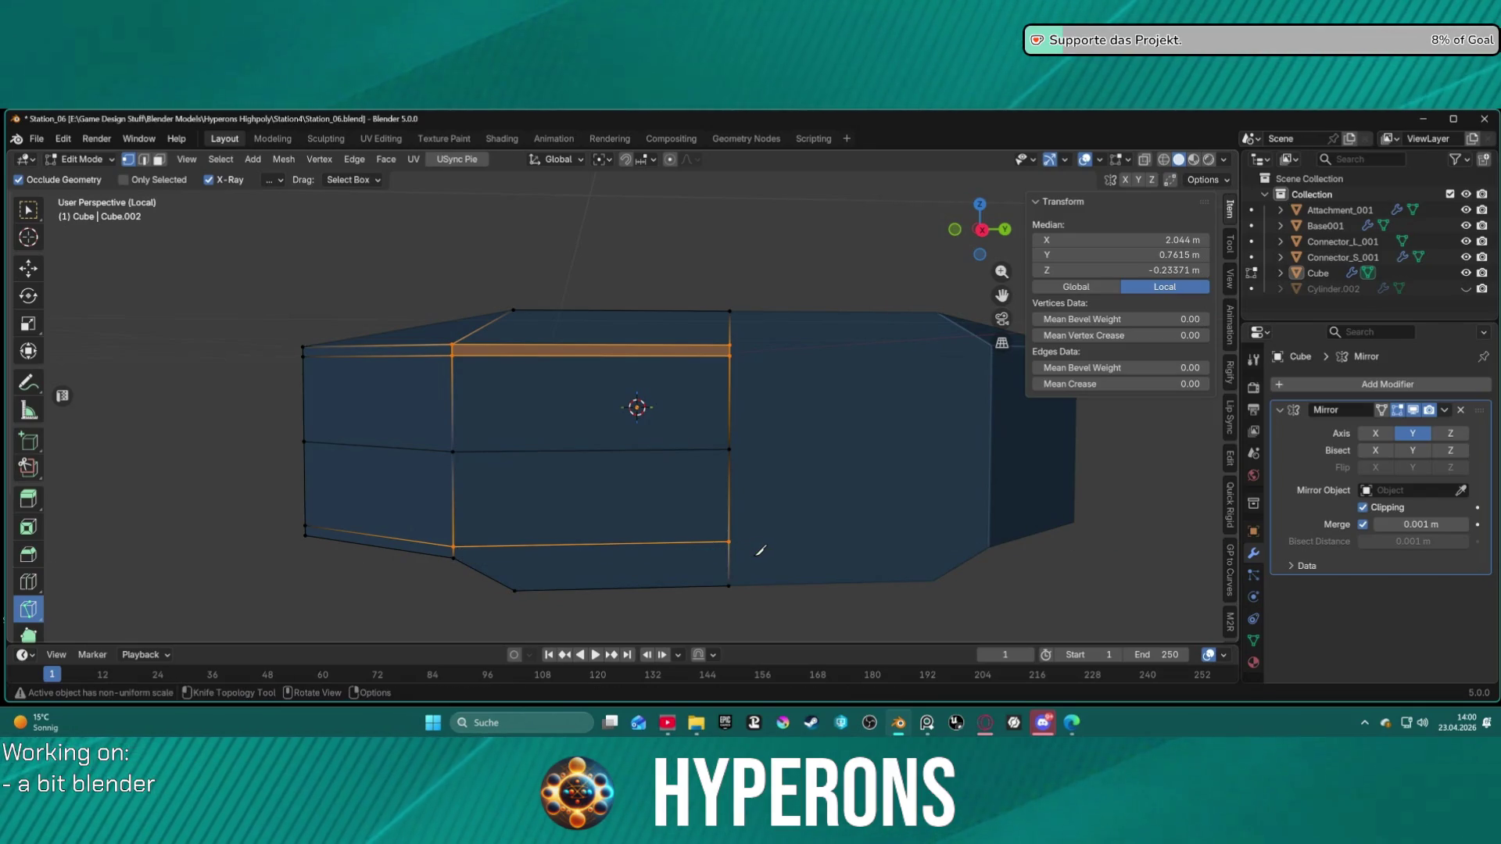
left_click(456, 560)
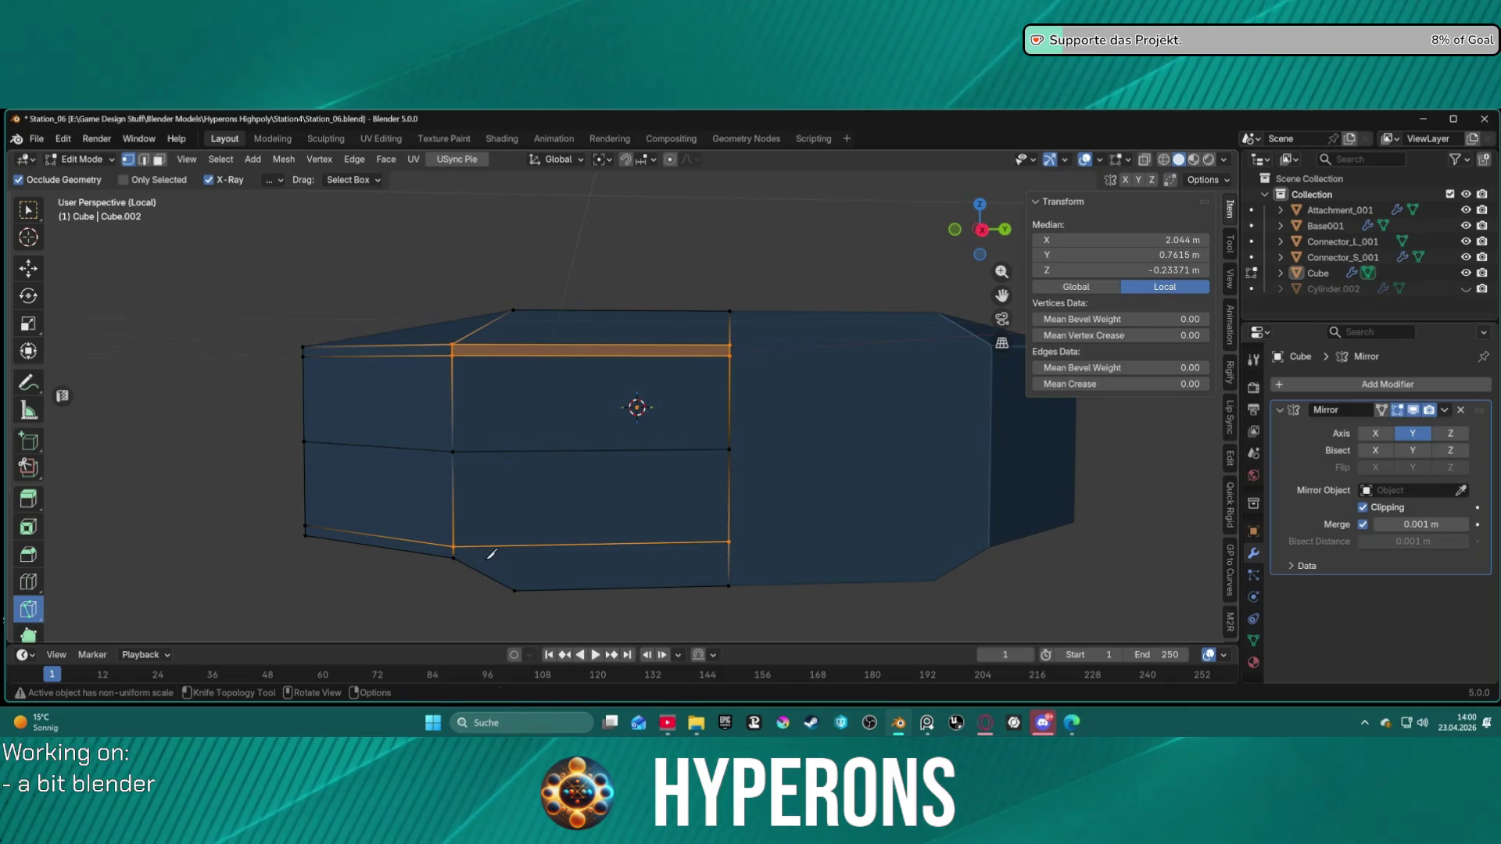
key("y")
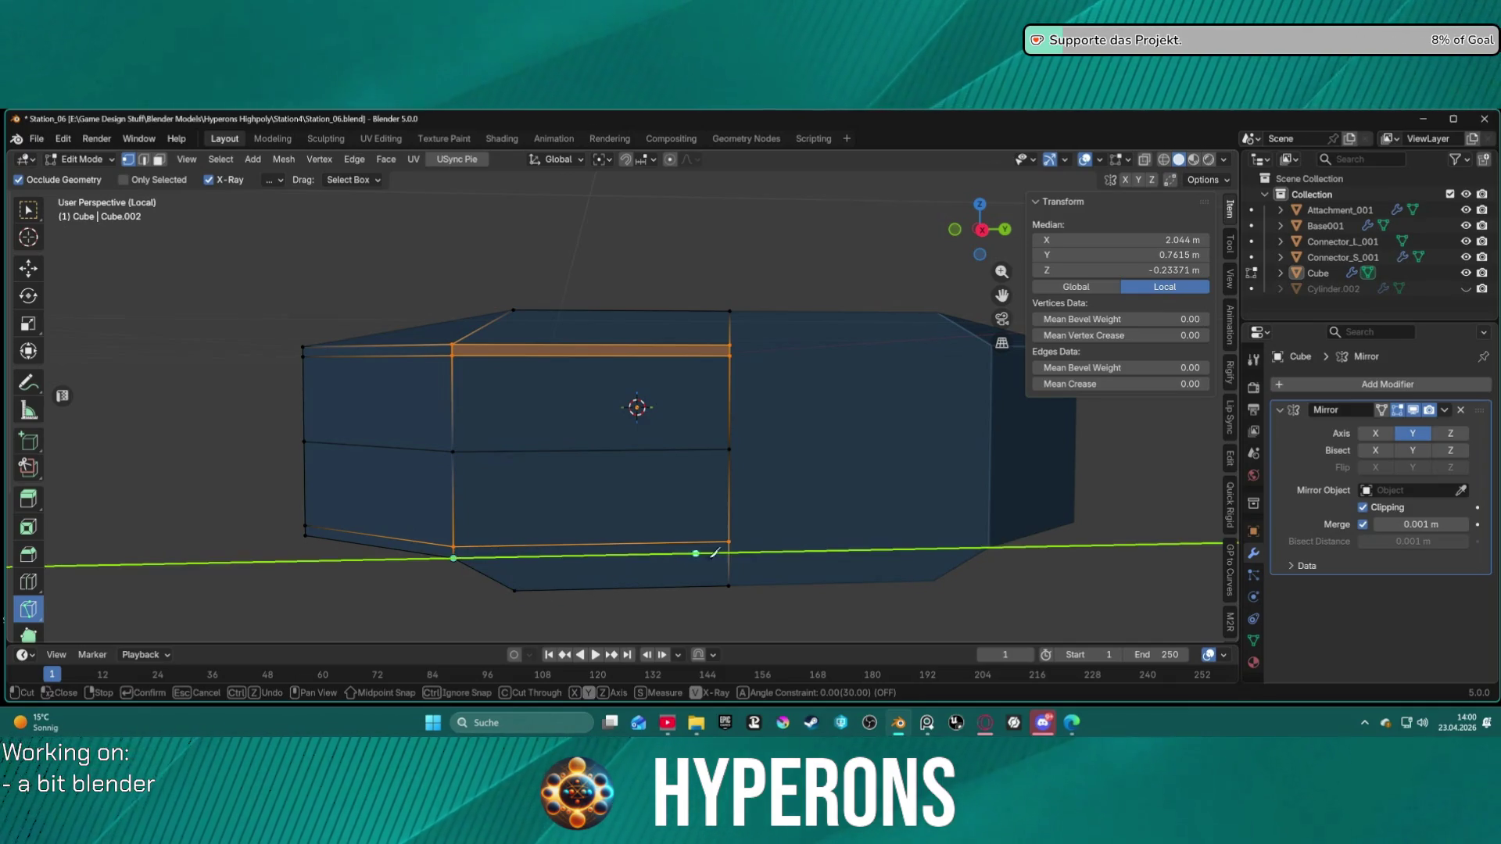
left_click(749, 552)
key("Return")
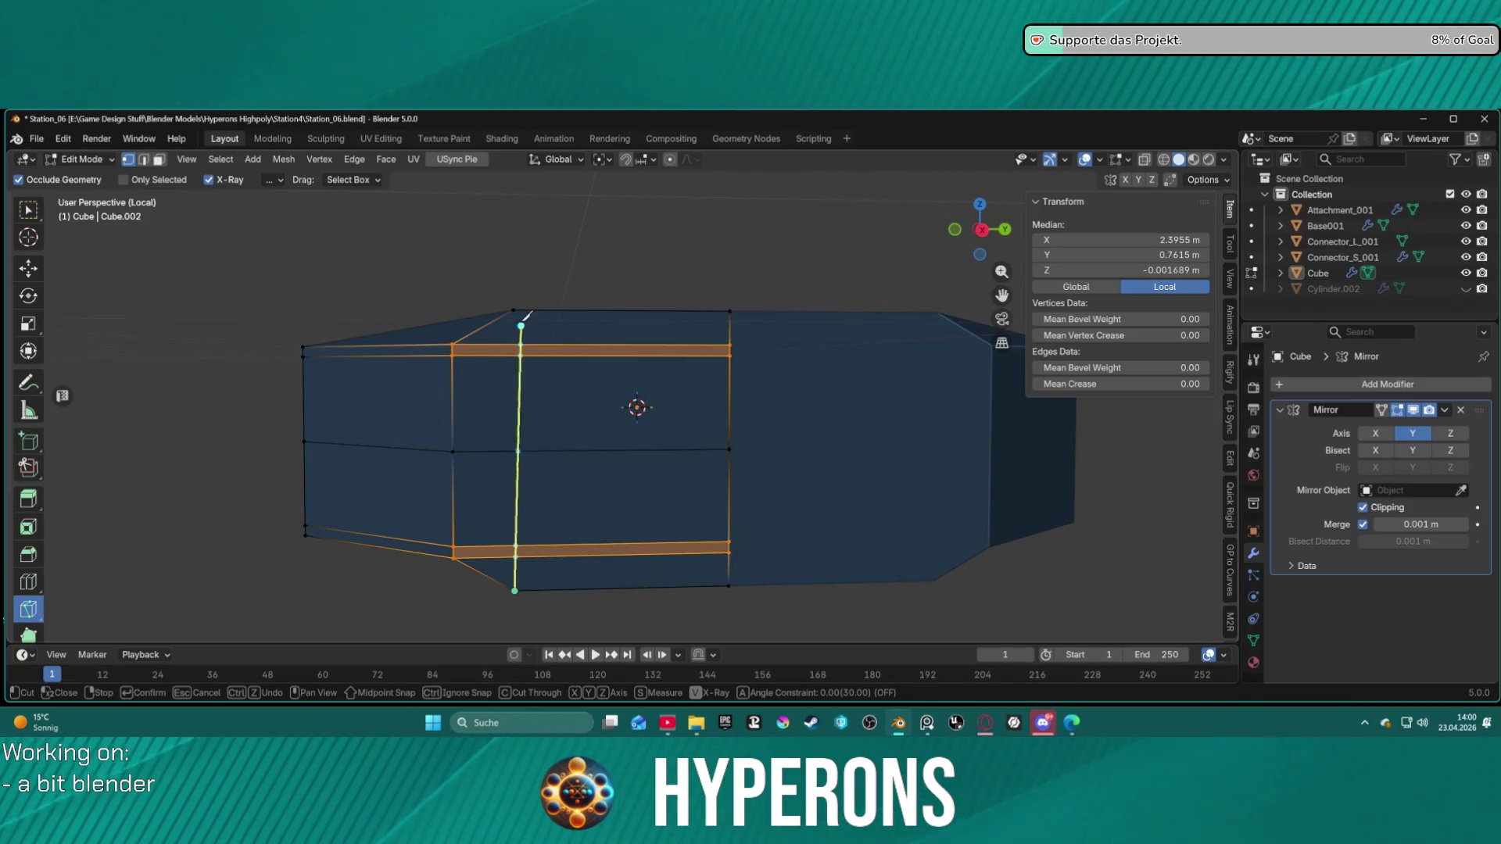
Step: Cut vertical edges at both chamfered ends to close off the top and bottom strips
left_click(514, 310)
key("Return")
middle_click_drag(484, 356, 703, 407)
left_click(743, 526)
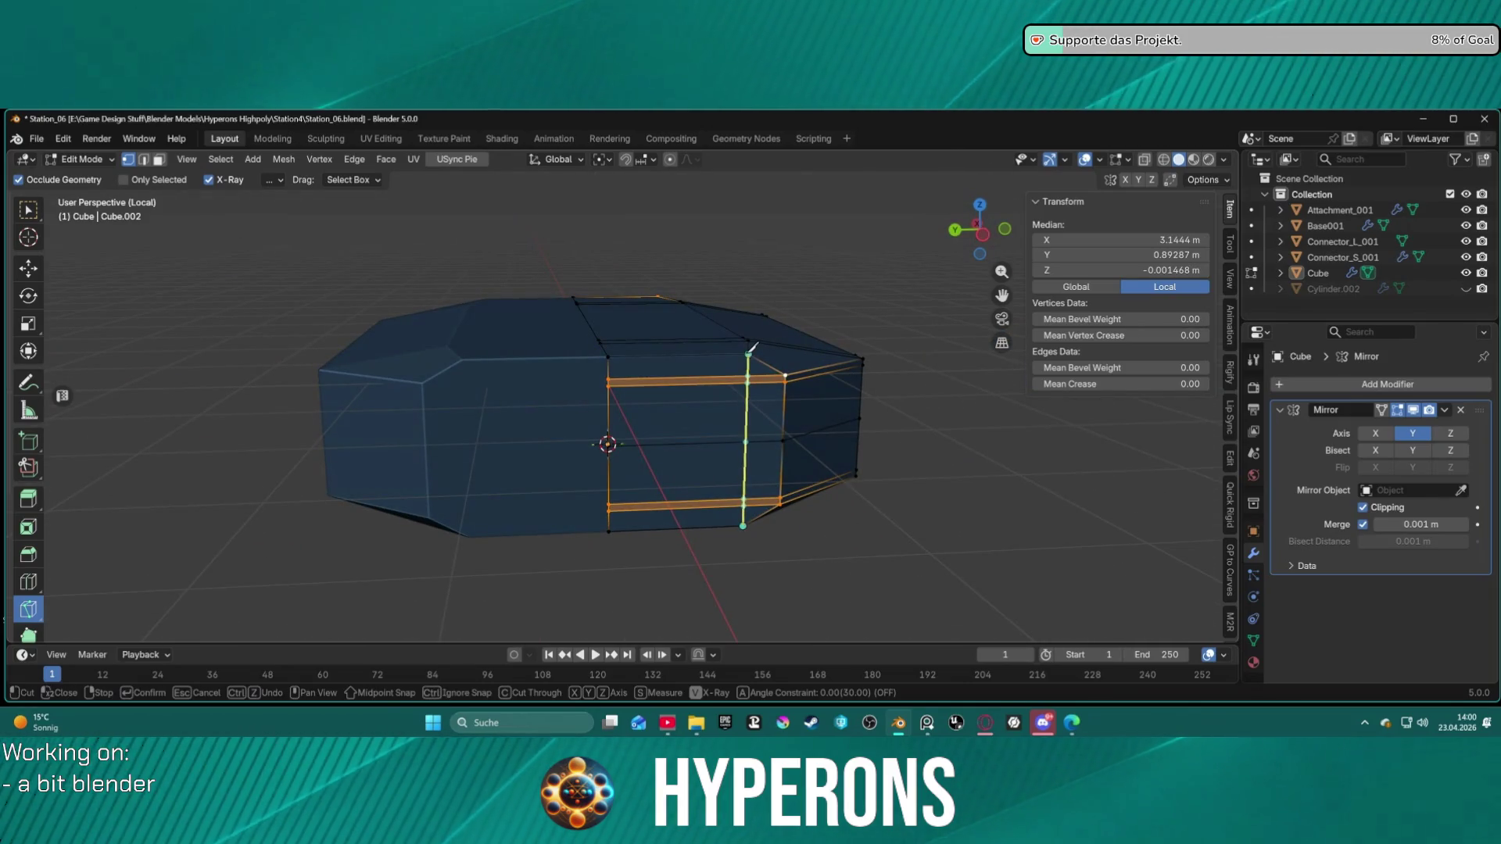
left_click(749, 353)
key("Return")
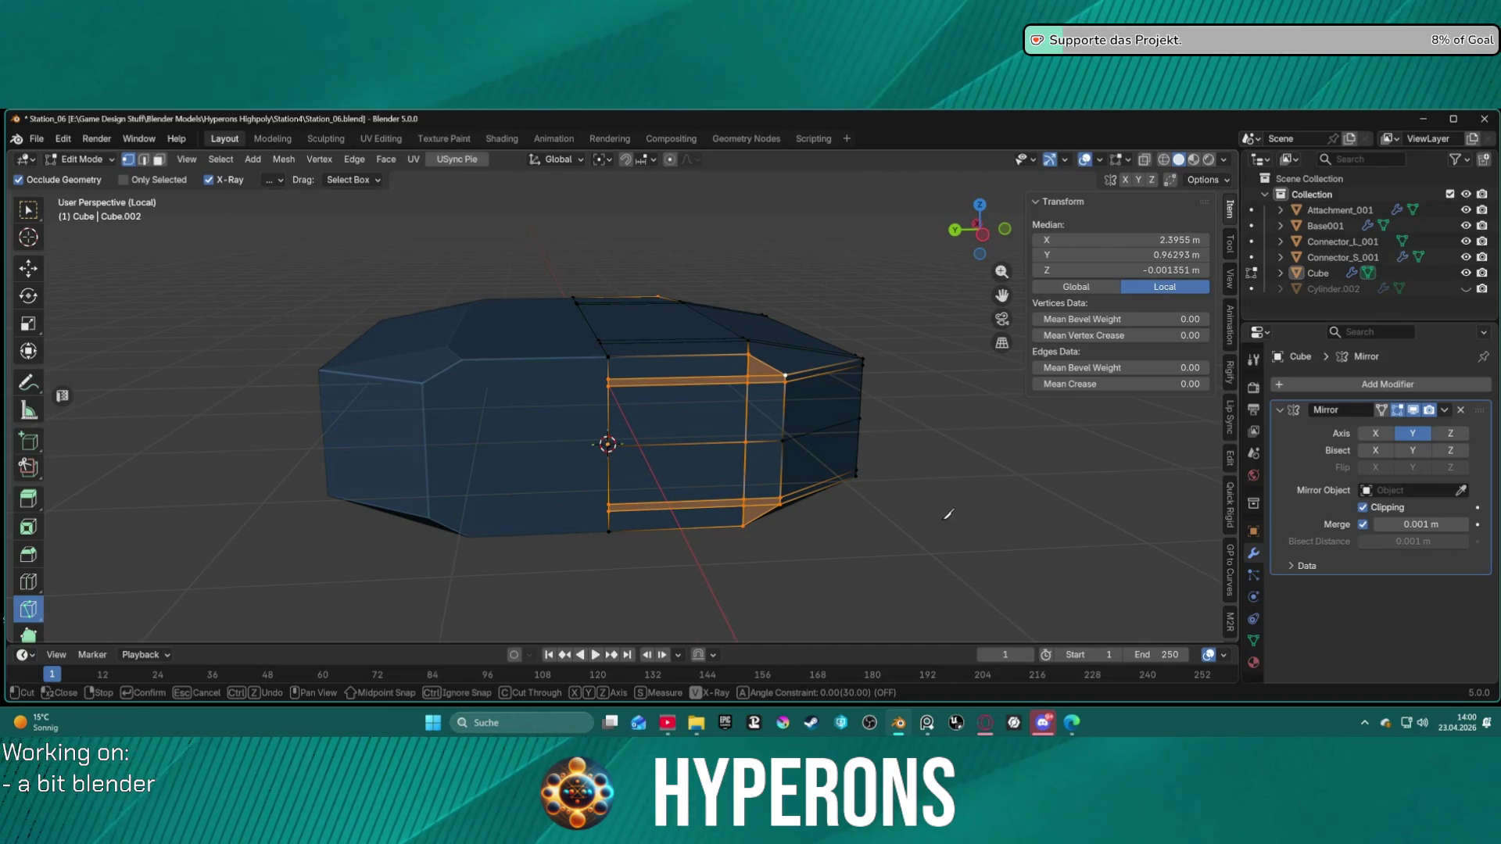
middle_click_drag(950, 514, 855, 509)
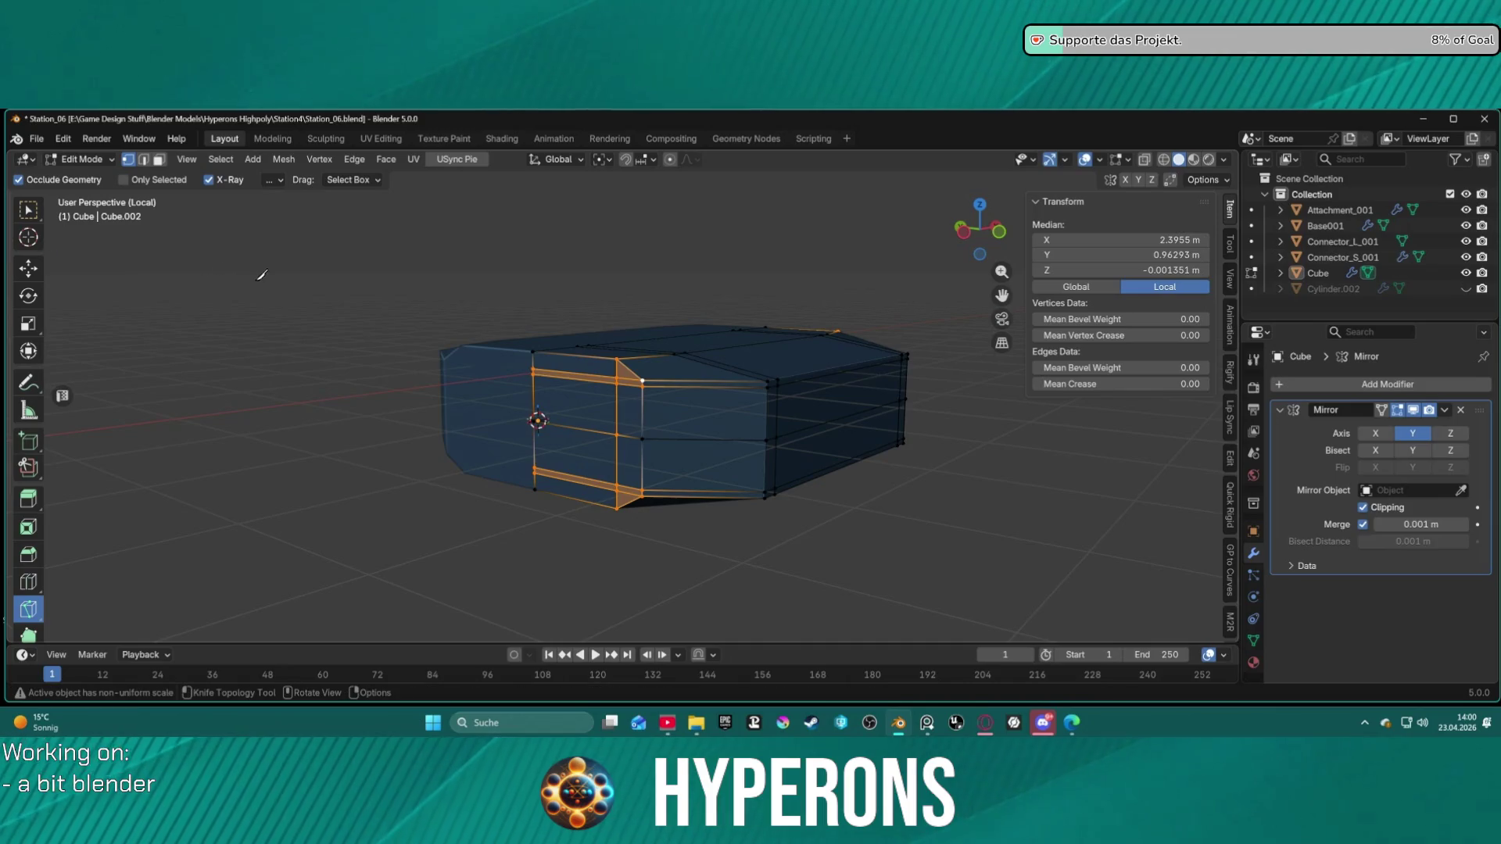
mouse_move(234, 313)
middle_mouse_down()
mouse_move(297, 341)
mouse_move(156, 269)
middle_mouse_up()
key("Escape")
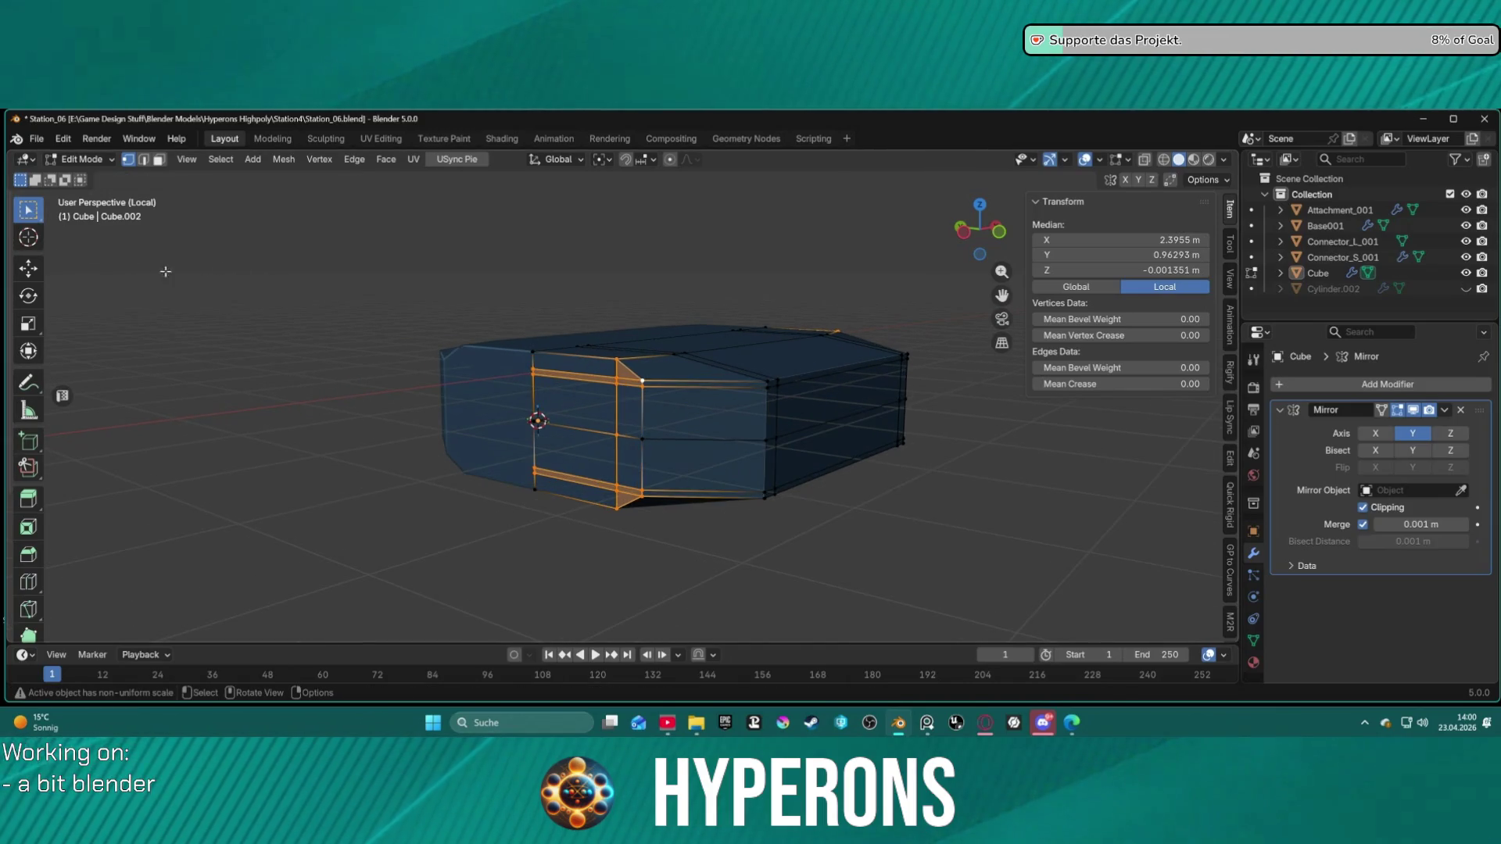
mouse_move(920, 550)
middle_mouse_down()
mouse_move(970, 530)
mouse_move(927, 524)
mouse_move(928, 555)
mouse_move(891, 562)
mouse_move(964, 553)
mouse_move(977, 568)
middle_mouse_up()
left_click(938, 540)
scroll(937, 535, "up", 5)
mouse_move(750, 425)
middle_mouse_down()
mouse_move(914, 401)
mouse_move(649, 439)
mouse_move(596, 529)
mouse_move(643, 442)
mouse_move(597, 448)
mouse_move(687, 409)
mouse_move(814, 405)
mouse_move(652, 383)
mouse_move(949, 389)
mouse_move(1026, 419)
middle_mouse_up()
key("2")
left_click(591, 458)
left_click(1026, 419, "shift")
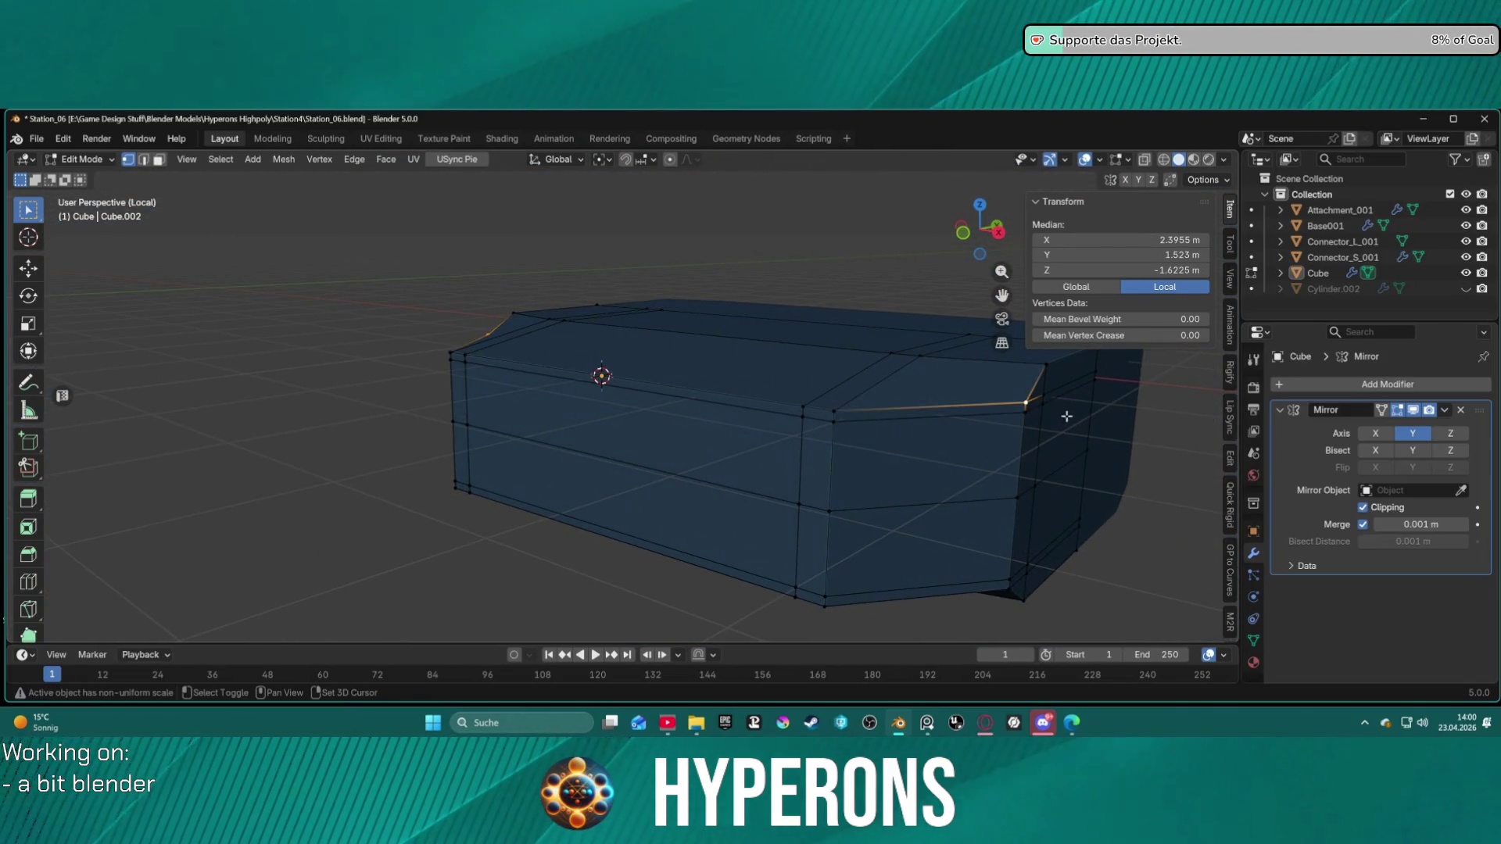
left_click(1061, 429, "alt+shift")
mouse_move(993, 469)
middle_mouse_down()
mouse_move(955, 412)
mouse_move(1052, 423)
mouse_move(1038, 530)
mouse_move(618, 475)
middle_mouse_up()
left_click(1077, 426)
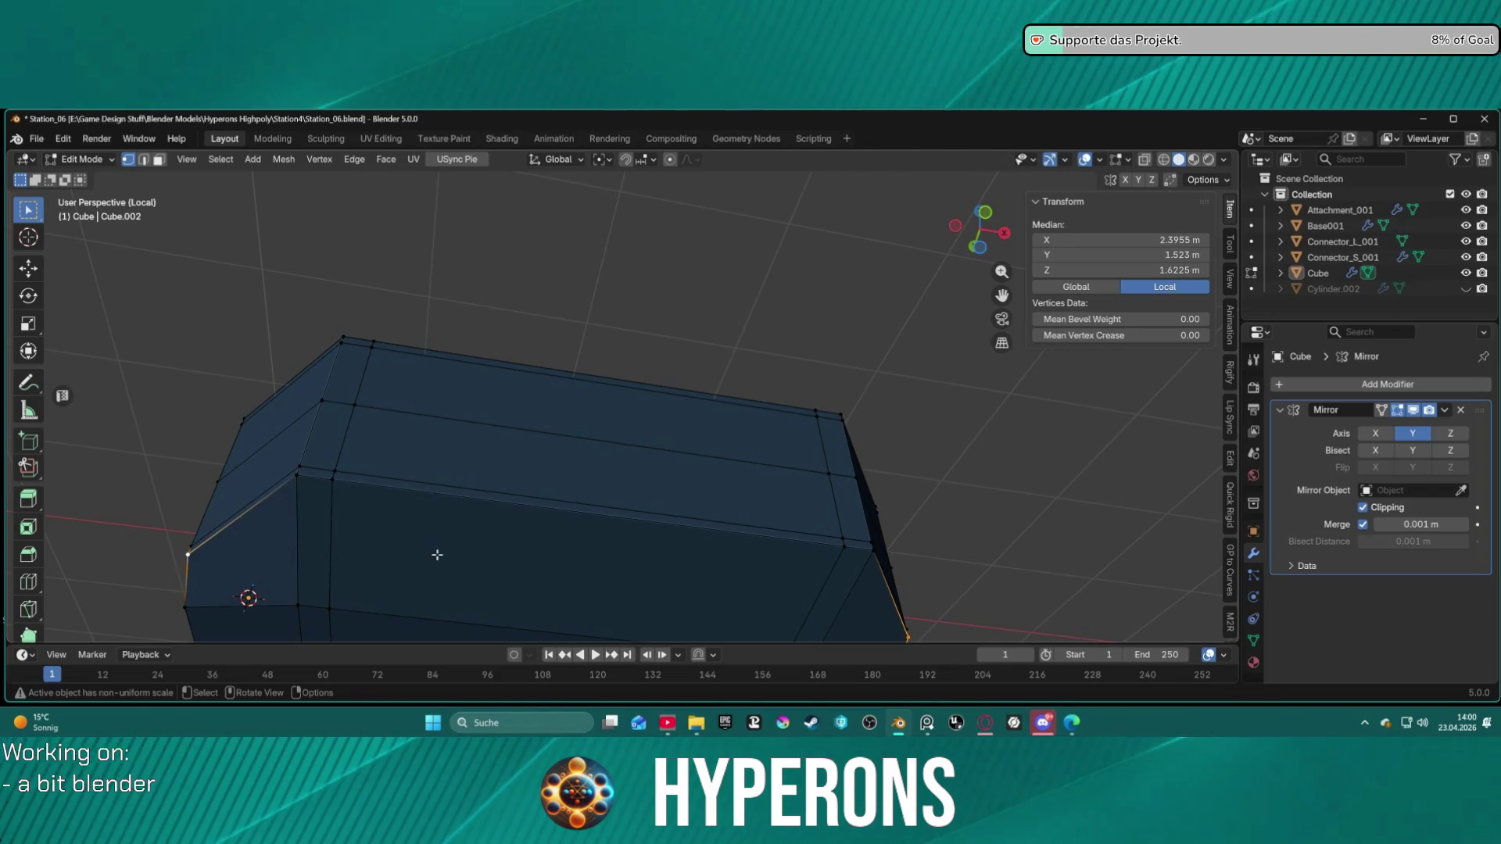
left_click(465, 549, "alt+shift")
mouse_move(465, 550)
middle_mouse_down()
mouse_move(499, 499)
mouse_move(662, 567)
mouse_move(730, 509)
middle_mouse_up()
left_click(730, 509)
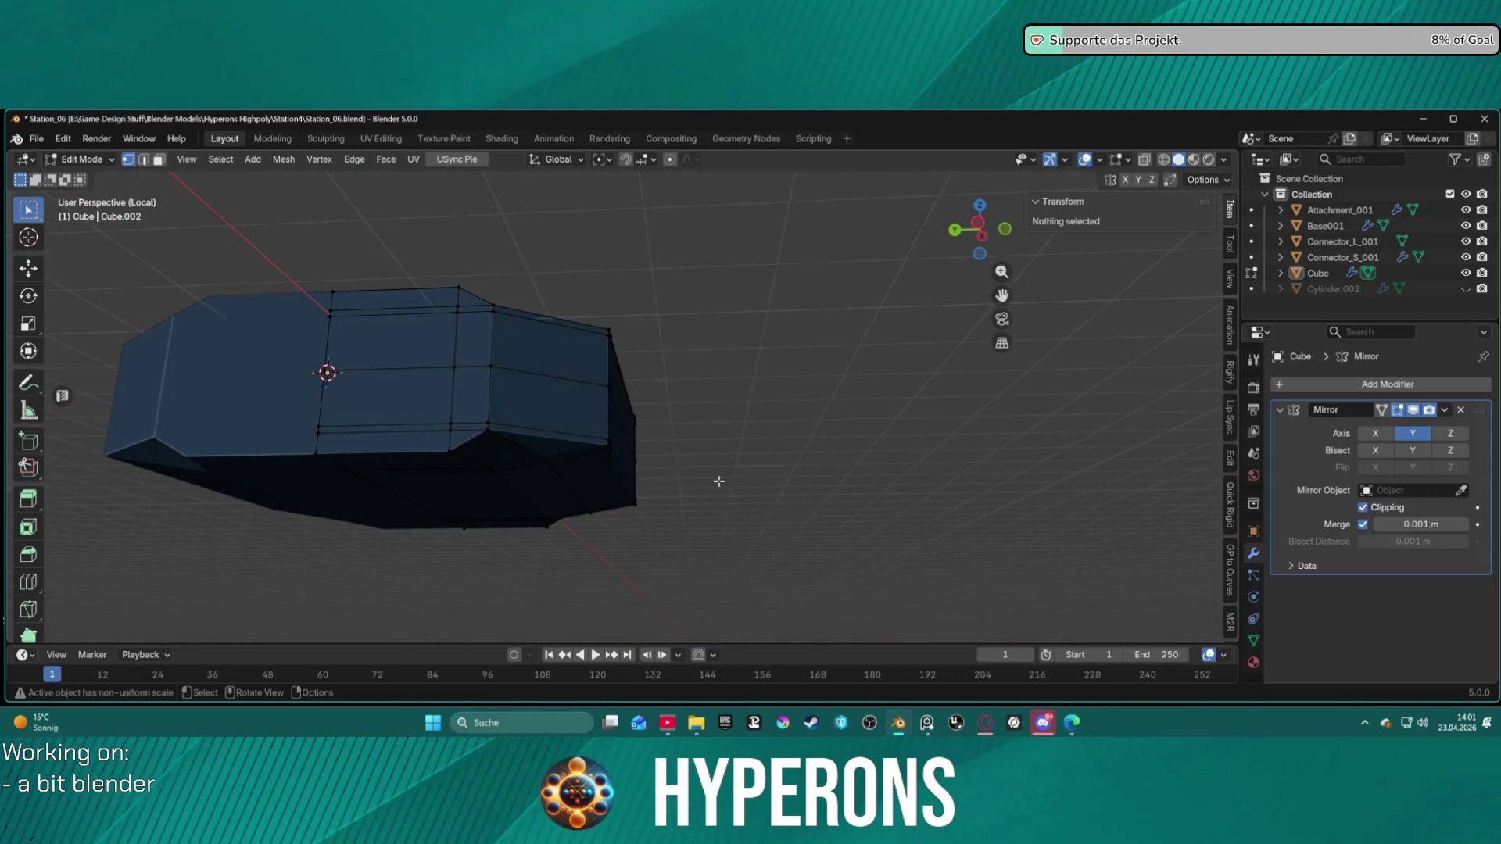
scroll(713, 479, "up", 5)
key("a")
Step: Merge the box mesh by distance at 0.0101 m, removing 0 vertices, and orbit to check
key("m")
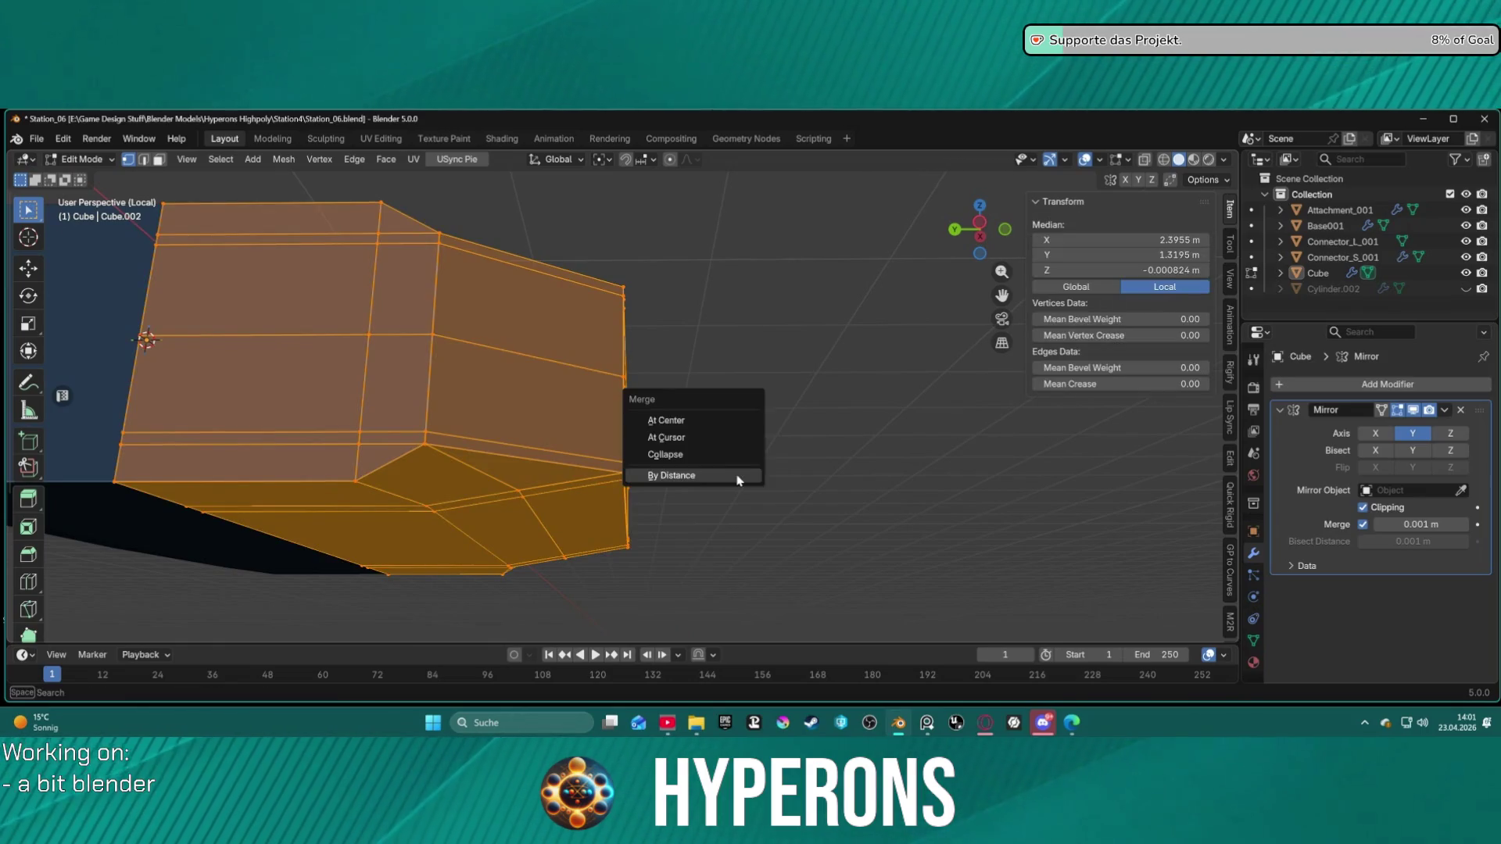
left_click(738, 474)
middle_click_drag(762, 481, 703, 489)
scroll(695, 433, "up", 1)
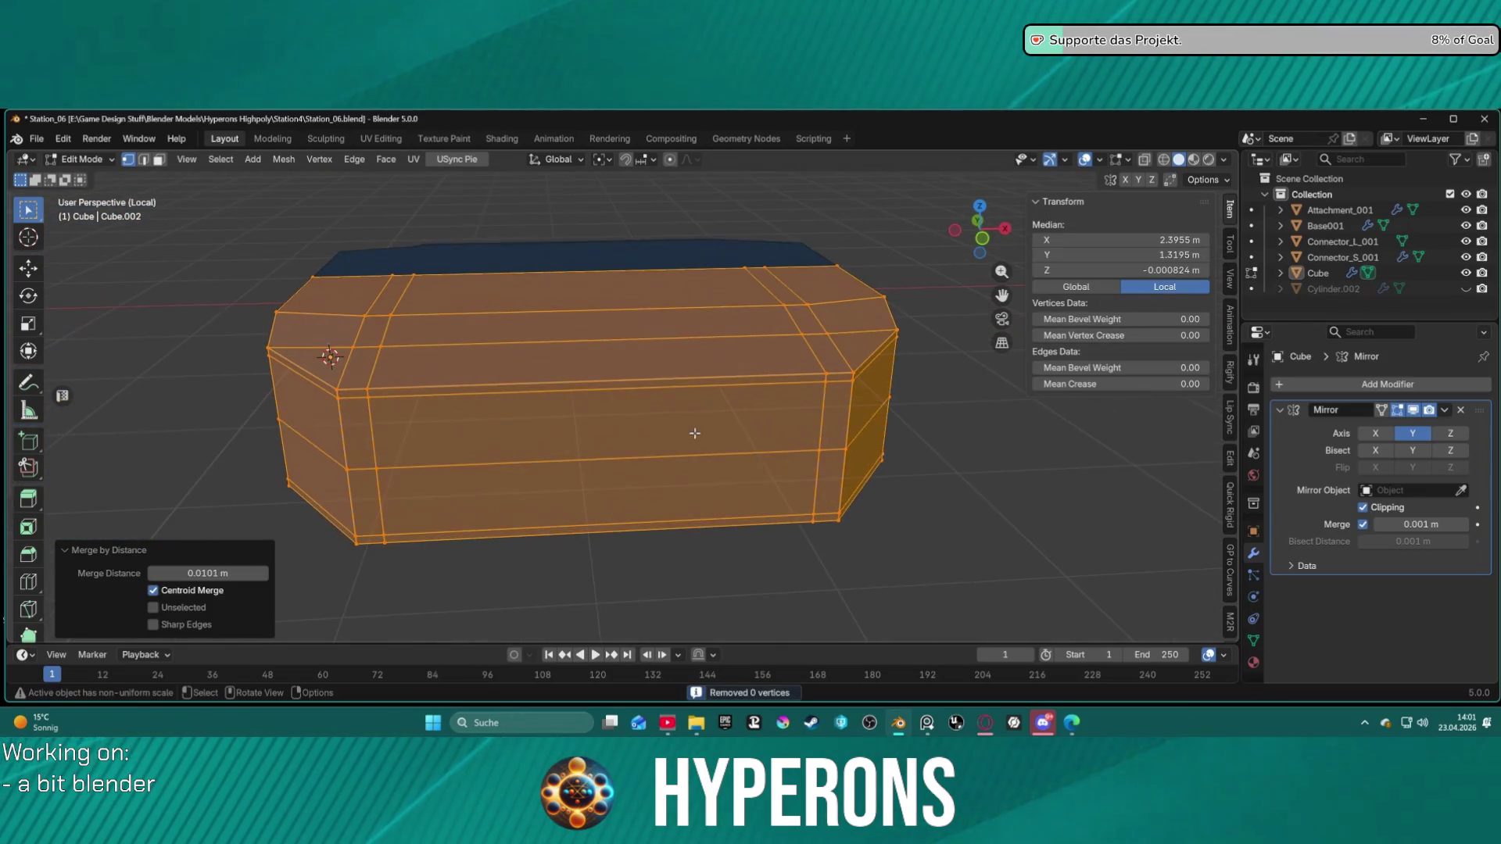
left_click_drag(208, 573, 207, 573)
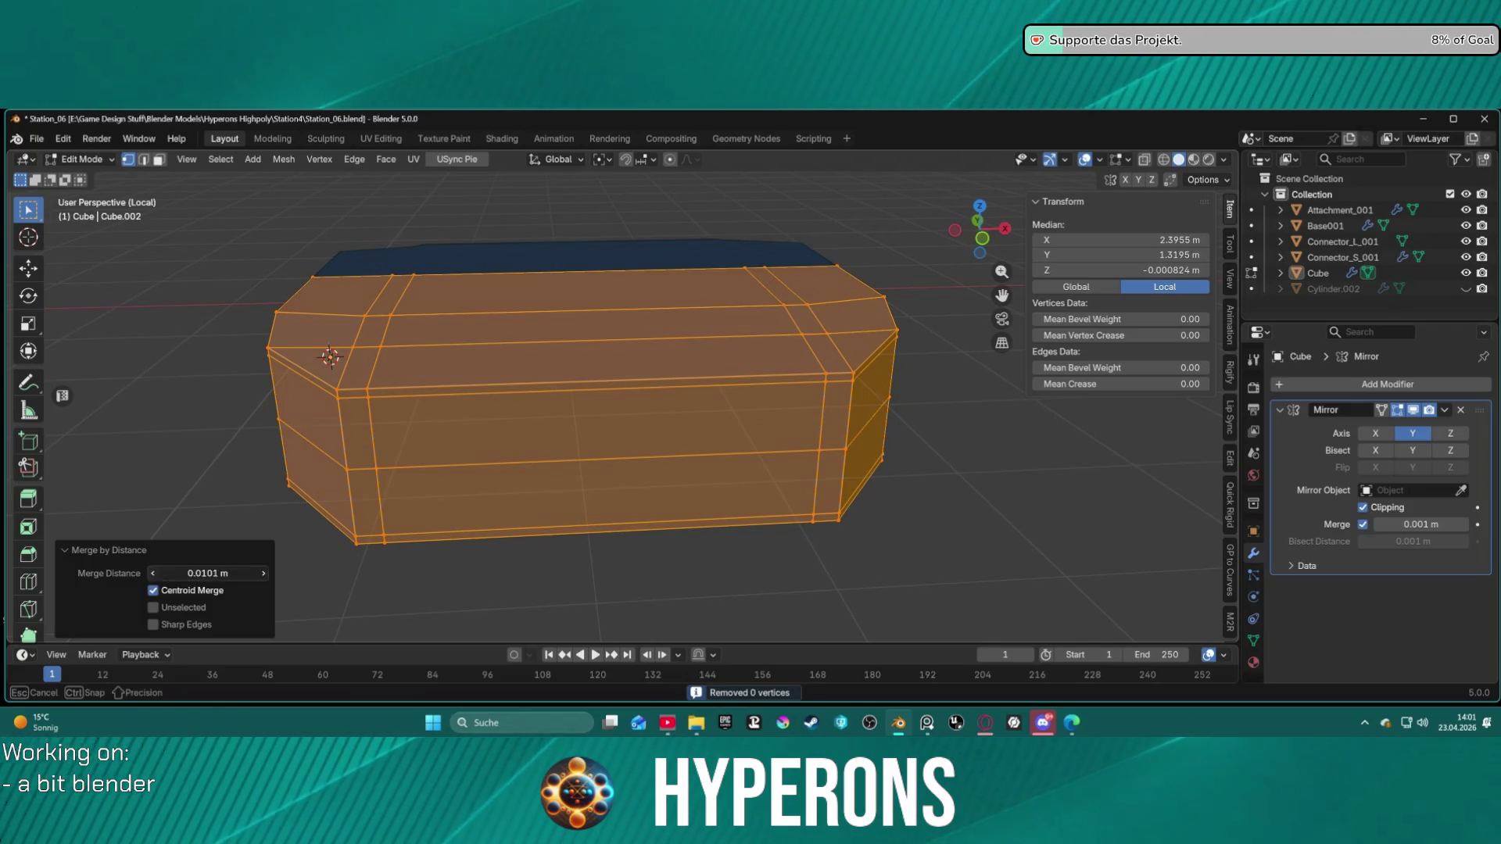
left_click(840, 520)
middle_click_drag(845, 523, 817, 519)
mouse_move(1066, 551)
middle_mouse_down()
mouse_move(1048, 596)
mouse_move(961, 607)
mouse_move(904, 563)
mouse_move(915, 542)
middle_mouse_up()
mouse_move(776, 400)
middle_mouse_down()
mouse_move(837, 462)
mouse_move(962, 467)
mouse_move(998, 446)
mouse_move(1015, 516)
mouse_move(1150, 430)
middle_mouse_up()
scroll(867, 432, "down", 3)
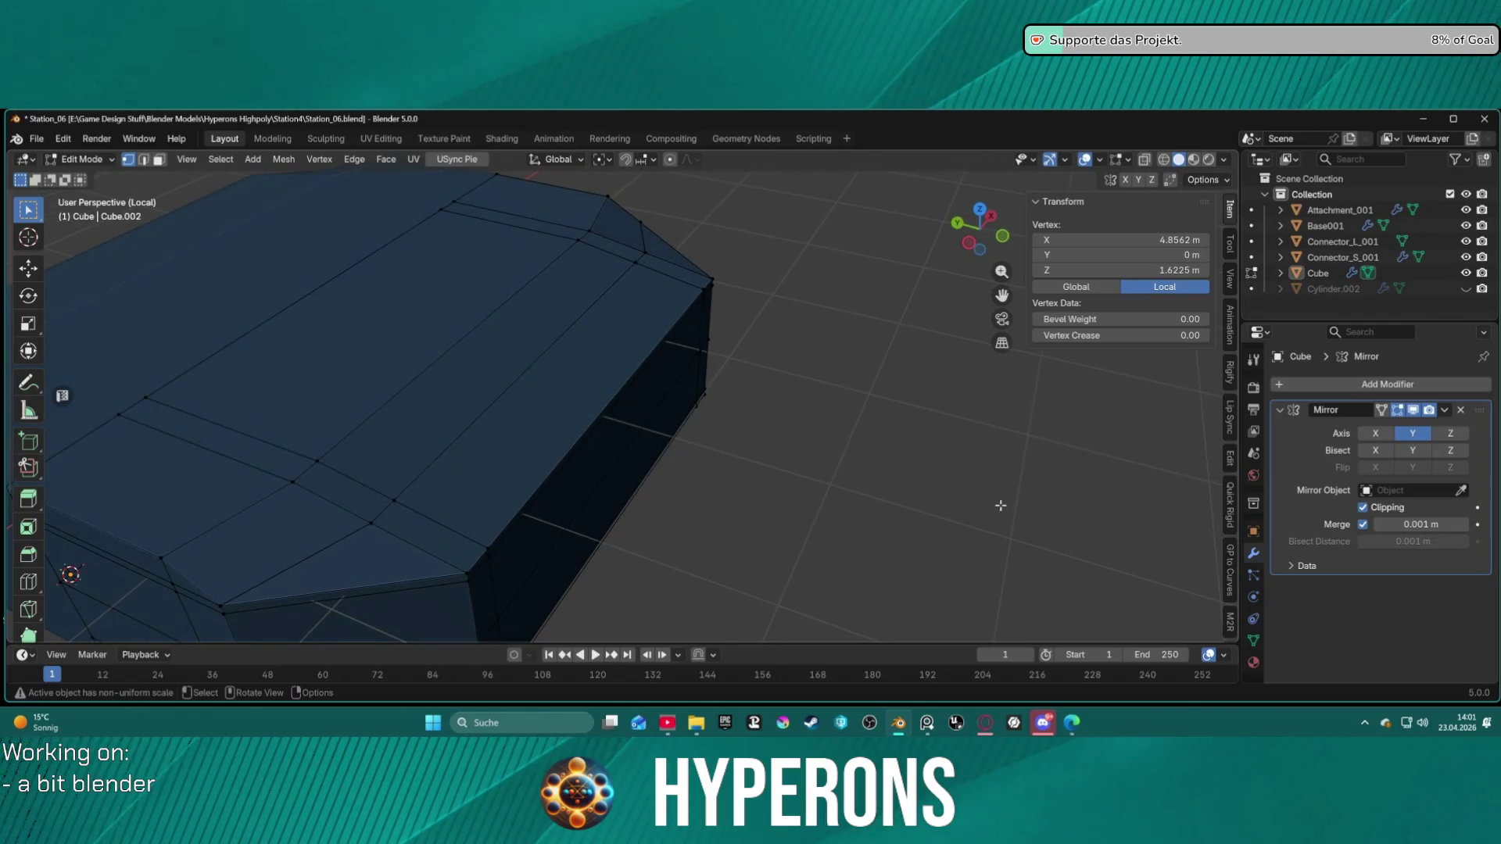
Step: Orbit around the Cube mesh from below and the side, then switch to face select mode
middle_click_drag(854, 436, 878, 339)
scroll(877, 339, "up", 4)
scroll(714, 379, "down", 4)
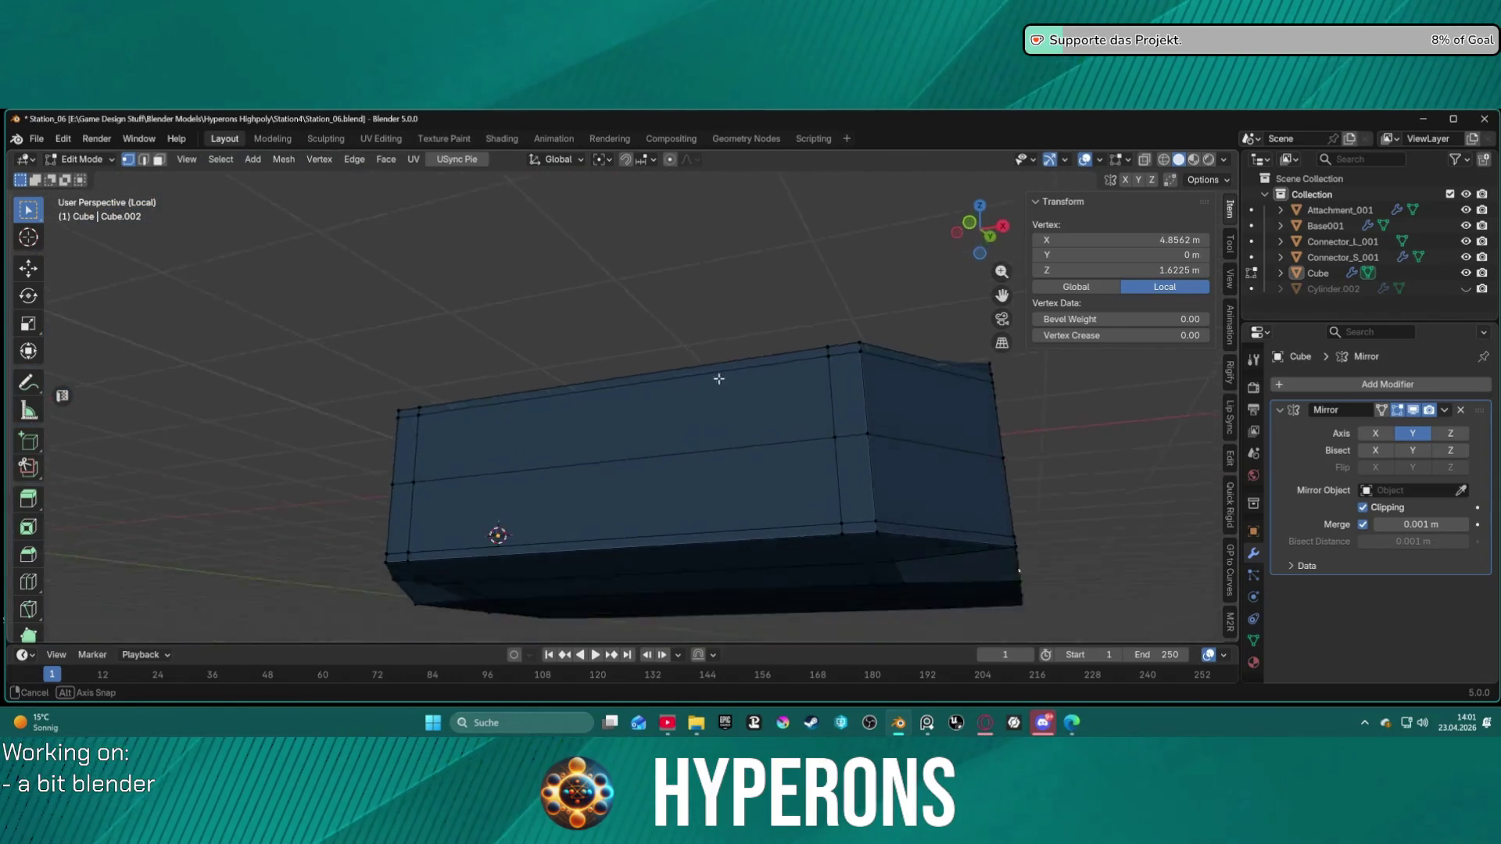
middle_click_drag(714, 378, 643, 448)
scroll(767, 338, "up", 4)
mouse_move(762, 342)
middle_mouse_down()
mouse_move(720, 325)
mouse_move(847, 339)
mouse_move(857, 359)
mouse_move(866, 336)
mouse_move(754, 391)
mouse_move(807, 368)
mouse_move(742, 549)
mouse_move(767, 402)
mouse_move(764, 389)
mouse_move(751, 449)
mouse_move(735, 343)
middle_mouse_up()
scroll(736, 343, "up", 5)
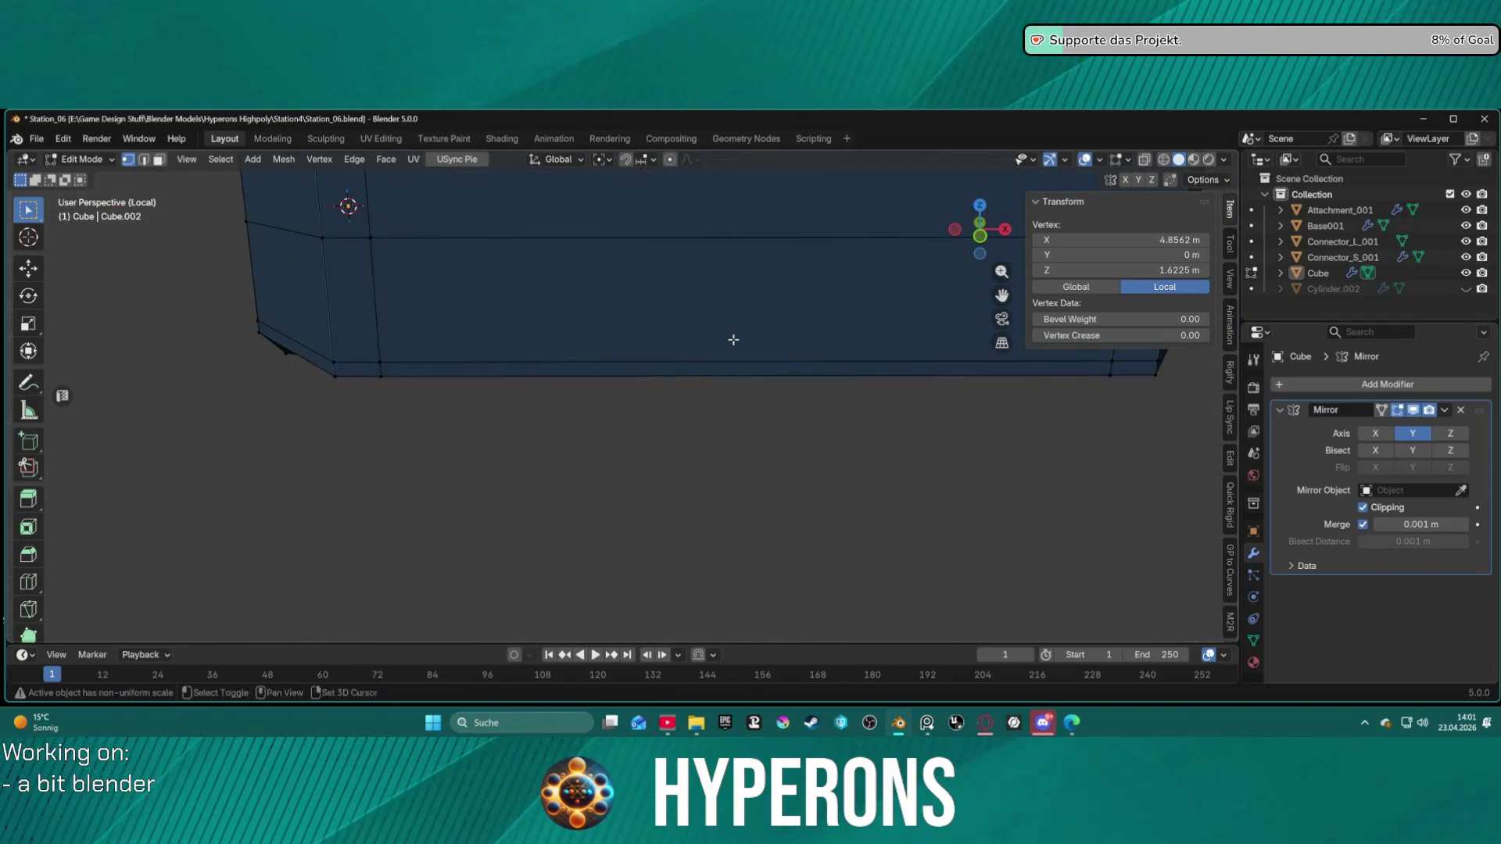
key("3")
scroll(589, 389, "down", 2)
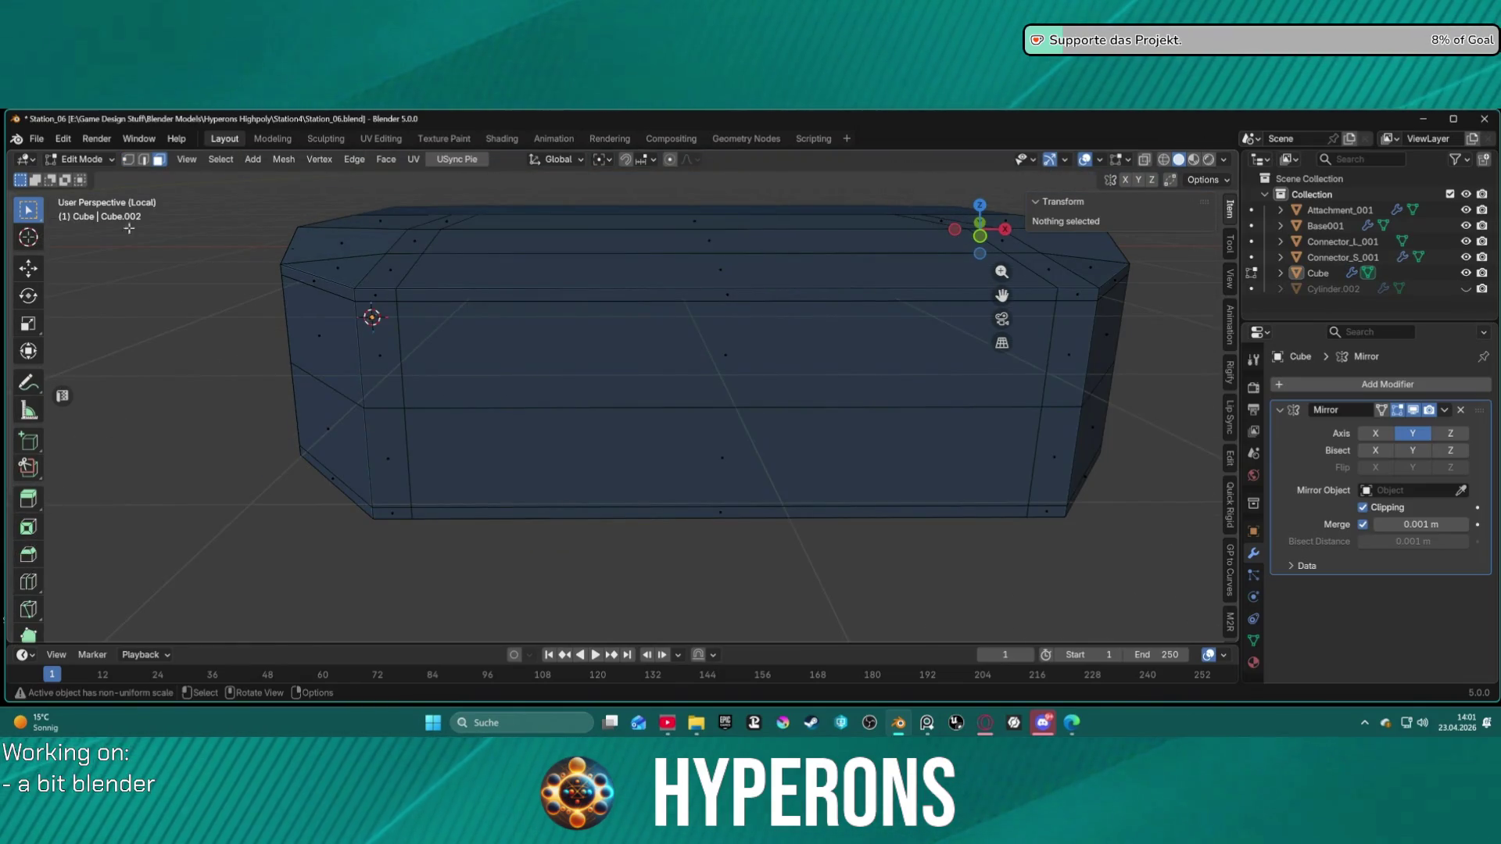
Step: Inset the two long front faces about 0.048 m, sunk 0.1062 m inward
key("c")
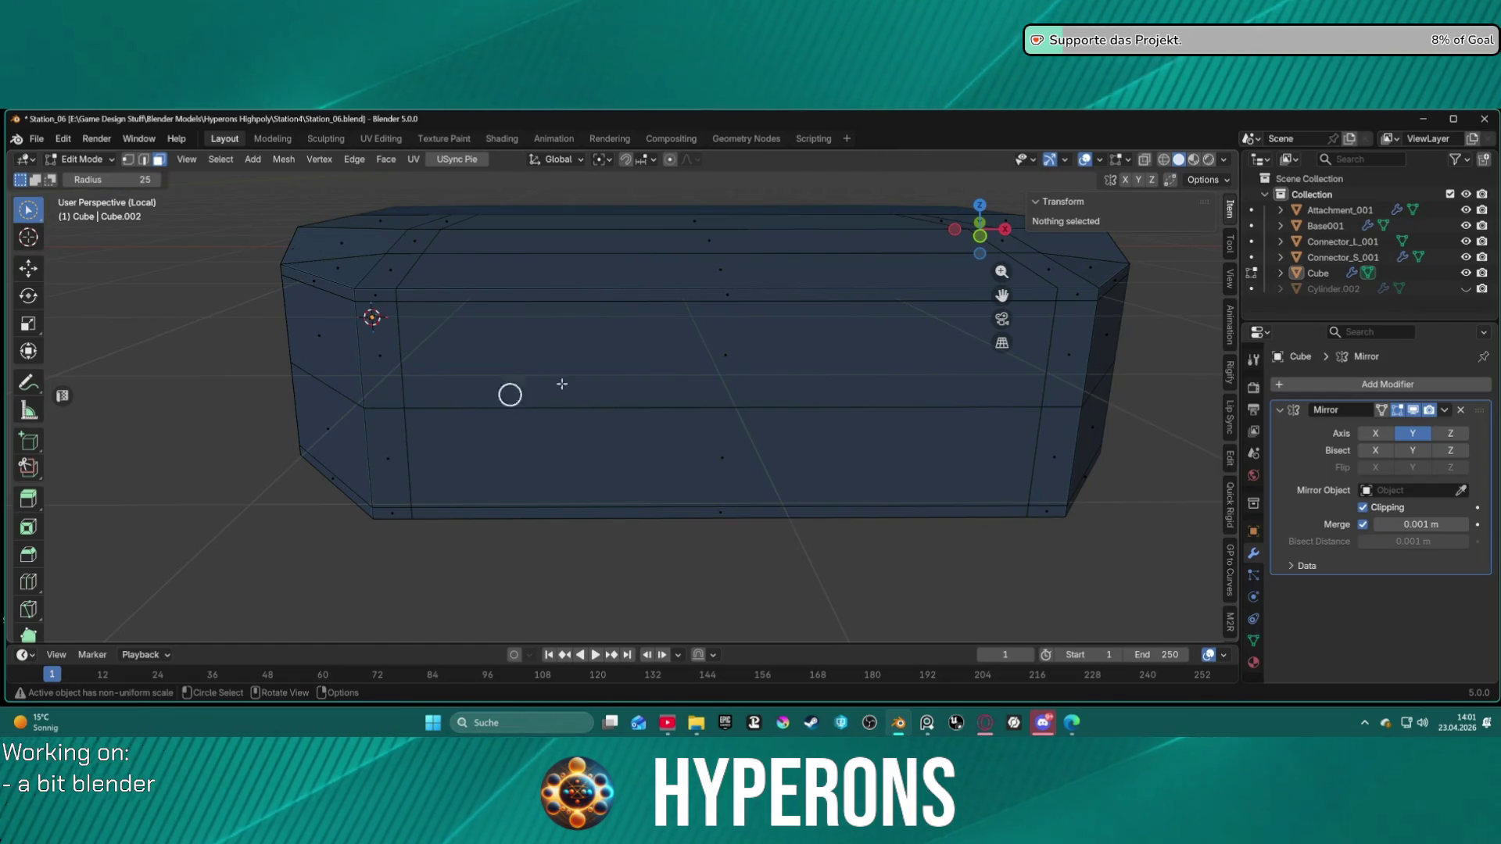
key("Escape")
left_click(688, 351)
left_click(714, 456, "shift")
key("i")
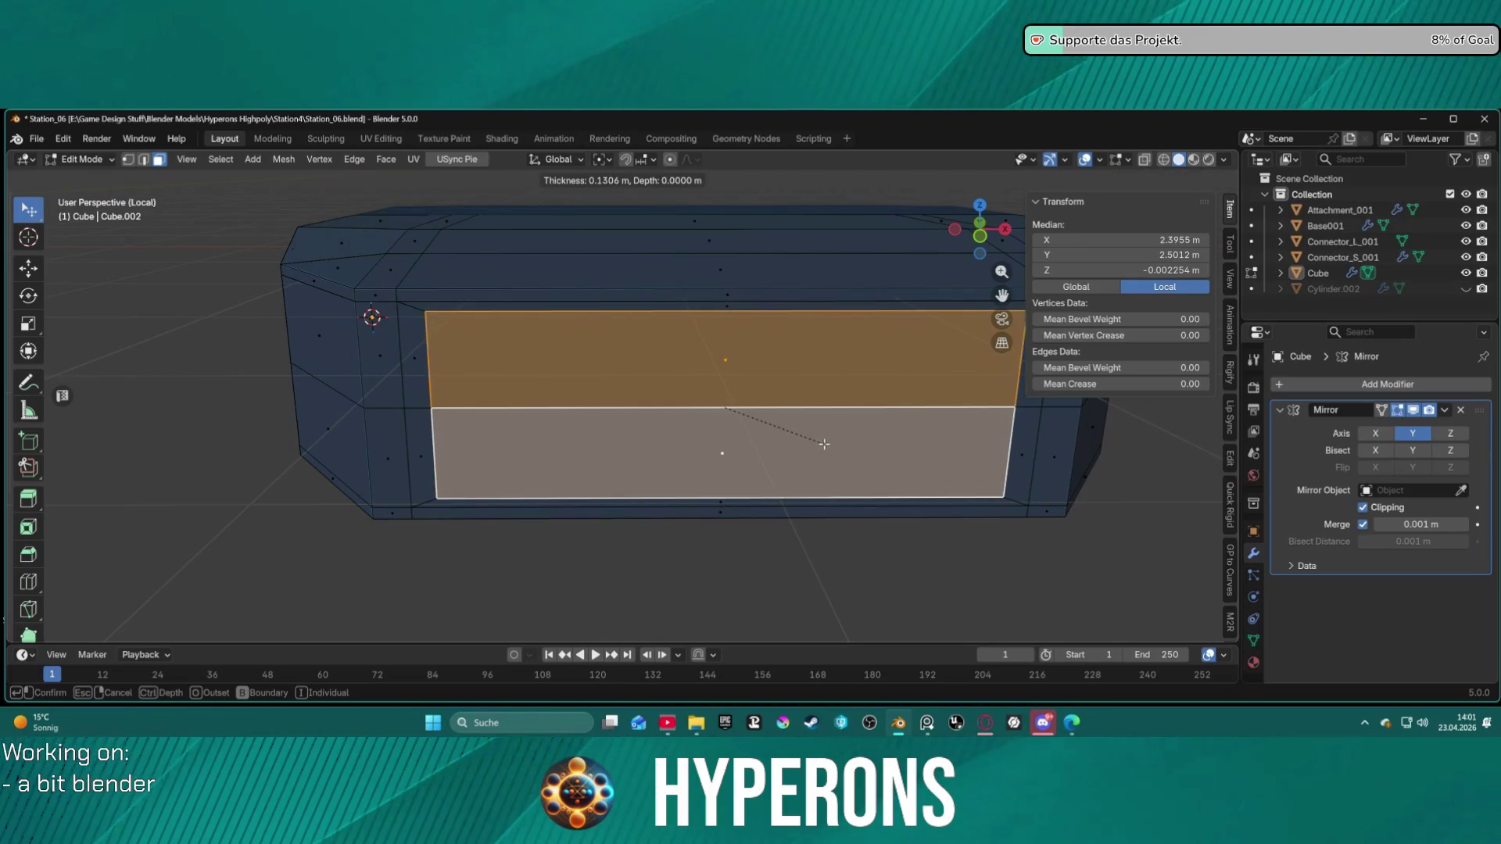
key("ctrl")
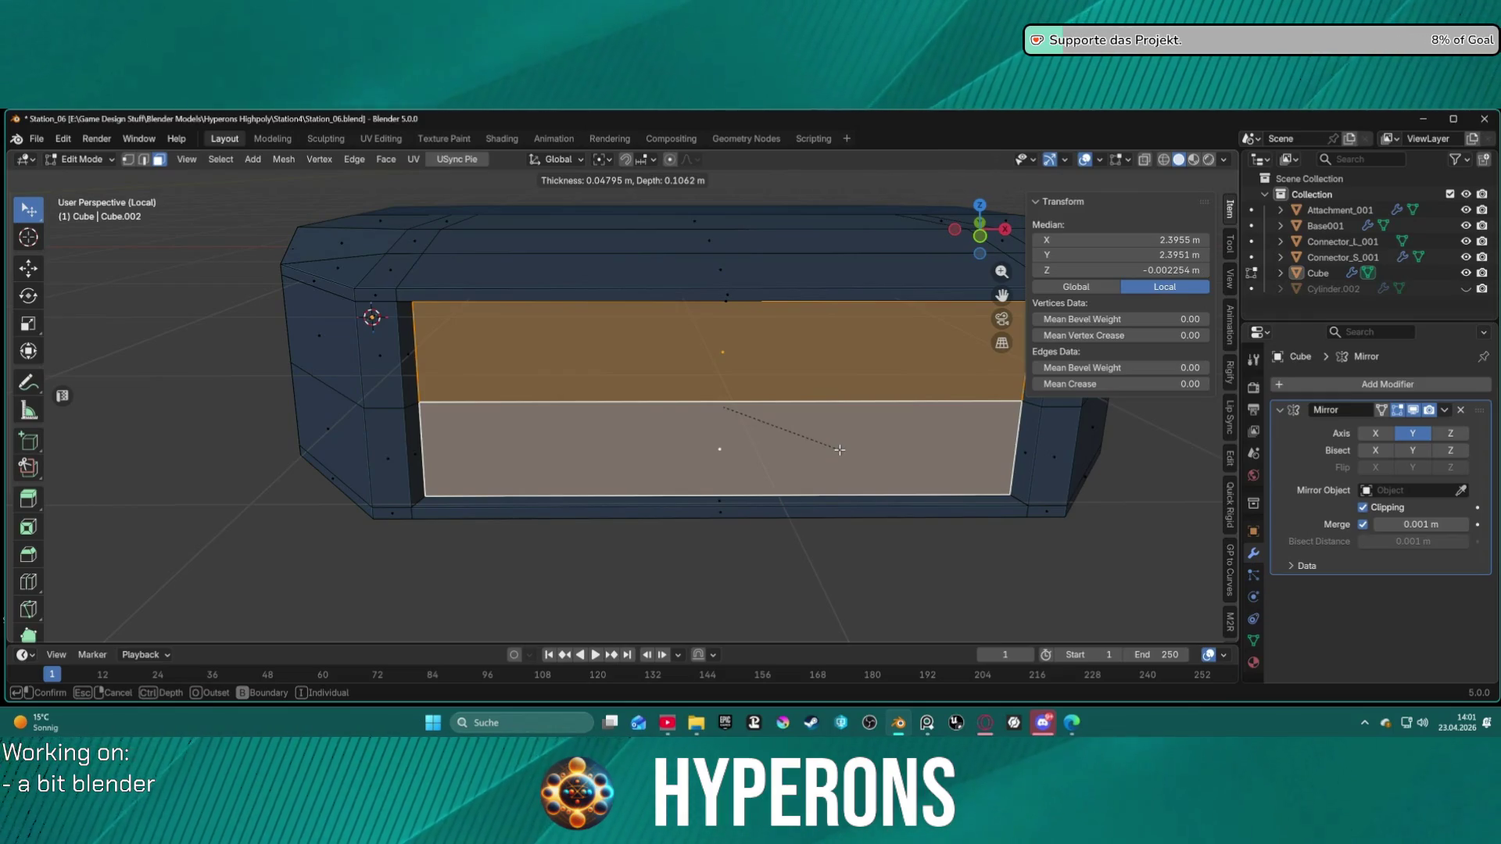
left_click(839, 450)
Step: Scale the inset panel slightly along Z, keep the lower face selected, then switch to ArtStation
key("g")
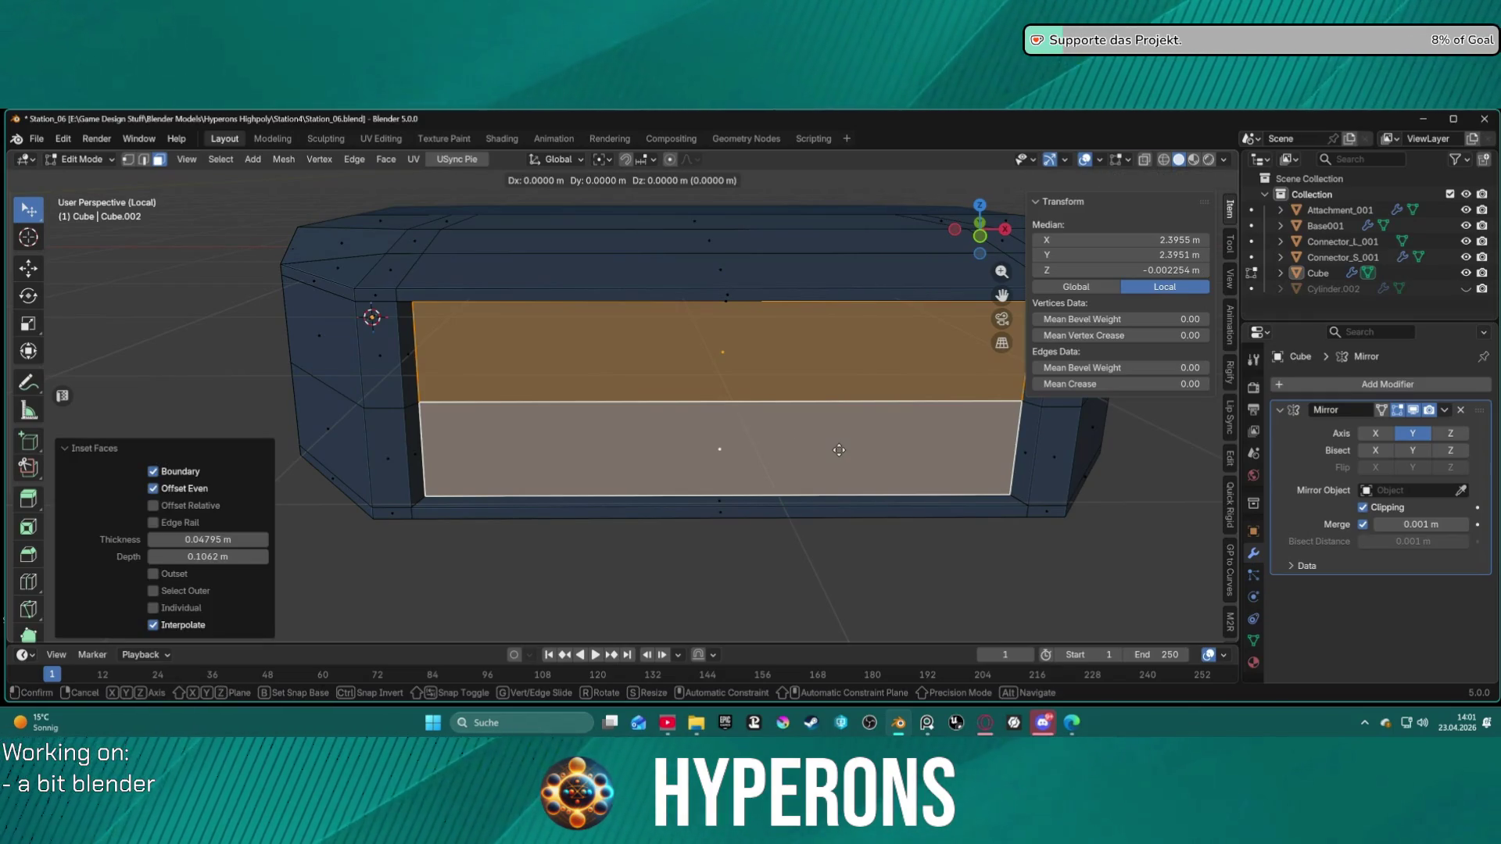
key("s")
key("z")
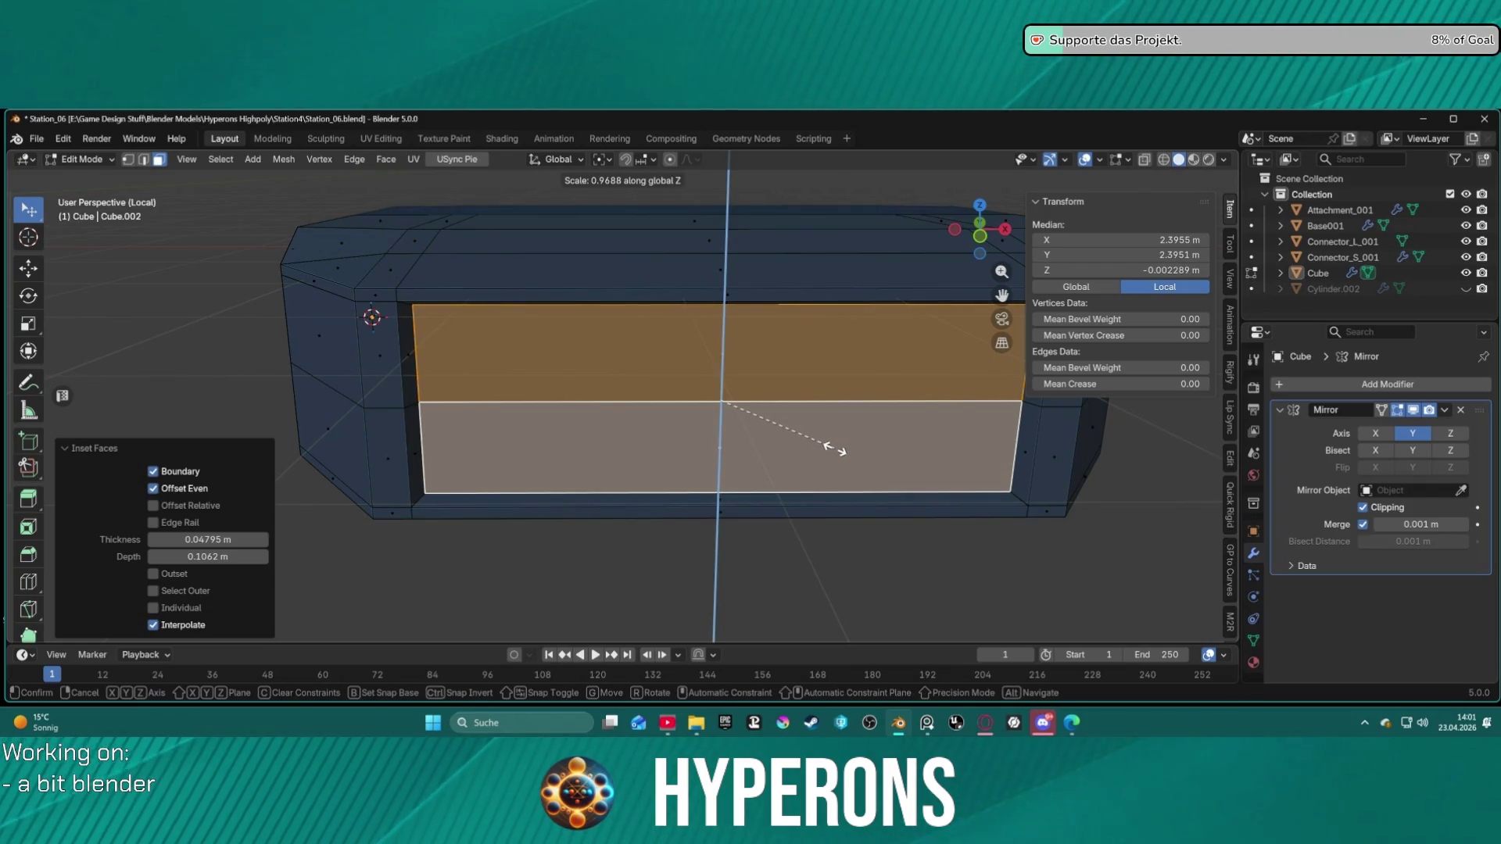
left_click(835, 449)
left_click(835, 450)
mouse_move(835, 449)
middle_mouse_down()
mouse_move(850, 424)
mouse_move(905, 402)
mouse_move(814, 388)
middle_mouse_up()
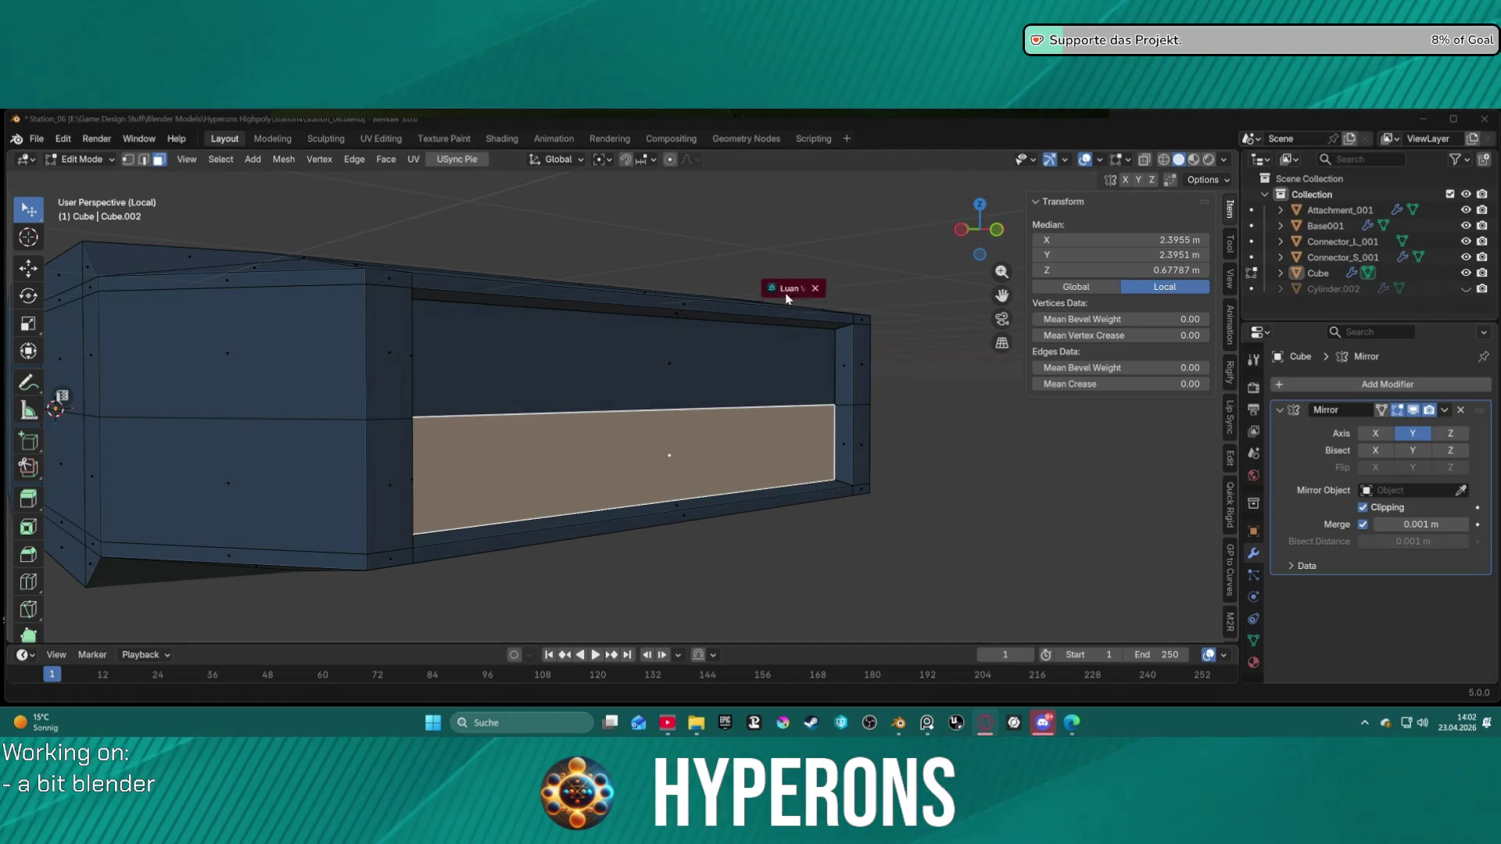
key("alt+Tab")
Step: Open the ENVIRONMENTS album and the Beyond Human project in the ArtStation portfolio
scroll(823, 412, "down", 3)
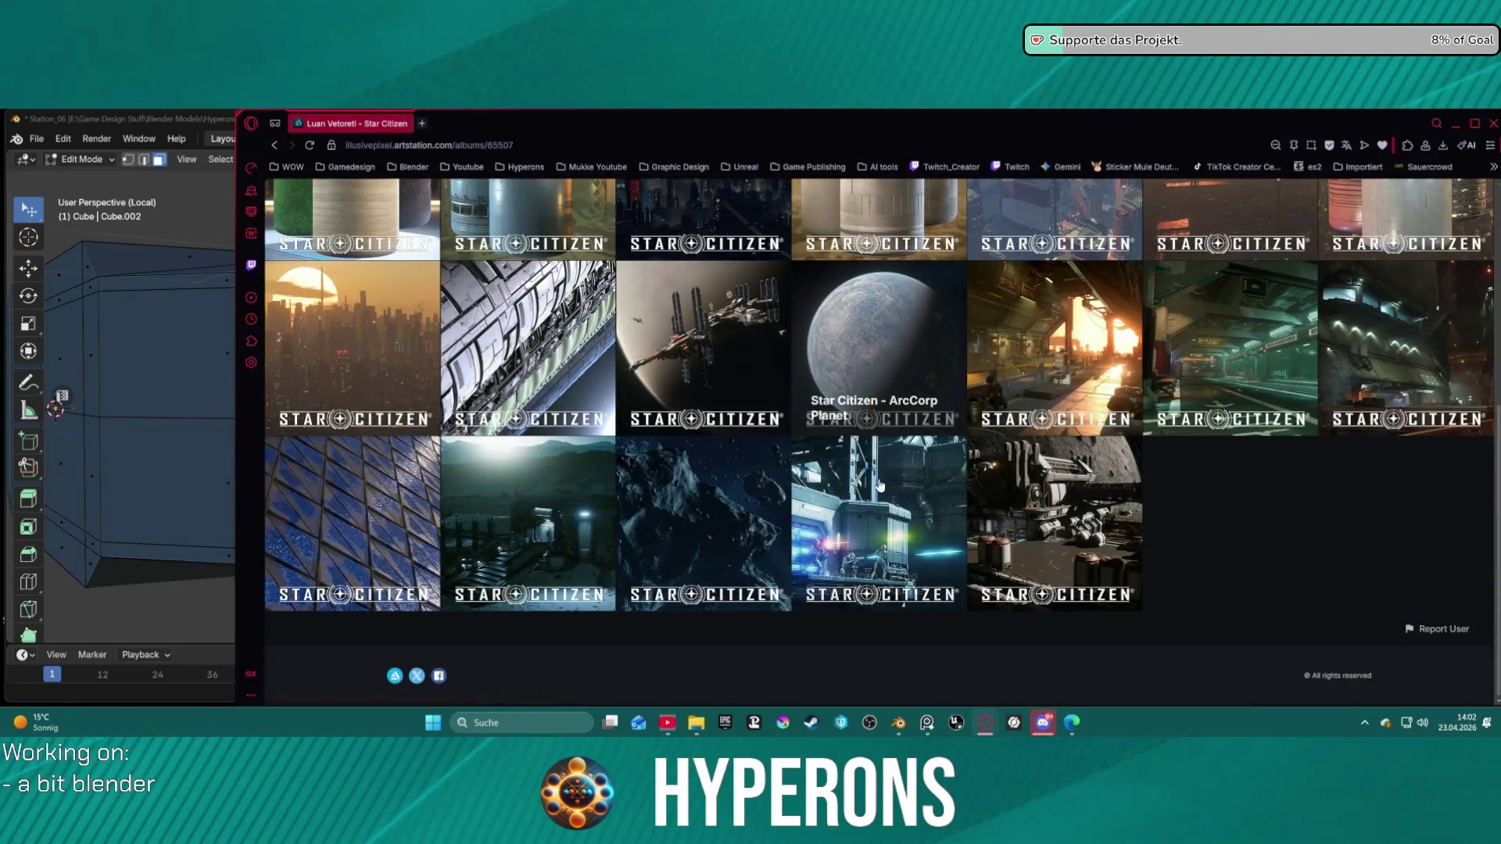
scroll(873, 482, "up", 5)
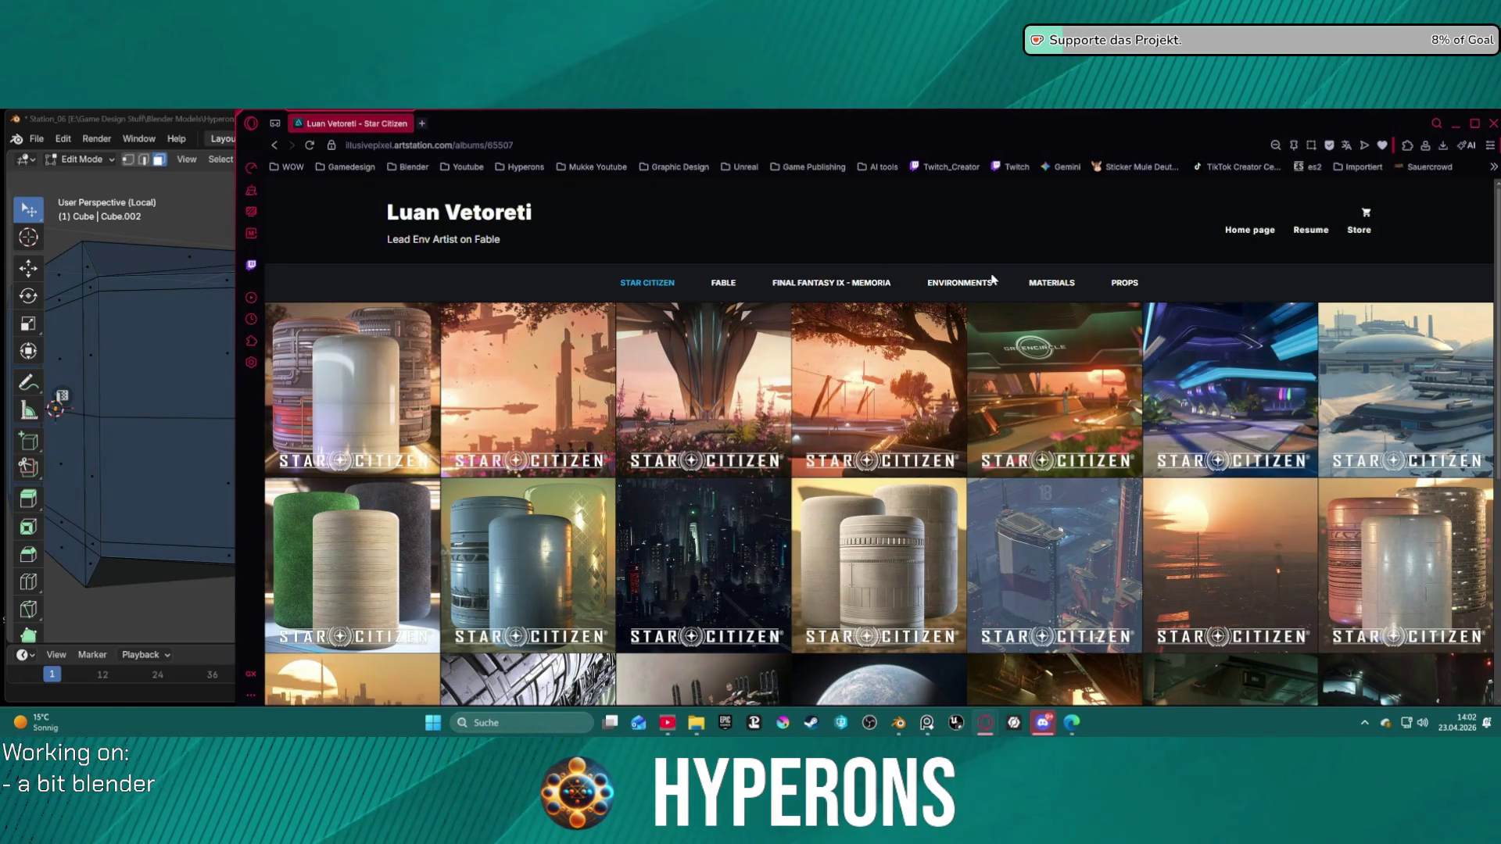
left_click(960, 283)
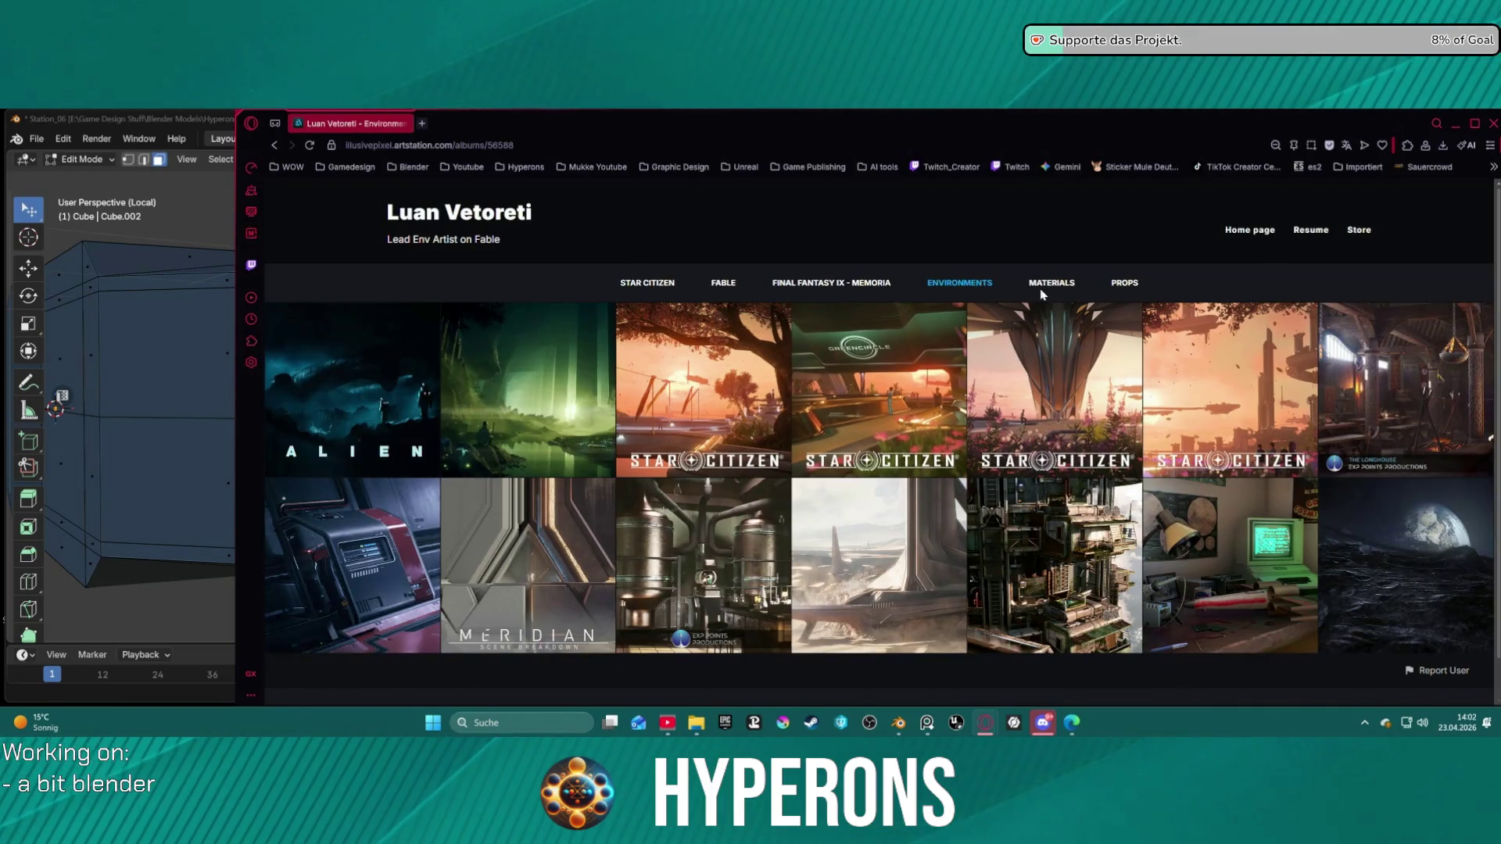
scroll(848, 507, "down", 1)
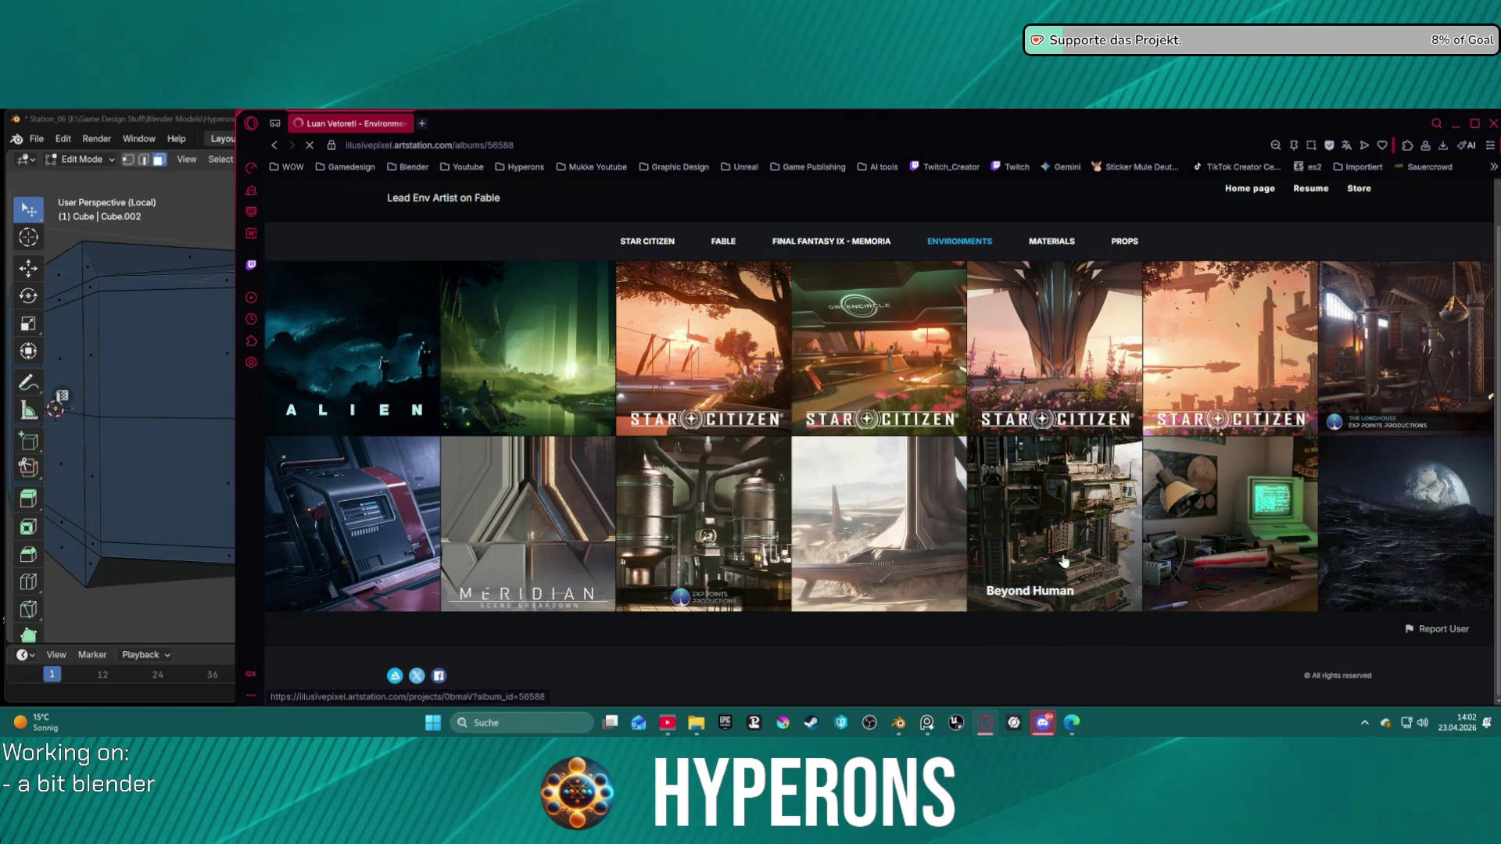
left_click(1015, 494)
Step: Browse the Materials, Props and Star Citizen albums and open the Rest Stop Space Stations project
scroll(989, 536, "down", 1)
scroll(988, 536, "down", 5)
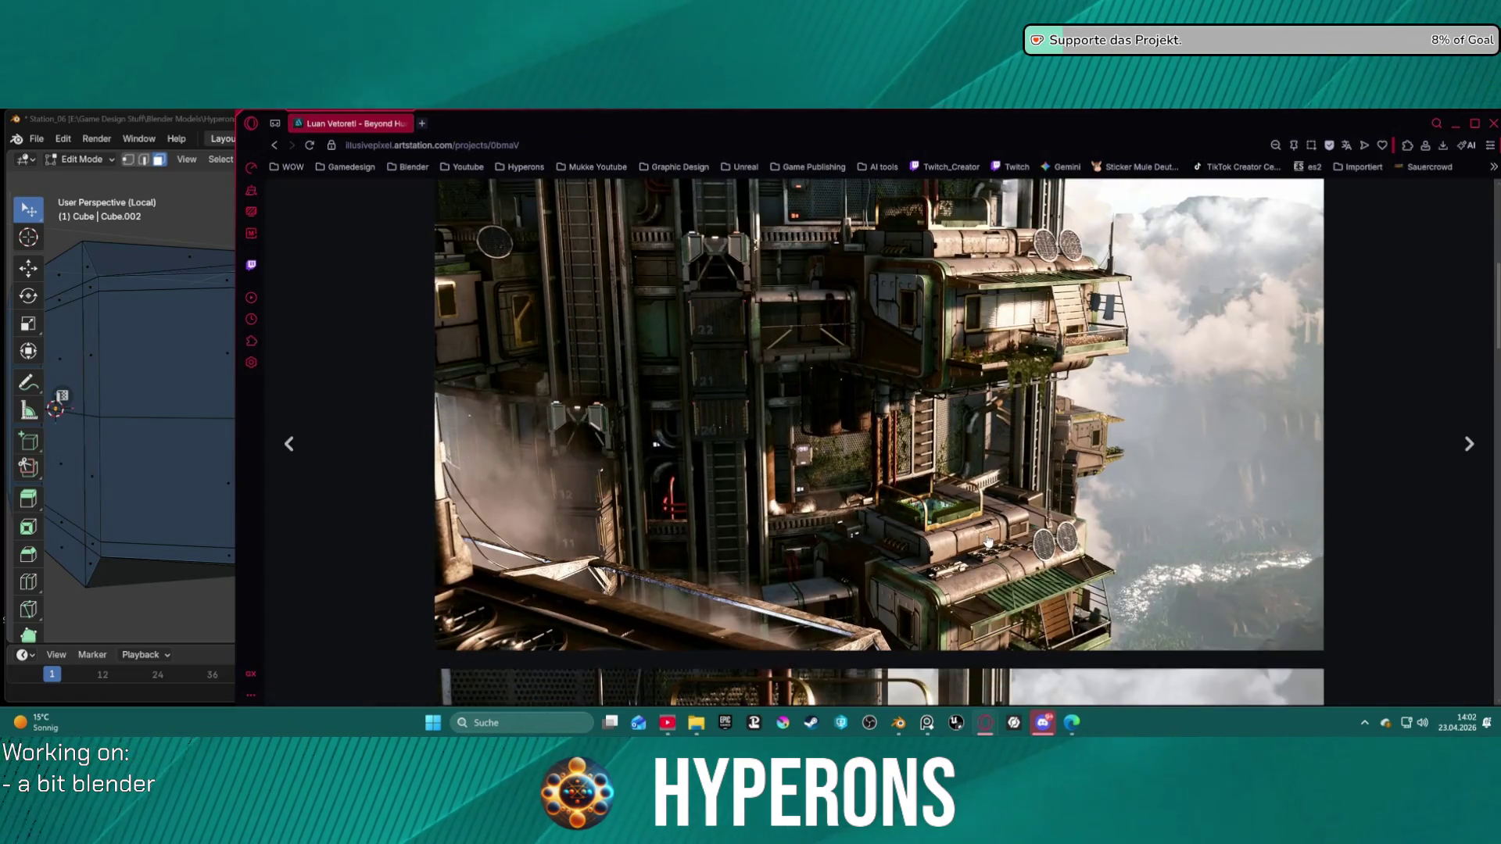
scroll(467, 313, "up", 6)
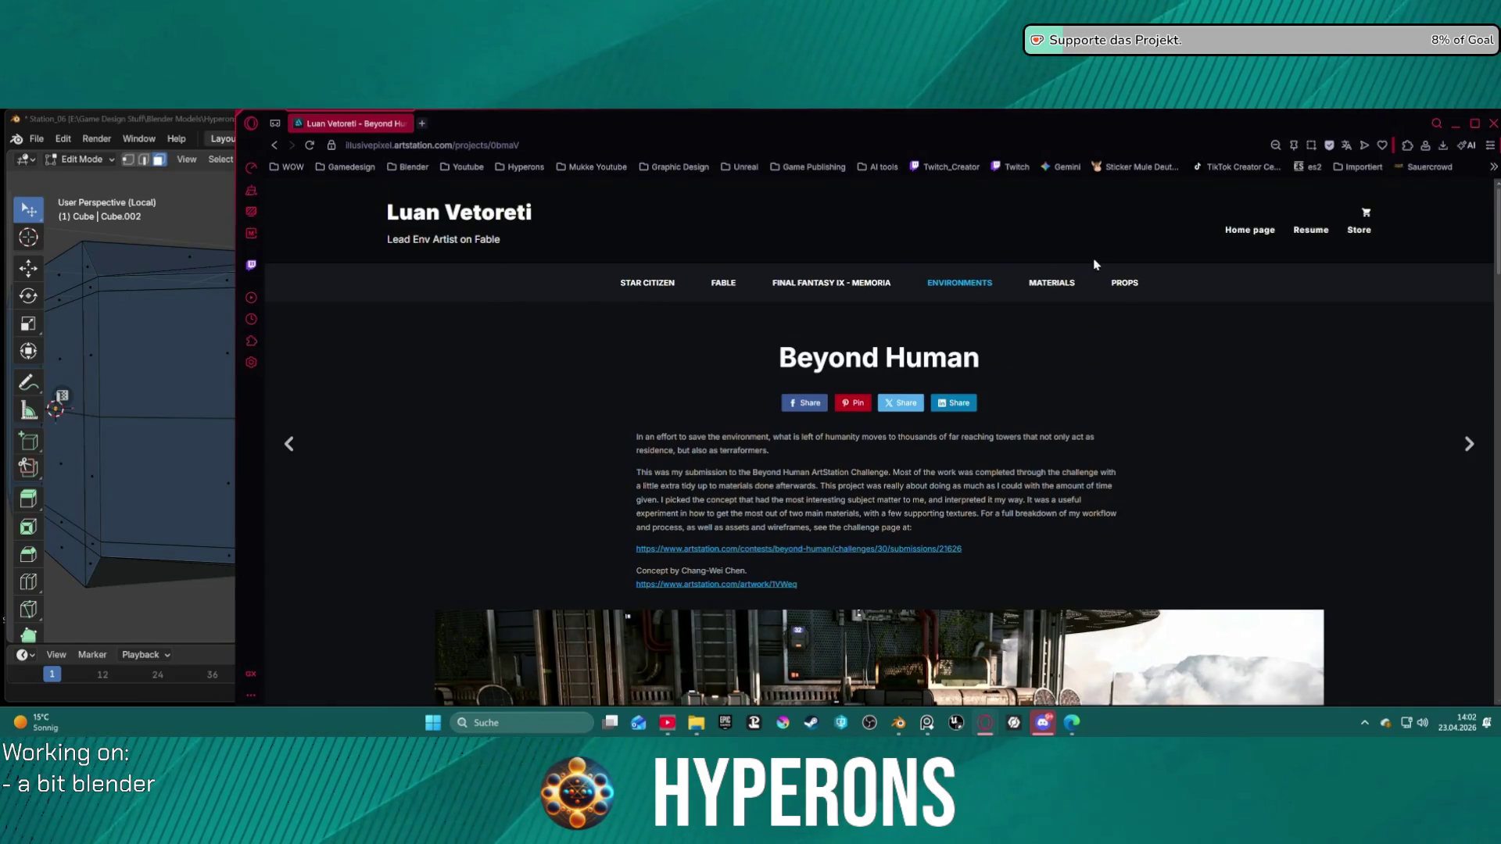
left_click(1052, 284)
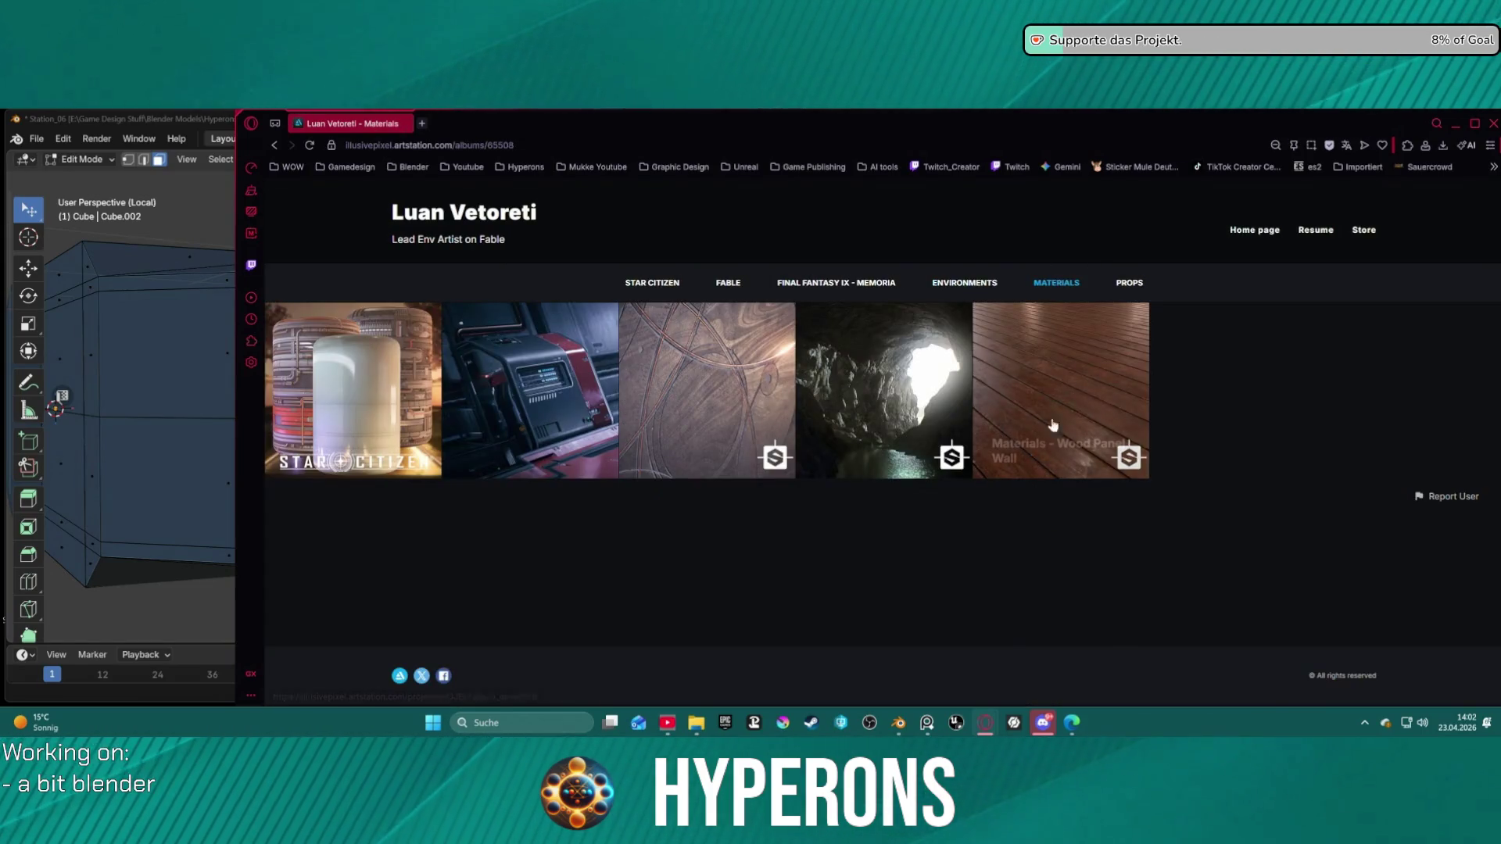
left_click(1129, 283)
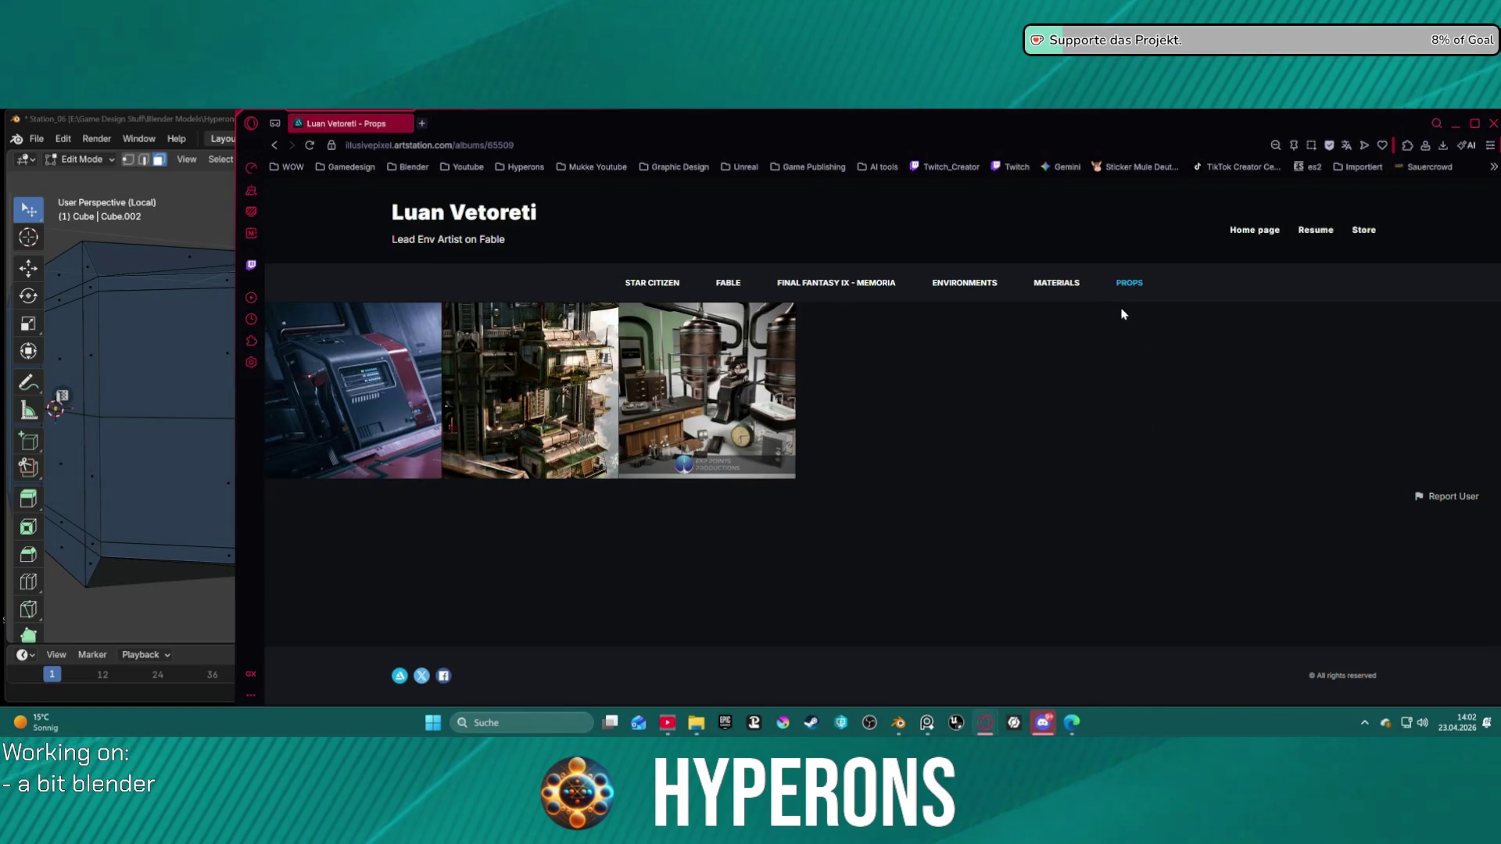
left_click(654, 284)
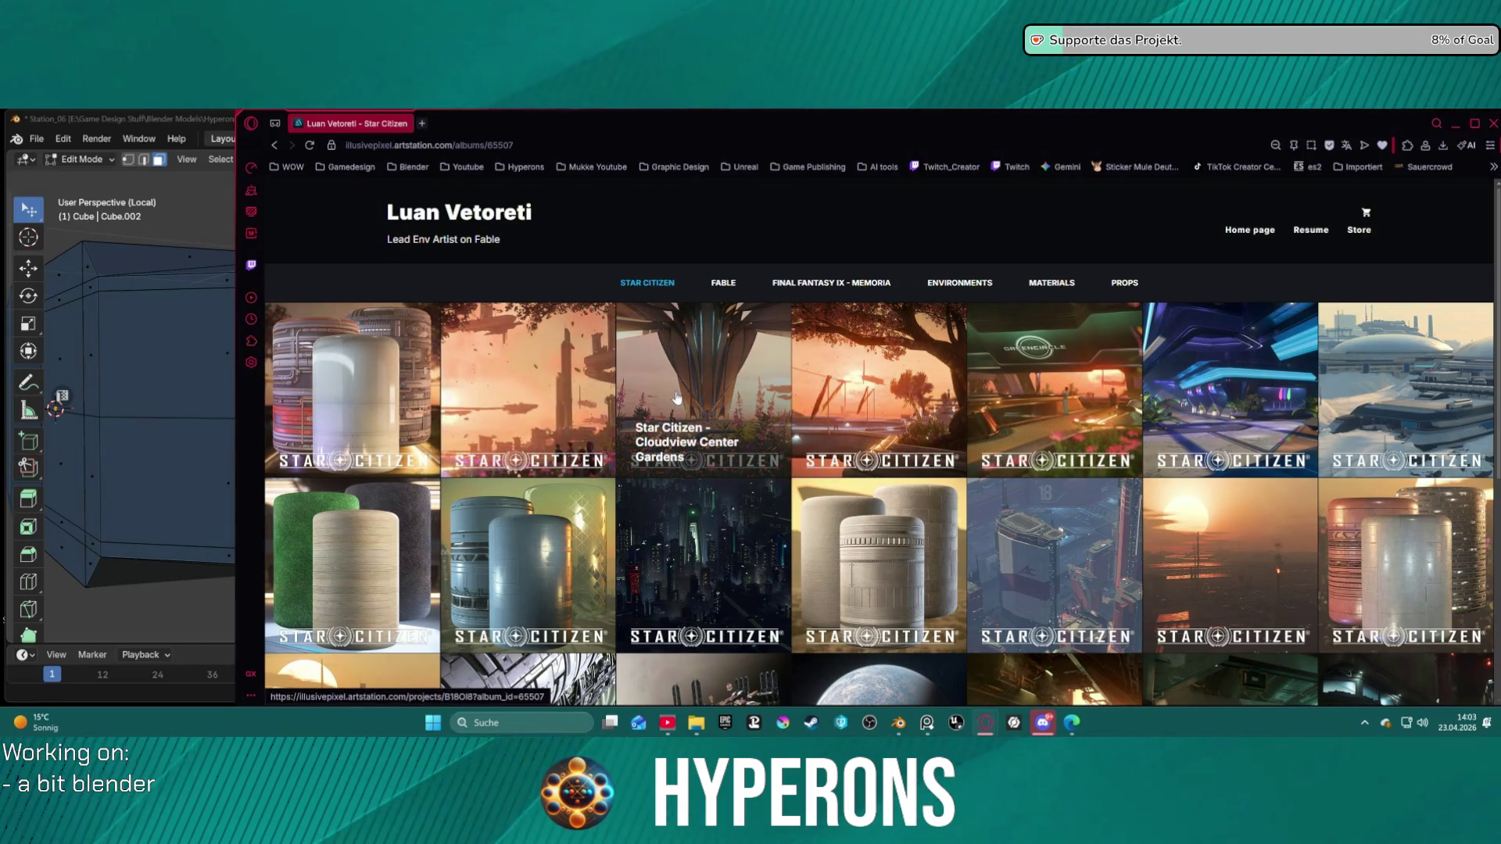
scroll(676, 393, "down", 5)
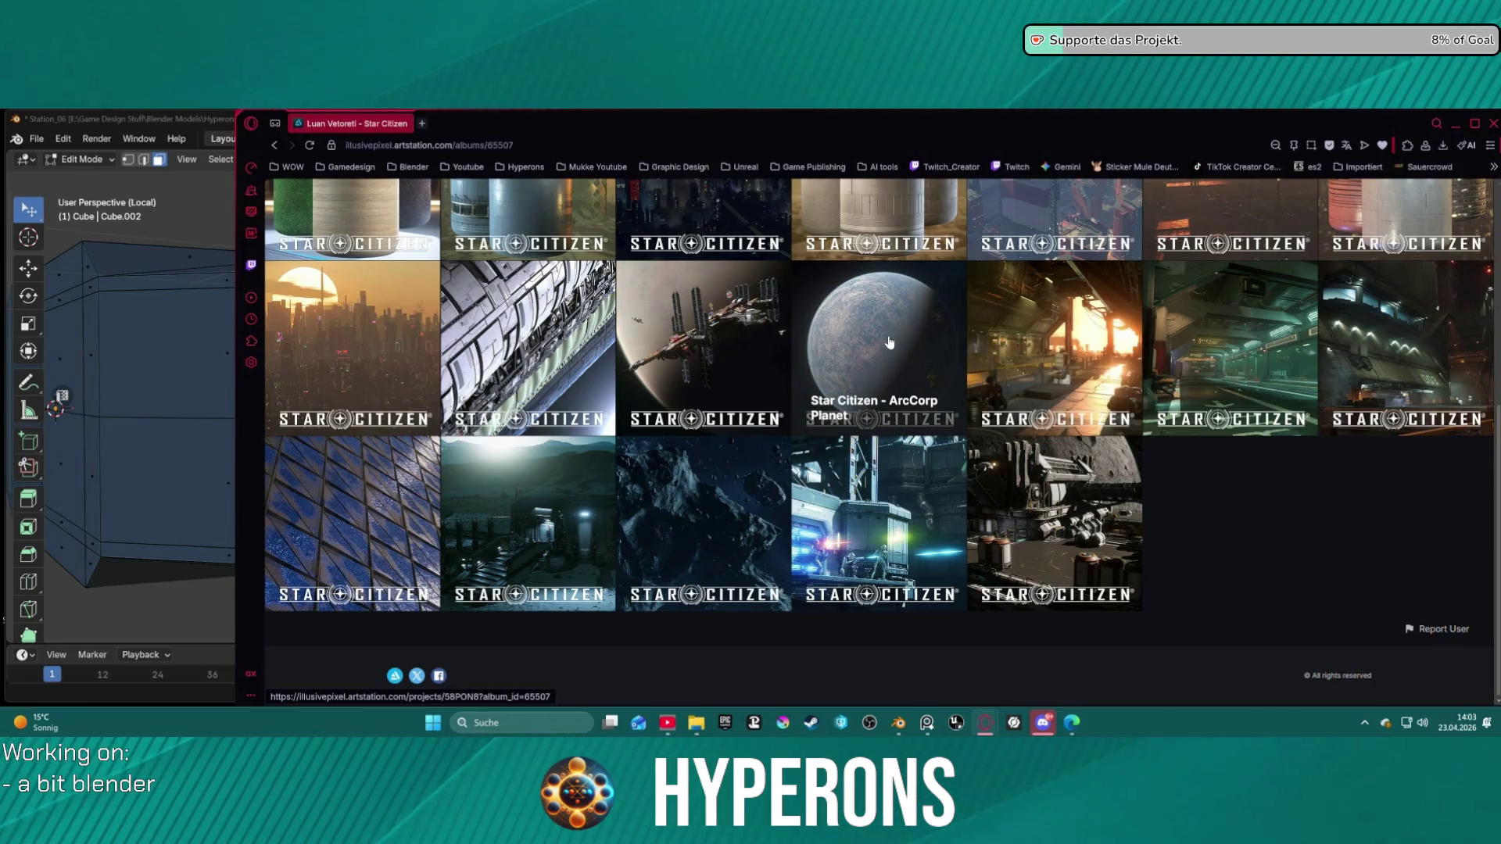
left_click(710, 344)
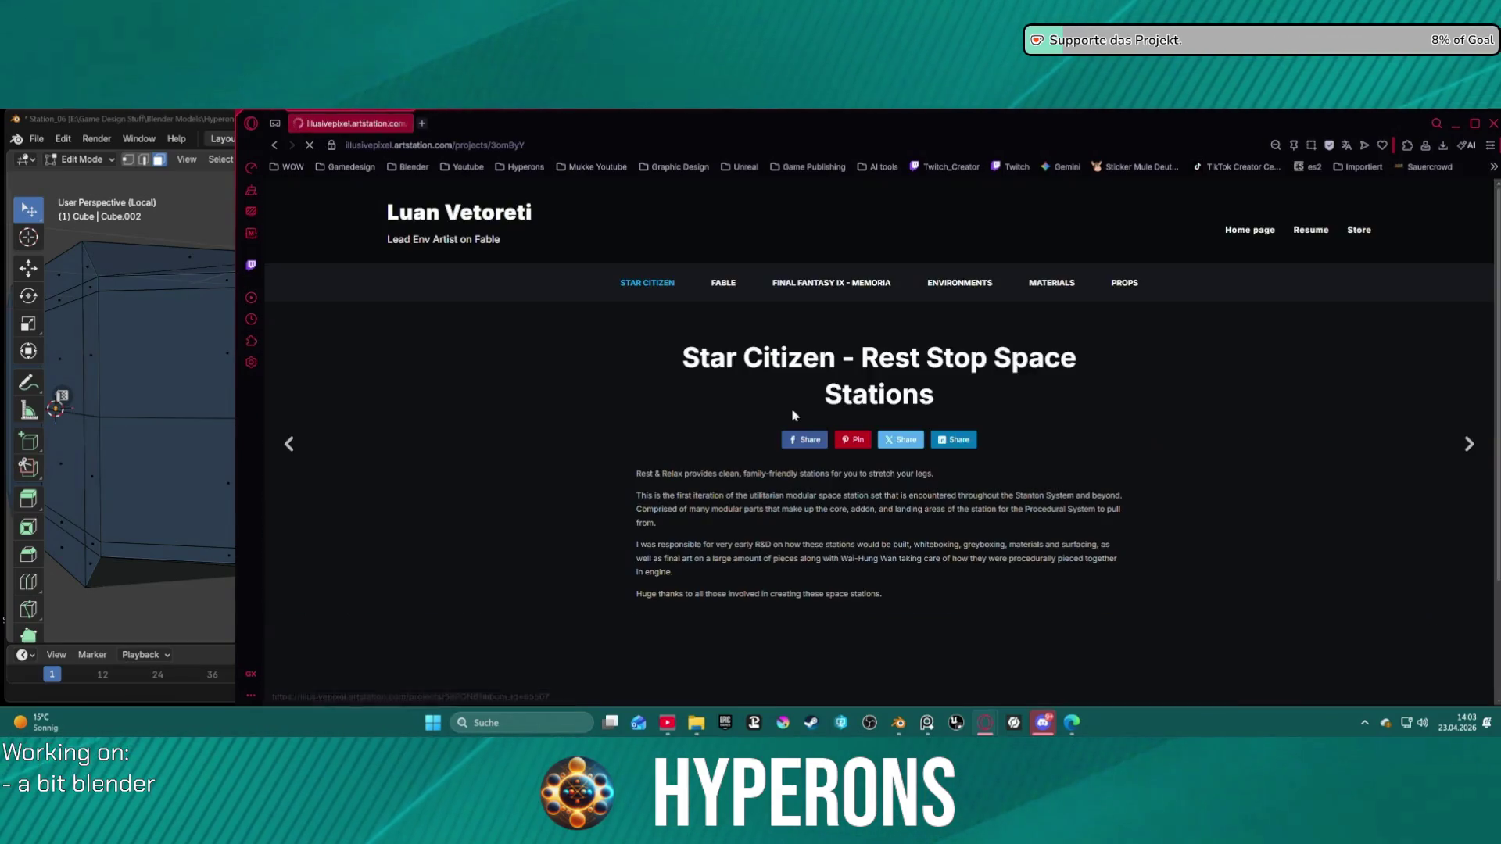
Step: Look through the Rest Stop Space Stations images, then minimize the browser to return to Blender
scroll(770, 434, "down", 8)
scroll(954, 379, "up", 3)
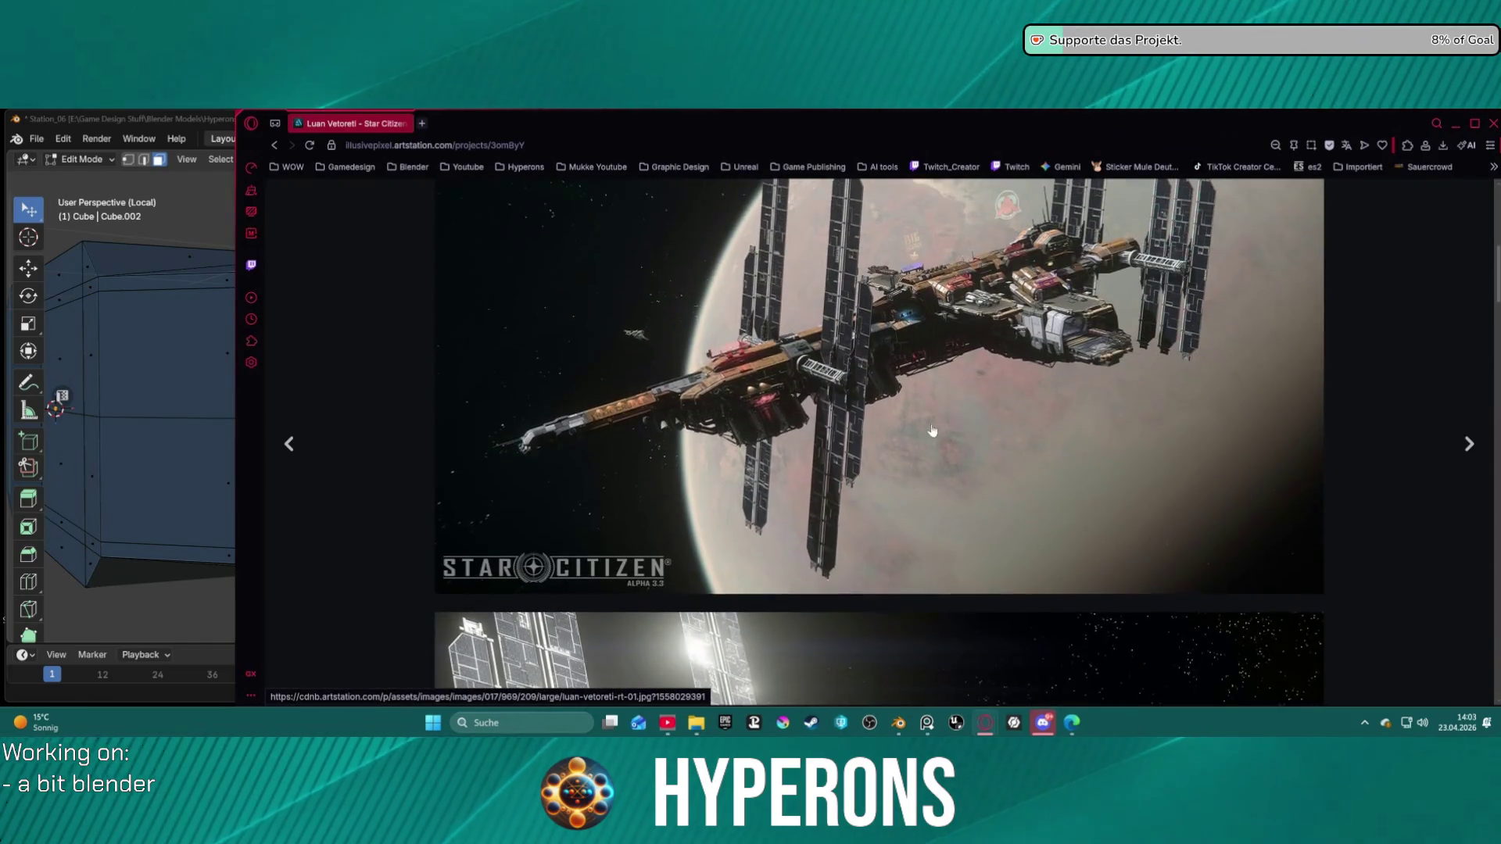
scroll(907, 377, "down", 10)
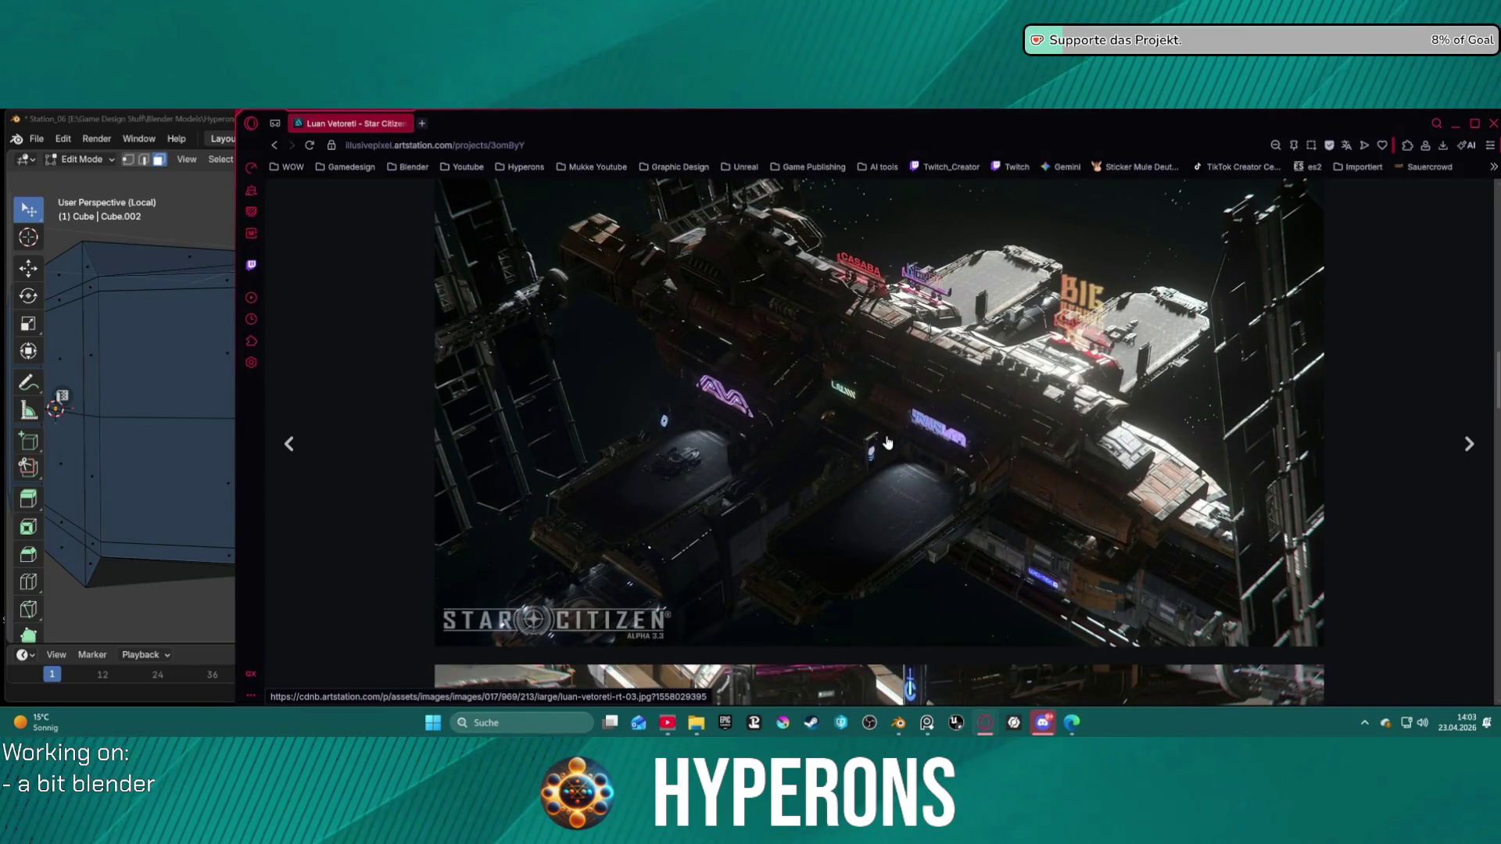
scroll(1033, 457, "down", 1)
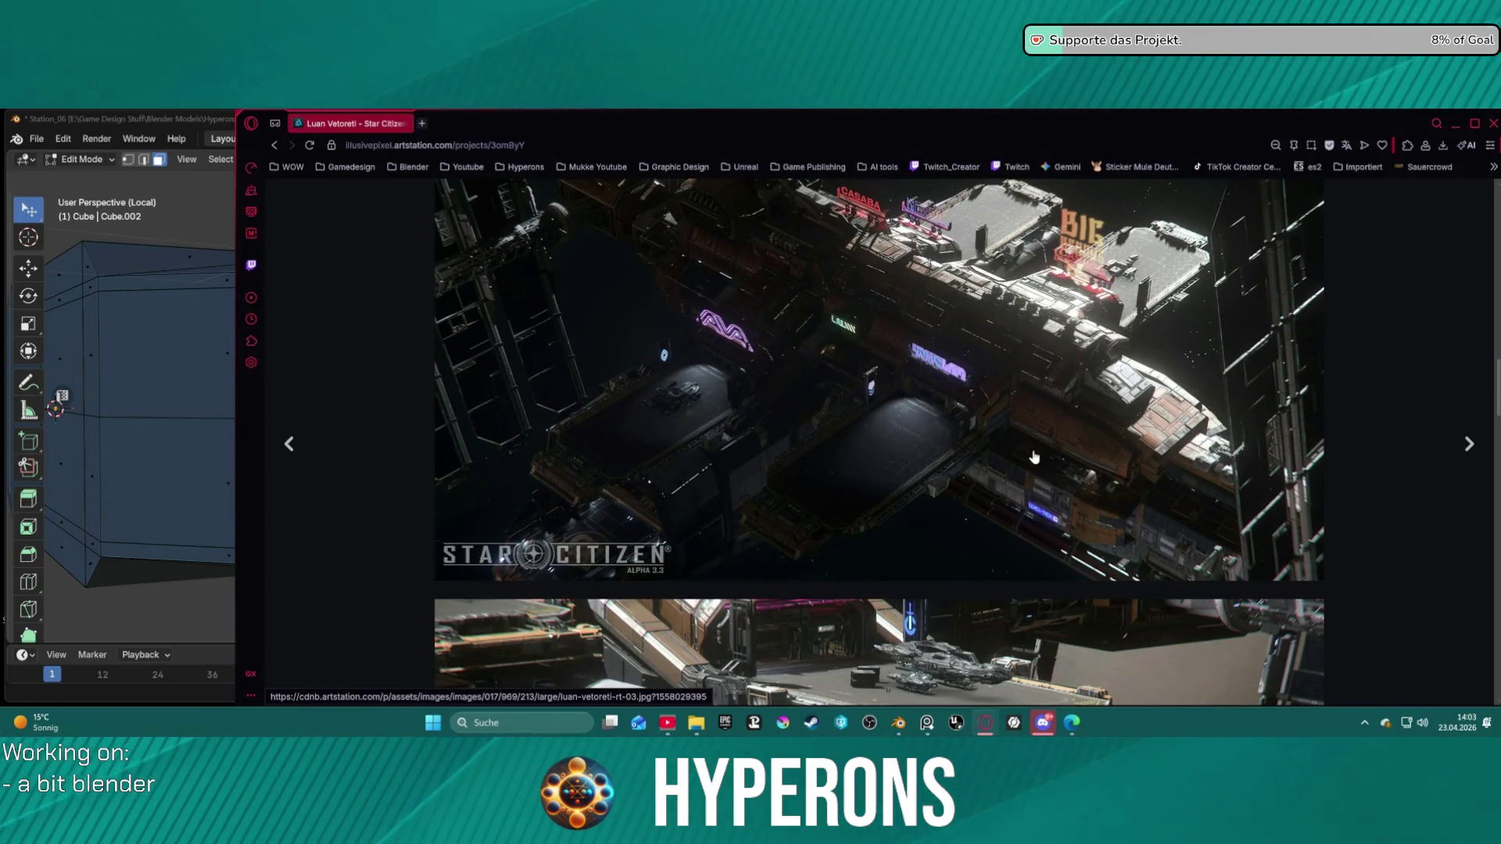
scroll(1033, 457, "down", 2)
scroll(1034, 458, "down", 4)
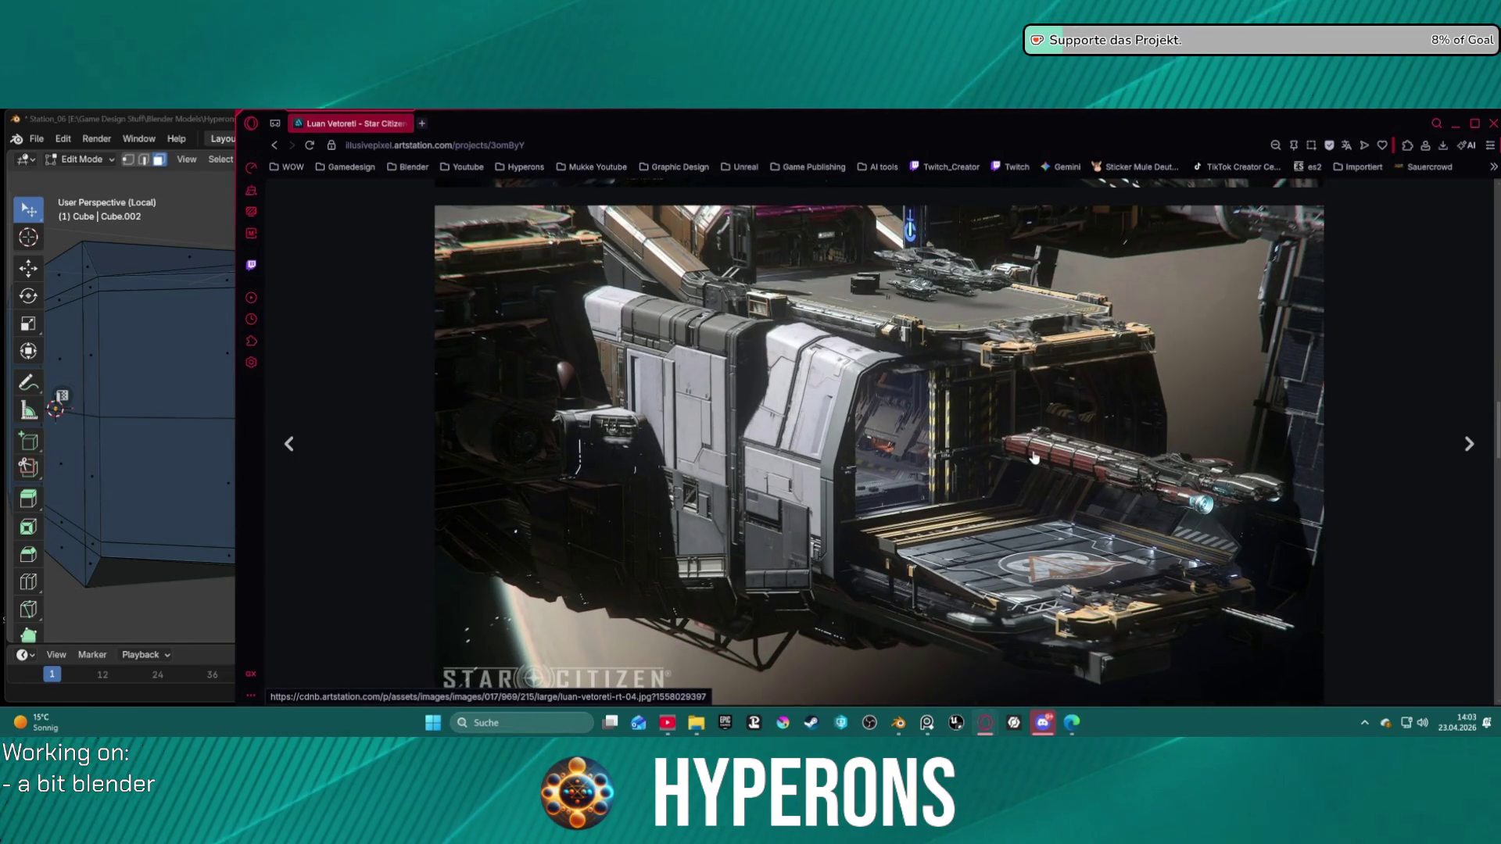
scroll(1034, 458, "down", 2)
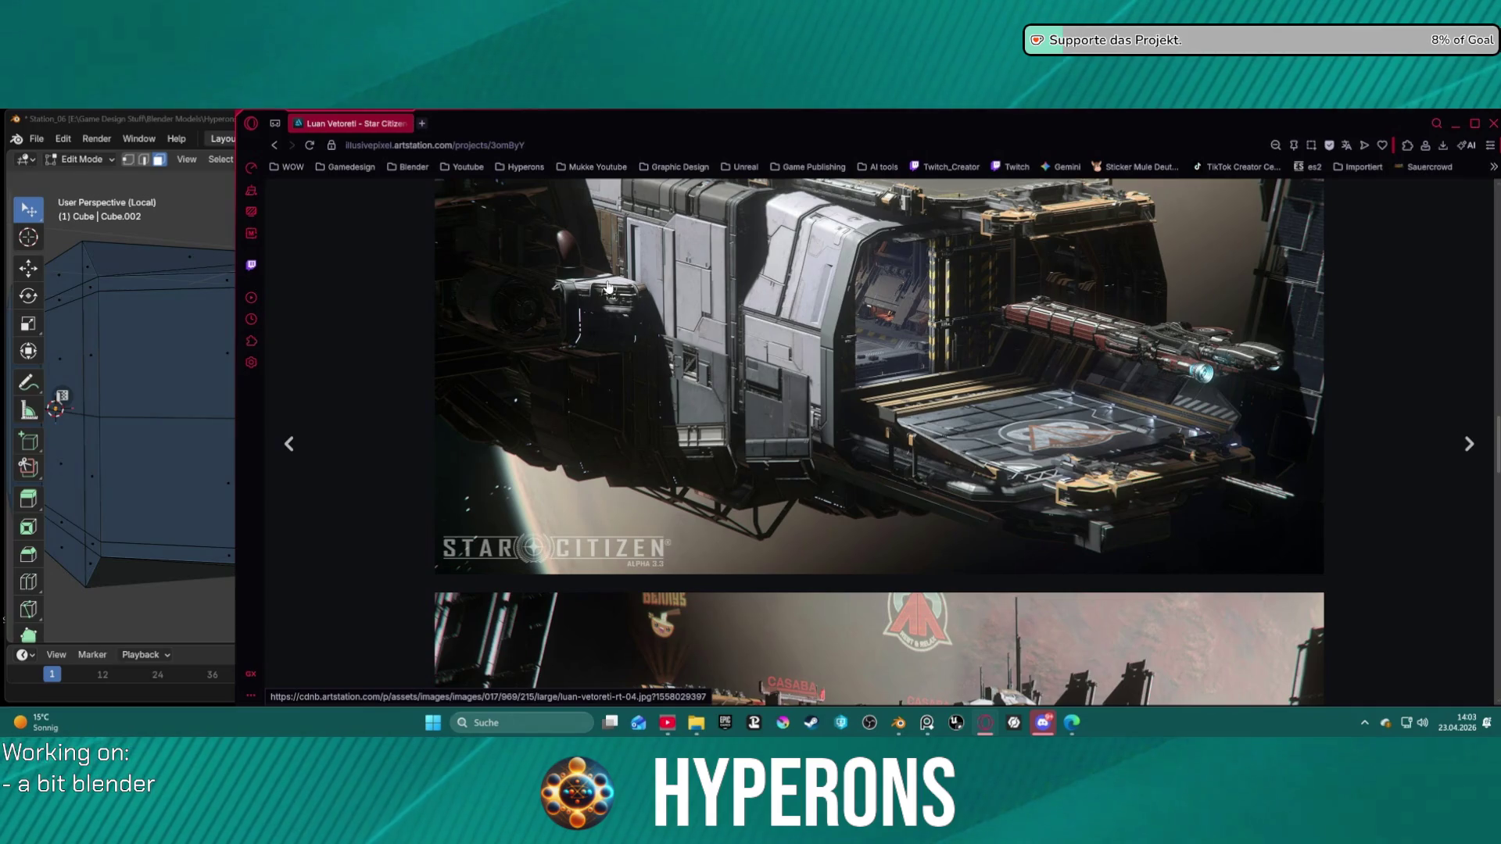
scroll(608, 288, "down", 10)
scroll(849, 446, "down", 4)
scroll(857, 453, "down", 3)
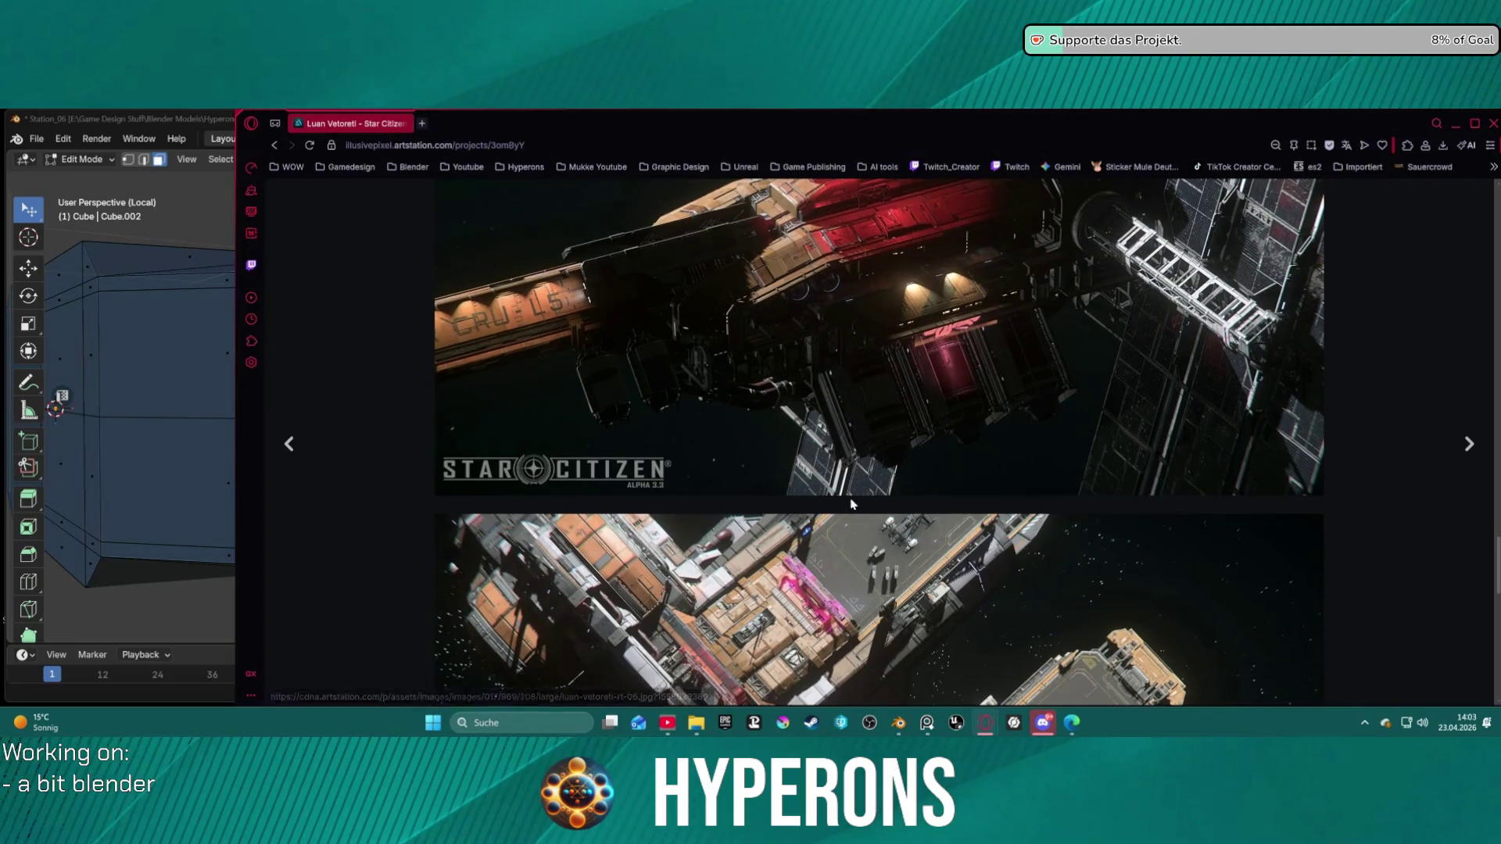
scroll(851, 510, "down", 3)
scroll(848, 509, "down", 5)
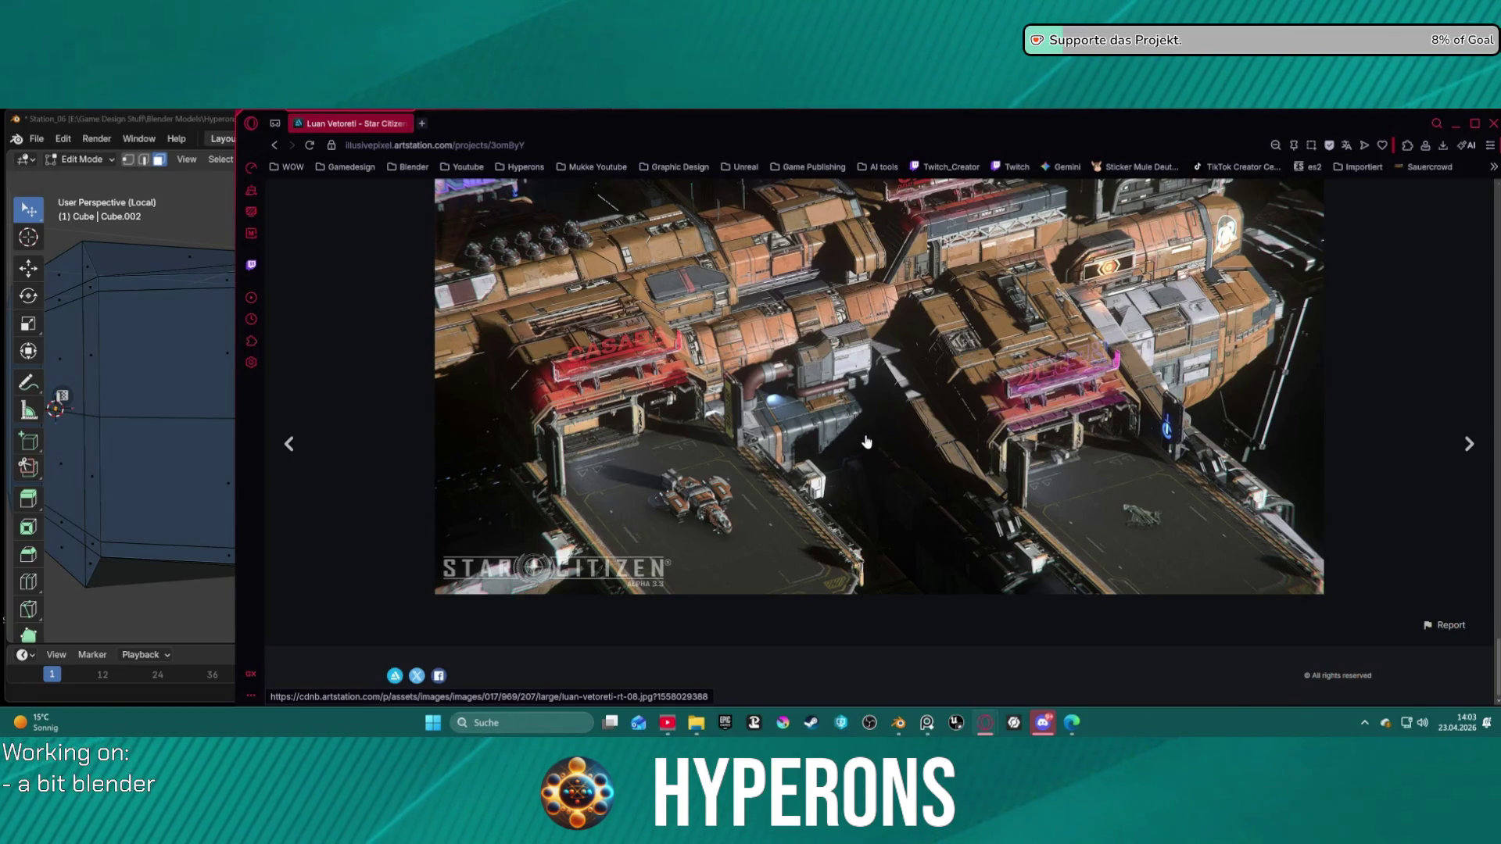
scroll(981, 447, "up", 1)
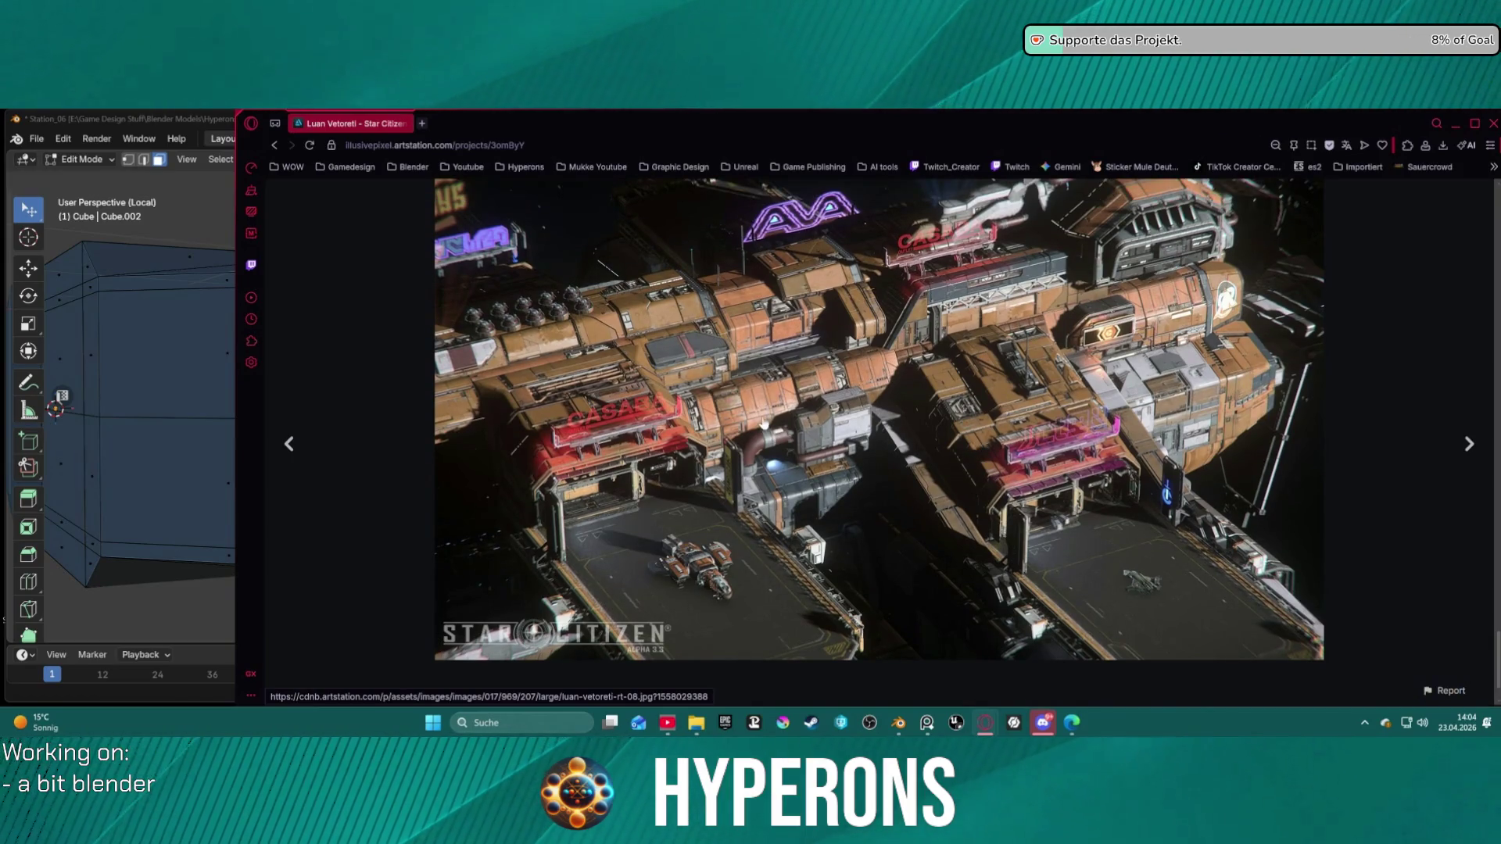
scroll(767, 414, "up", 4)
scroll(787, 428, "down", 3)
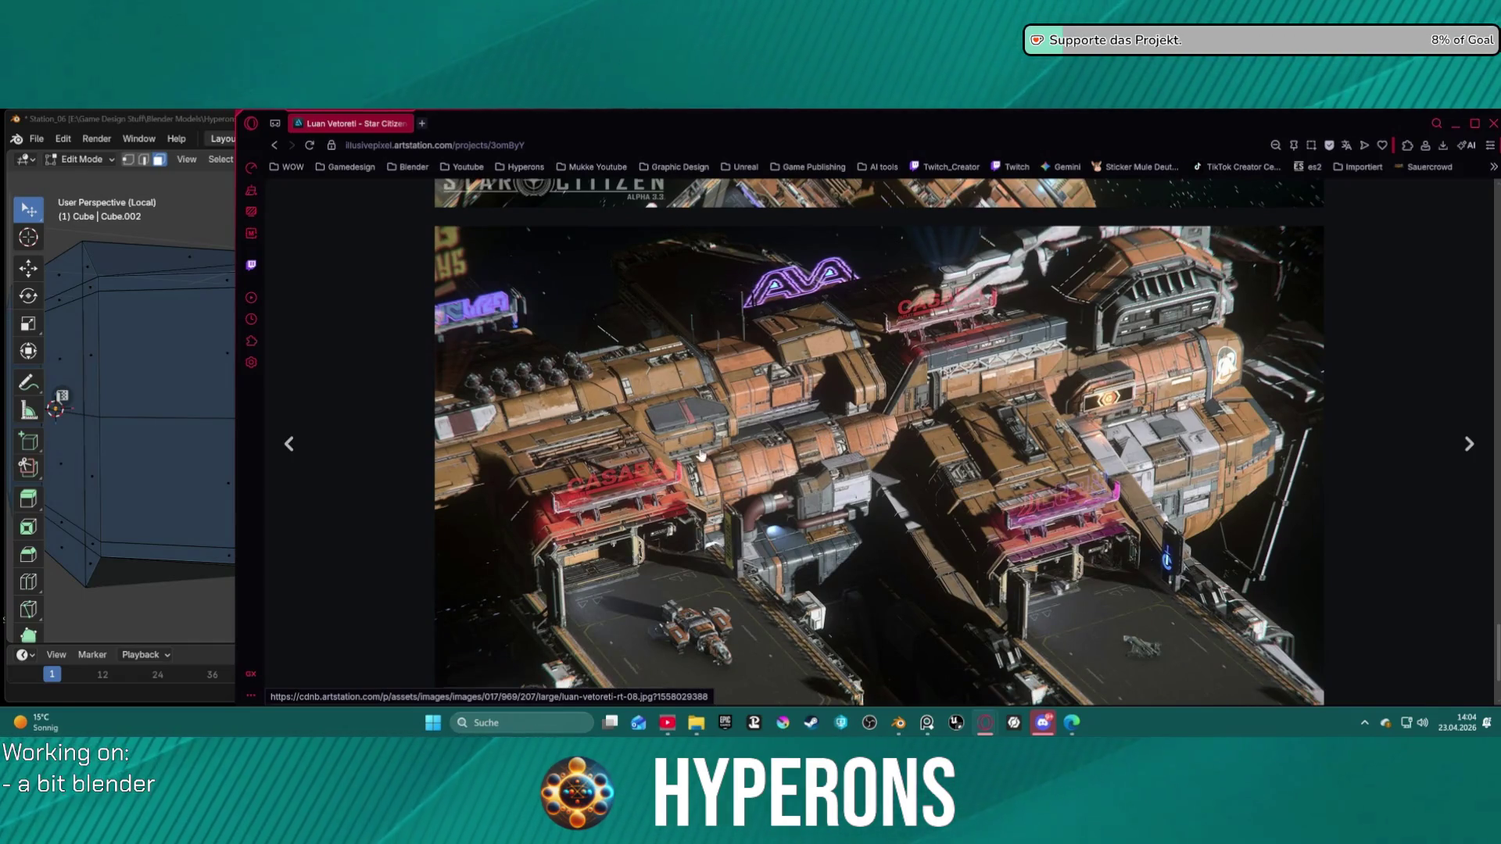
scroll(707, 451, "down", 5)
scroll(701, 464, "up", 2)
scroll(721, 446, "down", 12)
scroll(1080, 466, "down", 3)
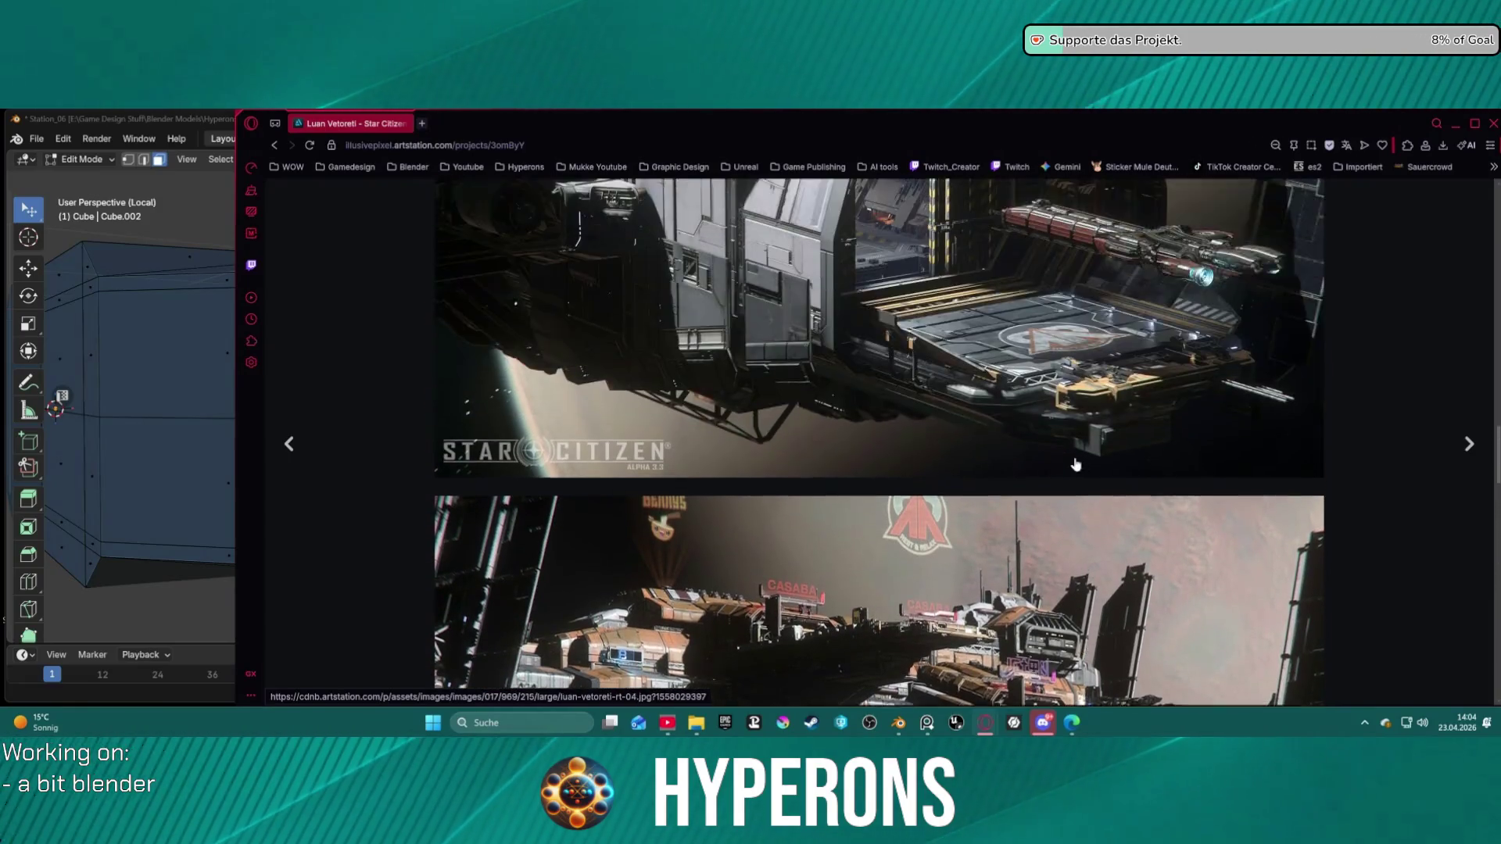
scroll(1080, 466, "up", 3)
scroll(1077, 464, "up", 1)
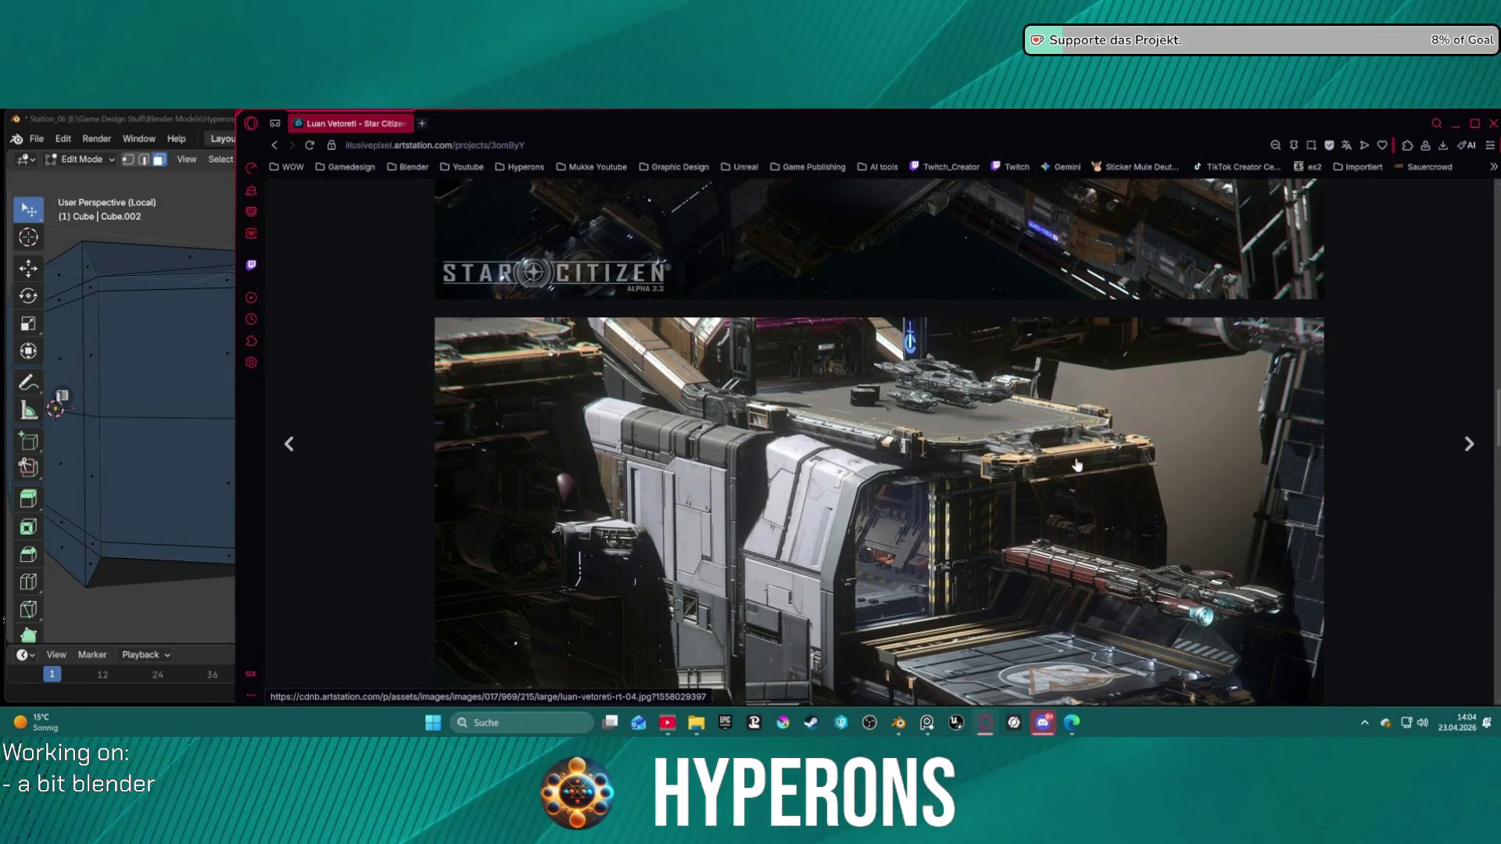
scroll(1076, 463, "down", 1)
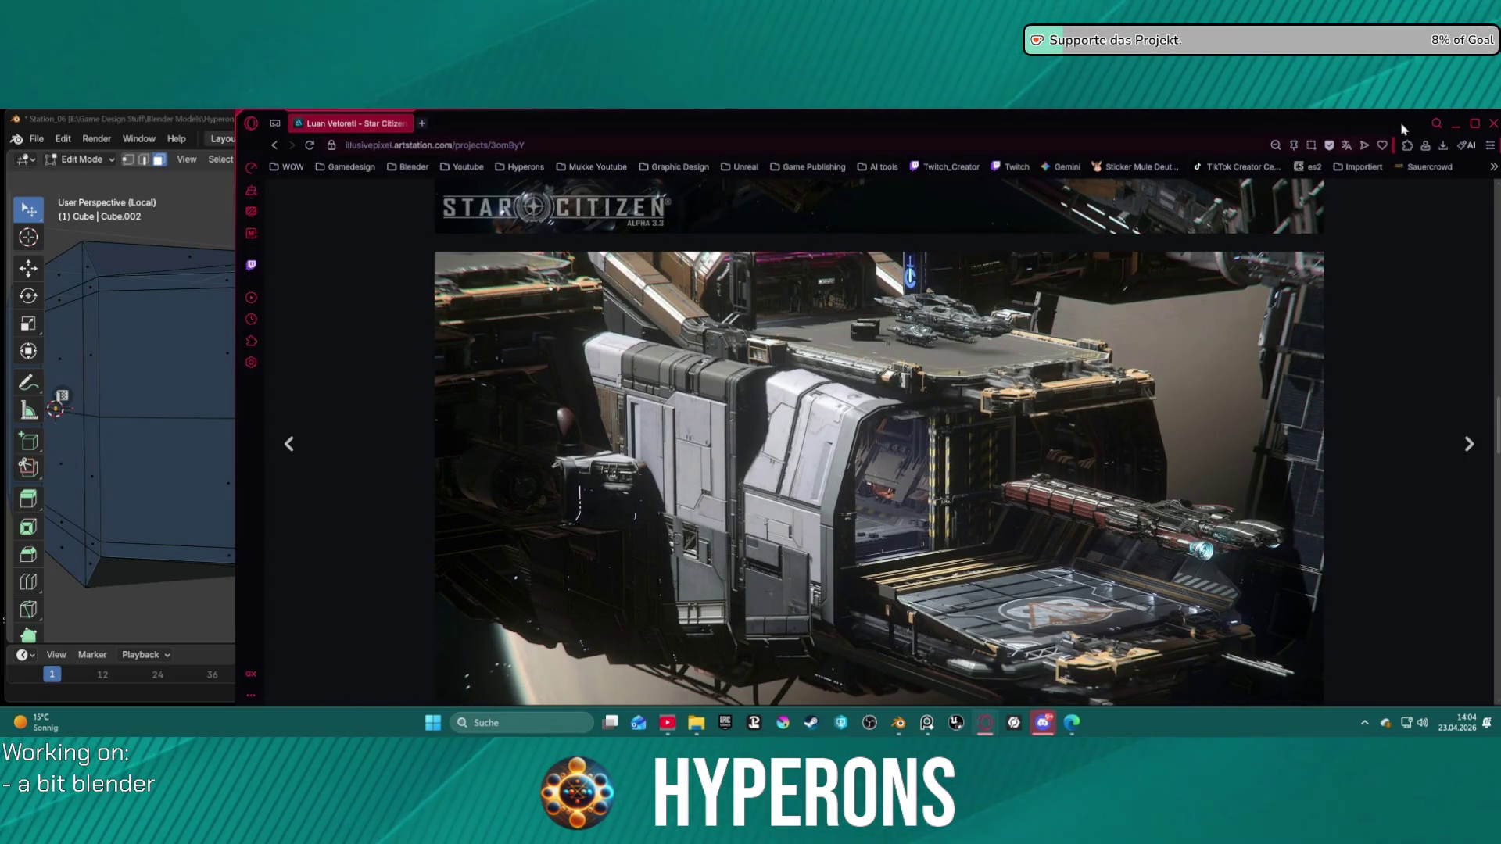
left_click(1457, 123)
middle_click_drag(606, 369, 773, 387)
Step: Bring the ArtStation reference page up briefly, then minimize the browser again
mouse_move(1043, 723)
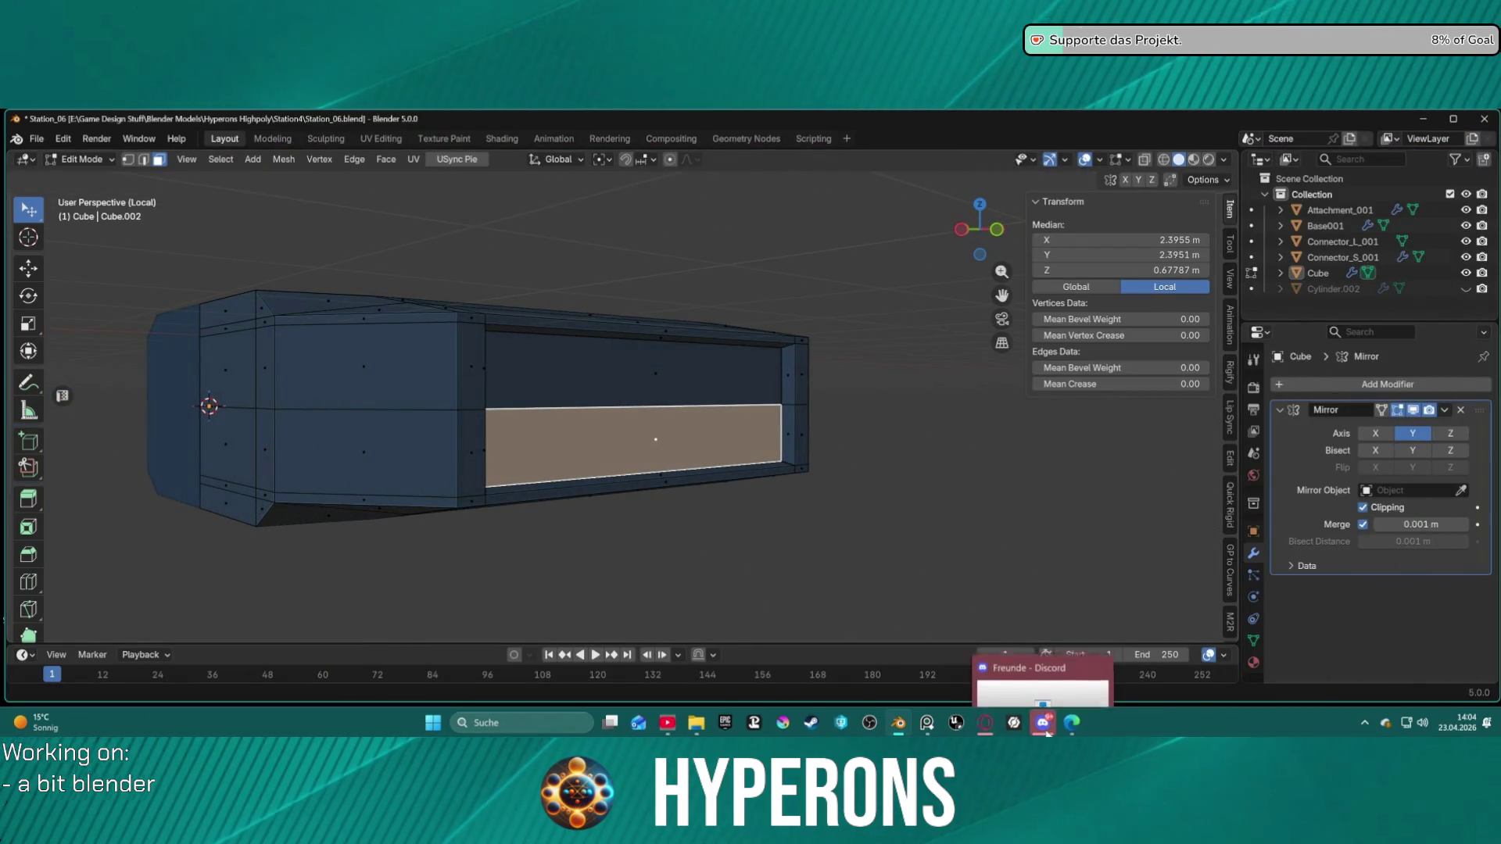
mouse_move(982, 727)
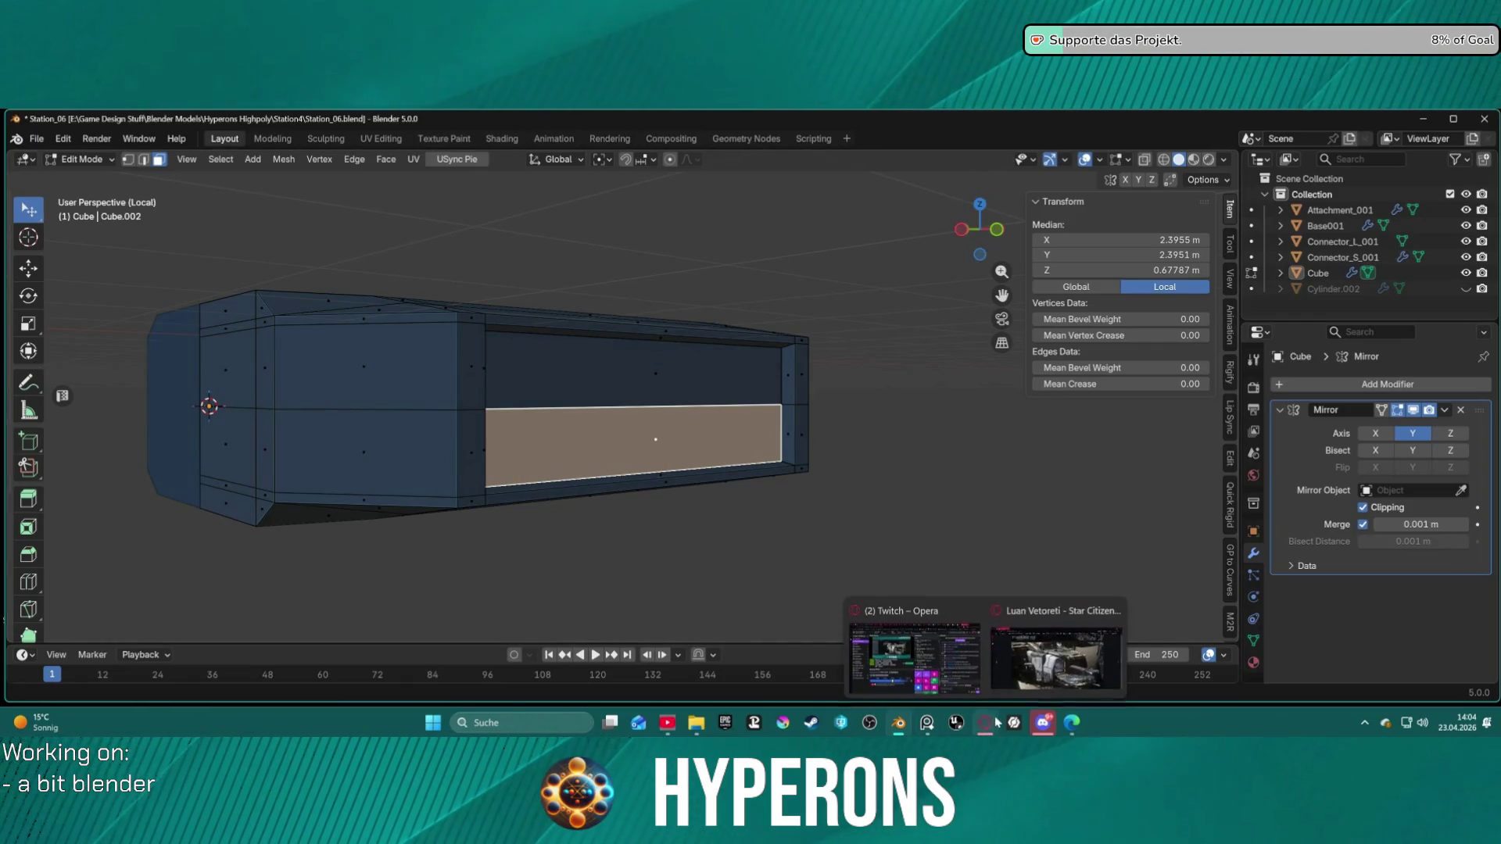
left_click(1075, 657)
left_click(1455, 123)
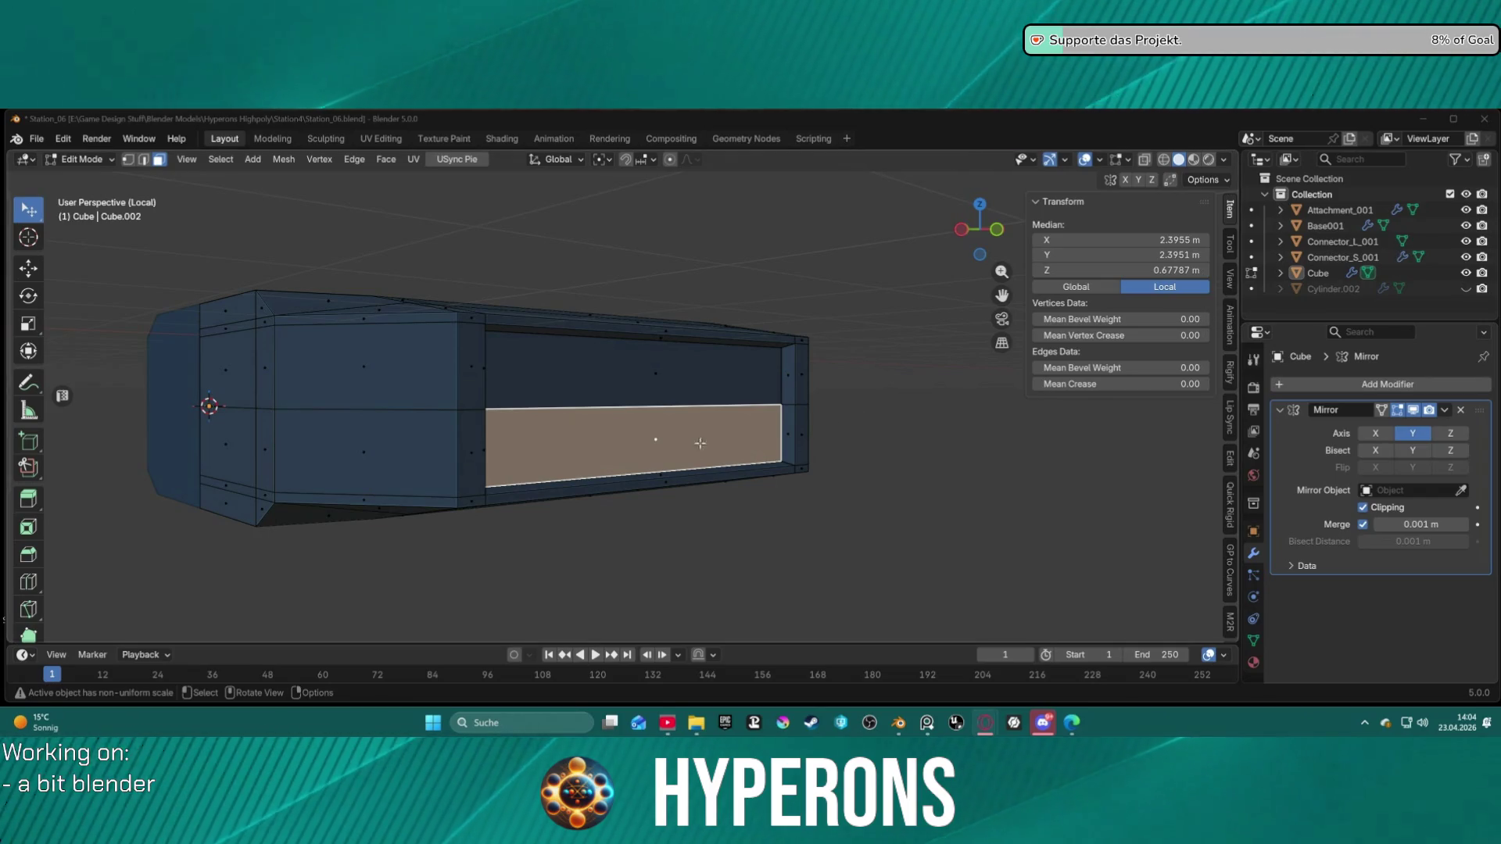
Step: Inspect the hull's recessed panel from several angles, then switch back to the ArtStation reference
scroll(698, 450, "up", 4)
middle_click_drag(691, 447, 679, 454)
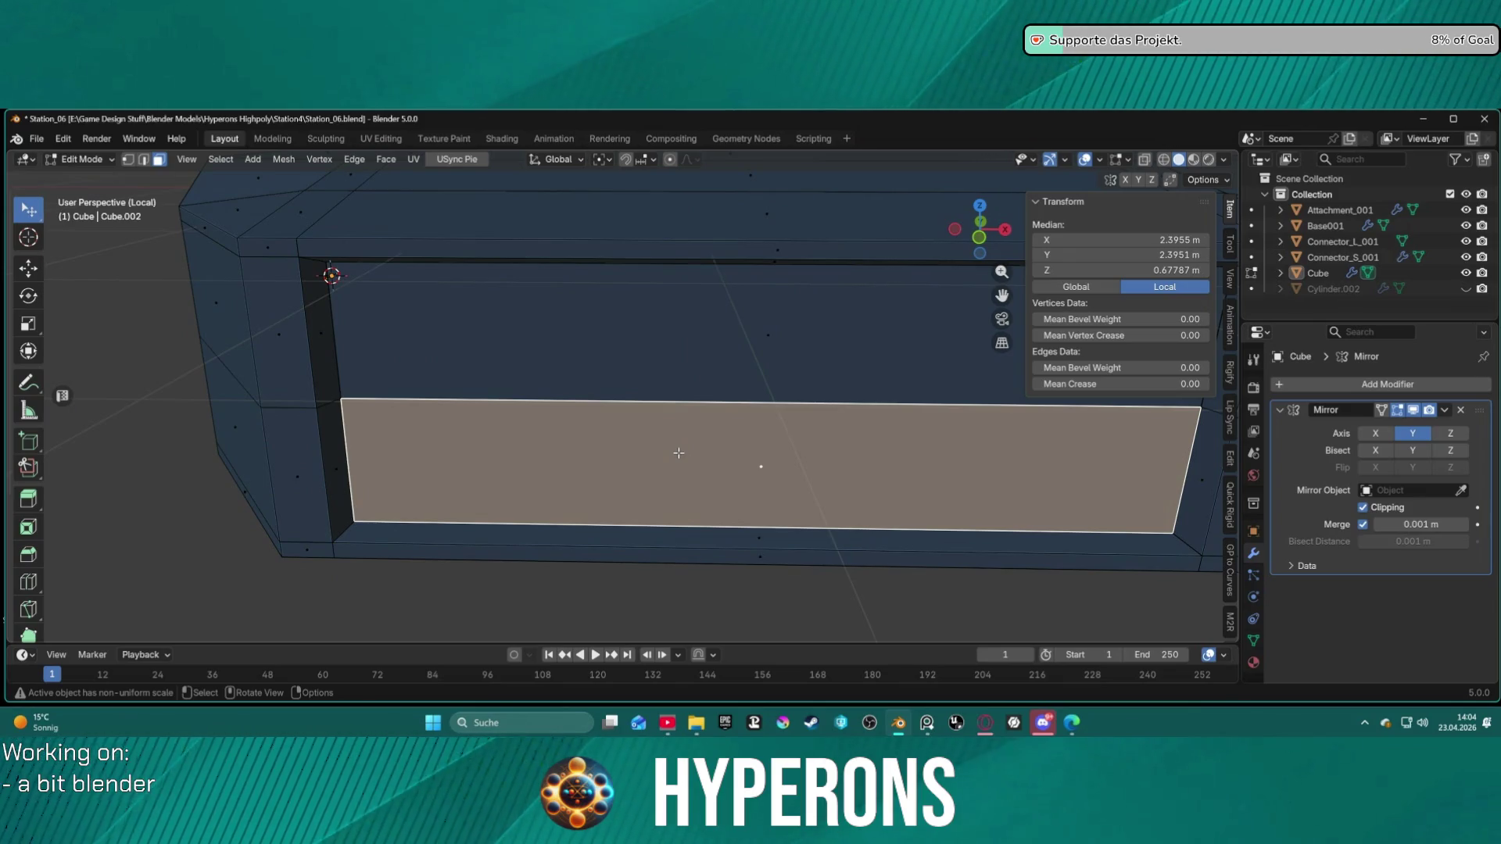
scroll(707, 467, "down", 4)
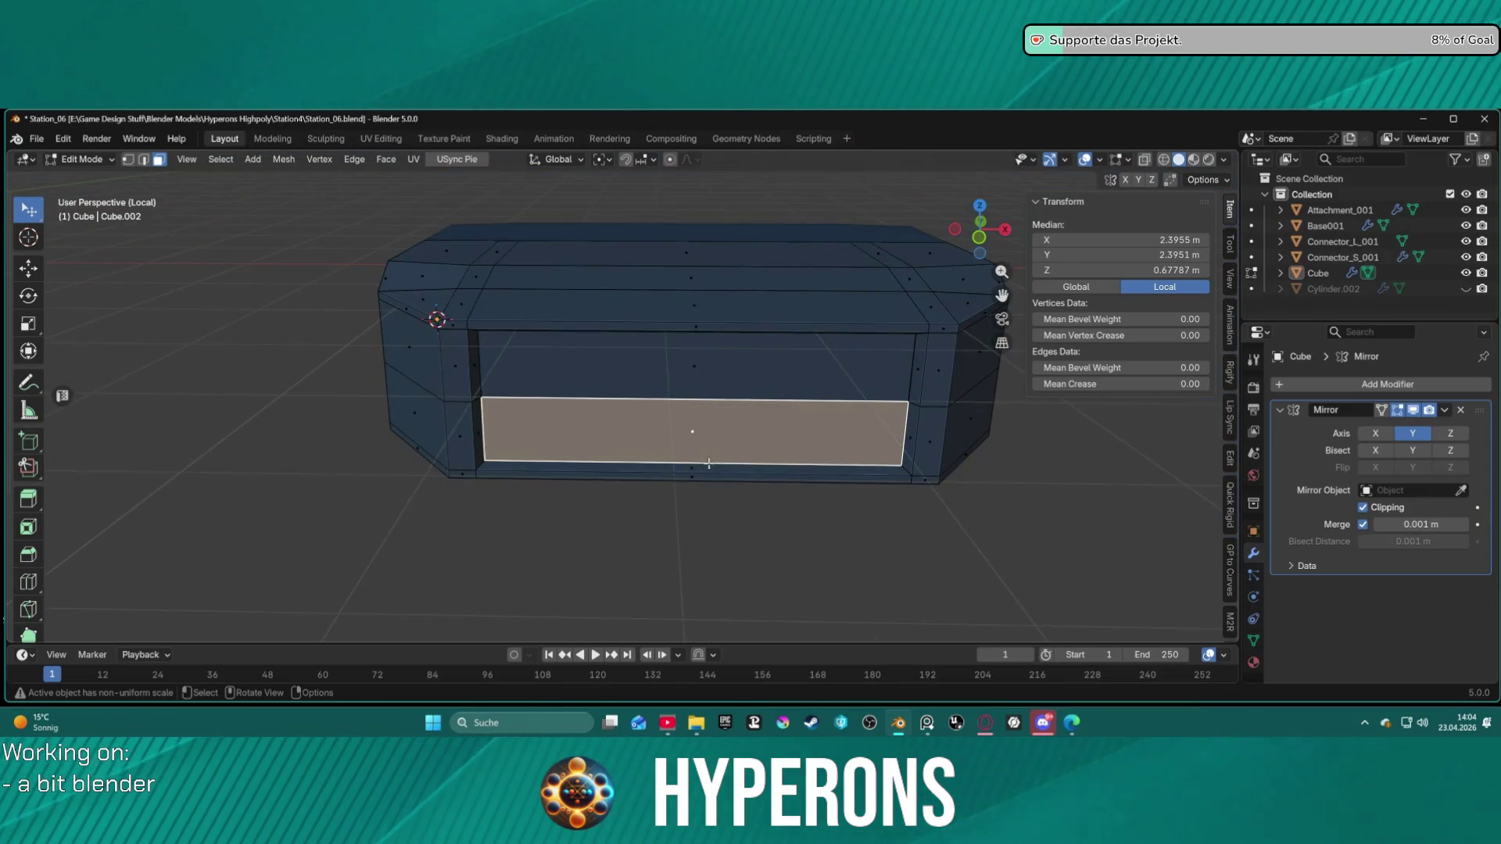
middle_click_drag(756, 454, 876, 442)
scroll(821, 439, "down", 5)
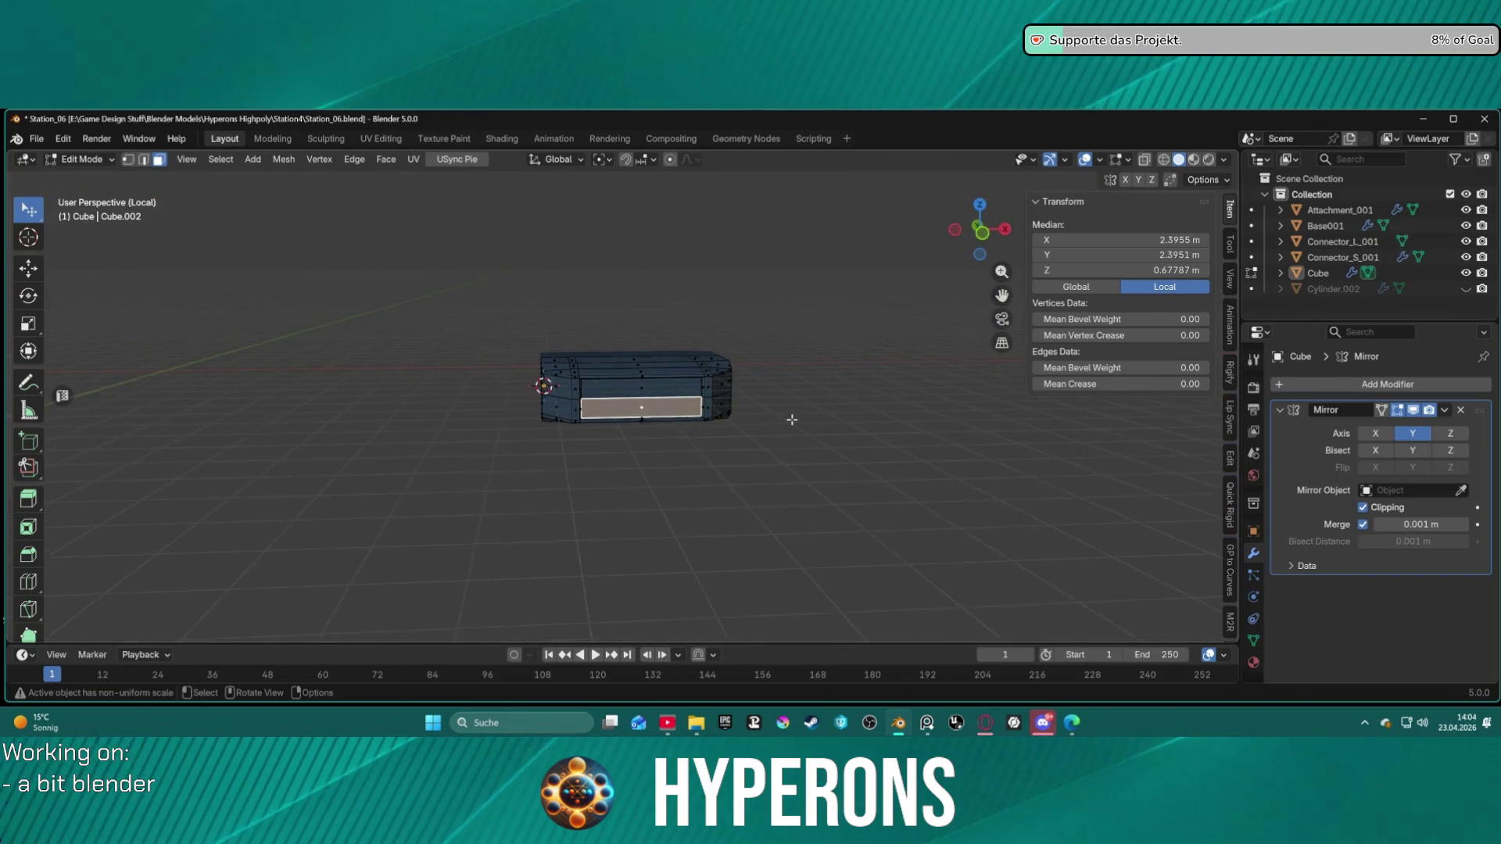
scroll(791, 415, "up", 5)
middle_click_drag(865, 412, 879, 255)
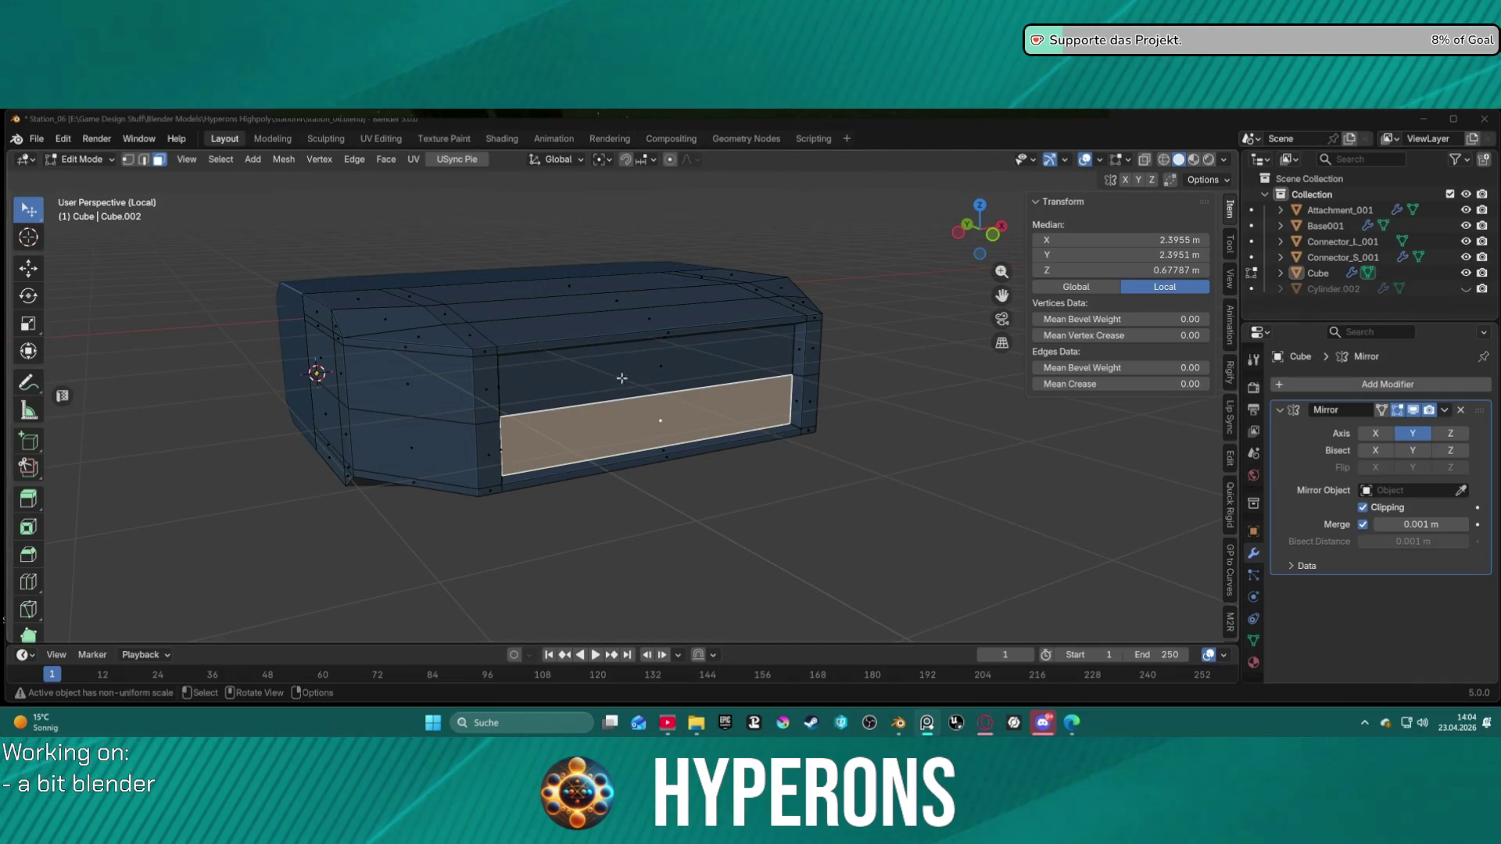
mouse_move(633, 376)
middle_mouse_down()
mouse_move(678, 349)
mouse_move(757, 358)
middle_mouse_up()
scroll(674, 349, "up", 2)
scroll(755, 359, "up", 2)
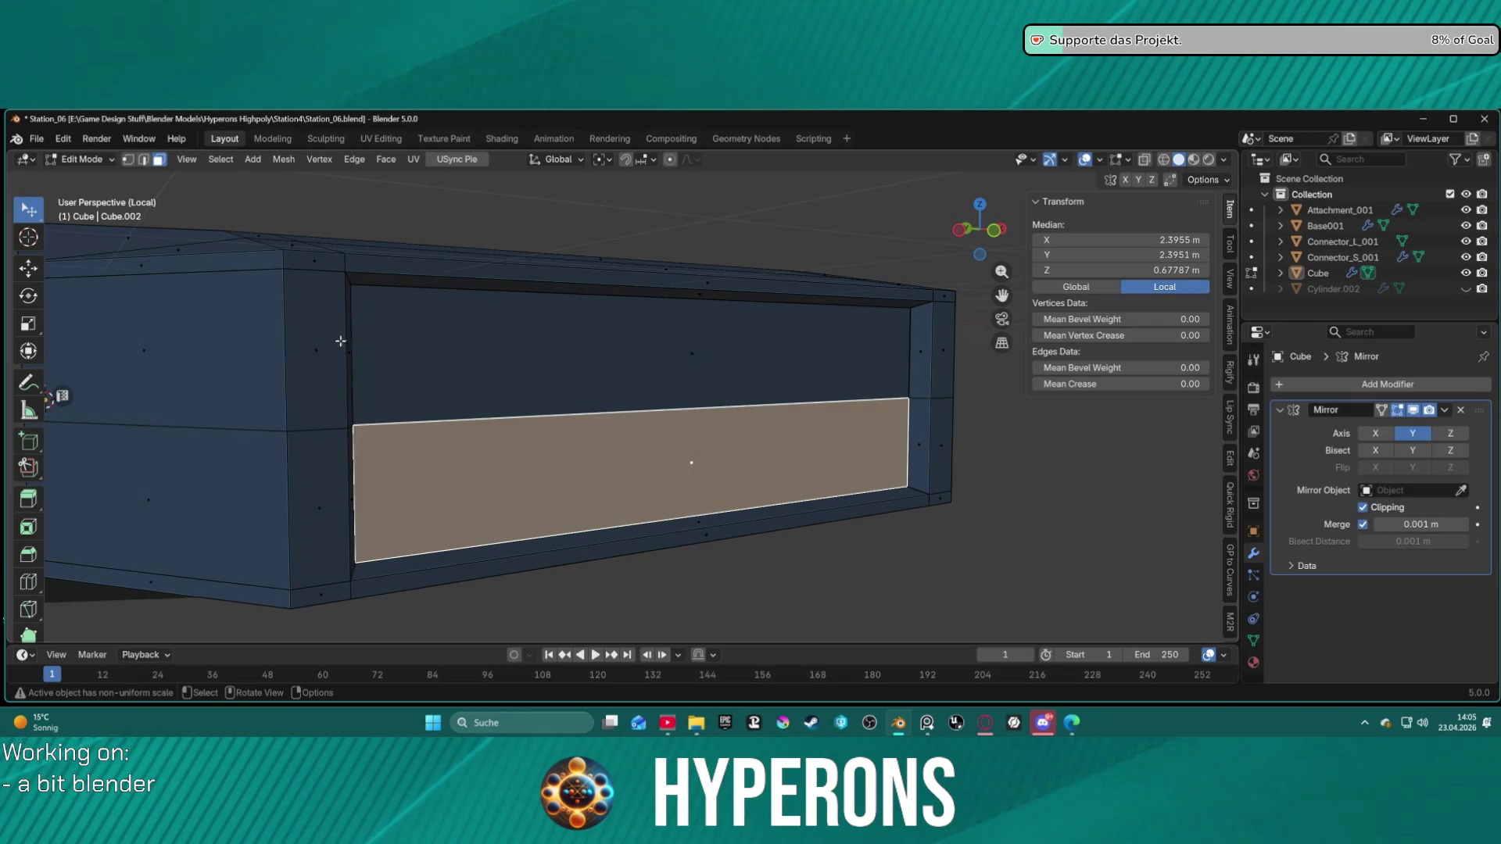
scroll(821, 407, "down", 3)
mouse_move(847, 423)
middle_mouse_down()
mouse_move(689, 423)
mouse_move(925, 447)
mouse_move(859, 415)
middle_mouse_up()
scroll(688, 422, "up", 4)
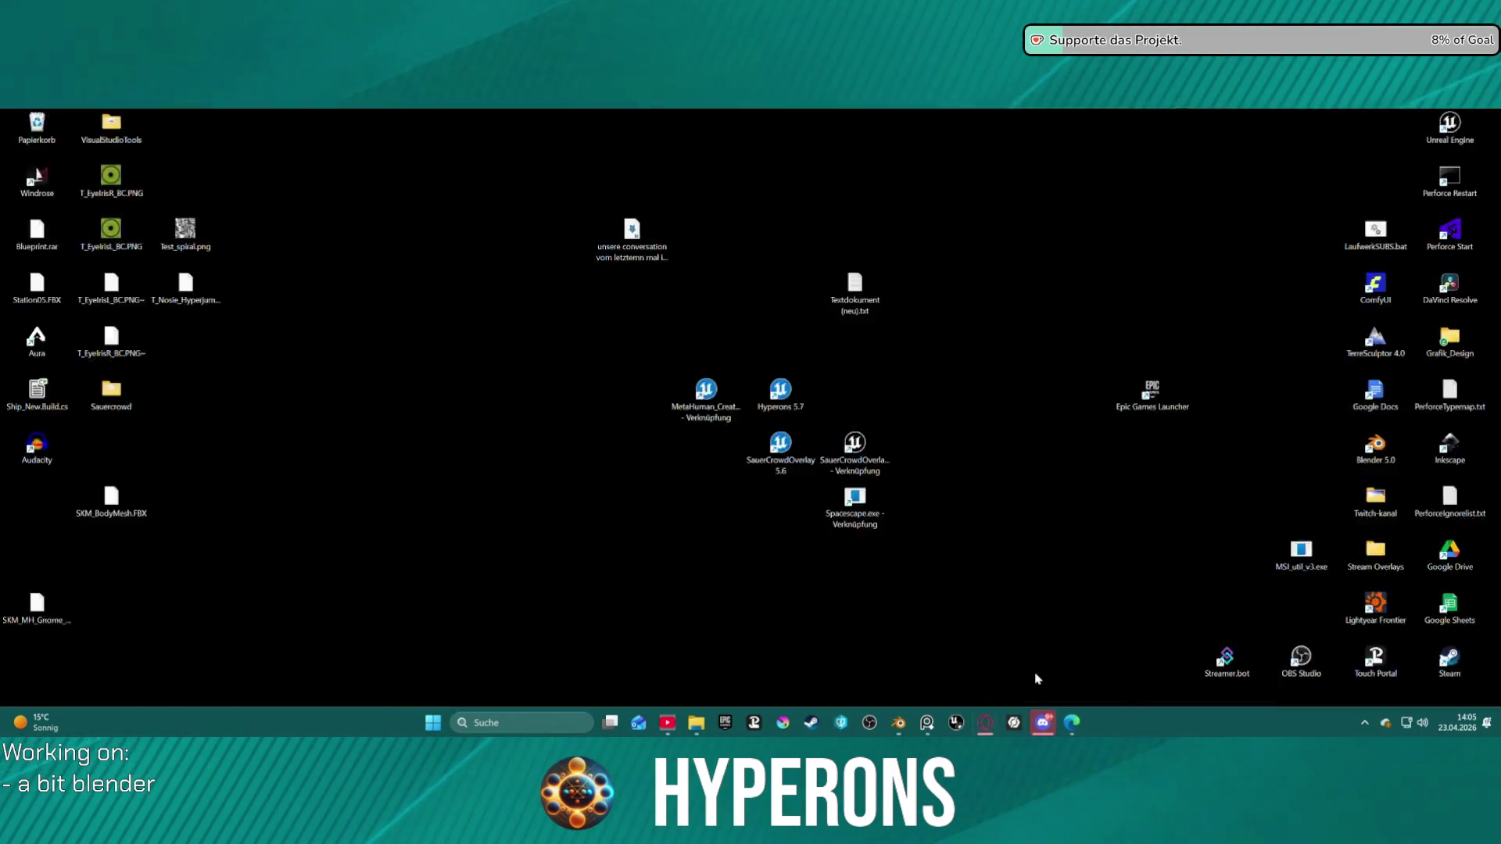
left_click(1032, 680)
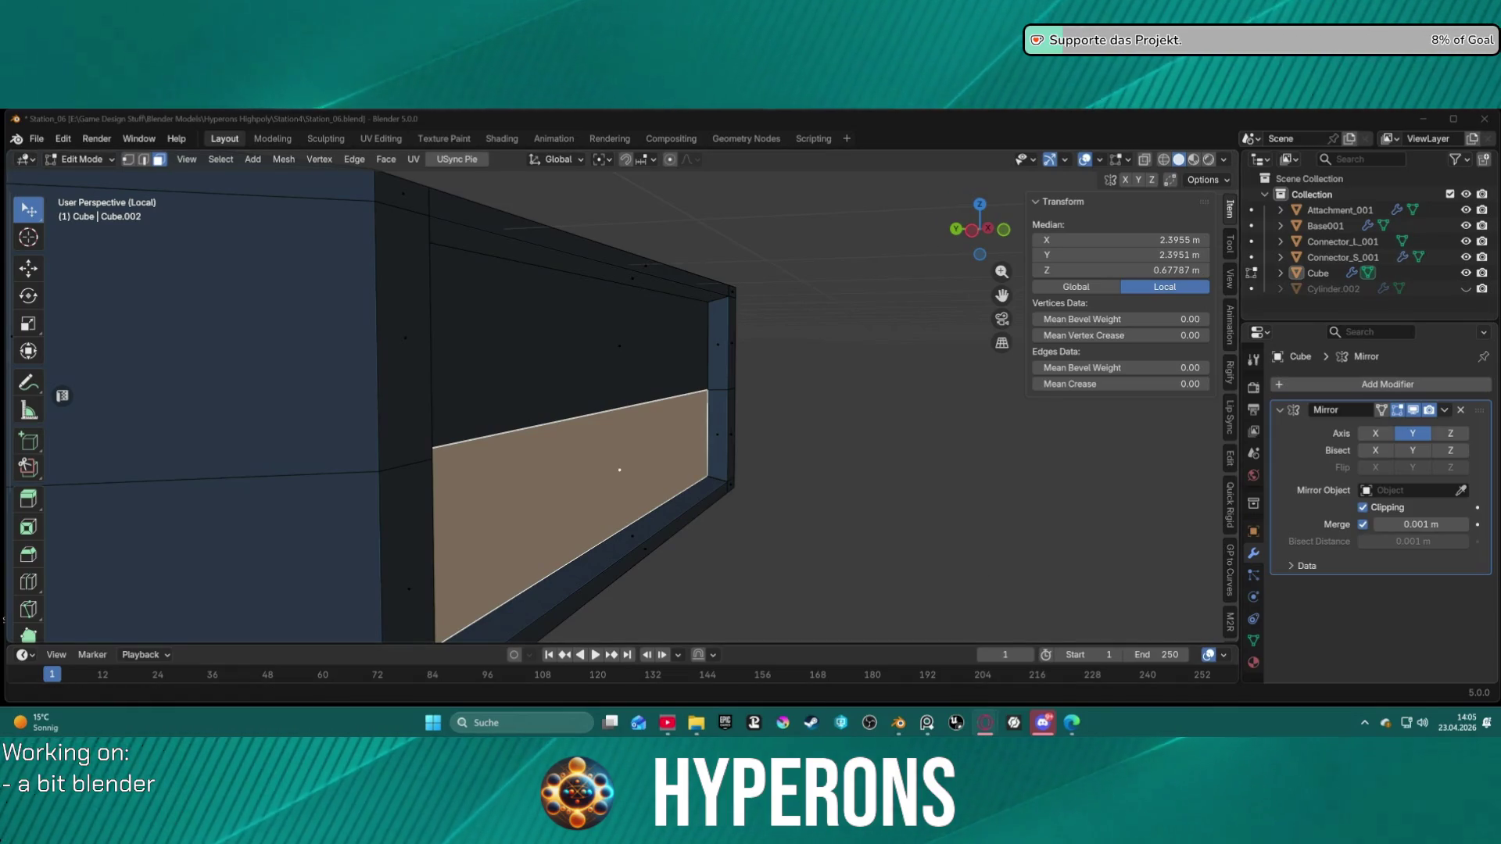
key("alt+Tab")
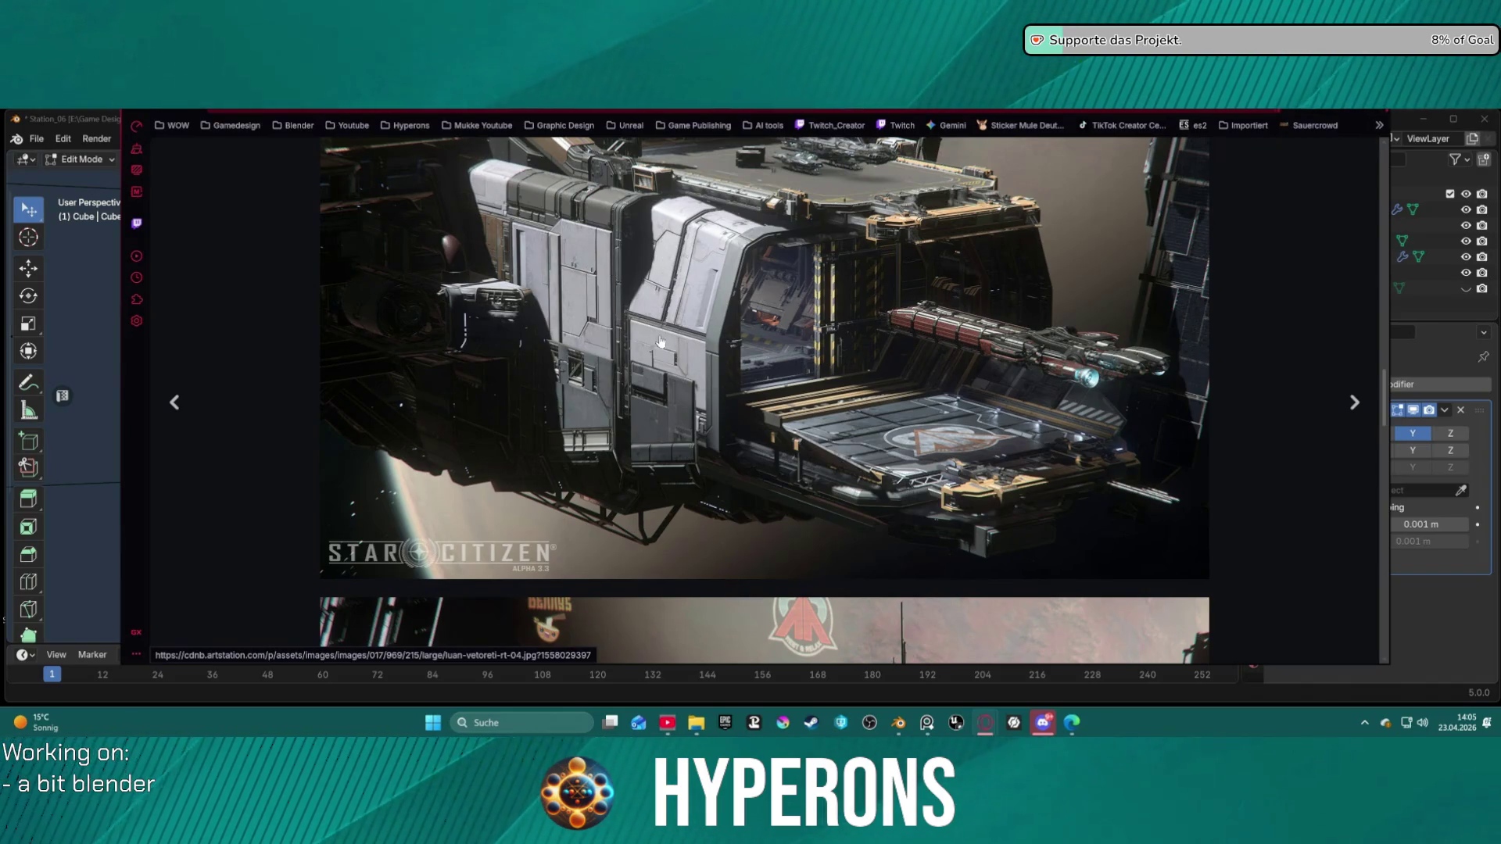
Step: Scroll through the Star Citizen station images and open the artist portfolio from the Hyperons bookmarks
scroll(683, 393, "down", 4)
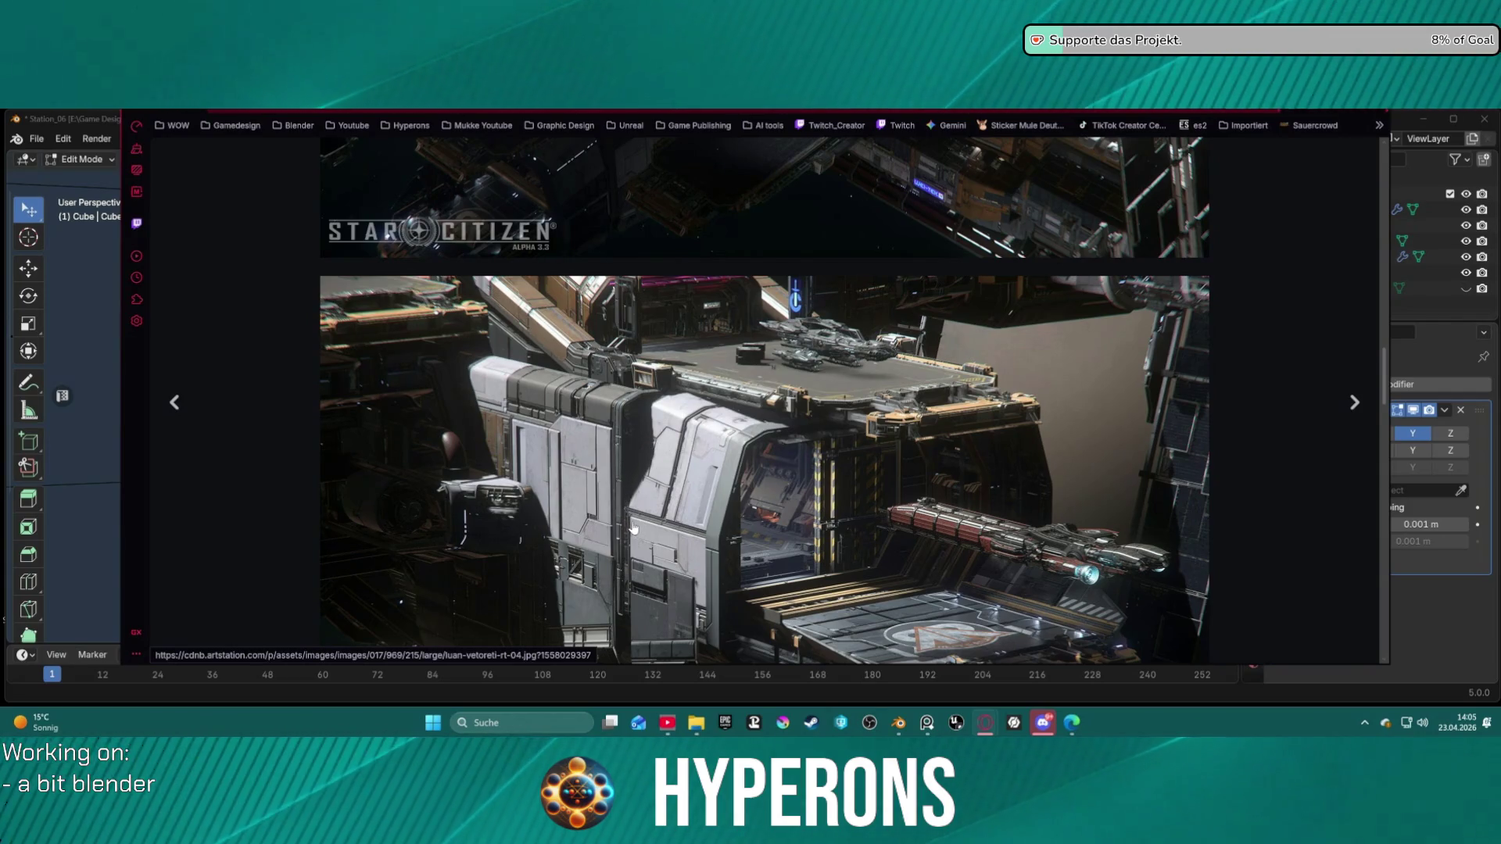
scroll(803, 576, "down", 2)
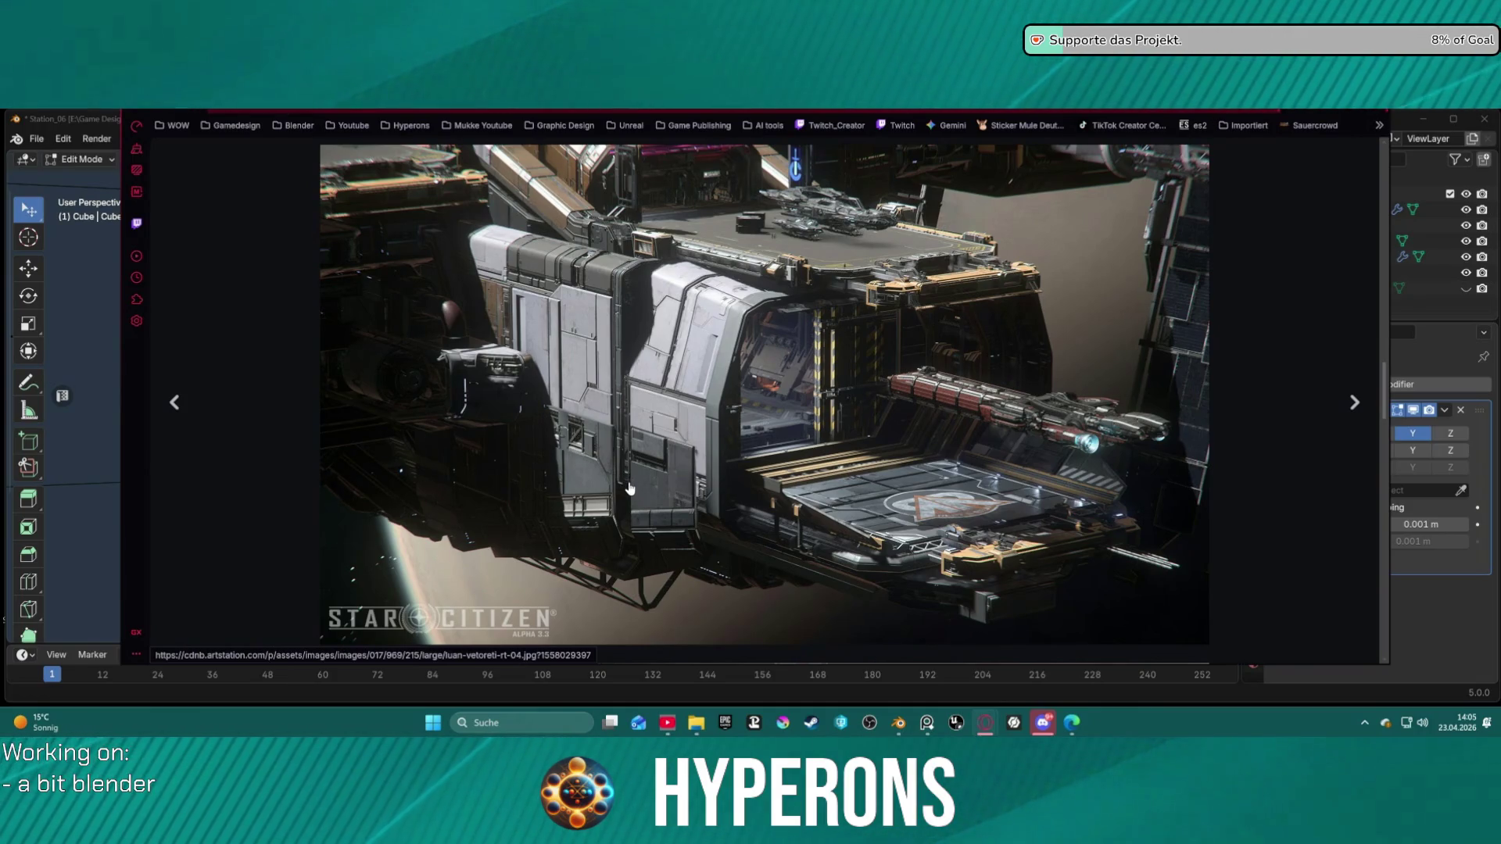
scroll(708, 280, "down", 5)
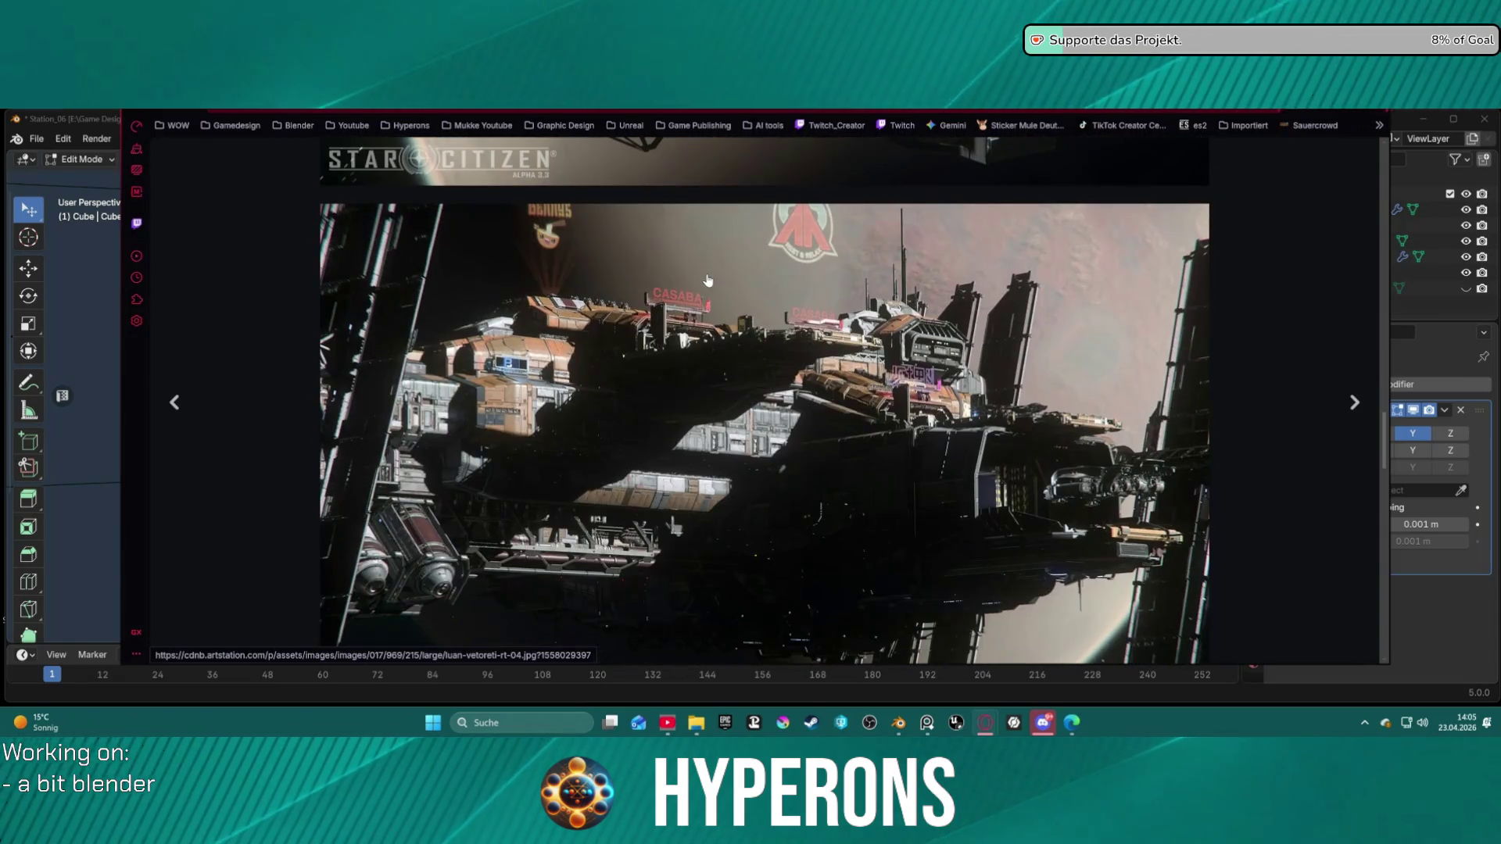
scroll(707, 280, "down", 5)
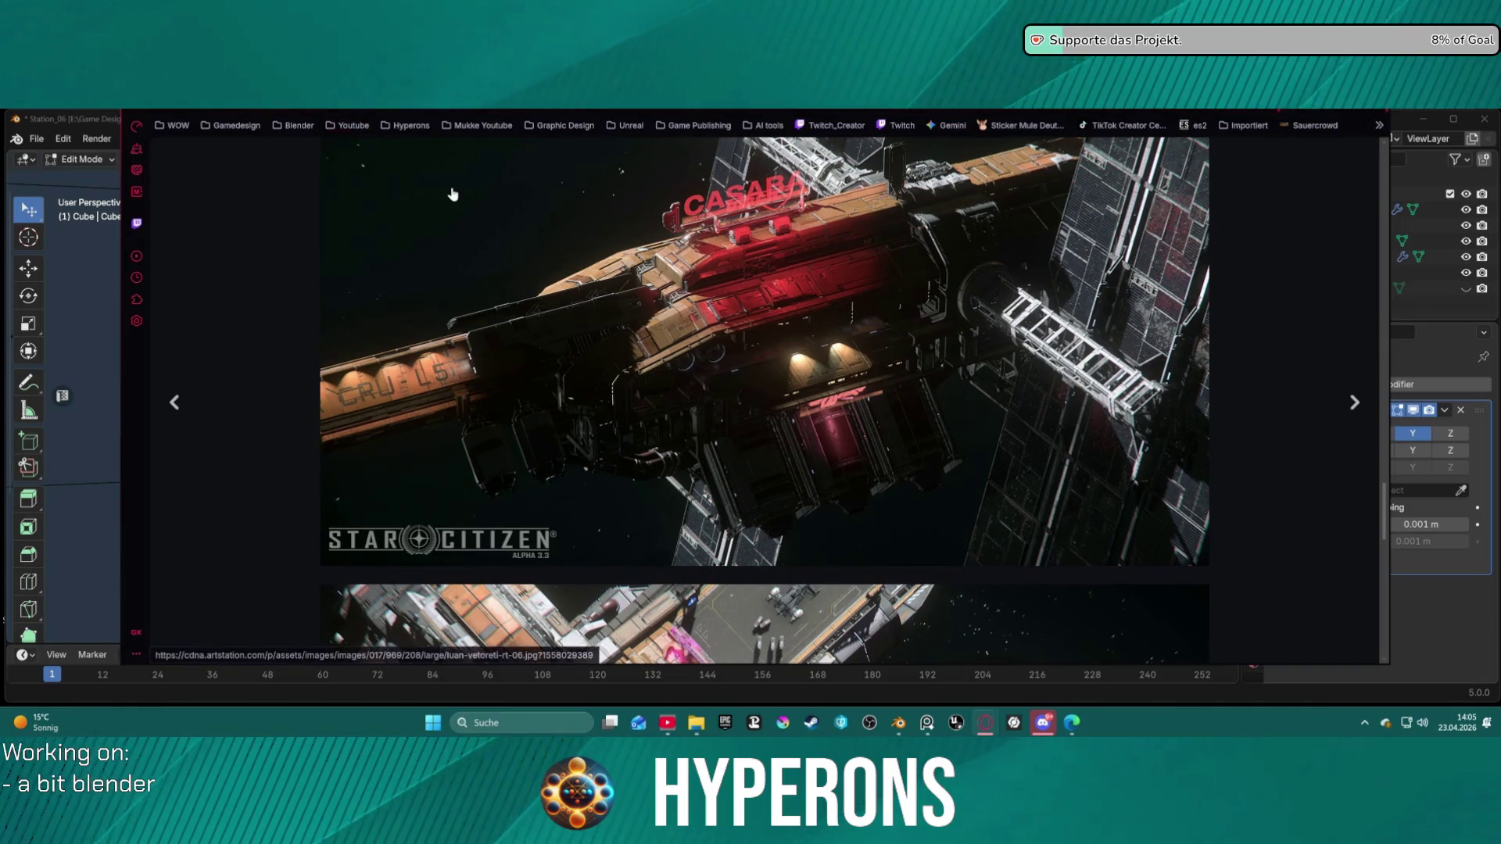
scroll(399, 147, "down", 3)
left_click(410, 128)
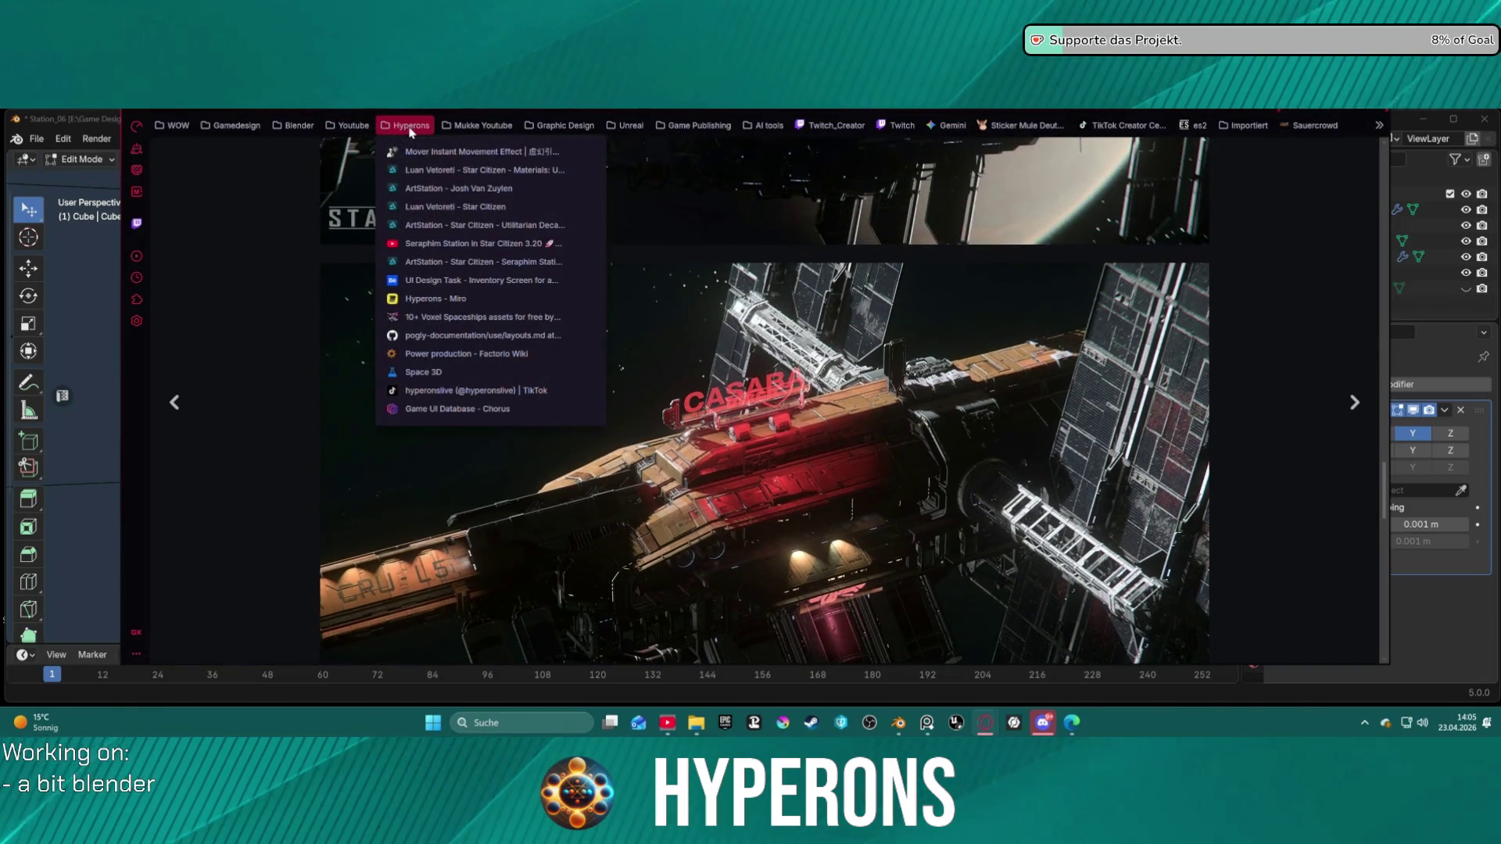
left_click(466, 194)
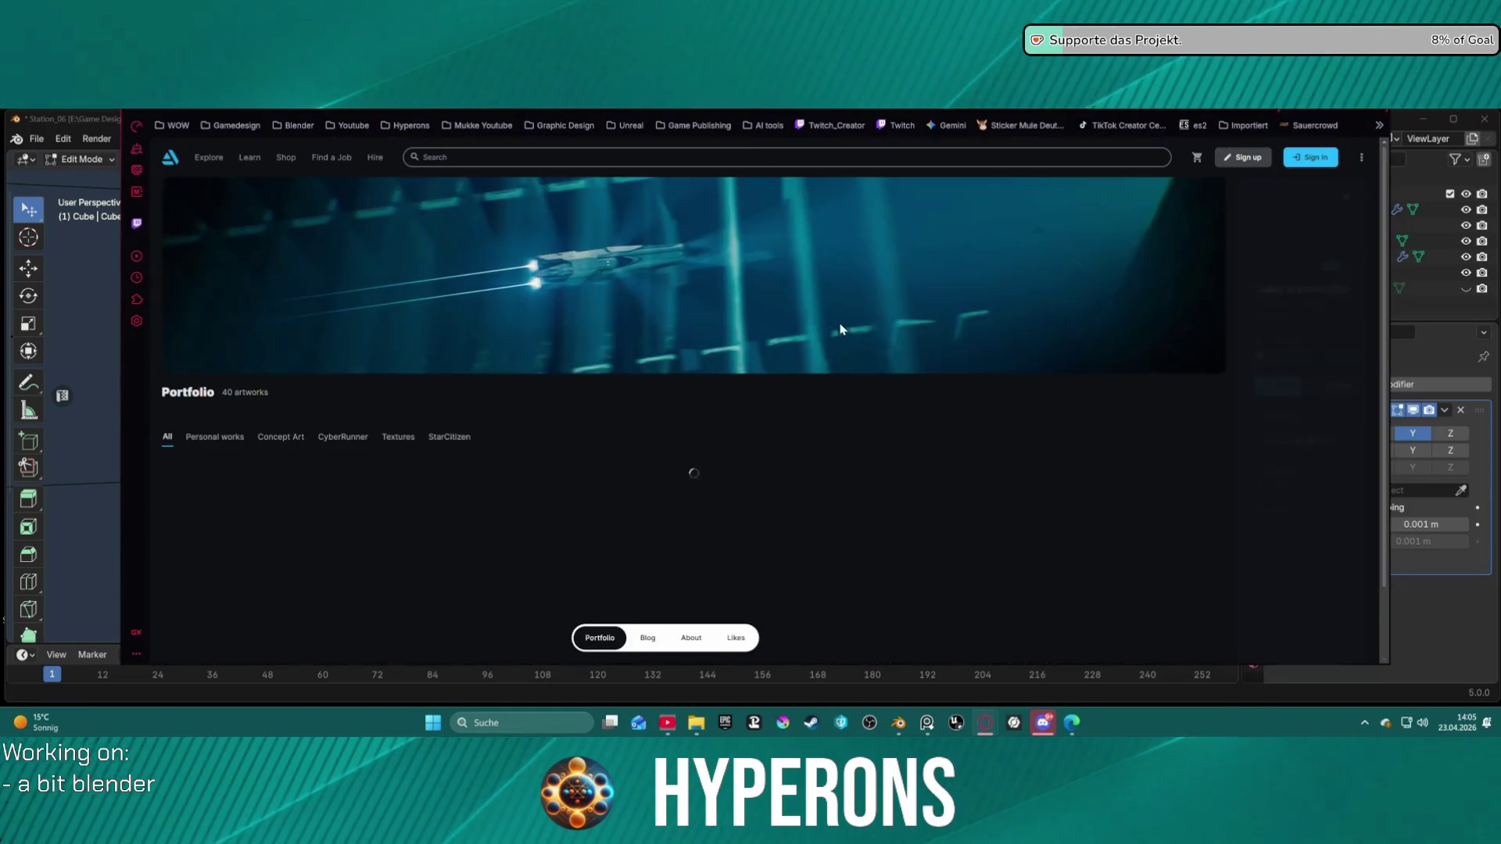
Step: Scroll up and down the artist's 40-artwork grid of mostly Star Citizen thumbnails
scroll(686, 399, "down", 5)
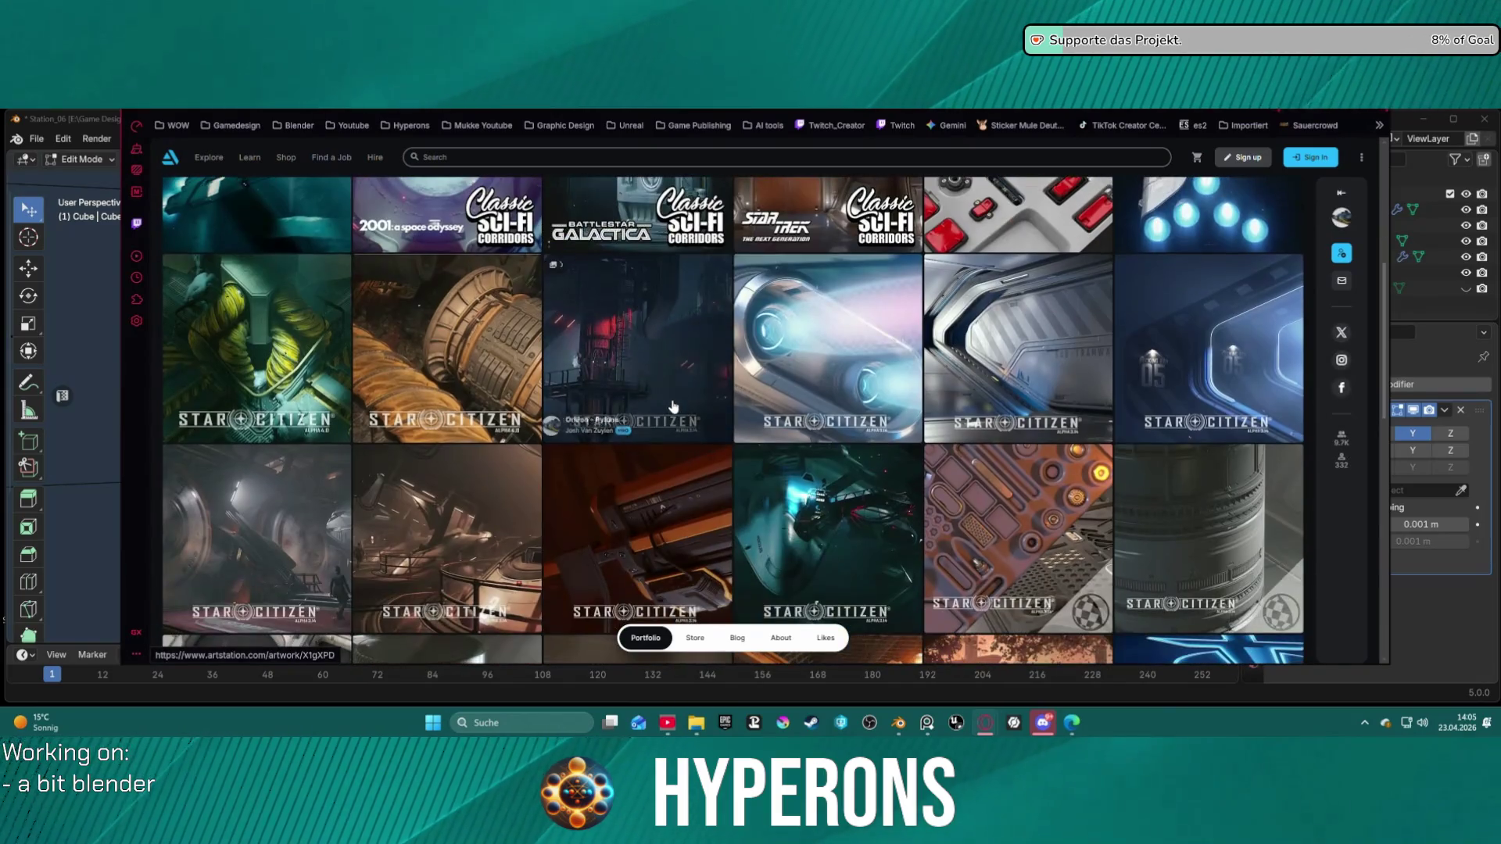
scroll(668, 406, "down", 1)
scroll(668, 407, "down", 2)
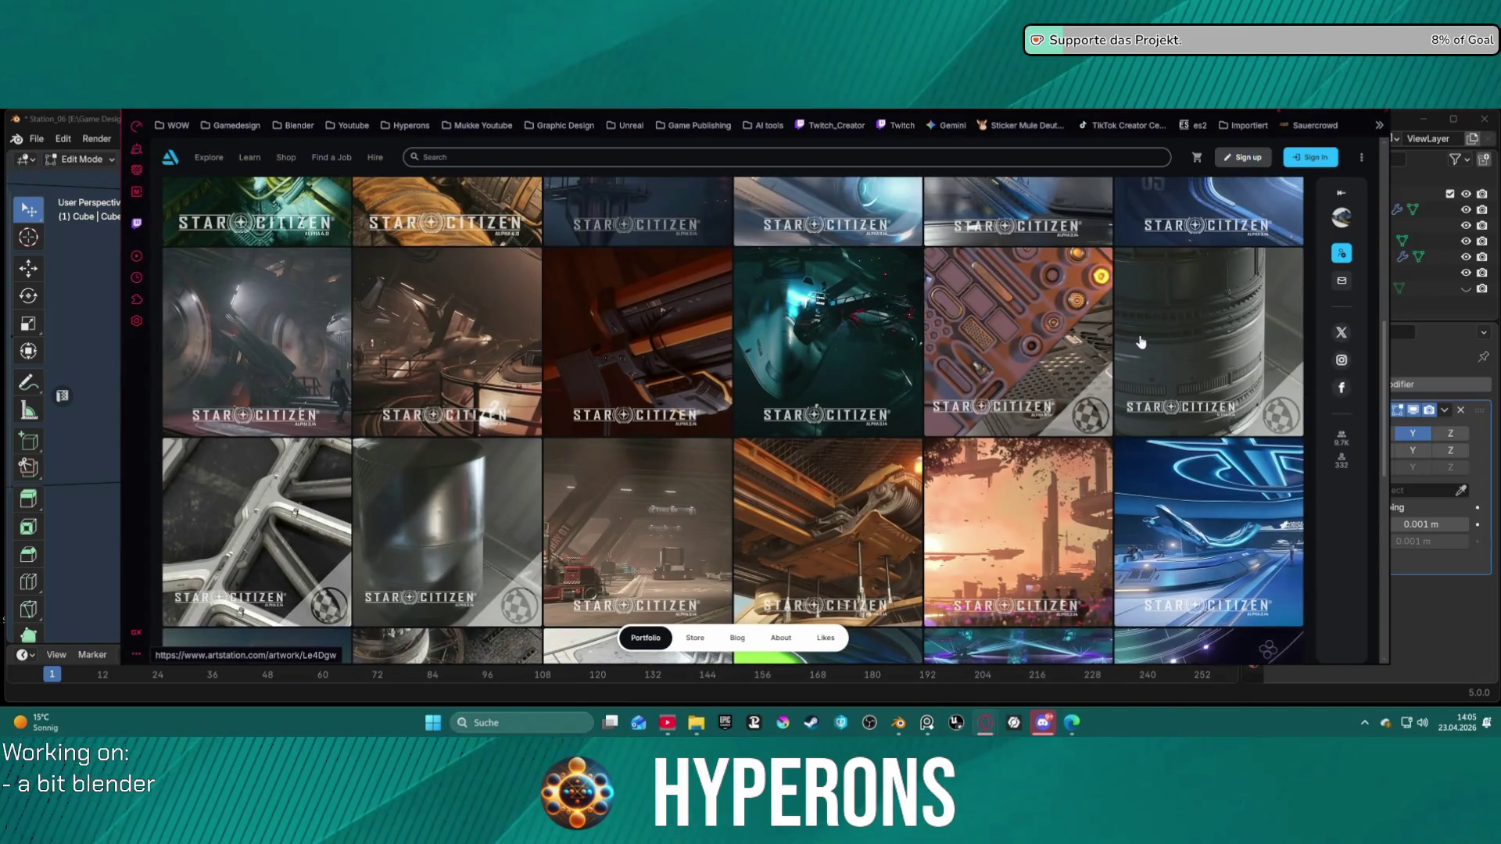
scroll(1131, 388, "down", 10)
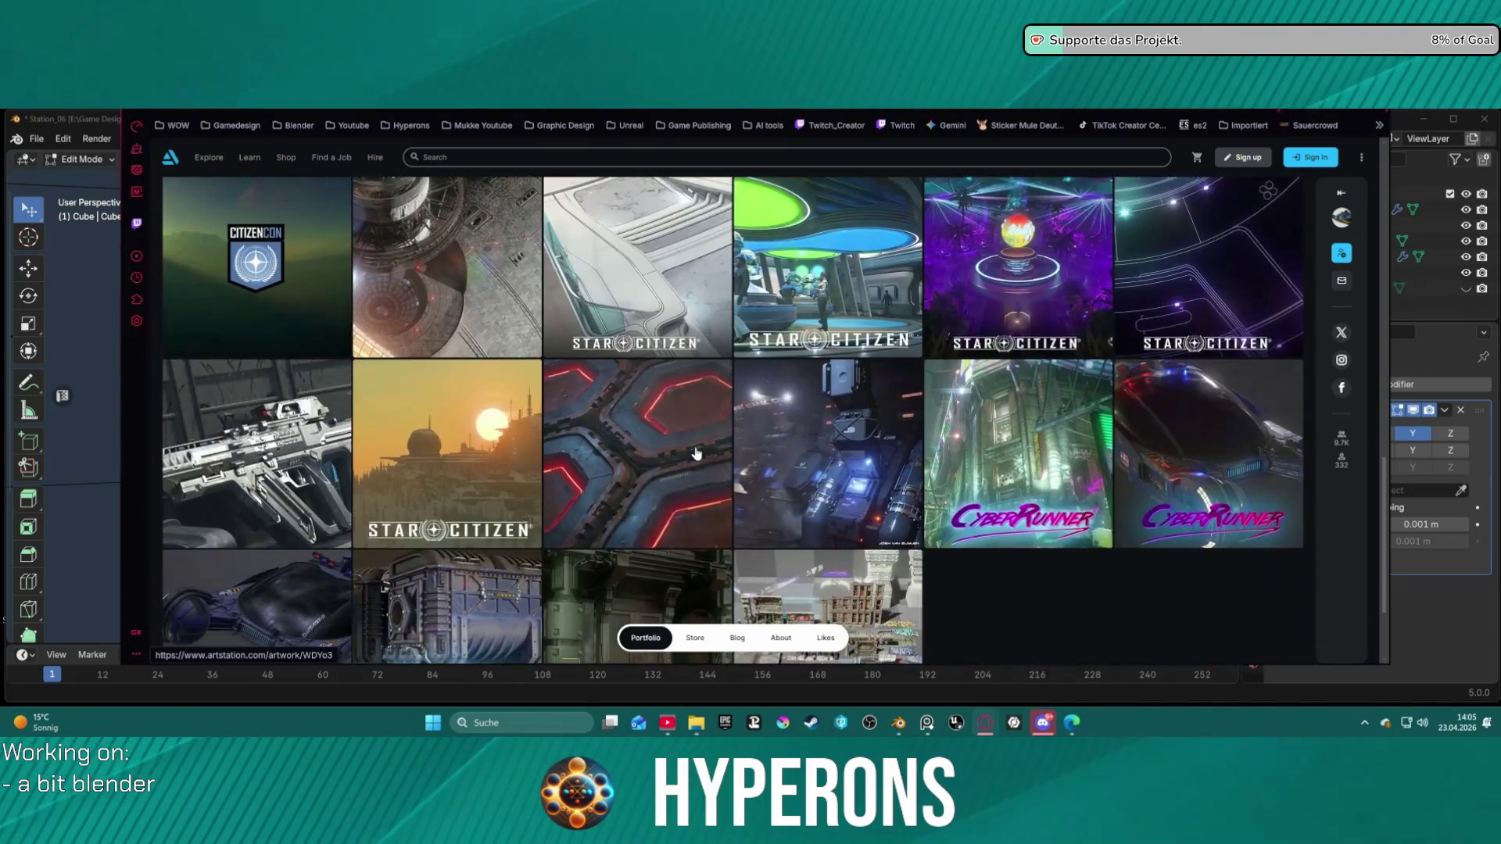
scroll(372, 564, "up", 10)
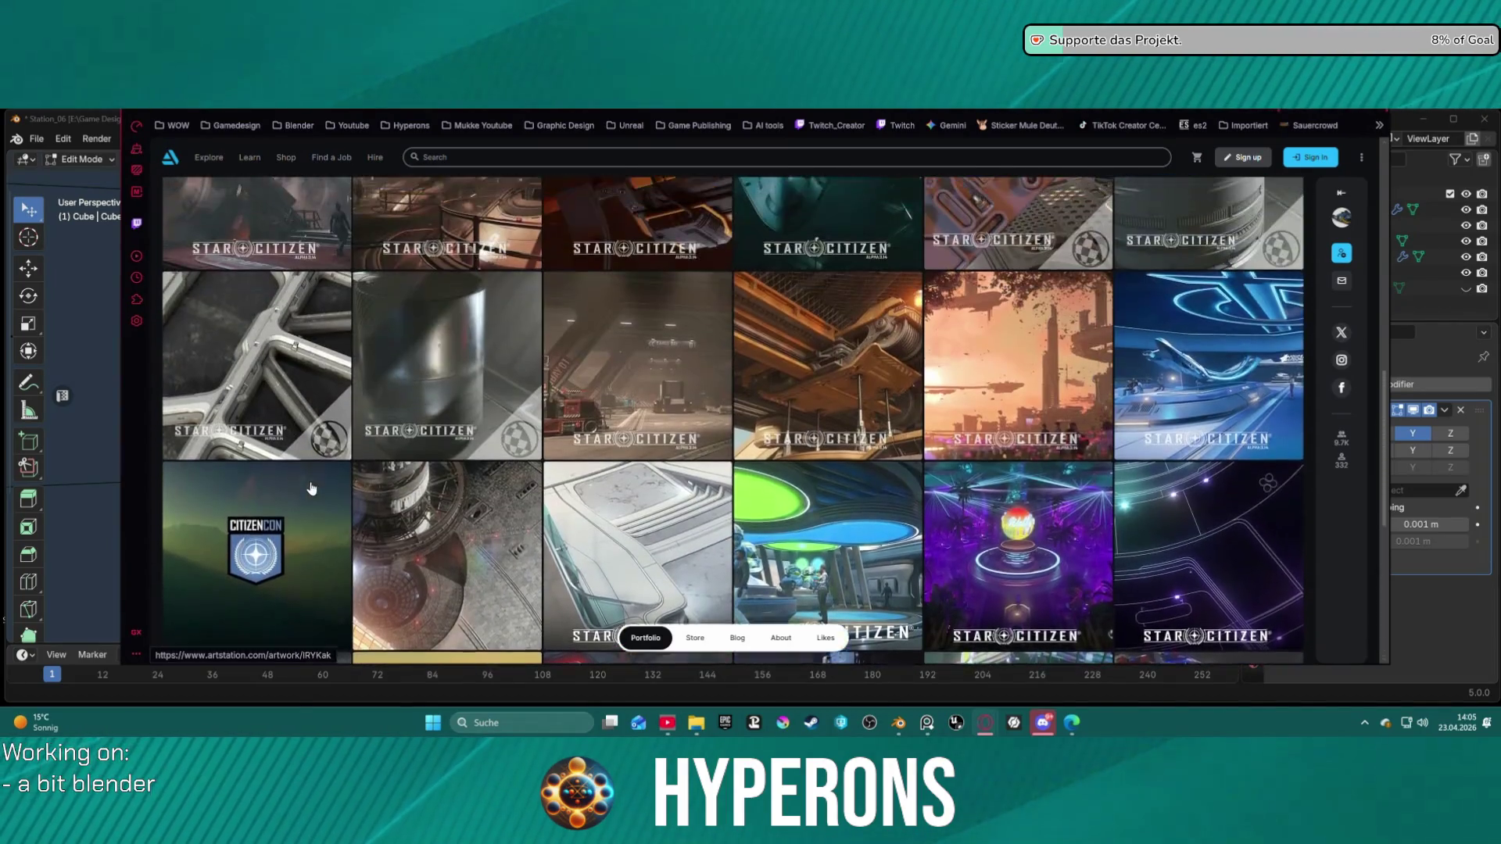
scroll(313, 469, "down", 5)
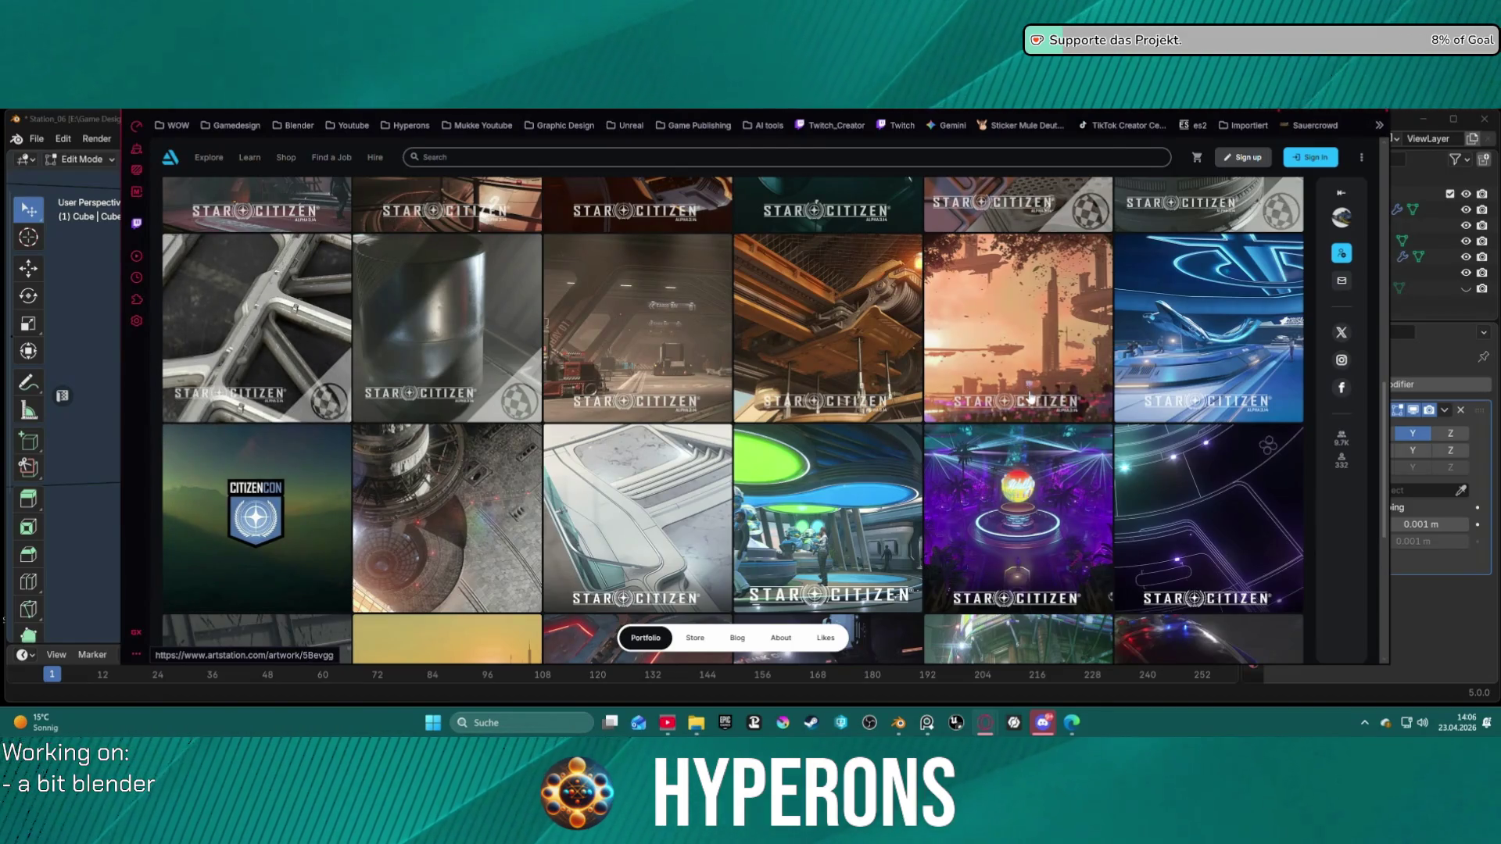
scroll(861, 370, "up", 2)
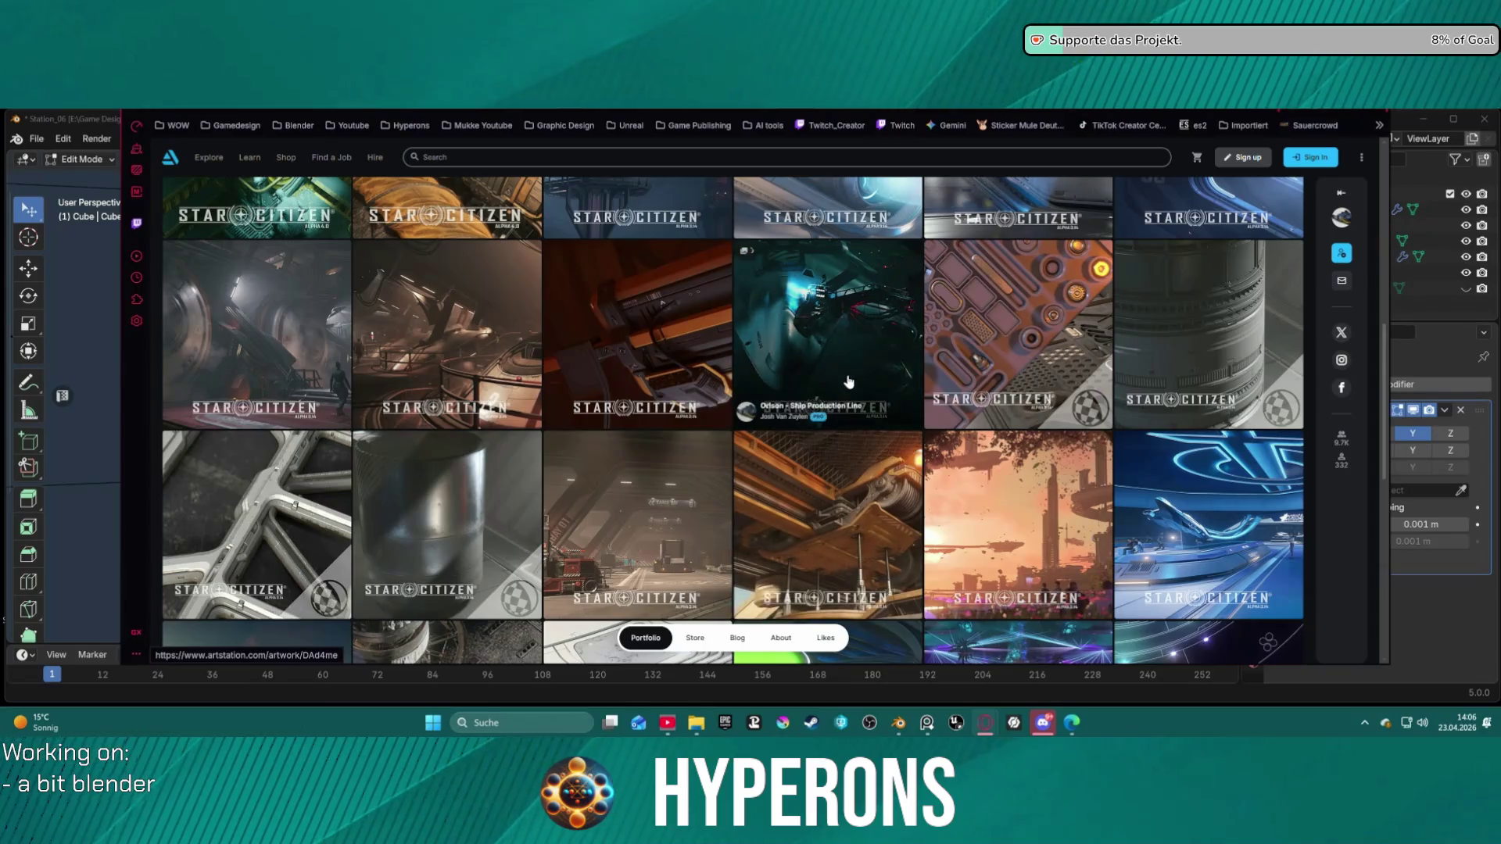
scroll(844, 383, "up", 5)
scroll(813, 398, "up", 2)
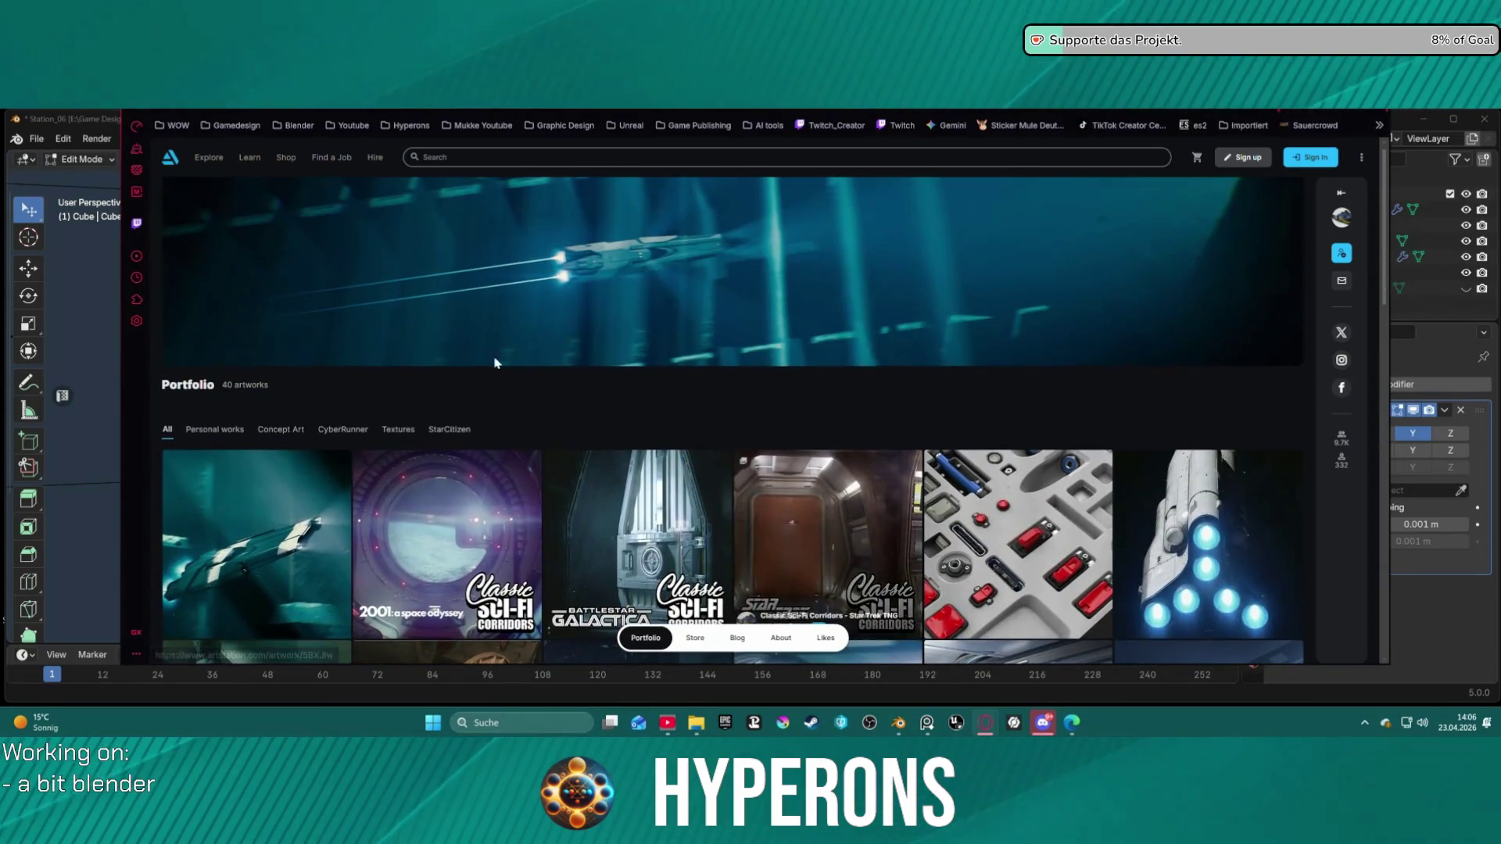
scroll(835, 437, "down", 2)
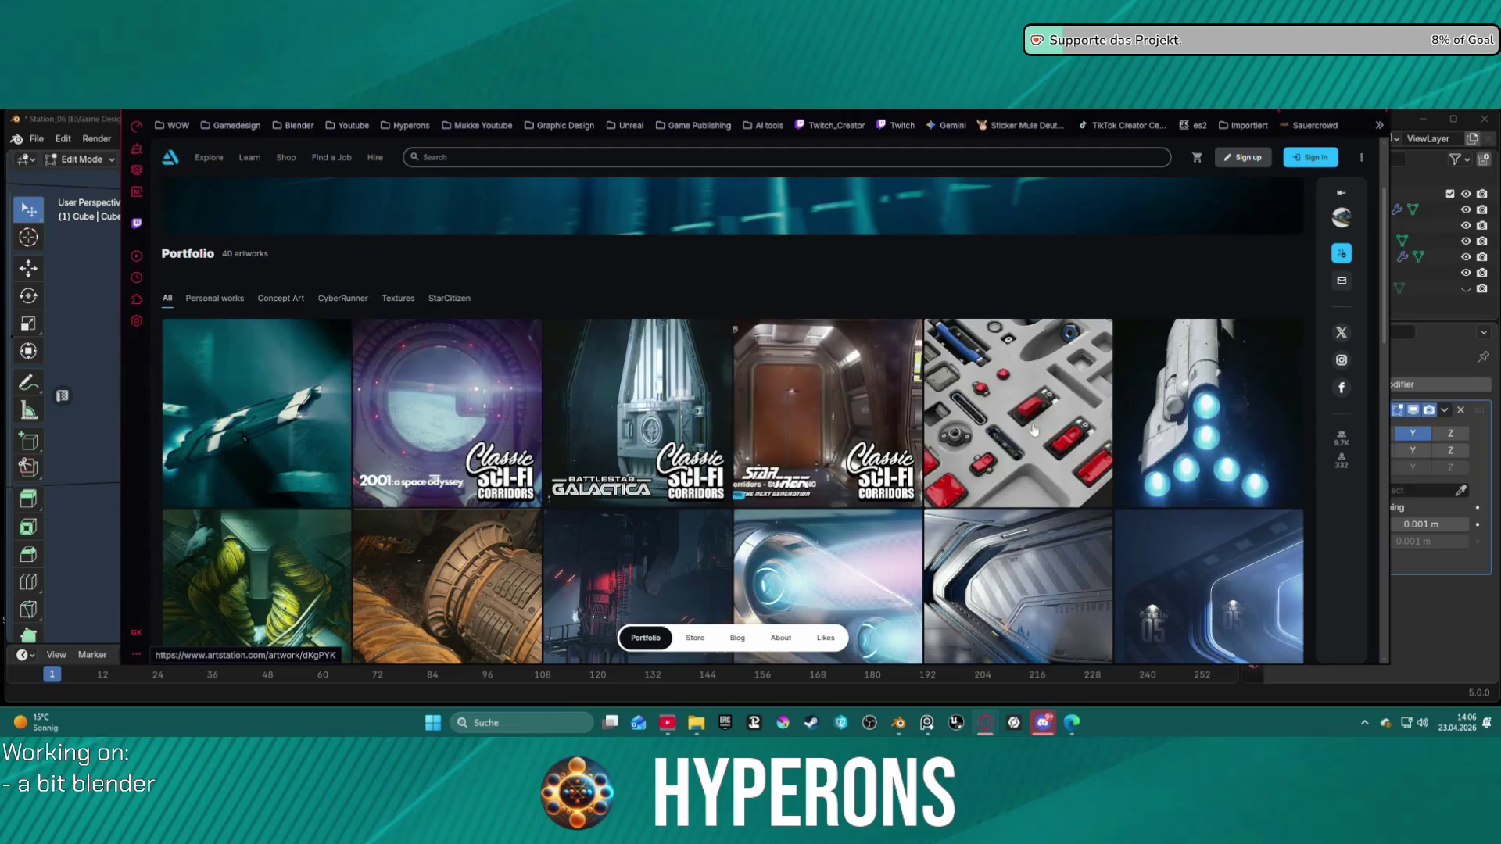
scroll(1160, 395, "down", 4)
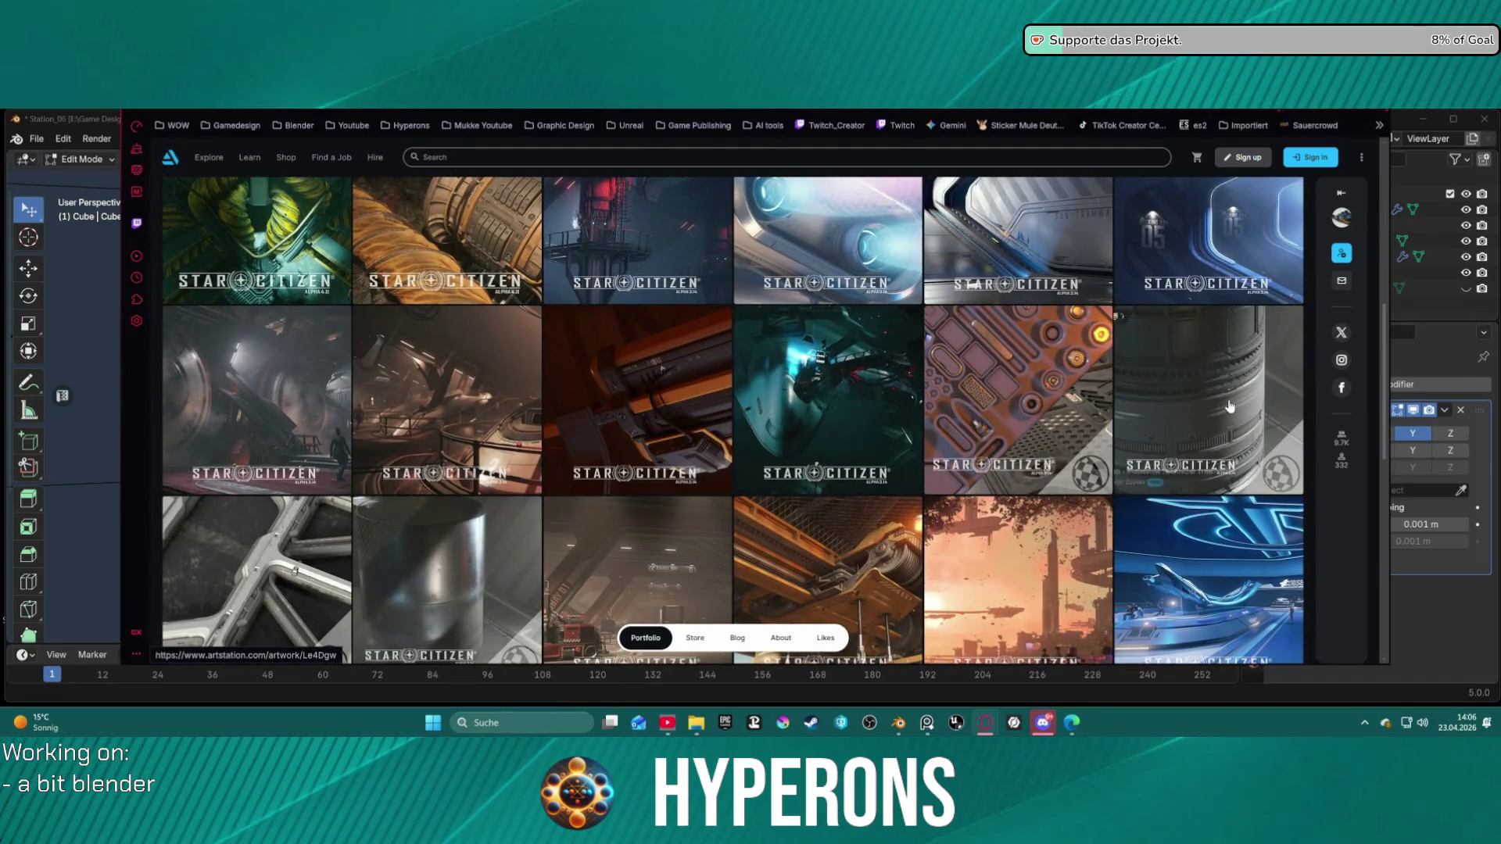
Step: Open the Orison - Industrial Technical Trim project and scroll through its renders
left_click(1225, 403)
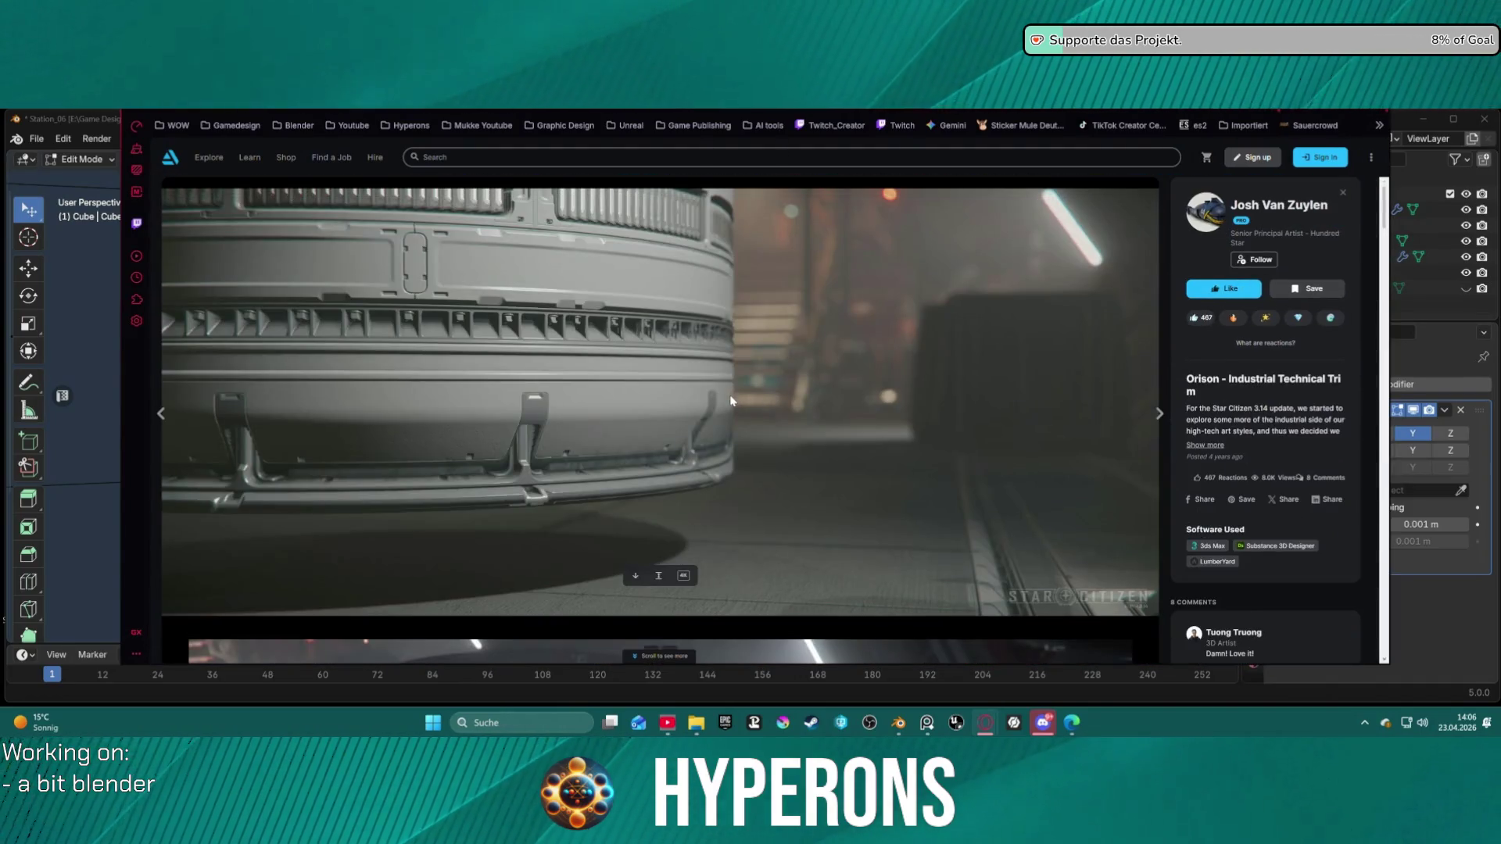
scroll(732, 402, "down", 3)
scroll(732, 408, "down", 6)
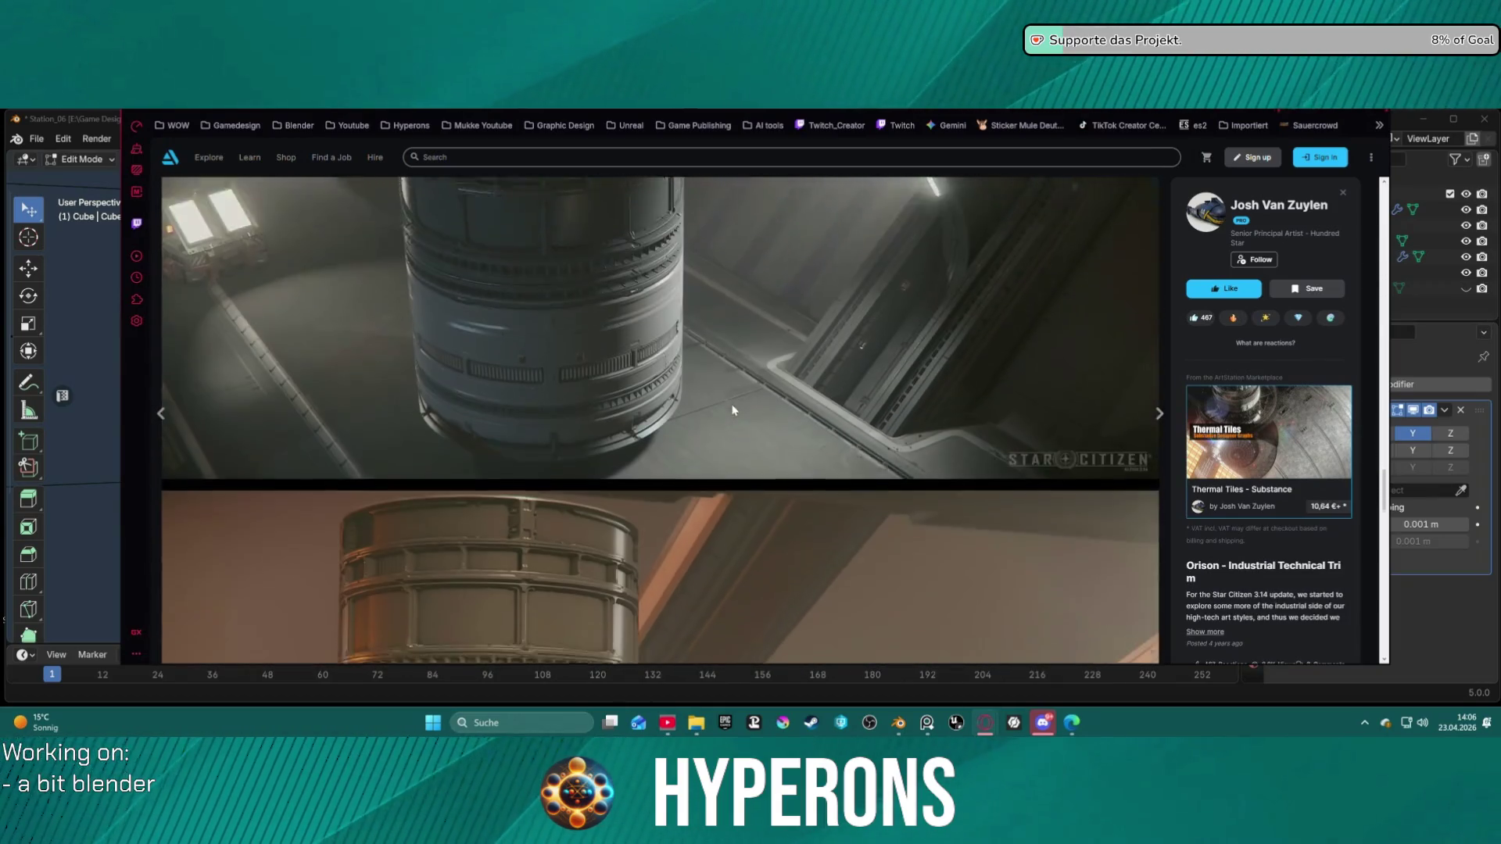
scroll(731, 411, "down", 4)
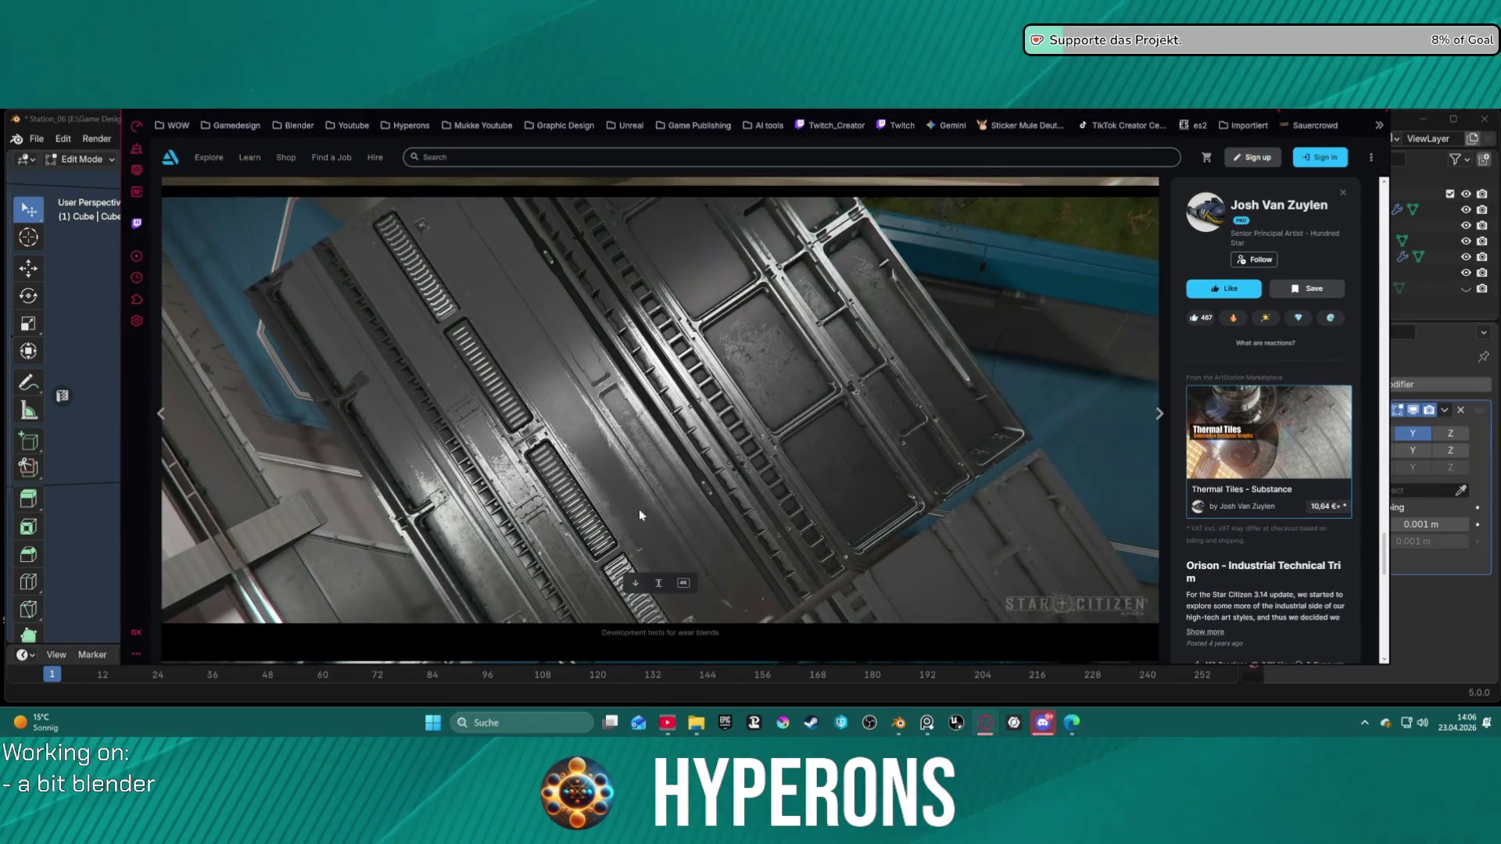
scroll(734, 405, "down", 5)
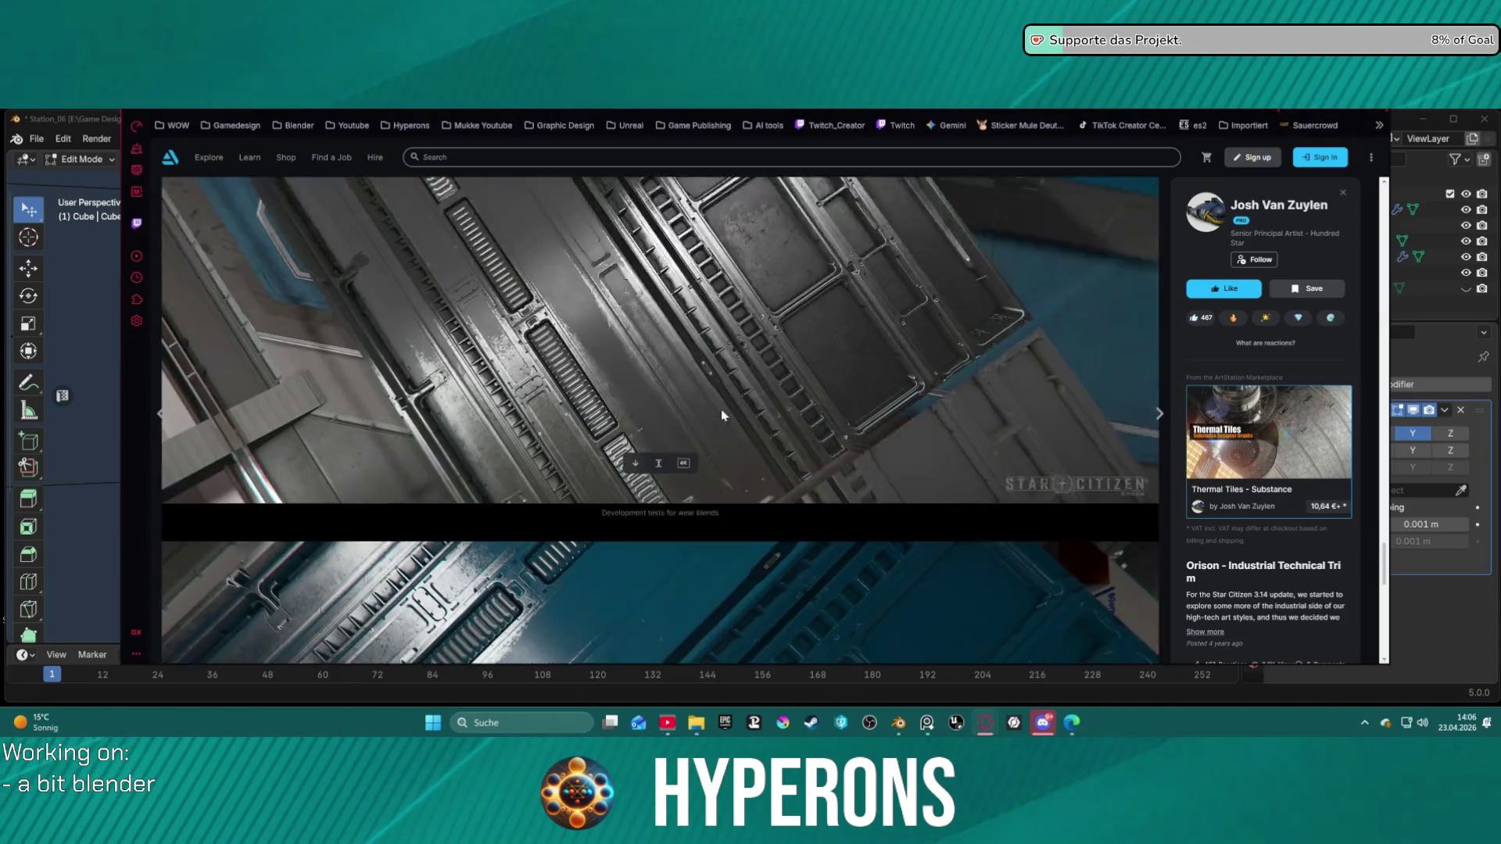
scroll(721, 409, "down", 4)
scroll(720, 410, "down", 3)
scroll(745, 408, "down", 10)
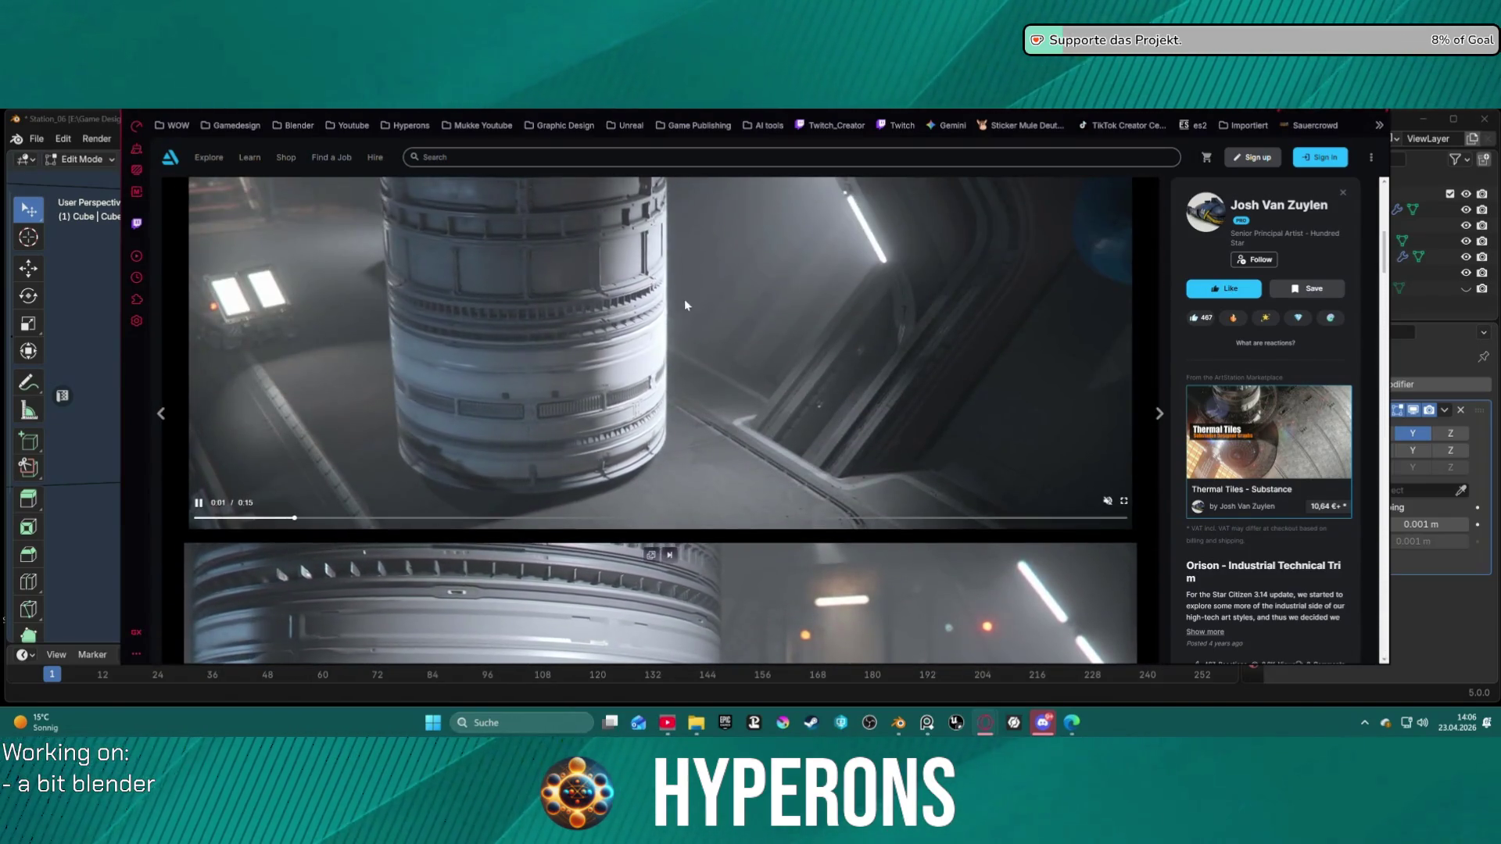
scroll(938, 211, "down", 5)
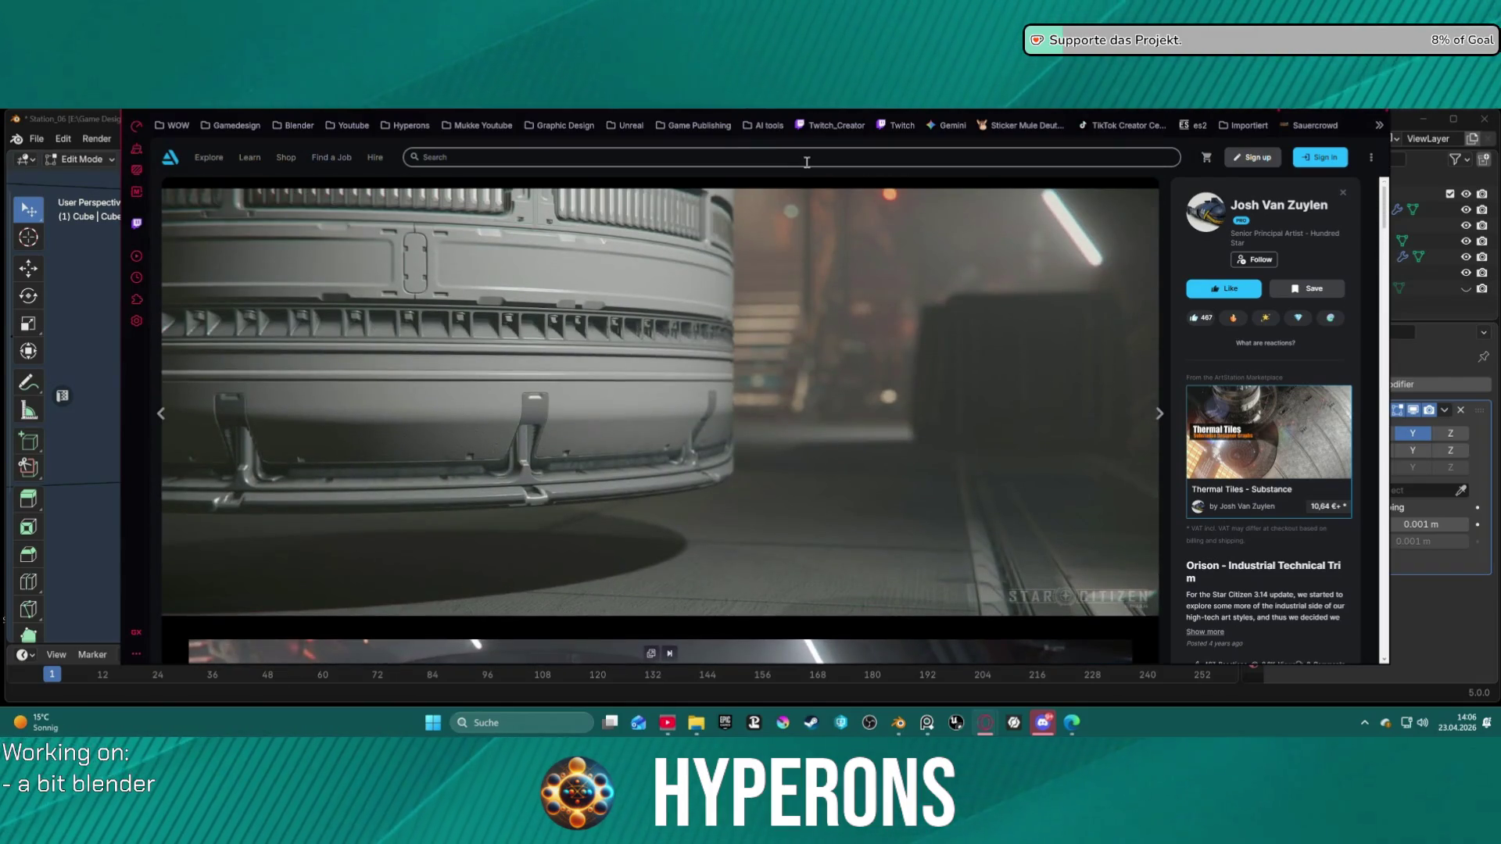
Step: Open the Star Citizen utilitarian materials page from the Hyperons bookmarks
mouse_move(352, 169)
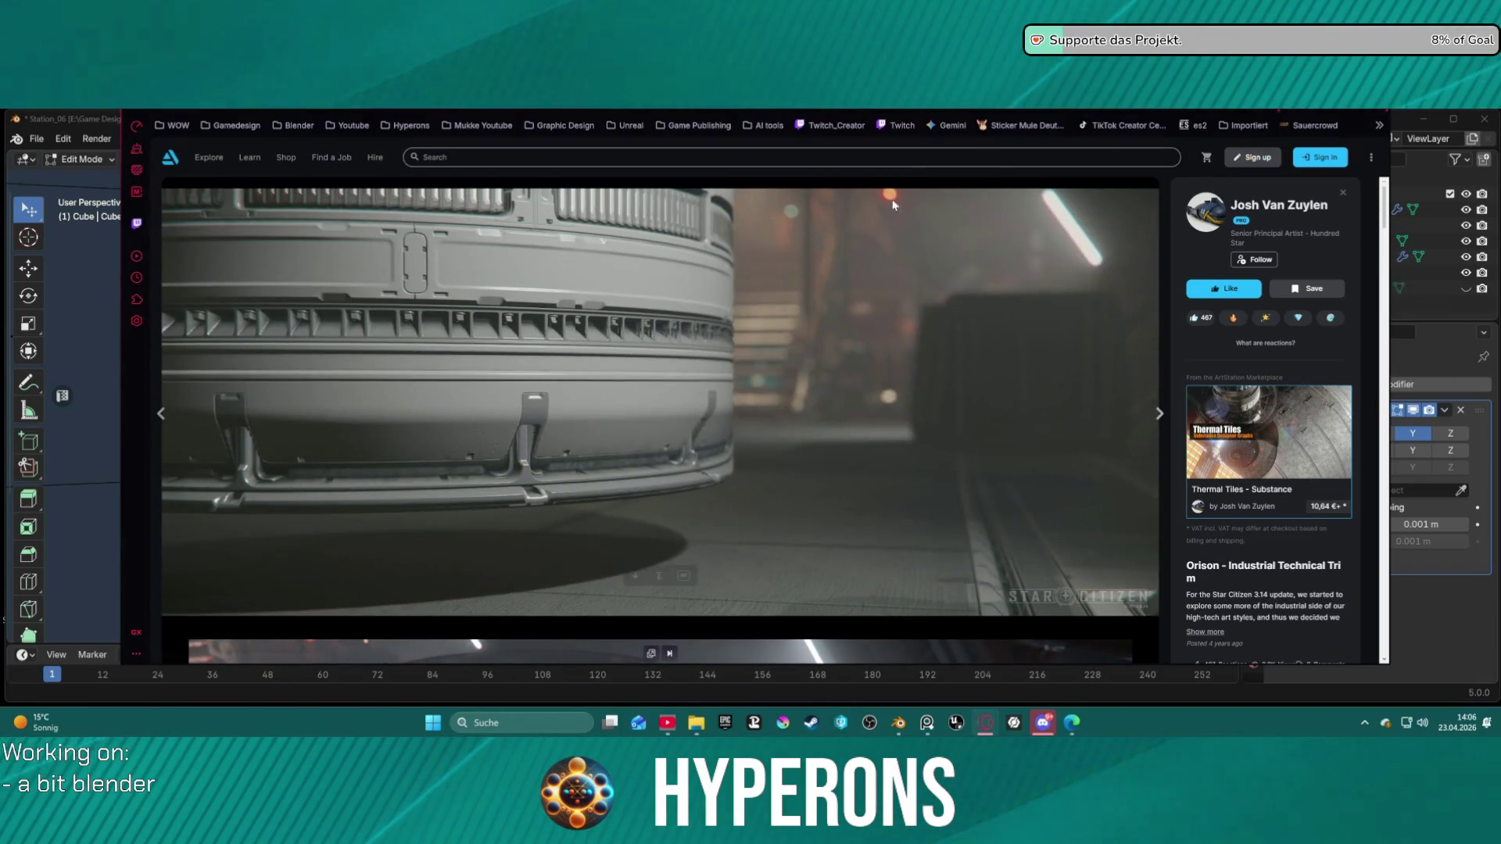
left_click(405, 125)
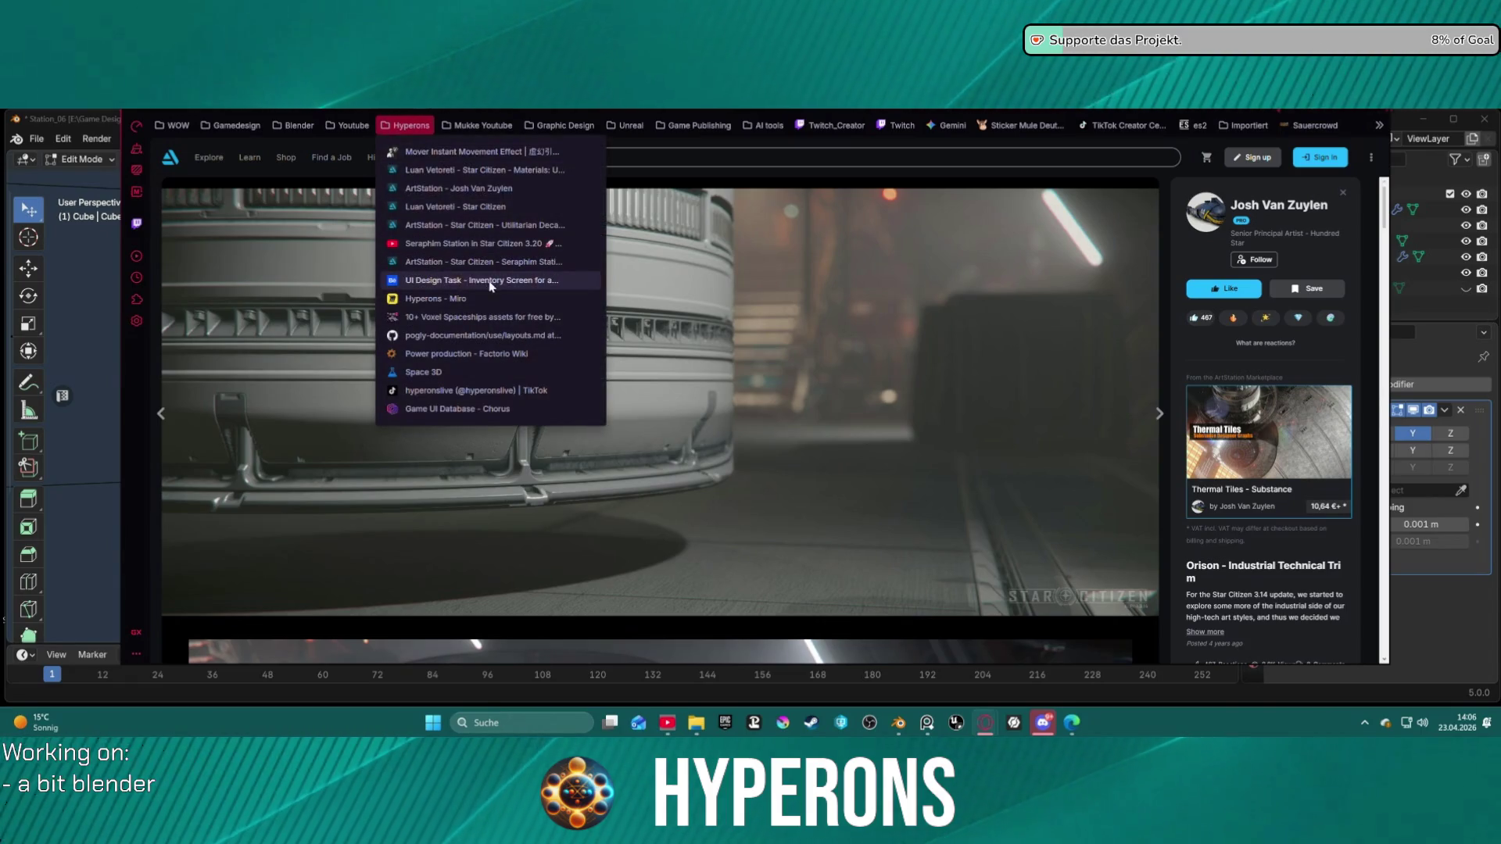
left_click(507, 170)
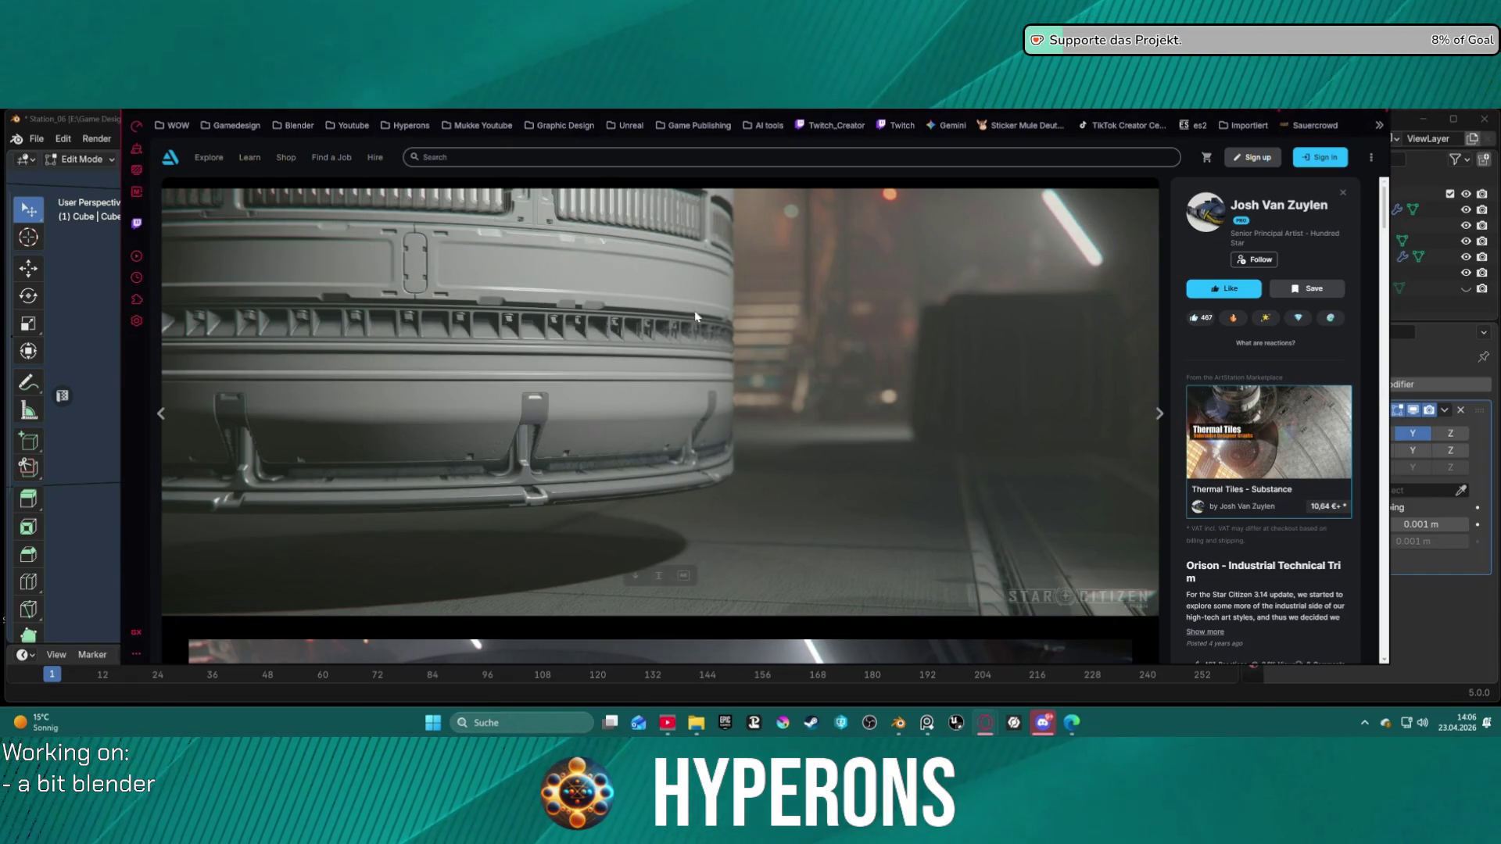
scroll(866, 457, "down", 3)
scroll(866, 457, "down", 5)
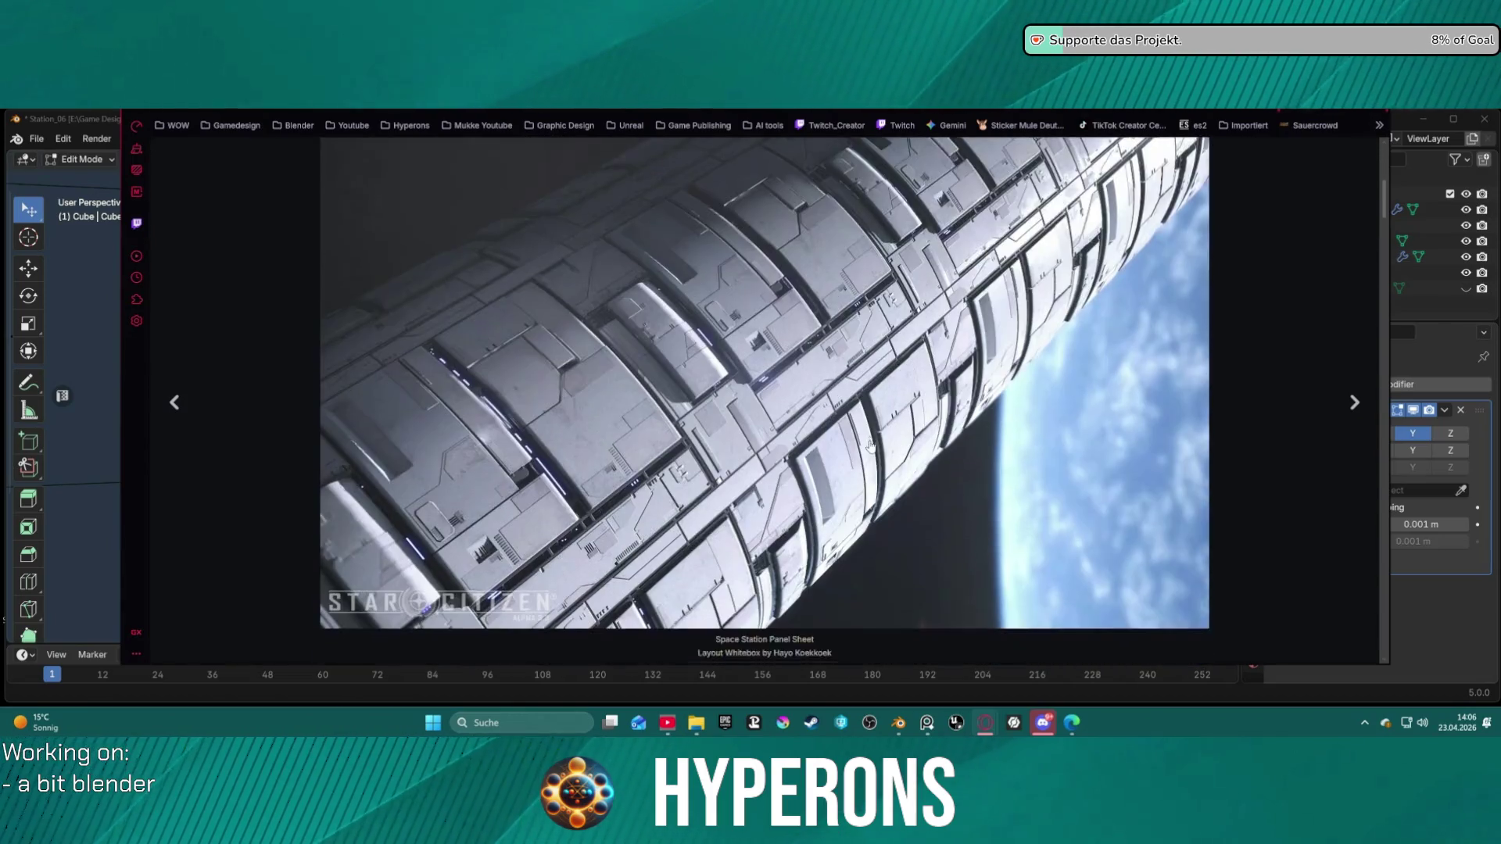
scroll(792, 298, "up", 2)
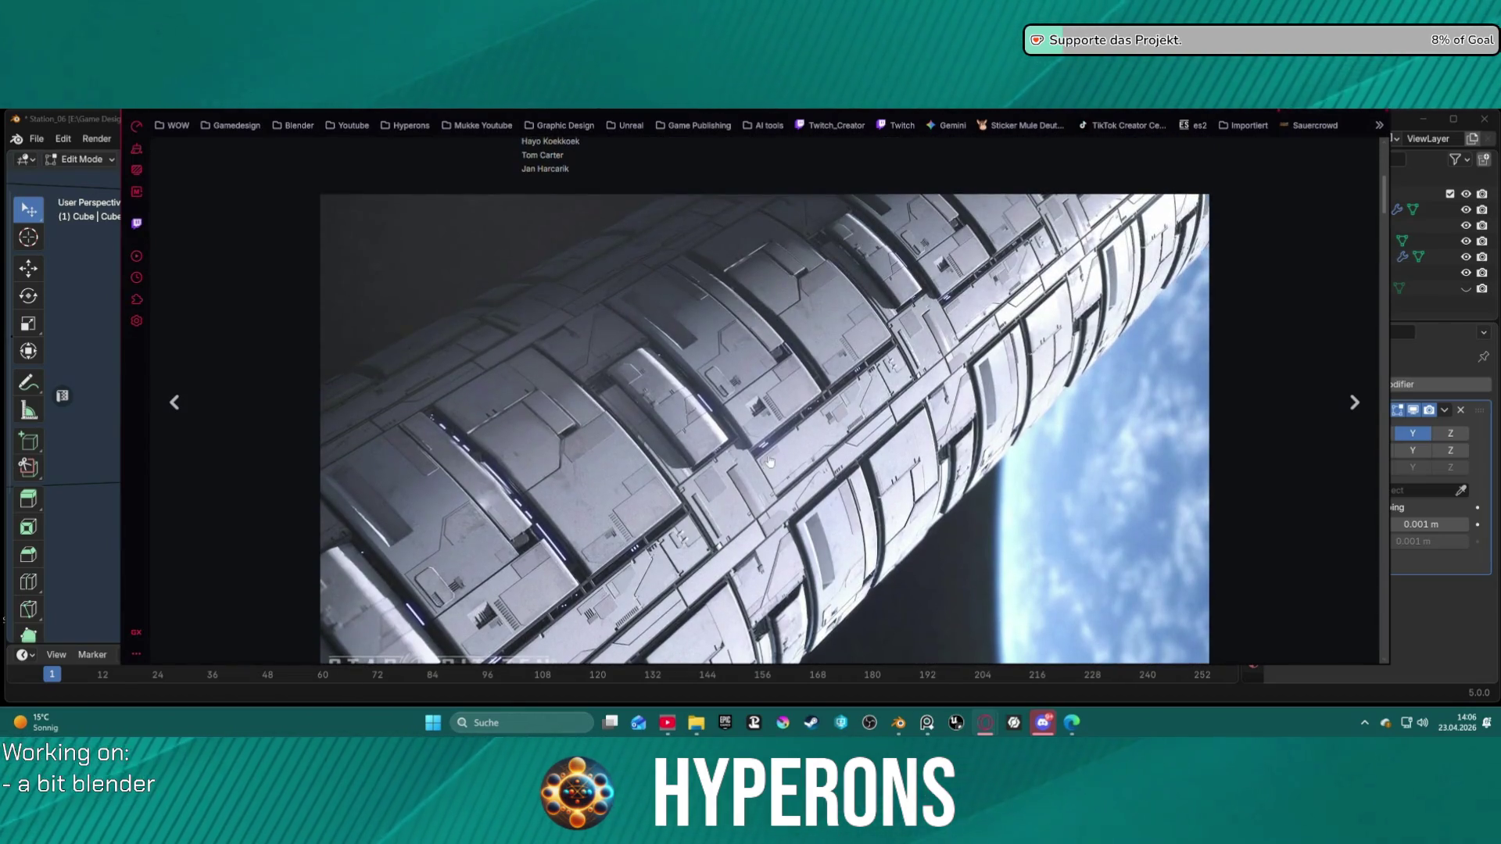
scroll(772, 458, "down", 4)
scroll(765, 471, "up", 2)
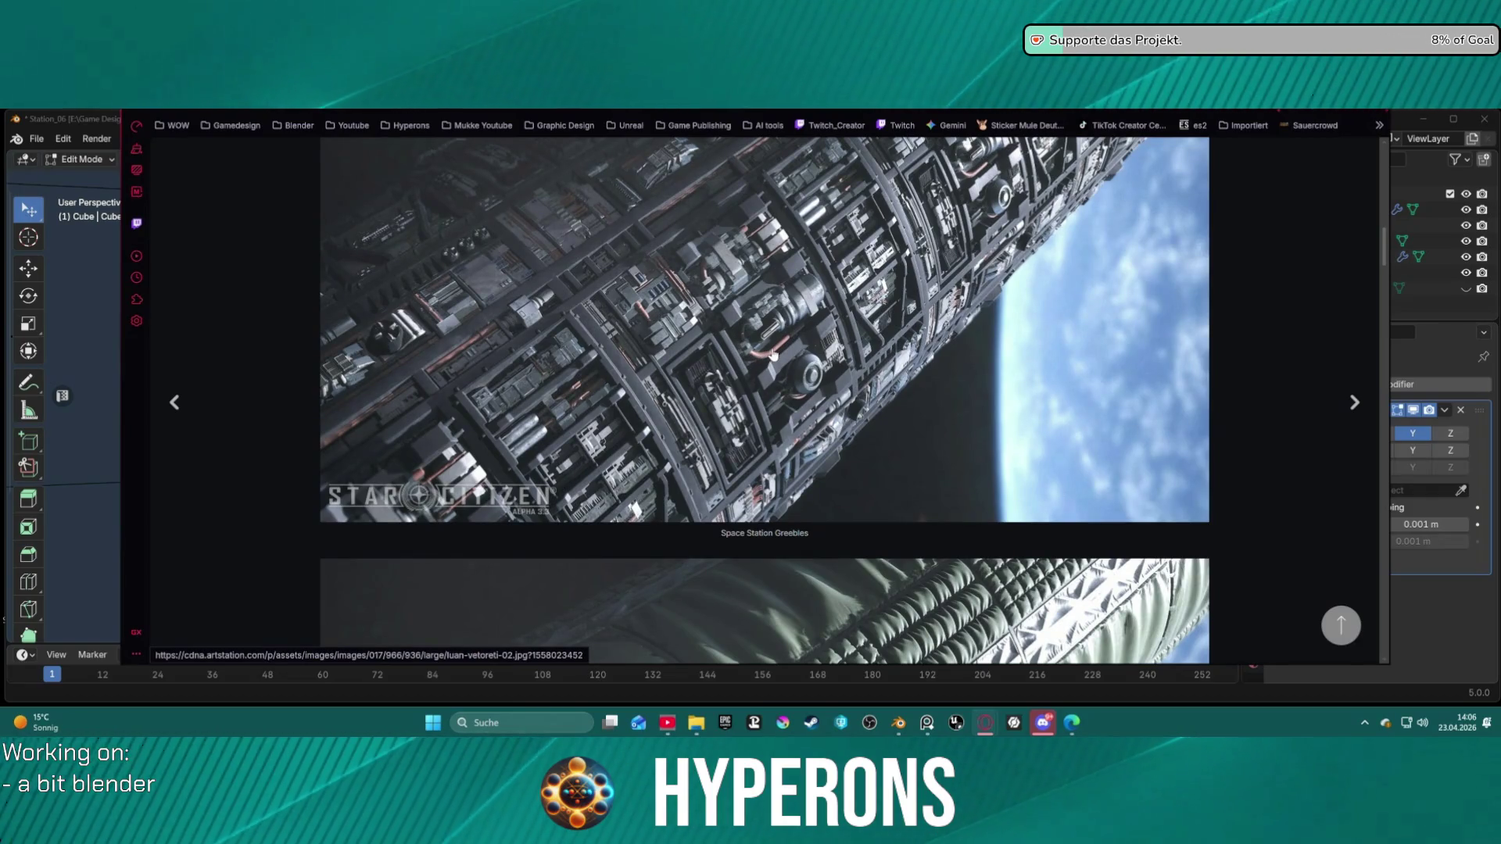
scroll(772, 354, "up", 2)
scroll(791, 373, "down", 2)
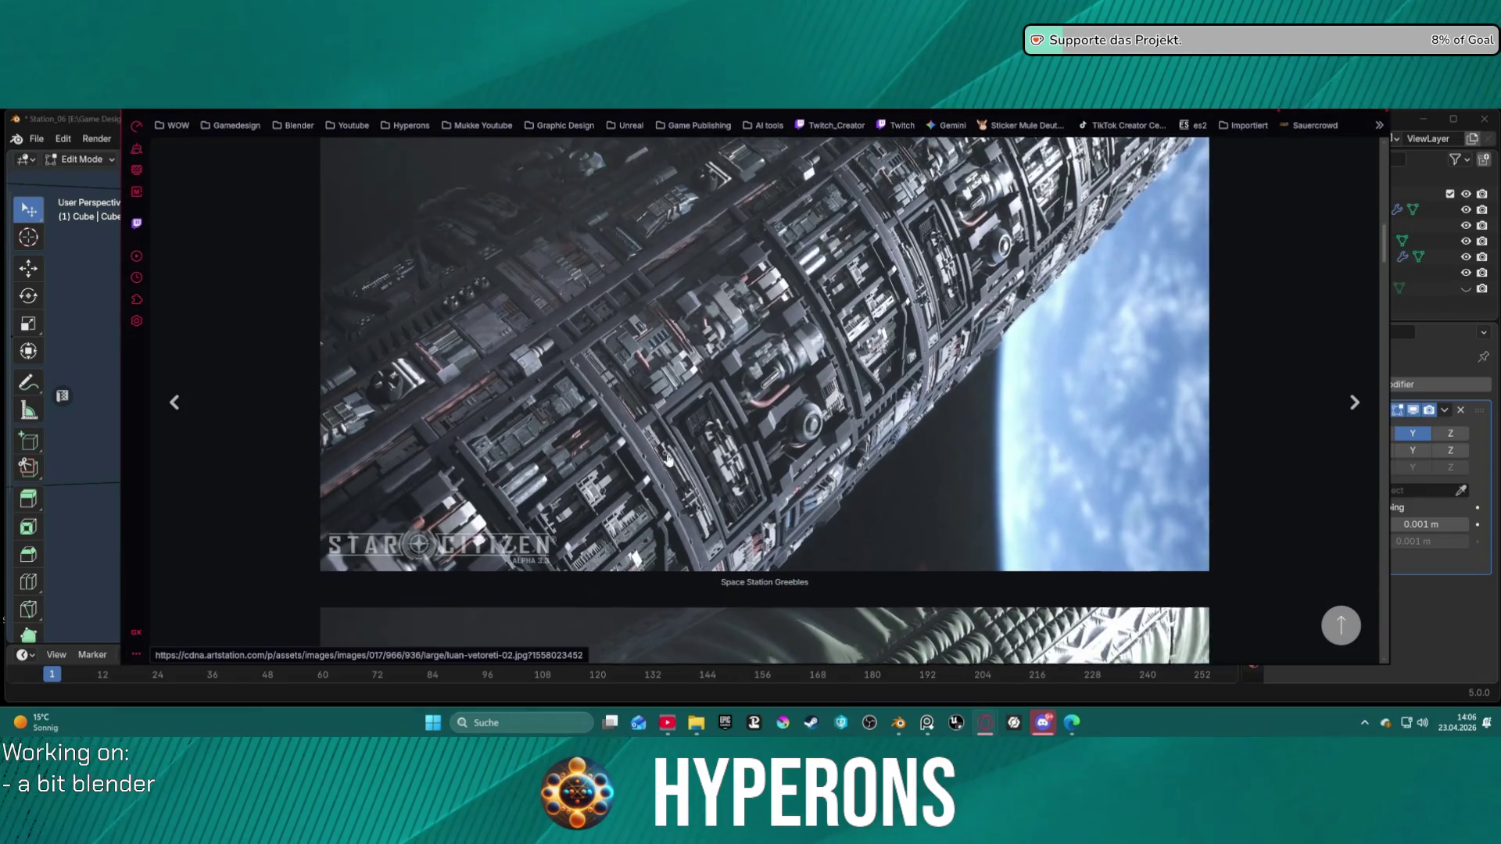
scroll(731, 409, "down", 2)
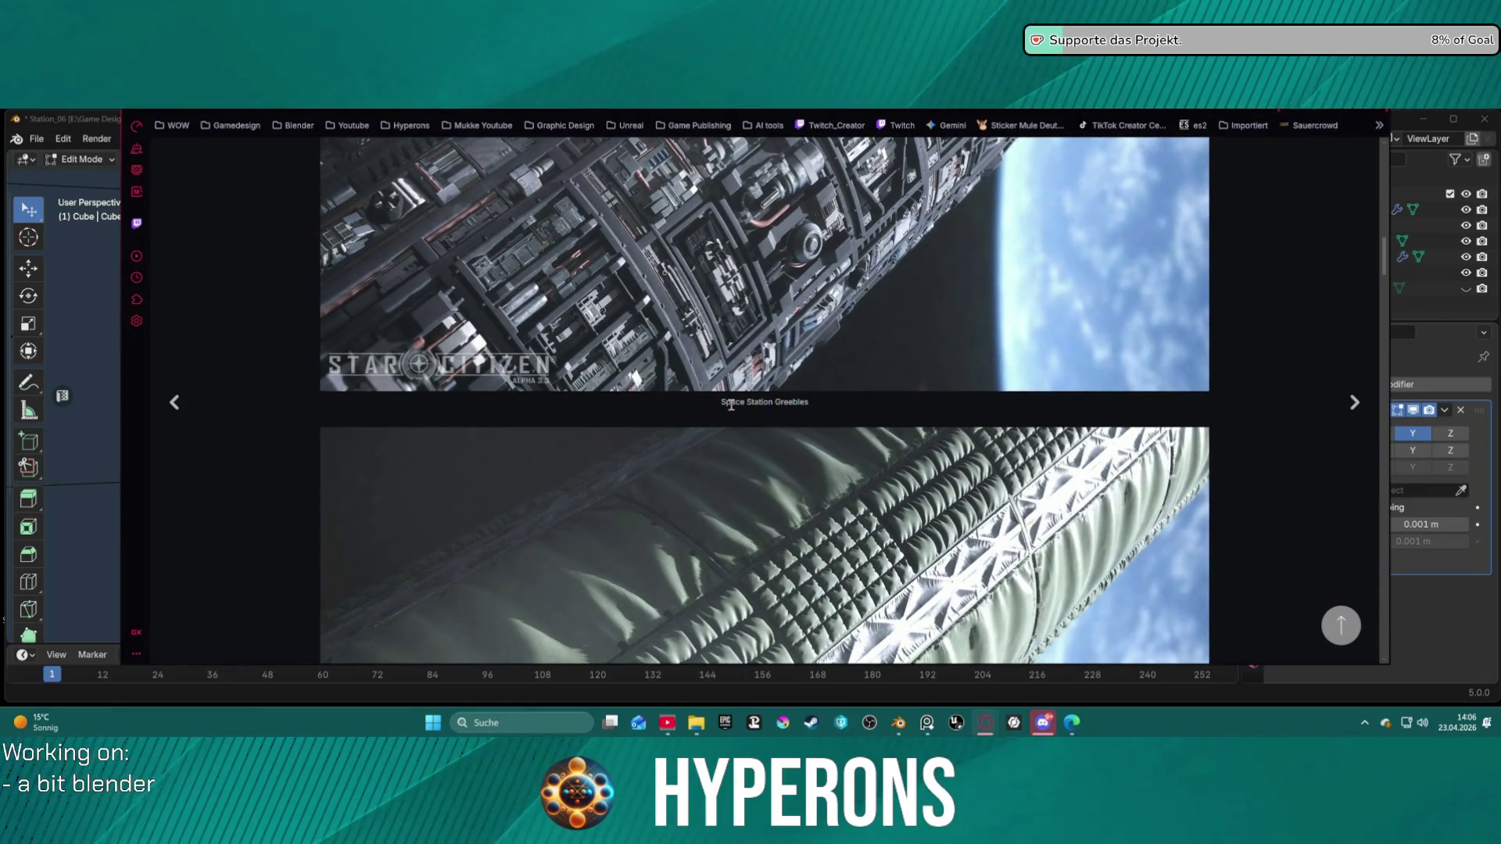
scroll(731, 406, "down", 10)
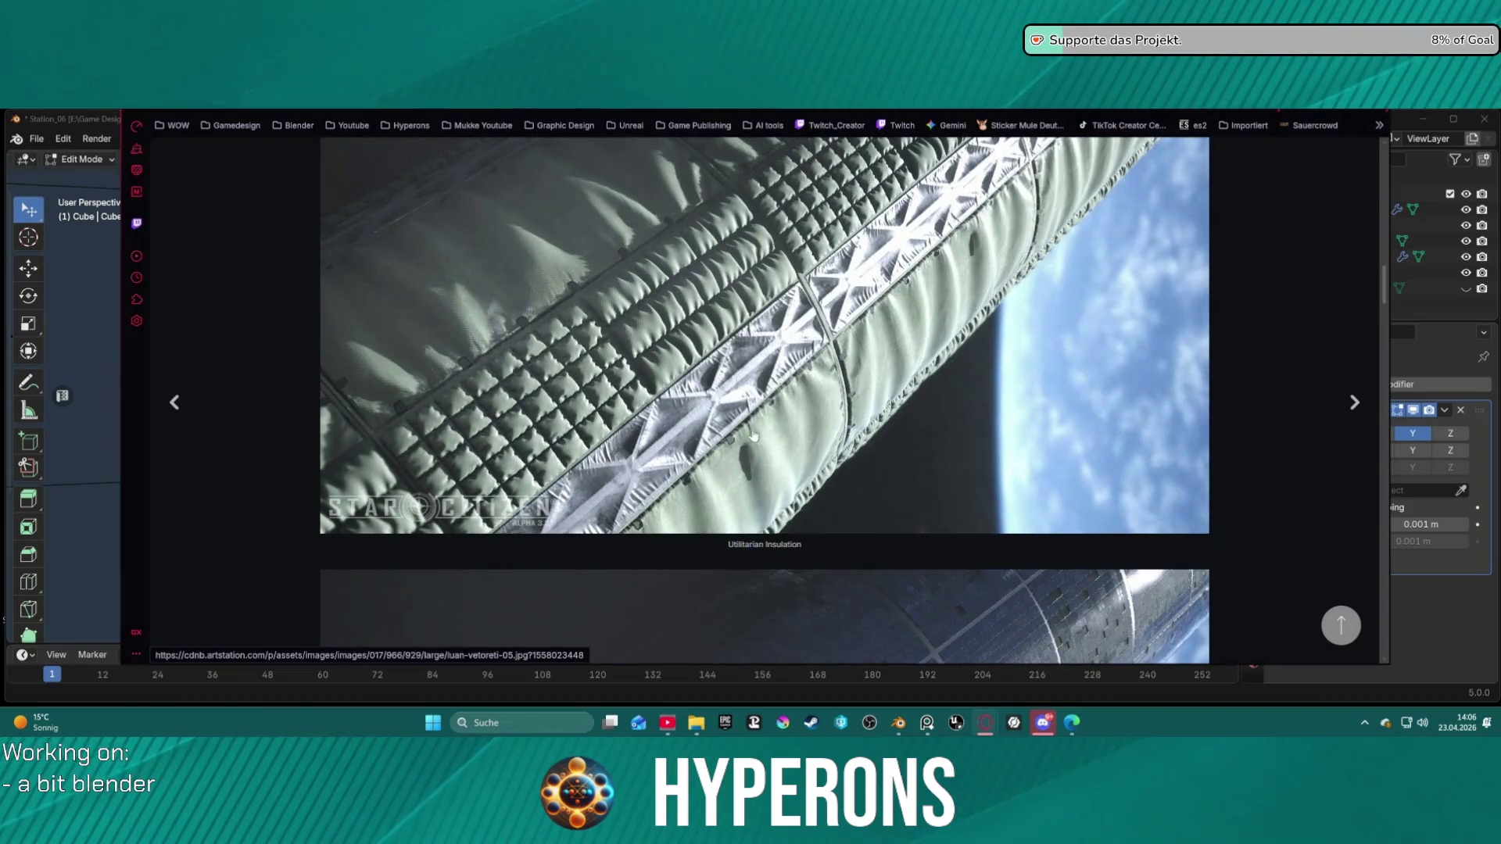
scroll(744, 418, "down", 10)
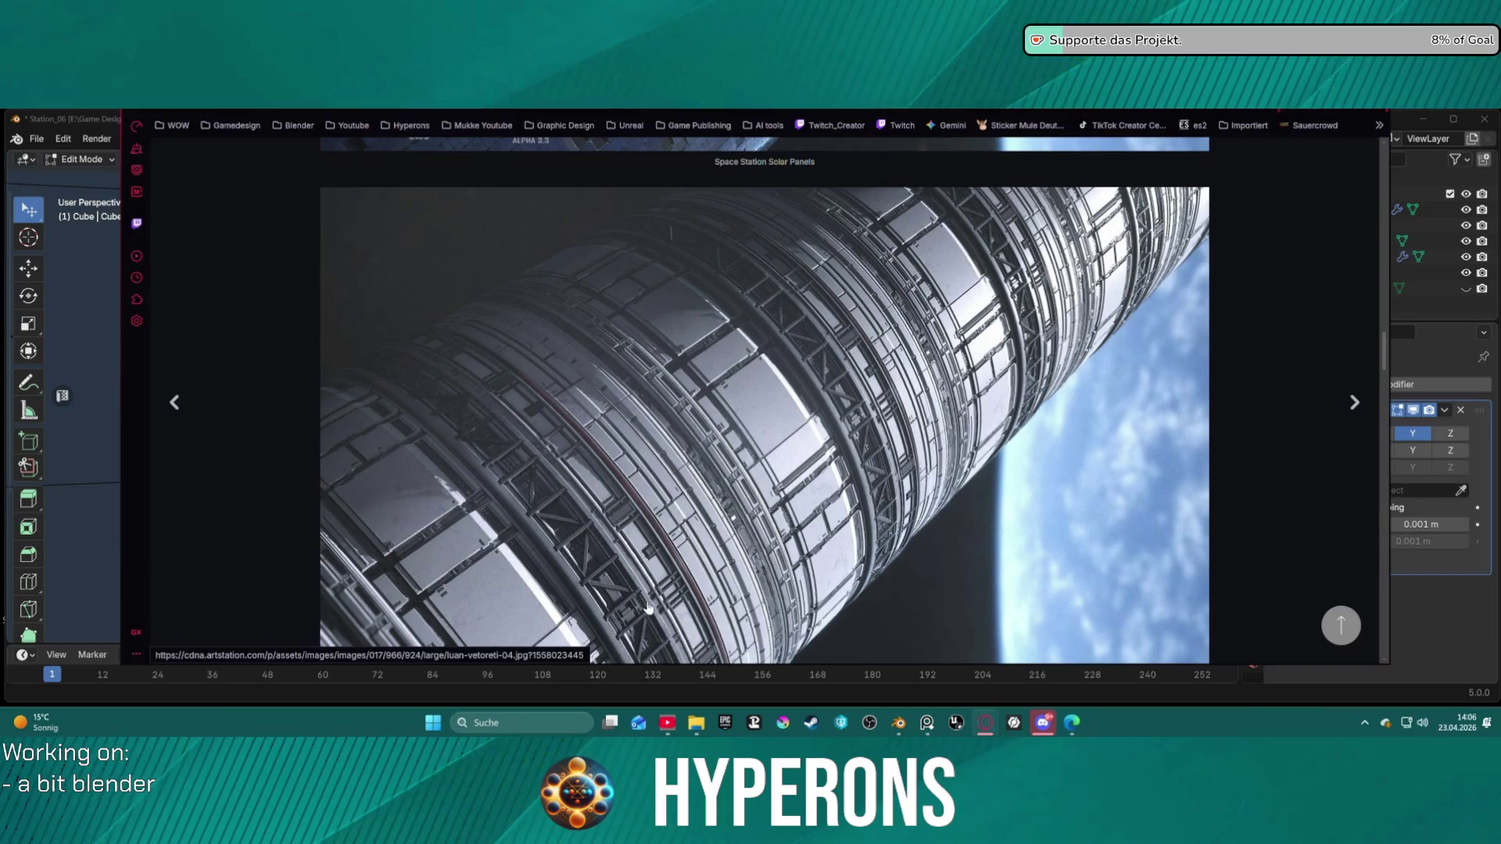
scroll(644, 609, "down", 10)
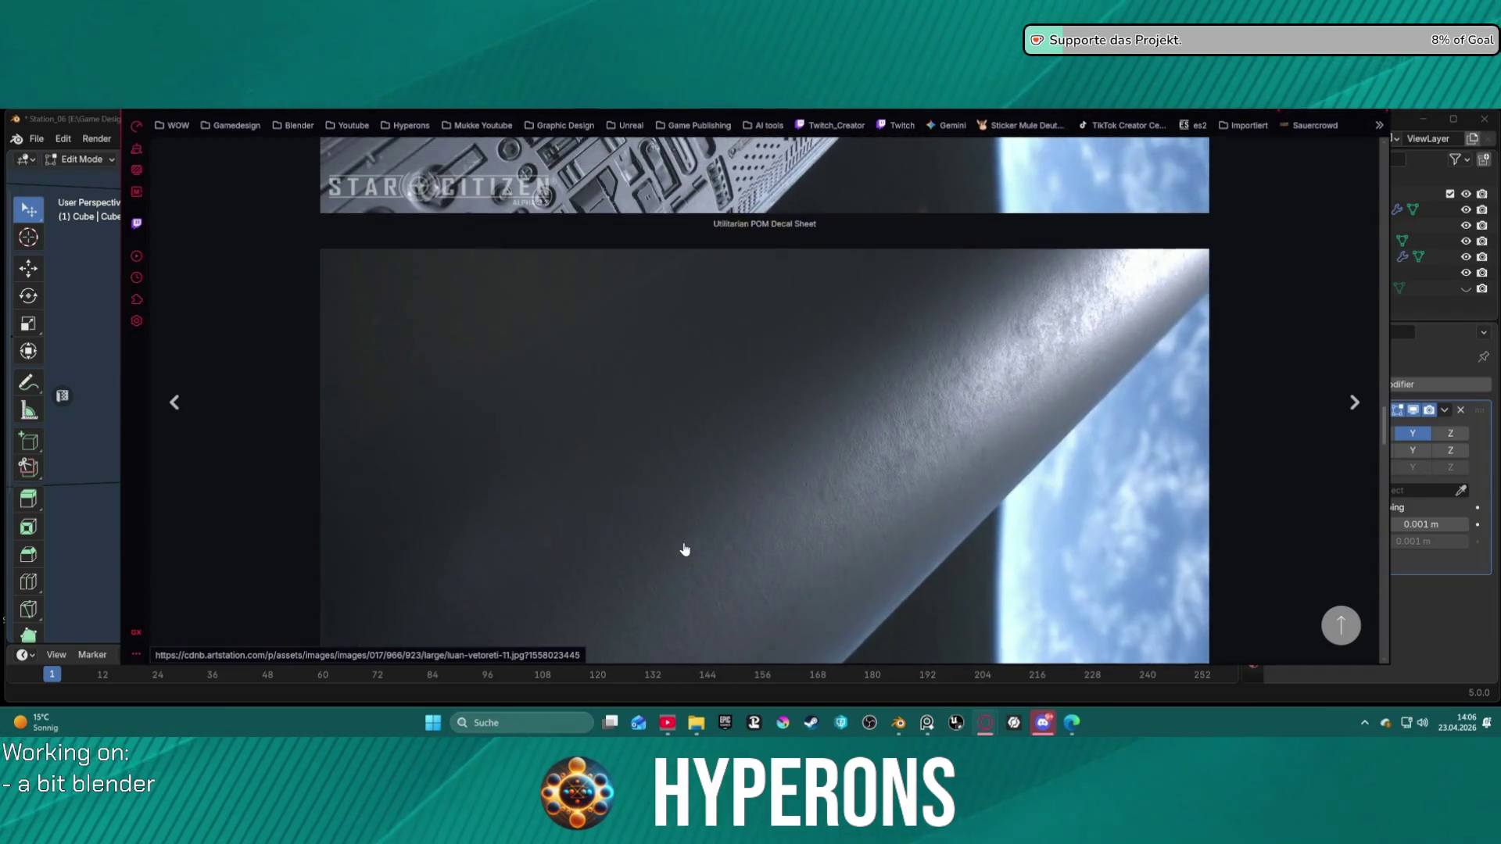
scroll(685, 549, "up", 5)
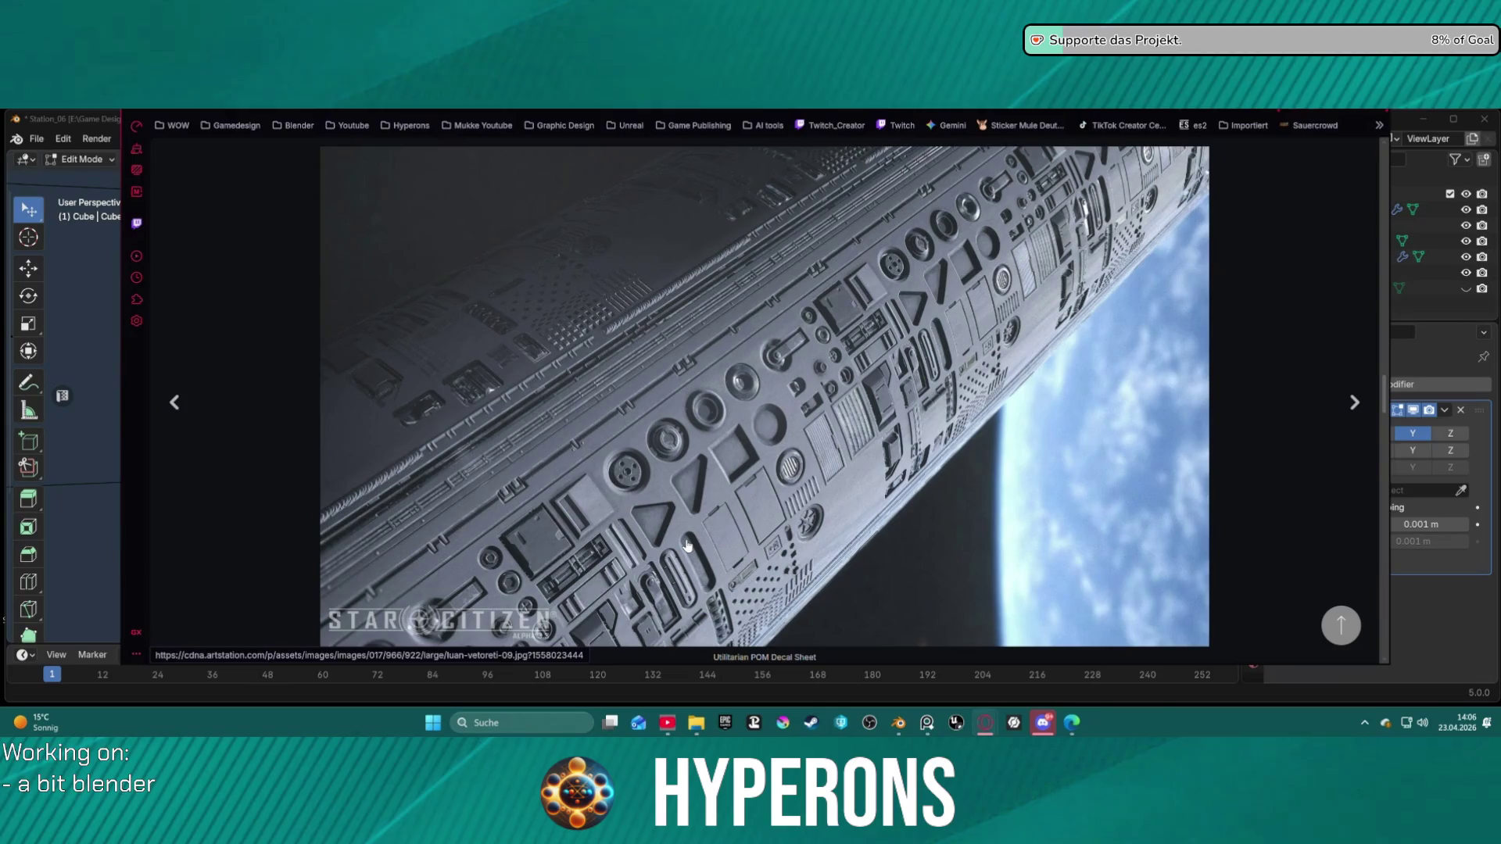
scroll(687, 545, "up", 5)
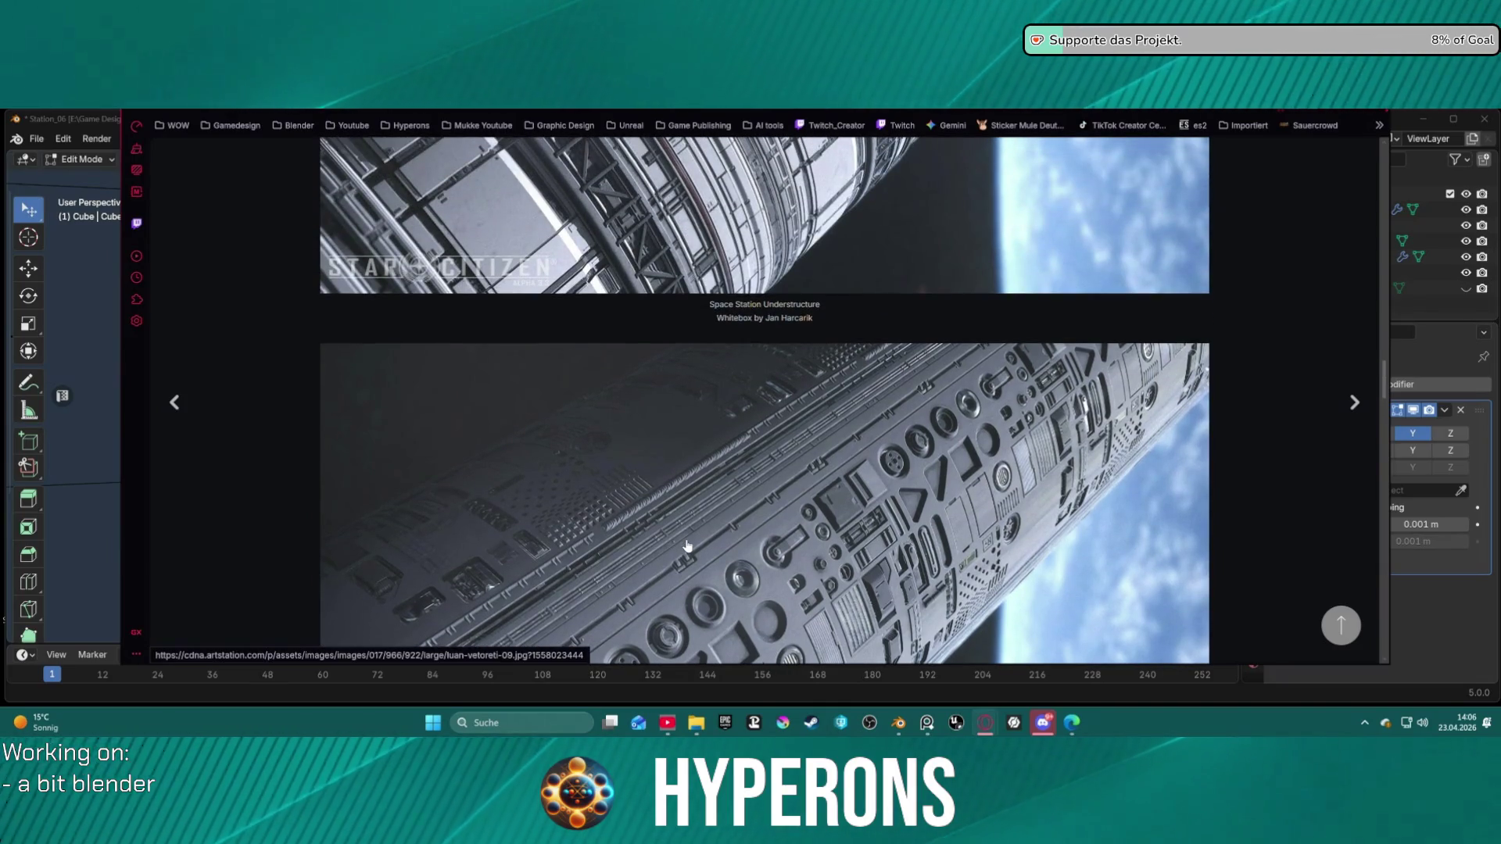
scroll(687, 545, "up", 3)
scroll(687, 545, "up", 10)
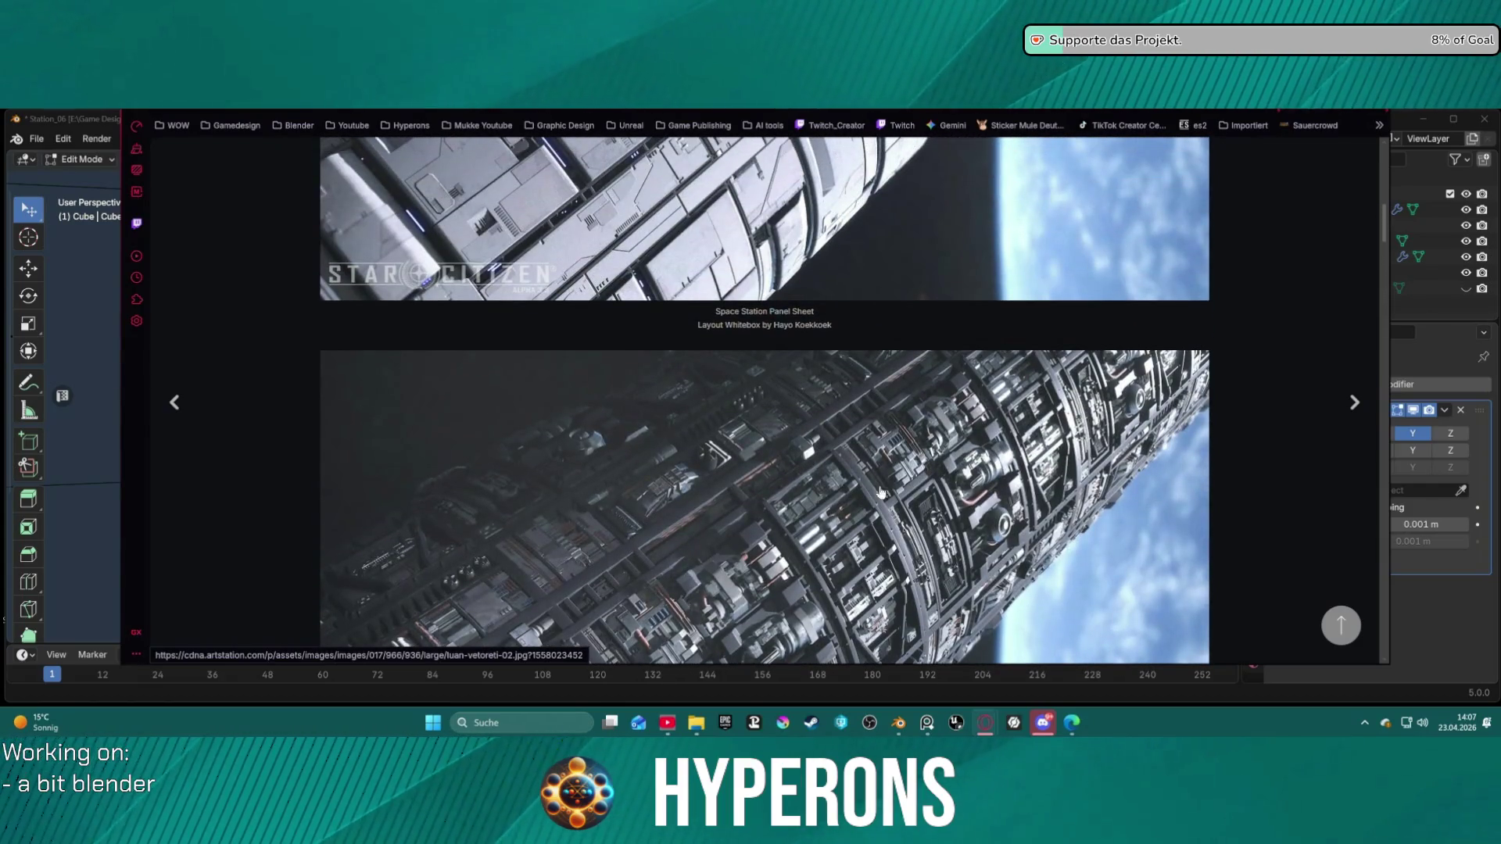
scroll(834, 498, "up", 3)
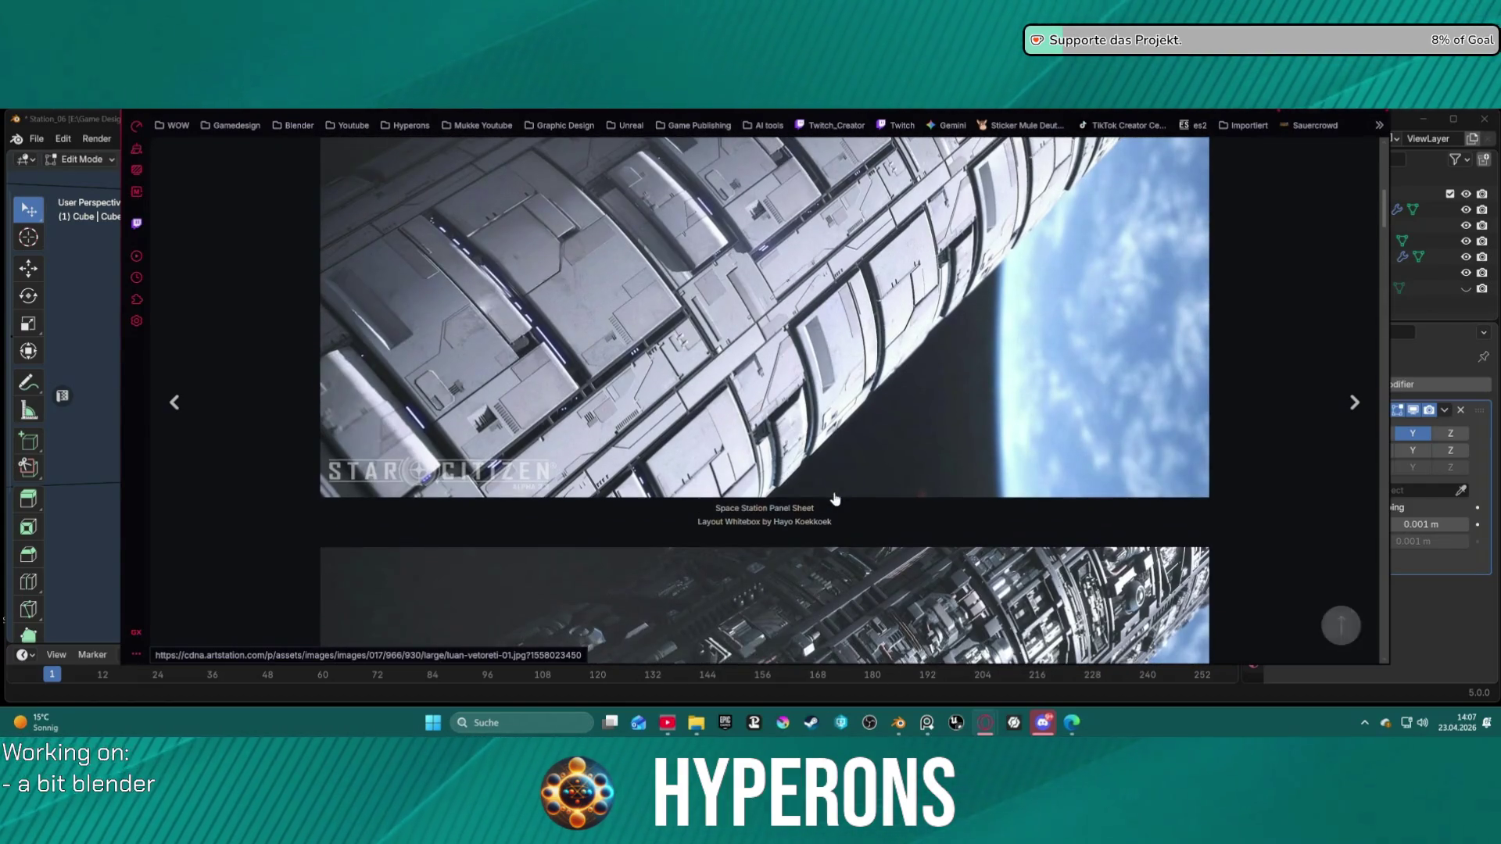
scroll(574, 272, "down", 1)
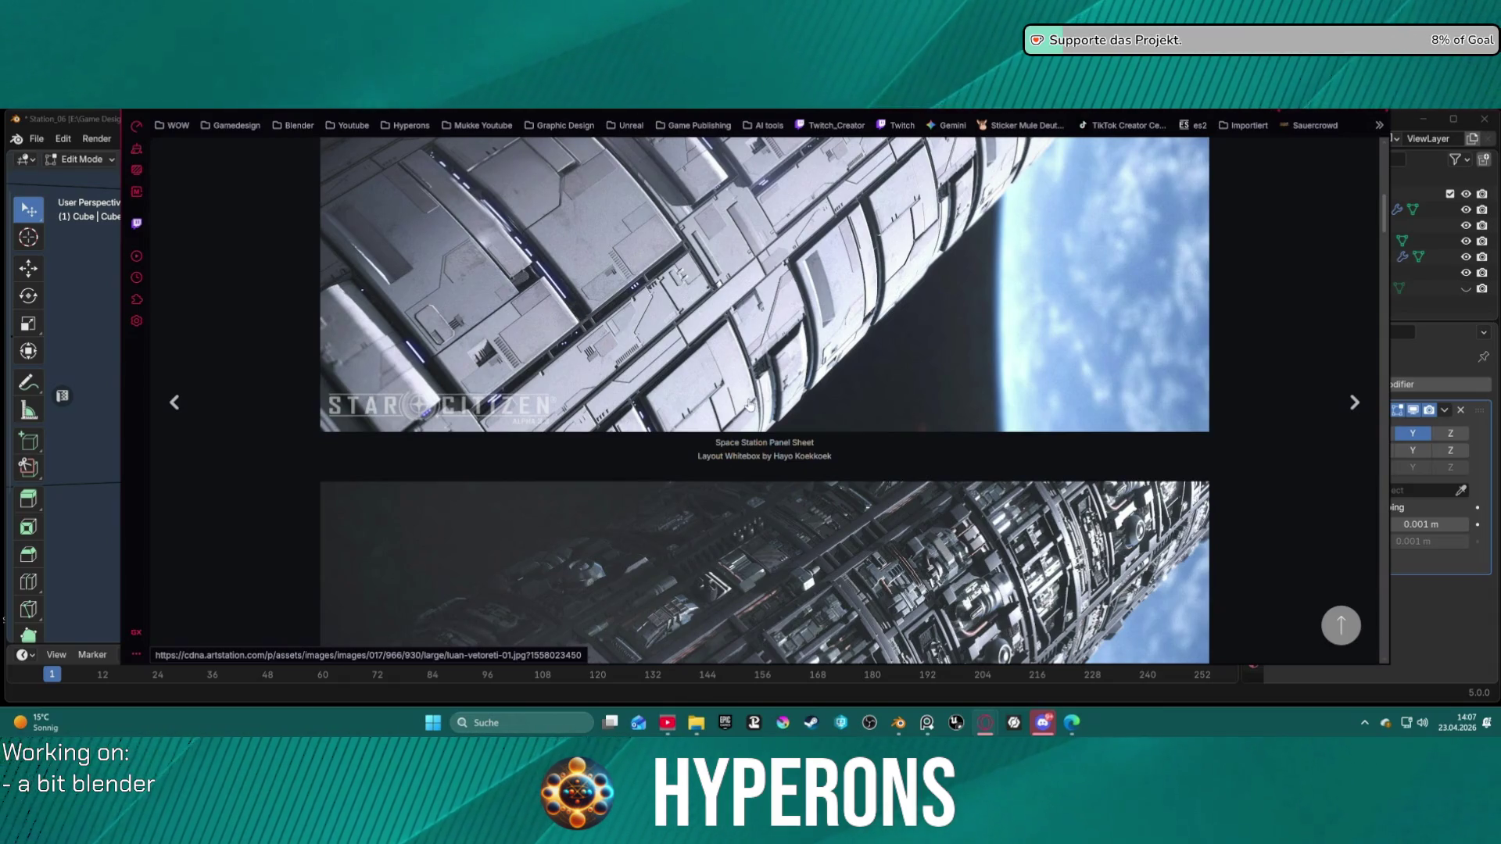
scroll(591, 326, "down", 5)
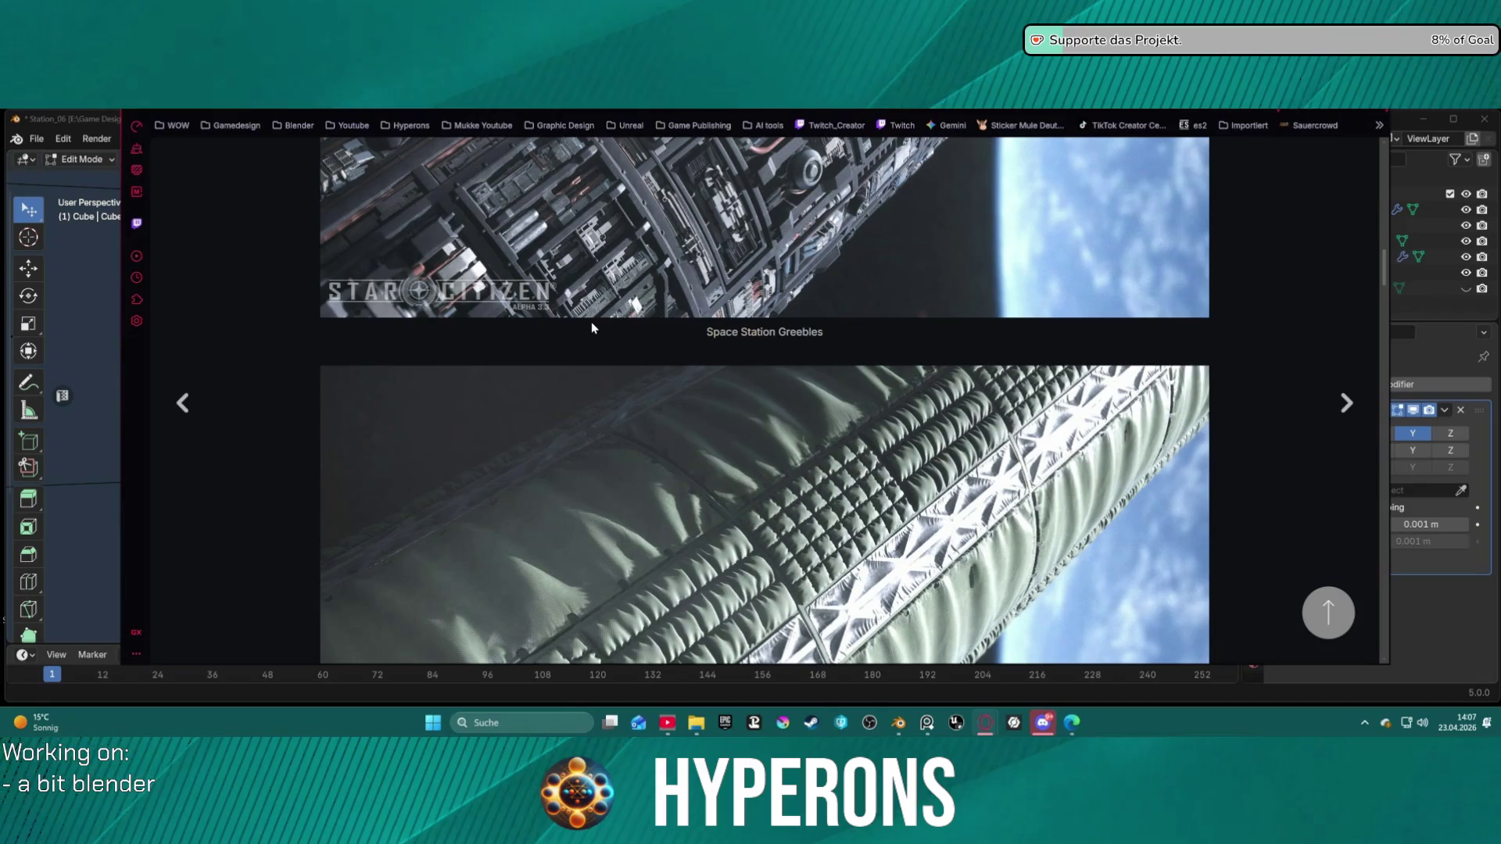
scroll(735, 161, "up", 8)
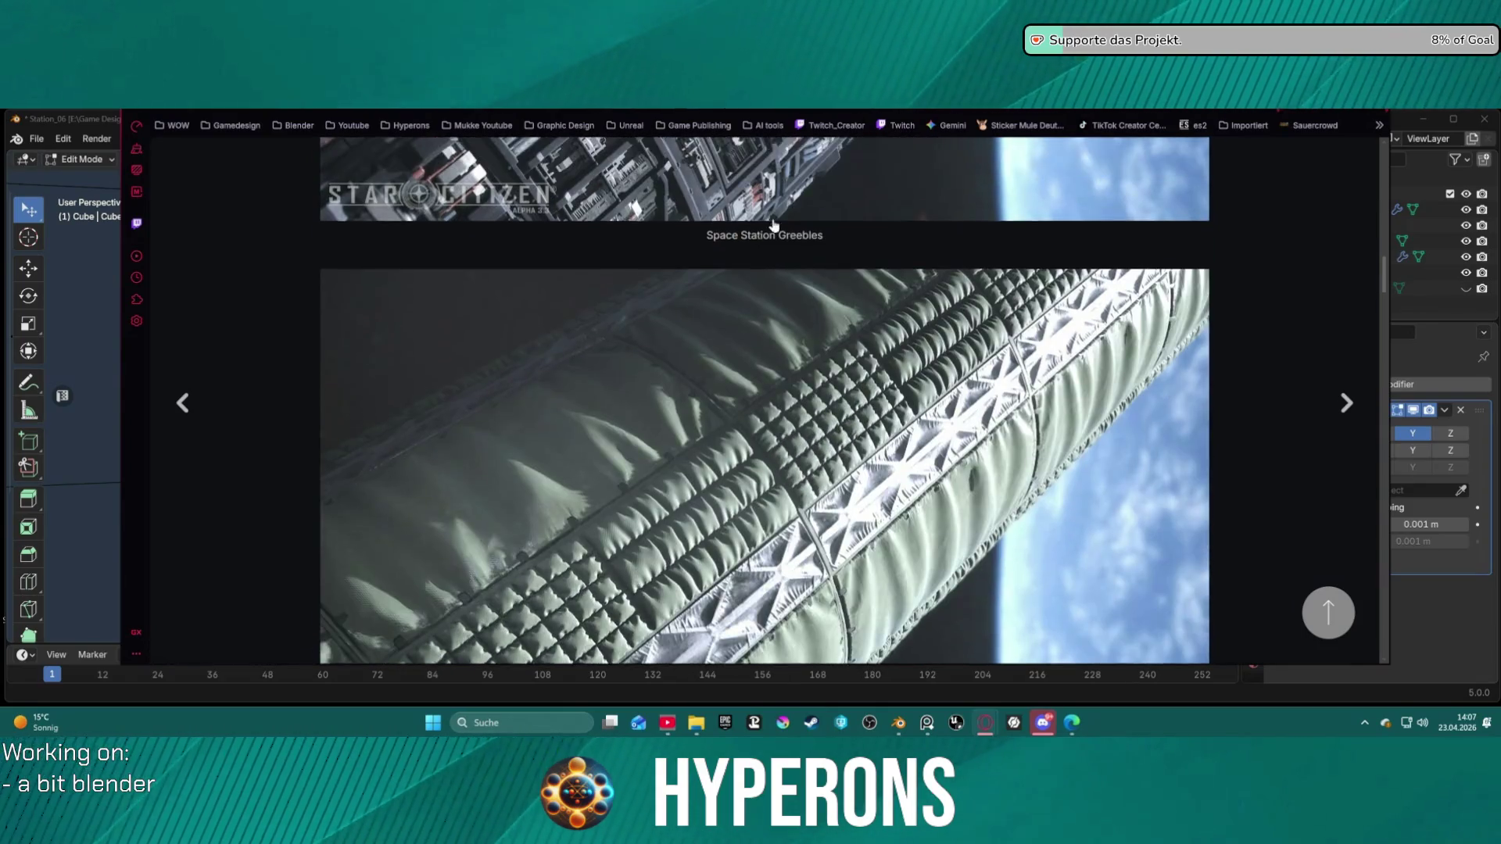
scroll(785, 407, "up", 10)
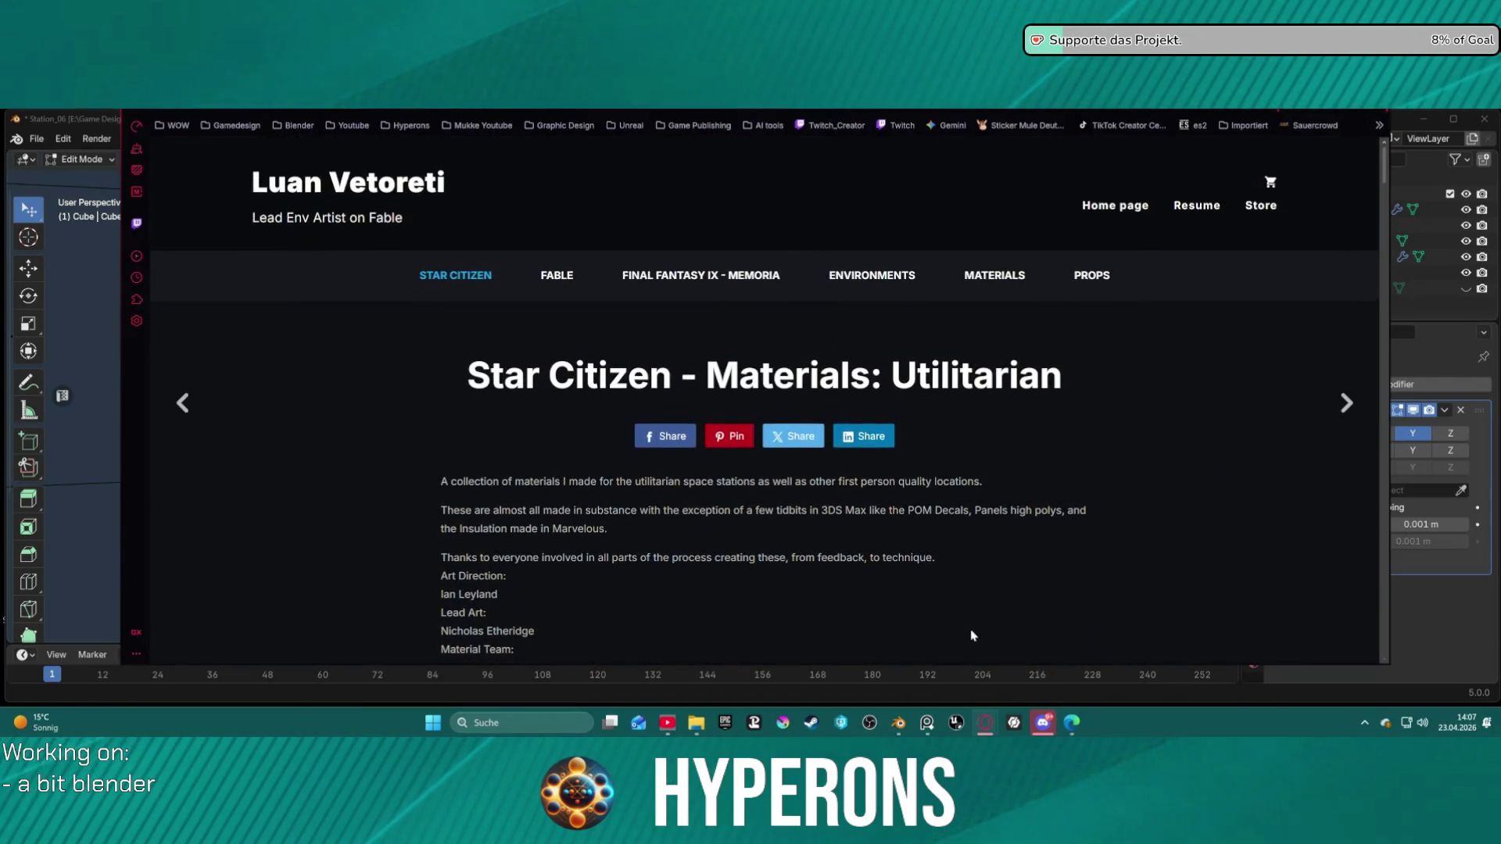
Step: Scroll down and back up through the utilitarian materials gallery images
scroll(935, 571, "down", 5)
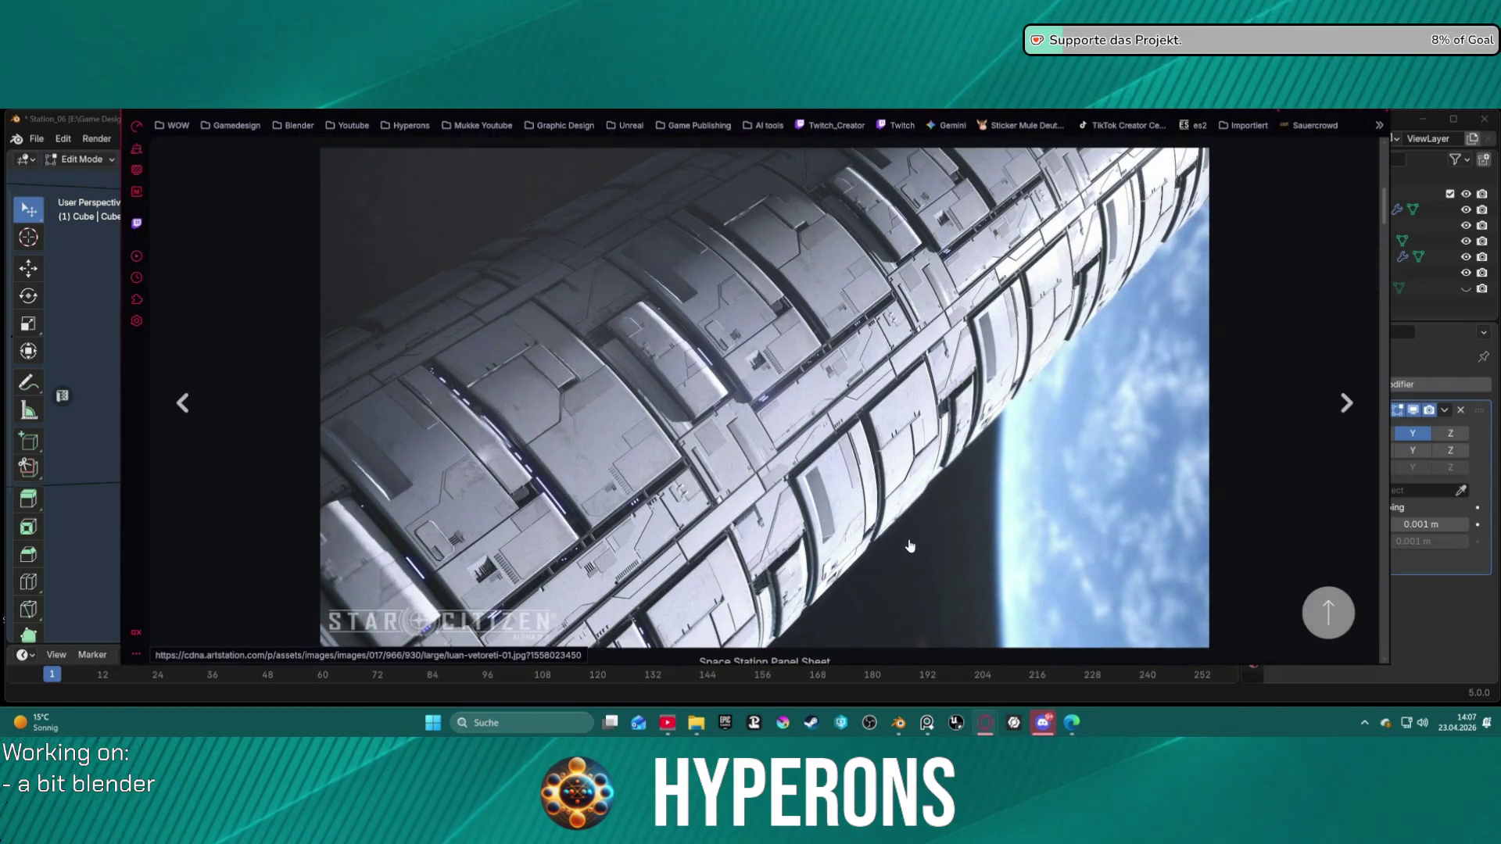
scroll(910, 545, "down", 3)
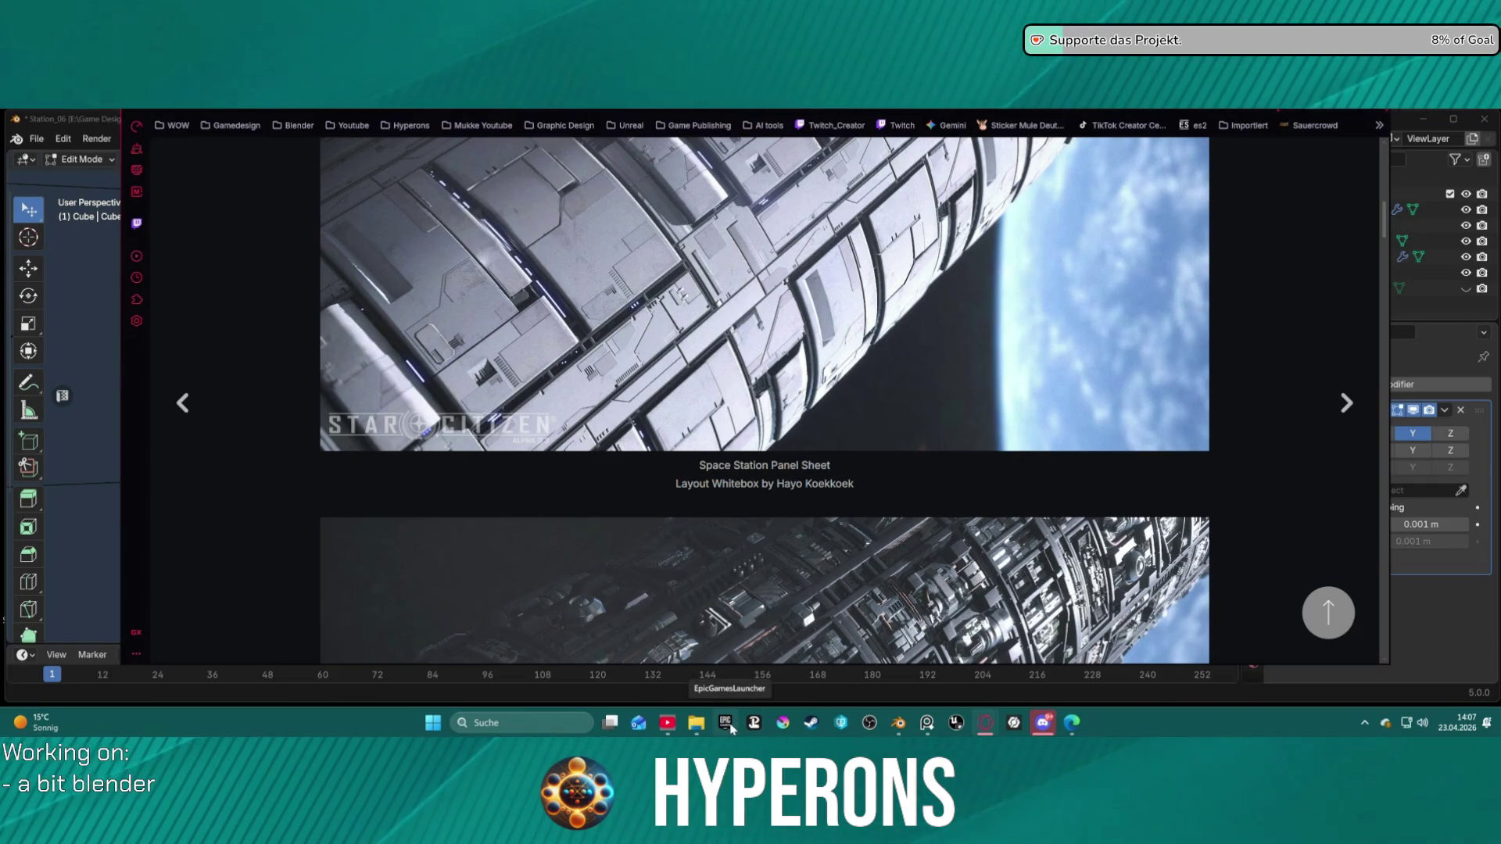
scroll(740, 508, "down", 4)
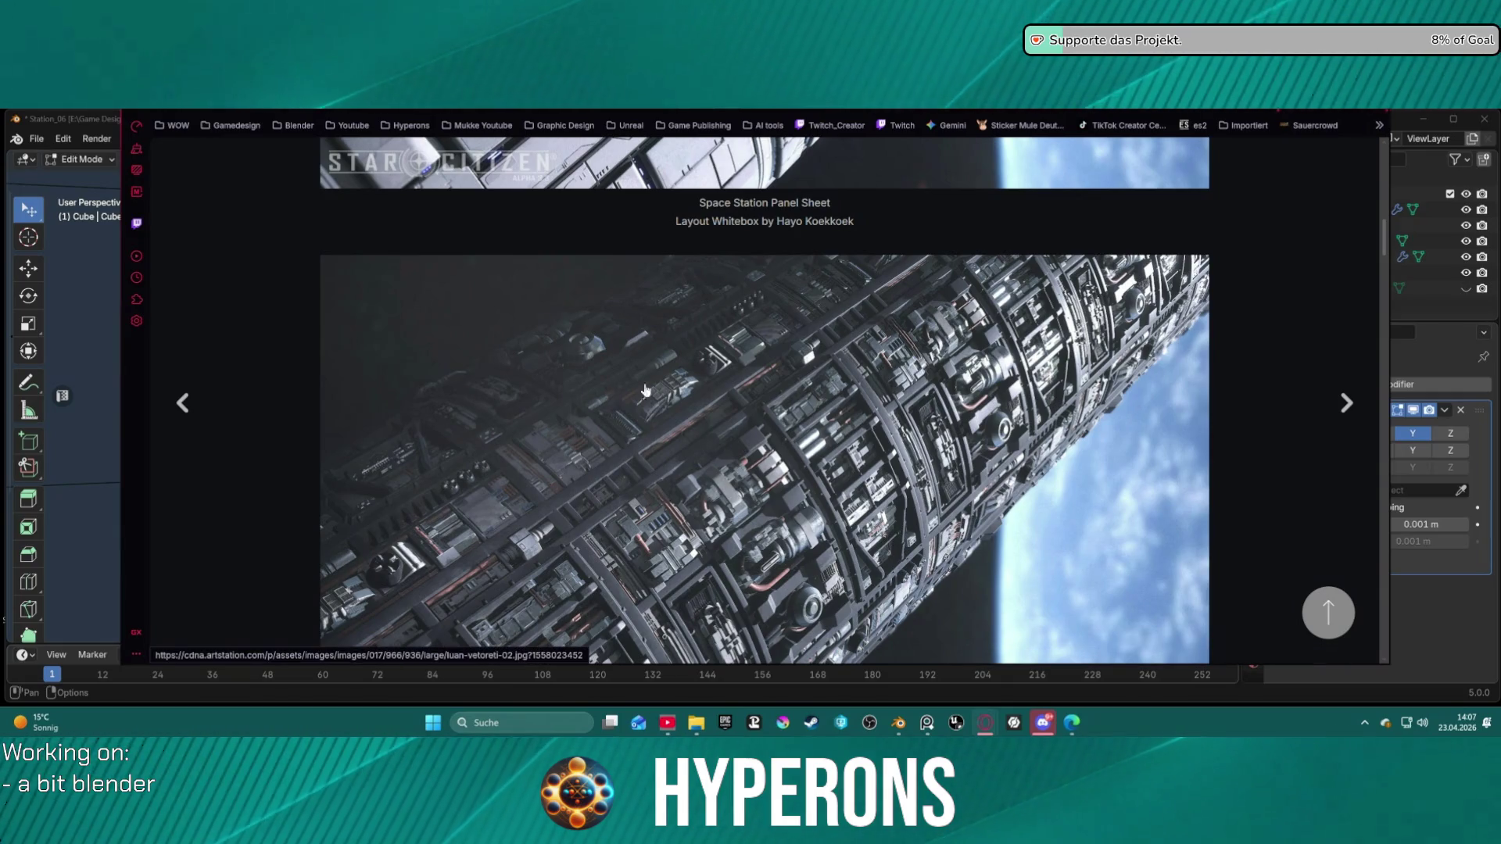
scroll(708, 391, "up", 6)
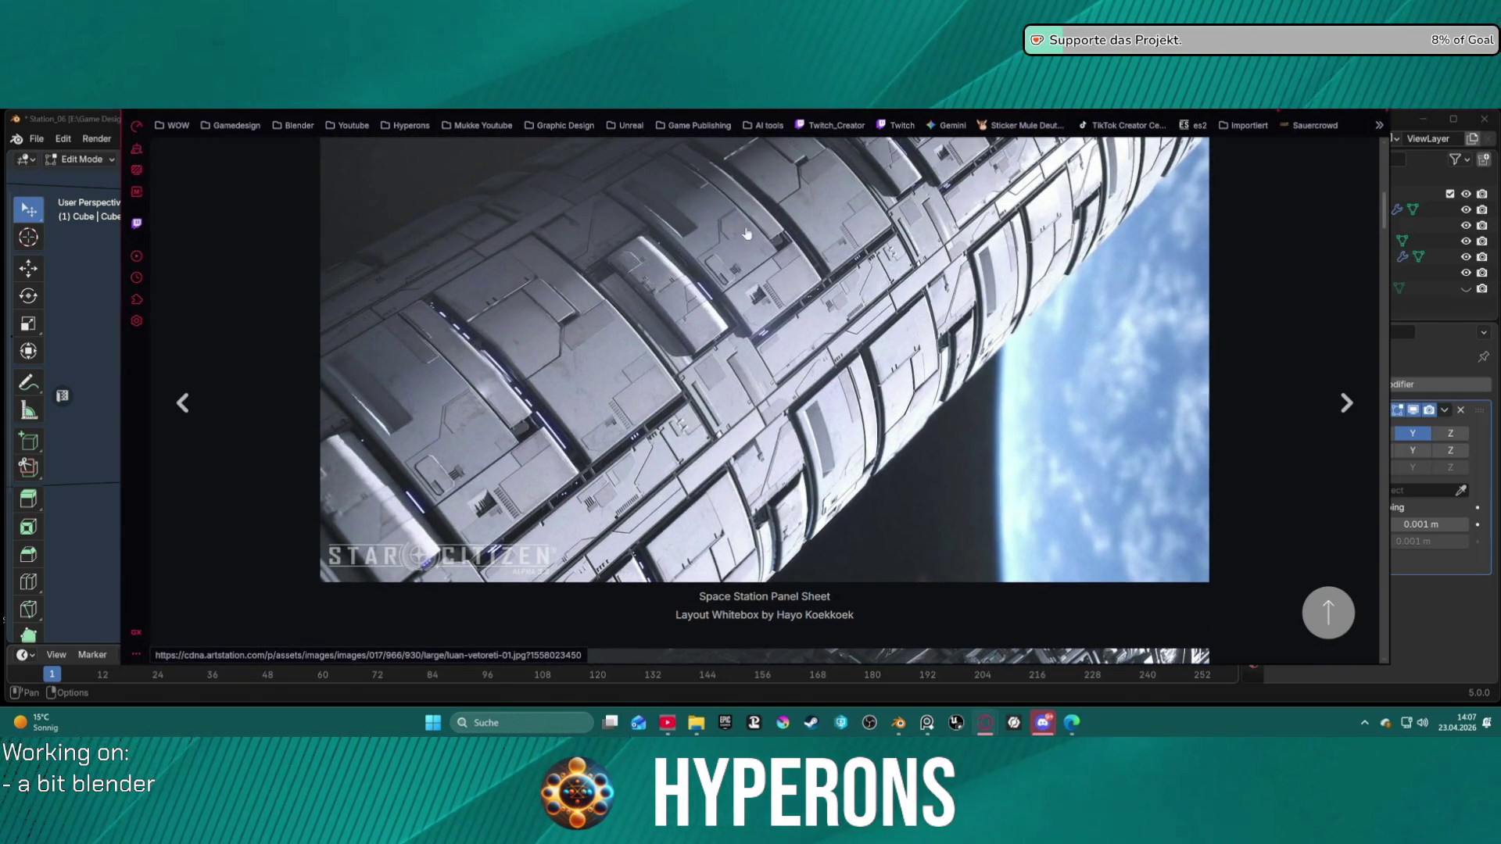
scroll(784, 364, "up", 10)
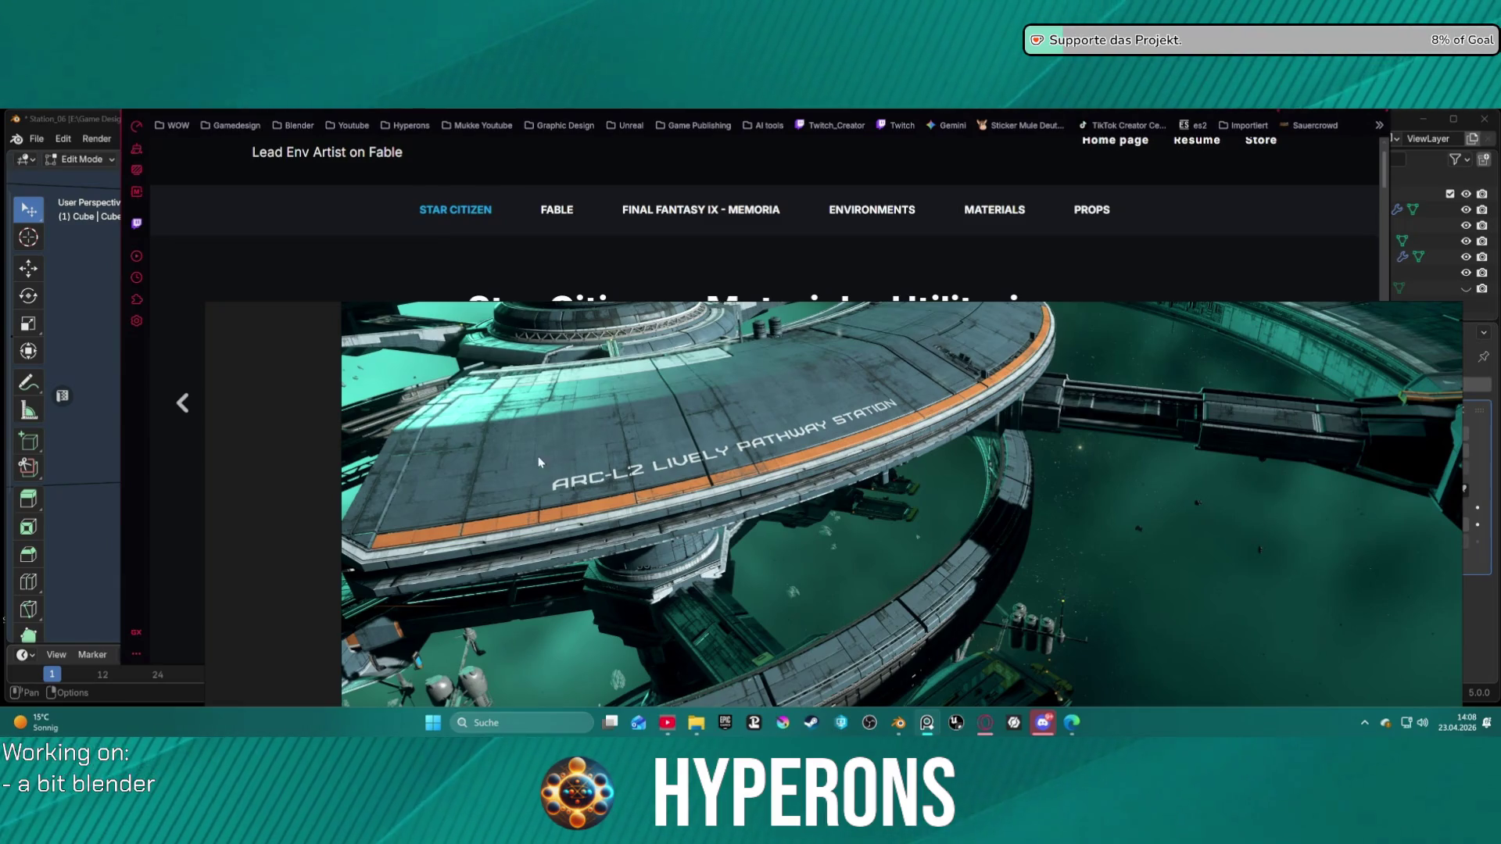
Step: Close the floating ARC-L2 station image, scroll to Space Station Greebles, then return to Blender
scroll(563, 420, "up", 2)
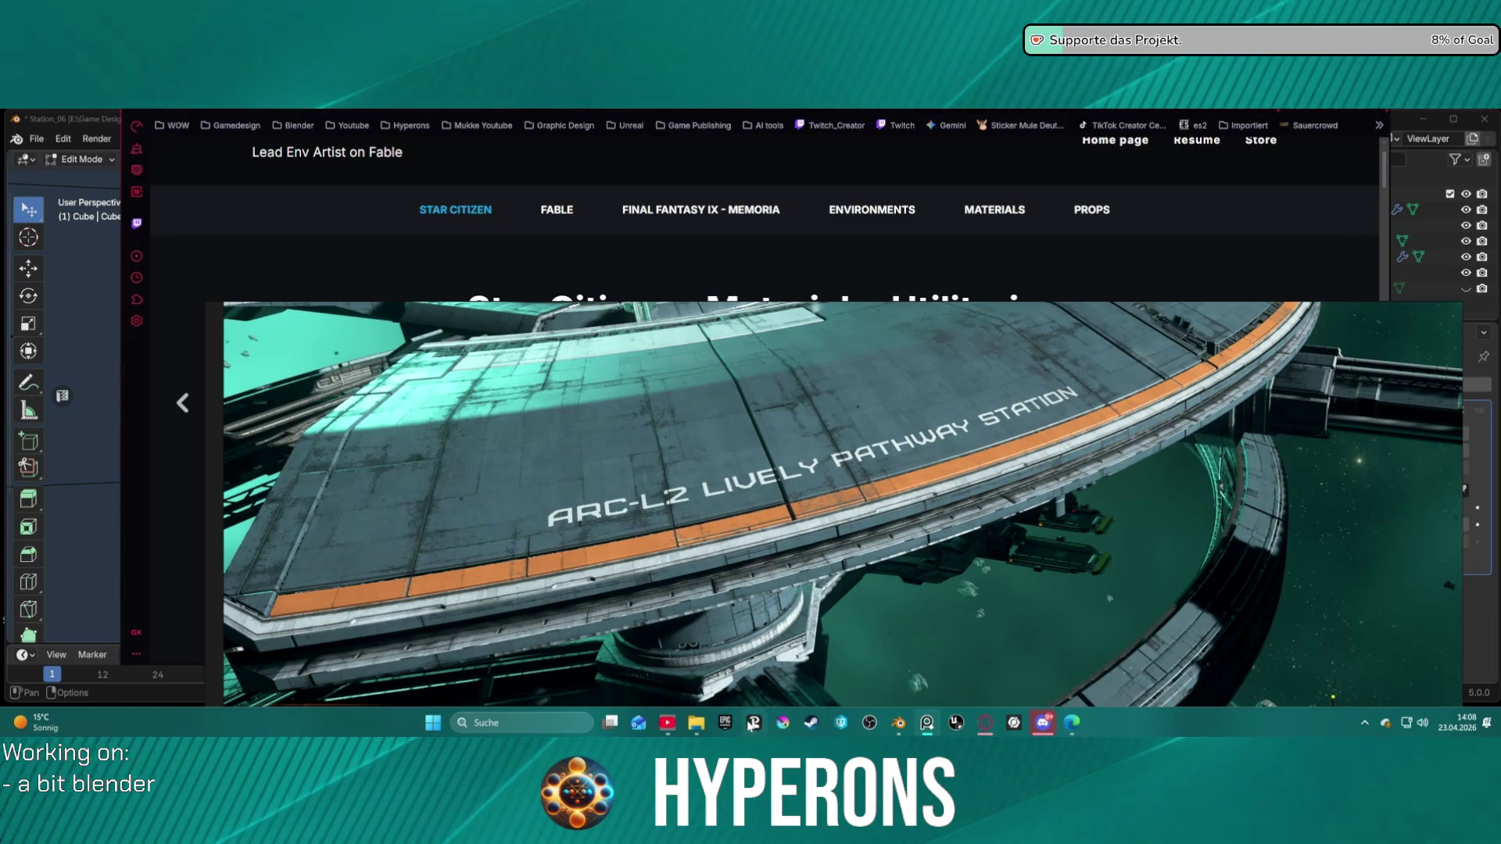
mouse_move(1413, 318)
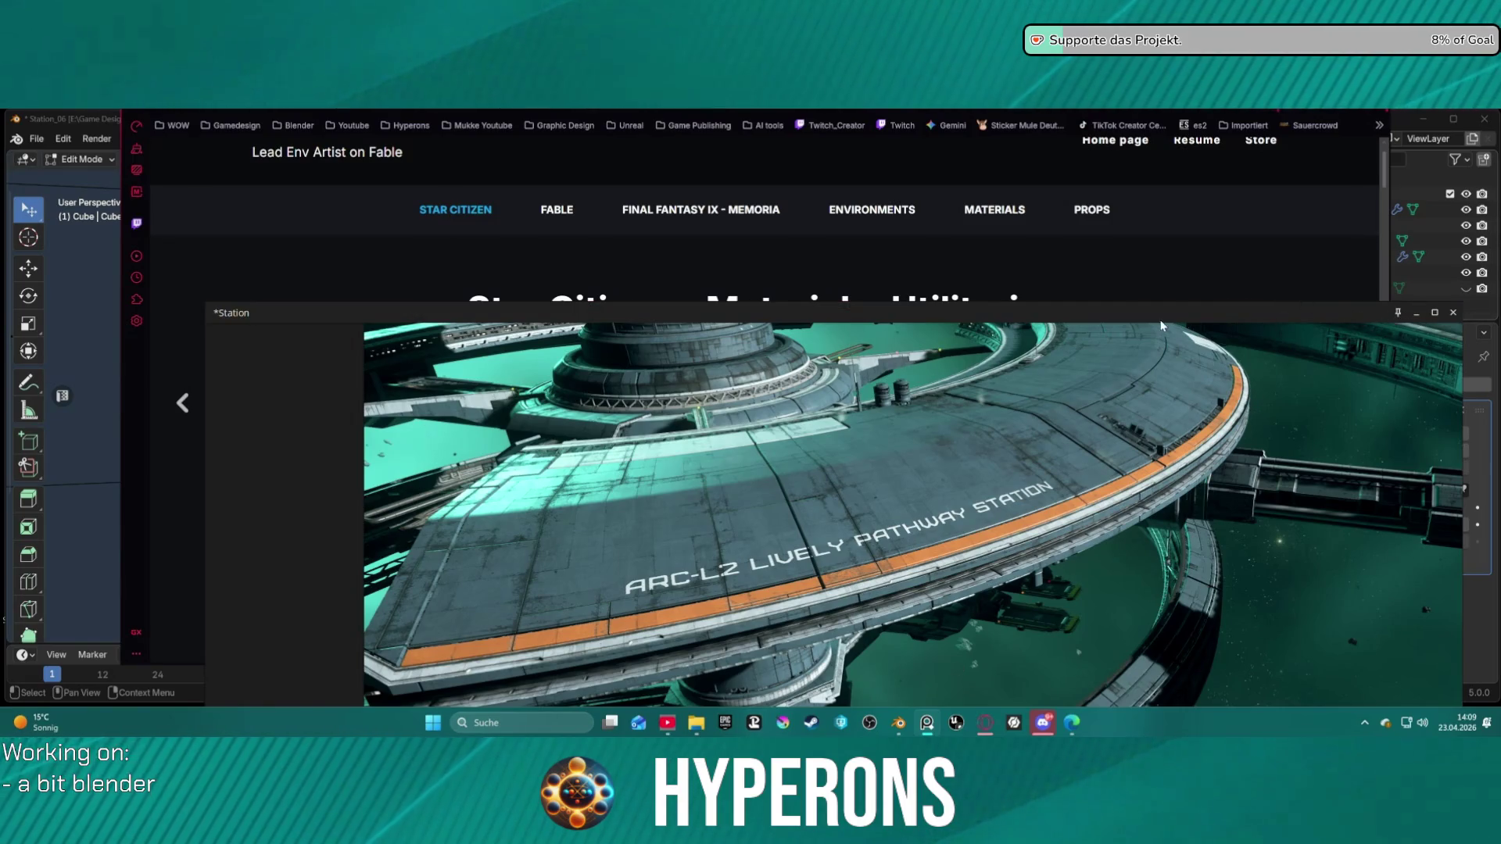
left_click(1170, 296)
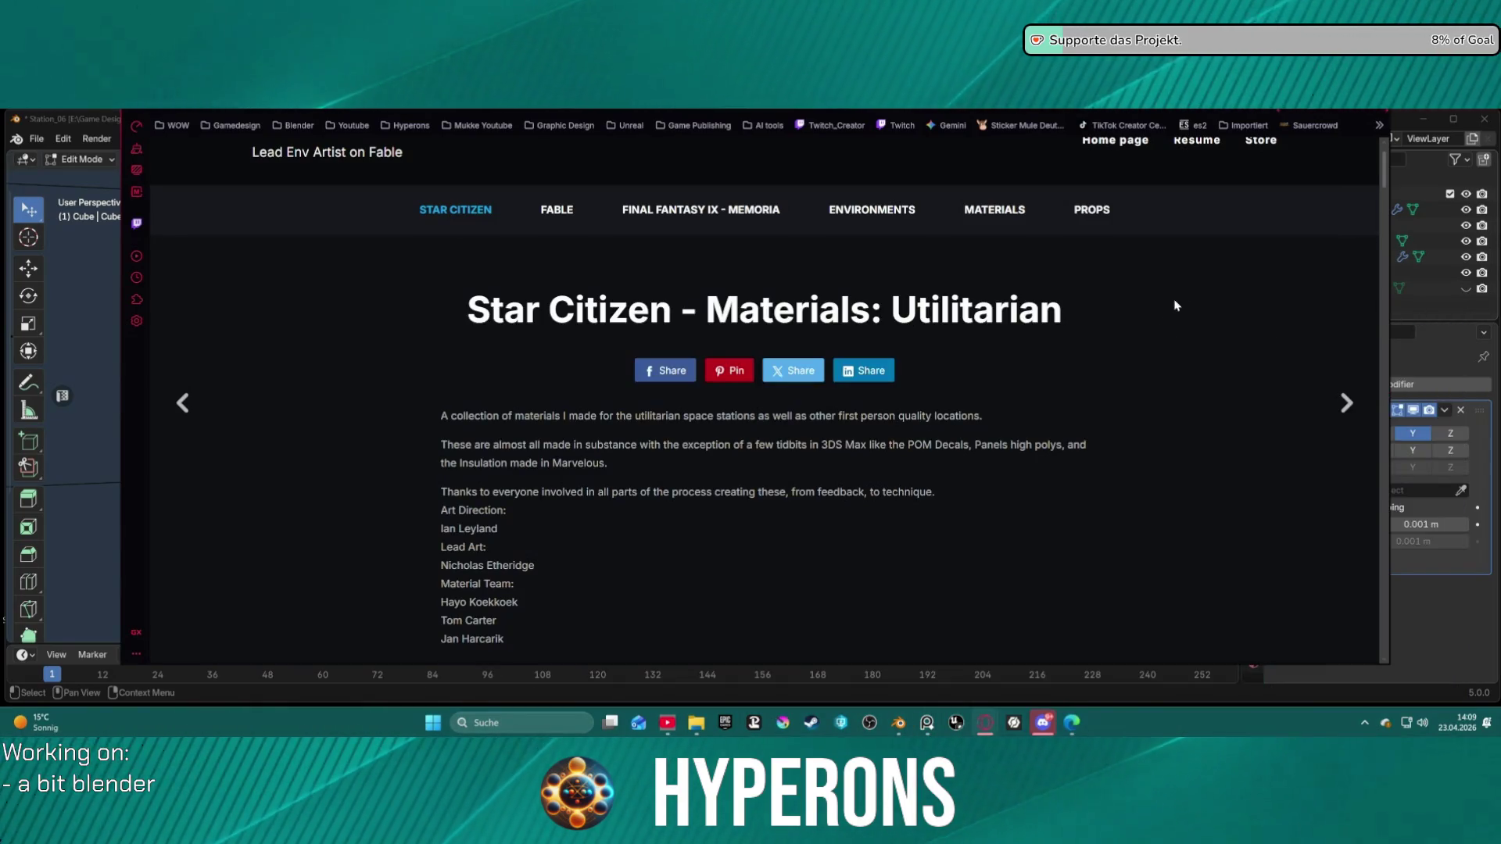
scroll(914, 422, "down", 5)
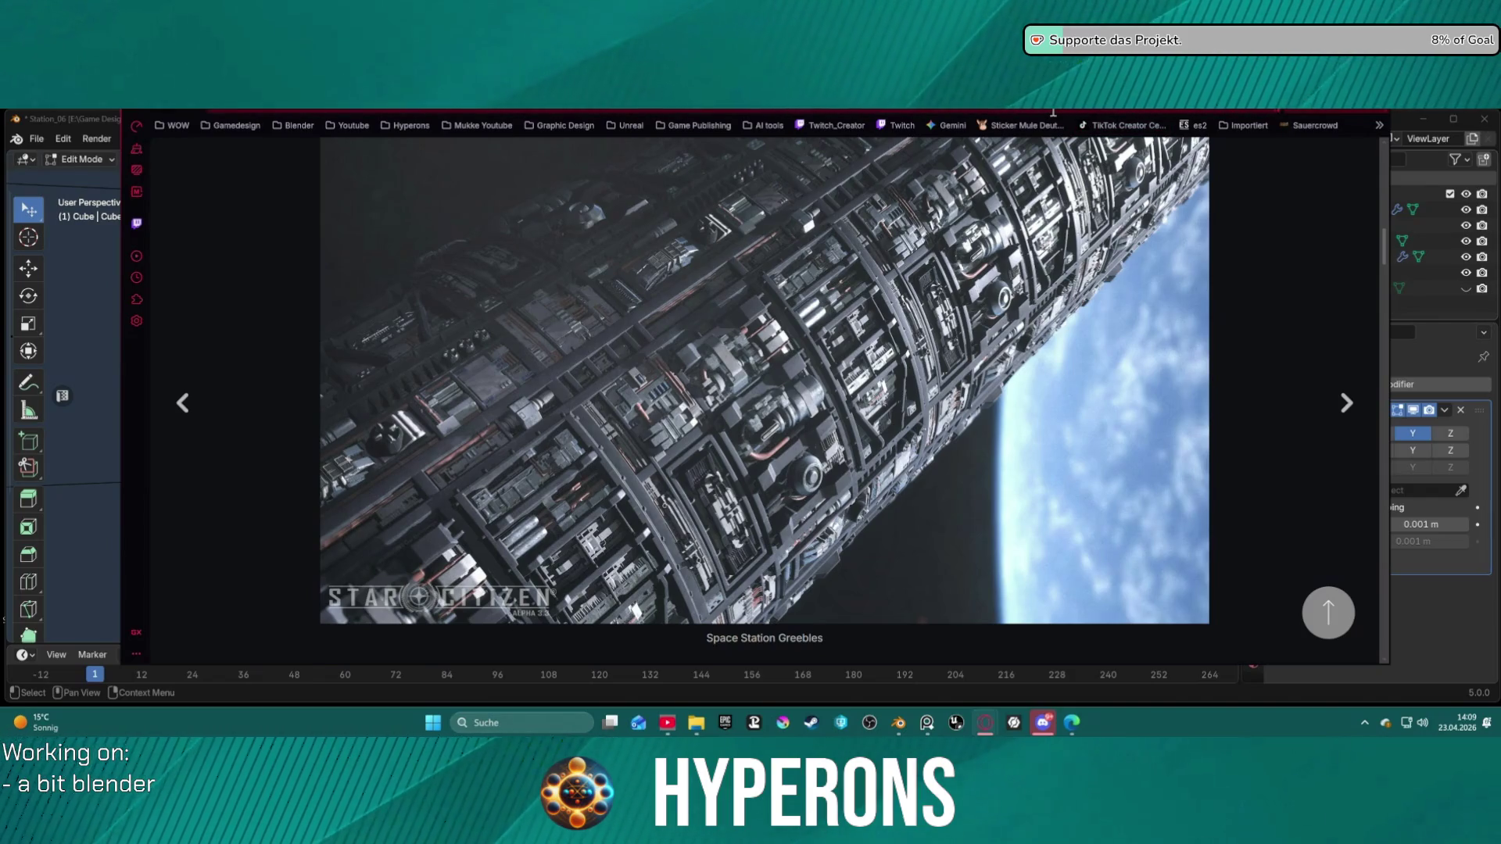
key("alt+Tab")
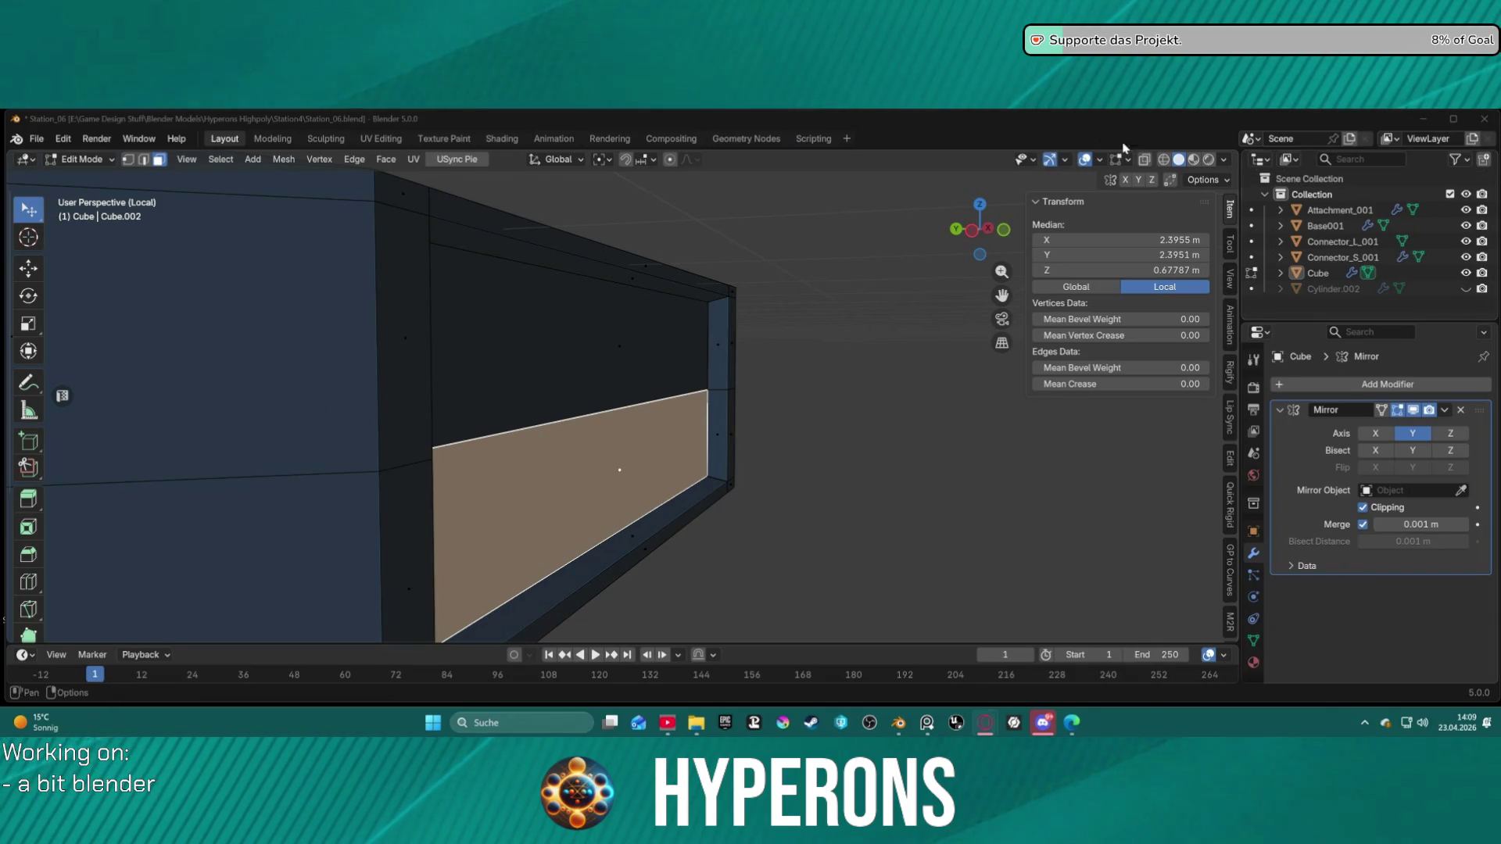
Step: Minimize Blender to the desktop, select the Hyperons 5.7 shortcut, then bring Blender back
scroll(856, 368, "down", 5)
left_click(898, 722)
left_click(778, 413)
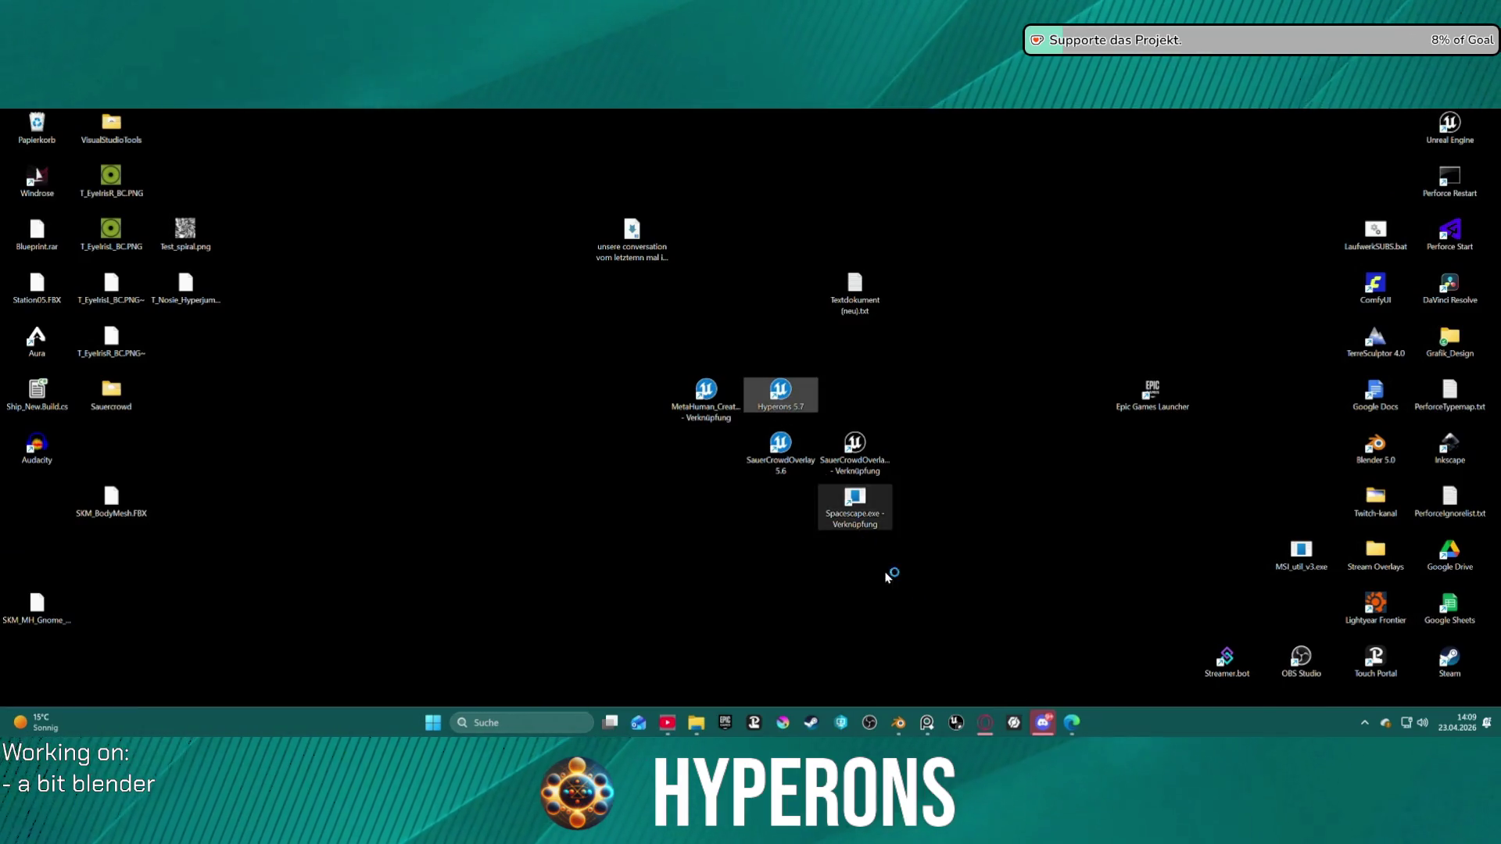
left_click(899, 722)
Step: From a straight front view, select the two top panel faces, then orbit around the box's frame
mouse_move(805, 405)
middle_mouse_down()
mouse_move(686, 293)
mouse_move(720, 294)
mouse_move(874, 373)
mouse_move(585, 356)
mouse_move(965, 363)
middle_mouse_up()
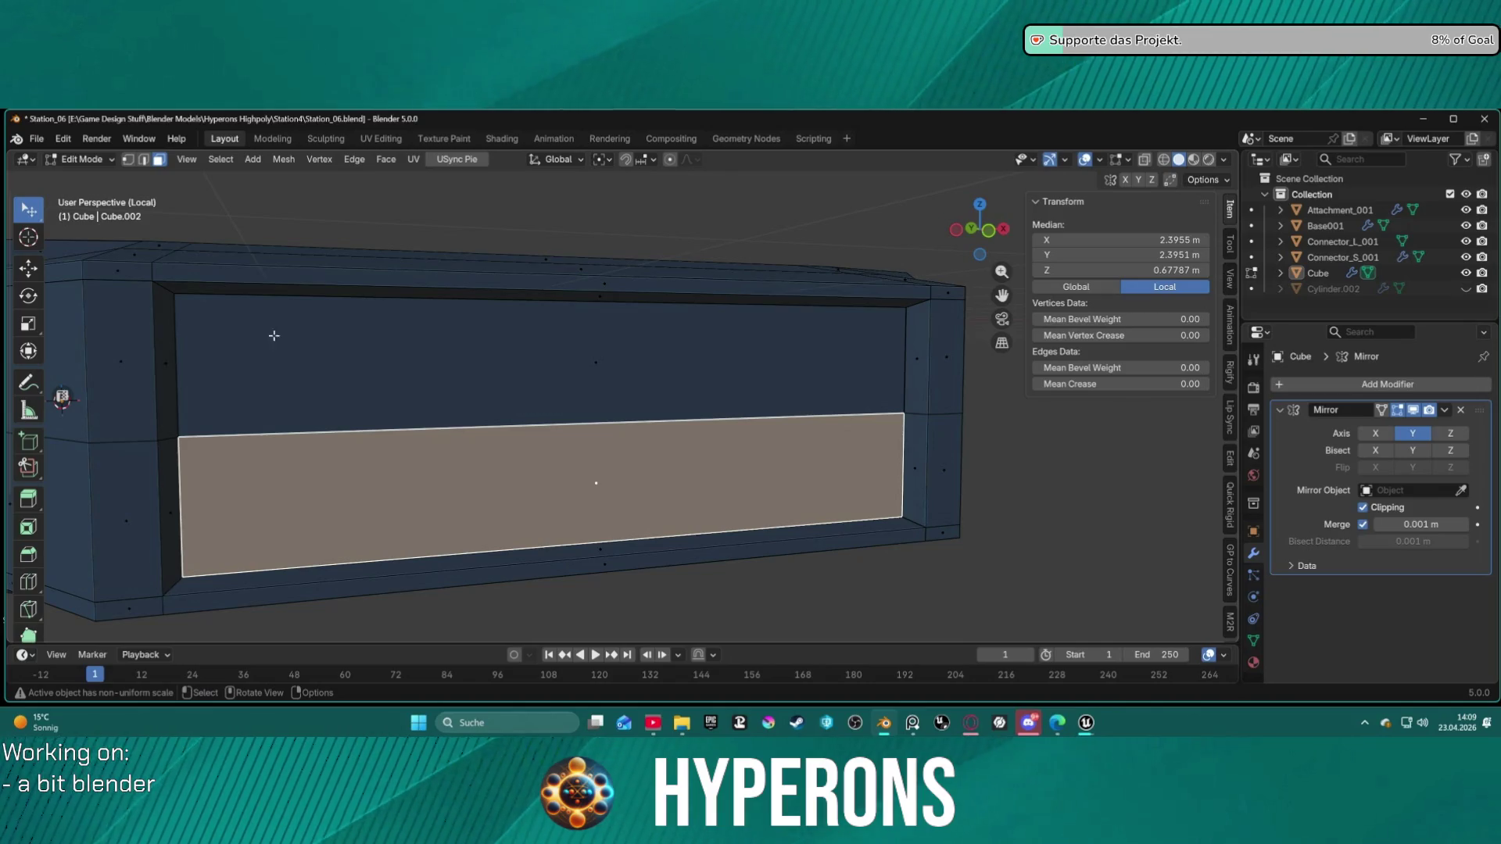
left_click(280, 336)
left_click(448, 455, "shift")
mouse_move(448, 455)
middle_mouse_down()
mouse_move(846, 427)
mouse_move(722, 430)
middle_mouse_up()
mouse_move(820, 438)
middle_mouse_down()
mouse_move(295, 398)
mouse_move(305, 532)
mouse_move(592, 352)
mouse_move(723, 399)
mouse_move(743, 382)
mouse_move(436, 375)
mouse_move(742, 375)
mouse_move(787, 247)
middle_mouse_up()
scroll(307, 540, "down", 5)
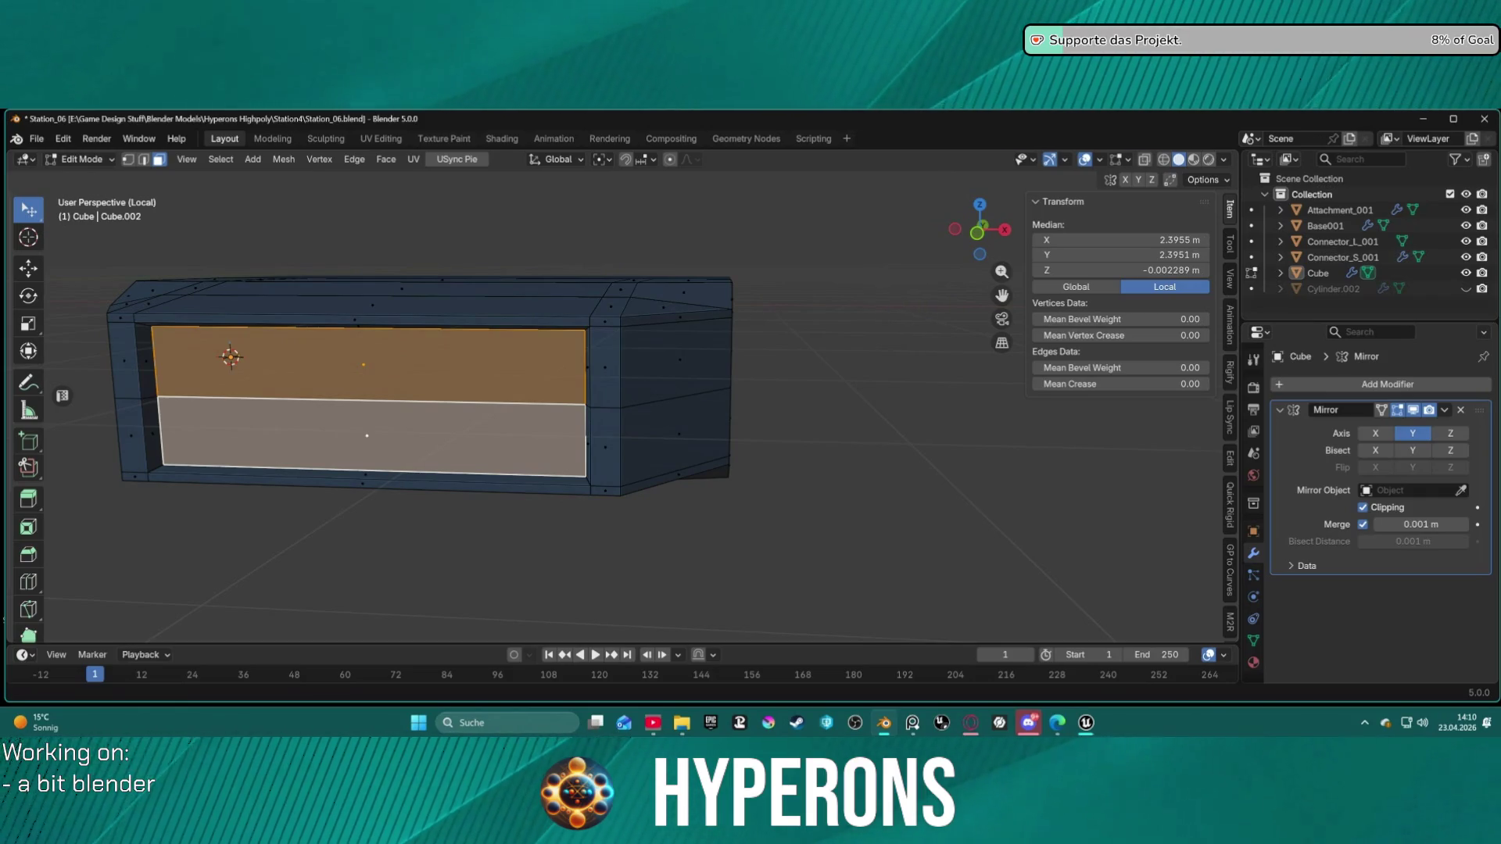
Step: Glance at the station reference image, then deselect the two panel faces
key("alt+Tab")
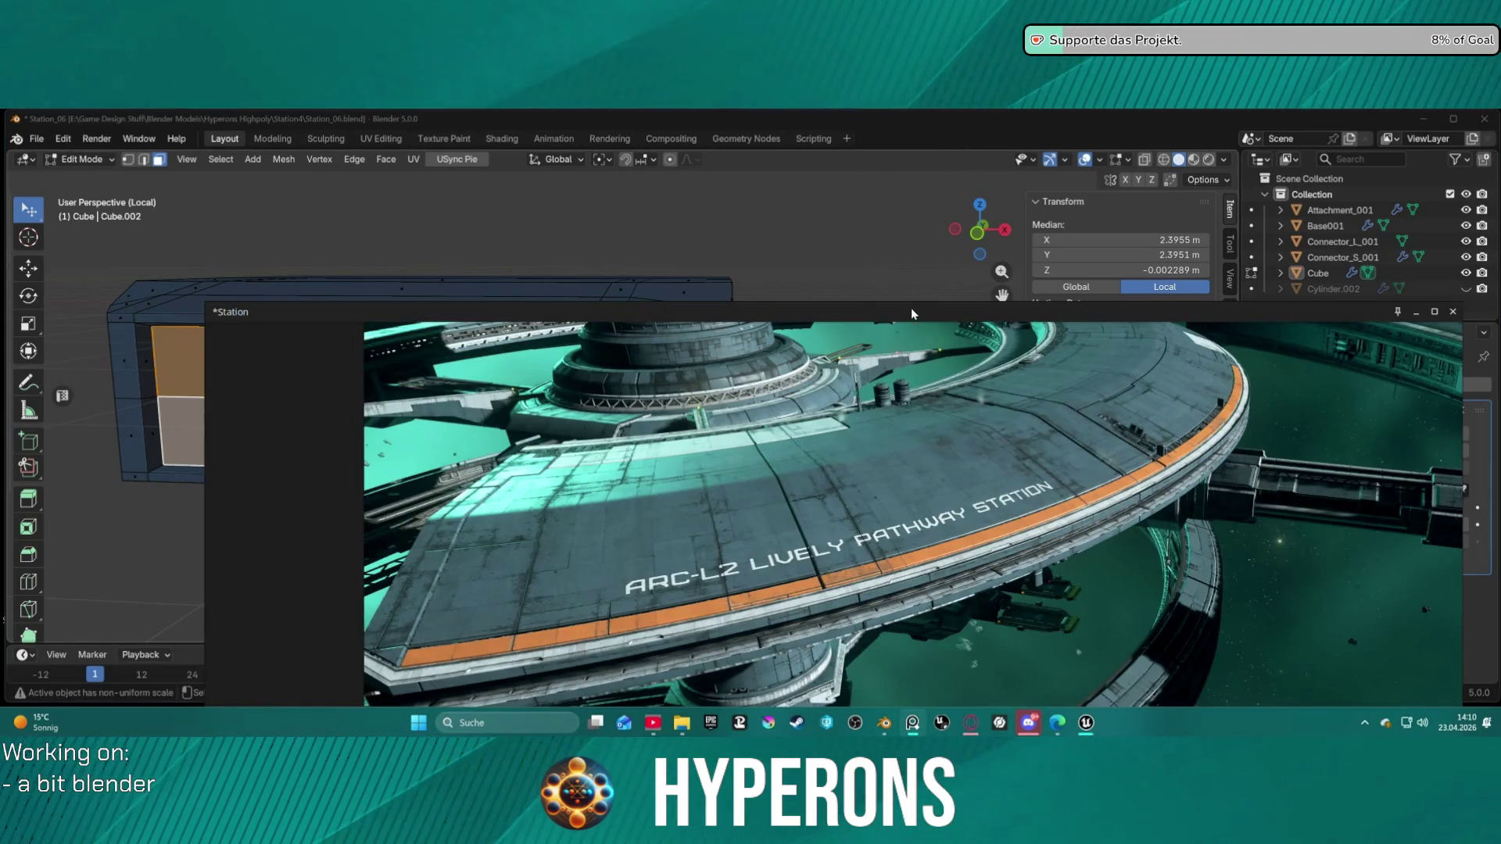
key("alt+Tab")
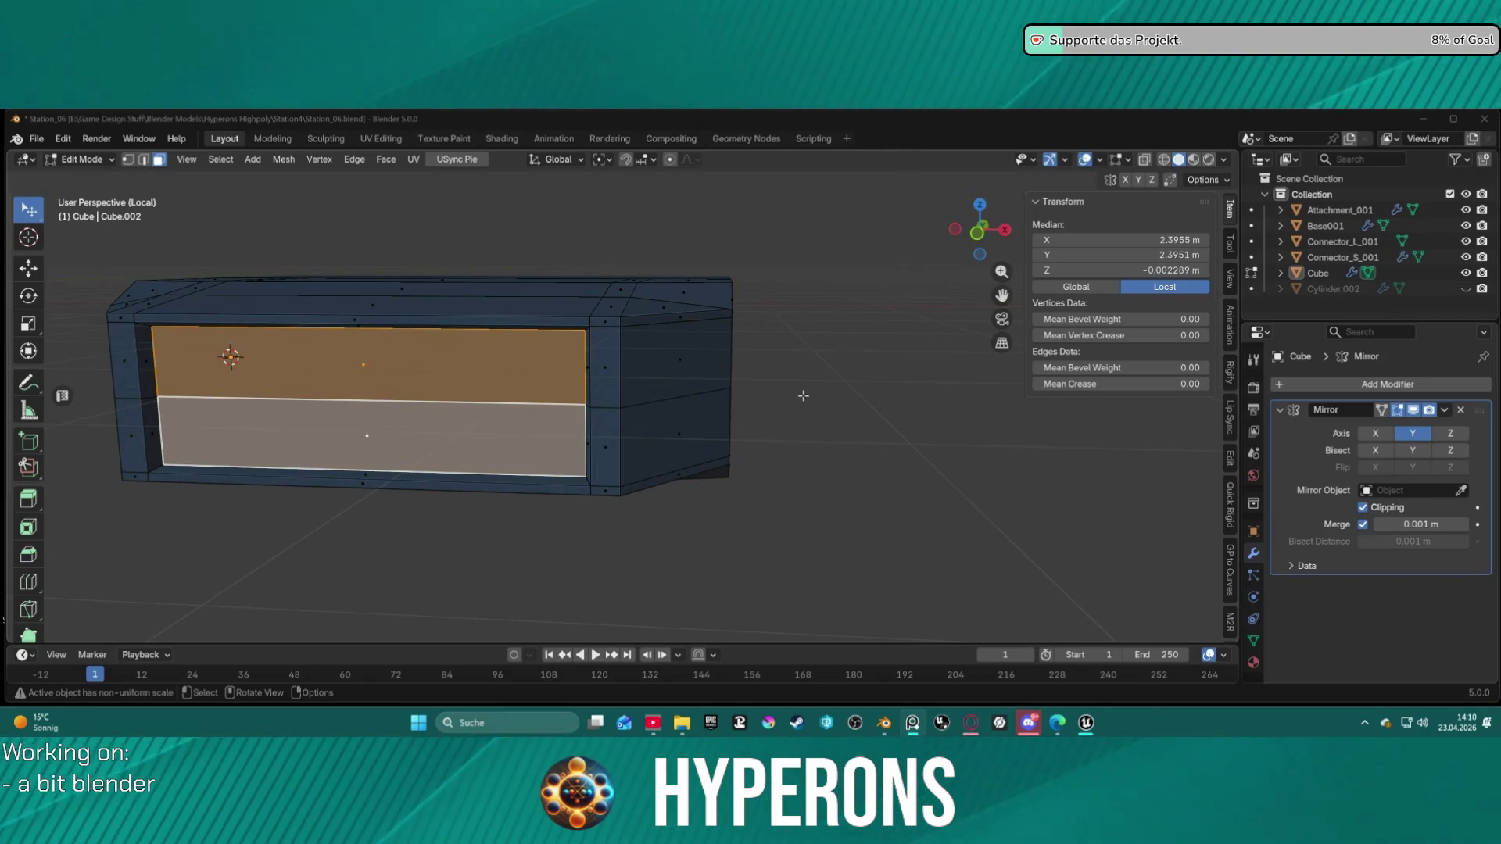
mouse_move(844, 359)
middle_mouse_down()
mouse_move(904, 345)
mouse_move(844, 383)
mouse_move(857, 409)
mouse_move(714, 422)
mouse_move(888, 429)
mouse_move(782, 406)
mouse_move(803, 505)
middle_mouse_up()
mouse_move(1085, 722)
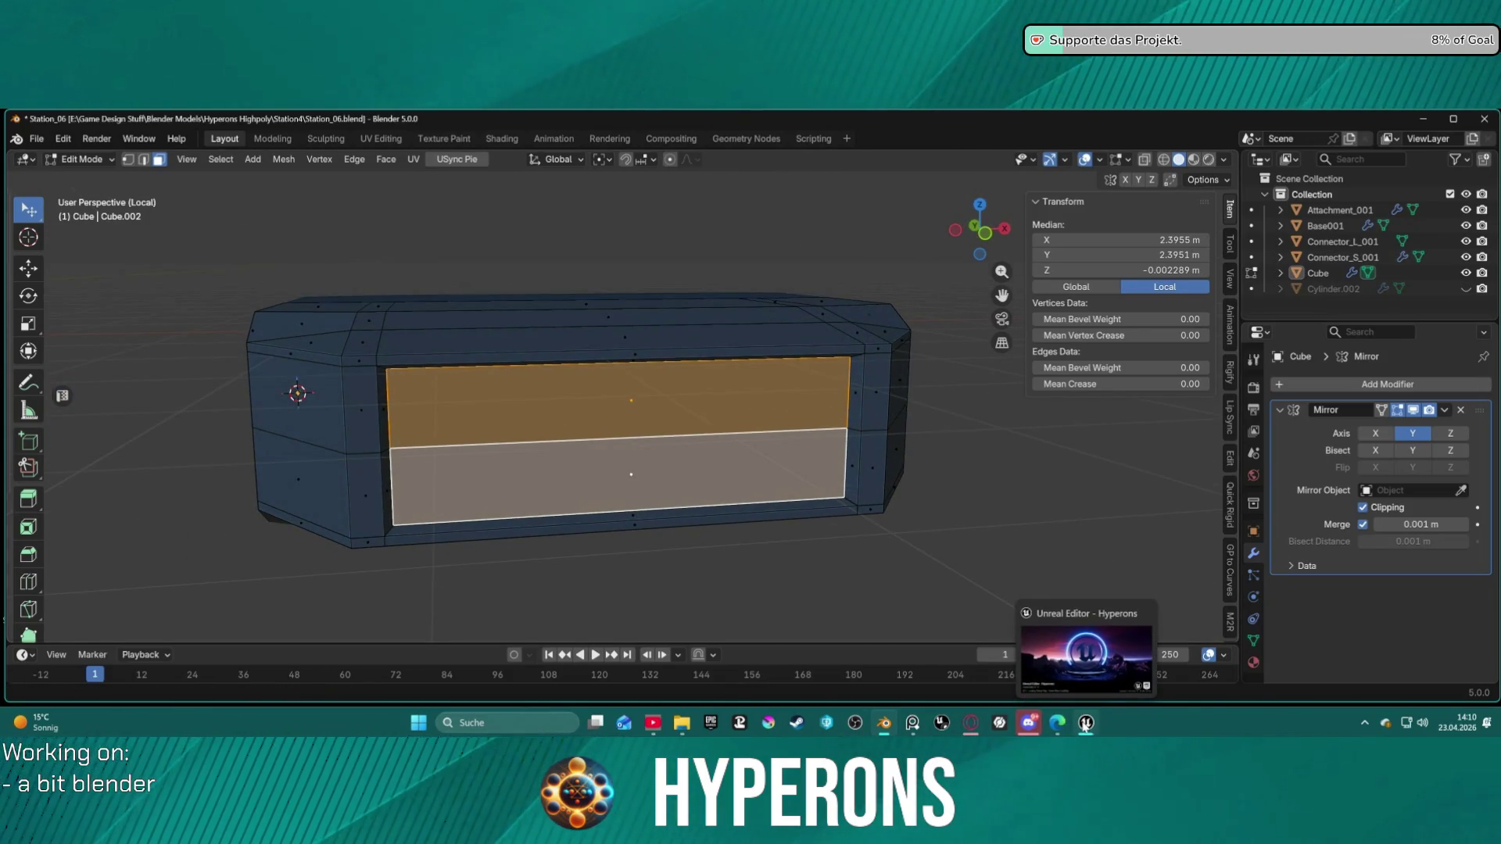
left_click(1008, 435)
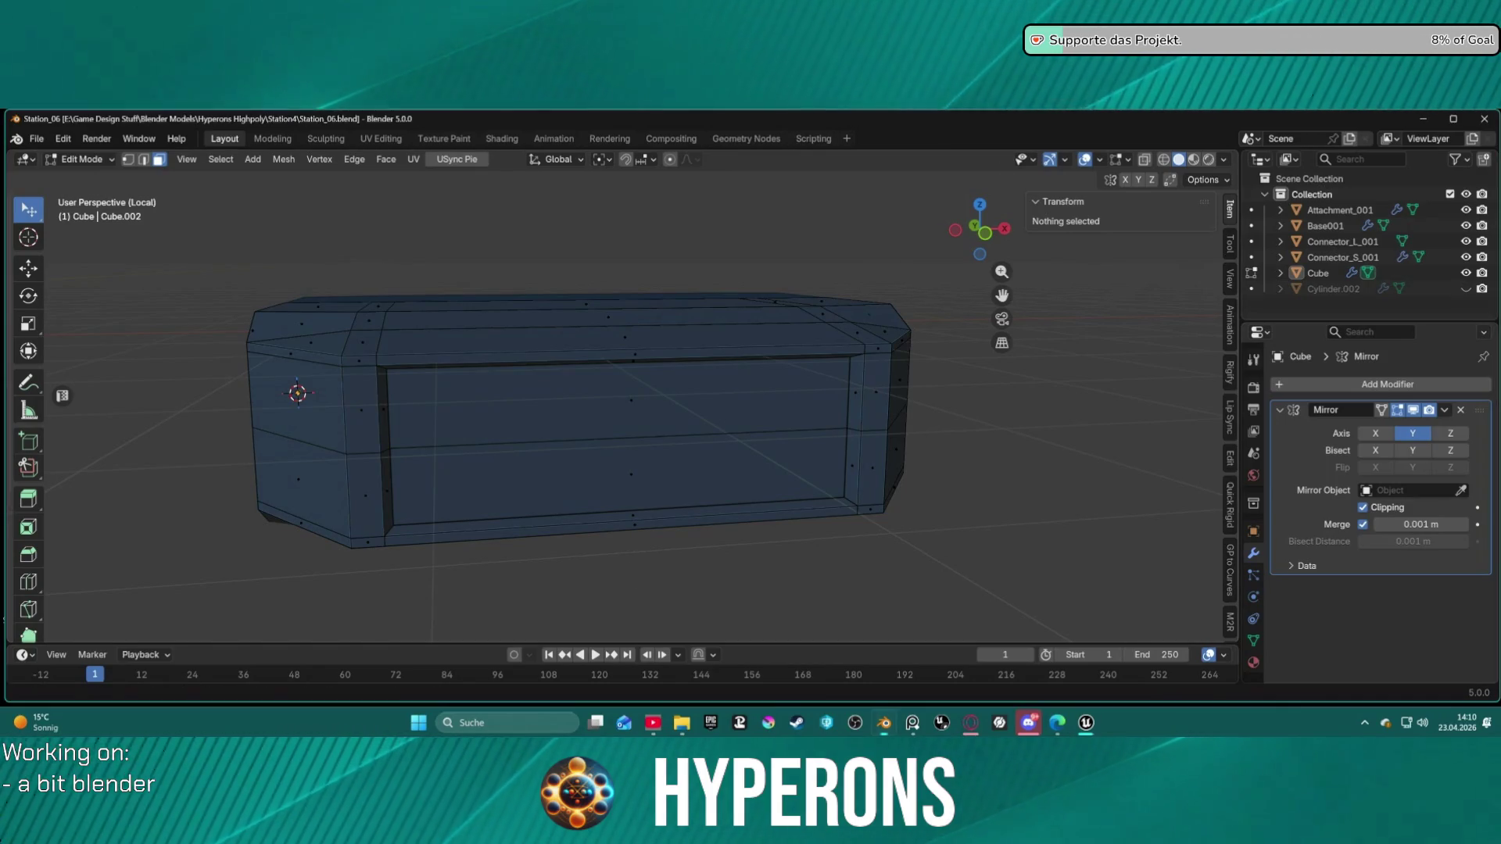
Step: Save Station_06.blend and orbit in close to the box's right end
key("ctrl+s")
mouse_move(897, 329)
middle_mouse_down()
mouse_move(878, 279)
mouse_move(906, 325)
mouse_move(634, 476)
mouse_move(777, 335)
mouse_move(847, 325)
mouse_move(791, 320)
mouse_move(687, 362)
mouse_move(610, 322)
mouse_move(659, 304)
middle_mouse_up()
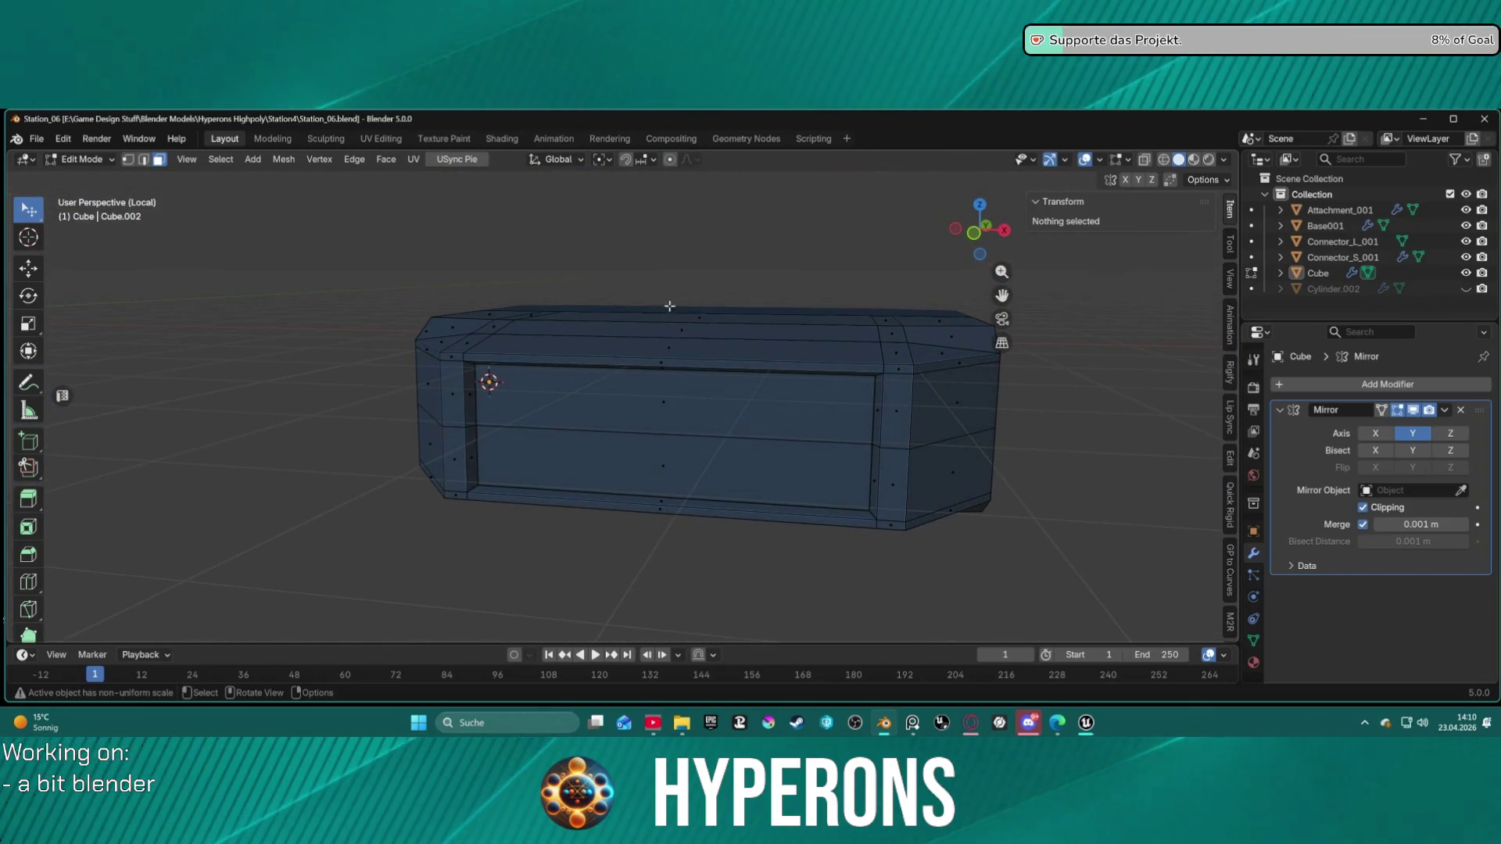
mouse_move(989, 396)
middle_mouse_down()
mouse_move(860, 344)
mouse_move(620, 437)
mouse_move(505, 439)
middle_mouse_up()
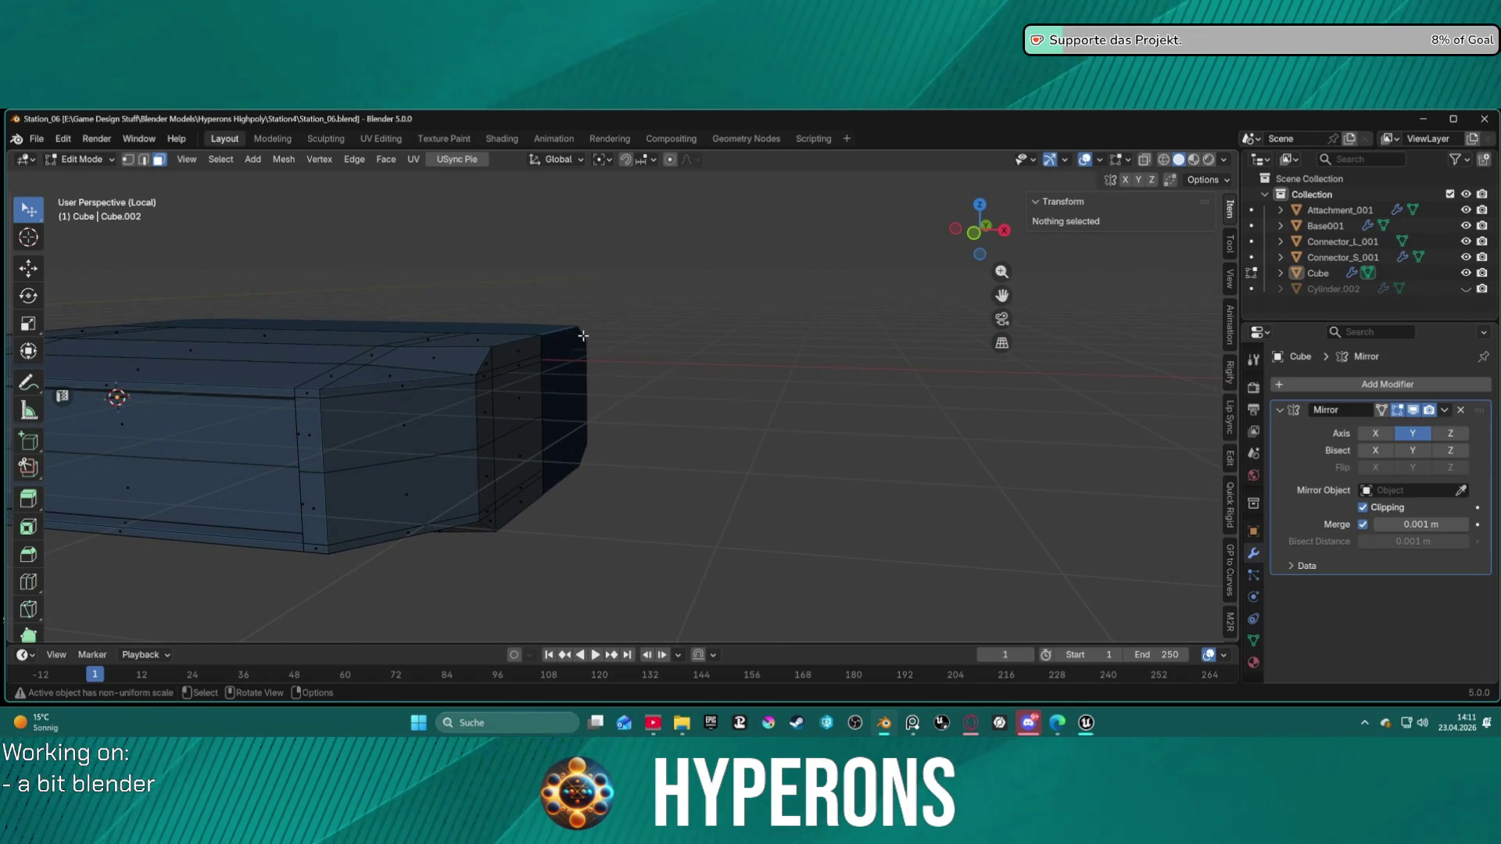
mouse_move(456, 228)
middle_mouse_down()
mouse_move(697, 241)
mouse_move(804, 328)
mouse_move(643, 370)
mouse_move(602, 332)
mouse_move(717, 368)
mouse_move(784, 358)
mouse_move(623, 429)
mouse_move(599, 409)
mouse_move(860, 349)
mouse_move(683, 328)
mouse_move(817, 336)
mouse_move(707, 328)
mouse_move(791, 336)
mouse_move(795, 468)
middle_mouse_up()
Step: Select the faces at the box's right end, including the small side face
left_click(795, 468)
key("KP_Decimal")
mouse_move(832, 518)
middle_mouse_down()
mouse_move(678, 428)
mouse_move(899, 508)
middle_mouse_up()
left_click(952, 519, "shift")
left_click(1040, 489, "shift")
left_click(1048, 574, "shift")
mouse_move(1048, 575)
middle_mouse_down()
mouse_move(1089, 526)
mouse_move(1109, 548)
mouse_move(843, 391)
mouse_move(922, 412)
mouse_move(804, 422)
mouse_move(743, 406)
mouse_move(748, 382)
mouse_move(891, 391)
mouse_move(756, 397)
middle_mouse_up()
scroll(756, 396, "up", 3)
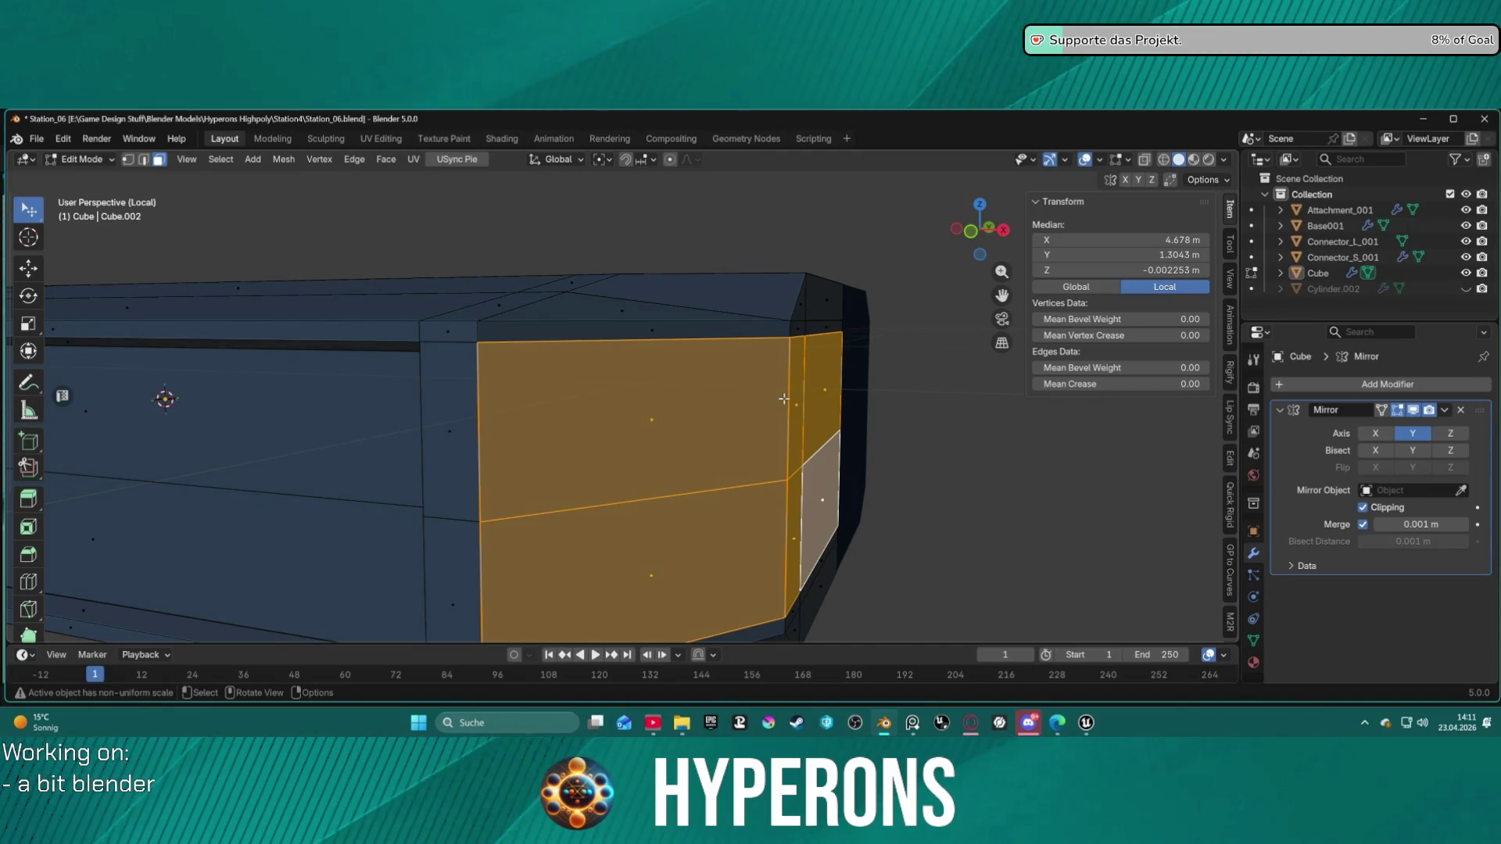
Step: Apply an Extrude Manifold to the end faces, cancelling the move so the offset stays 0 m
left_click(799, 400)
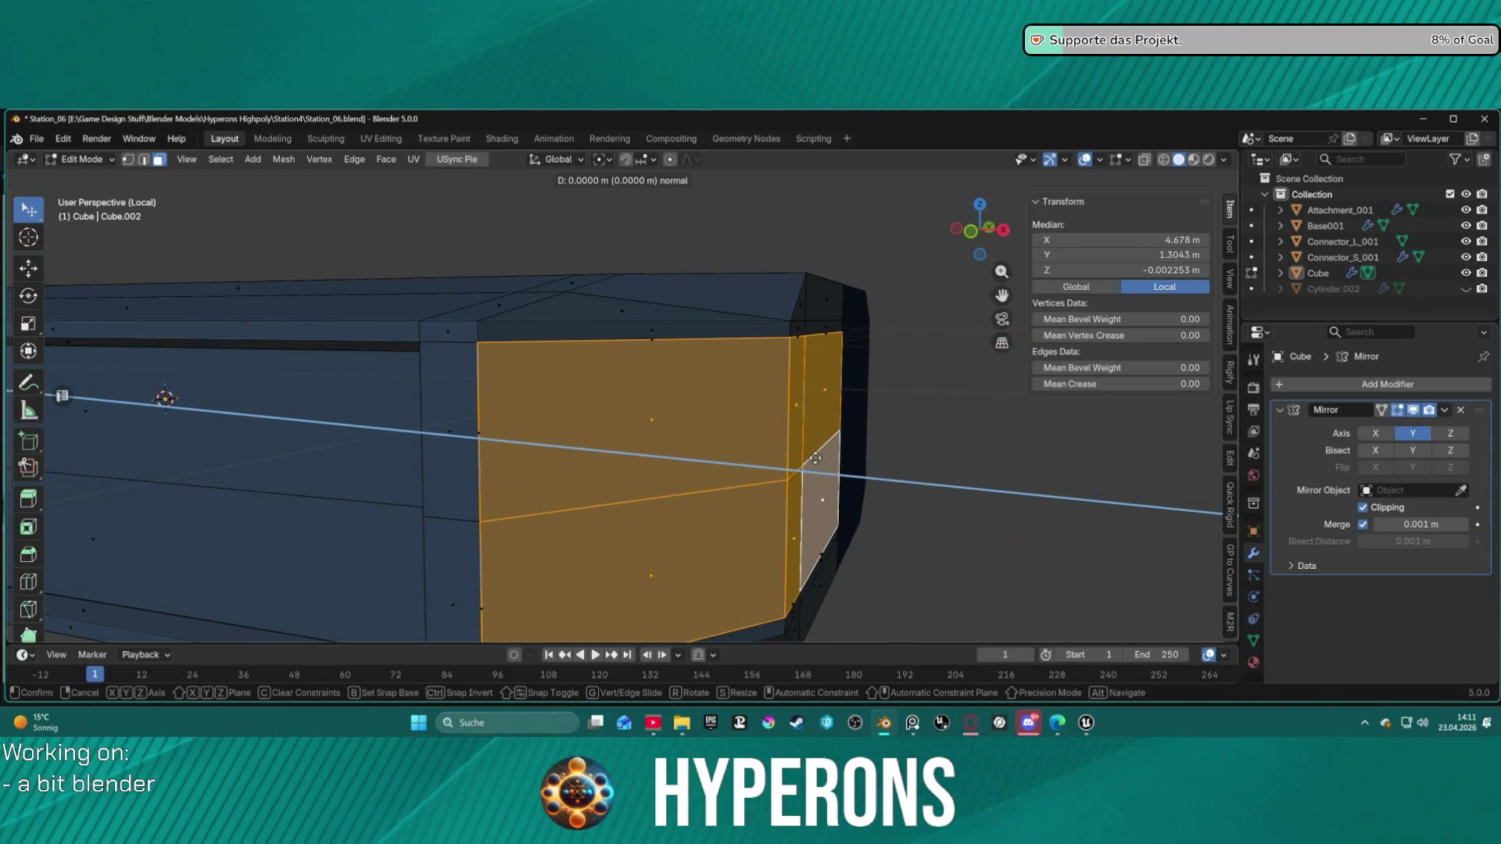
right_click(884, 451)
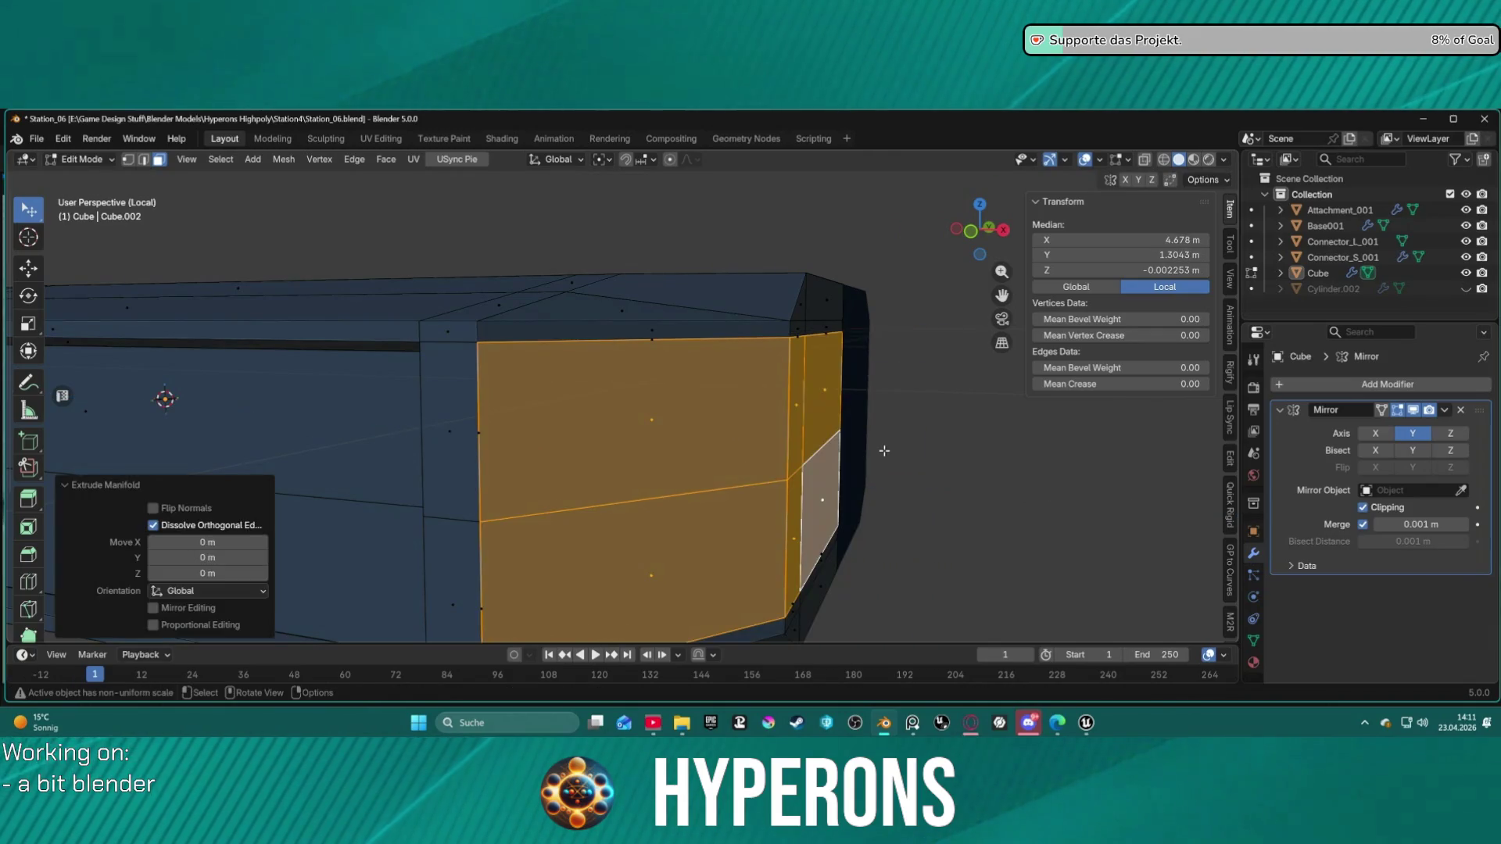
mouse_move(955, 459)
middle_mouse_down()
mouse_move(935, 457)
mouse_move(1010, 520)
middle_mouse_up()
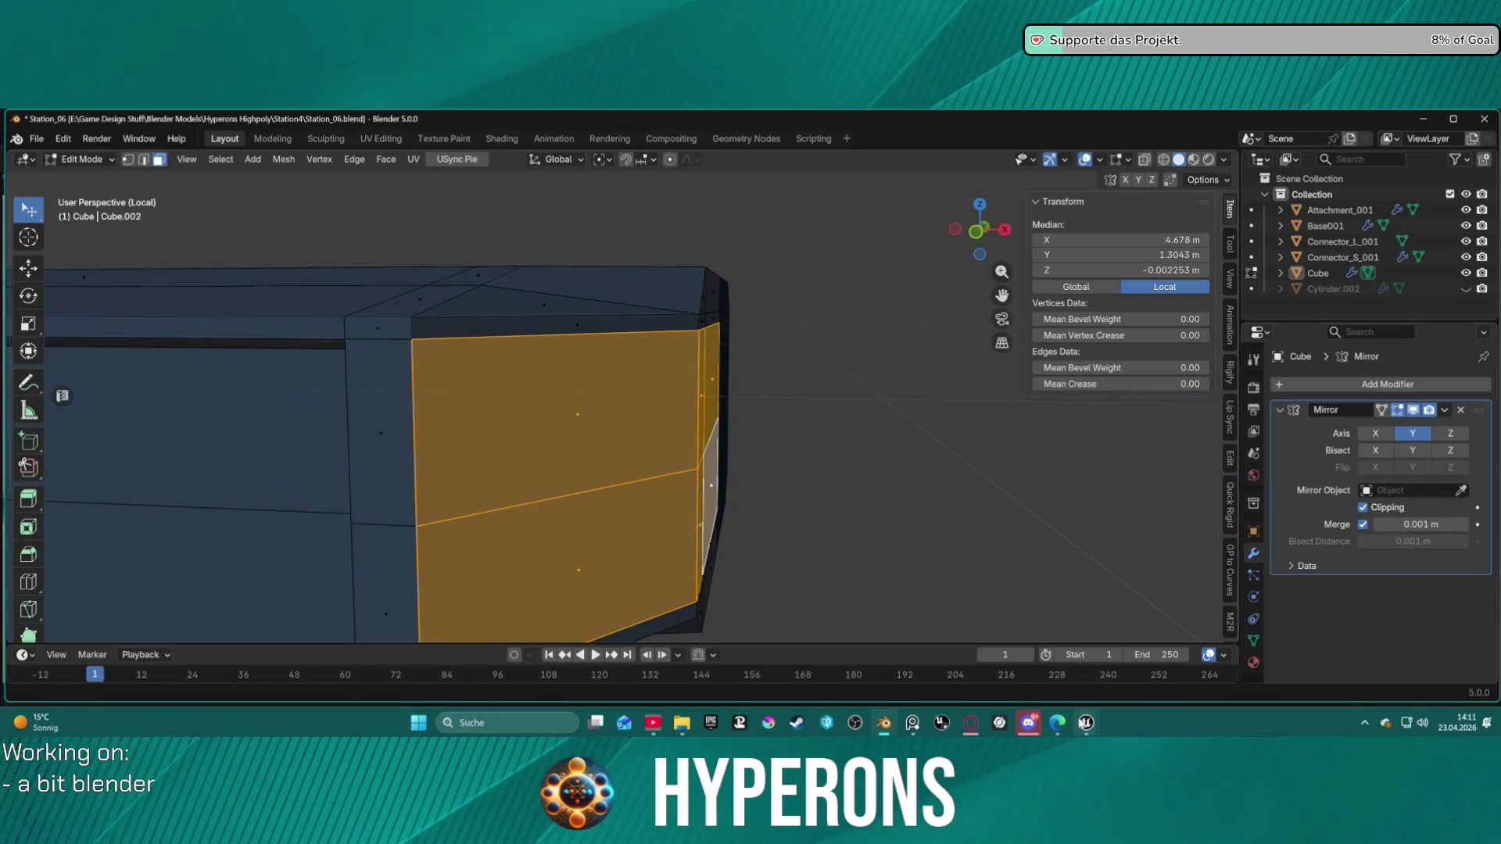
Step: Switch to Unreal Editor and reopen the DEV_Cave_Landscape level
mouse_move(1085, 722)
left_click(1157, 661)
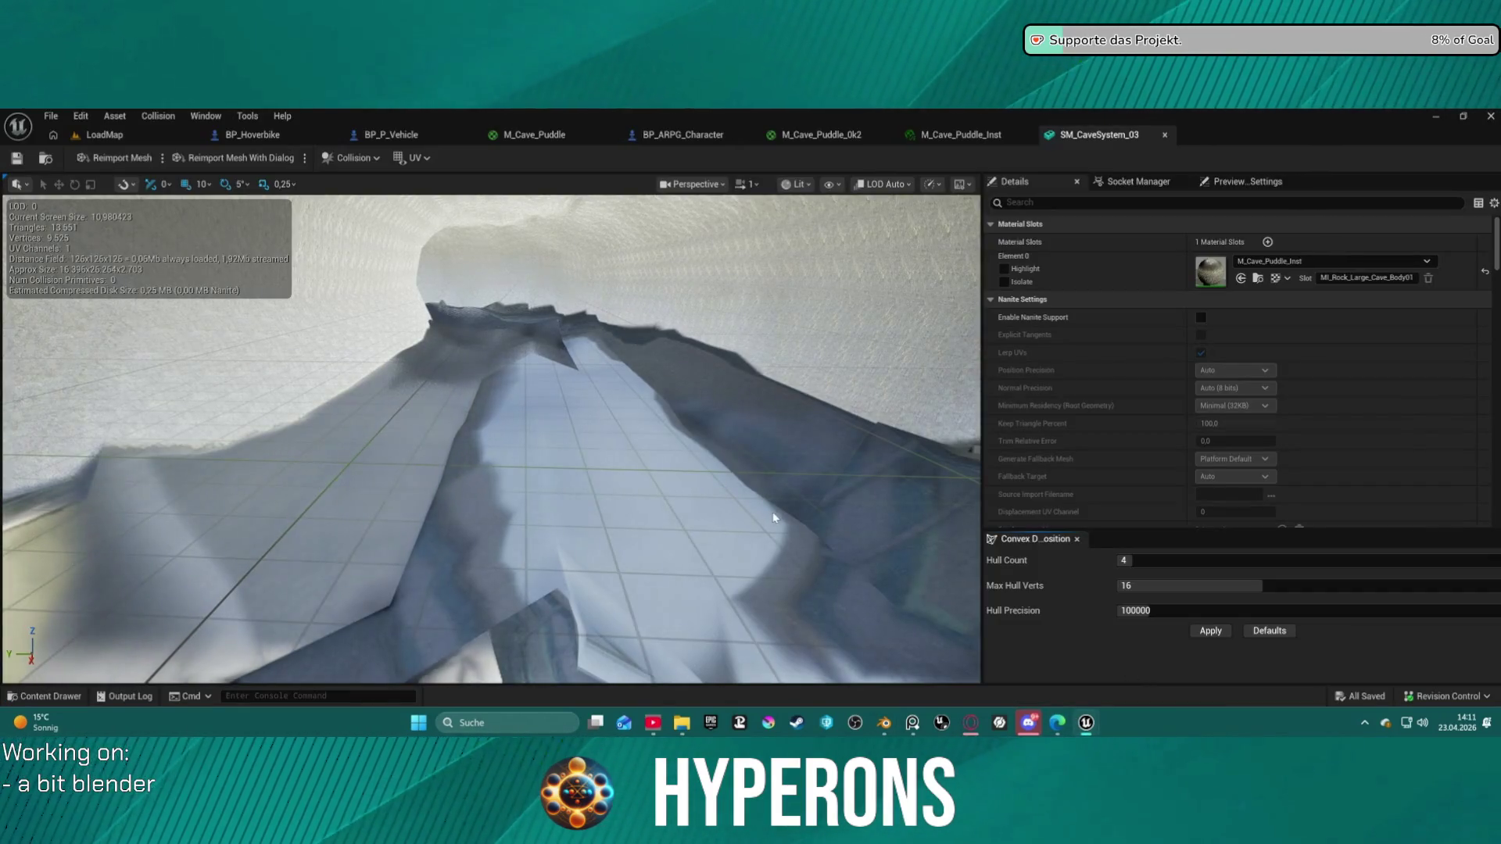
left_click(86, 136)
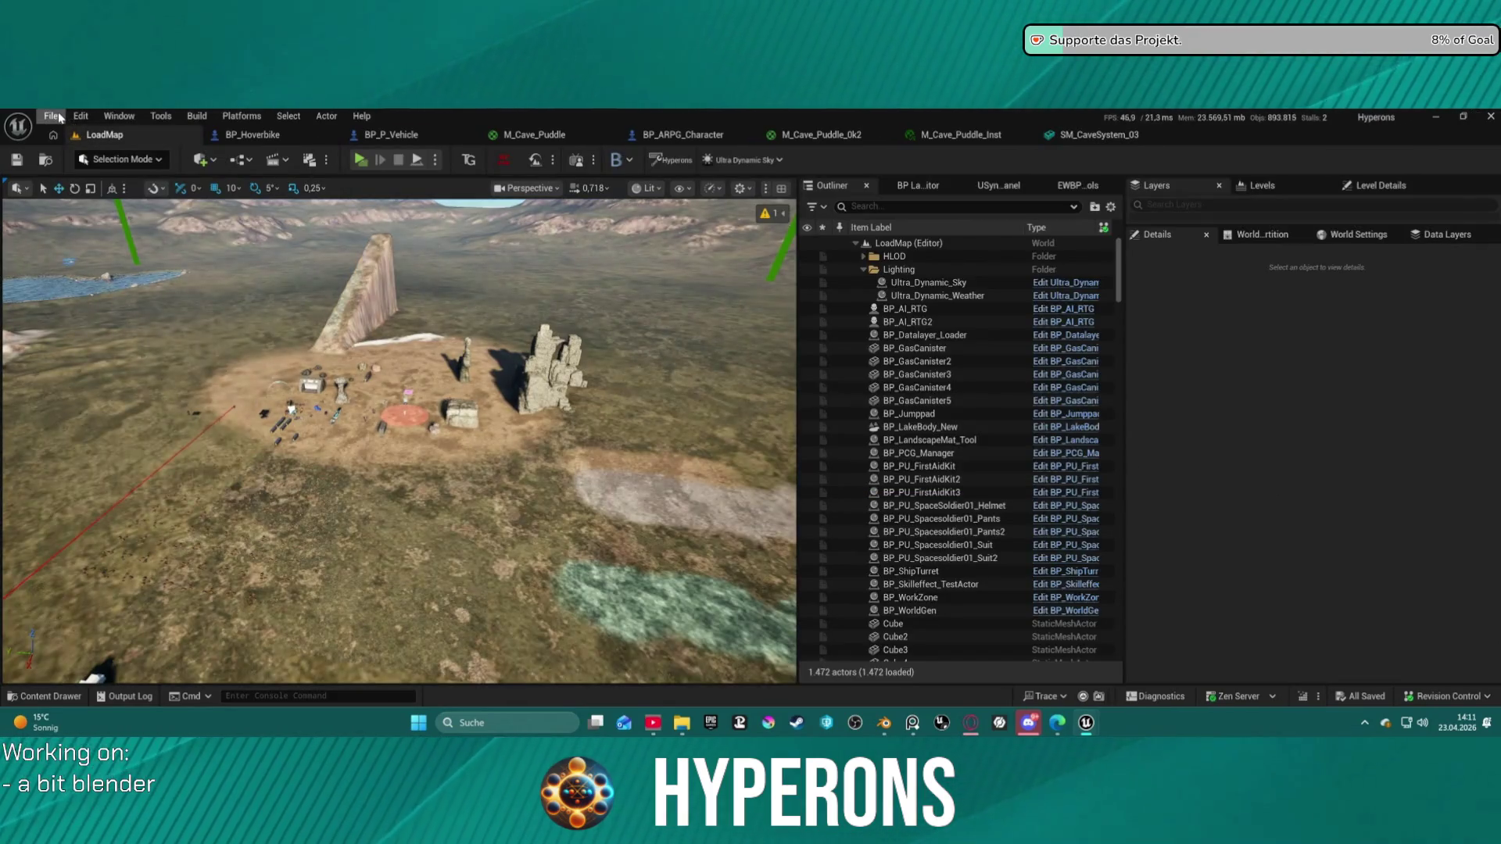
left_click(51, 118)
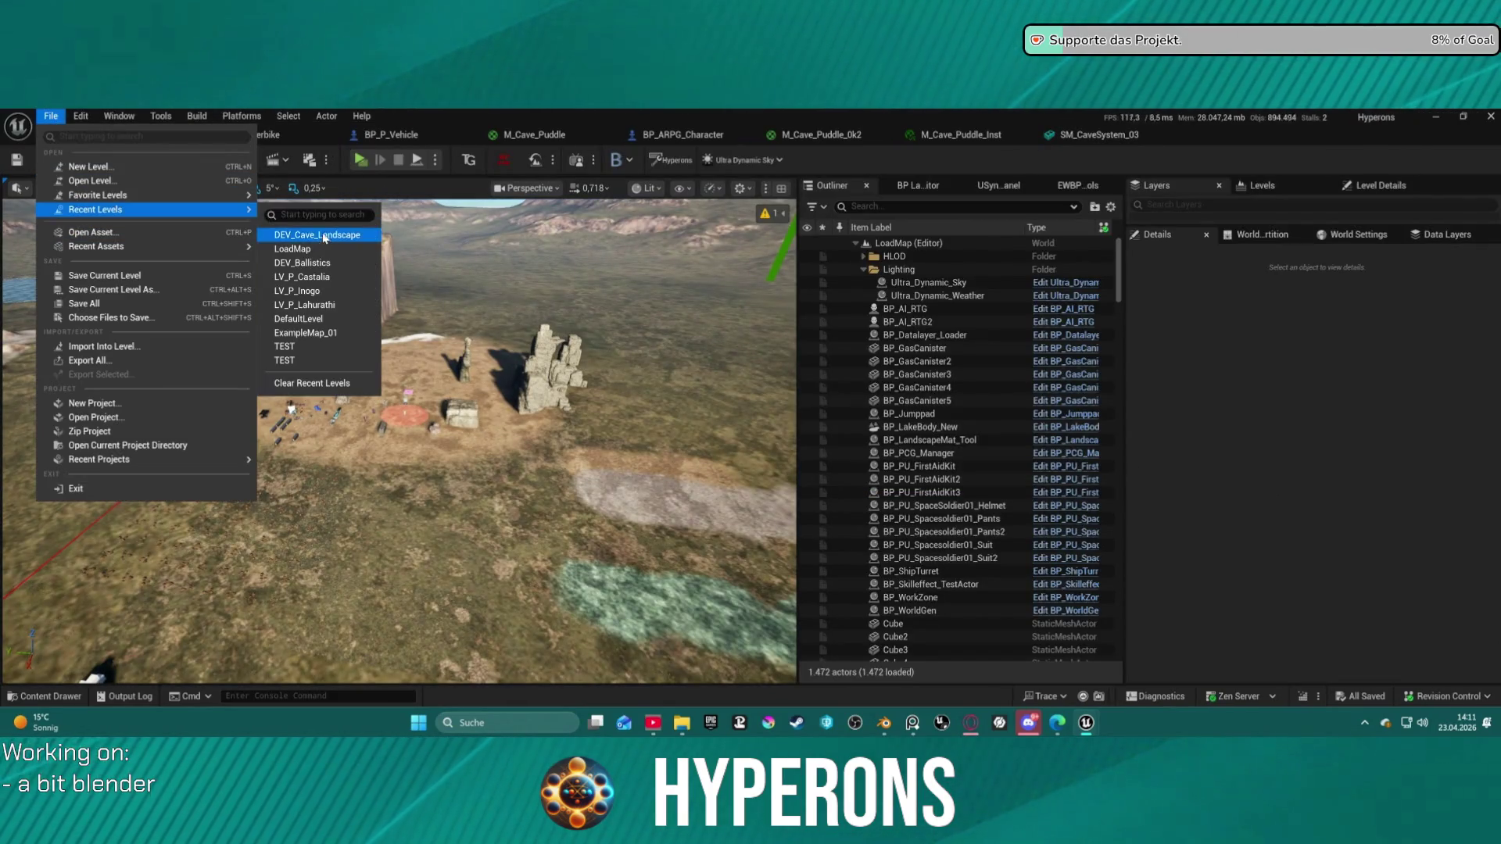
left_click(407, 253)
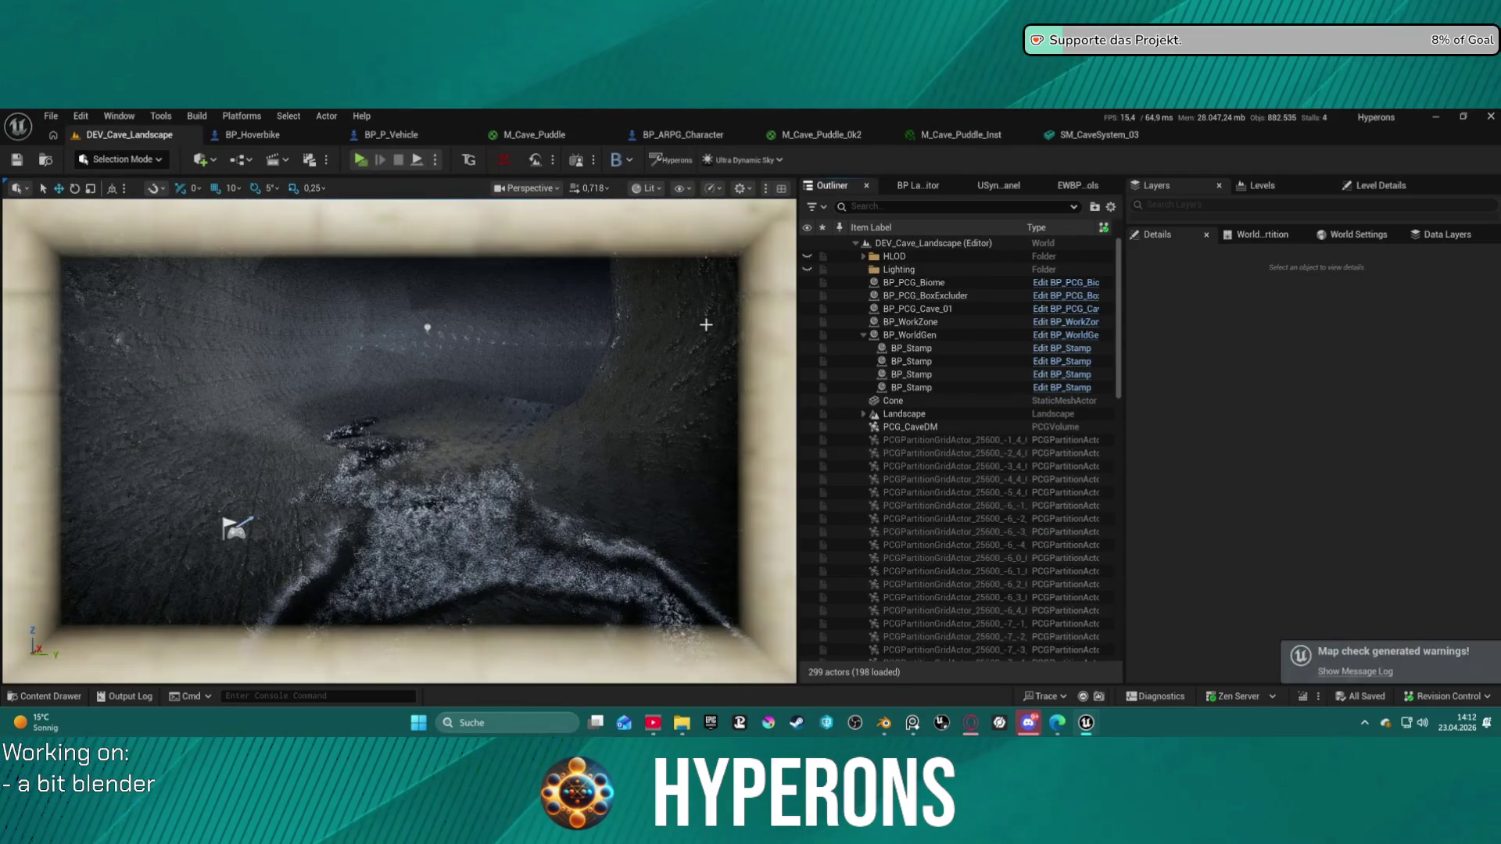
Step: Select the SM_CaveSystem_03 mesh and focus the view down onto the cave floor
left_click(455, 387)
key("f")
right_click(730, 251)
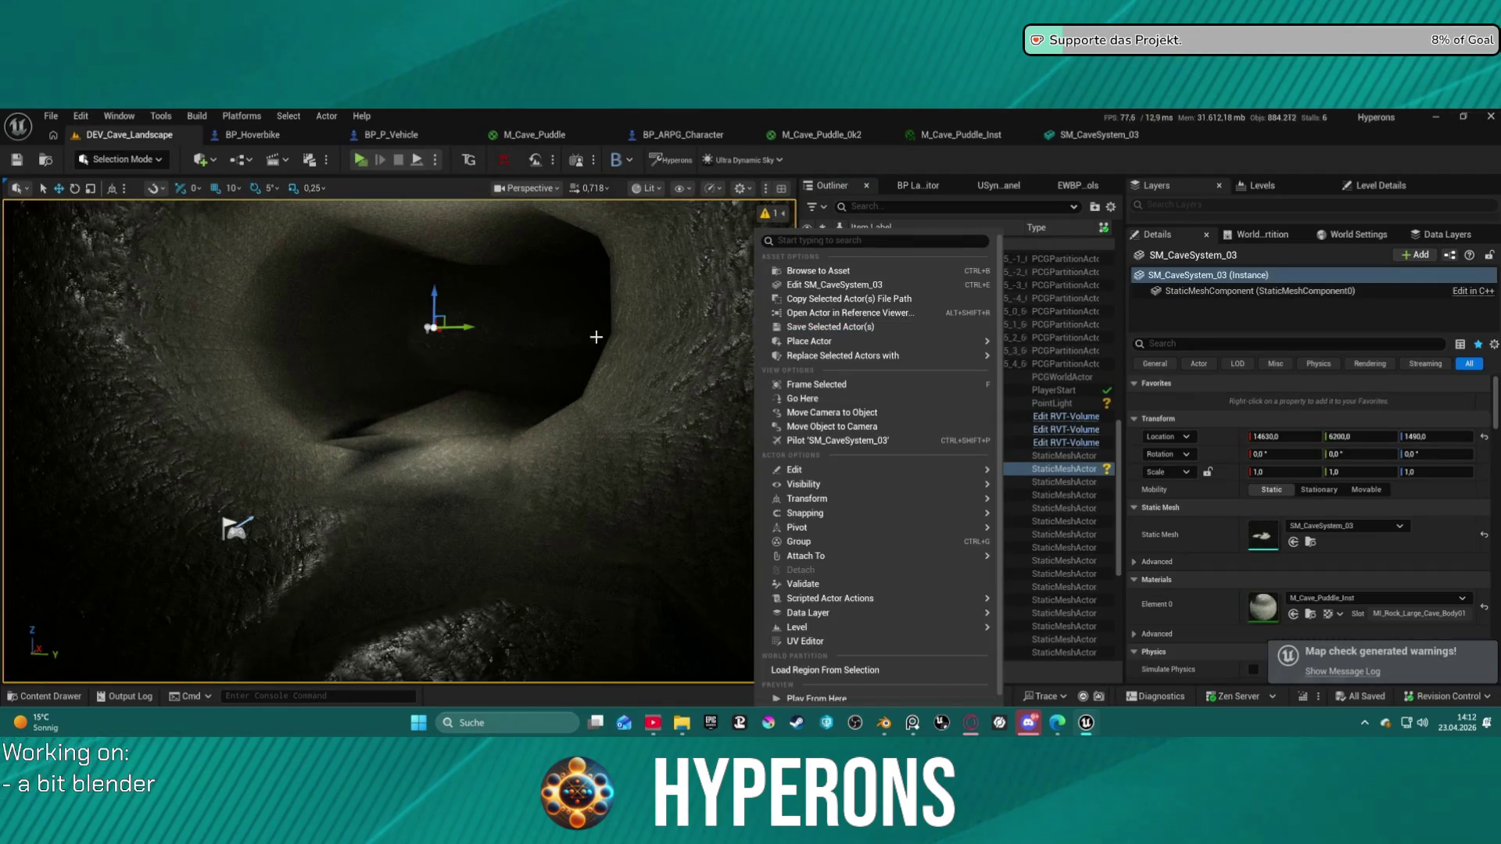
key("Escape")
mouse_move(536, 311)
right_mouse_down()
mouse_move(536, 352)
mouse_move(537, 305)
mouse_move(567, 305)
right_mouse_up()
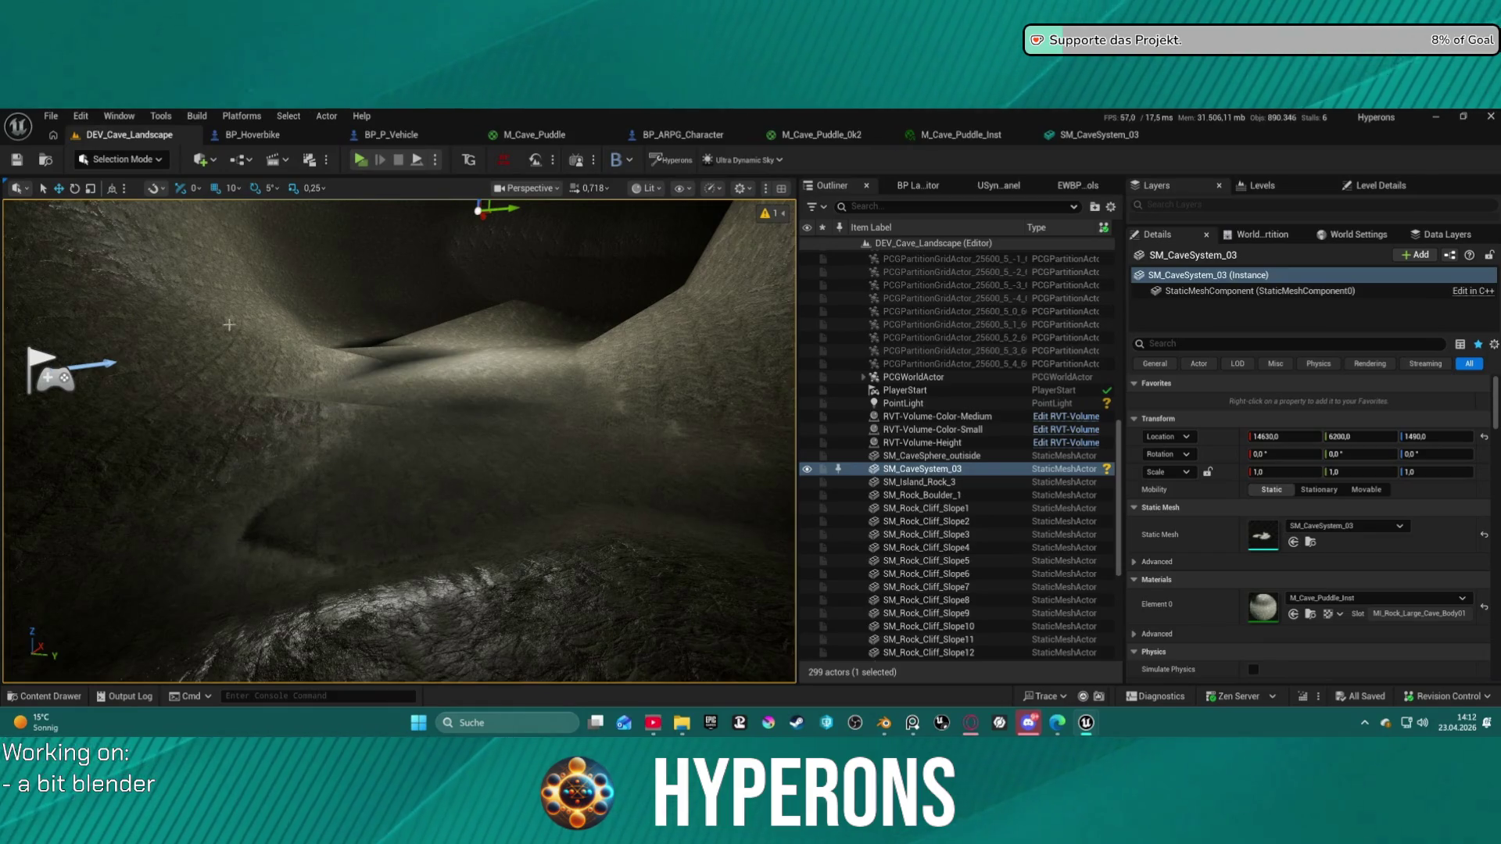
Step: Close the M_Cave_Puddle_Inst editor, open the SM_CaveSystem_03 mesh editor, and return to the level
left_click(1026, 134)
left_click(960, 135)
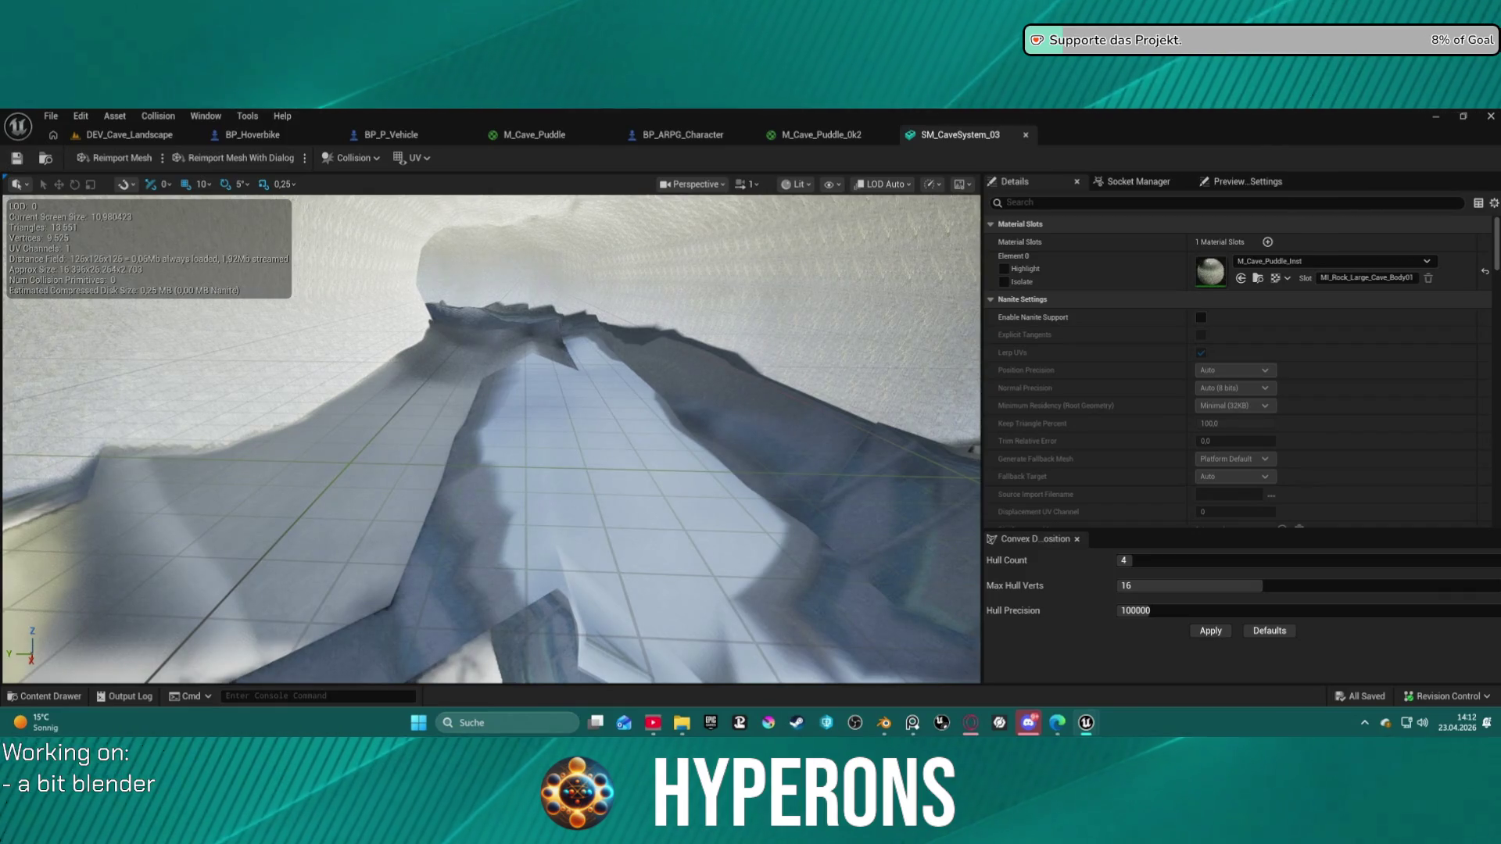
left_click(129, 134)
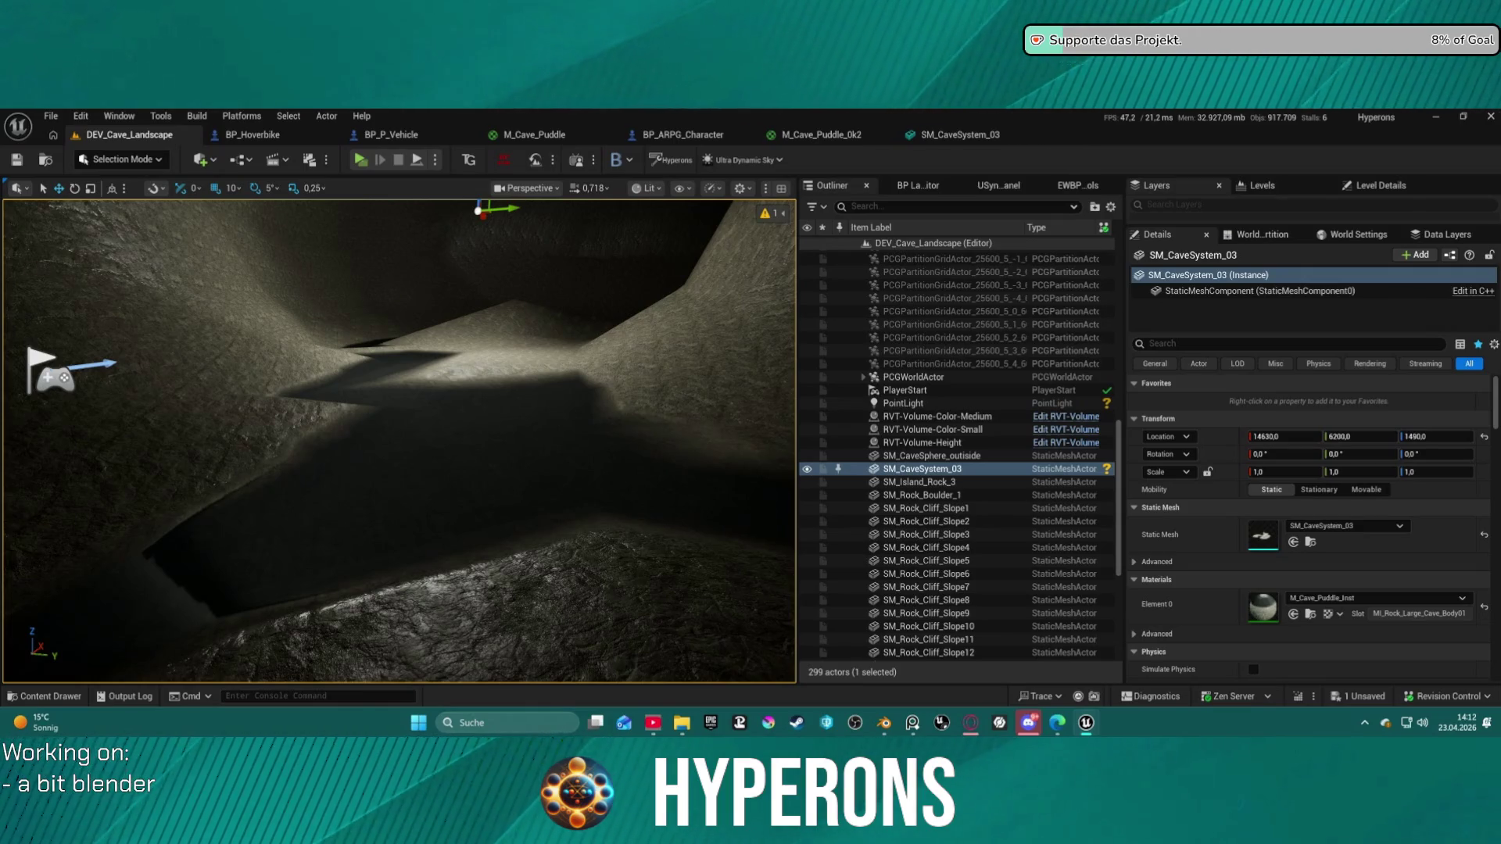
Step: Undo the Edit Puddle Height change and look around the cave rocks
key("ctrl+z")
mouse_move(398, 437)
right_mouse_down()
mouse_move(297, 406)
mouse_move(344, 422)
mouse_move(376, 411)
mouse_move(414, 437)
right_mouse_up()
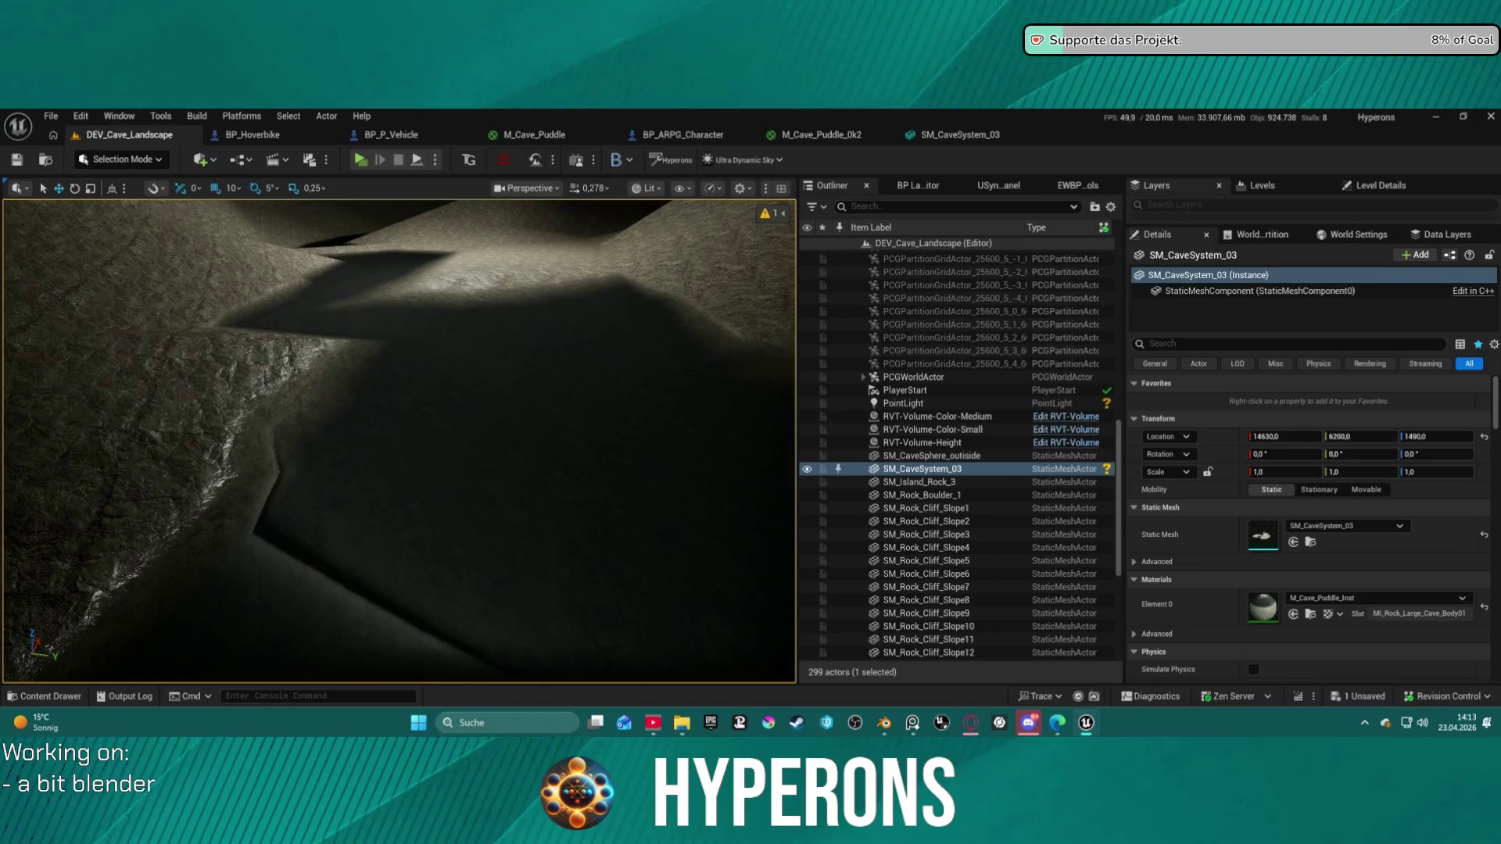
right_click_drag(414, 438, 415, 439)
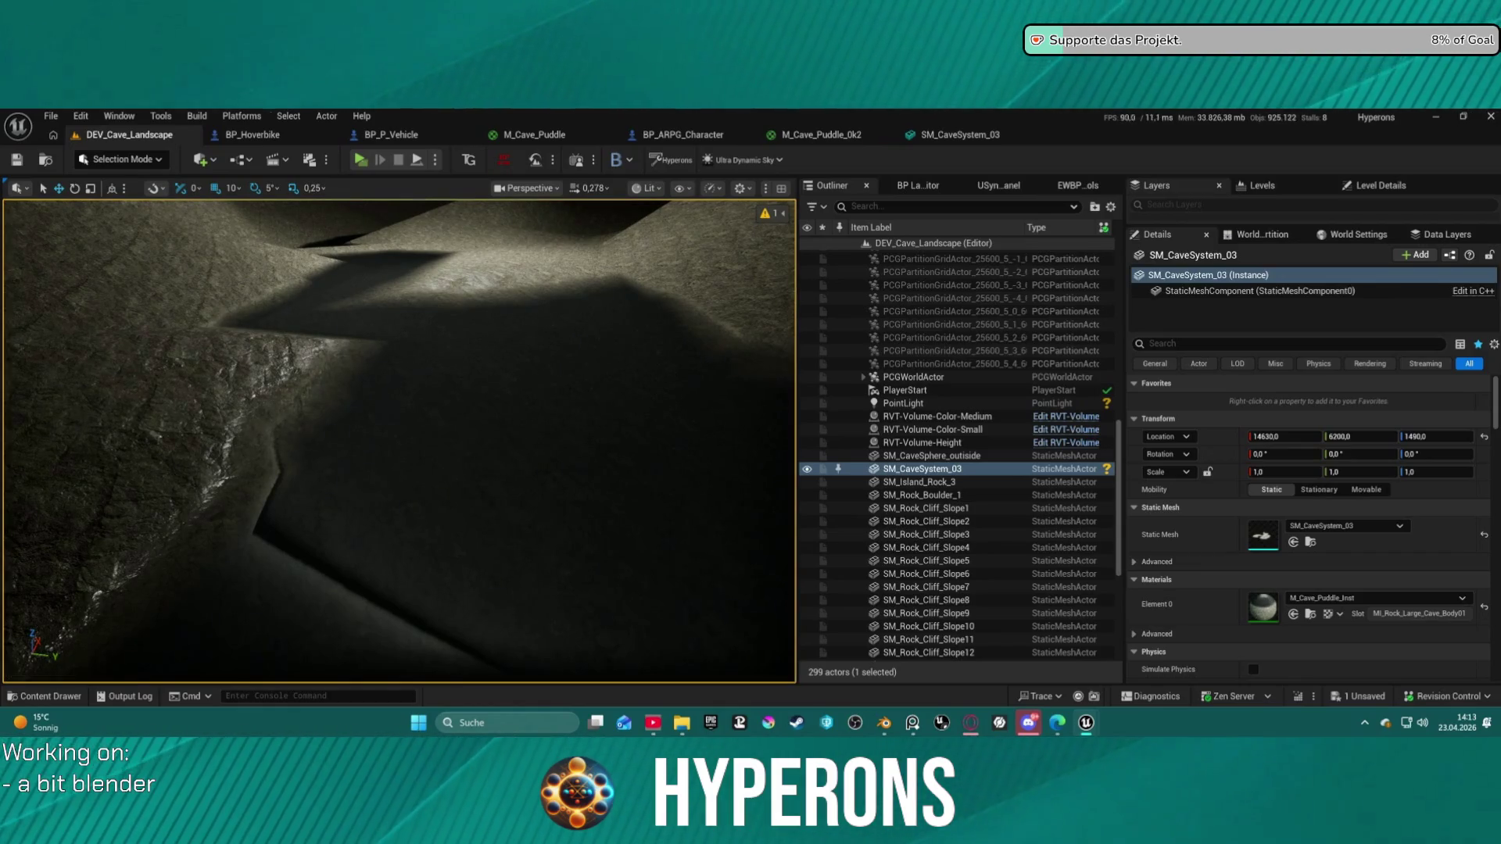
right_click_drag(415, 438, 417, 439)
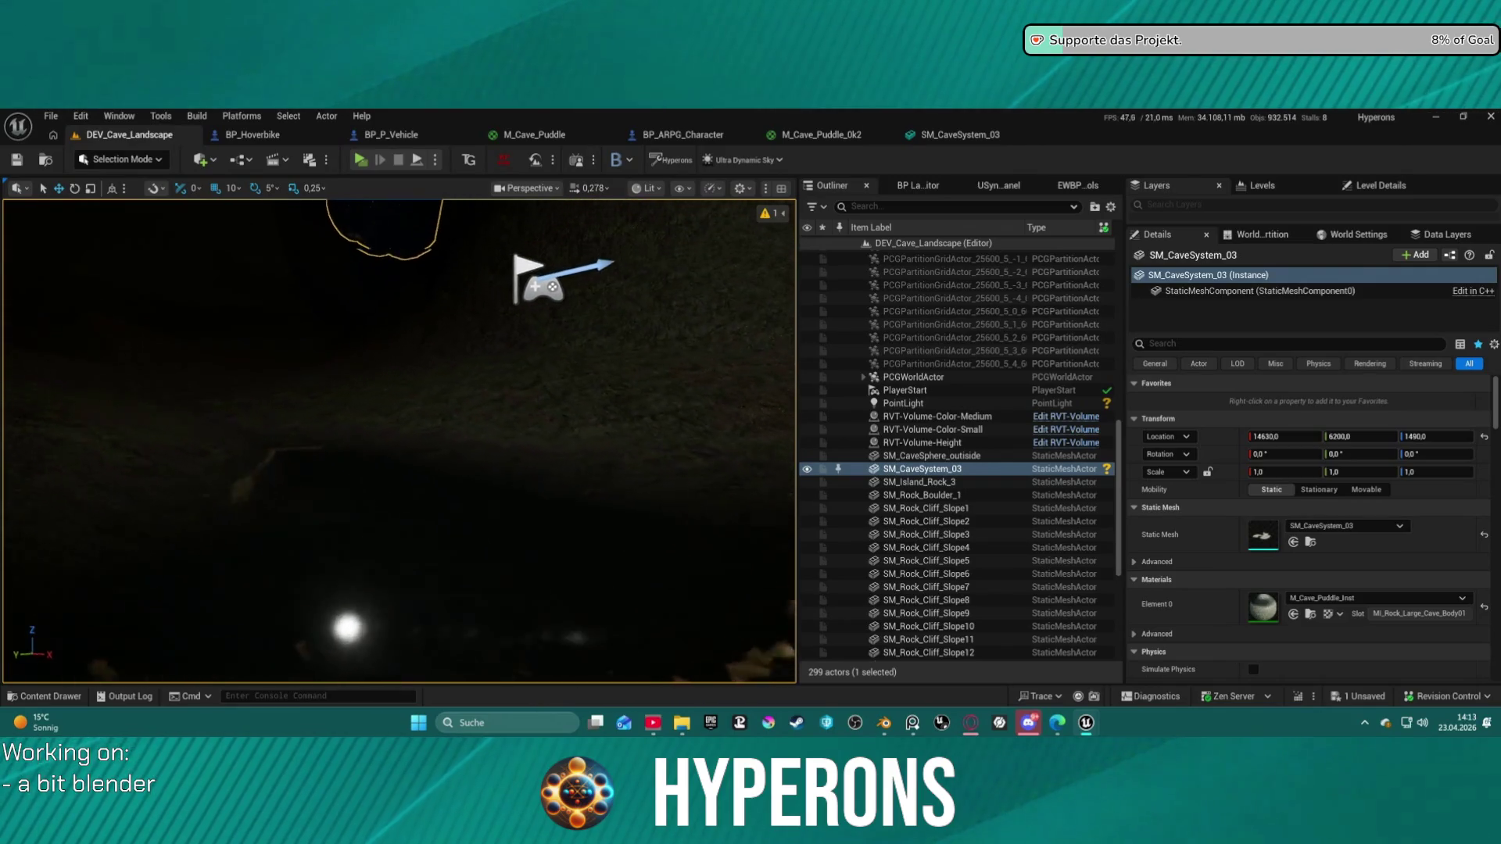
mouse_move(458, 462)
right_mouse_down()
mouse_move(469, 481)
mouse_move(514, 470)
right_mouse_up()
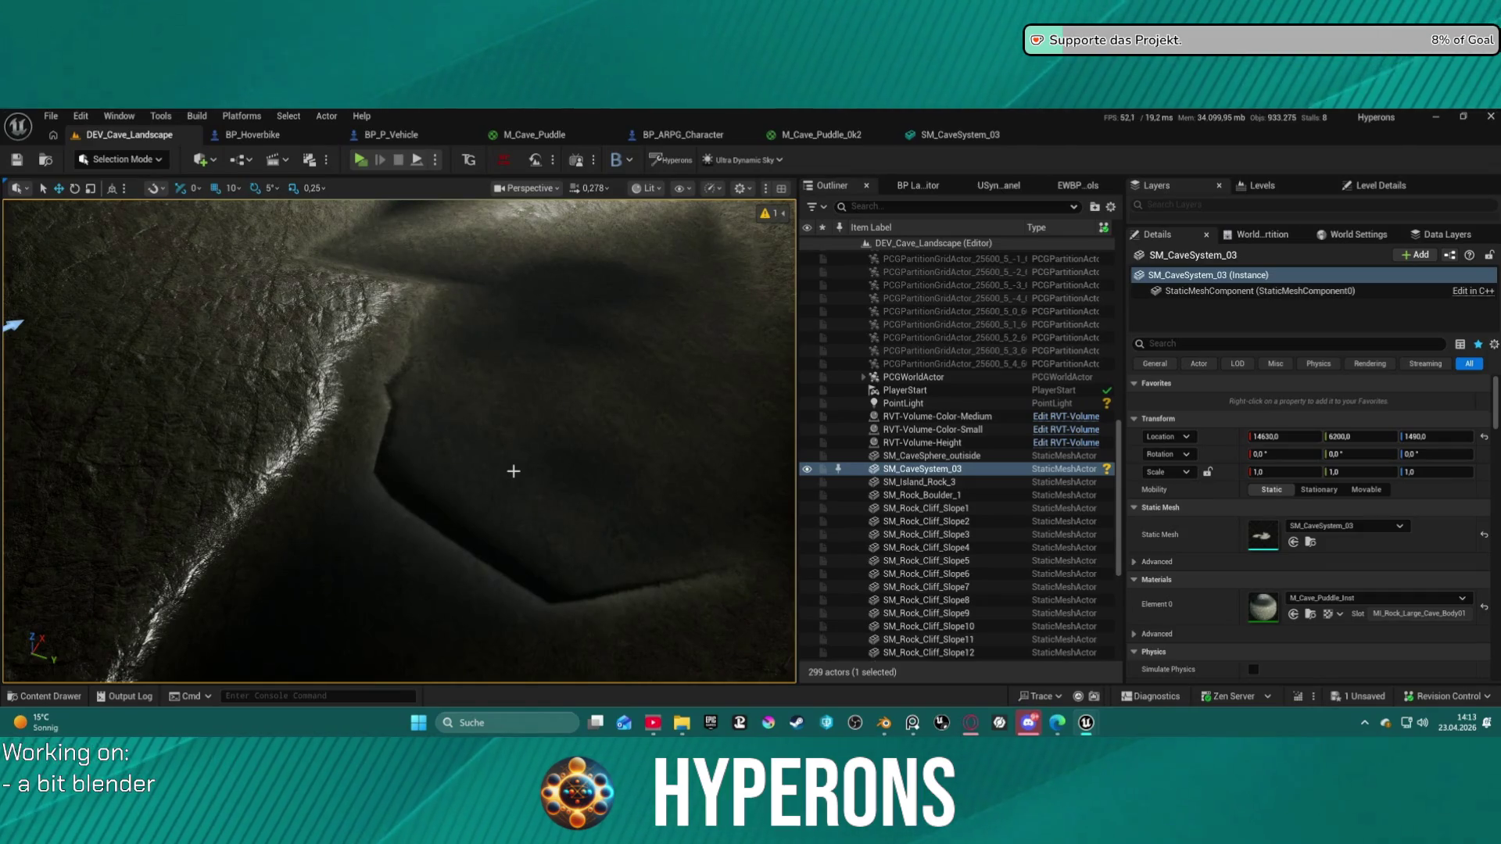
right_click_drag(669, 404, 669, 405)
right_click_drag(678, 338, 678, 339)
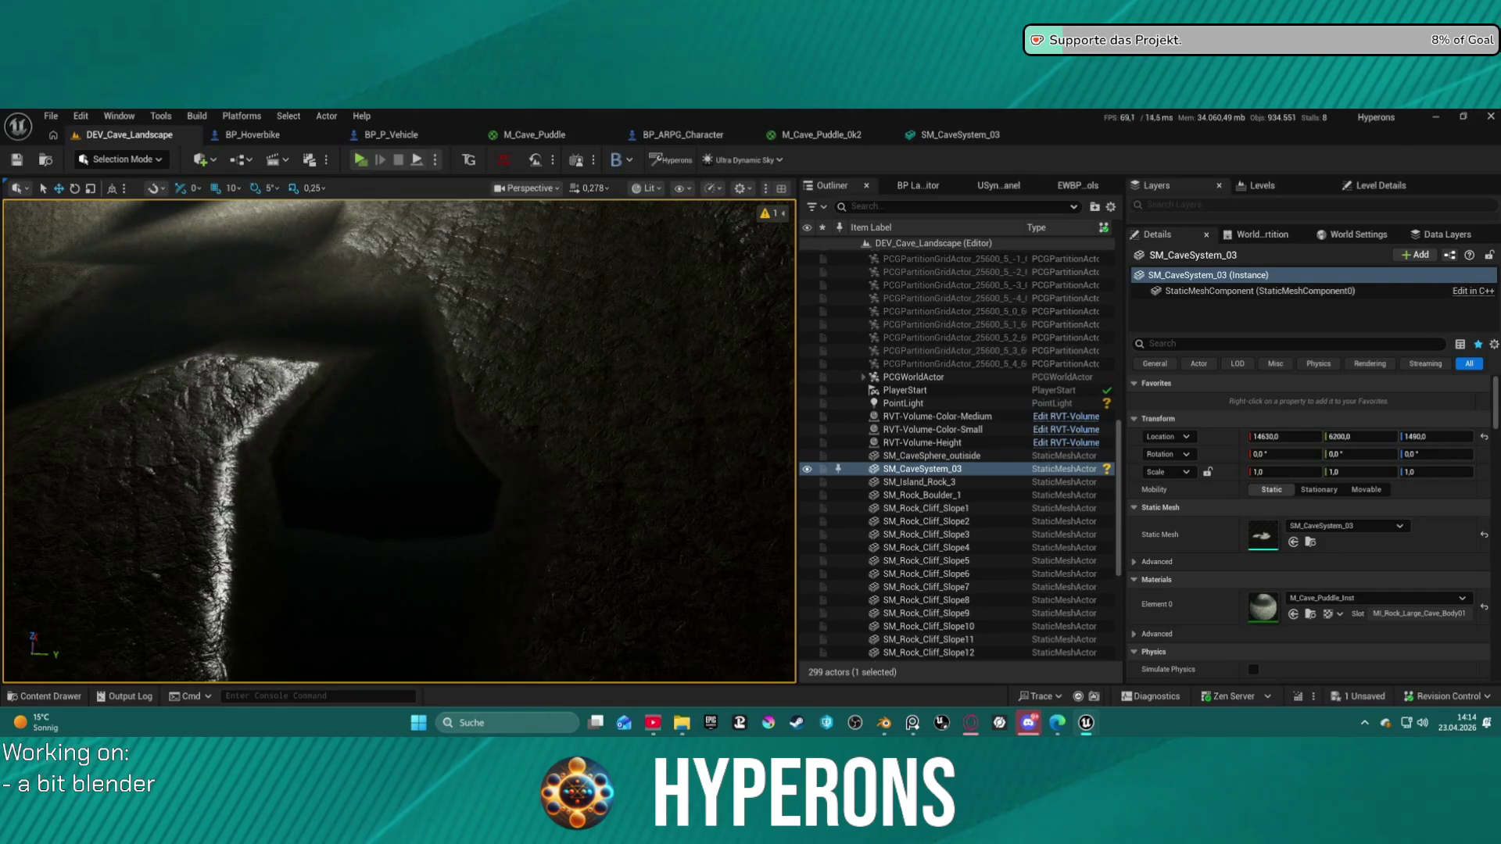
right_click_drag(677, 338, 678, 339)
scroll(677, 339, "up", 2)
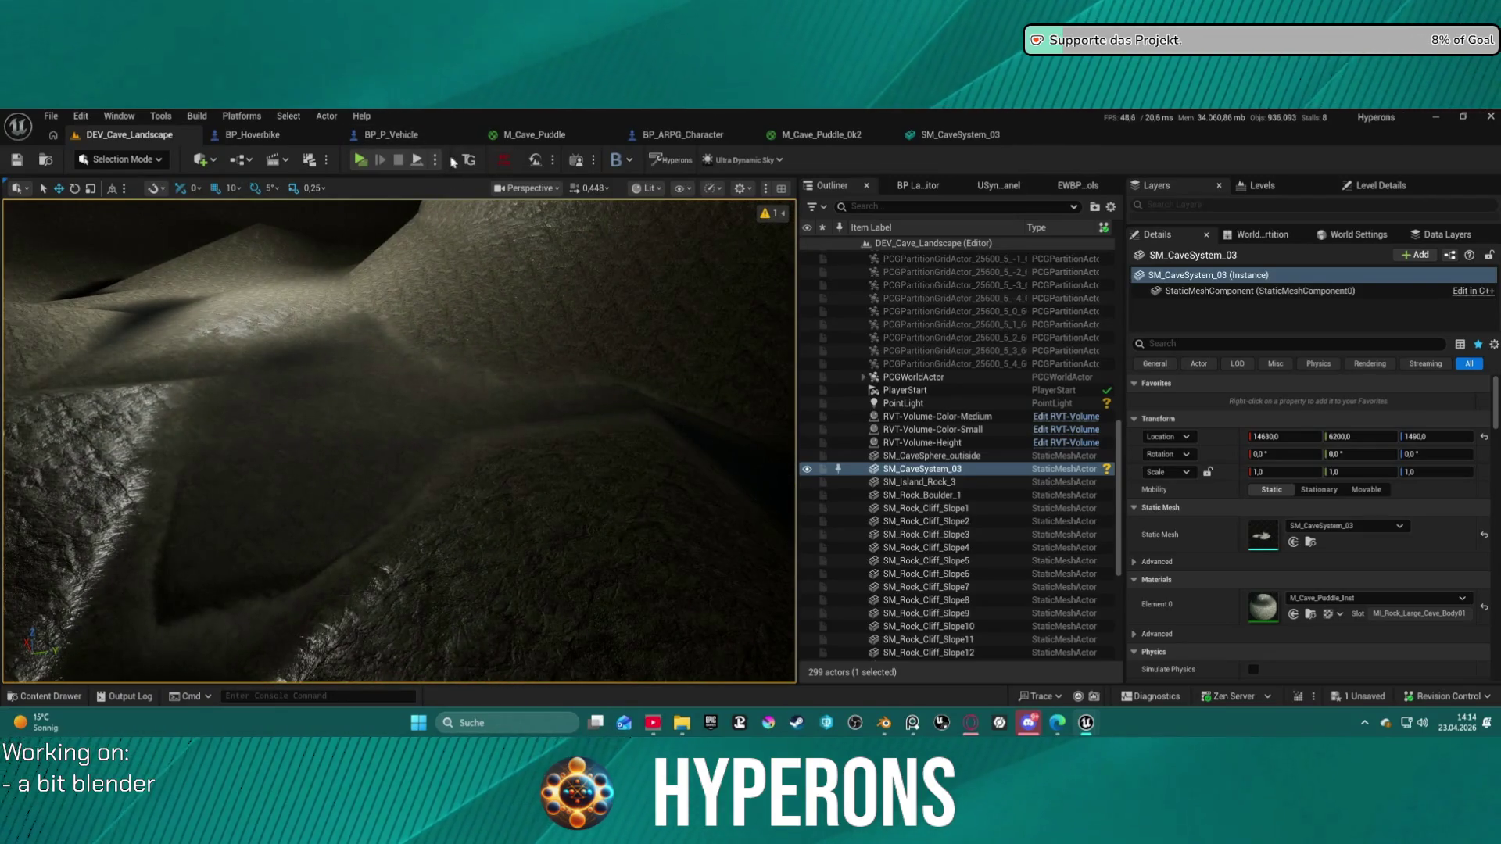
left_click(360, 161)
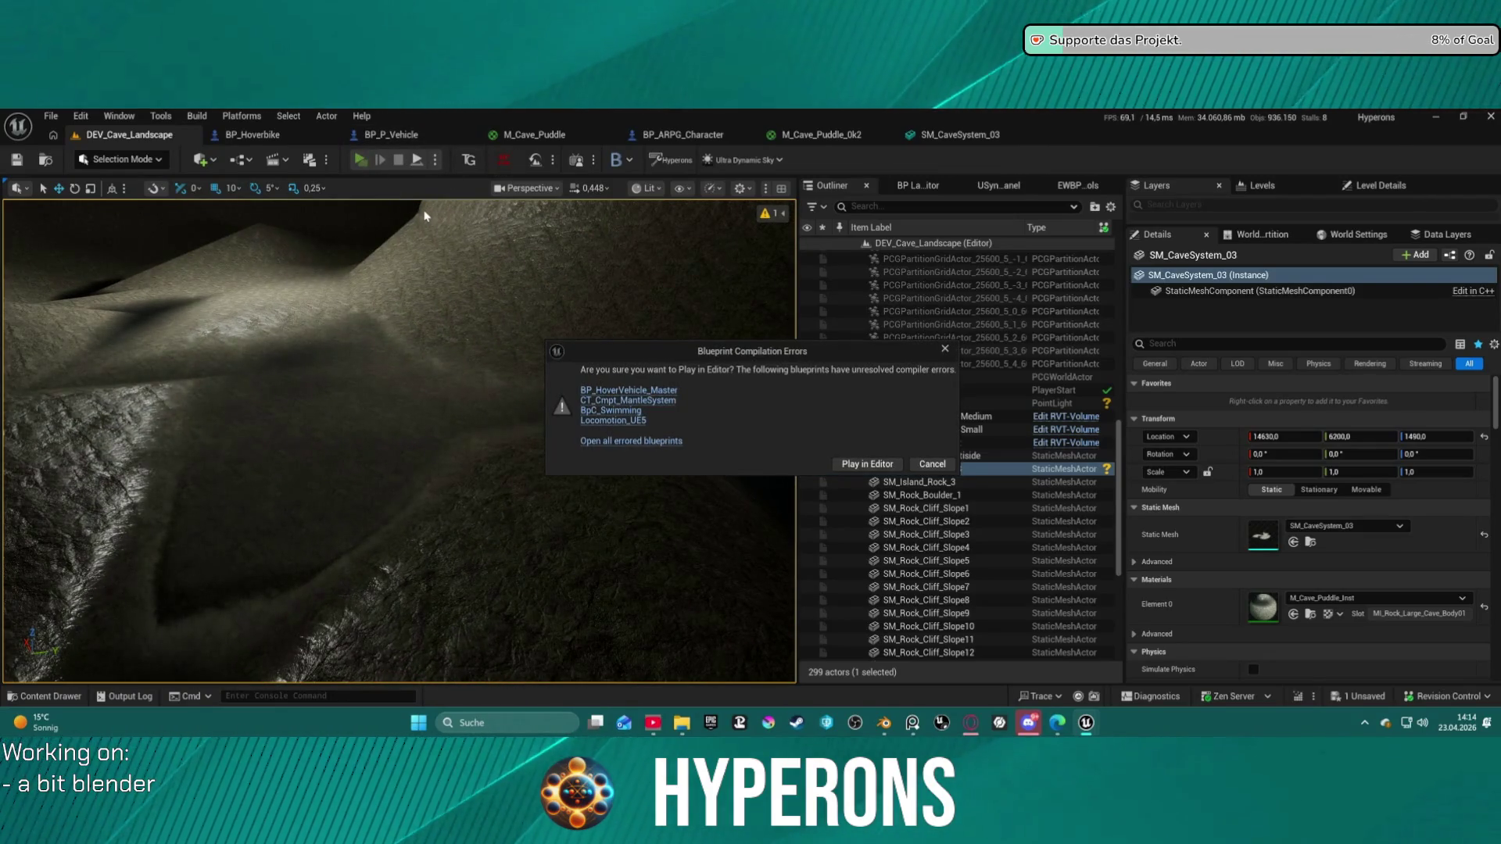
Step: Play In Editor despite compile errors, walking and sprinting into the cave tunnel, then stop
left_click(862, 466)
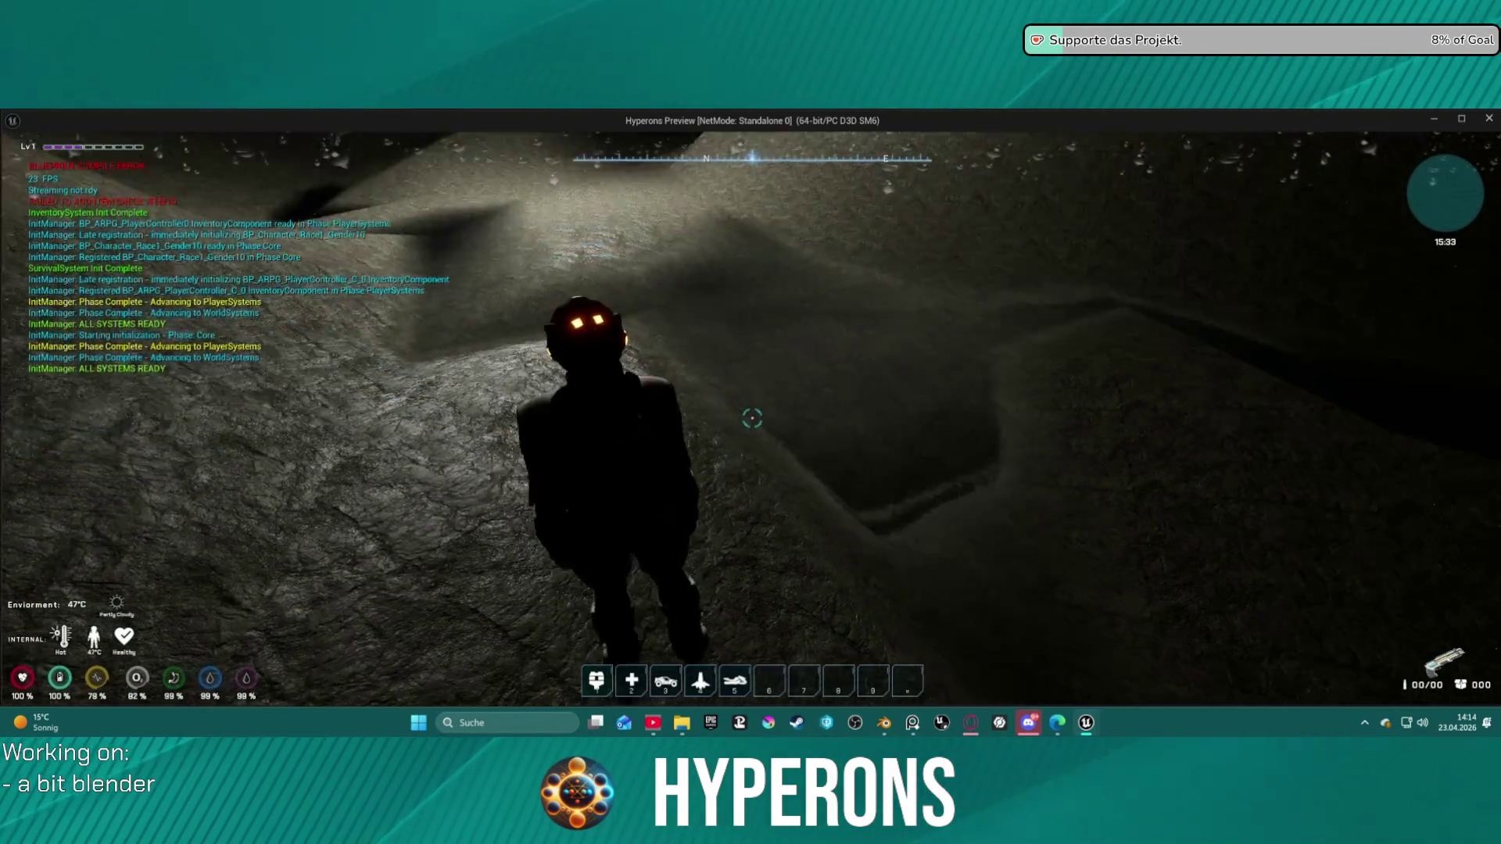
key("w")
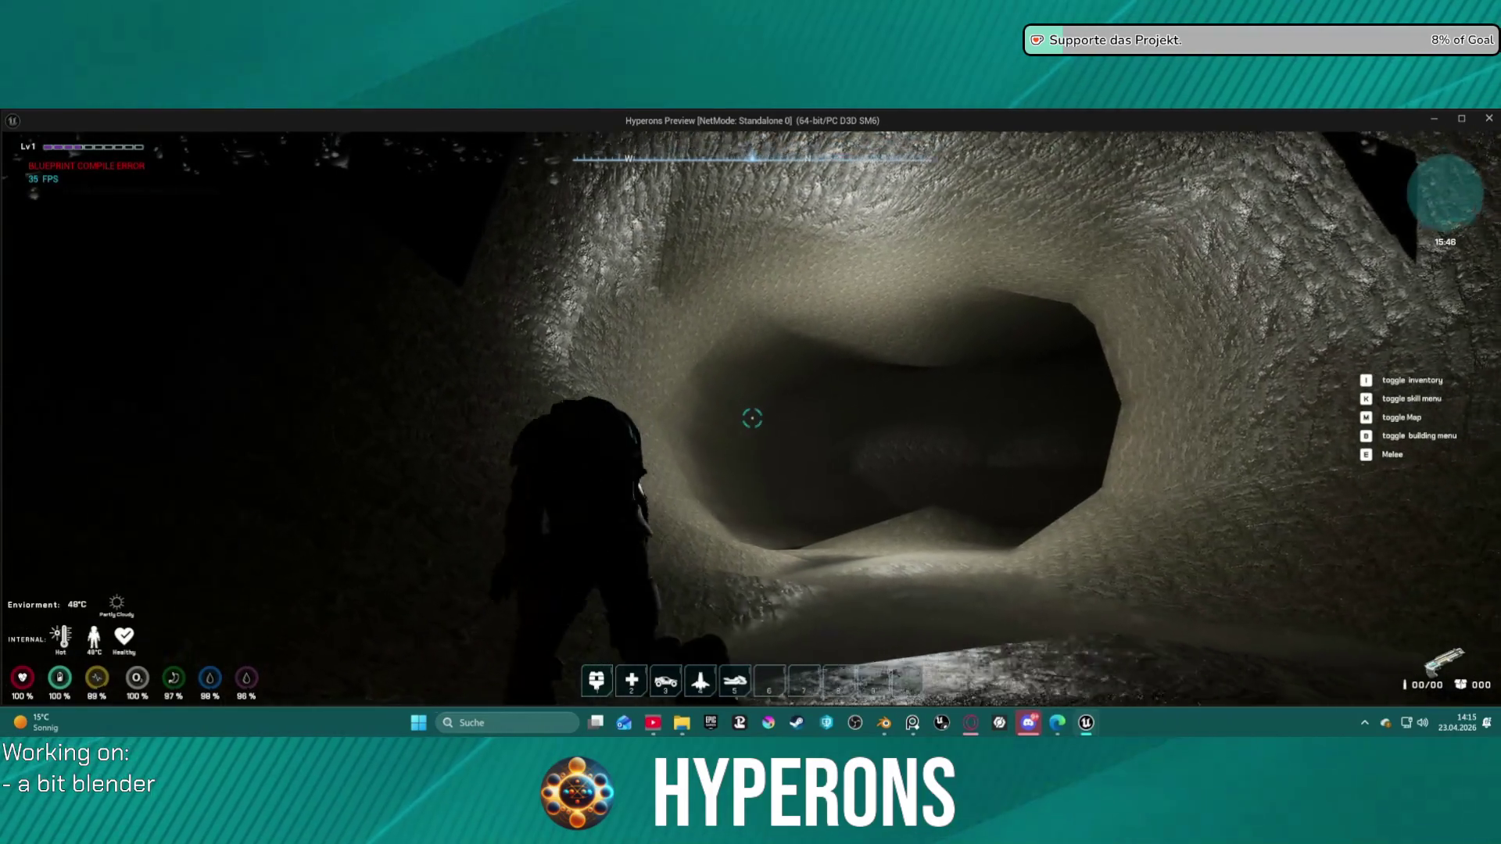
key("shift+w")
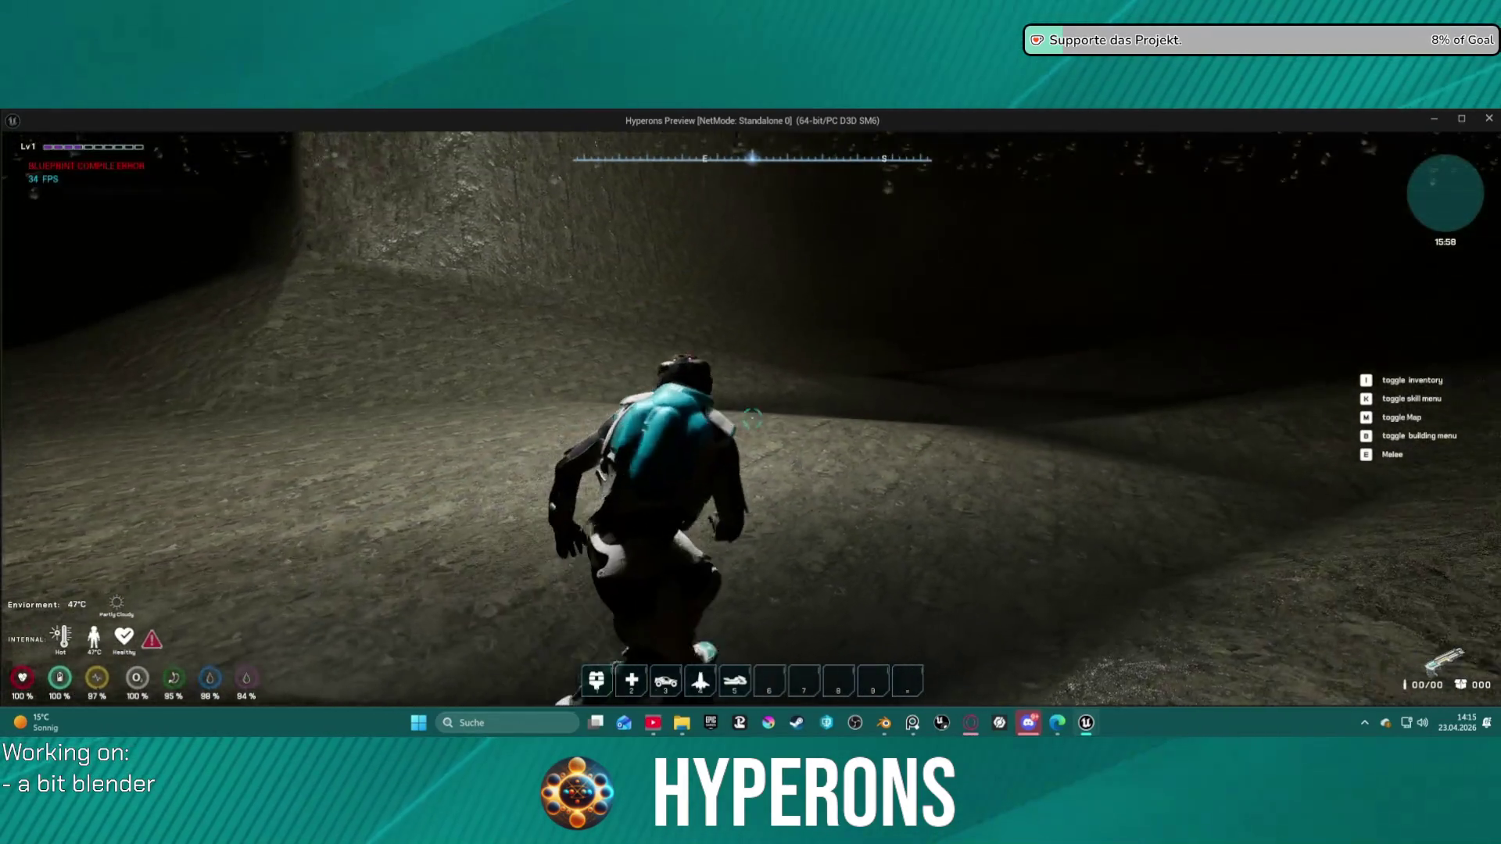
key("alt+Tab")
key("Escape")
left_click(51, 115)
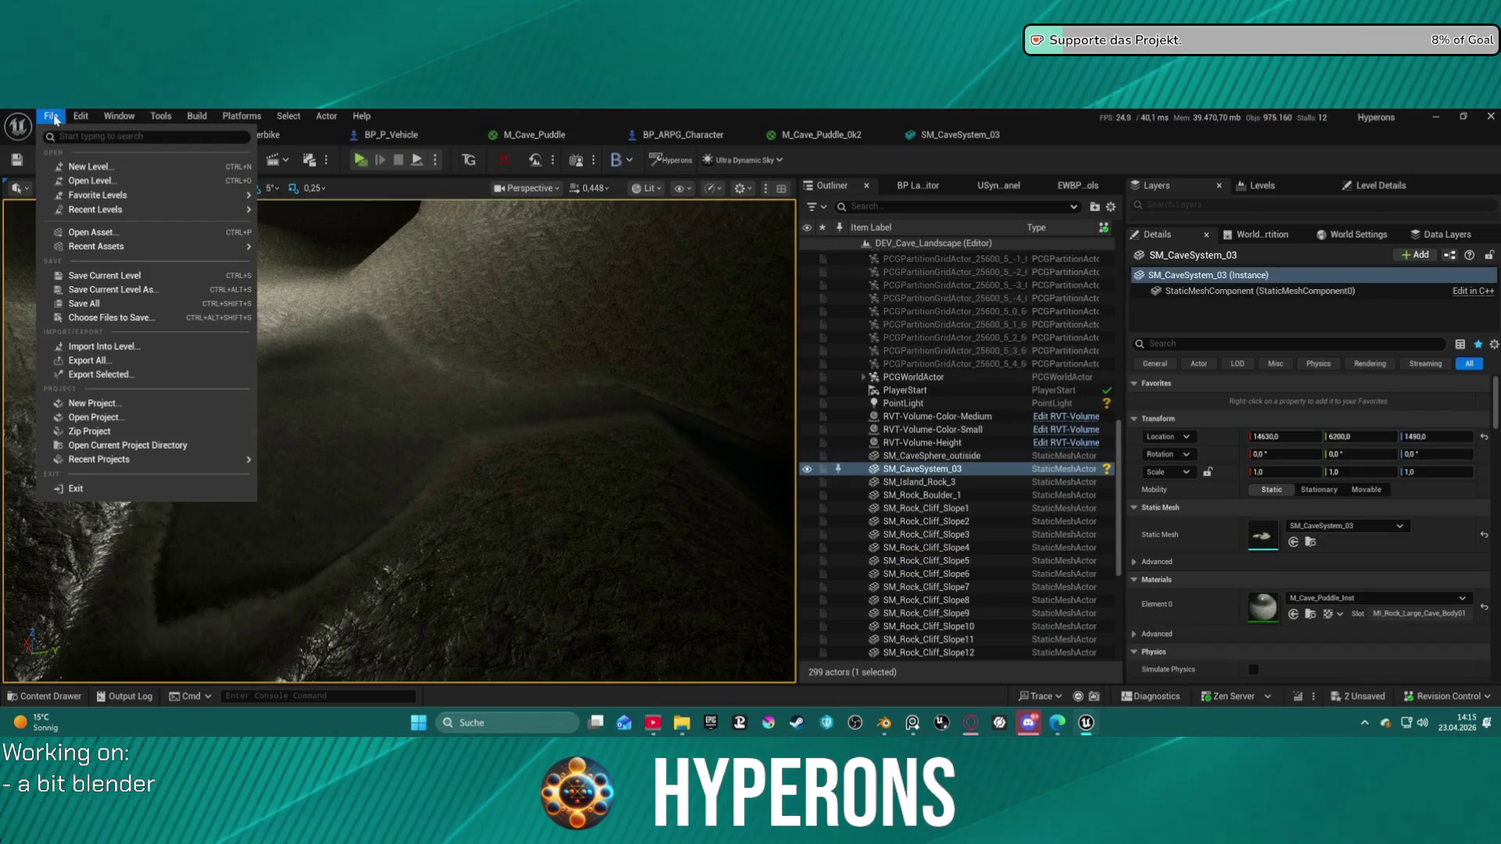
Step: Open the DEV_StationUV level from the Maps grid without saving BP_ShipMain and M_Cave_Puddle_Inst
mouse_move(186, 215)
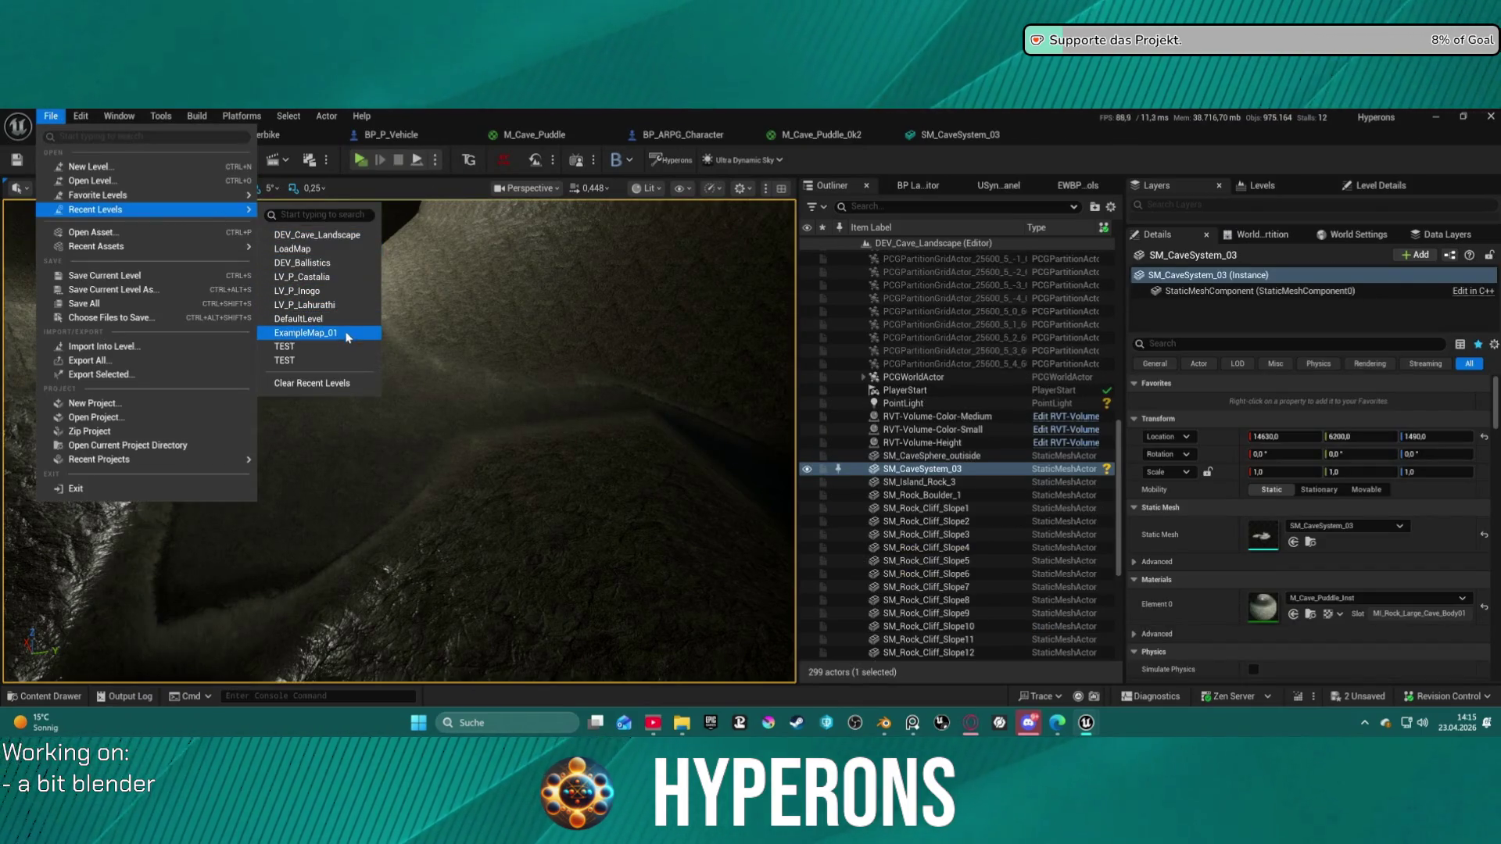
left_click(90, 180)
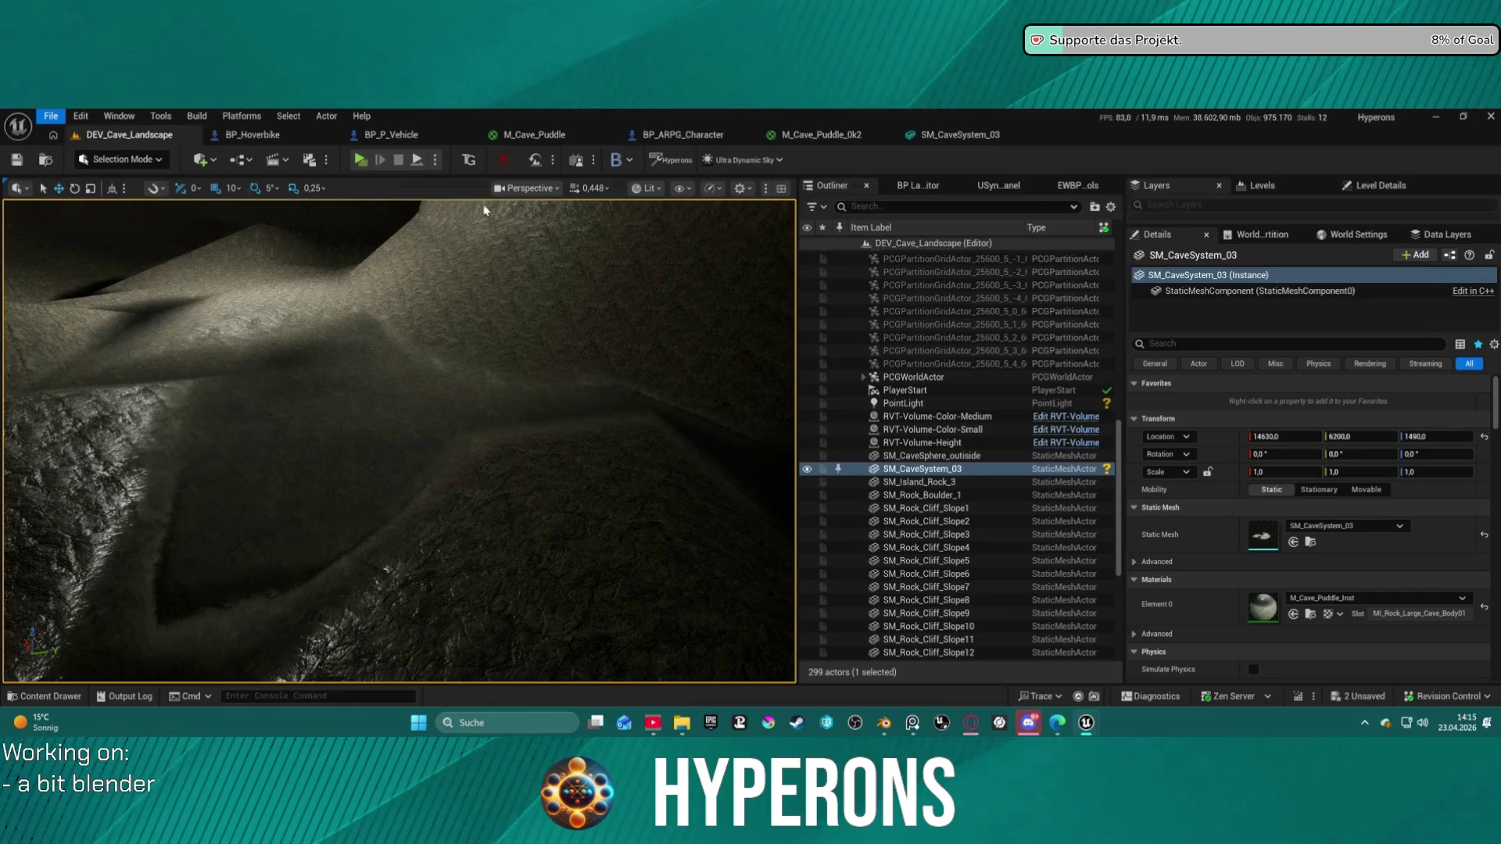
scroll(879, 469, "down", 3)
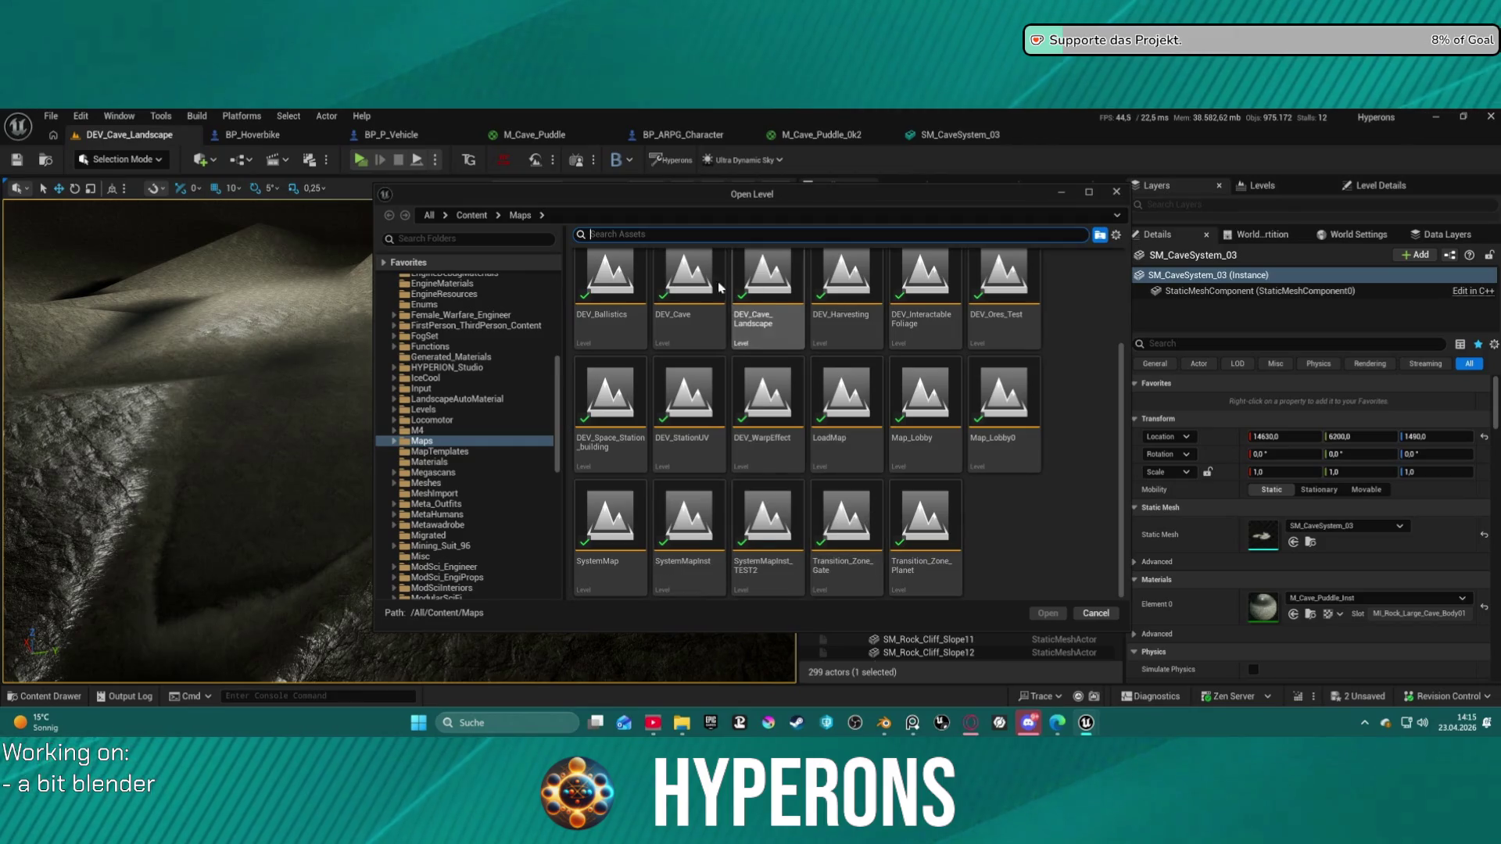
double_click(688, 403)
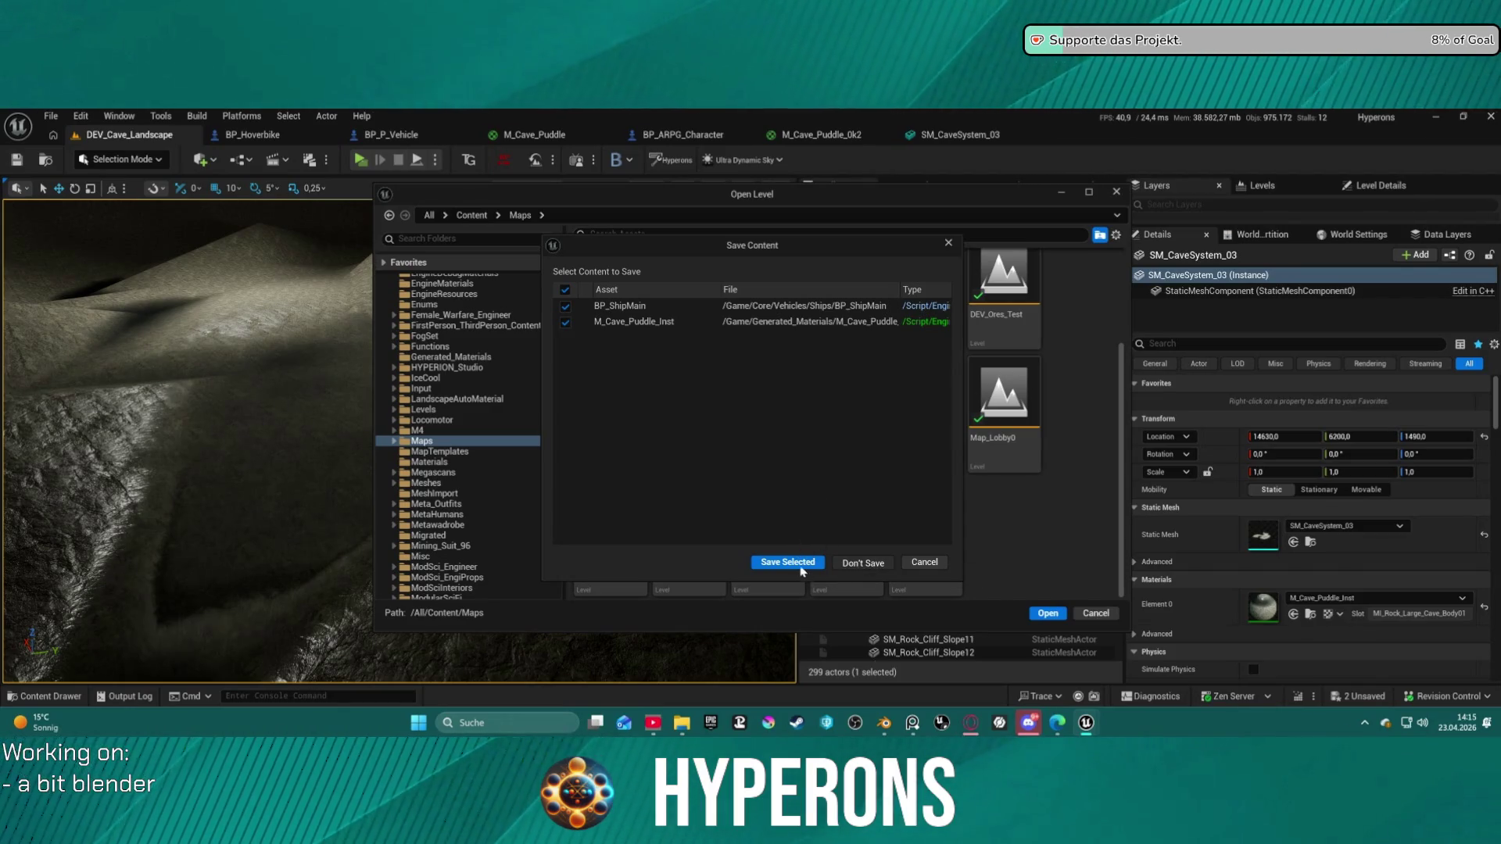
left_click(854, 559)
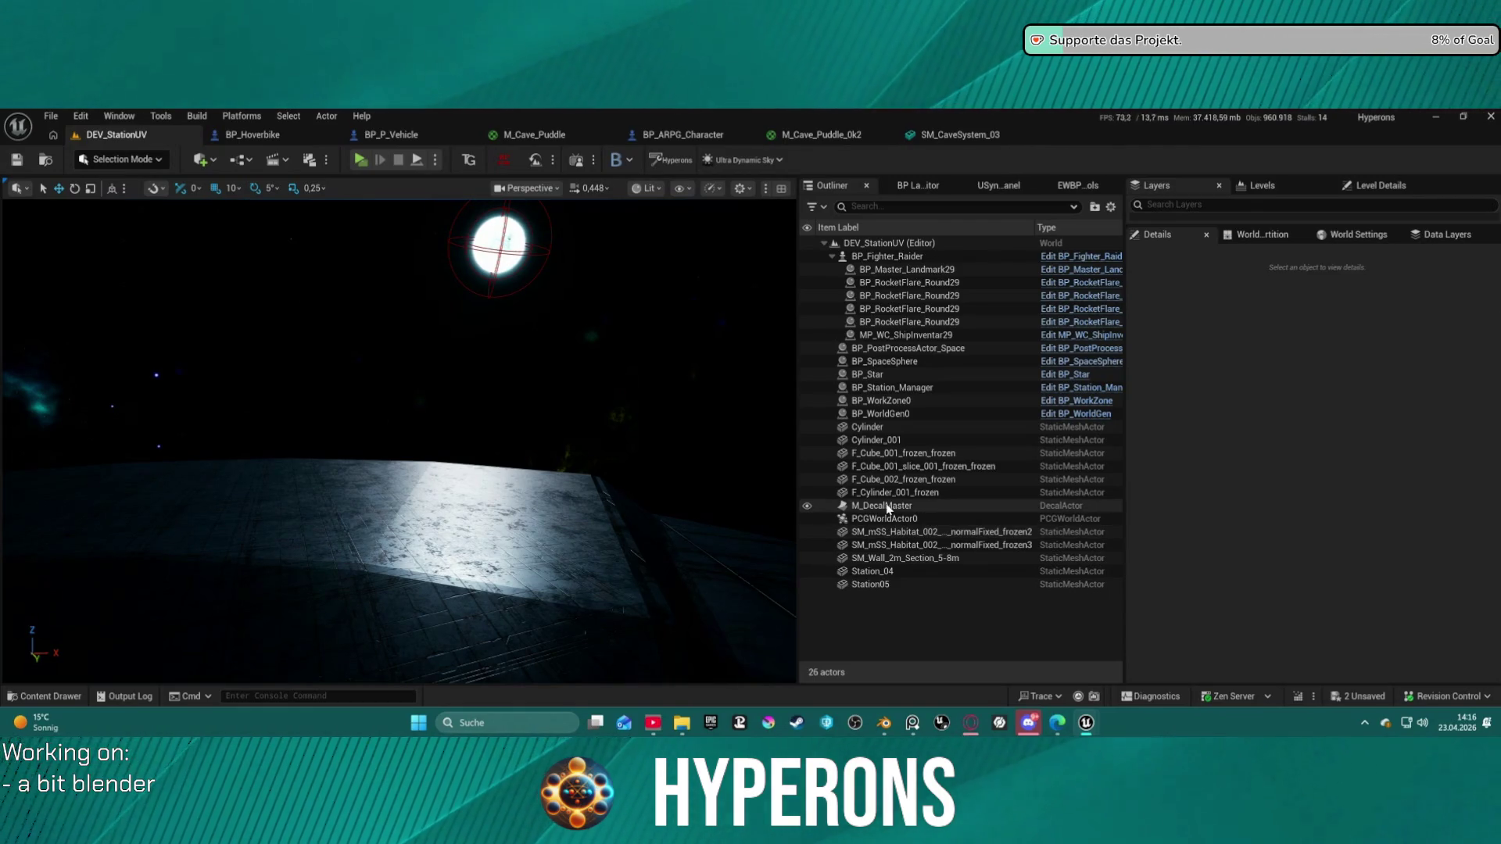
mouse_move(520, 526)
right_mouse_down()
mouse_move(301, 526)
mouse_move(310, 510)
mouse_move(490, 510)
mouse_move(514, 549)
mouse_move(623, 573)
mouse_move(797, 499)
mouse_move(752, 528)
right_mouse_up()
scroll(310, 510, "up", 3)
scroll(341, 510, "up", 1)
scroll(792, 502, "down", 3)
right_click_drag(610, 498, 610, 498)
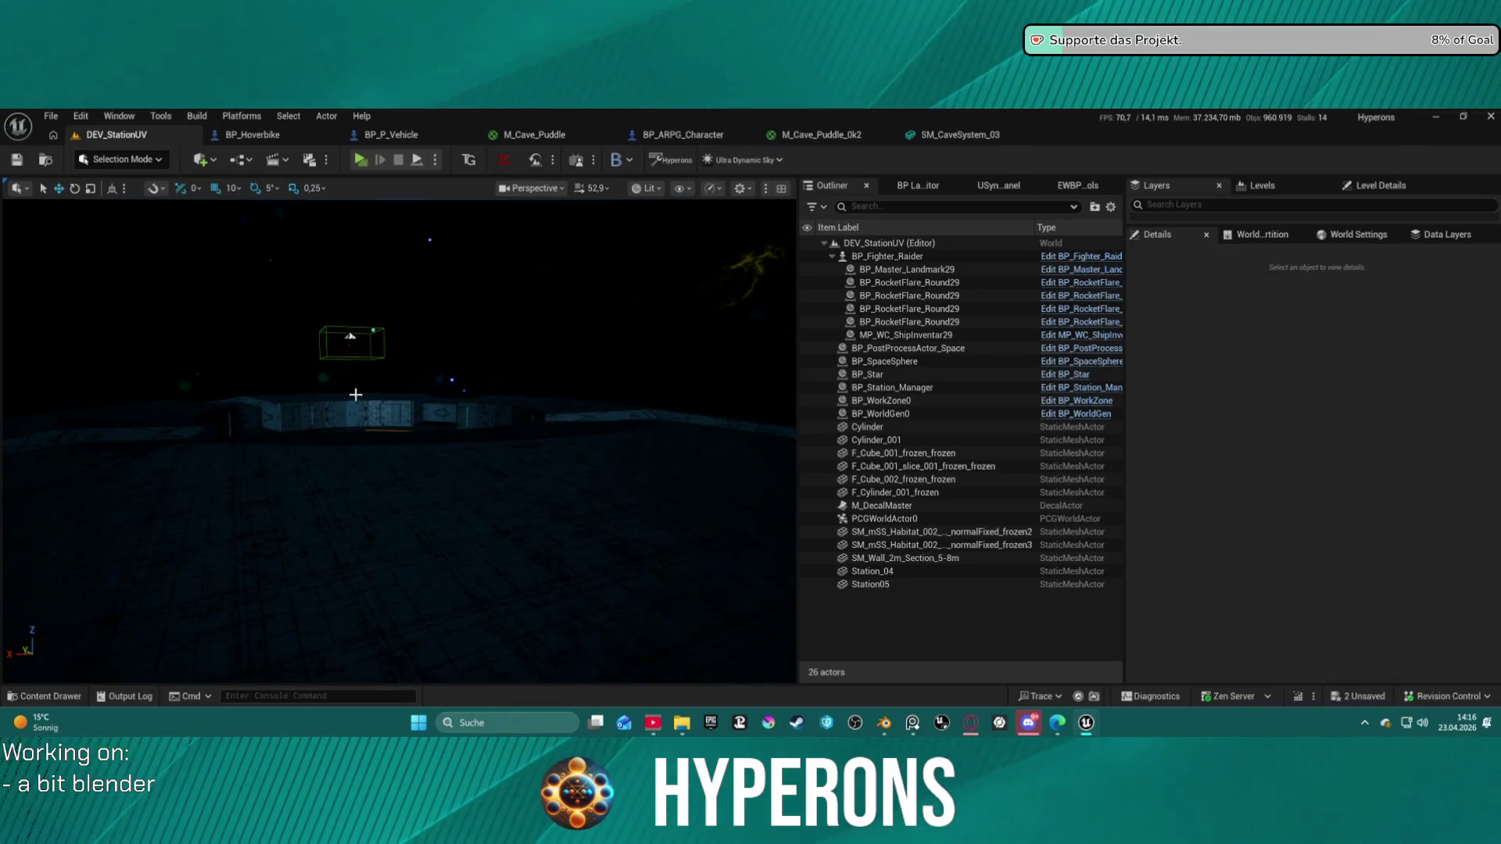
left_click(51, 115)
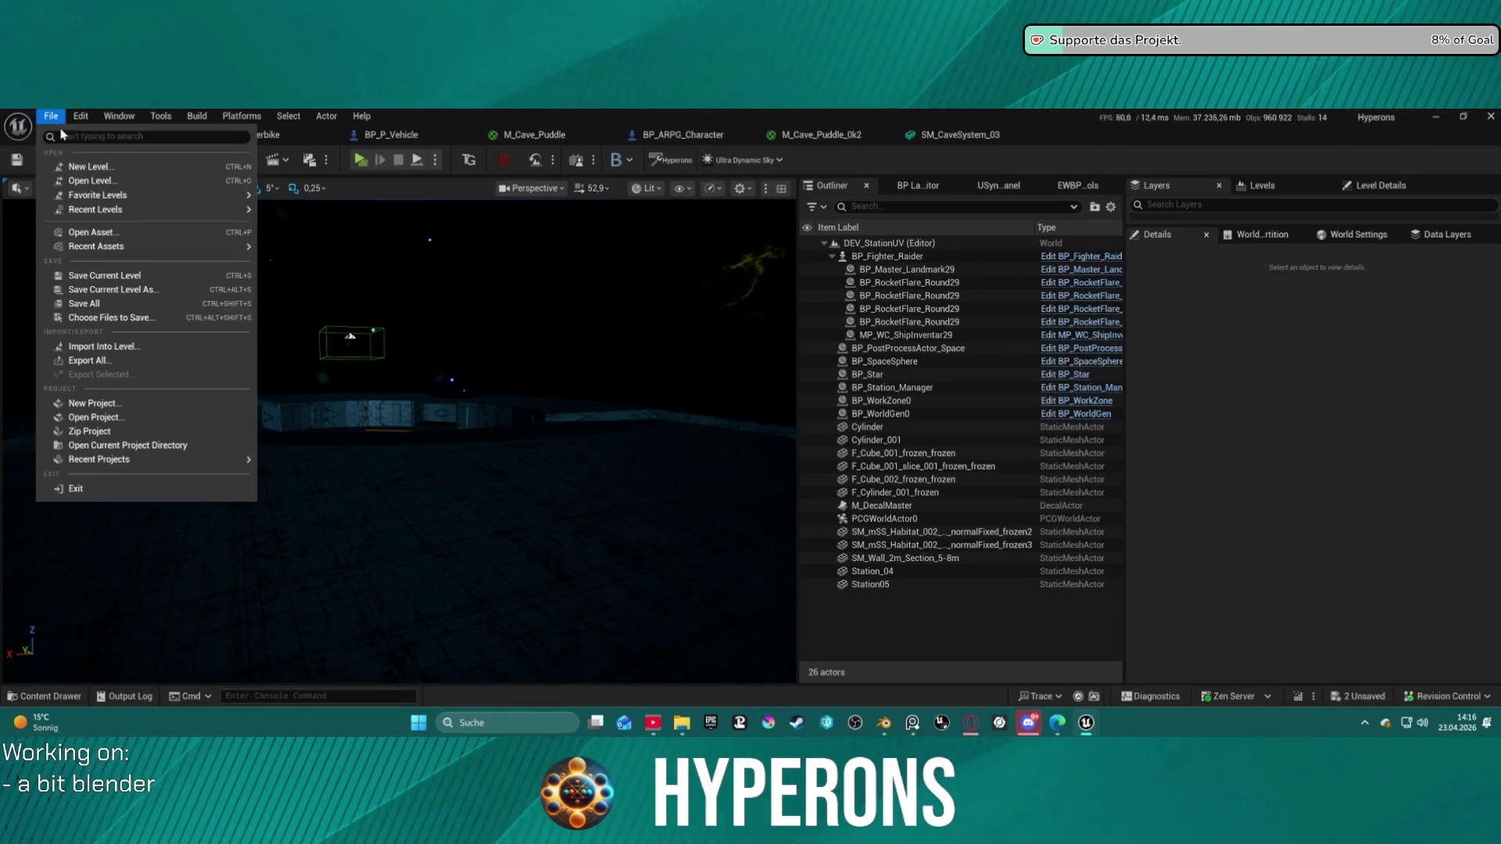
Step: Reload DEV_Cave_Landscape from the Recent Levels list
mouse_move(161, 212)
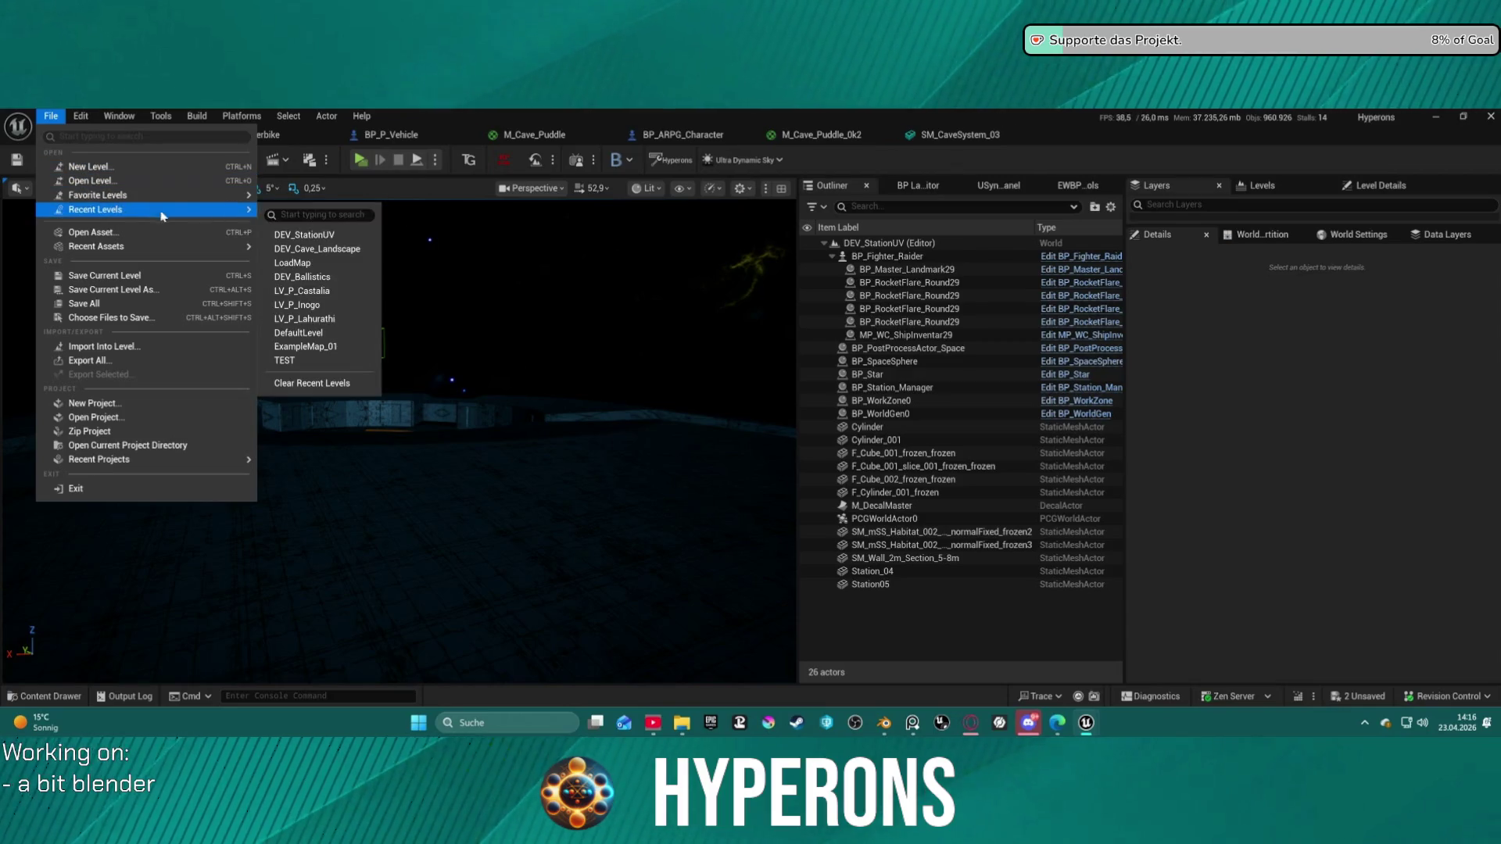
left_click(342, 249)
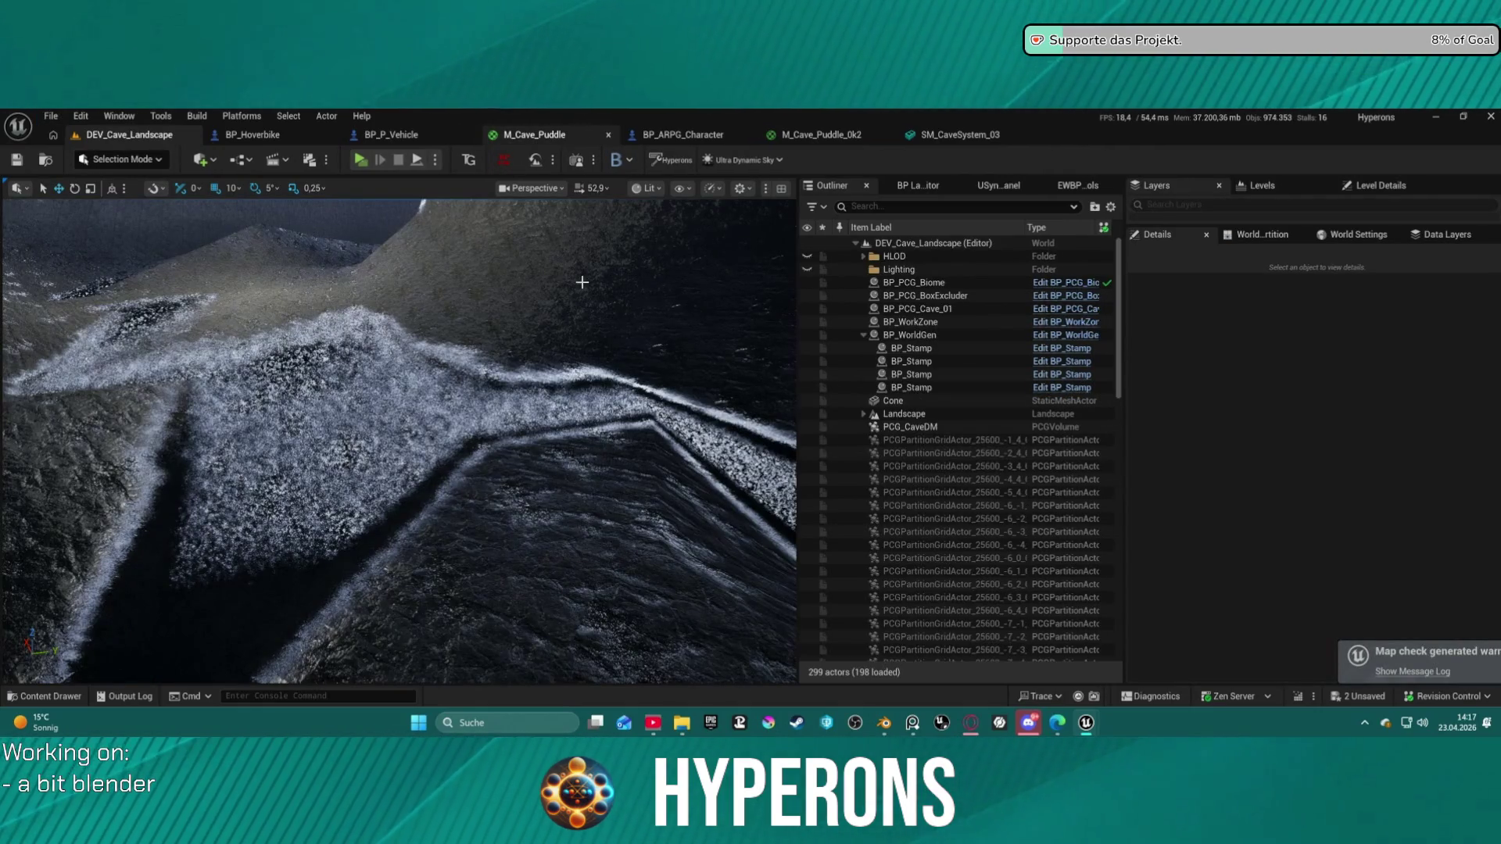
Step: Fly out of the cave over the cliffside, select PlayerStart, and launch Standalone Game play
right_click(469, 298)
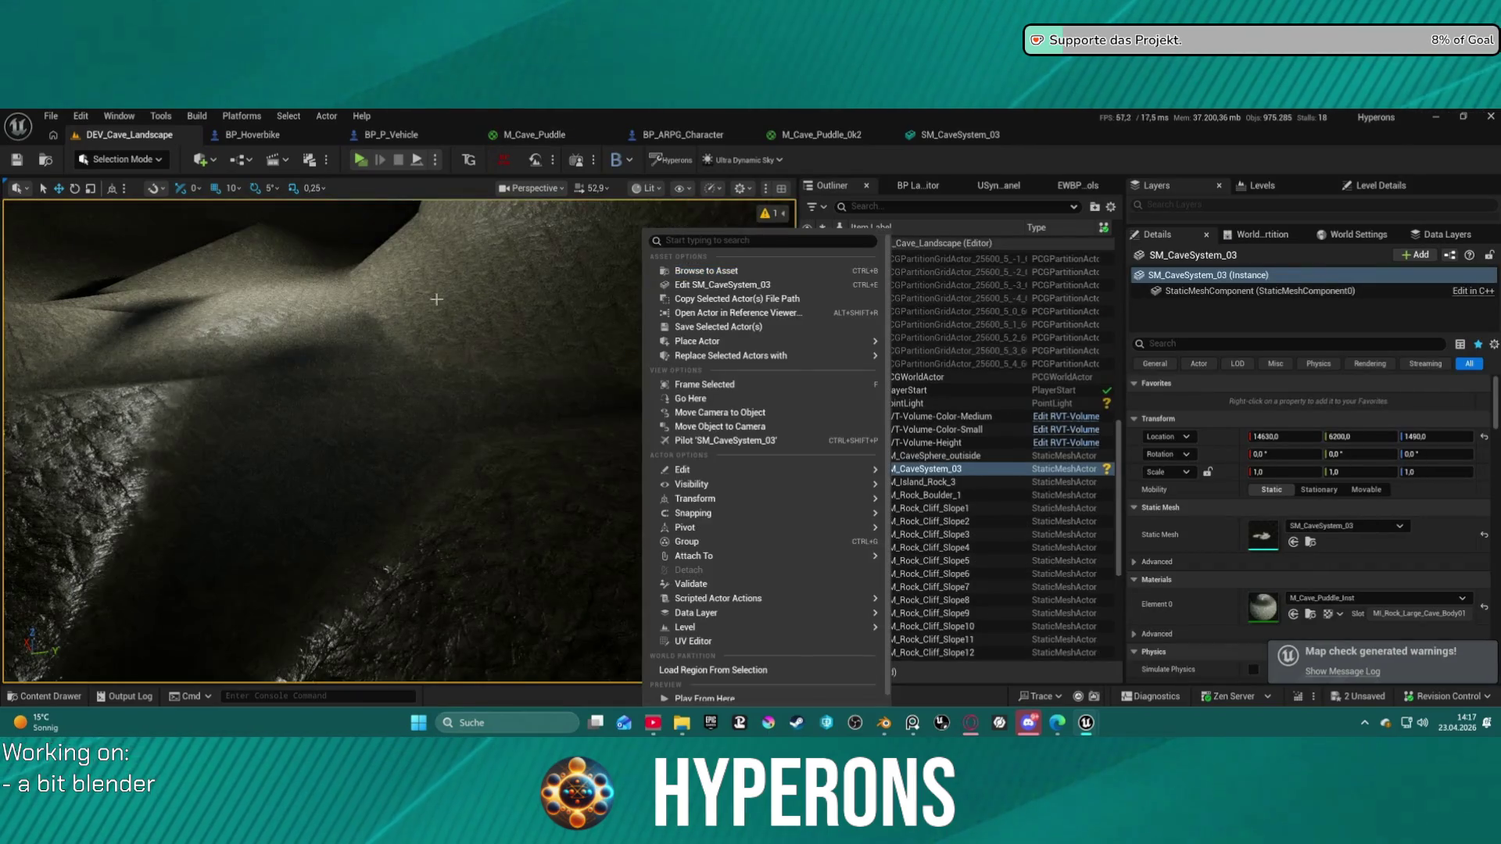
right_click_drag(173, 342, 173, 341)
right_click_drag(414, 434, 415, 434)
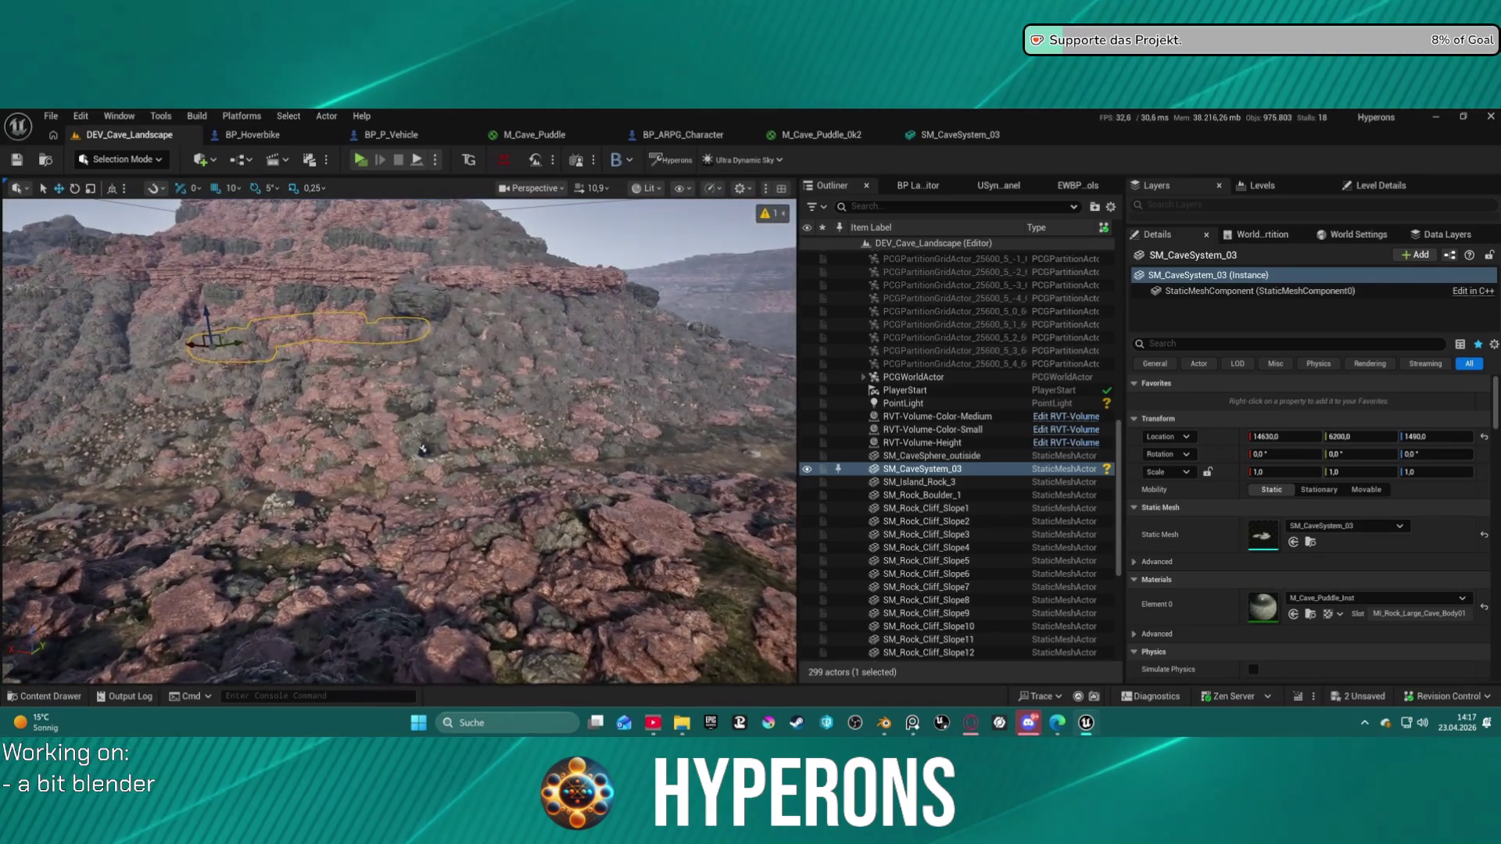
left_click(905, 391)
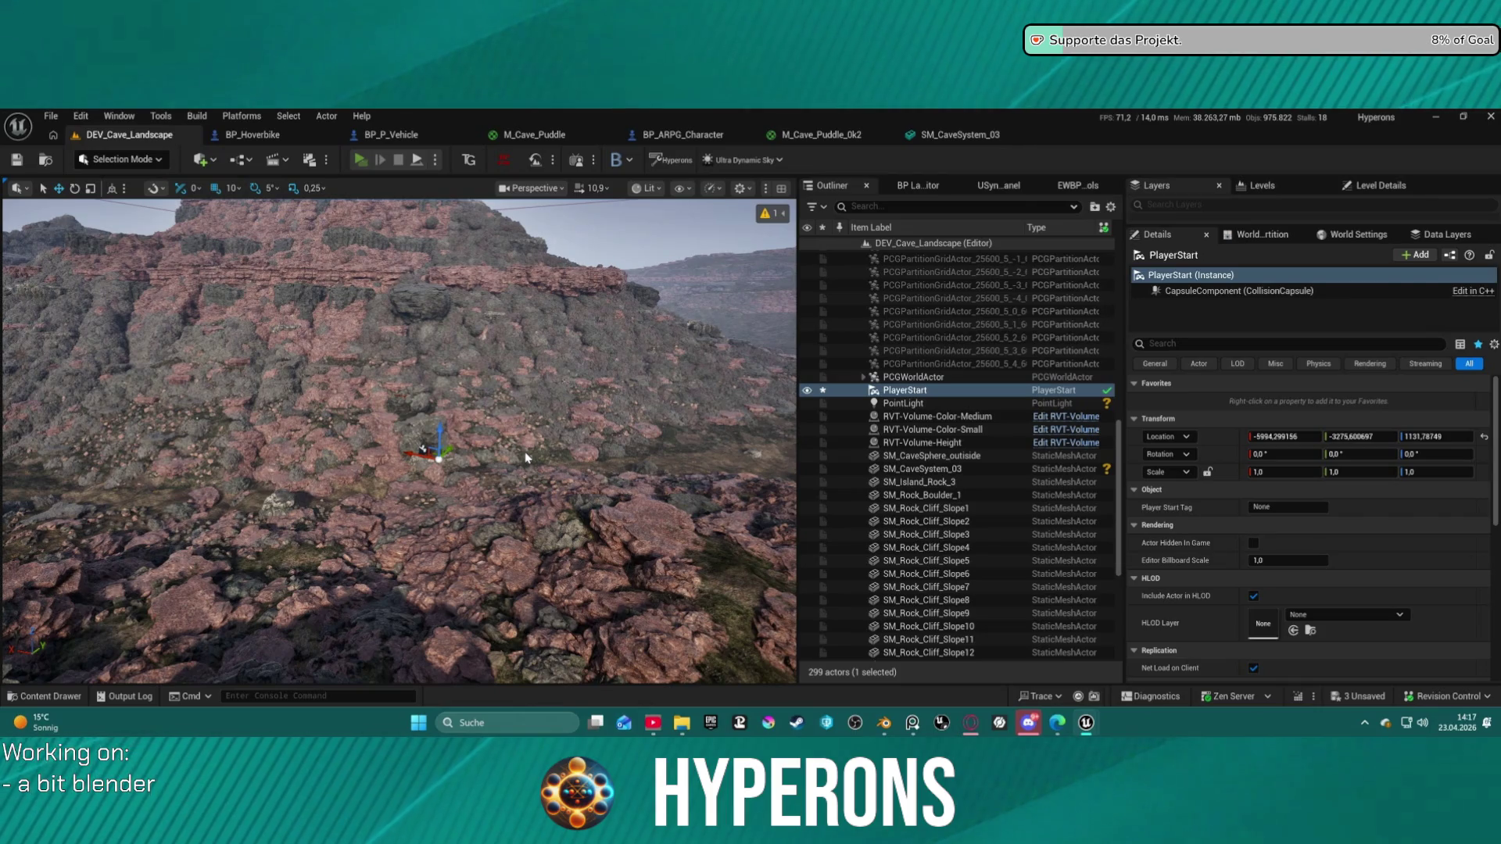
key("alt+p")
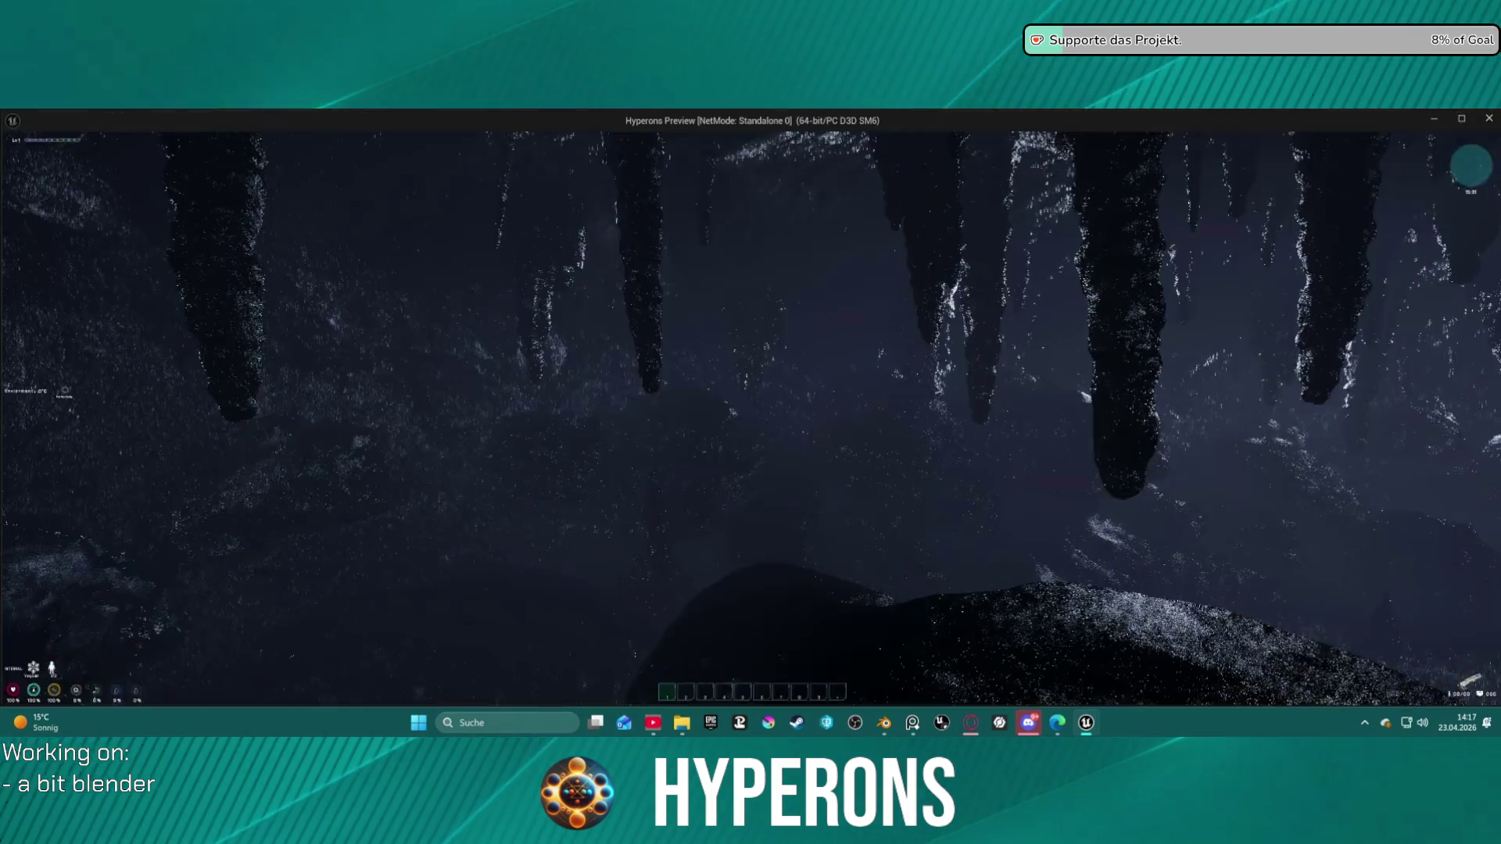
Step: Walk and jump across the rocks, climb into the cave opening, and drop into the dark interior
key("w")
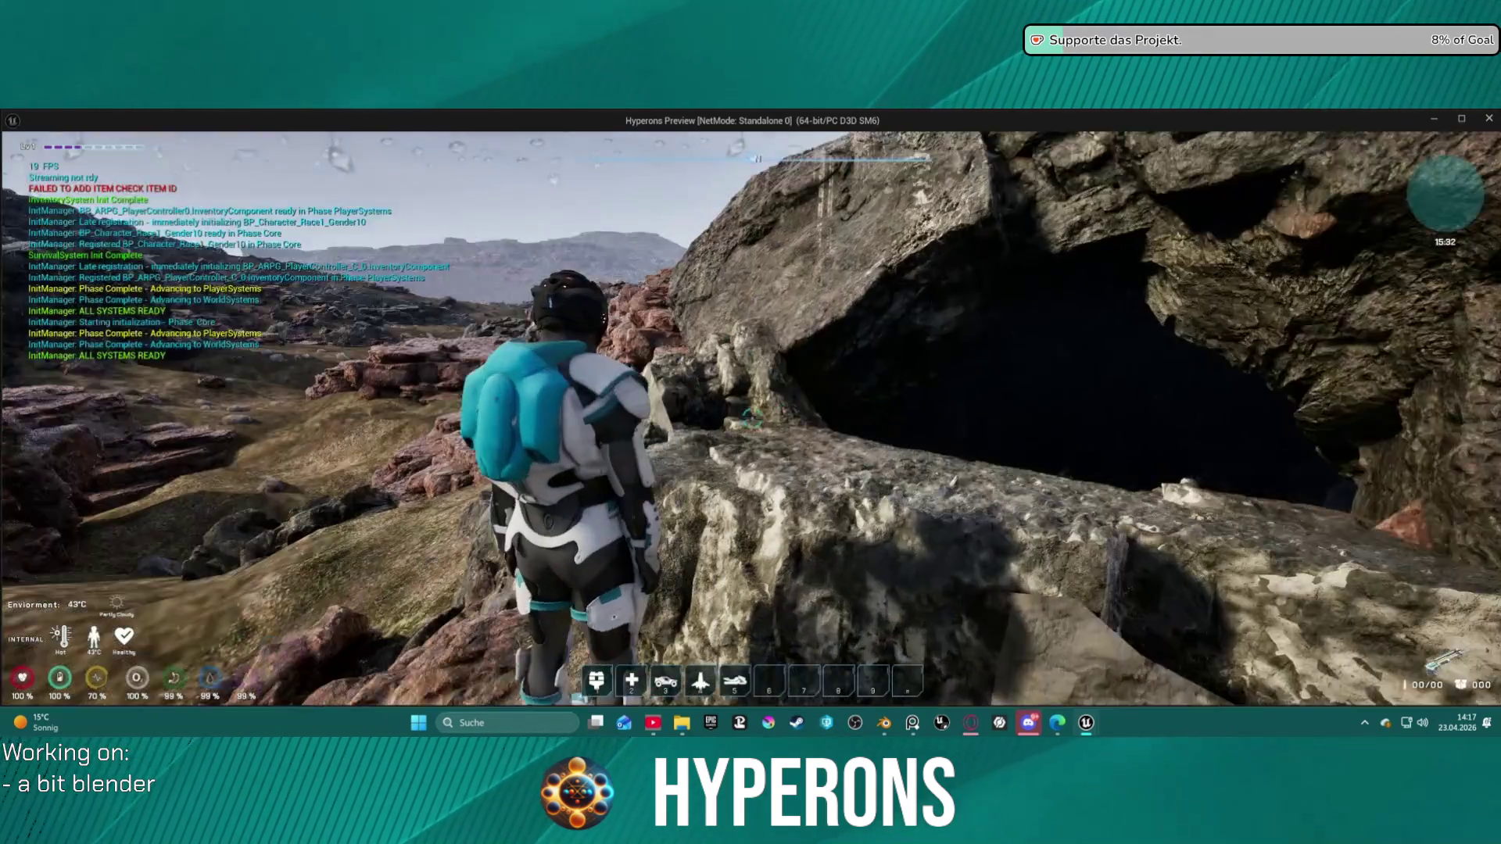
key("space")
key("w")
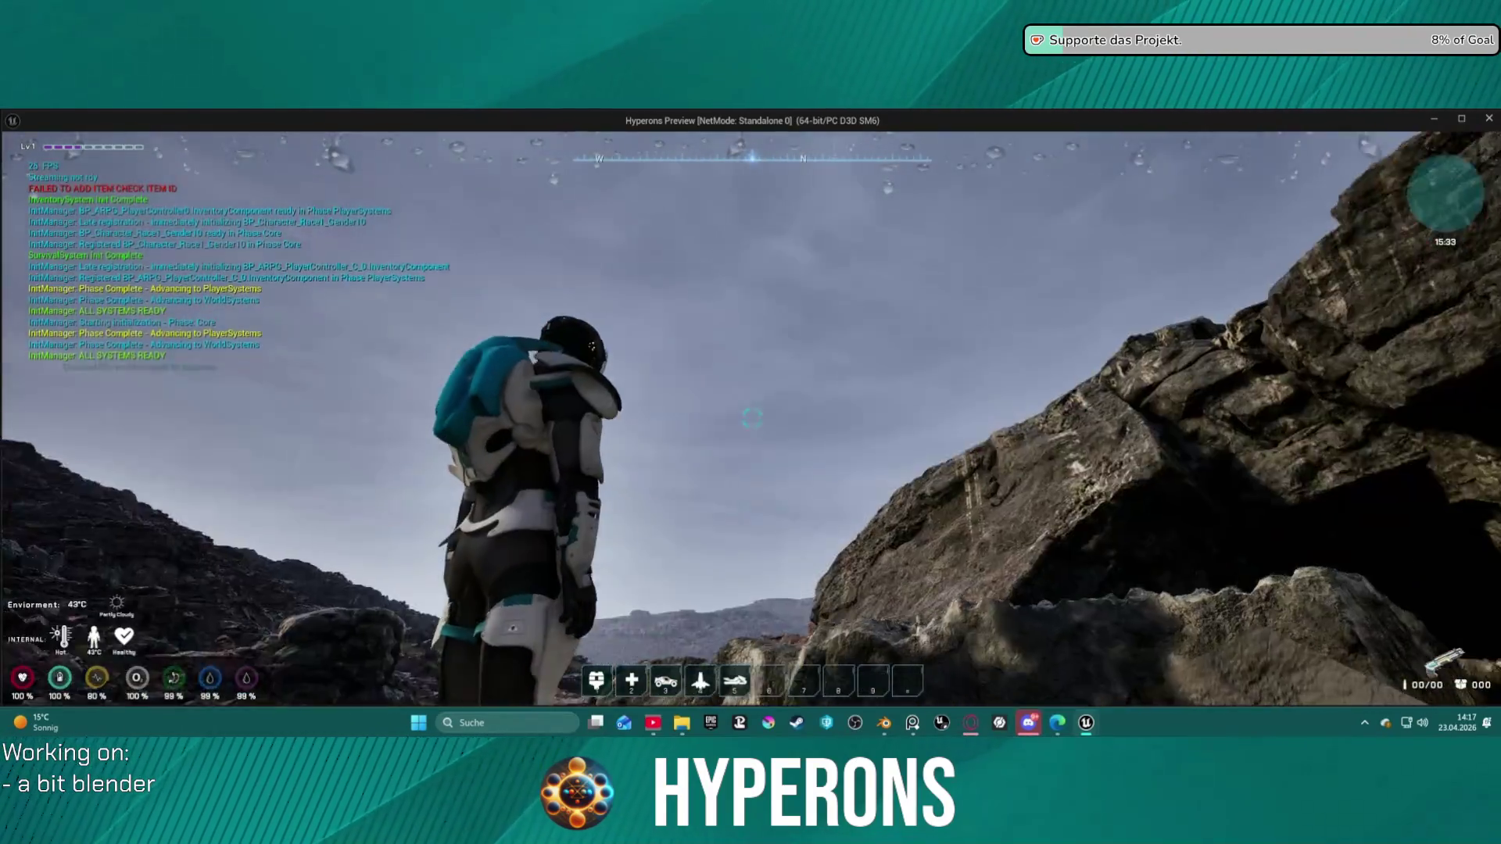
key("w")
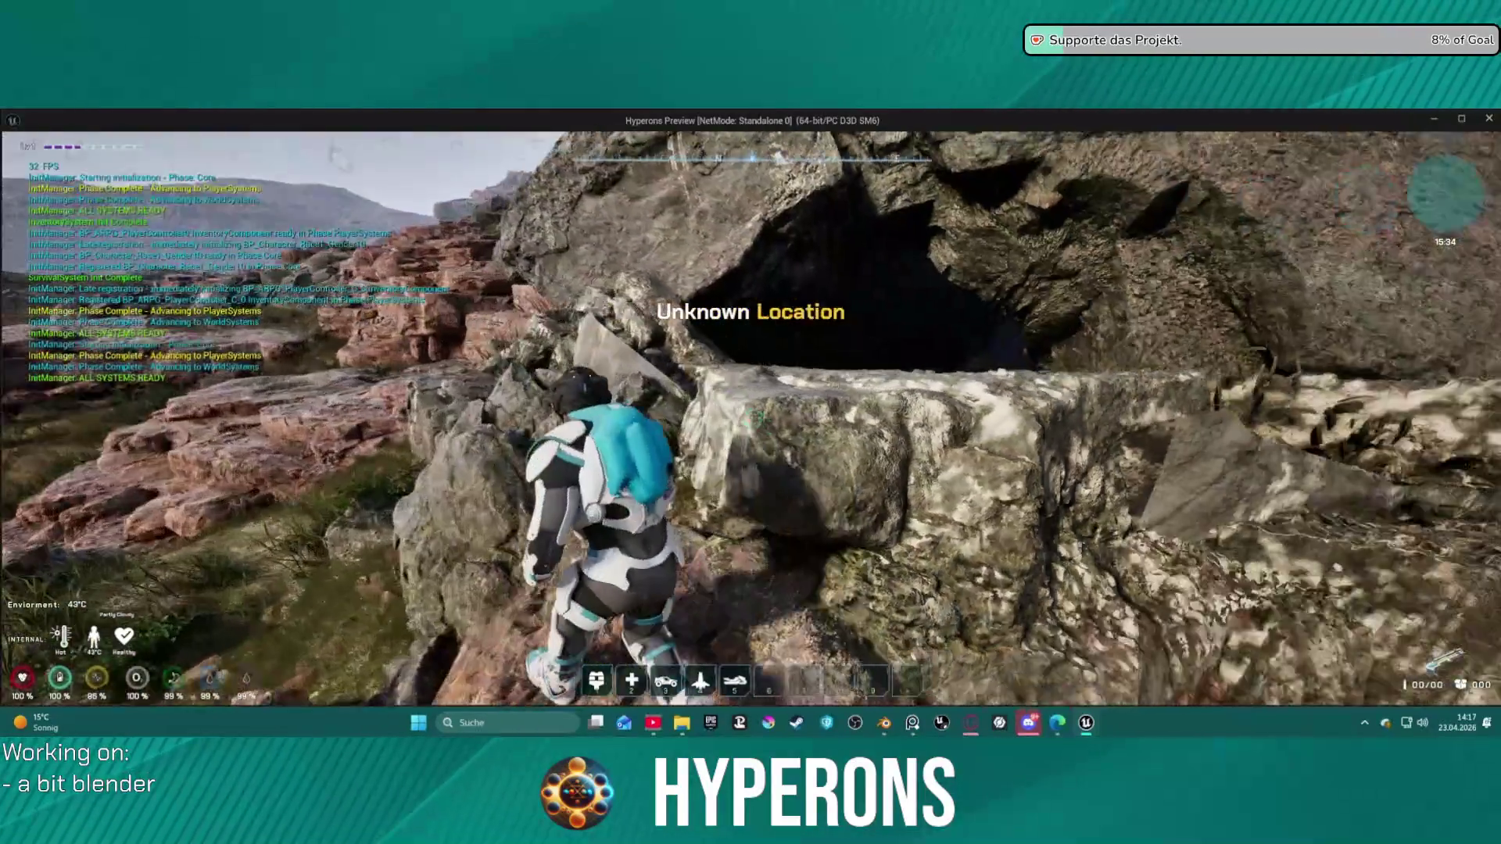
key("w")
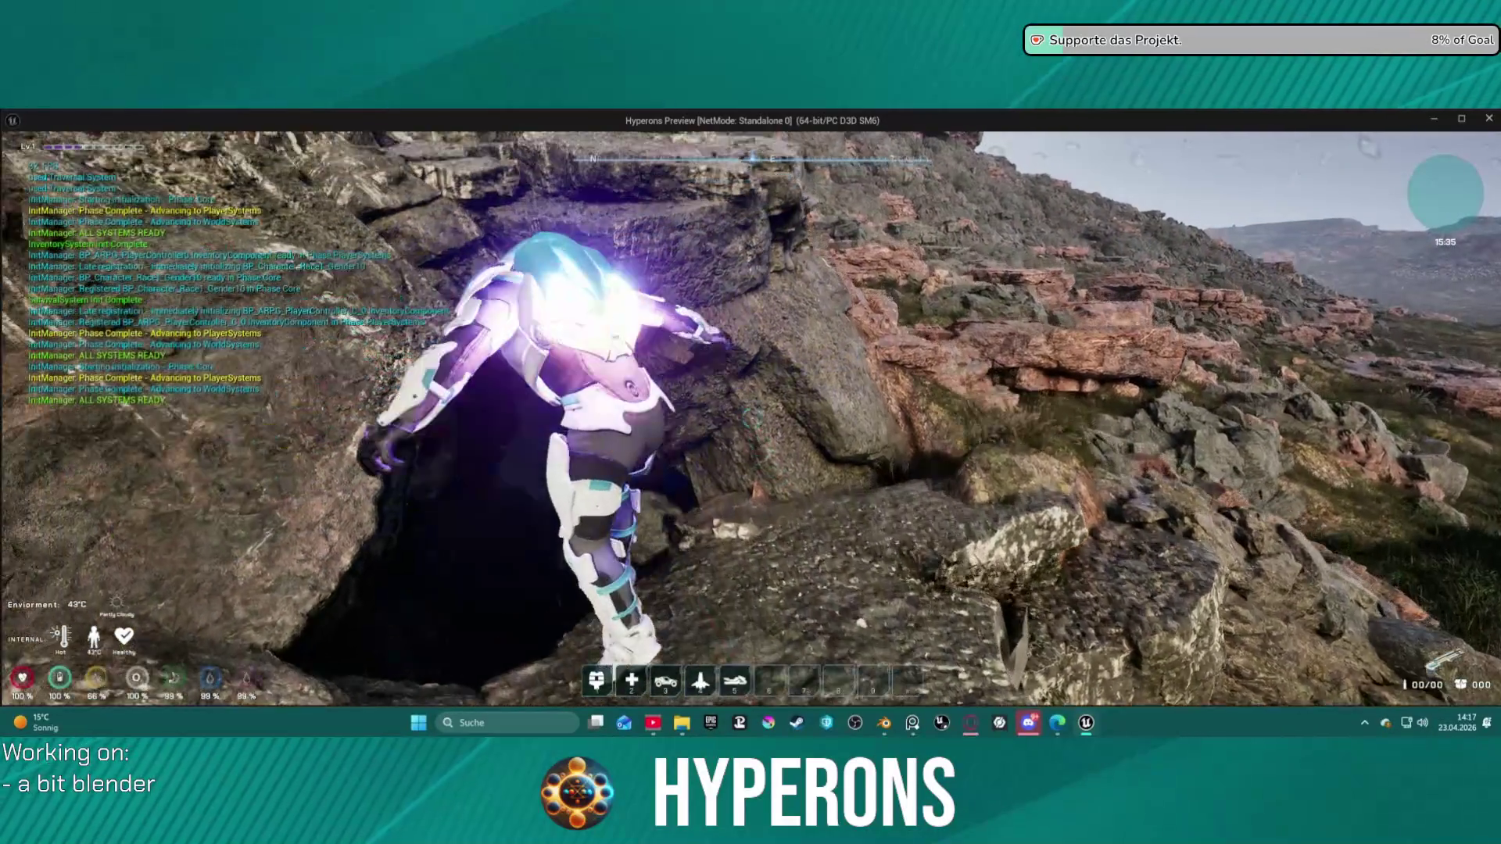
key("w")
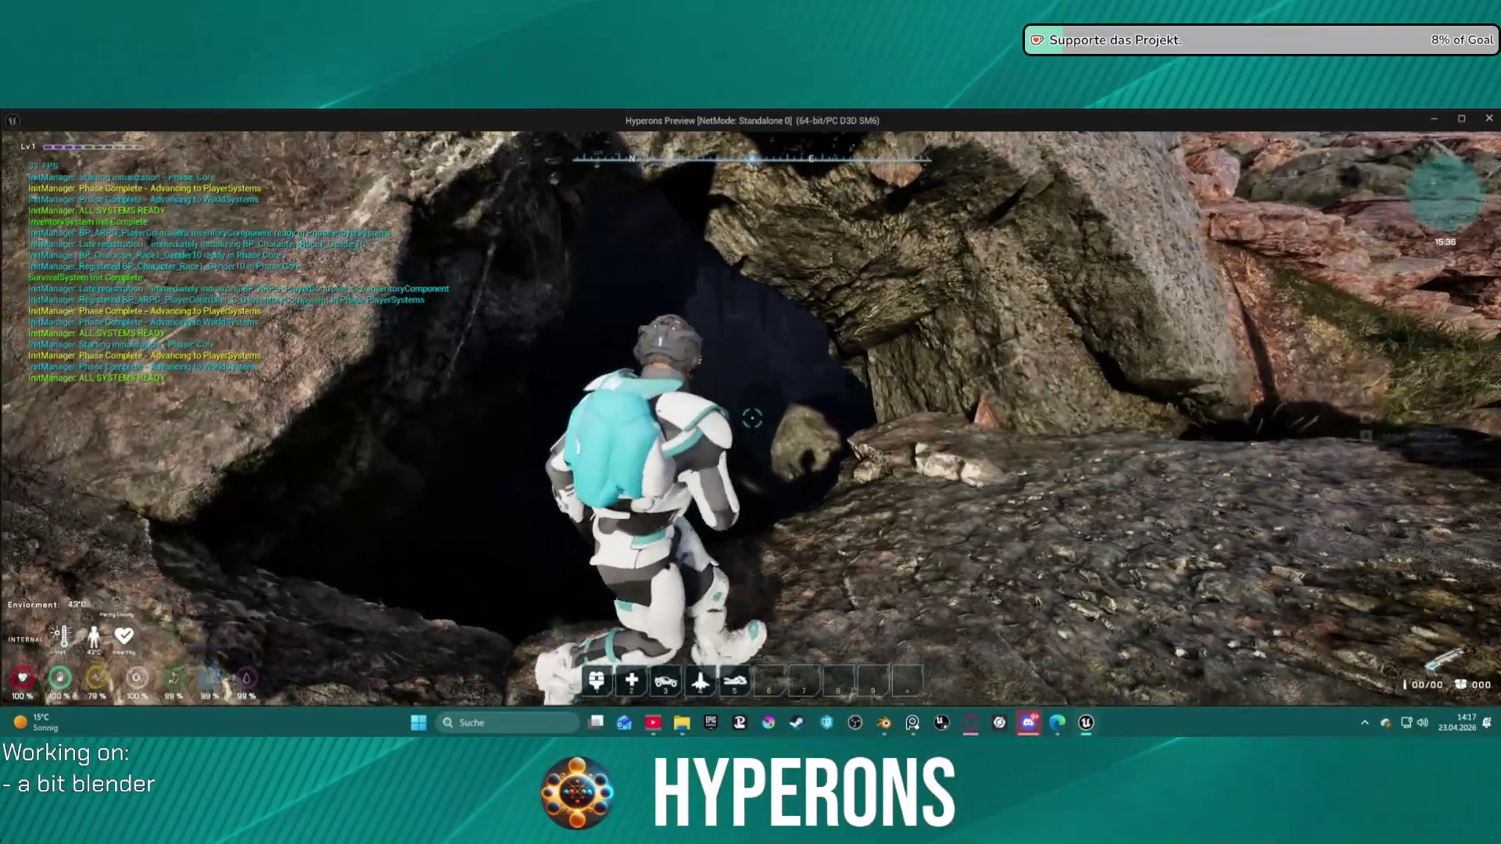
key("w")
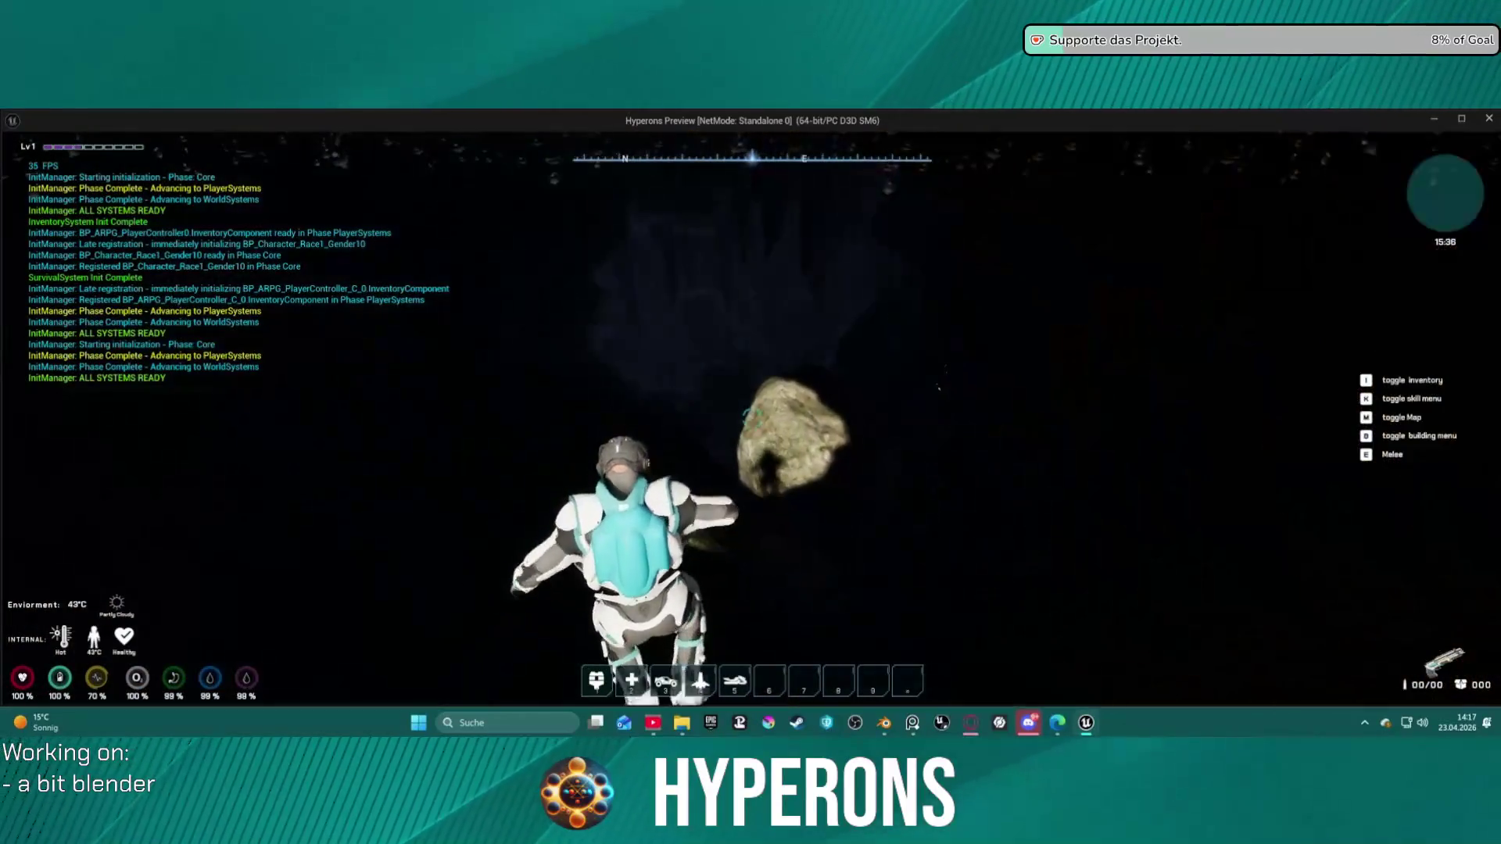
key("w")
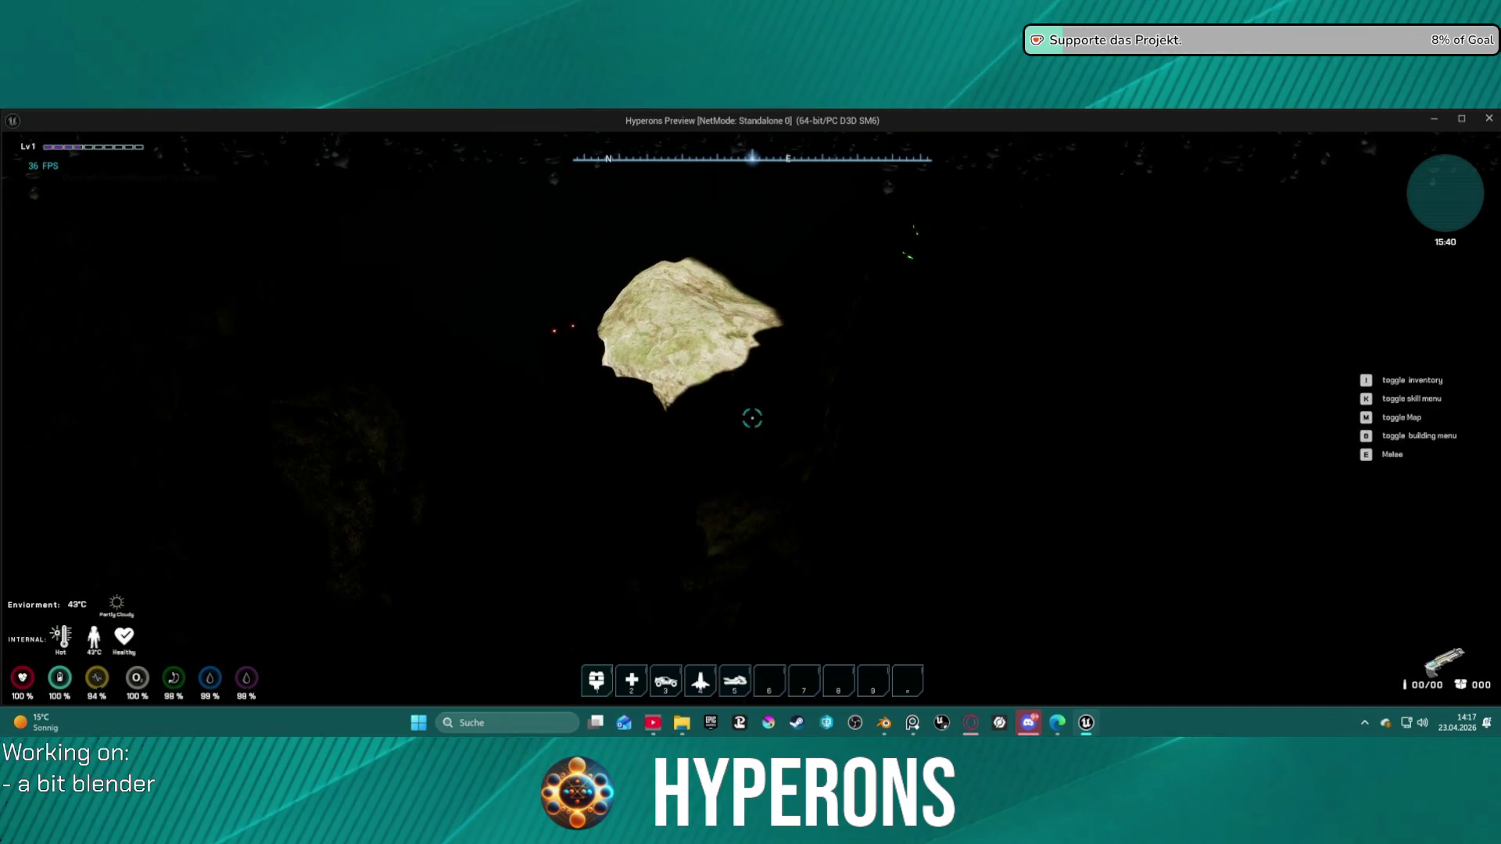
Step: Open the inventory, then walk the passage and use traversal to get around the rocks
key("i")
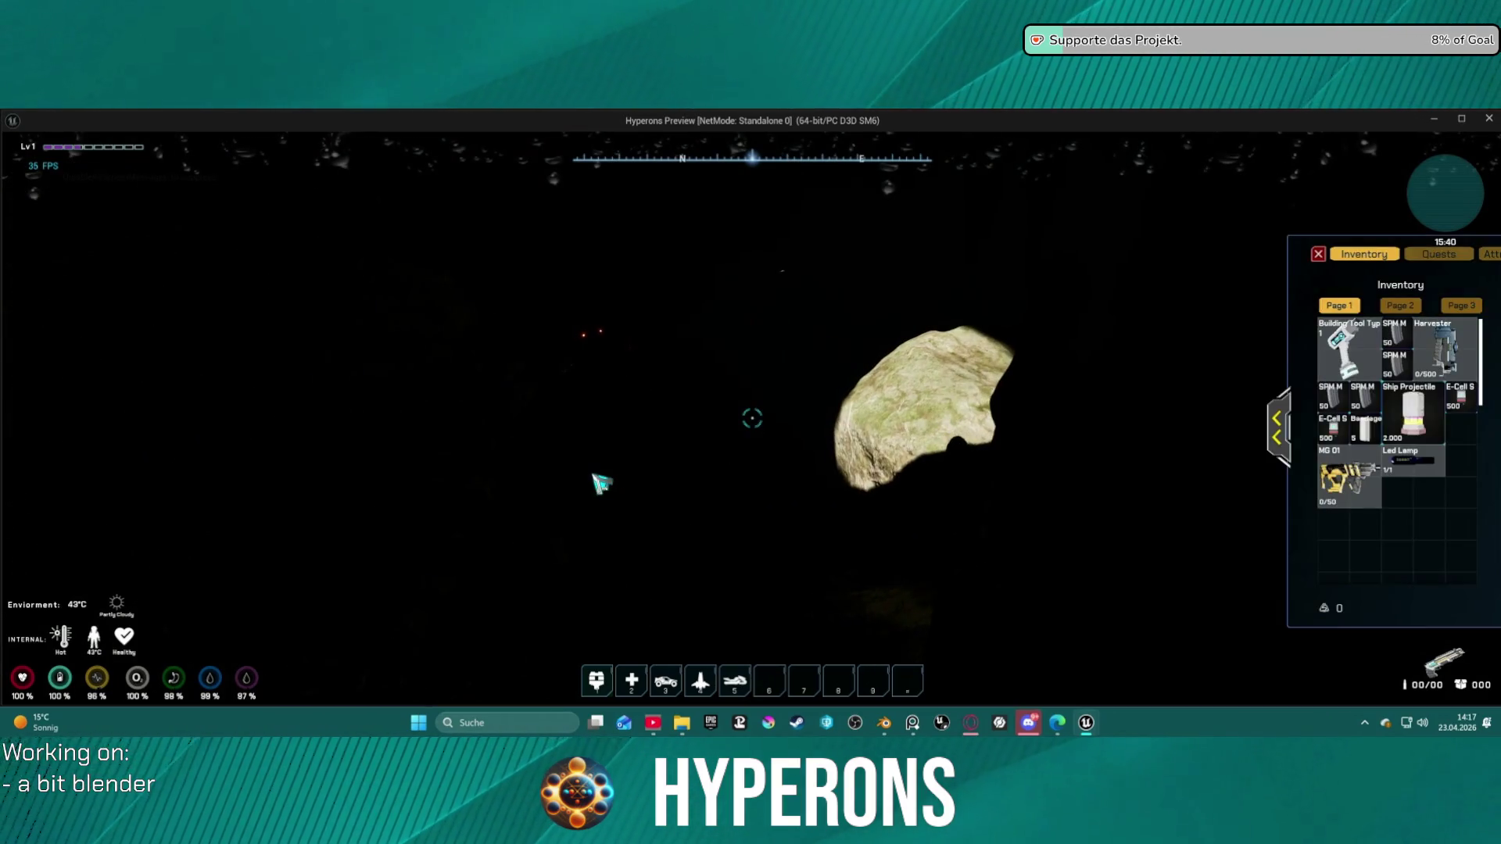
key("w")
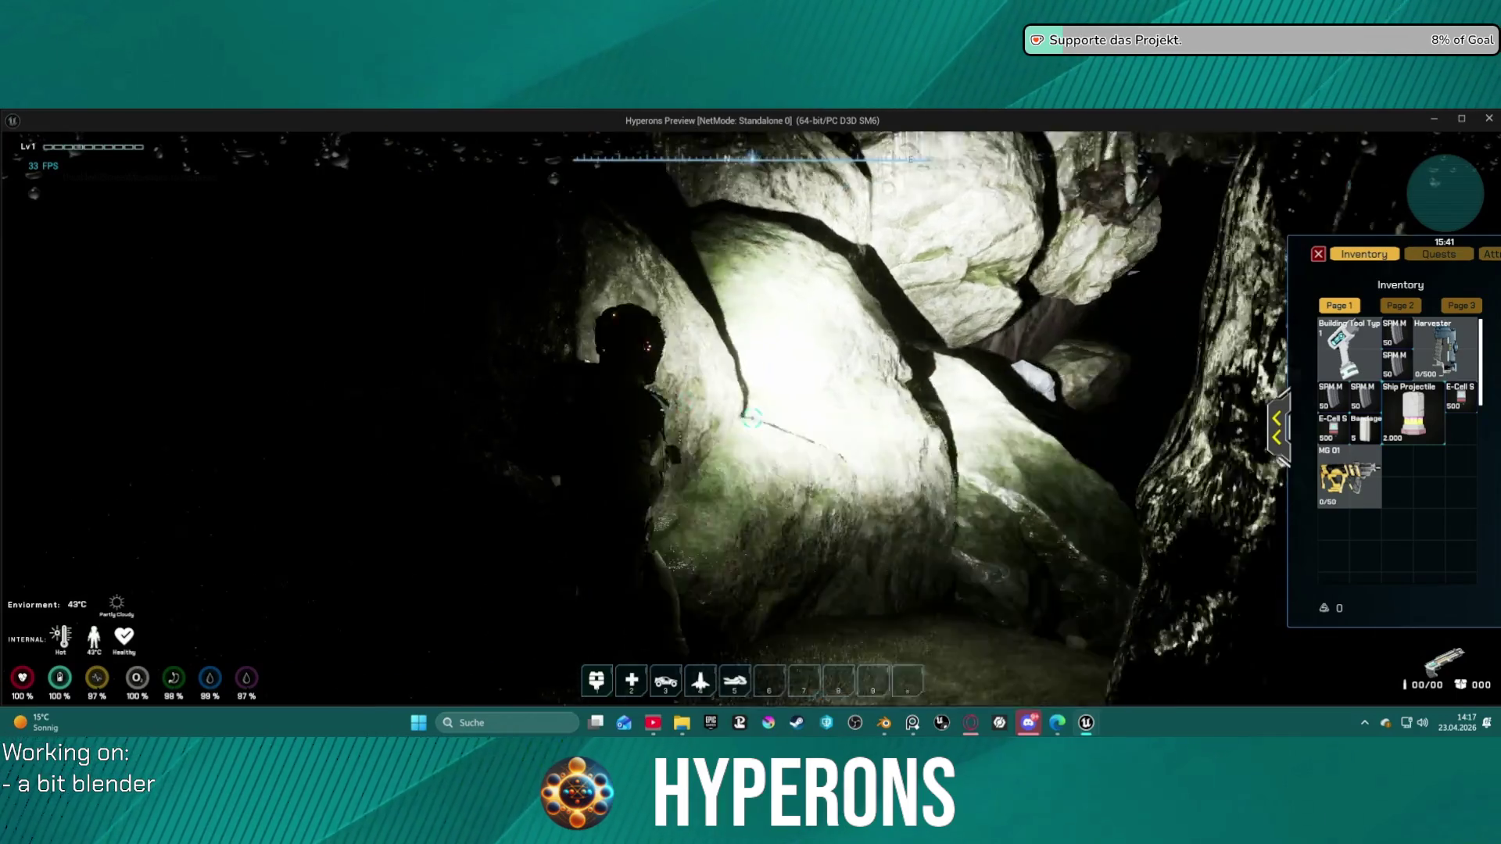
key("w")
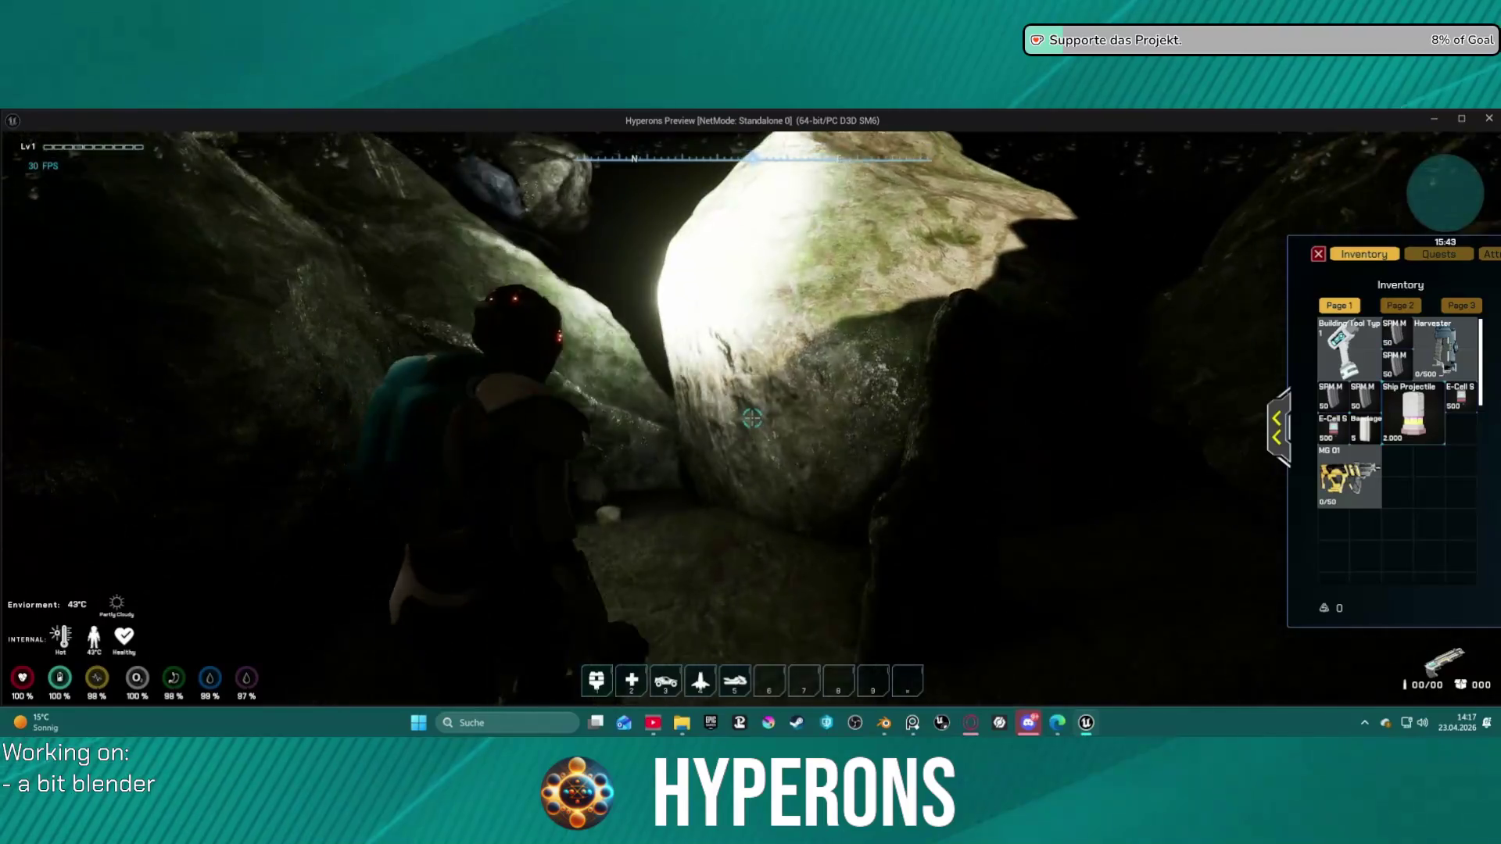
key("space")
key("space")
key("w")
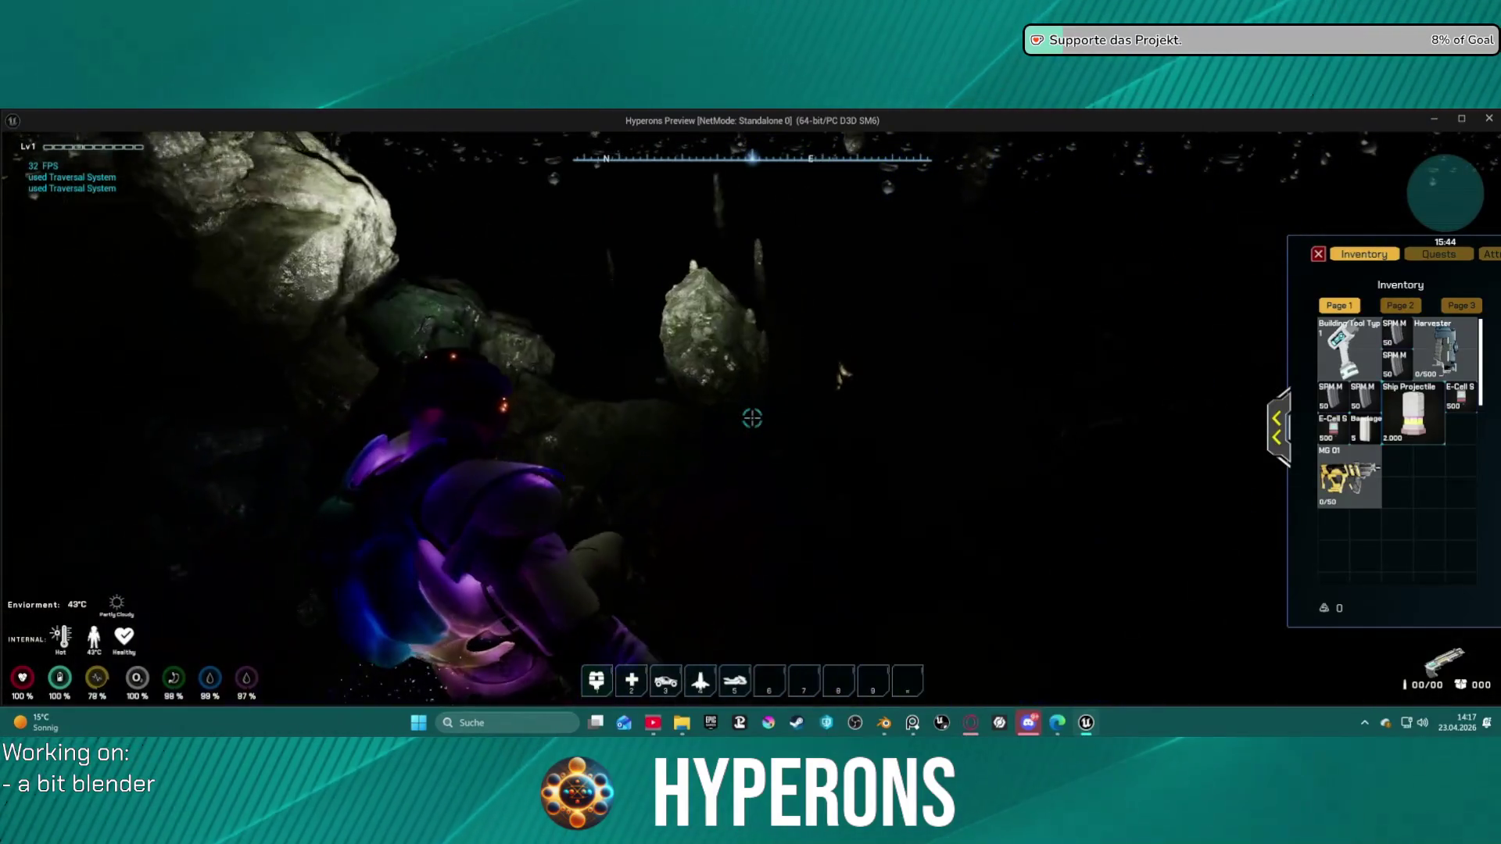
Step: Follow the lit rock wall past the crevice and head into the darker passage
key("w")
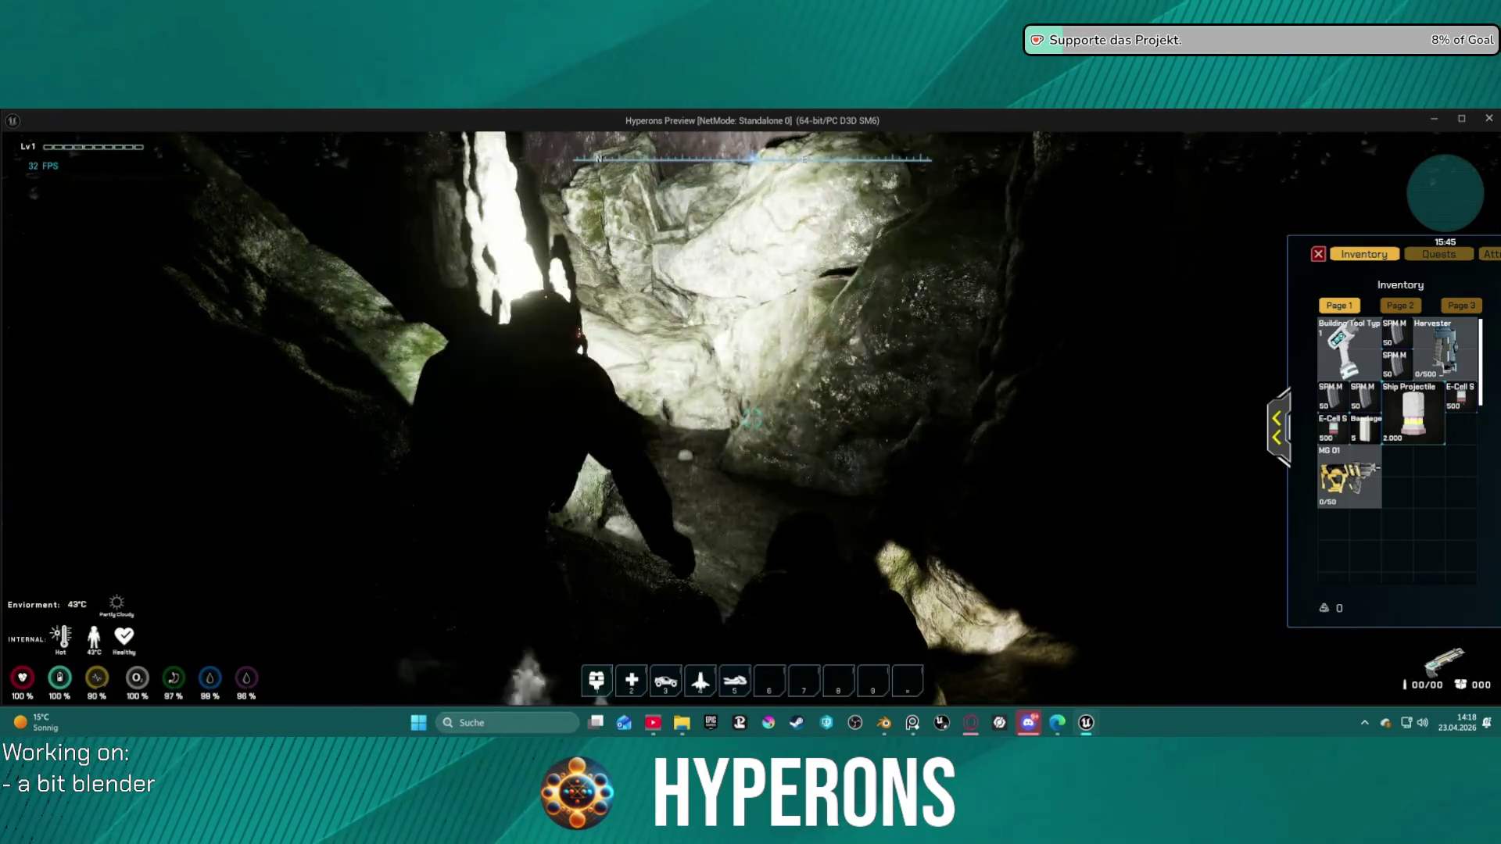
key("w")
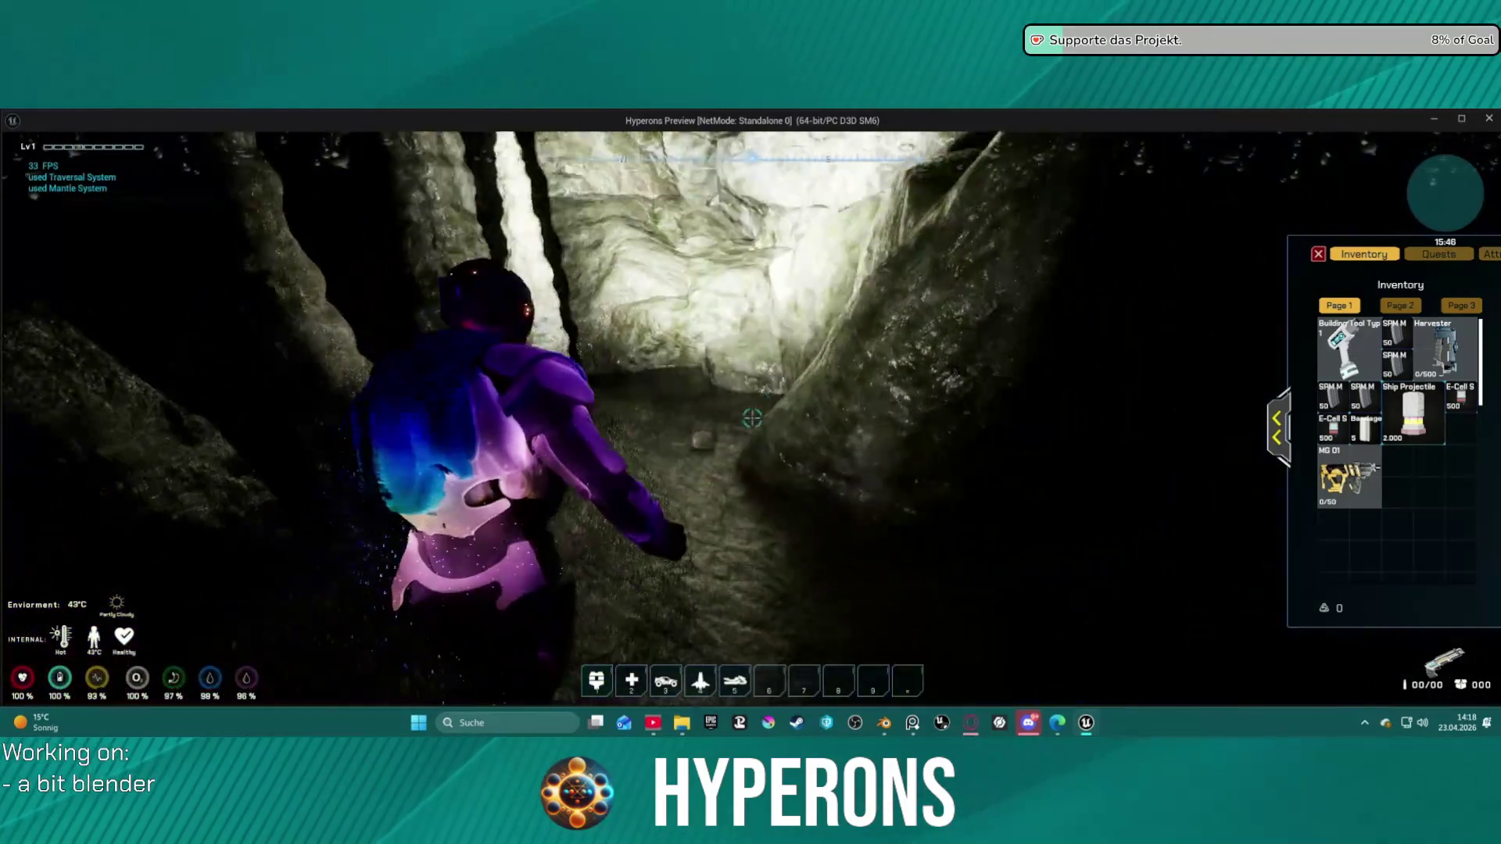
key("w")
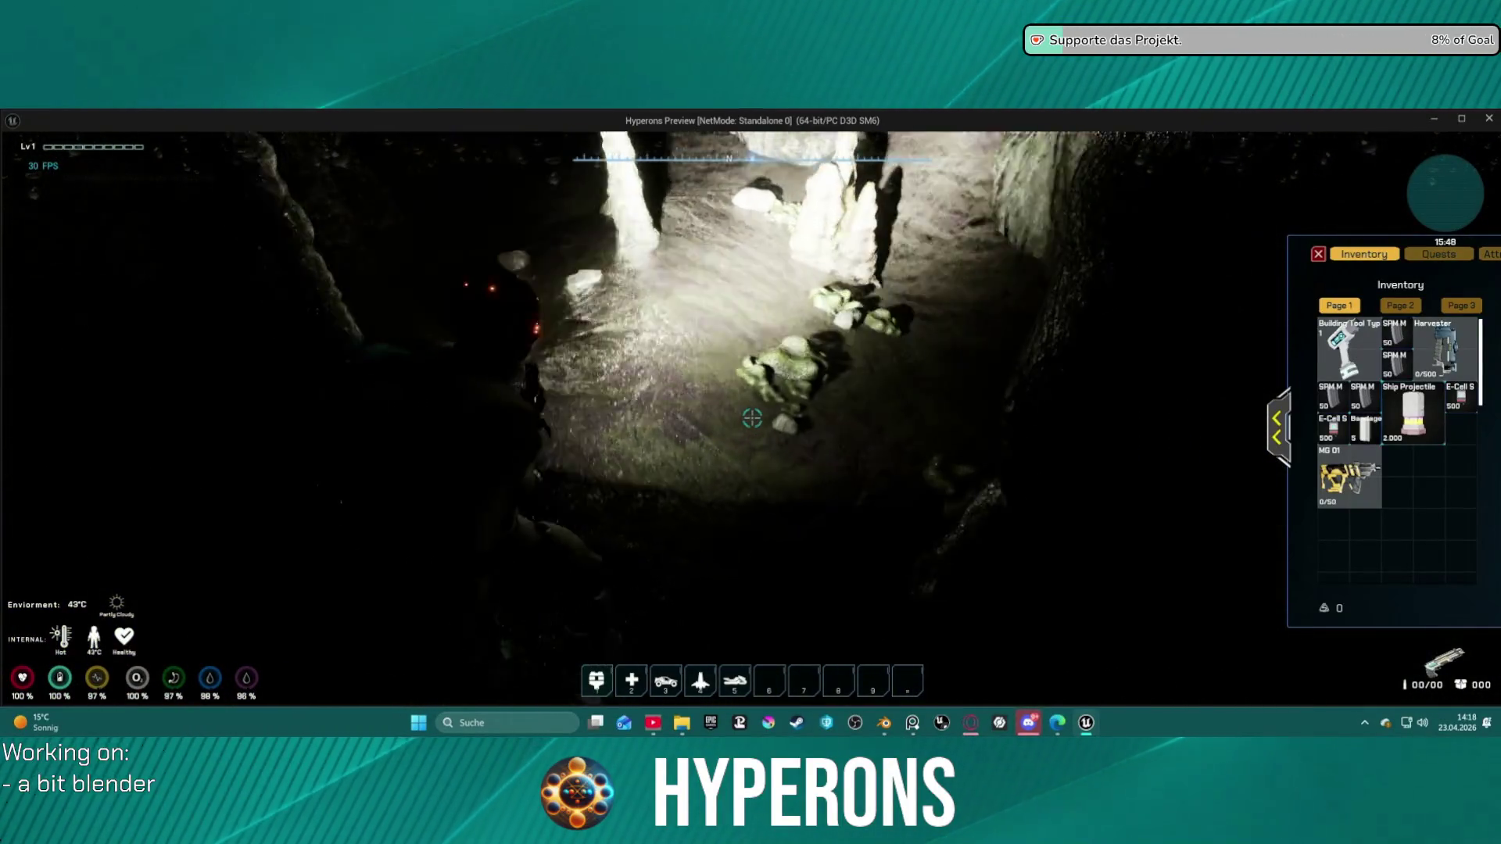
key("w")
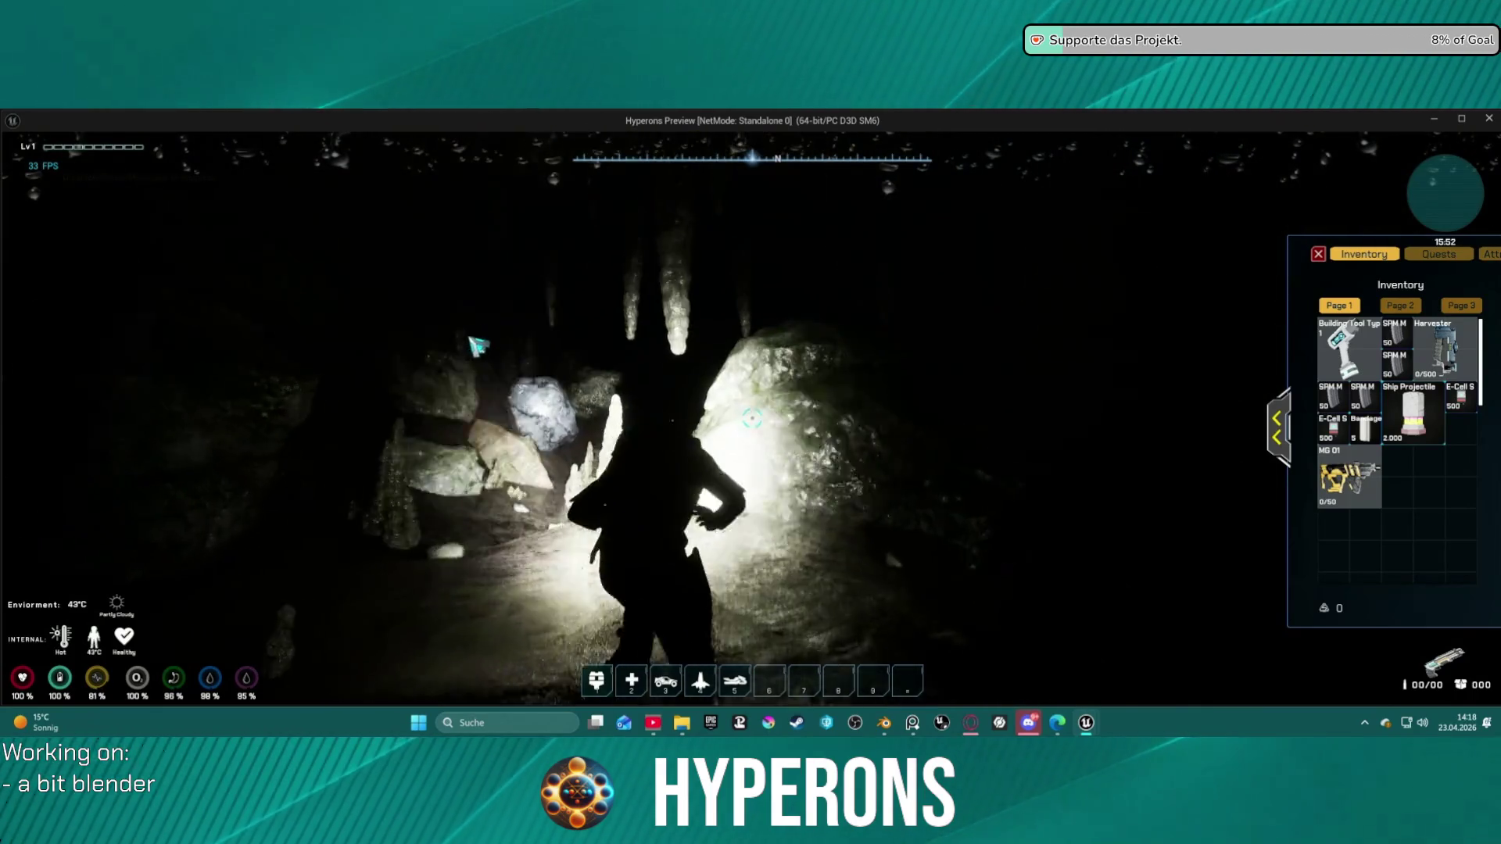
key("w")
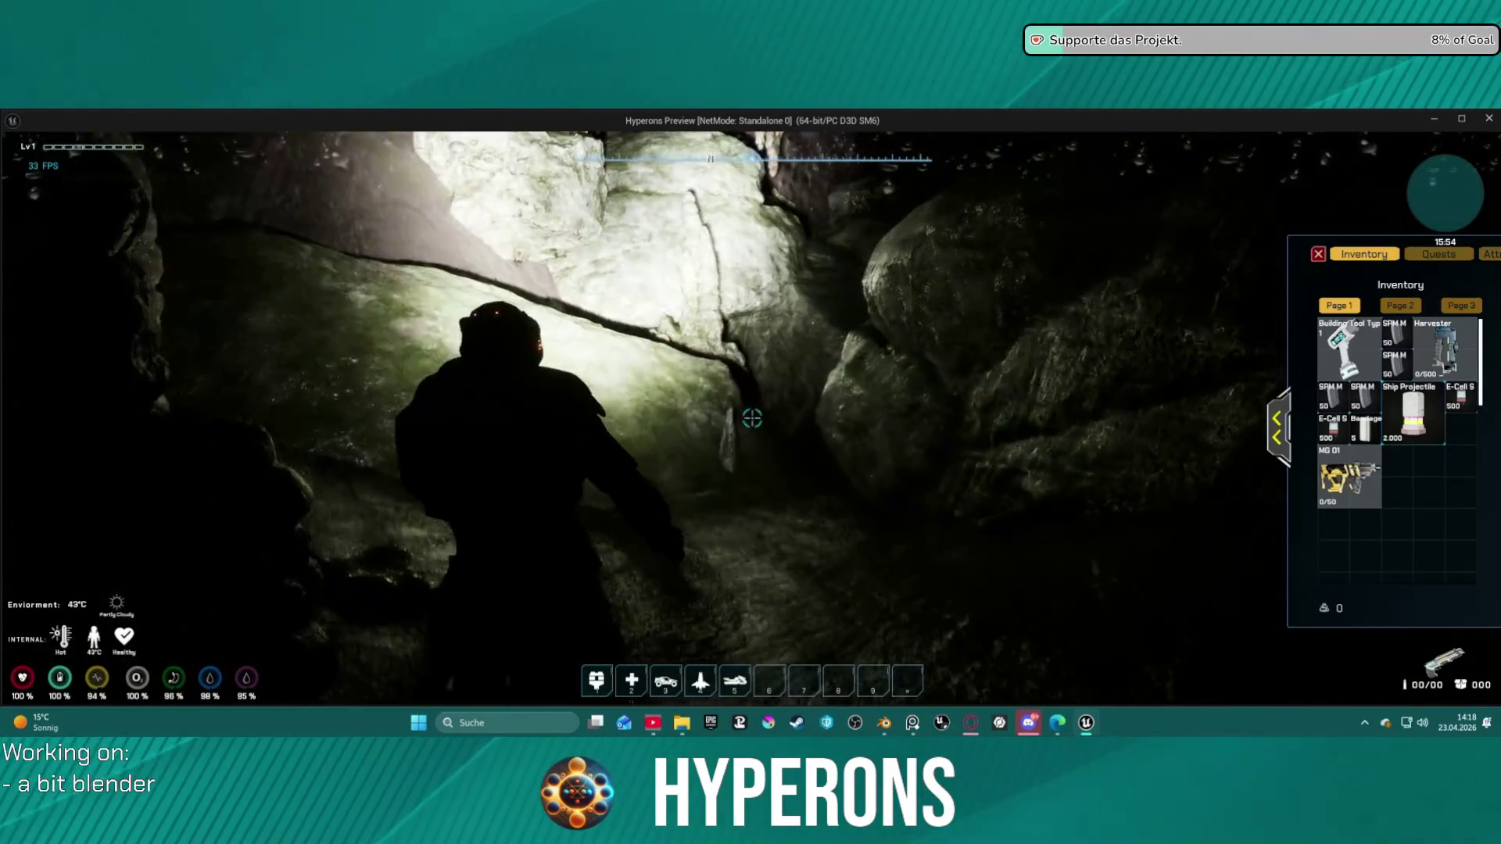
key("w")
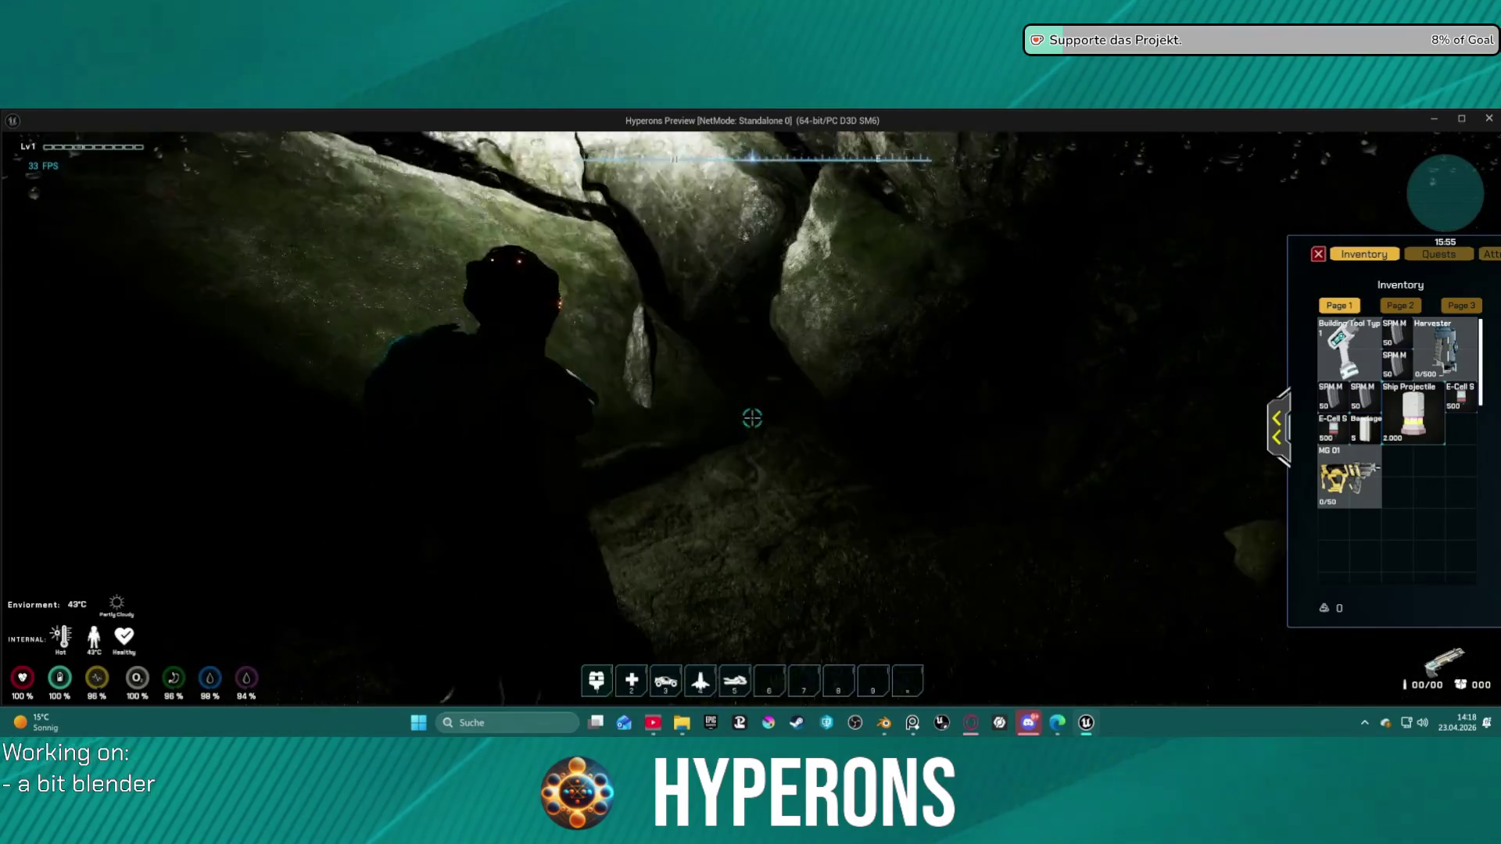
key("w")
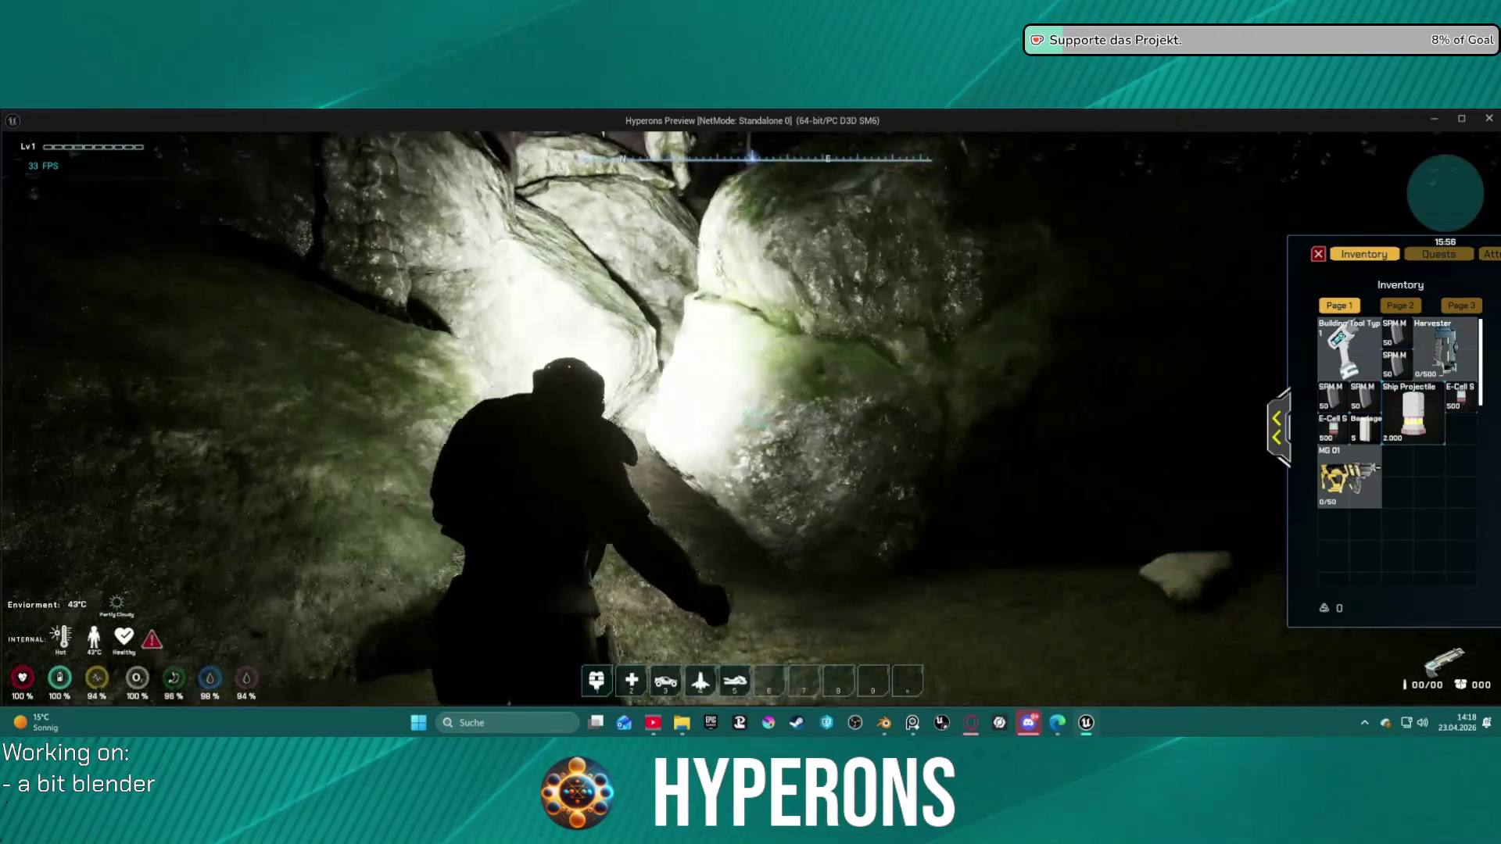
key("w")
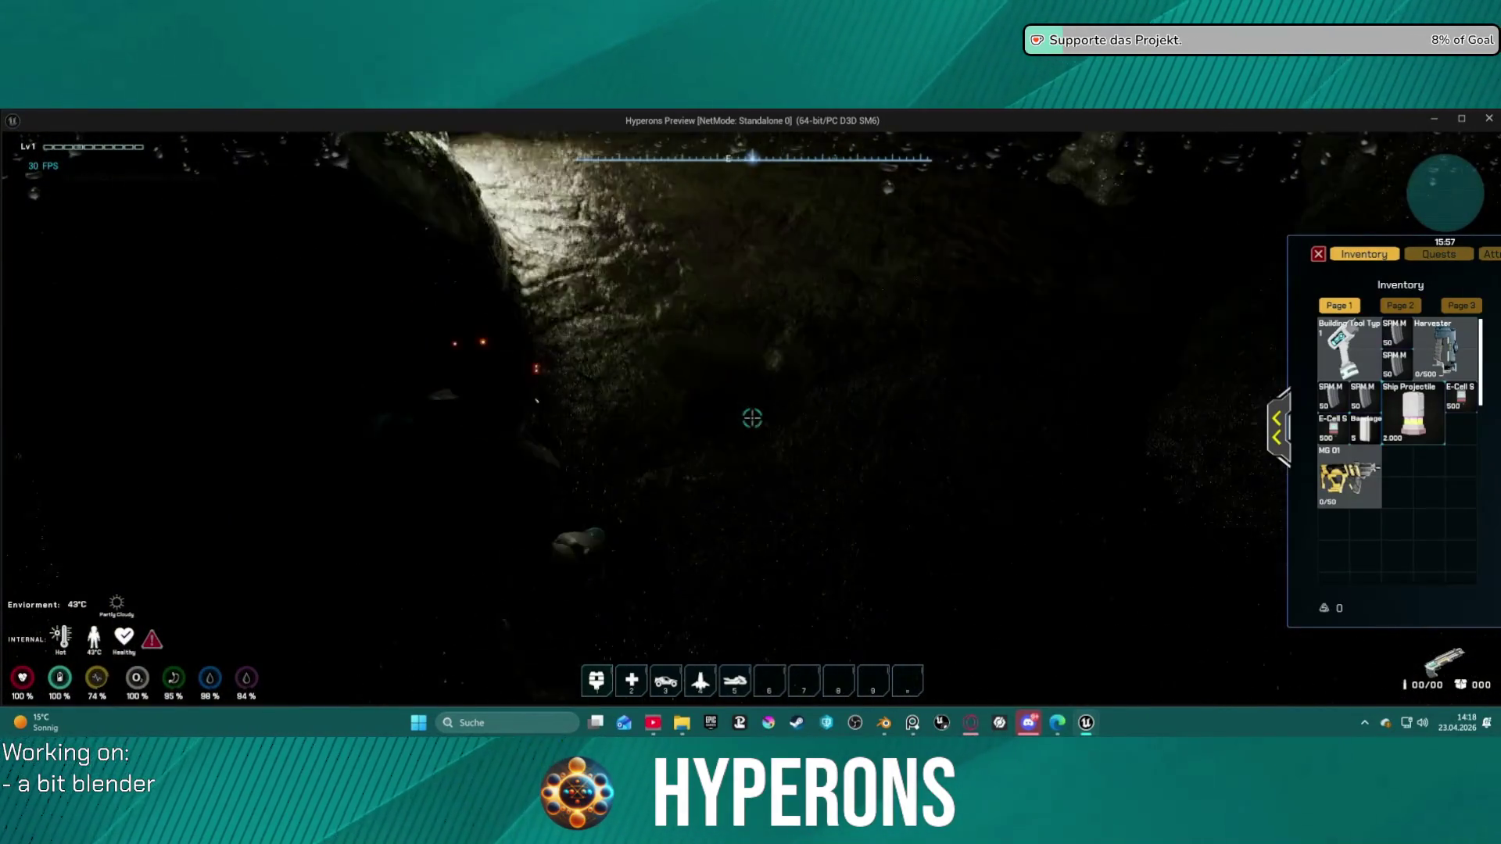
Step: Walk the character through the lit cave passage, along the rock wall and deeper into the dark cave
key("w")
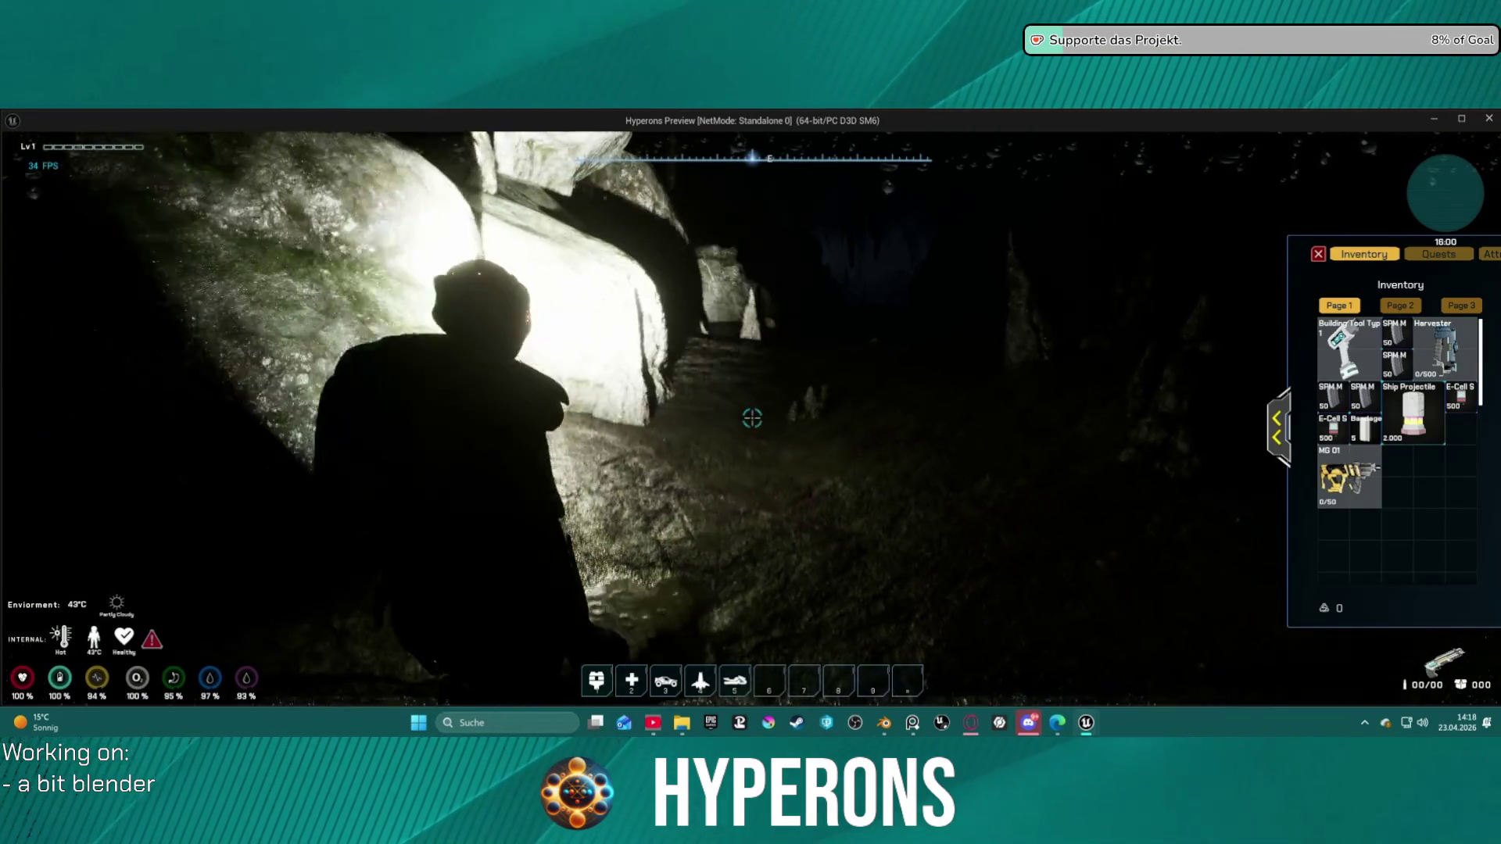
key("w")
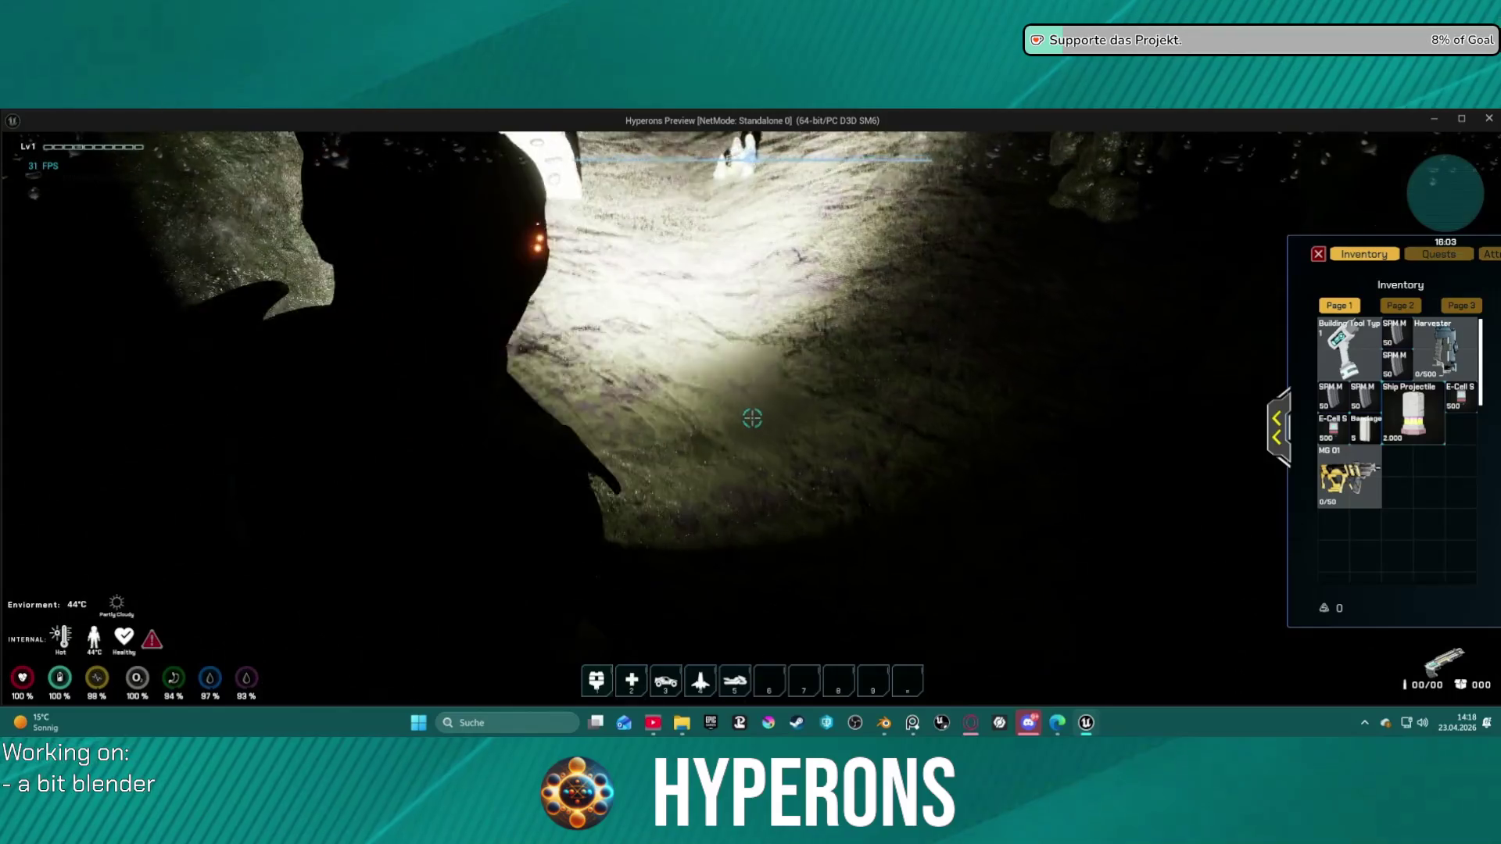
key("w")
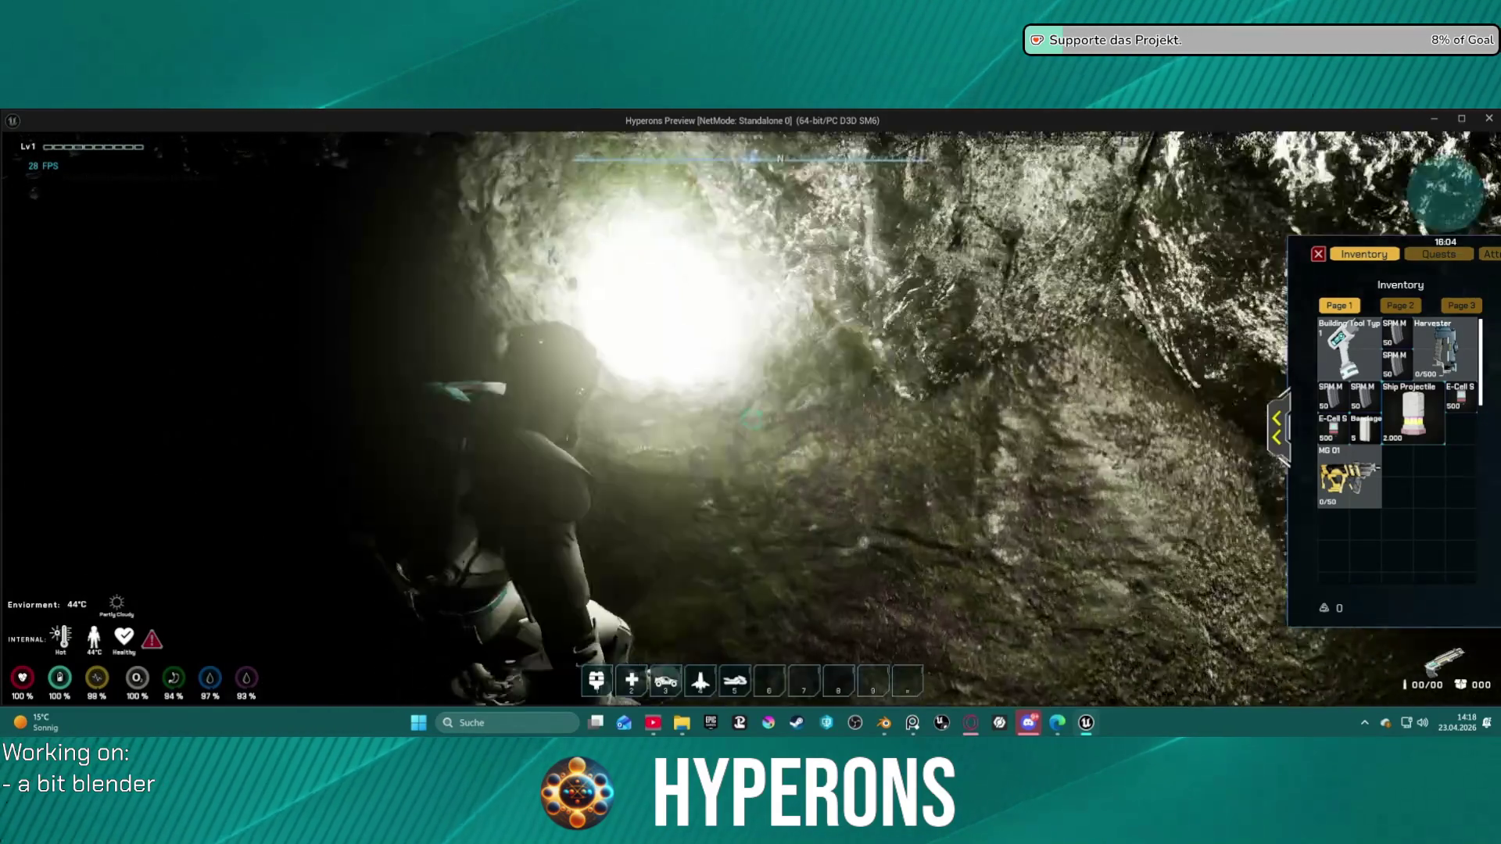
key("w")
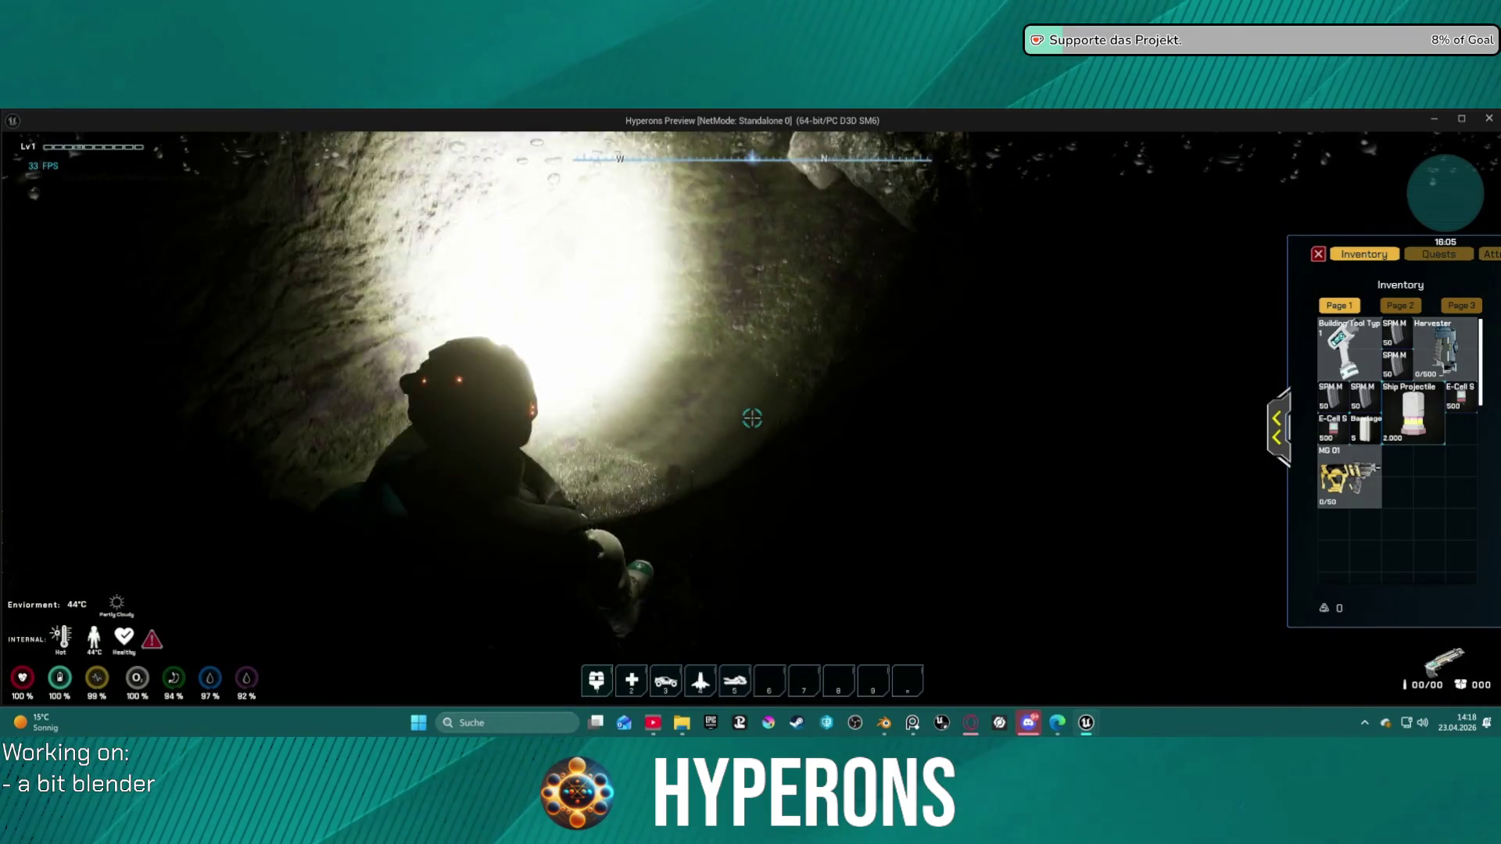
key("w")
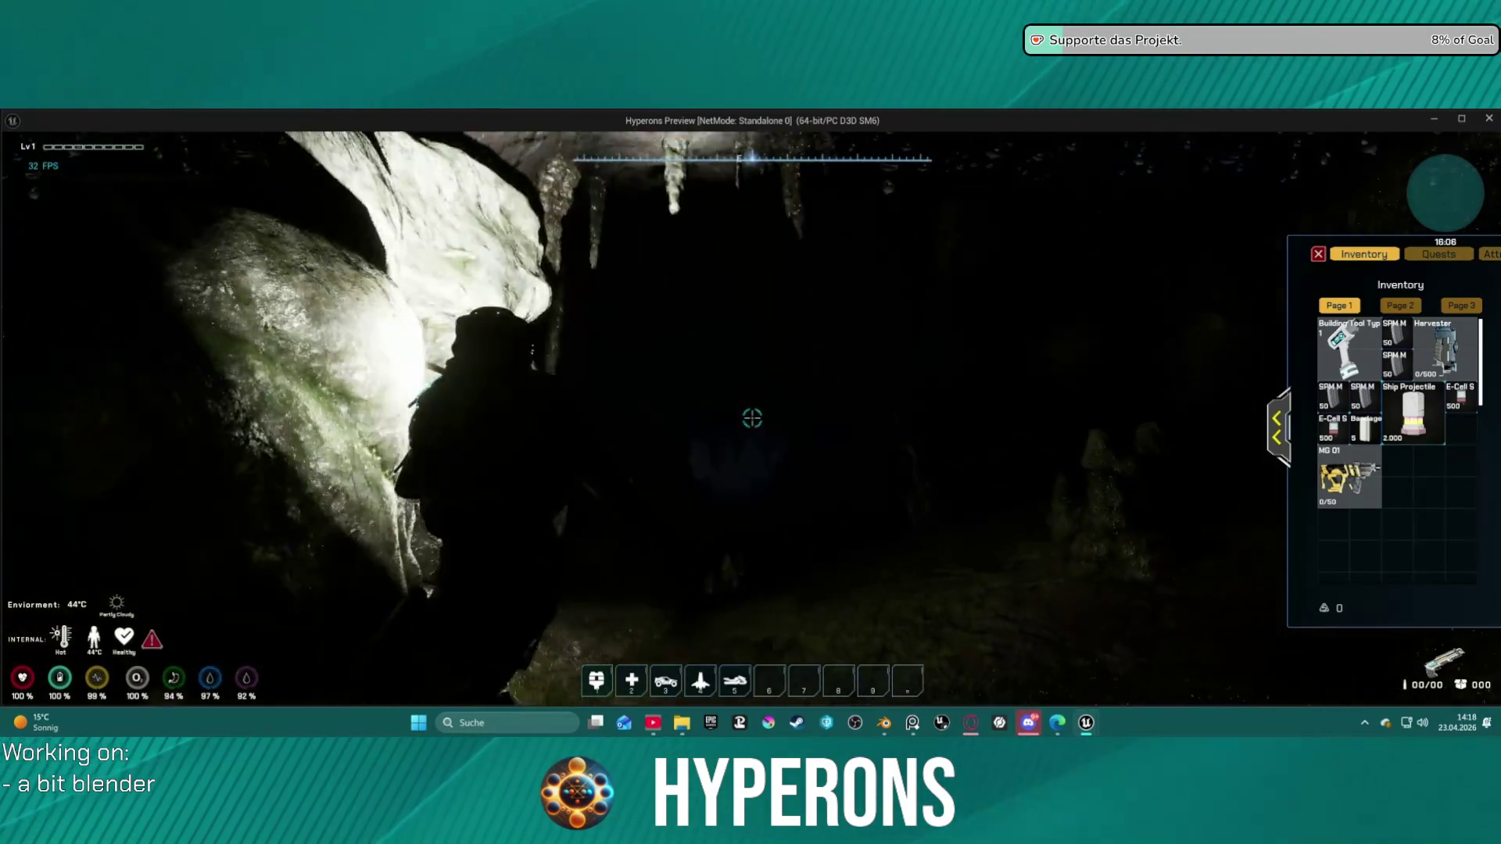
key("w")
key("w")
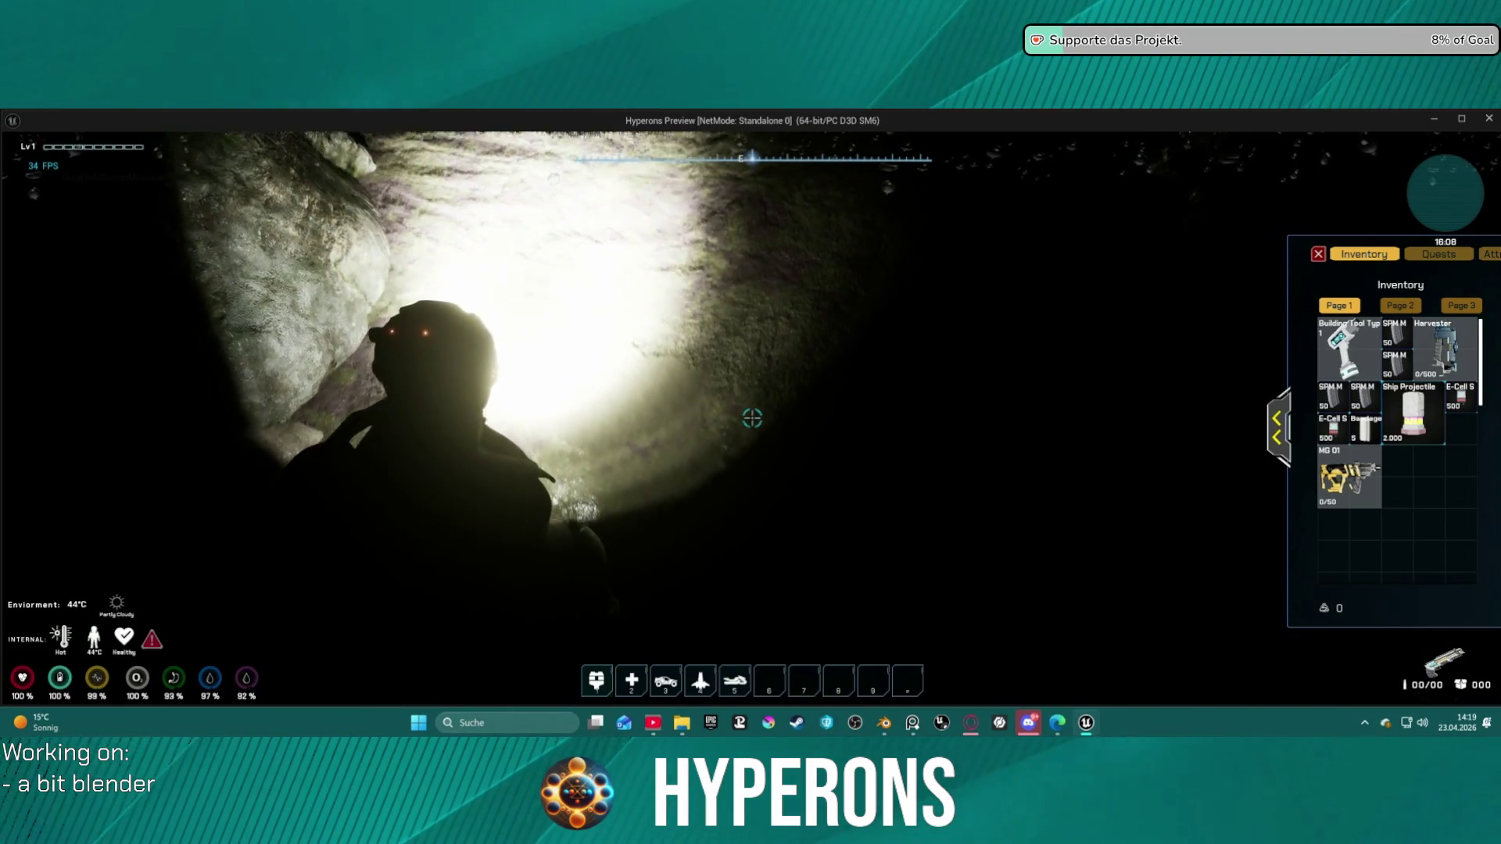
key("w")
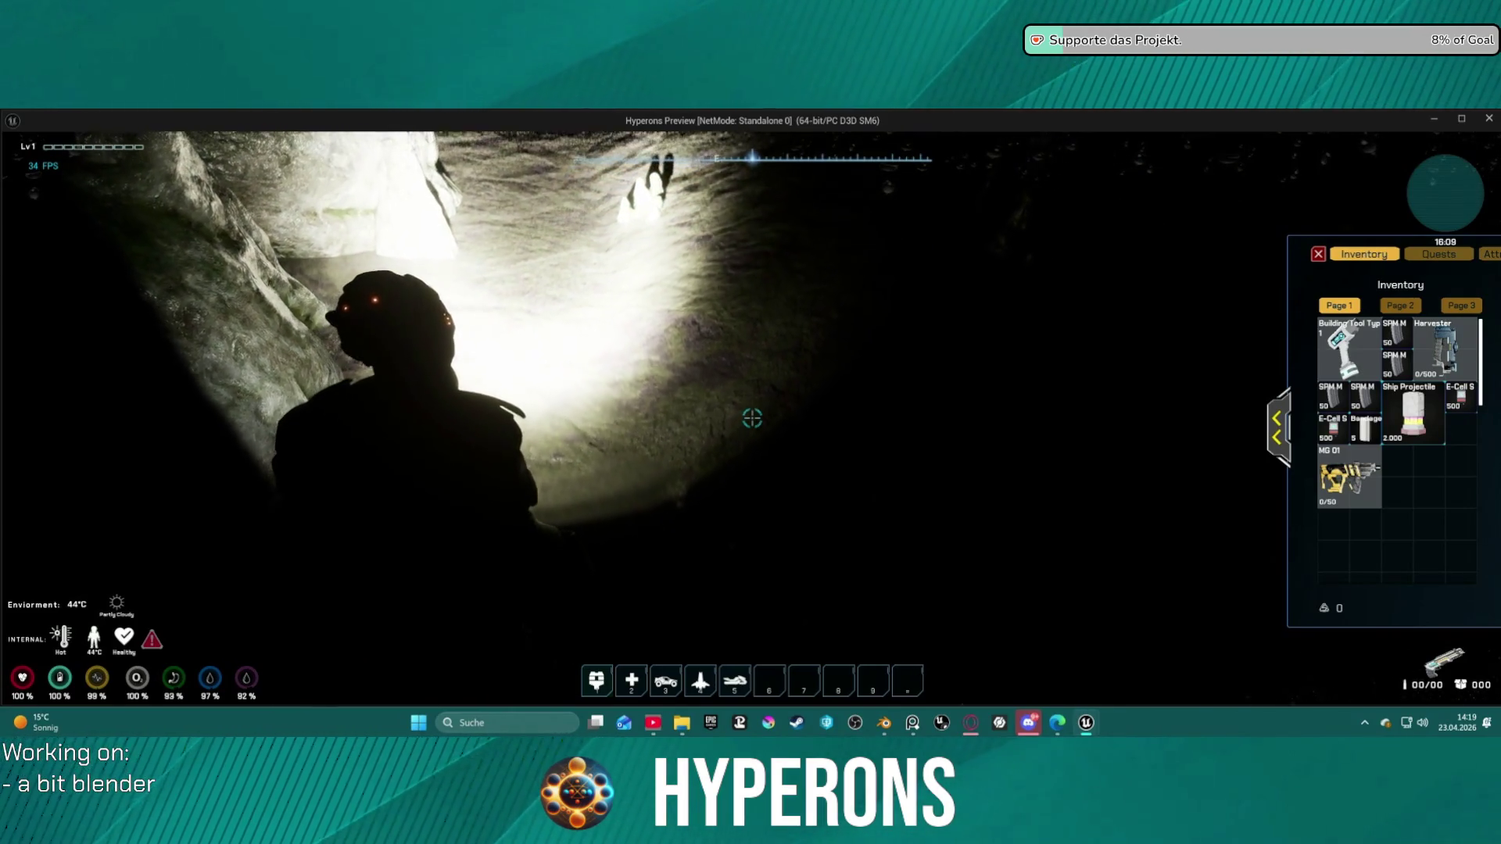
Step: Continue past the rock formation and water up to the lit stalagmites, viewing the stalactite ceiling
key("w")
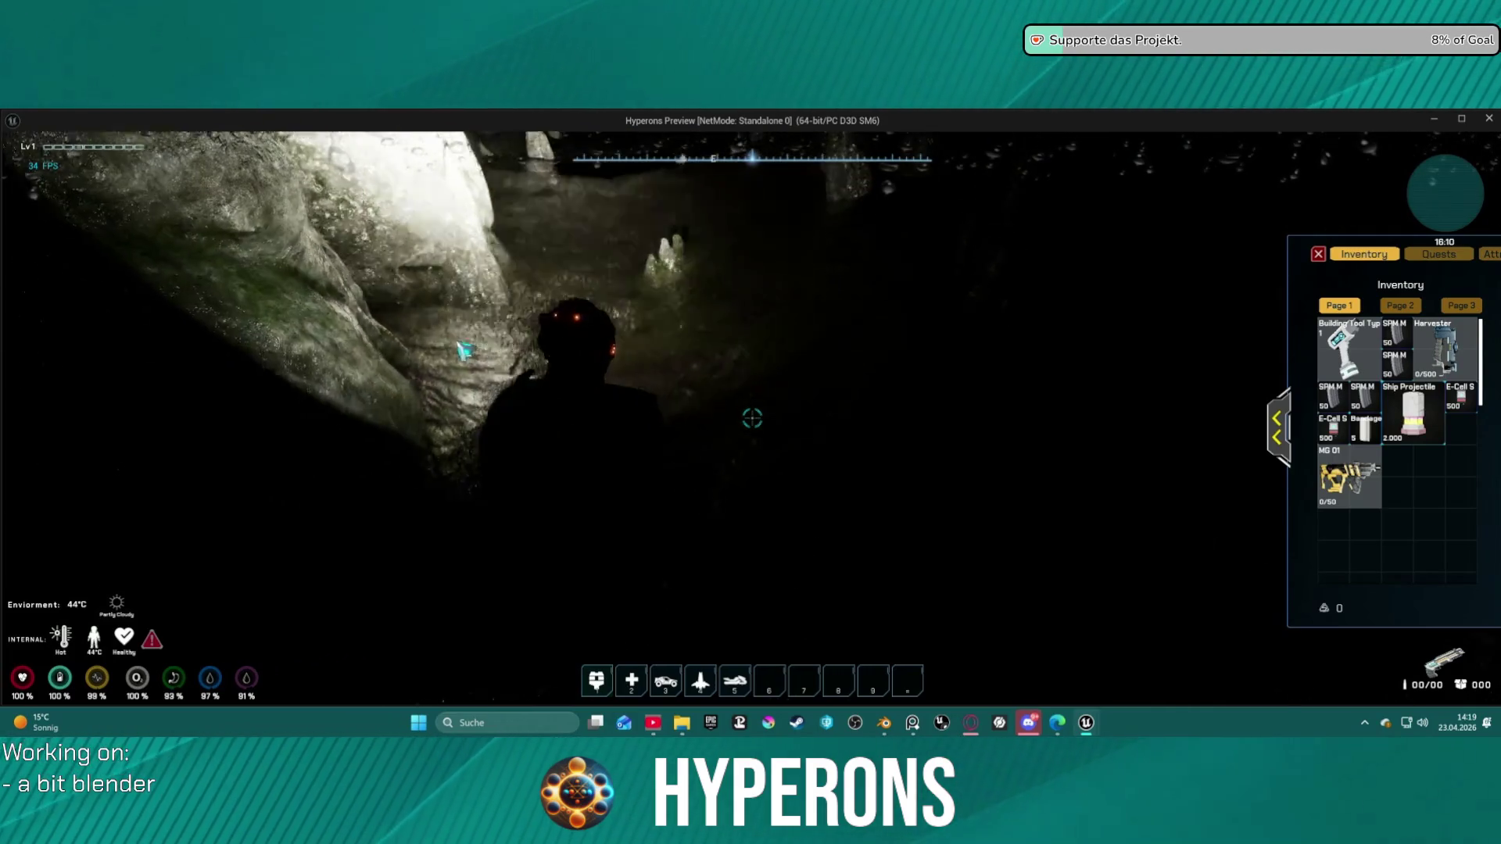
key("w")
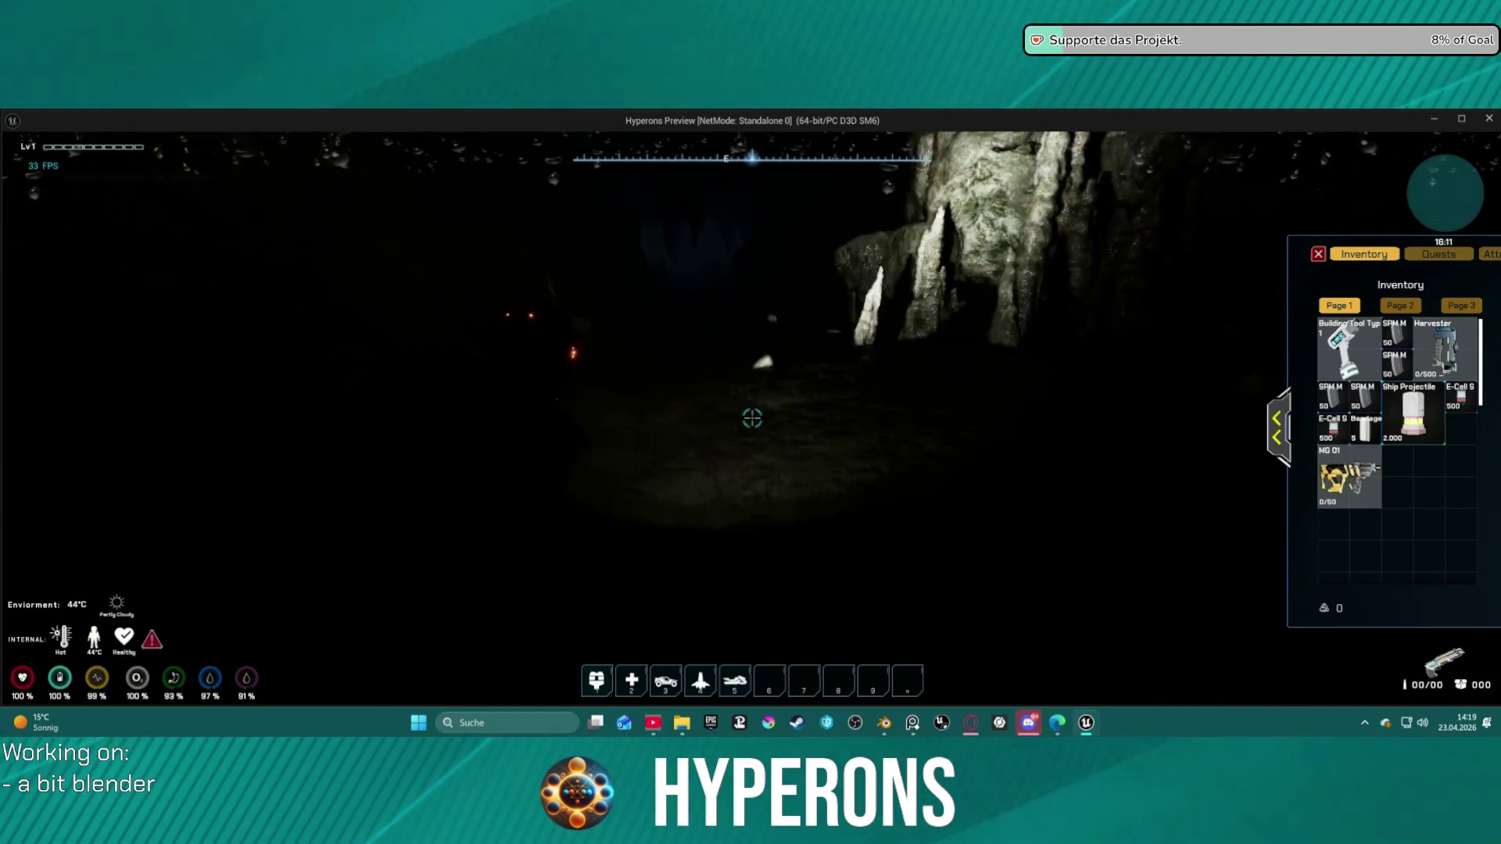
key("w")
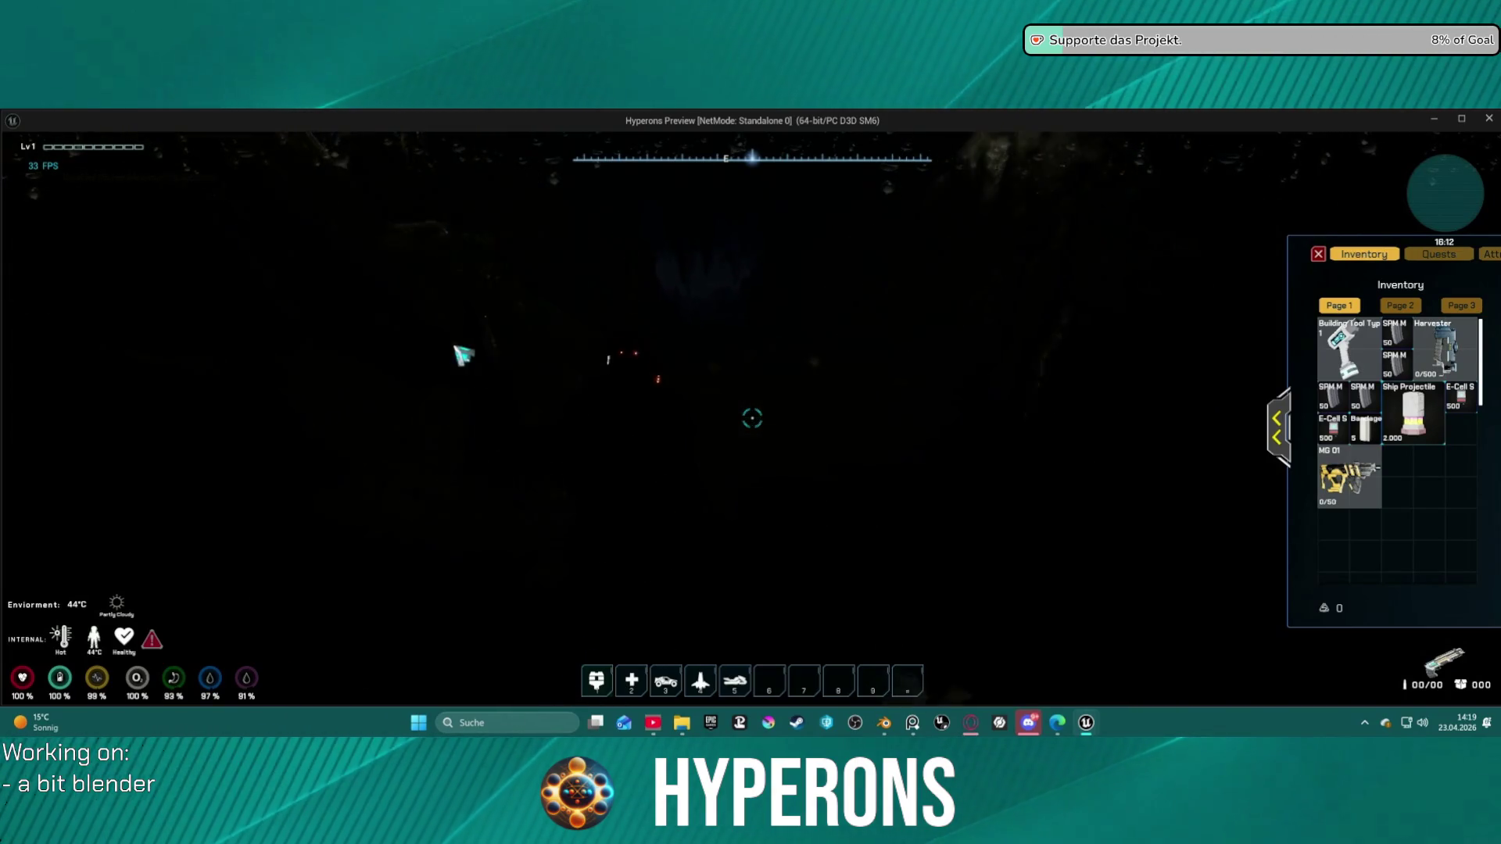
key("w")
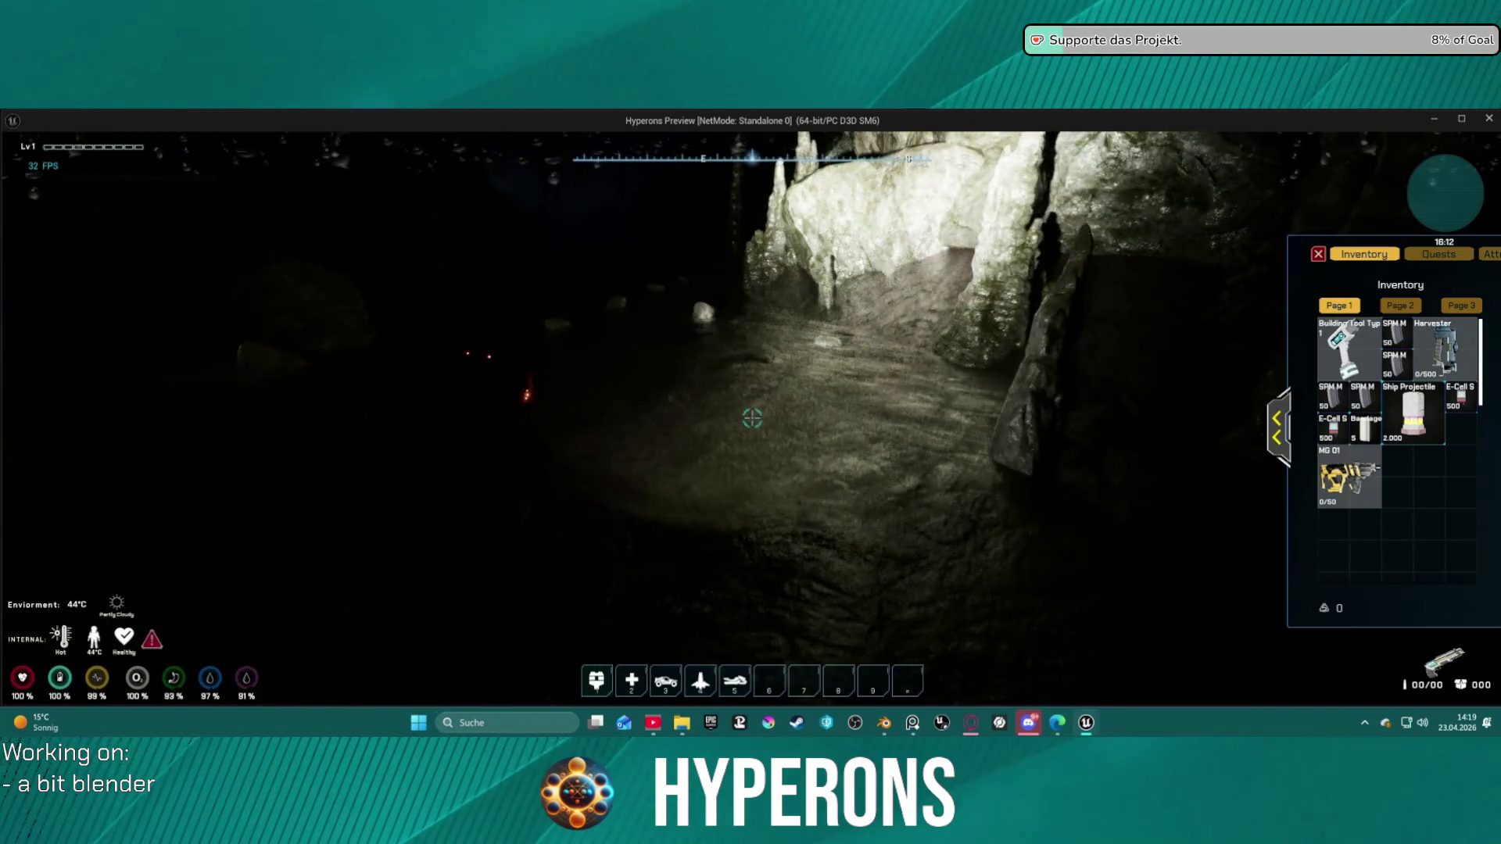
key("w")
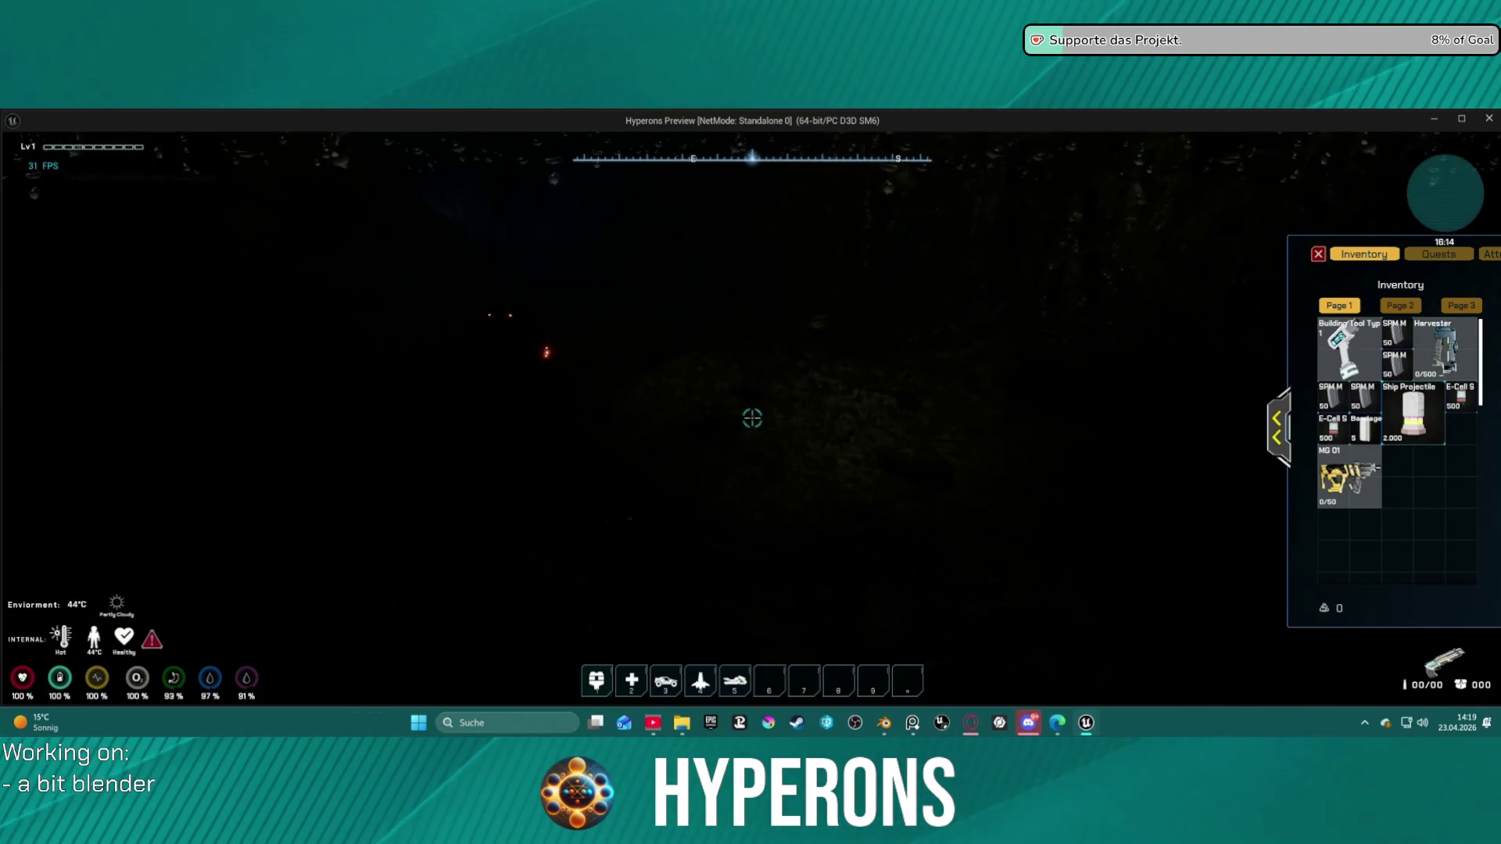
key("w")
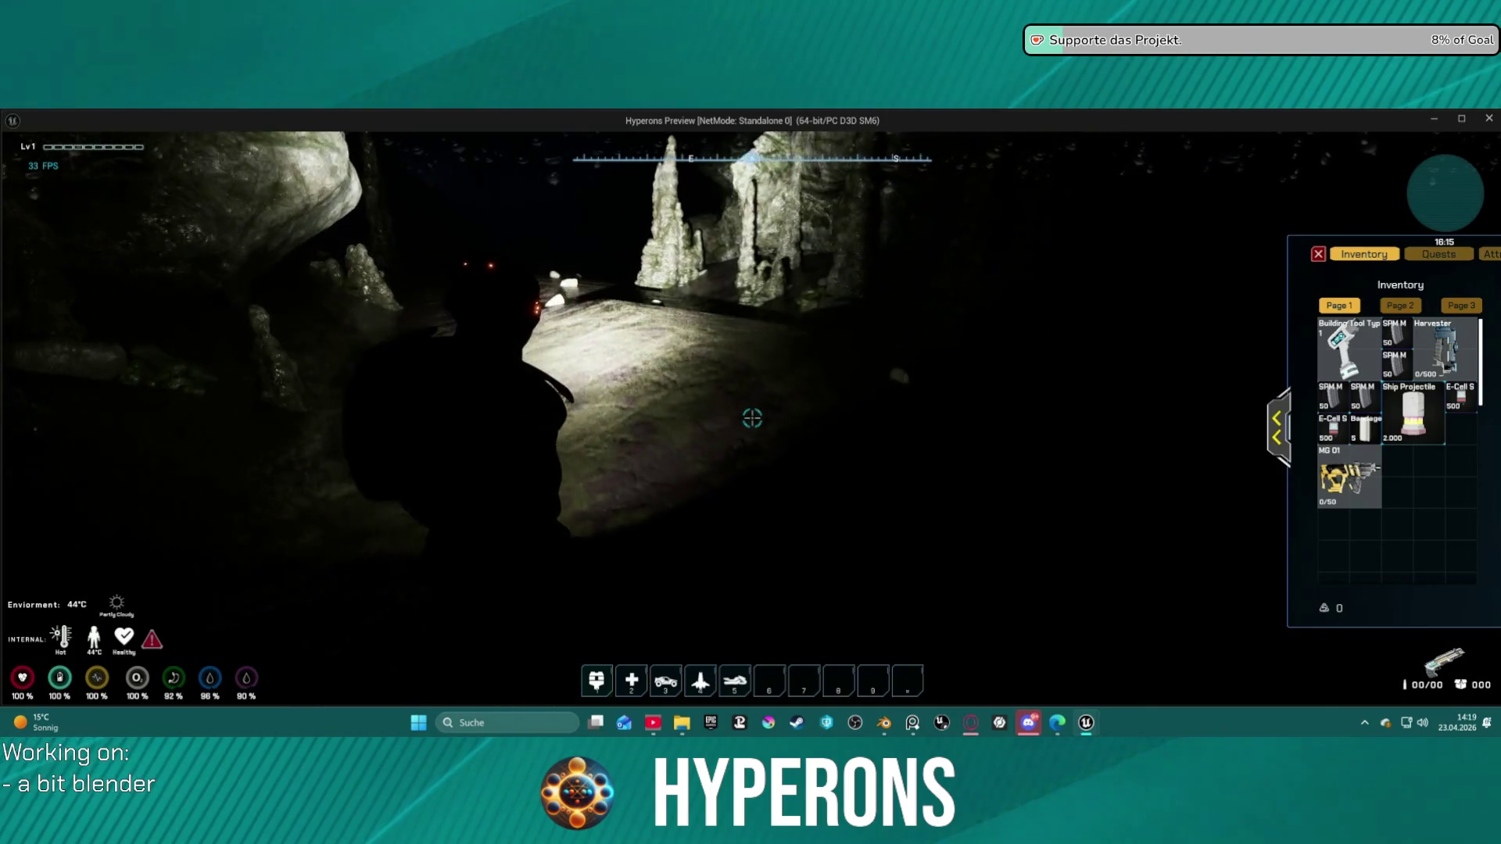
key("w")
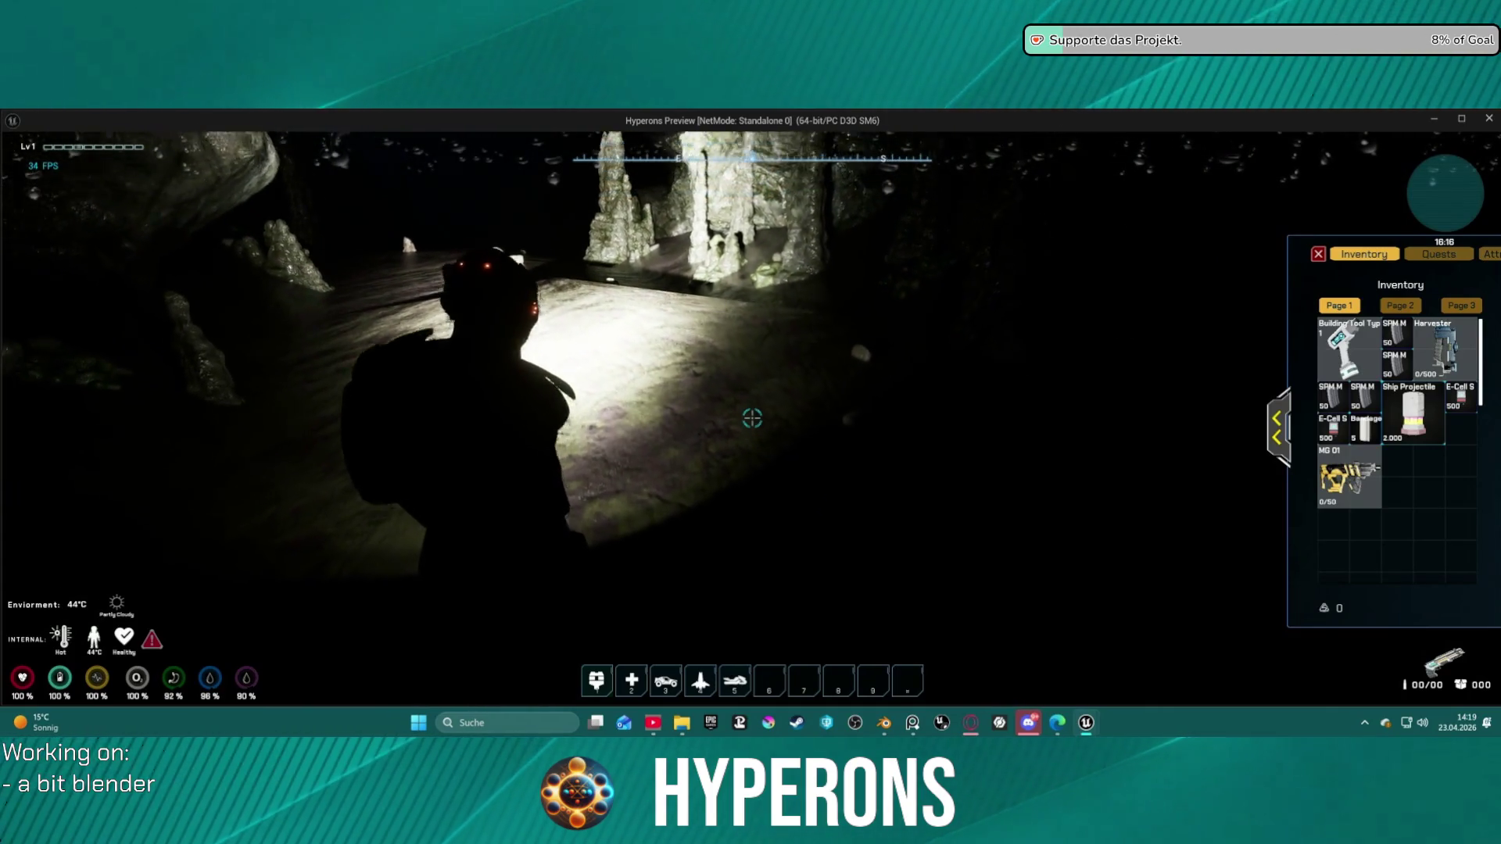
key("w")
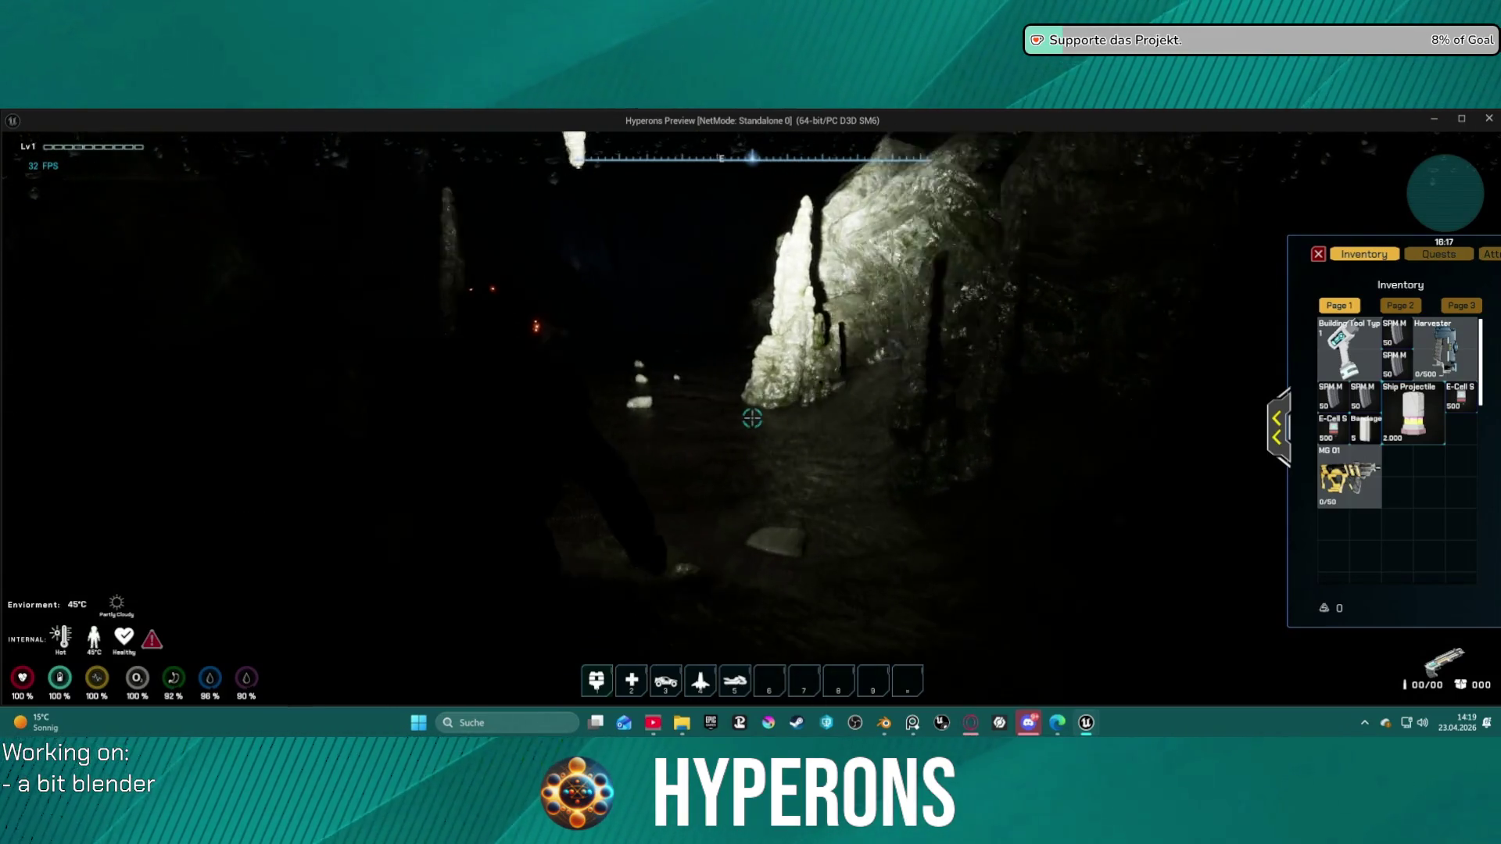
mouse_move(752, 418)
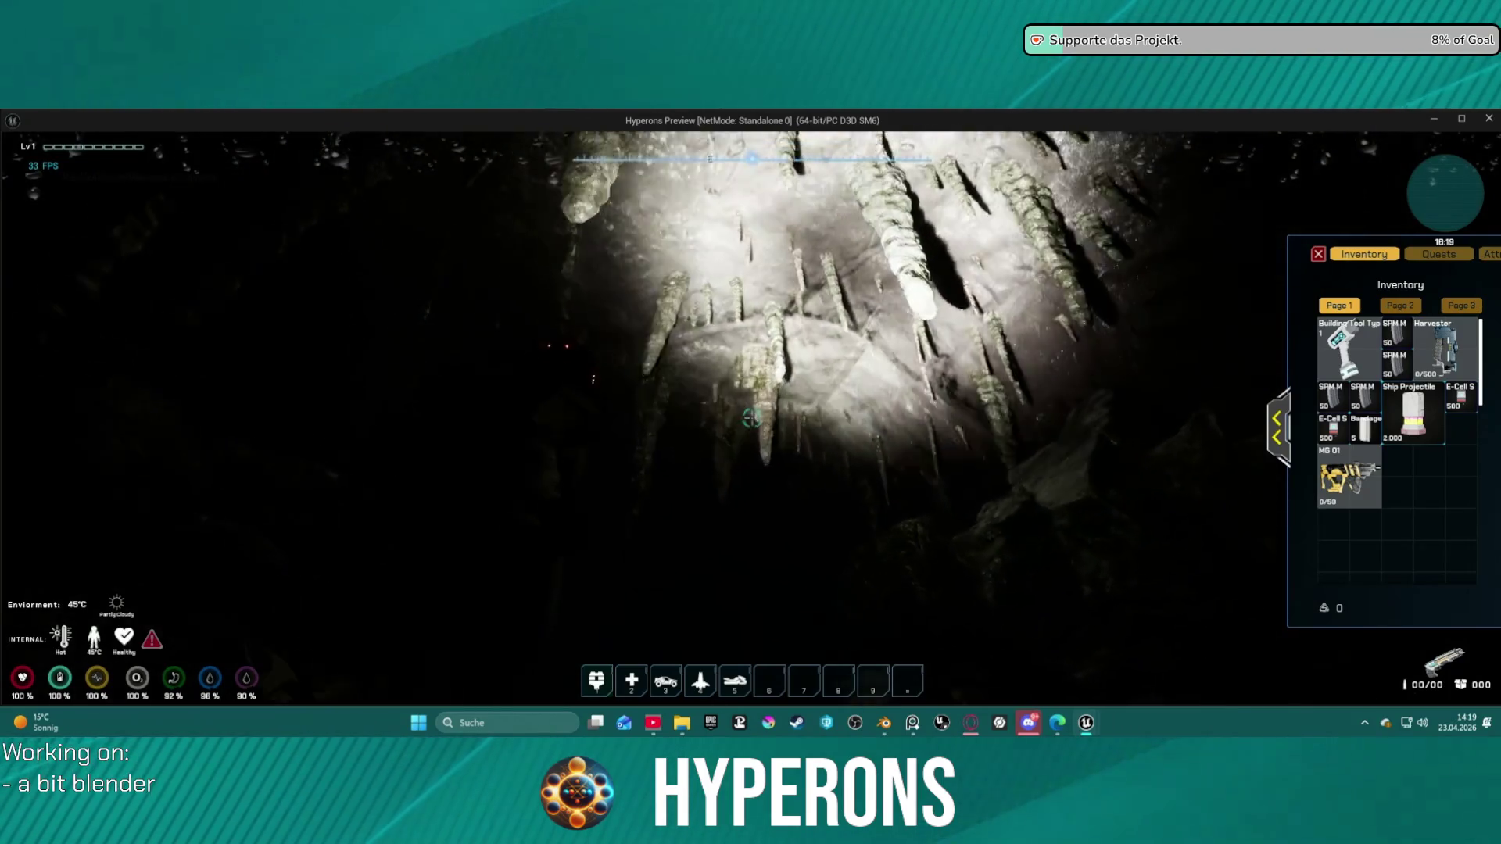
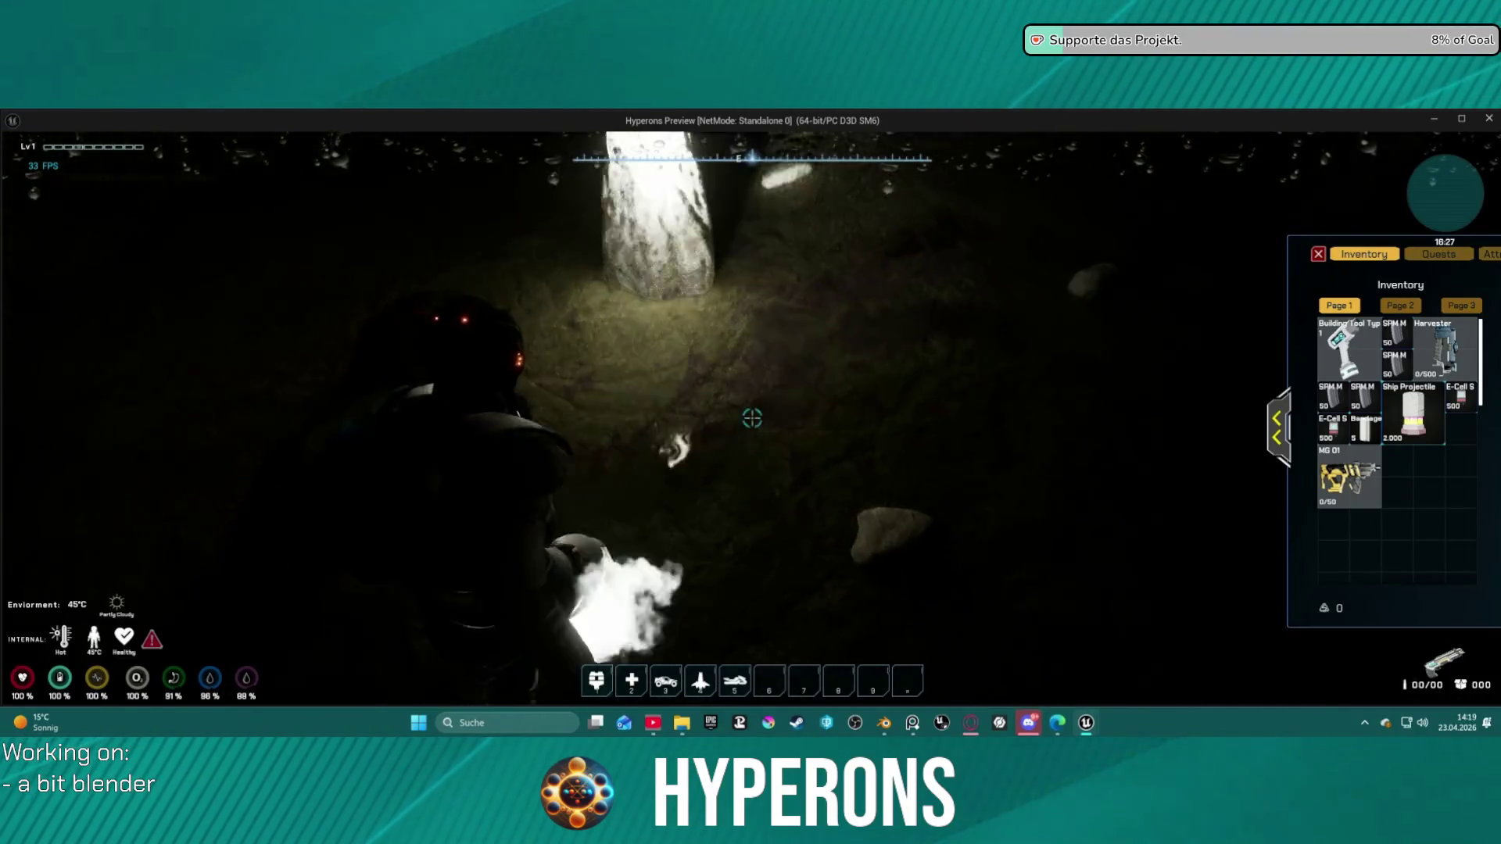
Step: Walk the character deeper through the cave, toward and past the pale boulders
key("w")
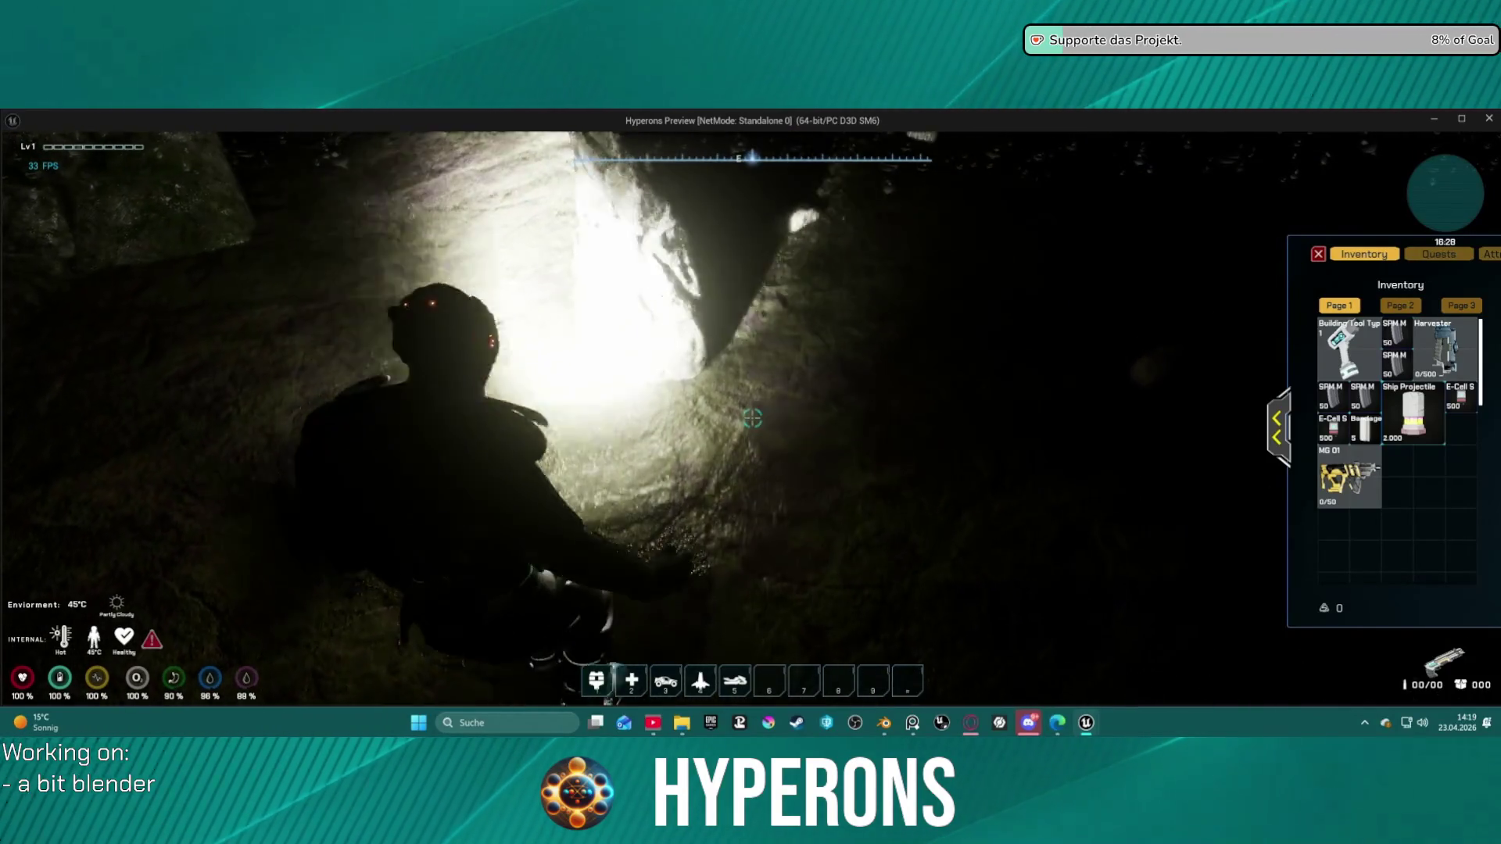
key("w")
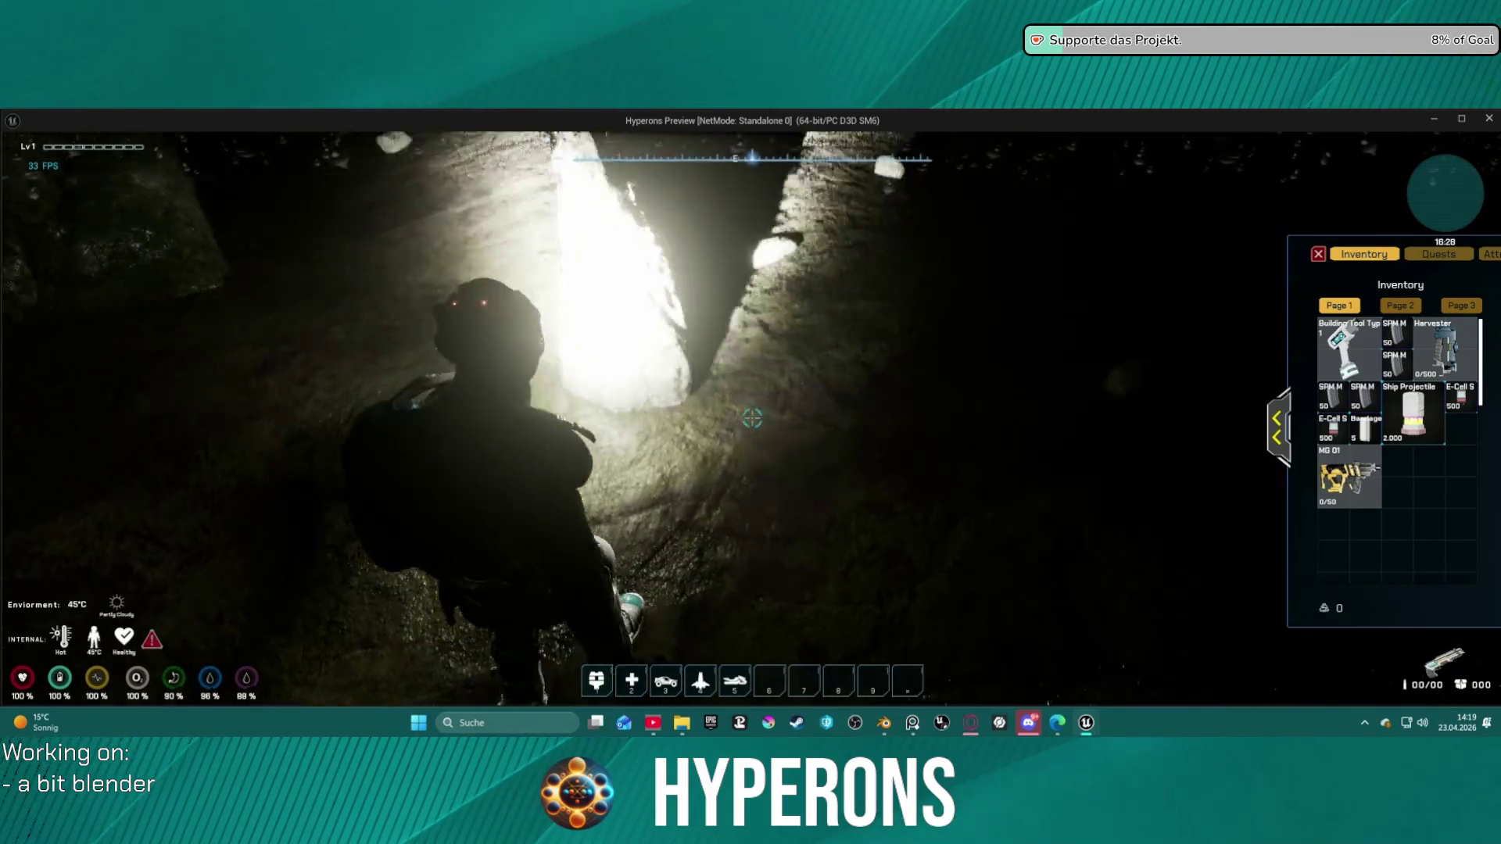
key("w")
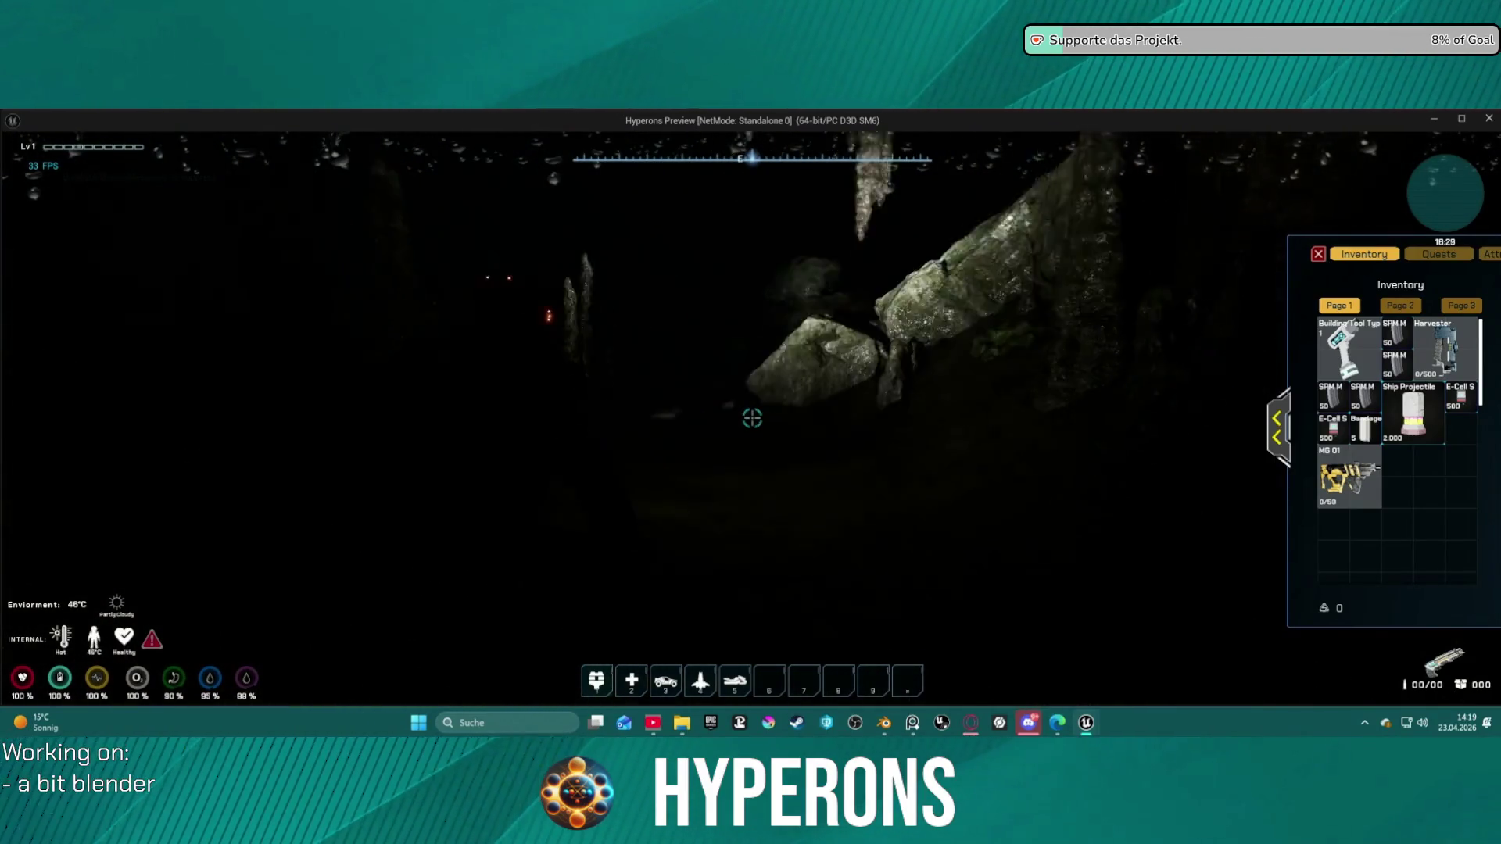
key("w")
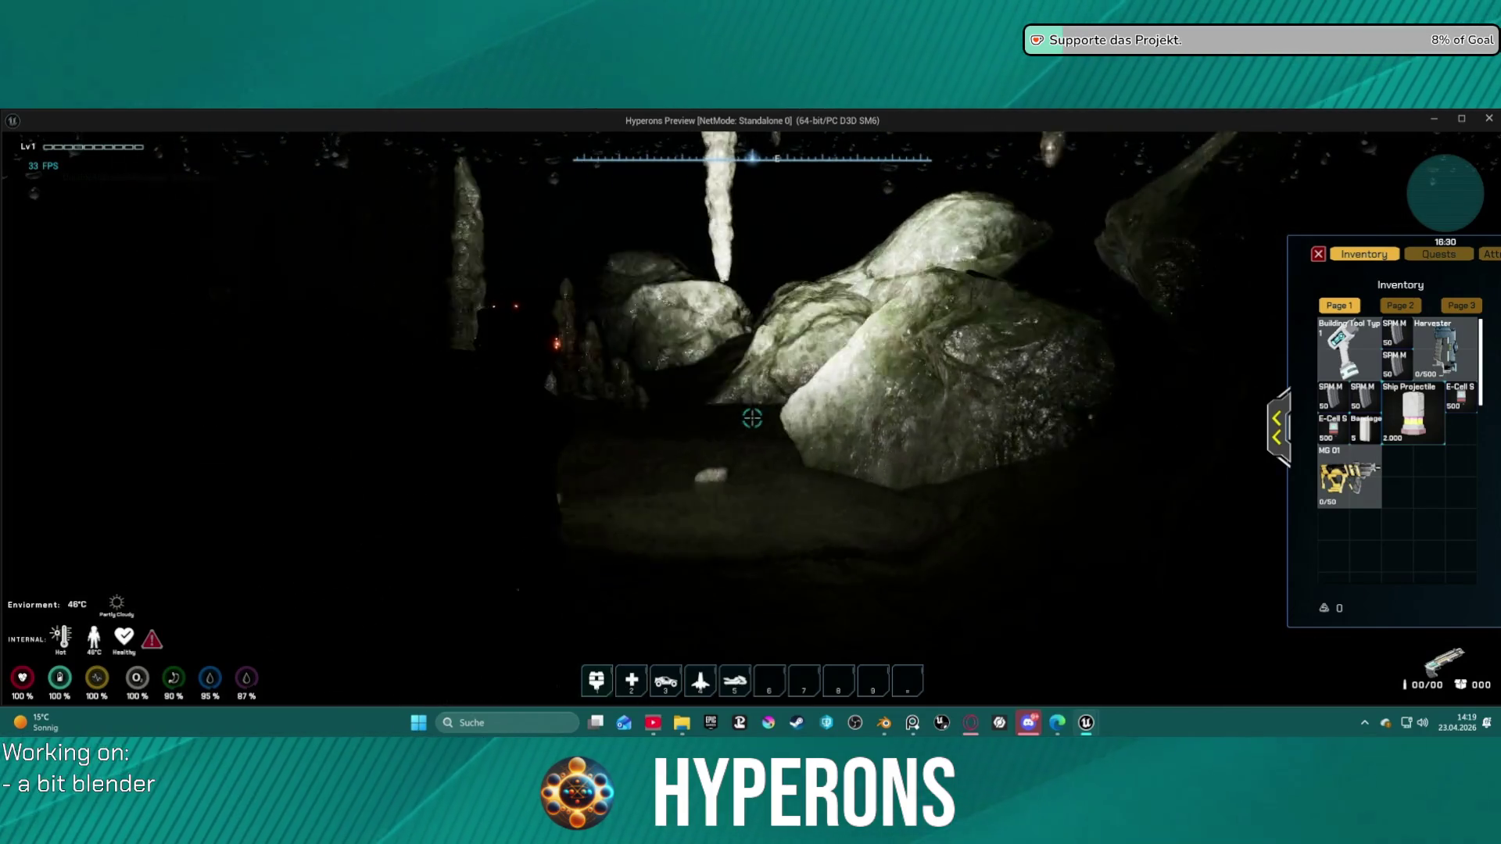
key("w")
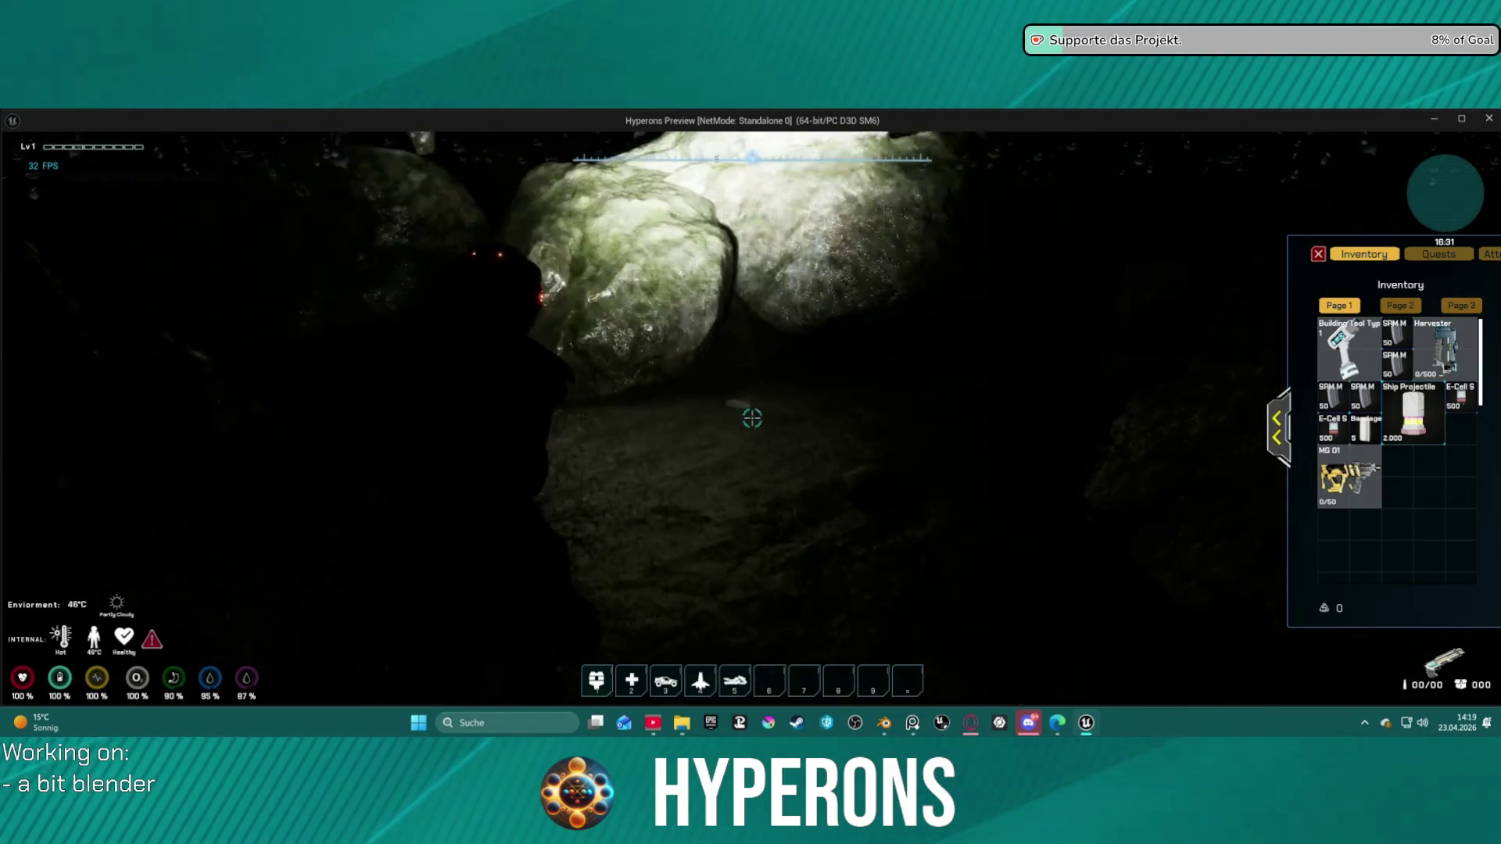
key("w")
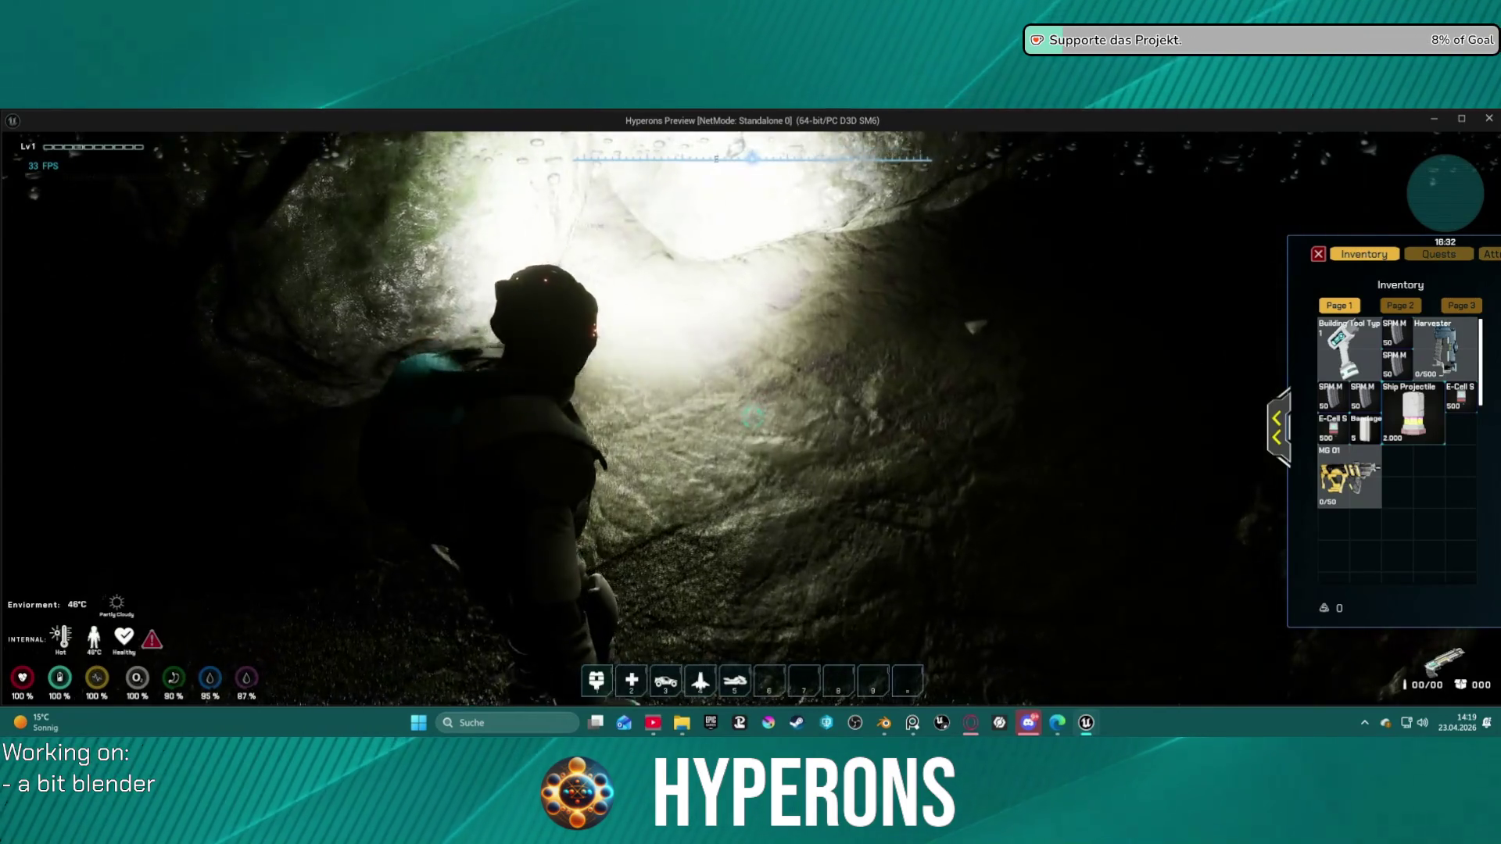
key("w")
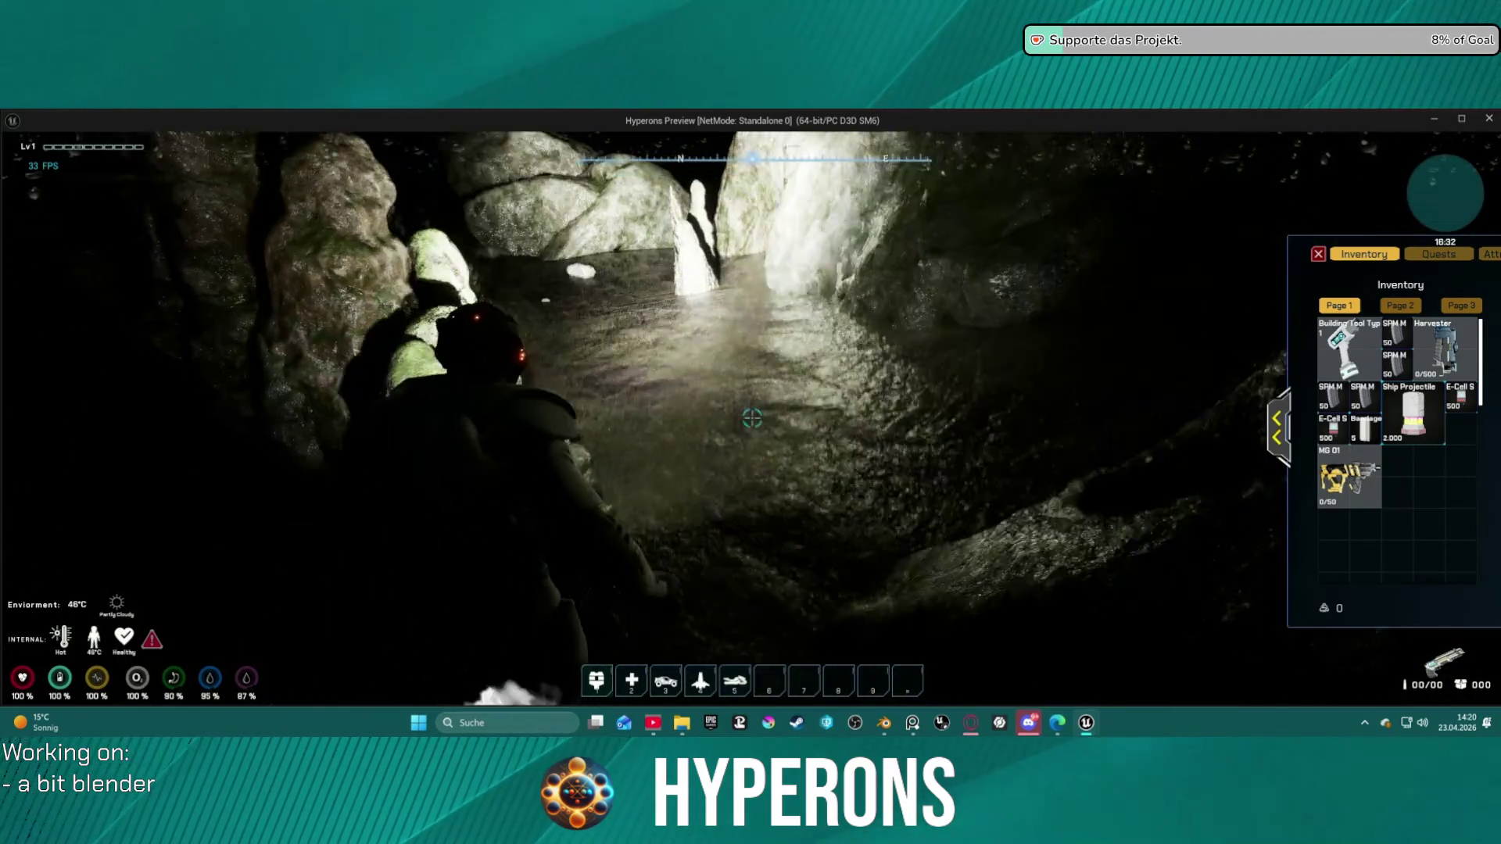
key("w")
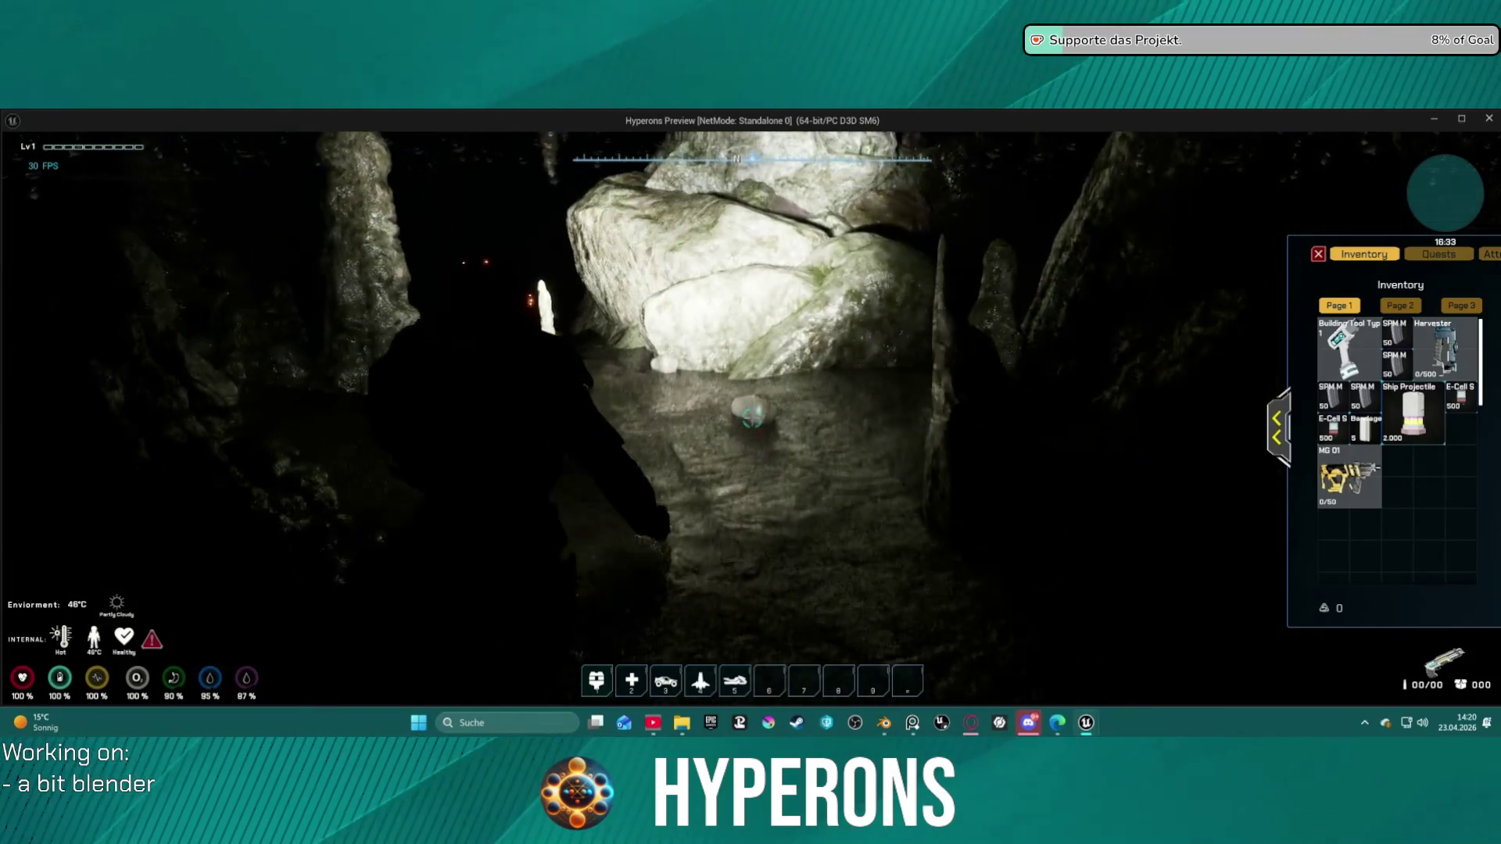
key("w")
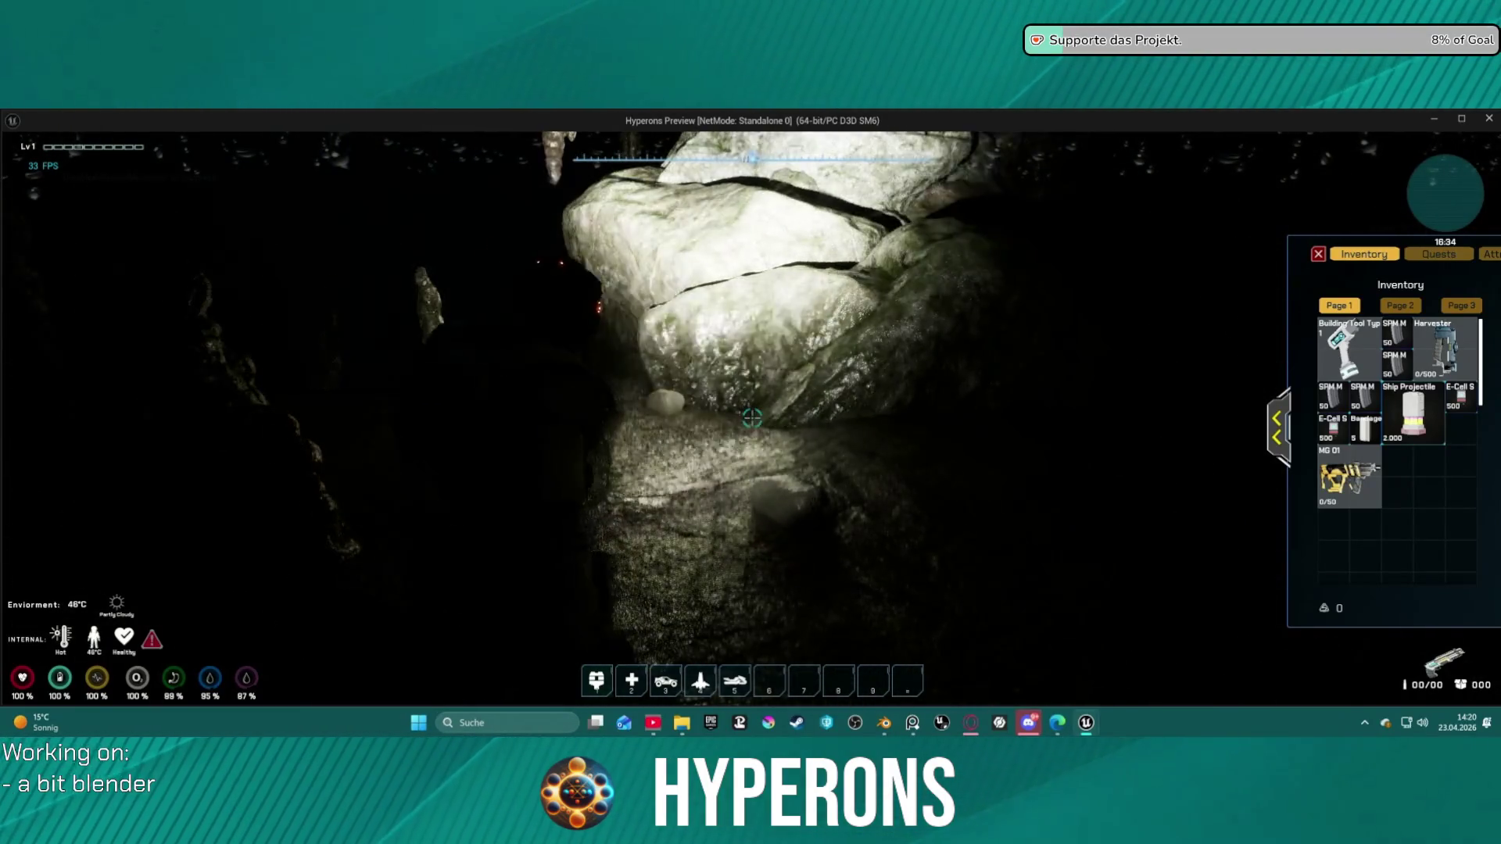
key("w")
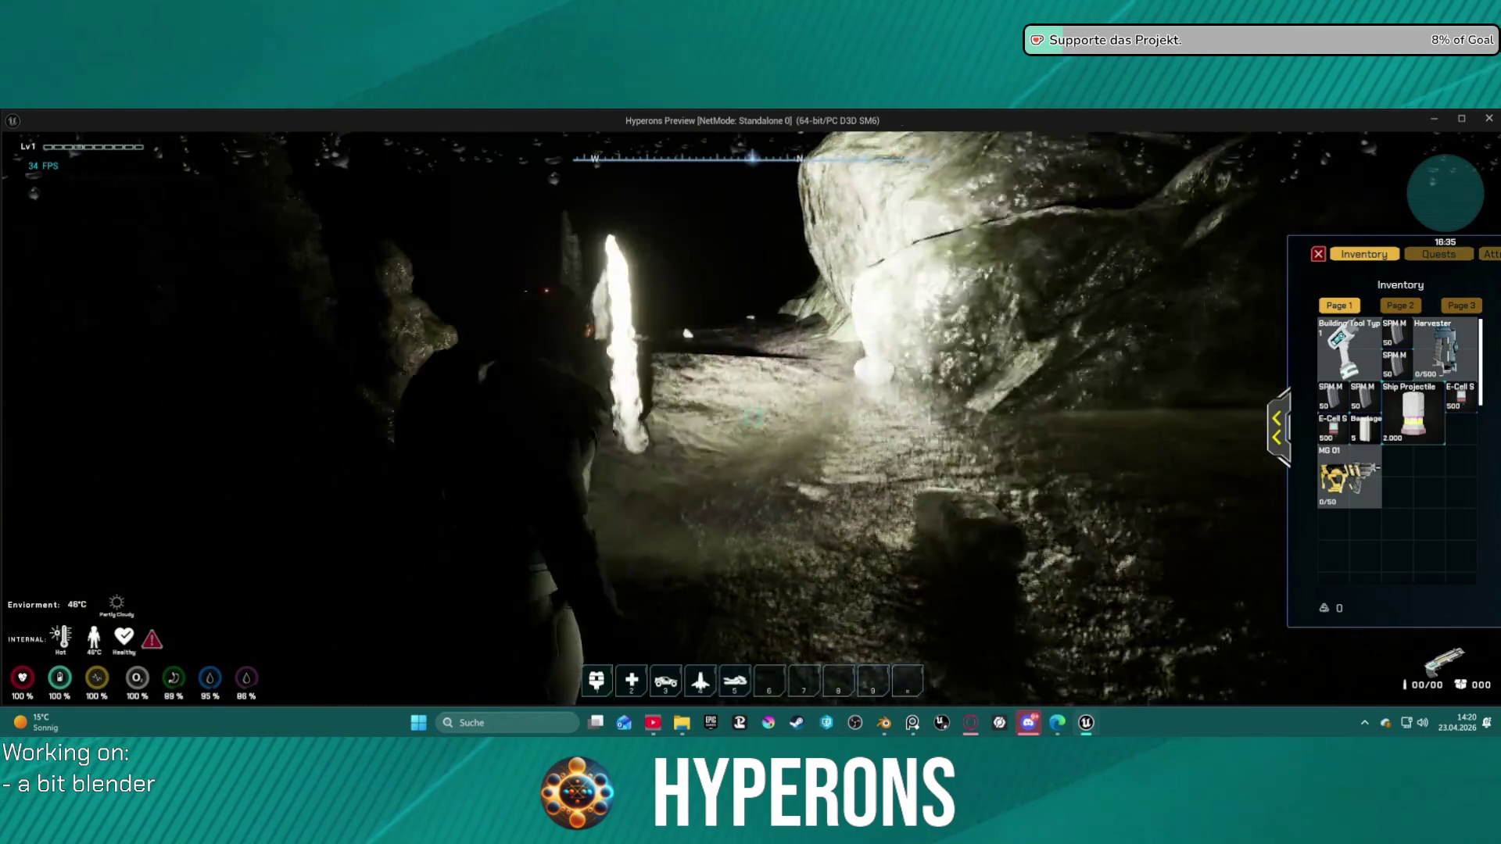
key("w")
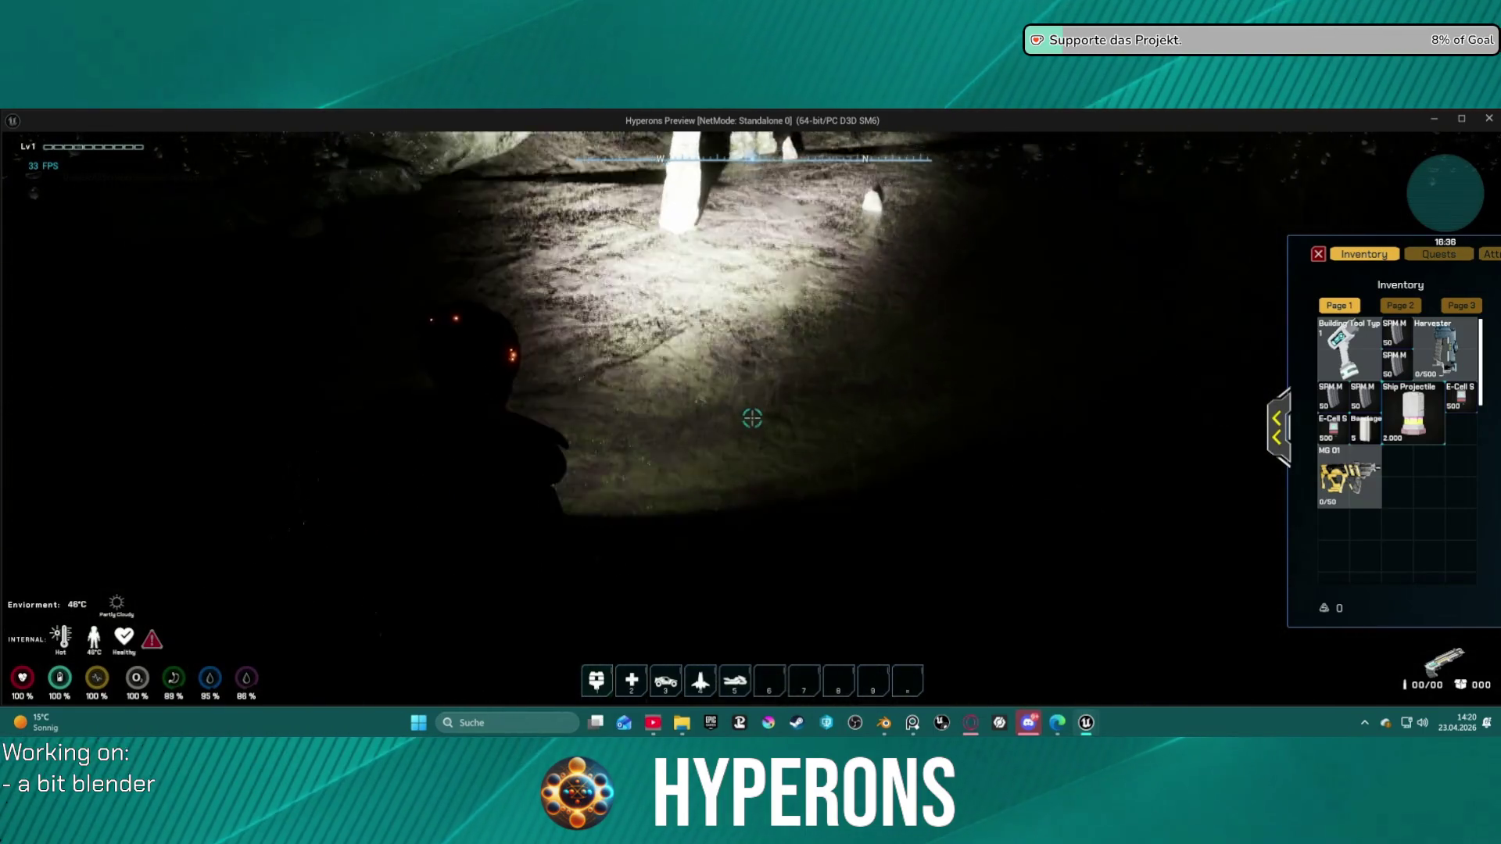
key("w")
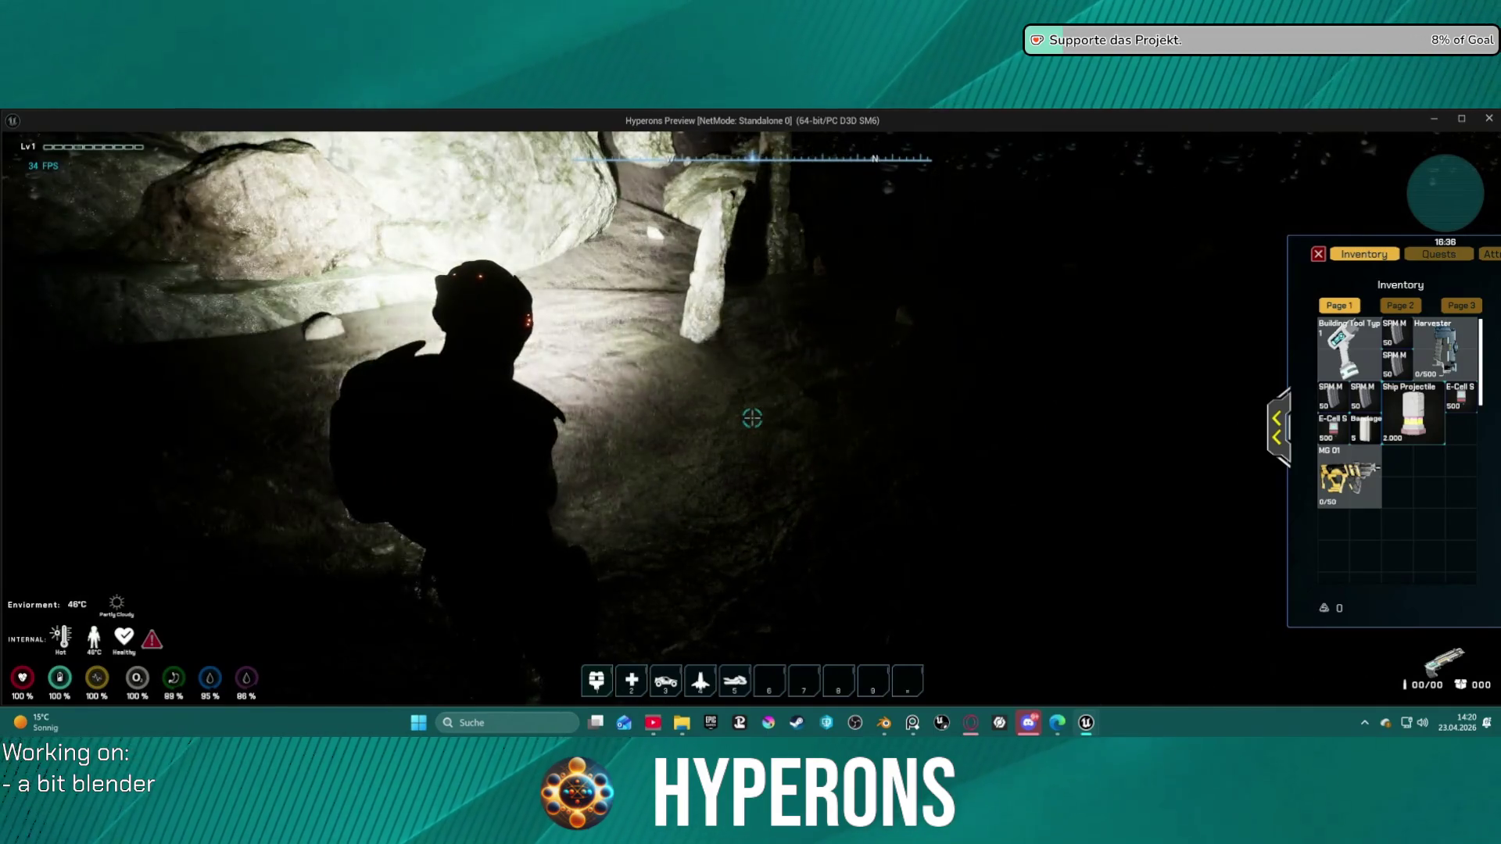
Step: Continue walking on into the stalagmite and stalactite chamber
key("w")
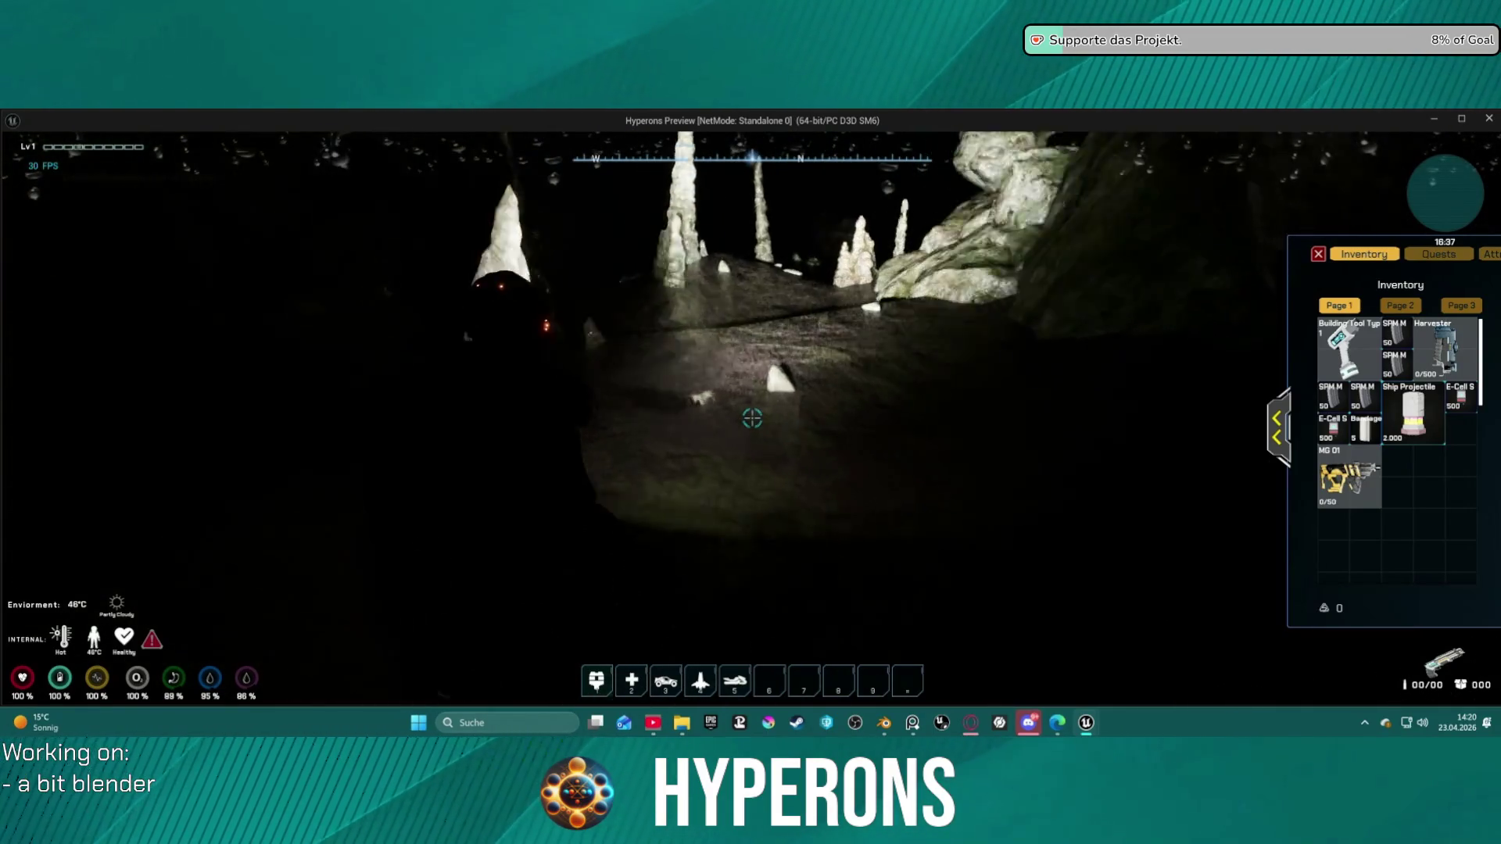
key("w")
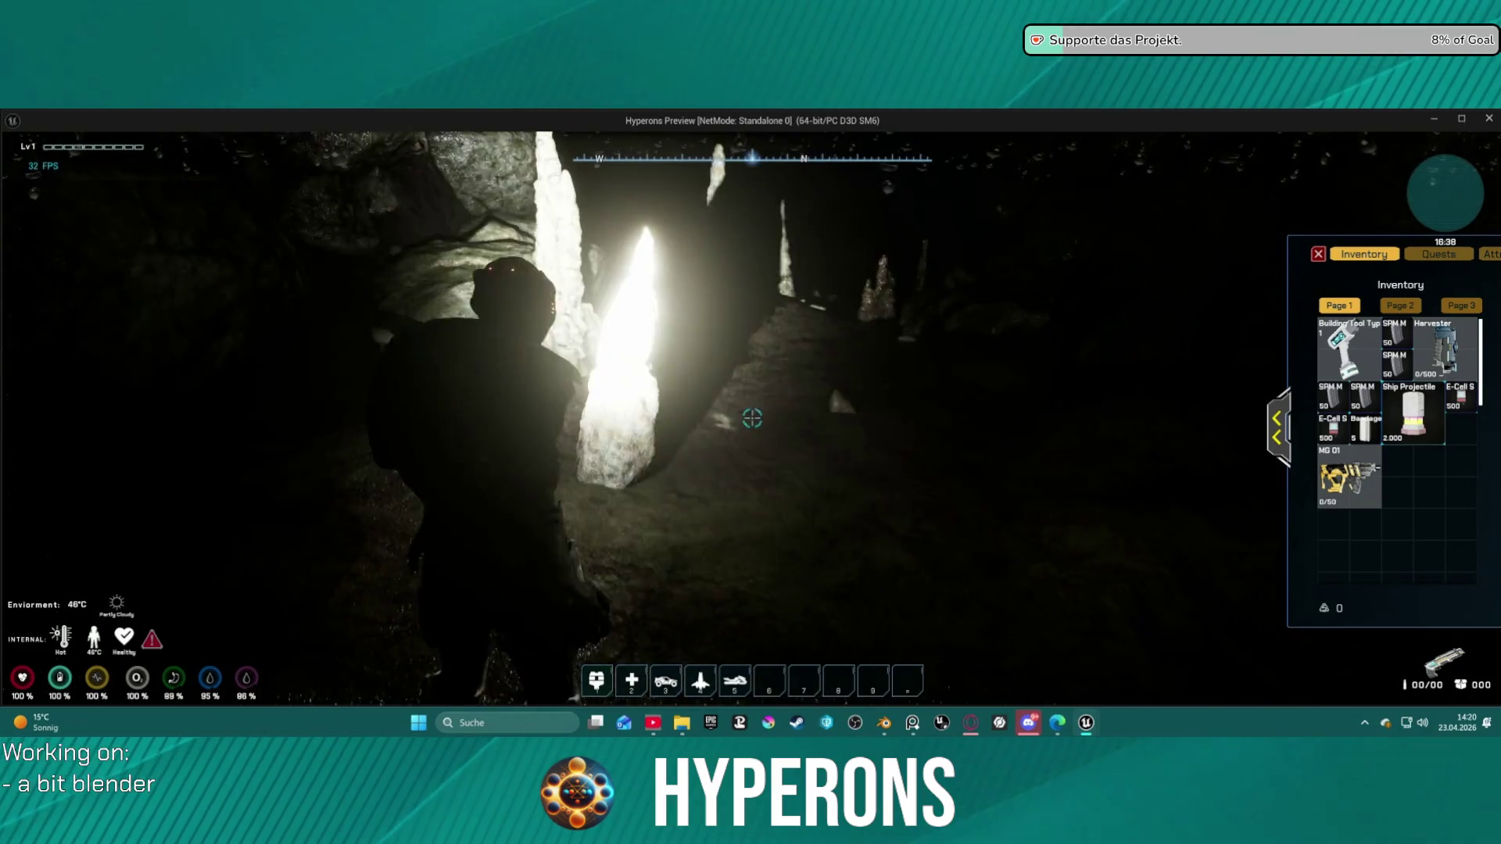
key("w")
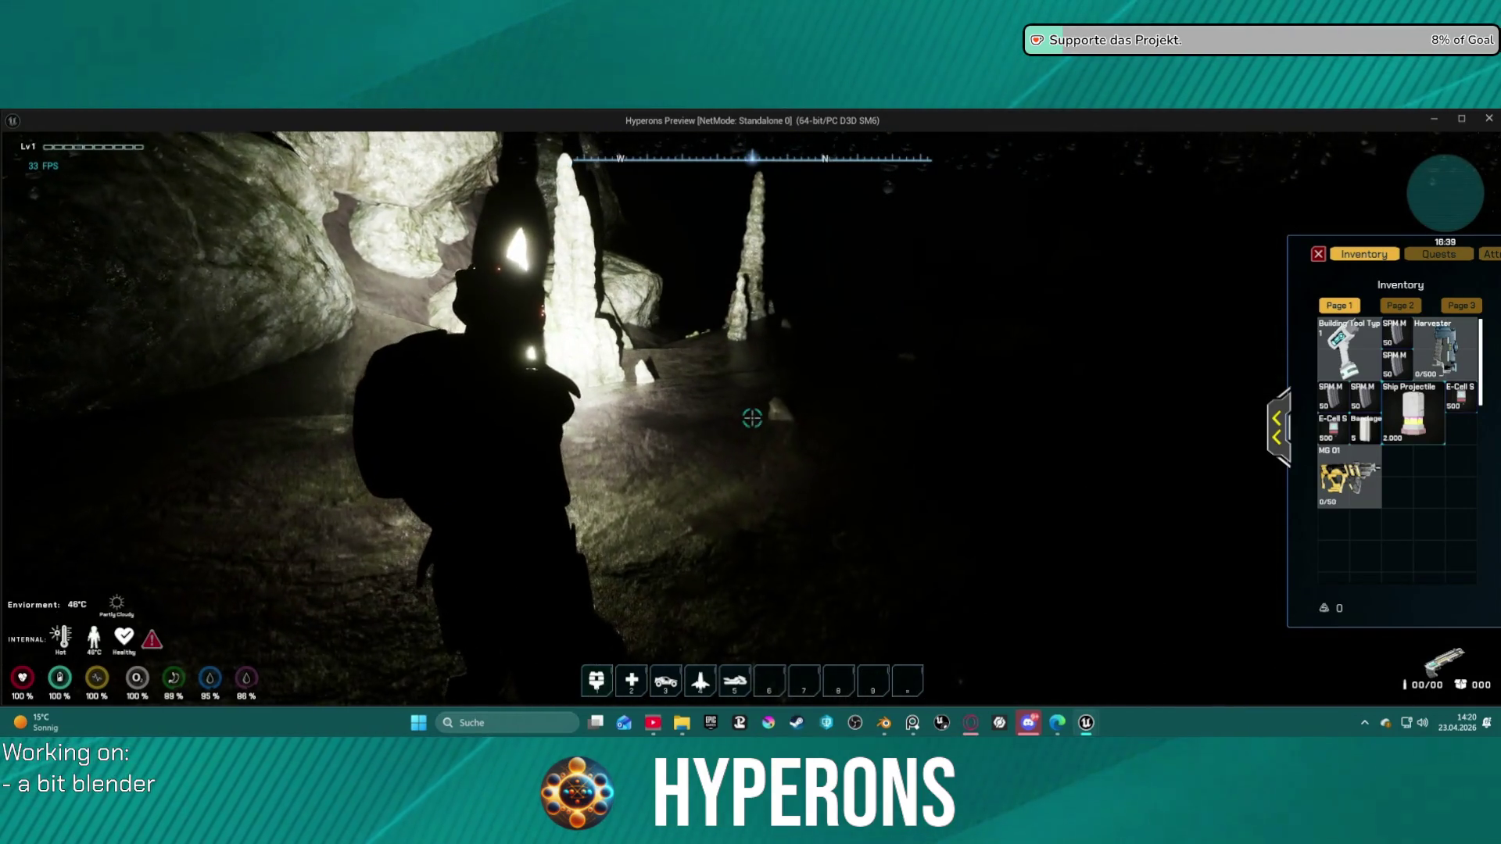
key("w")
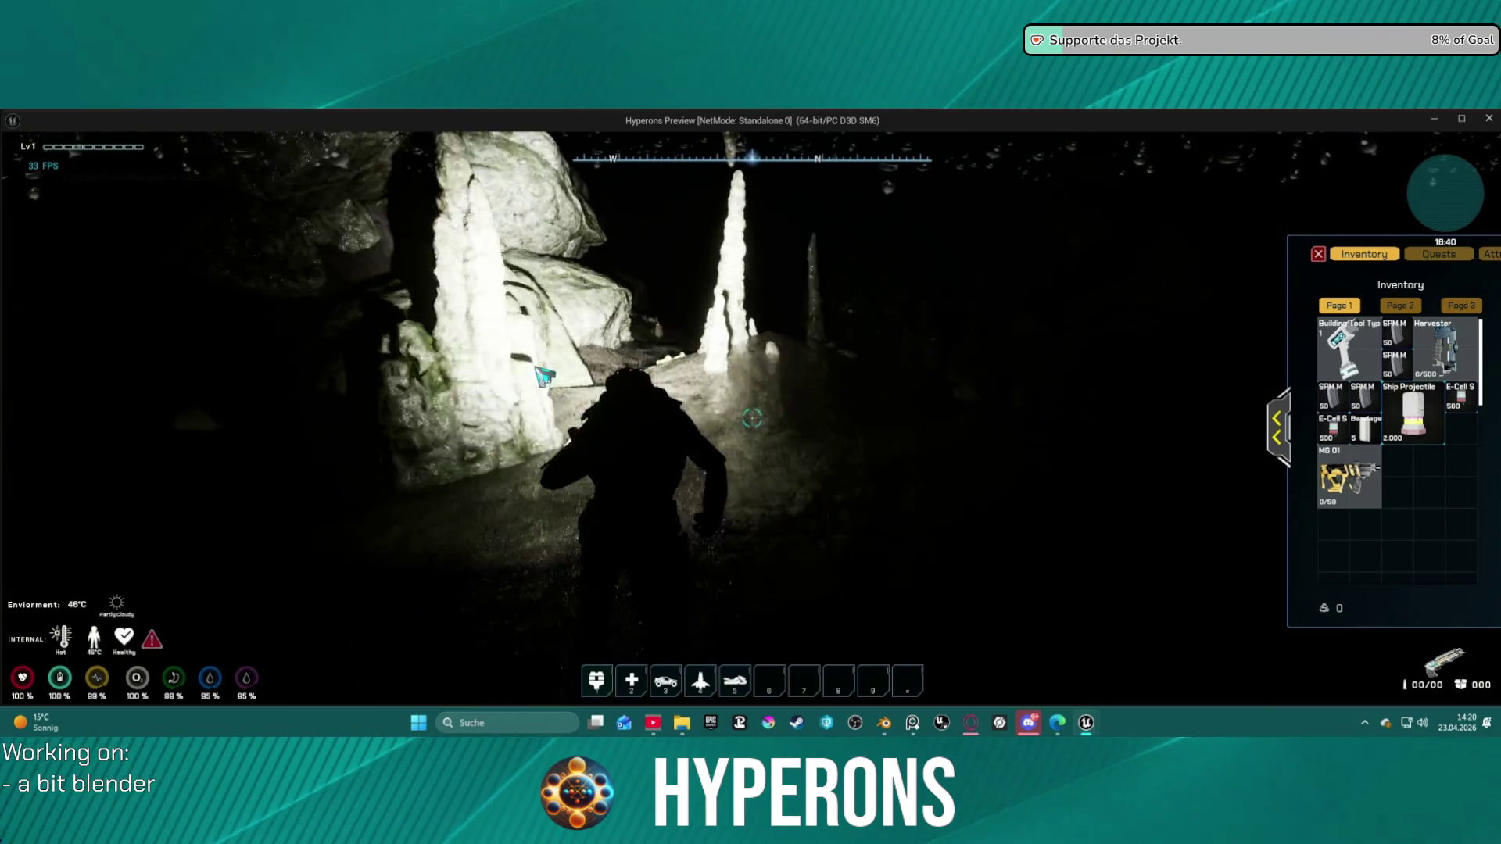
key("w")
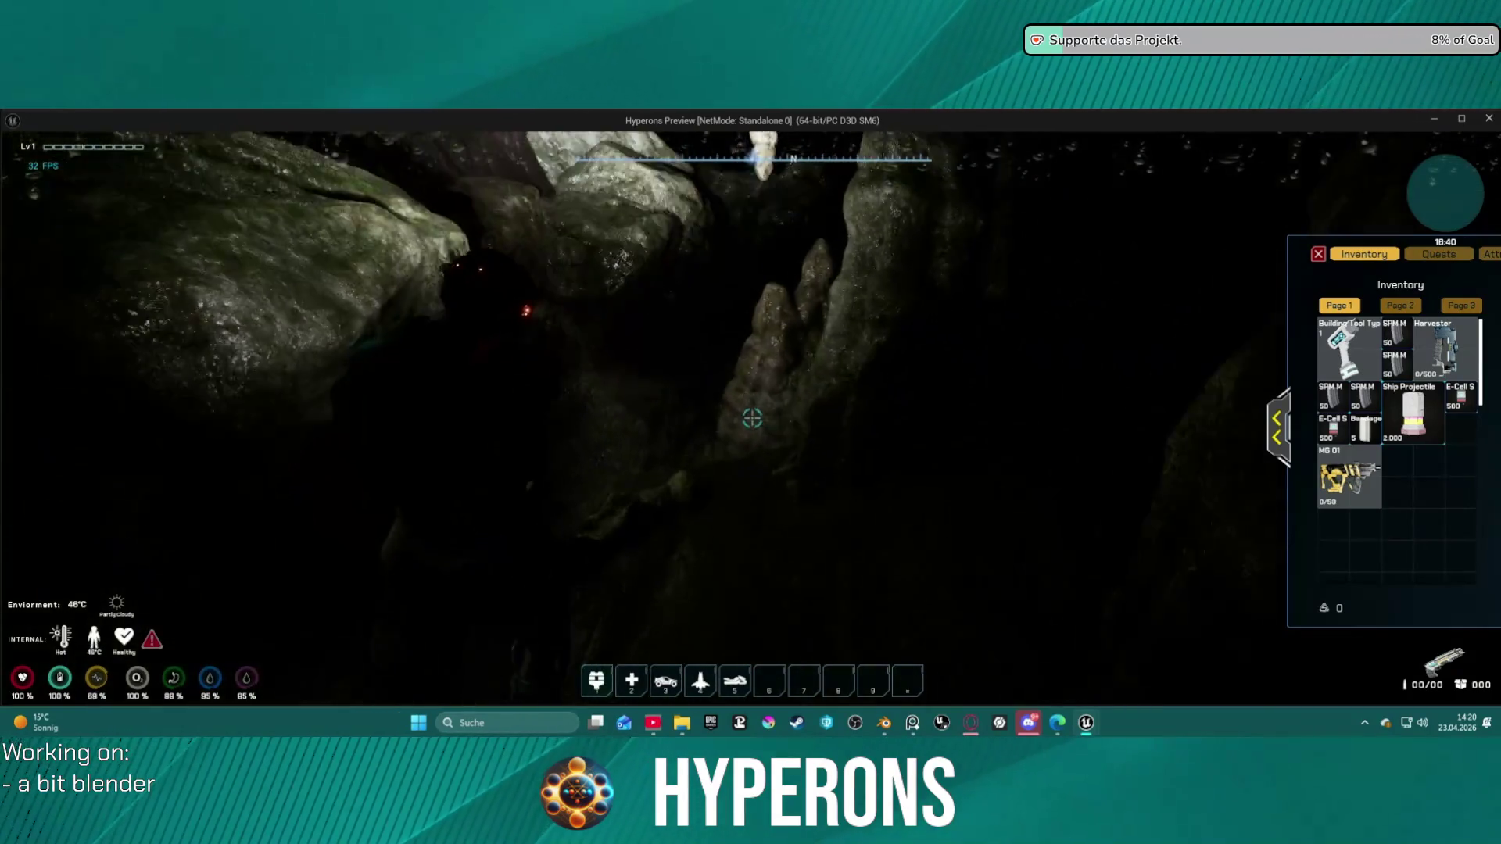
key("w")
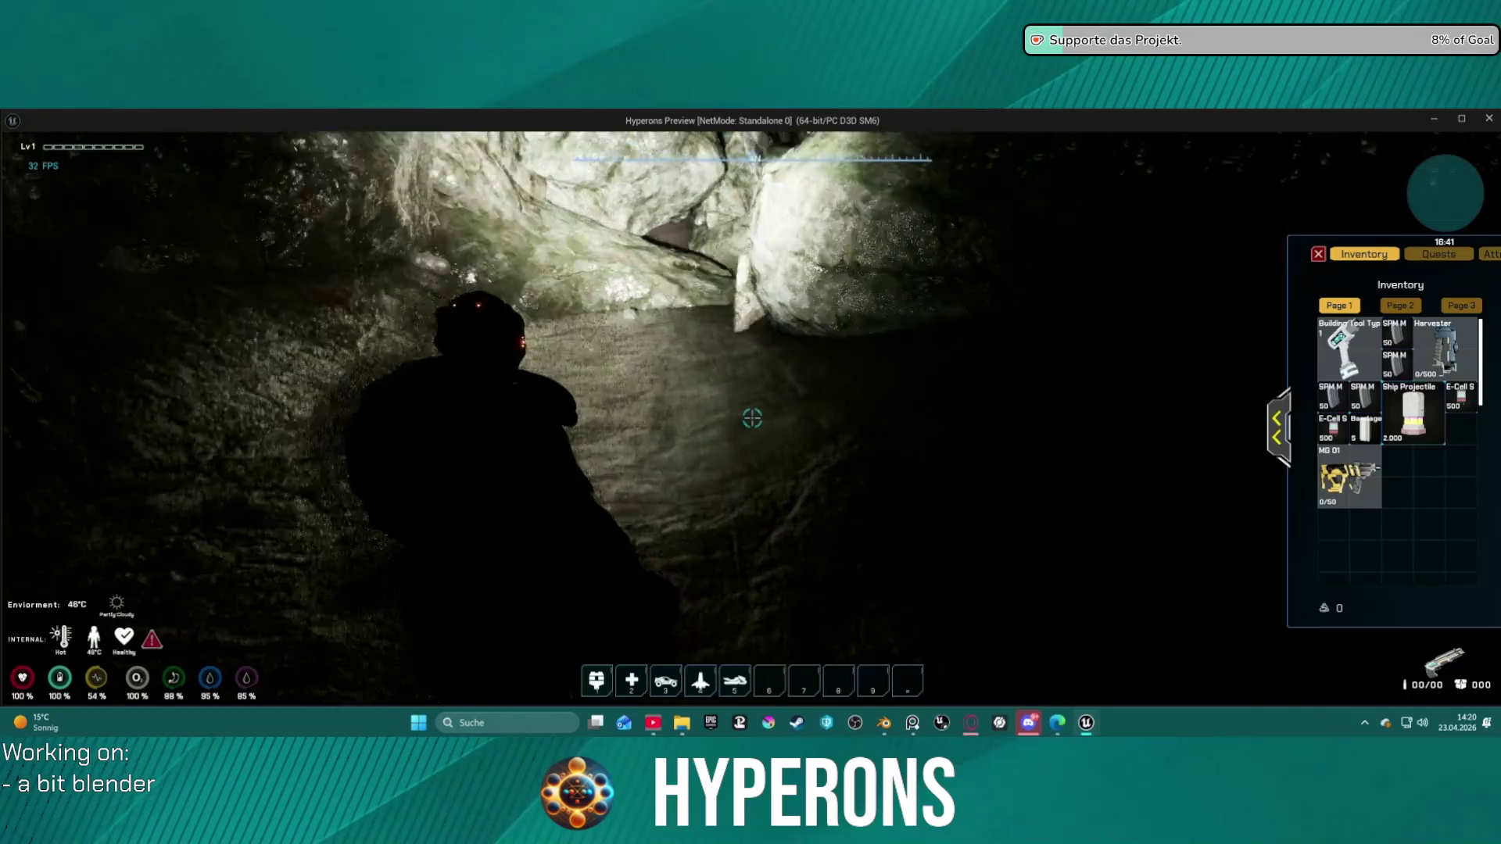
key("w")
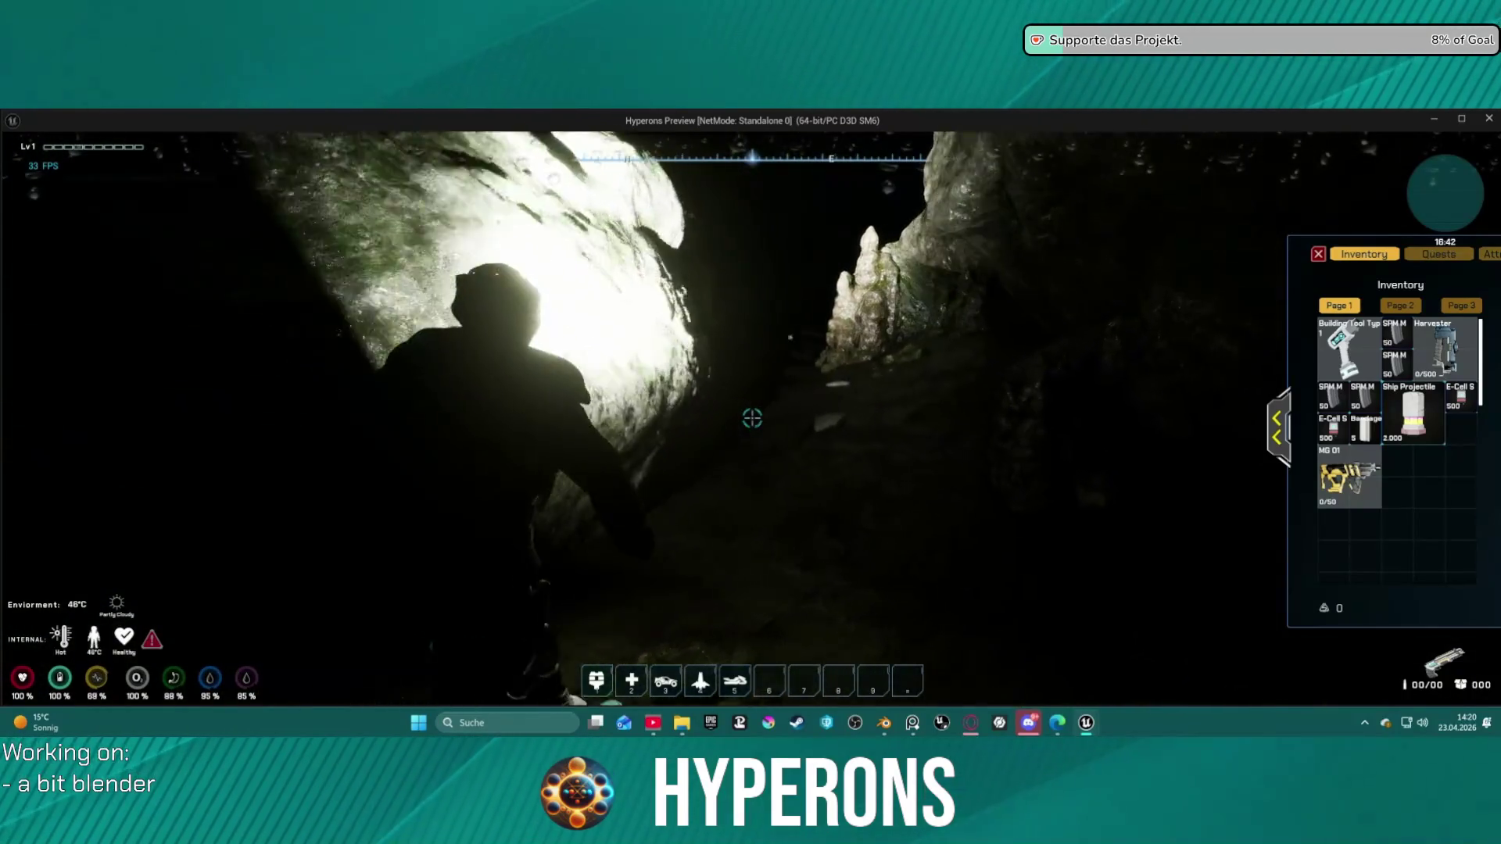
key("w")
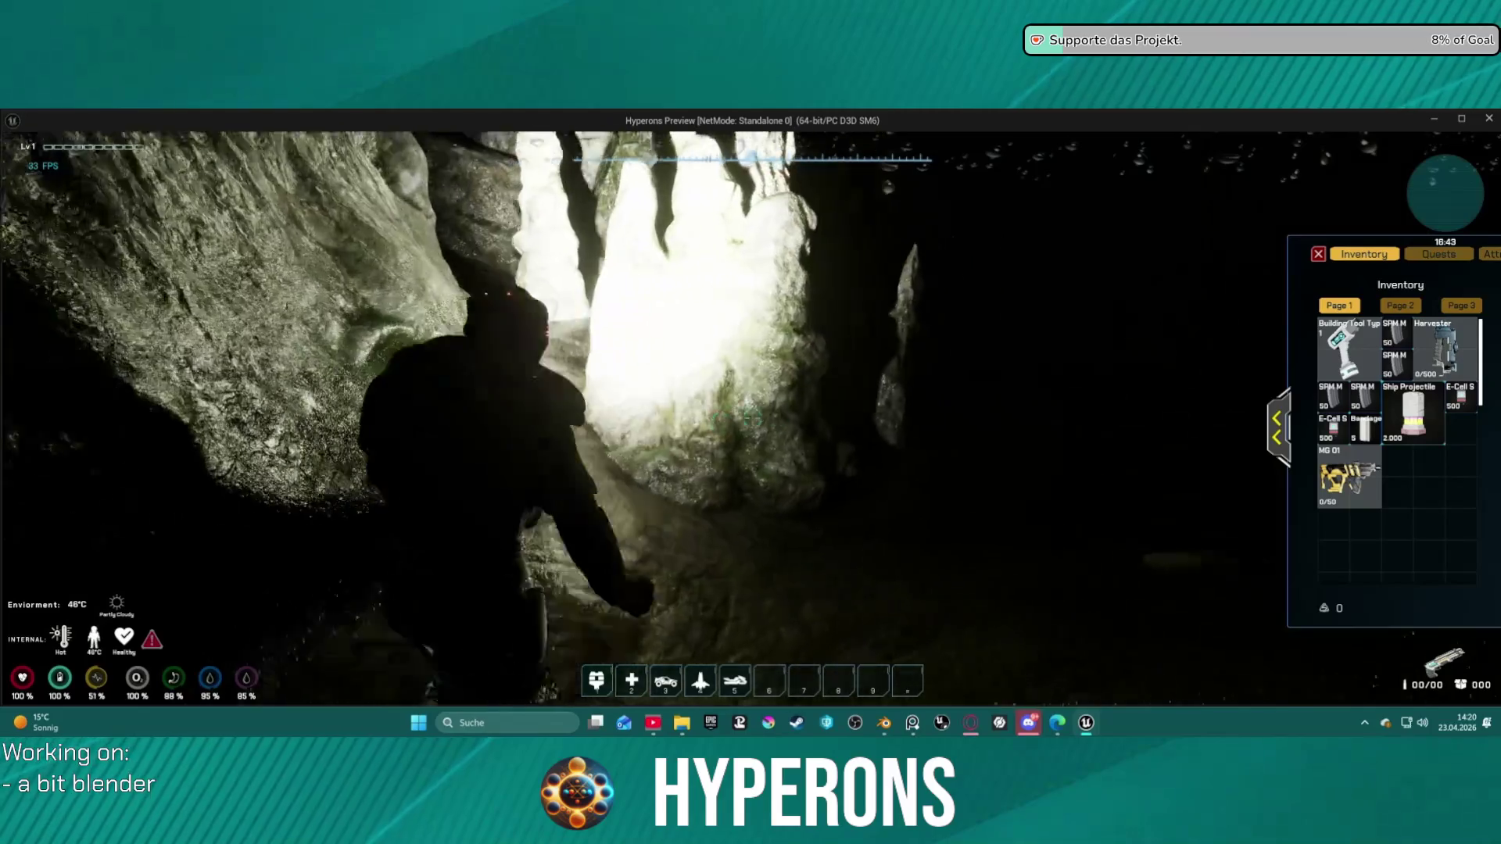
key("w")
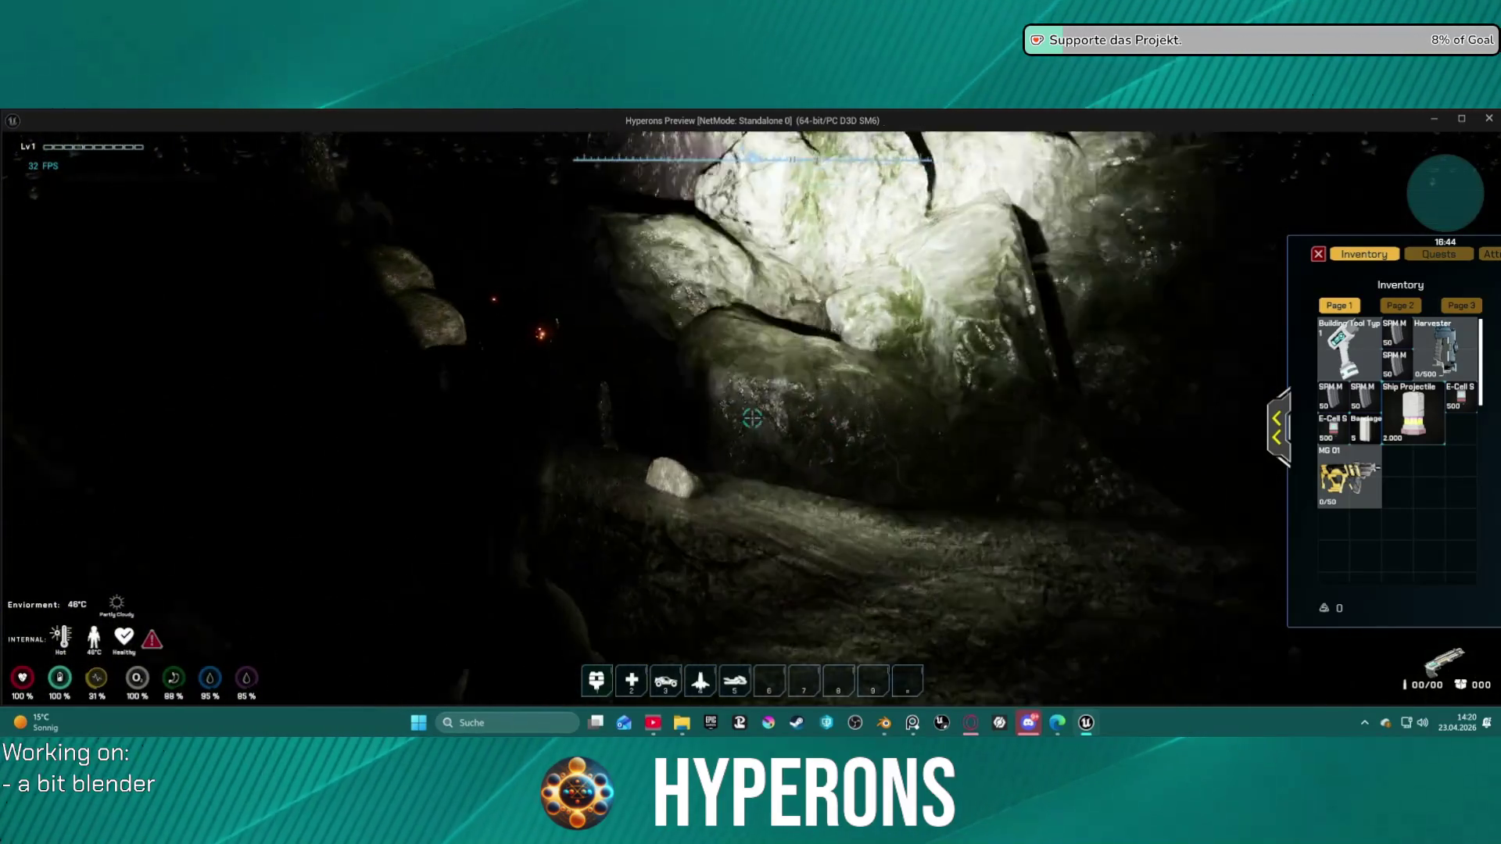
key("w")
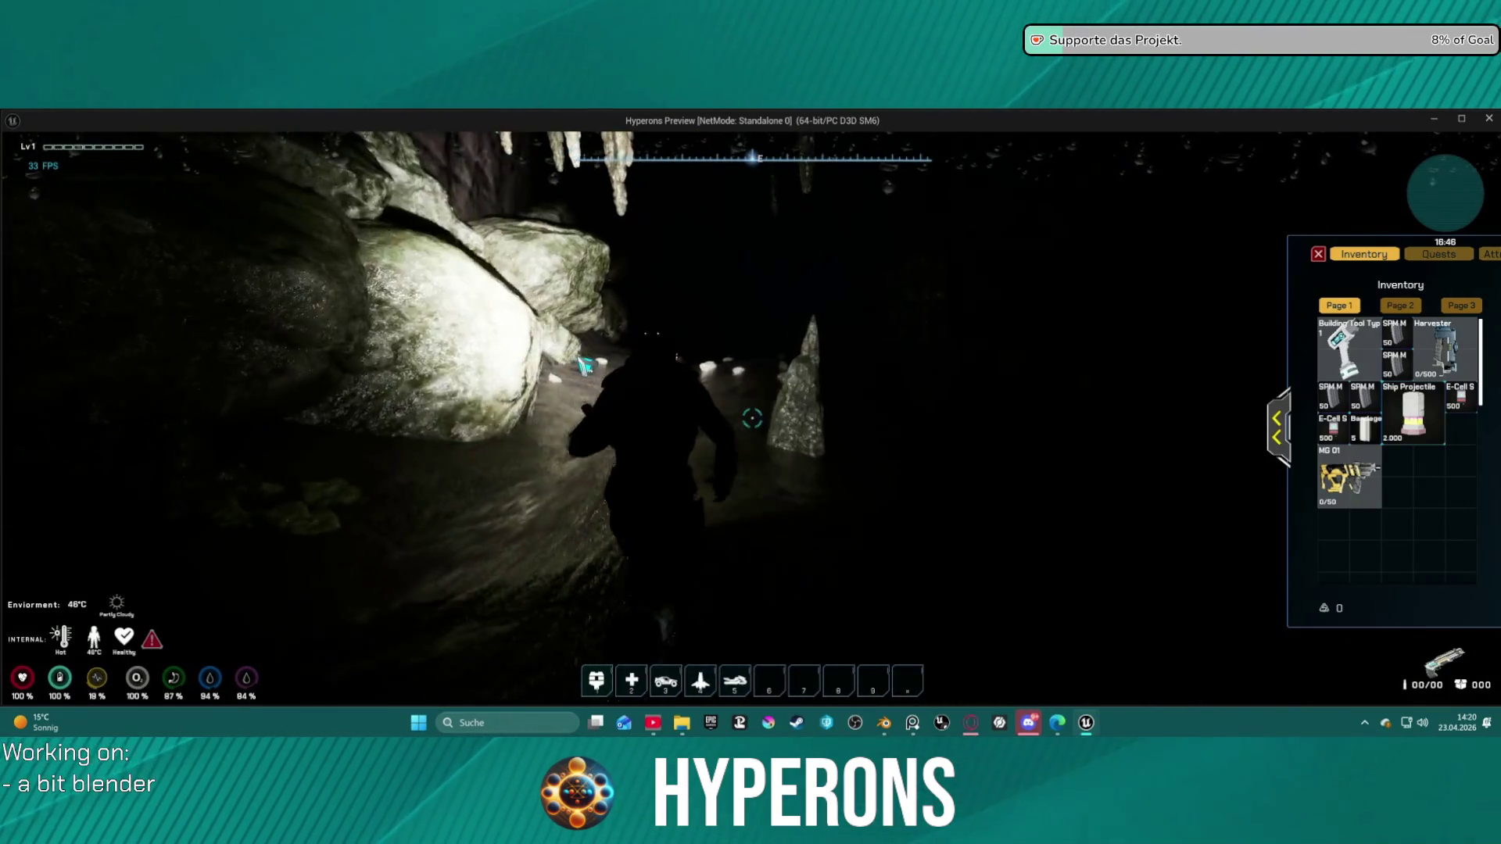
Step: Walk on through the dim cave toward the large lit boulder
key("w")
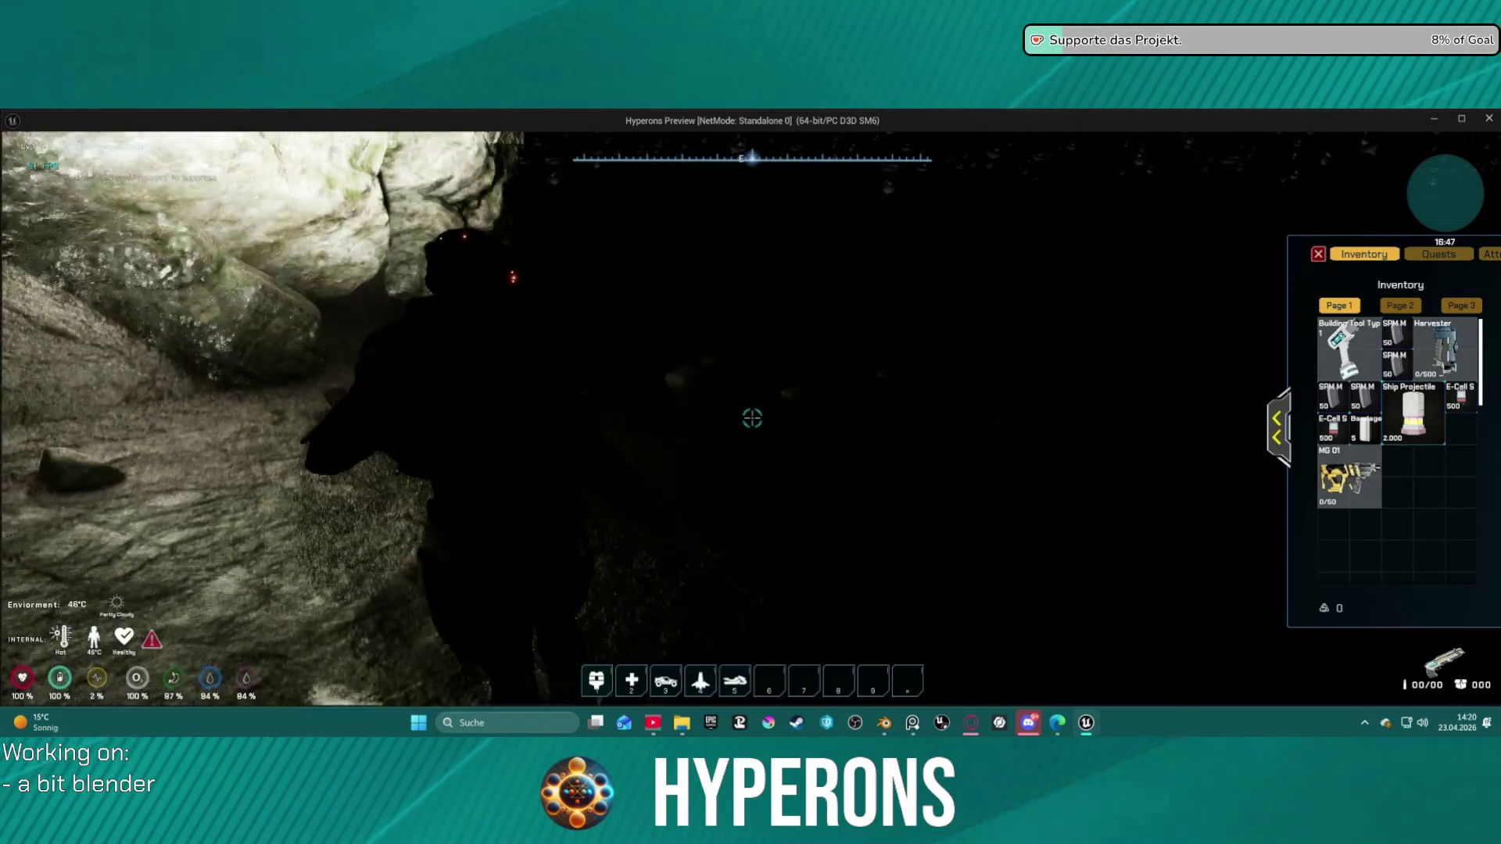
key("w")
key("w")
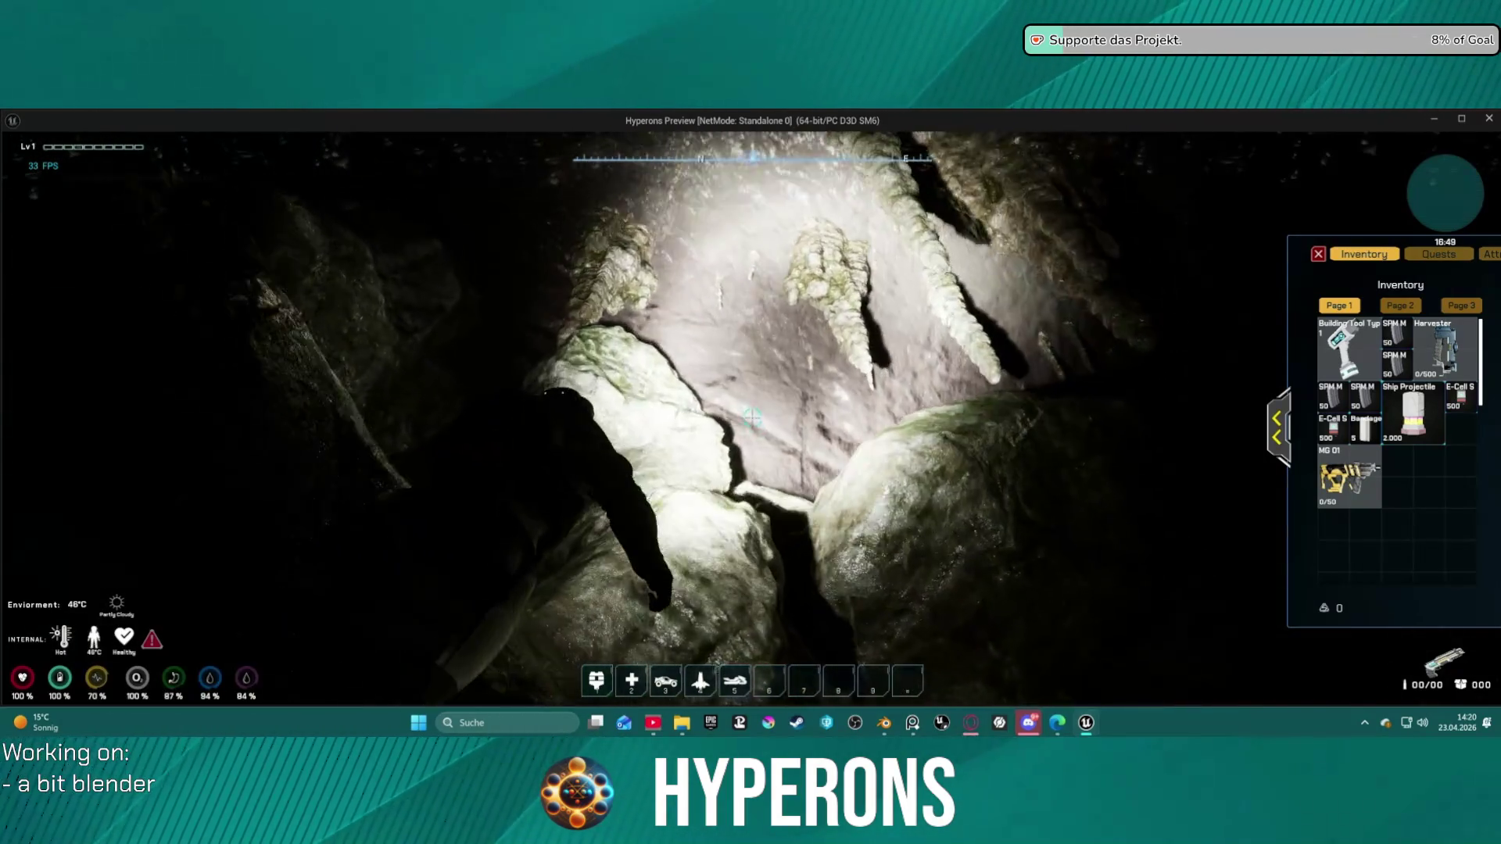
key("w")
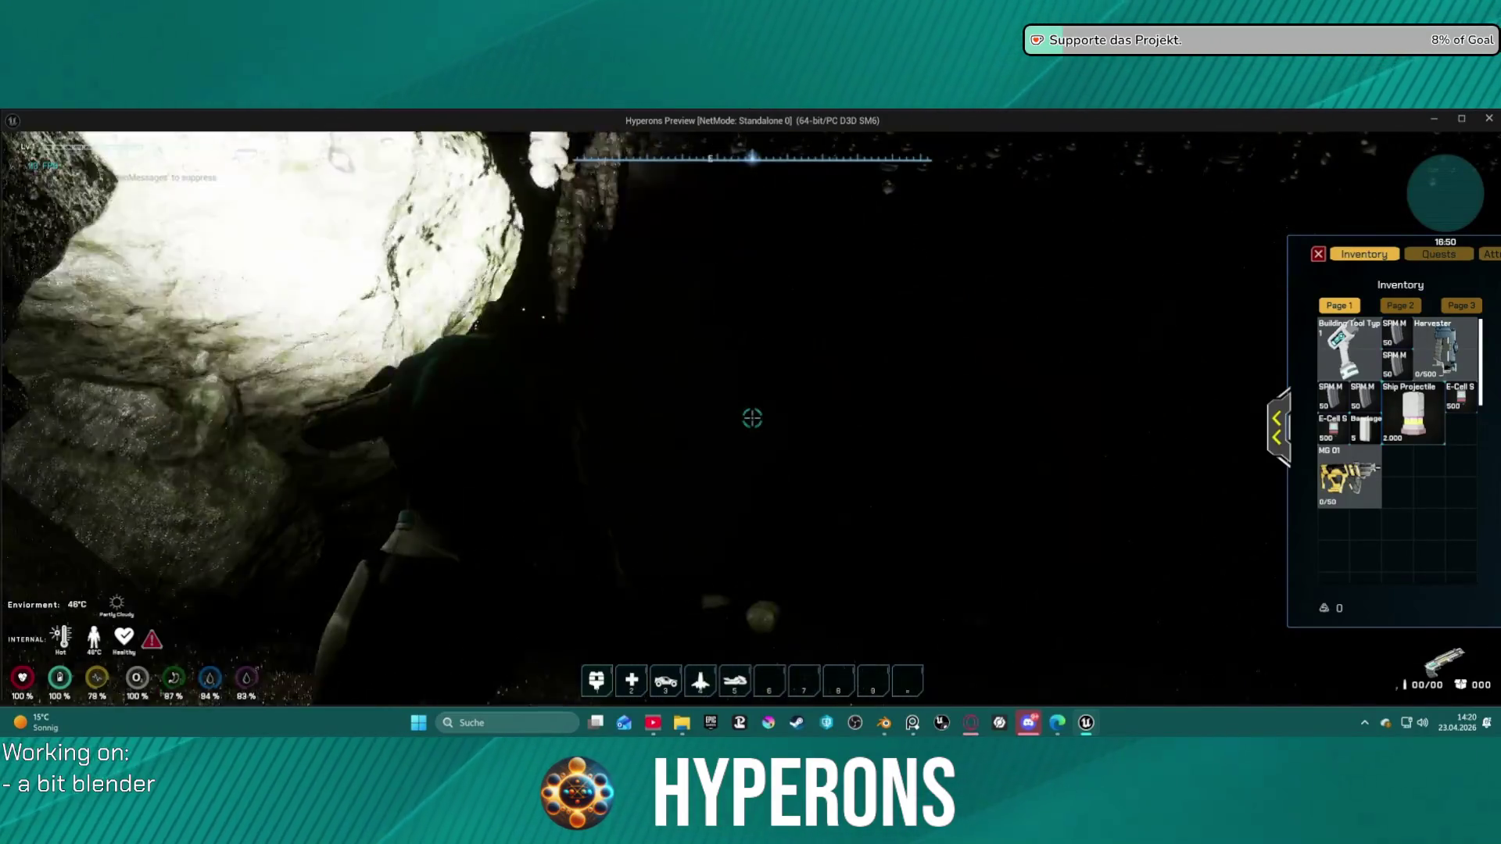
key("w")
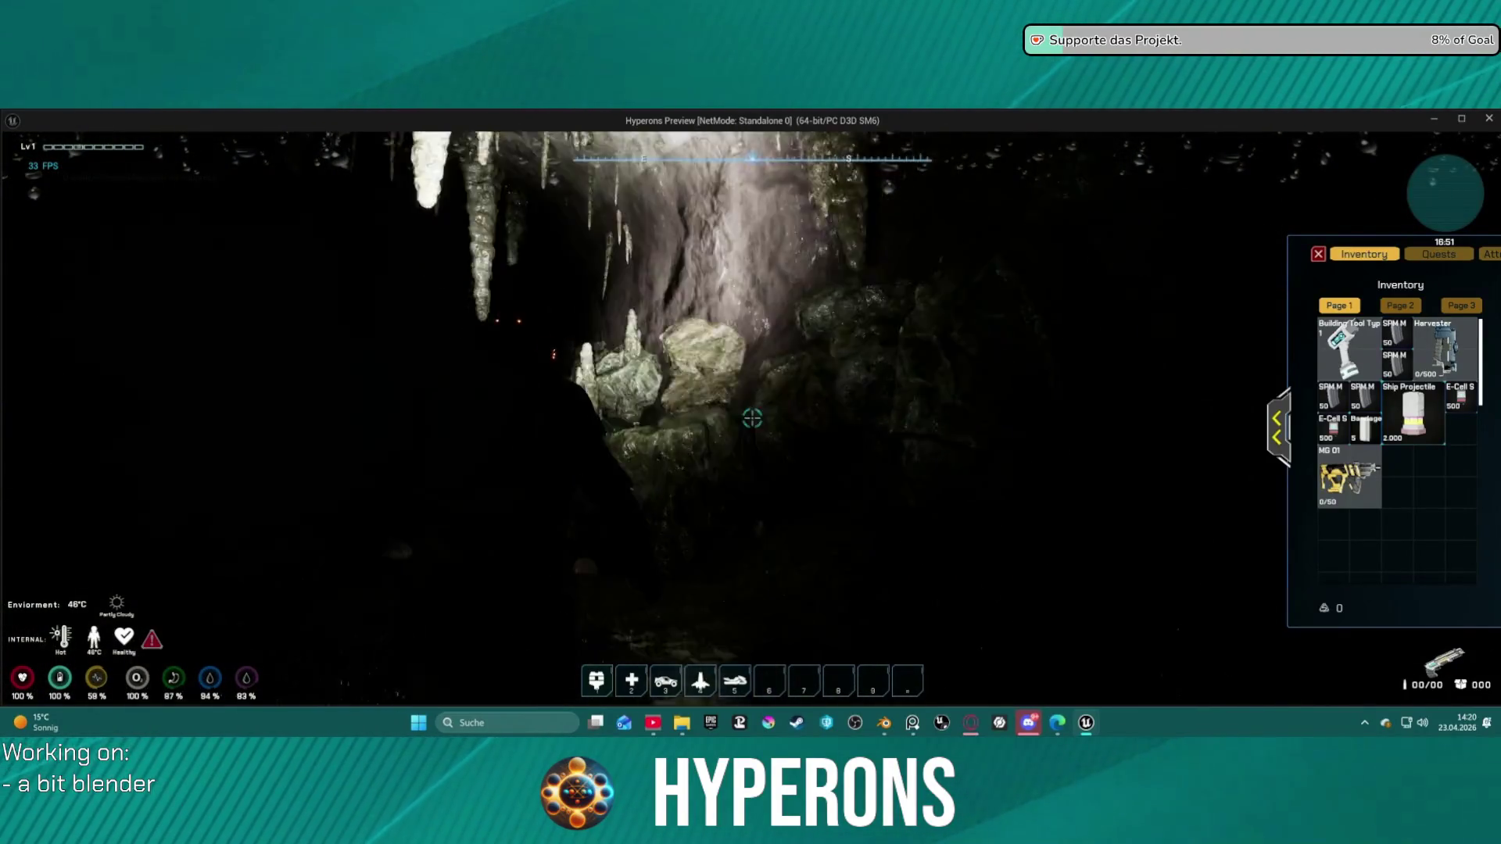
key("w")
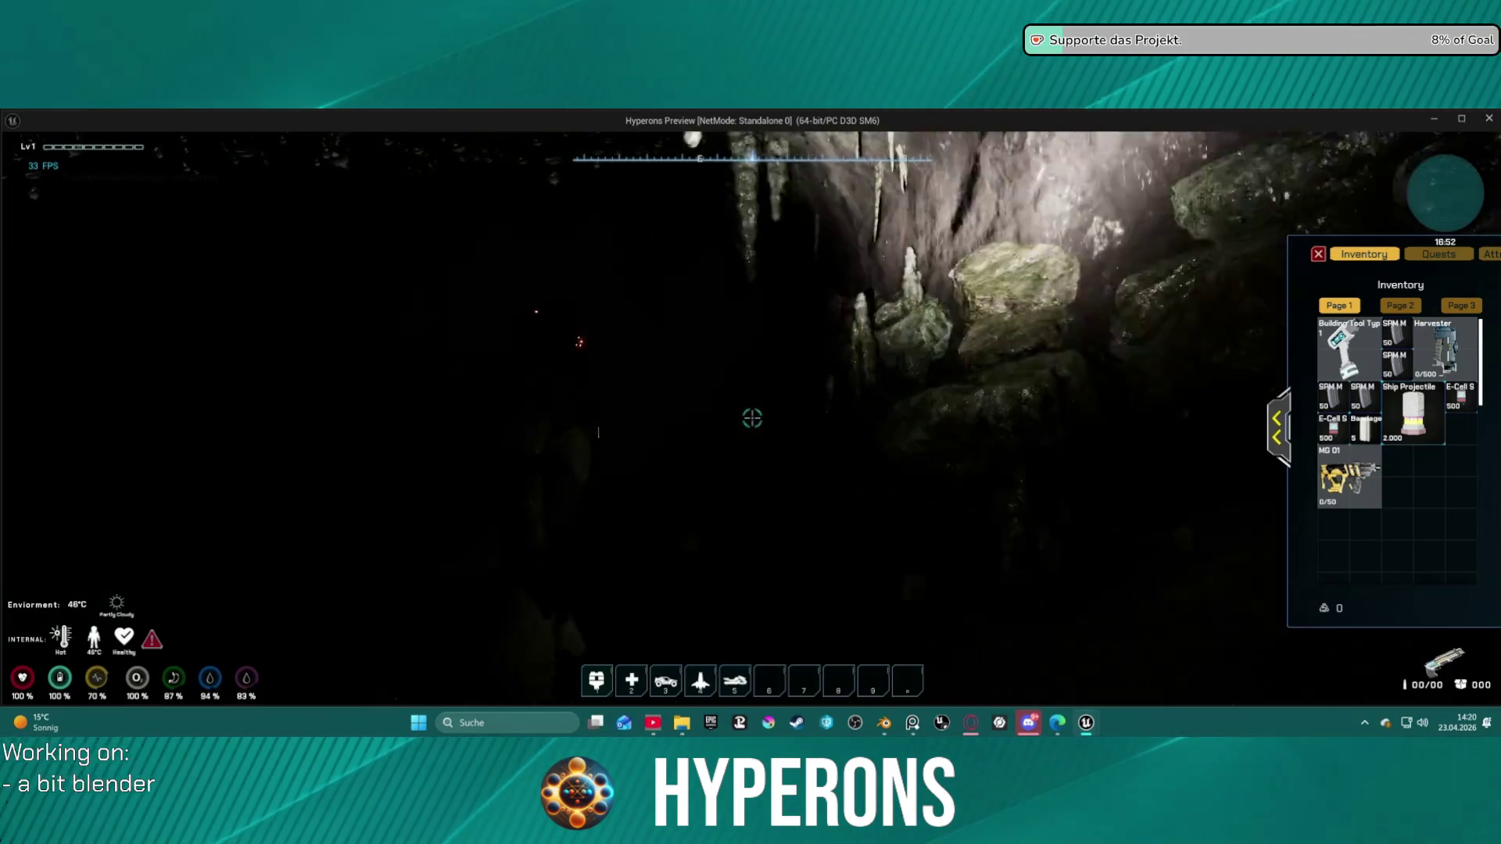
key("w")
key("w")
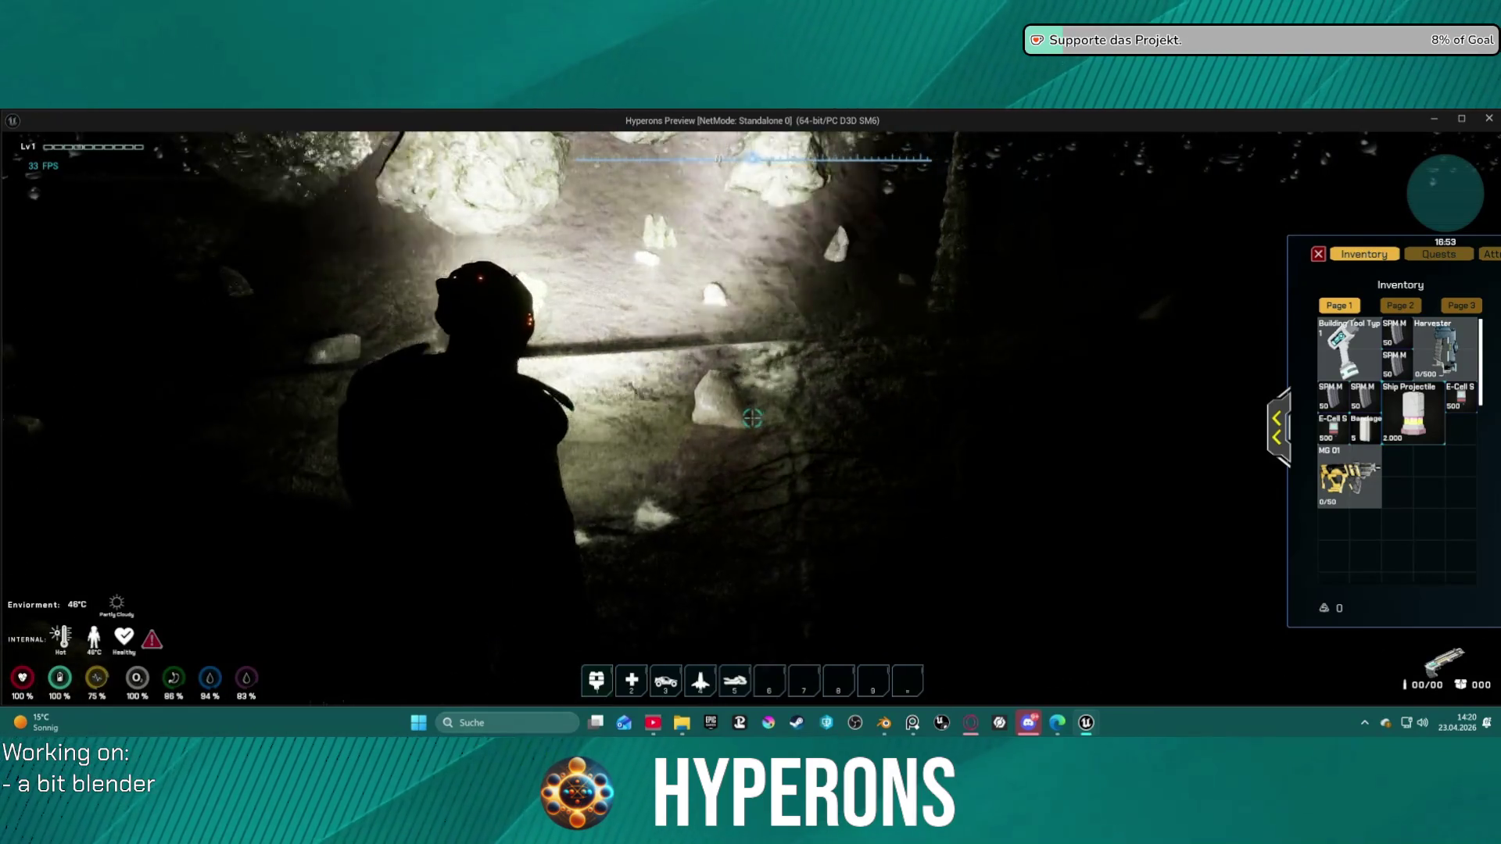
key("w")
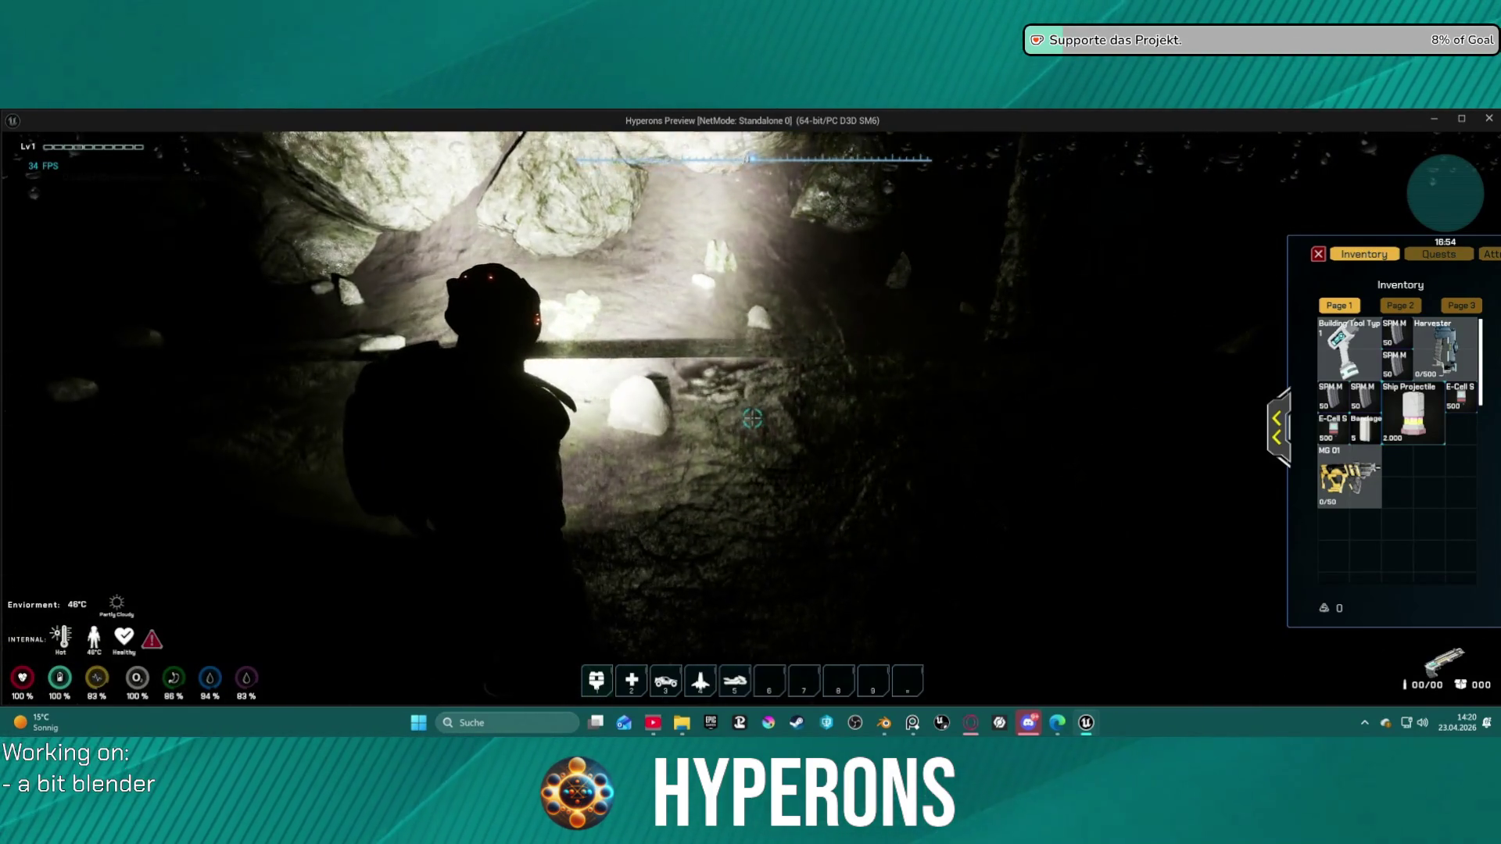
key("w")
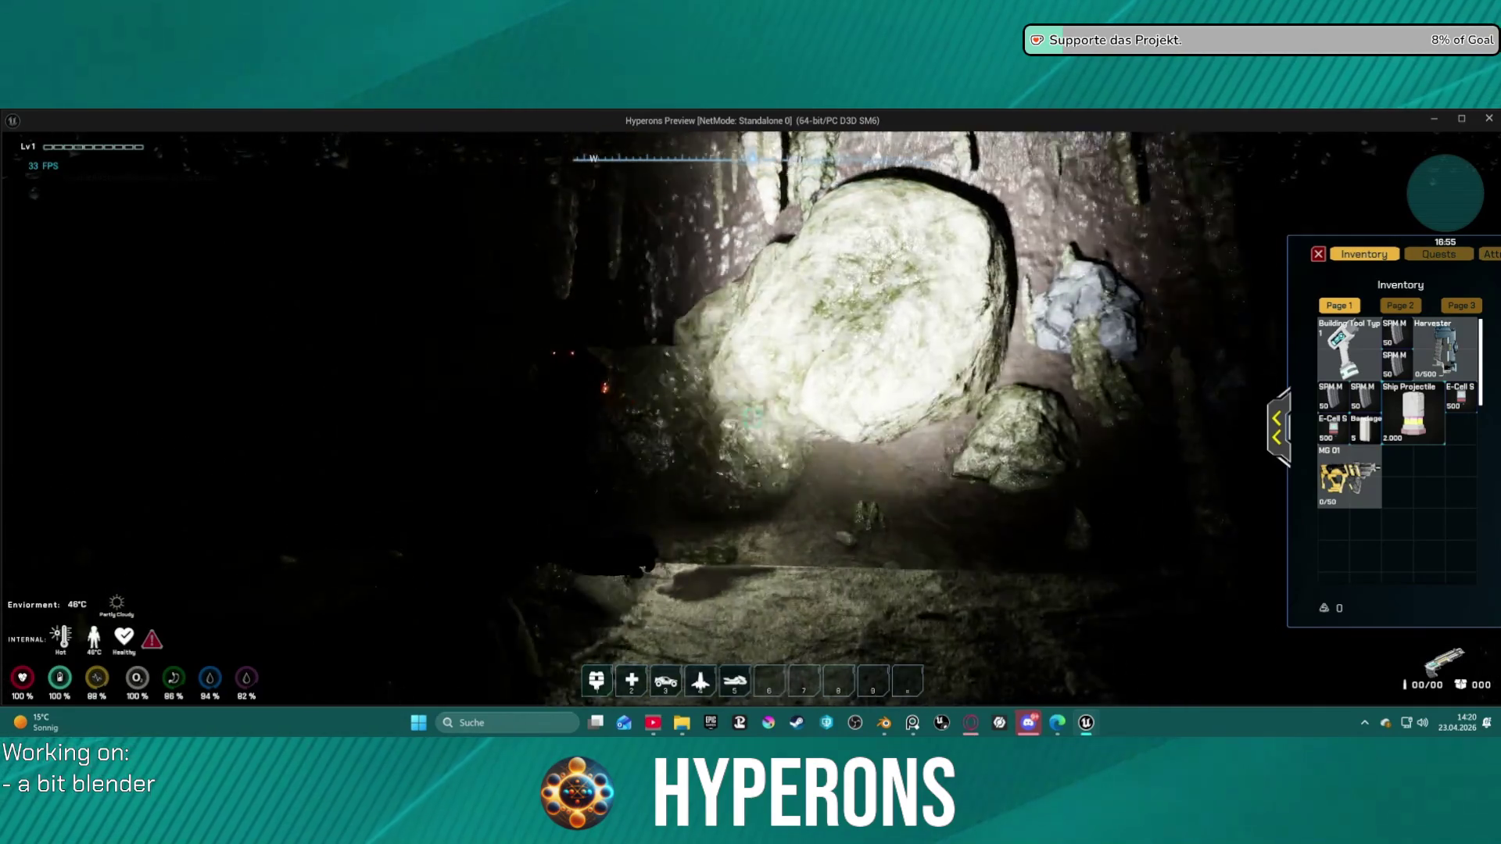
key("w")
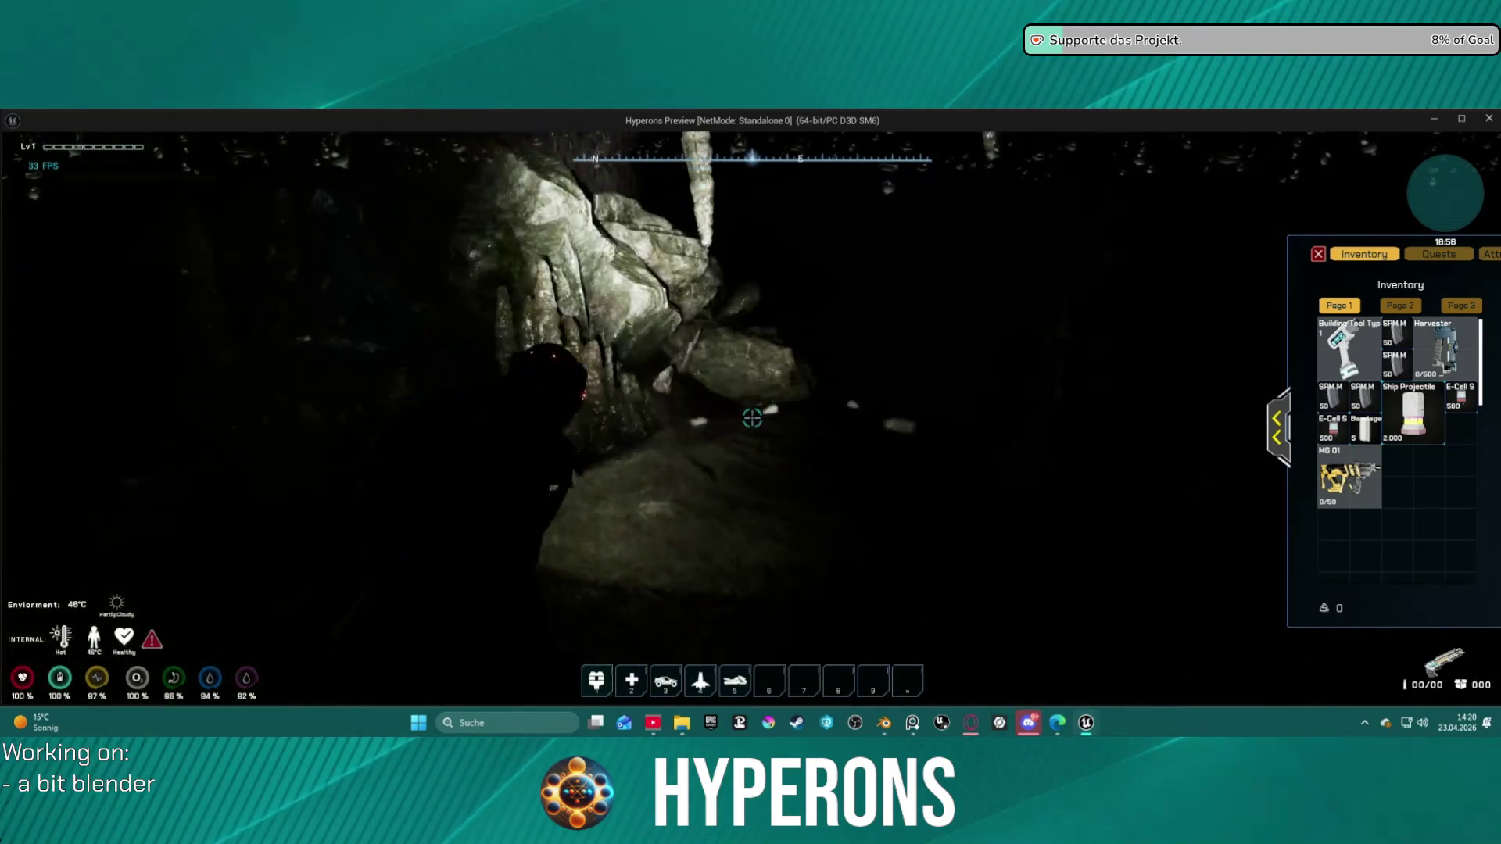
key("w")
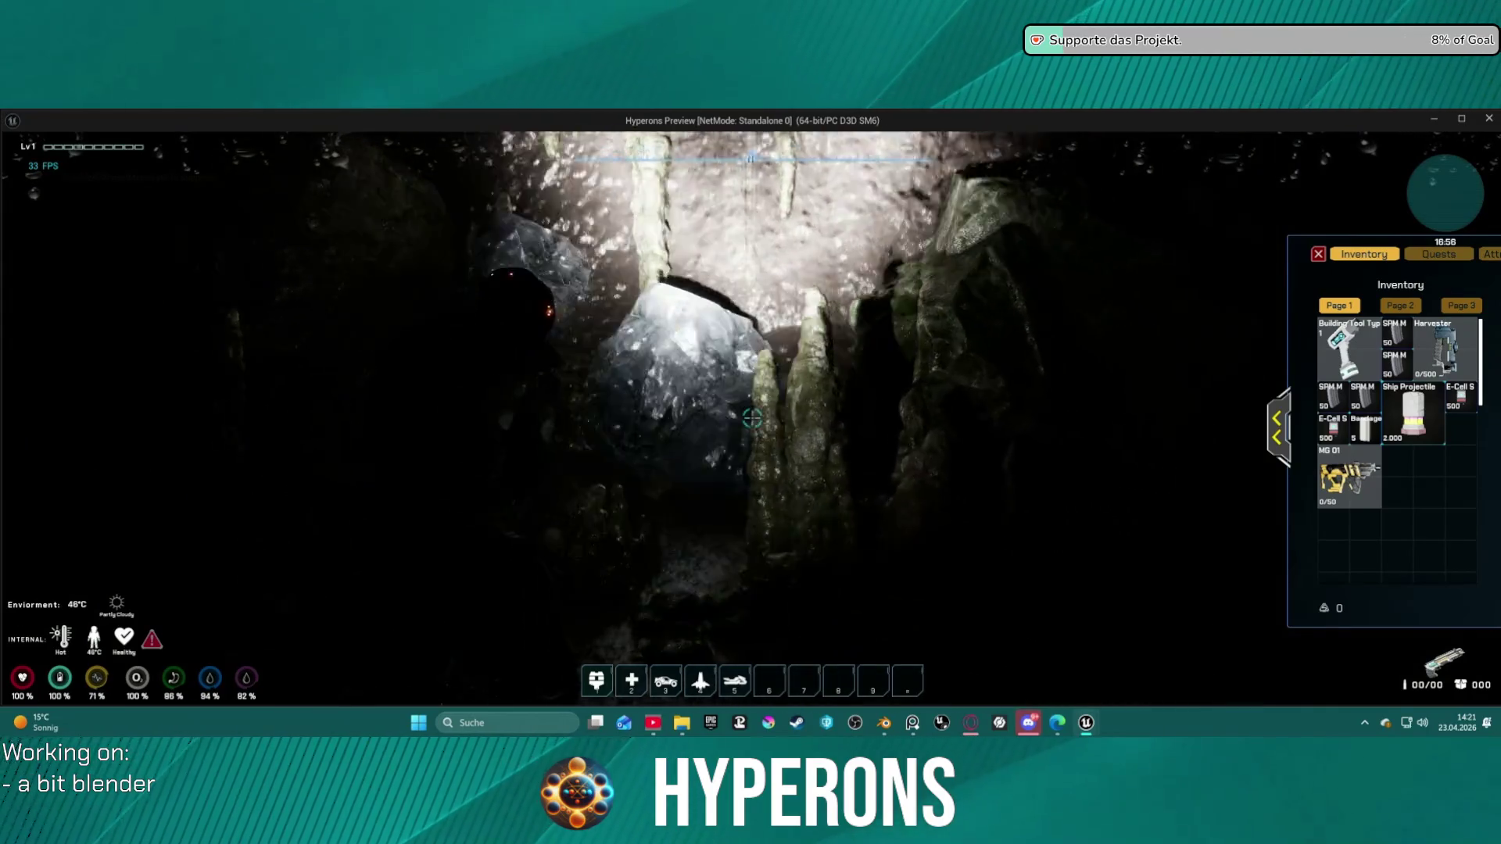
Step: Walk around the cave boulders, then return to the editor and stop Play In Editor
key("w")
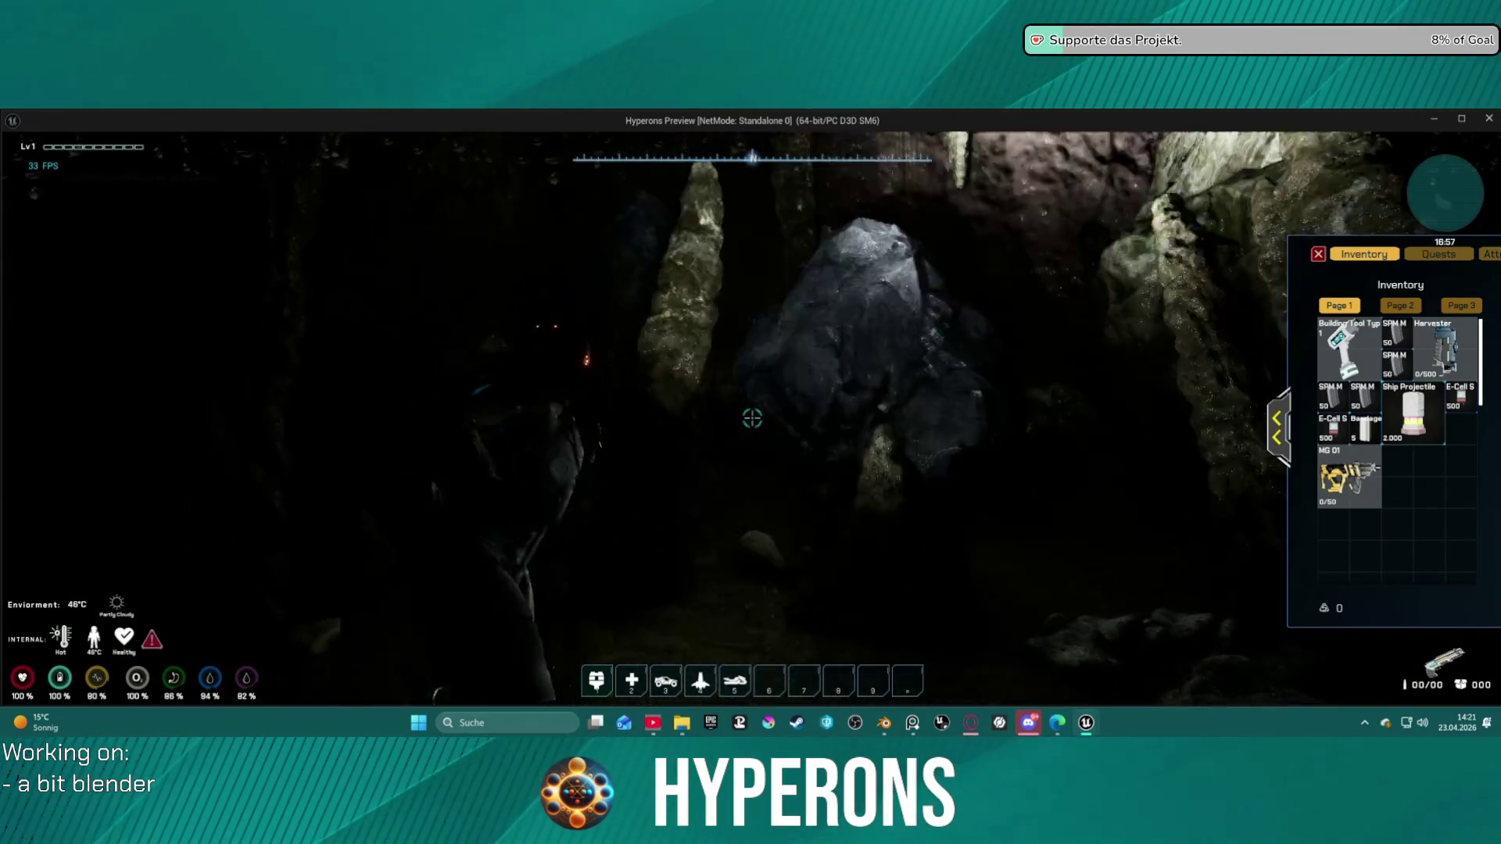
key("w")
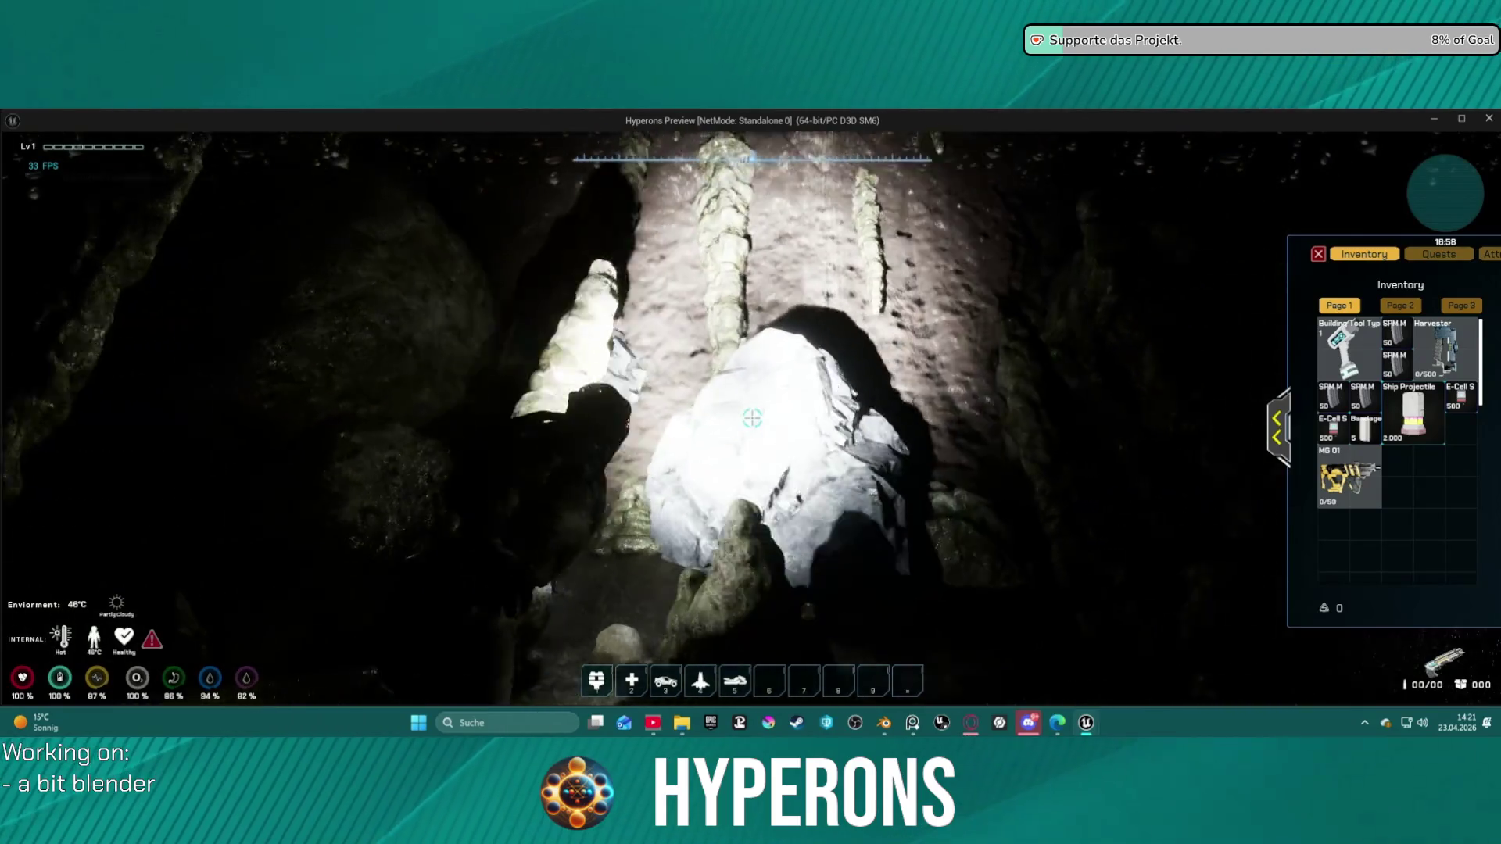
key("w")
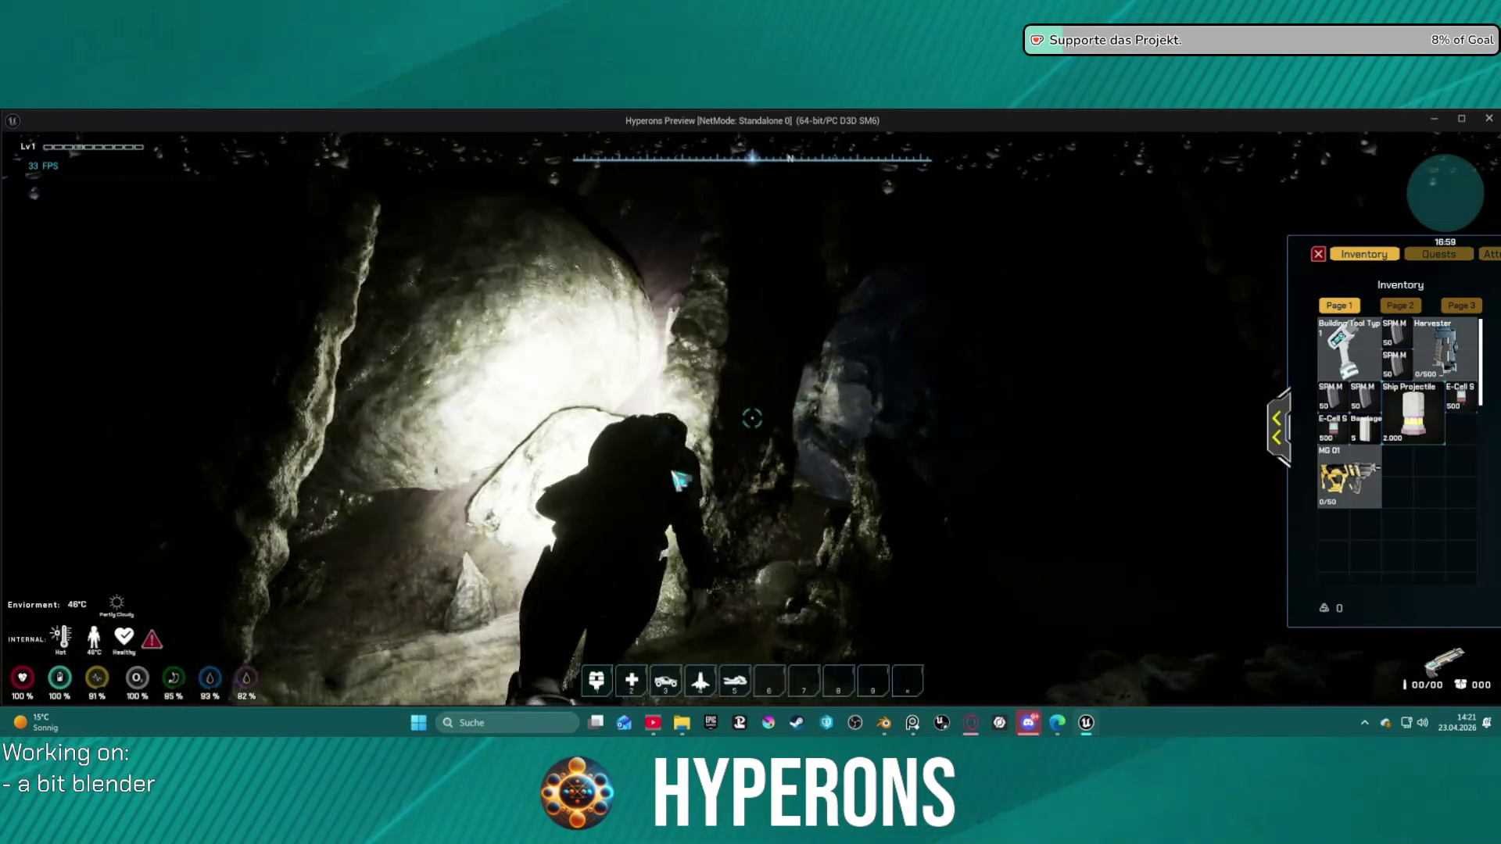
key("w")
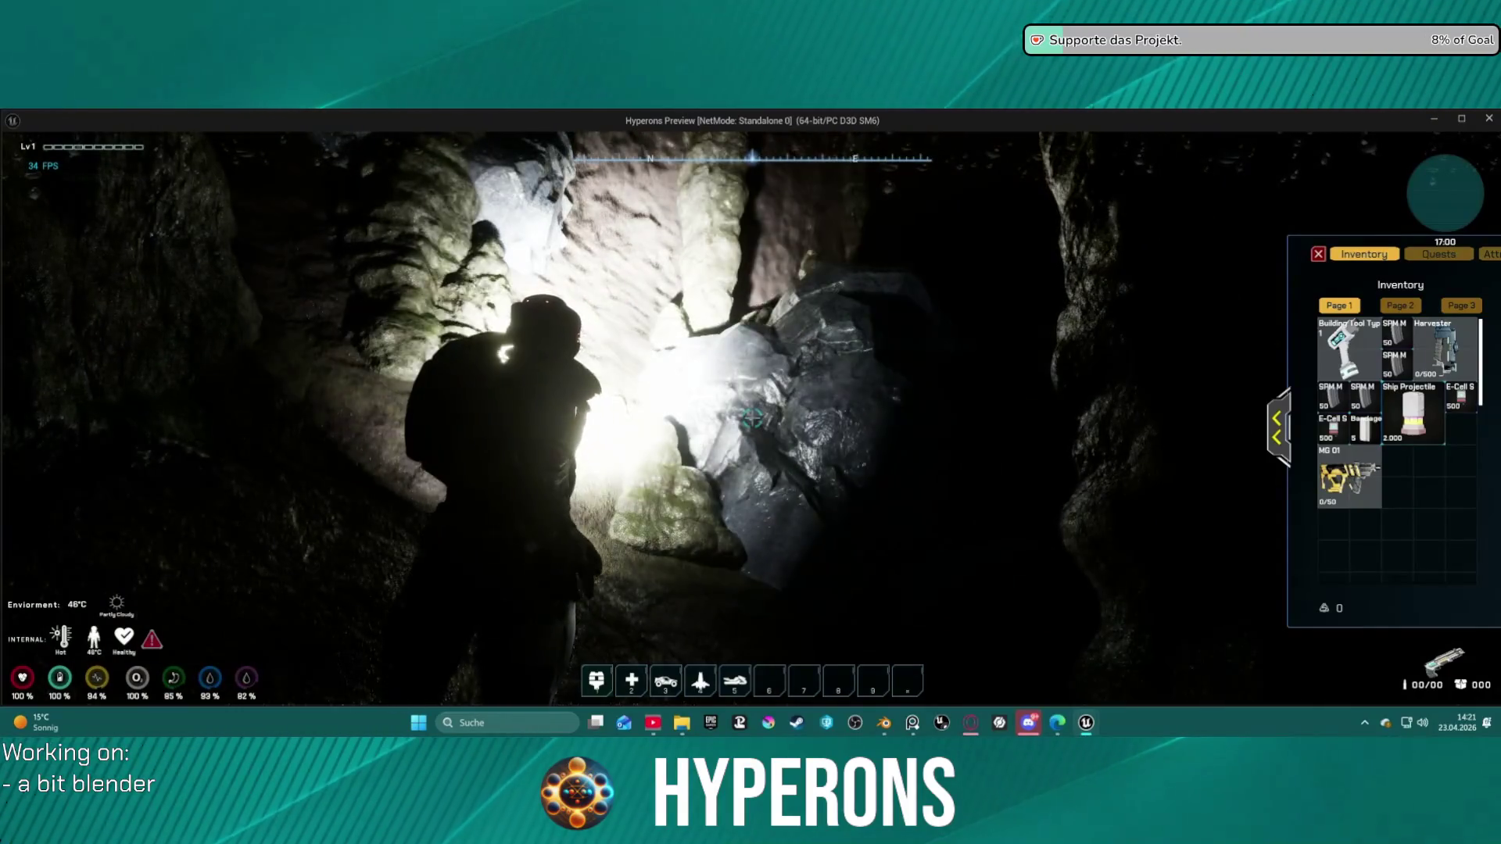
key("w")
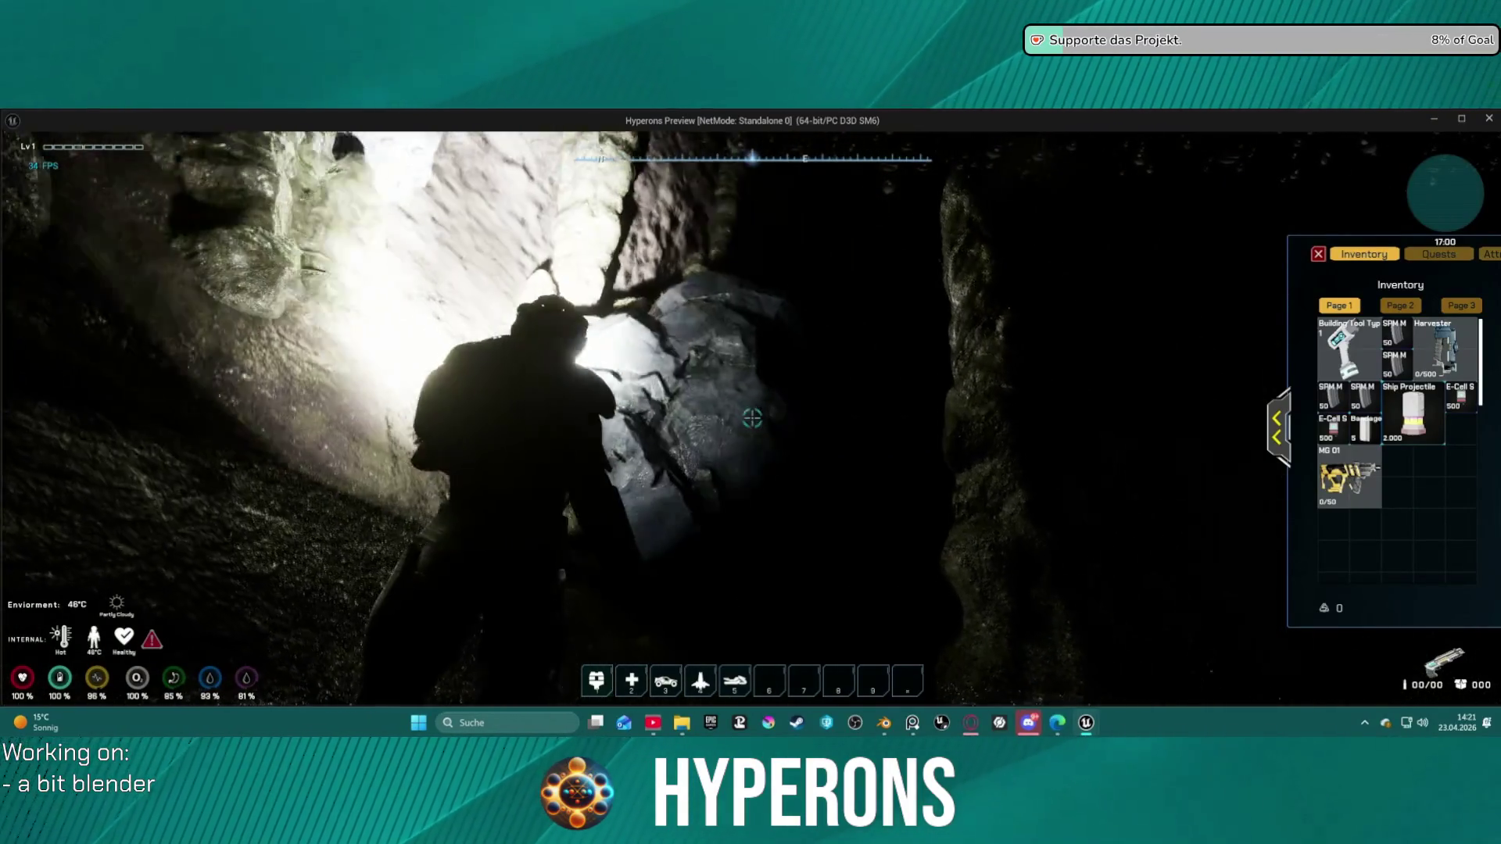
key("w")
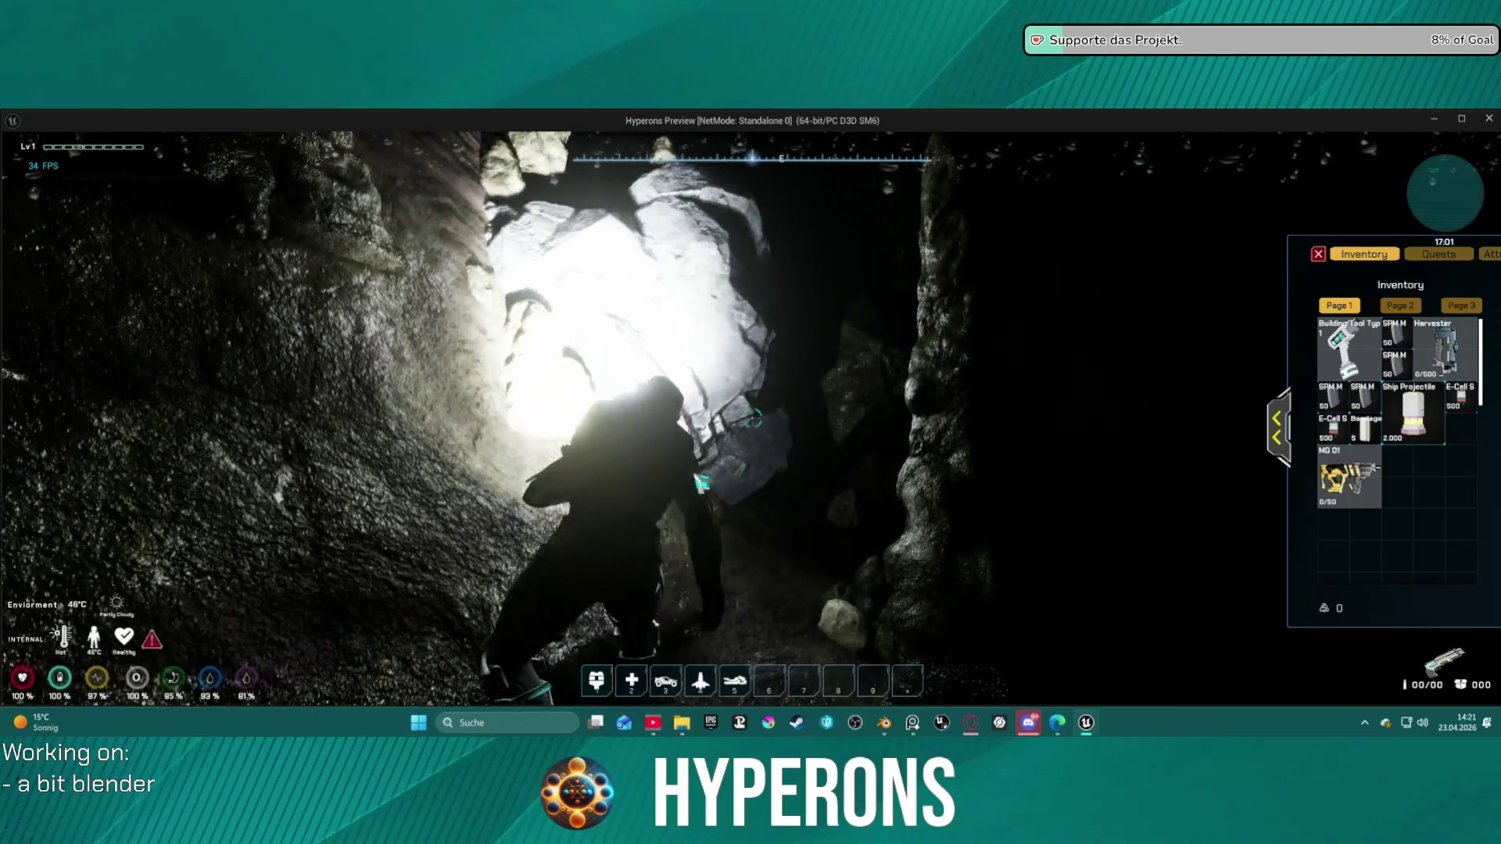
key("w")
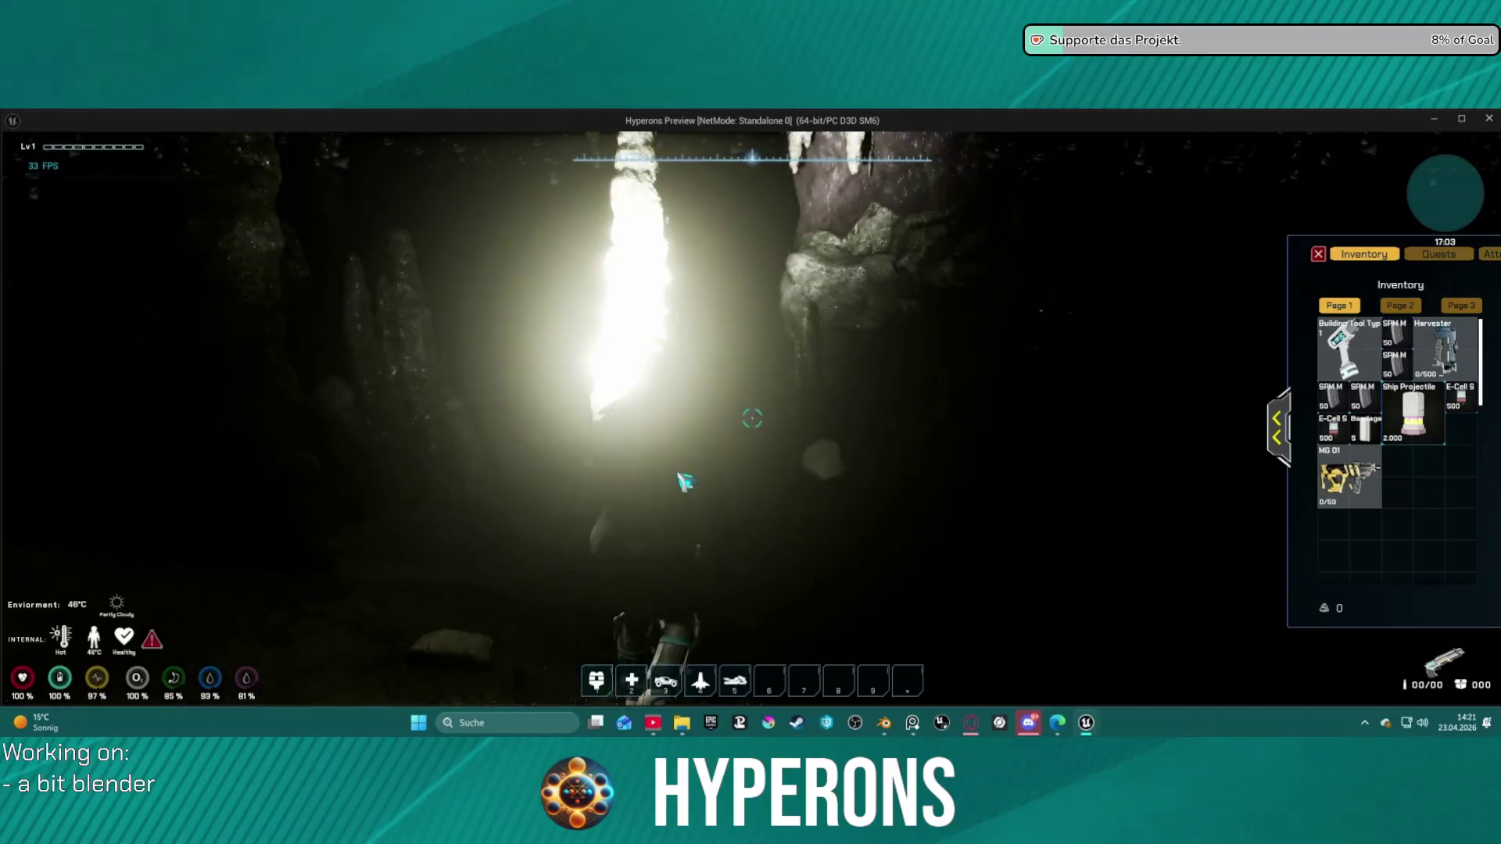
key("alt+Tab")
key("Escape")
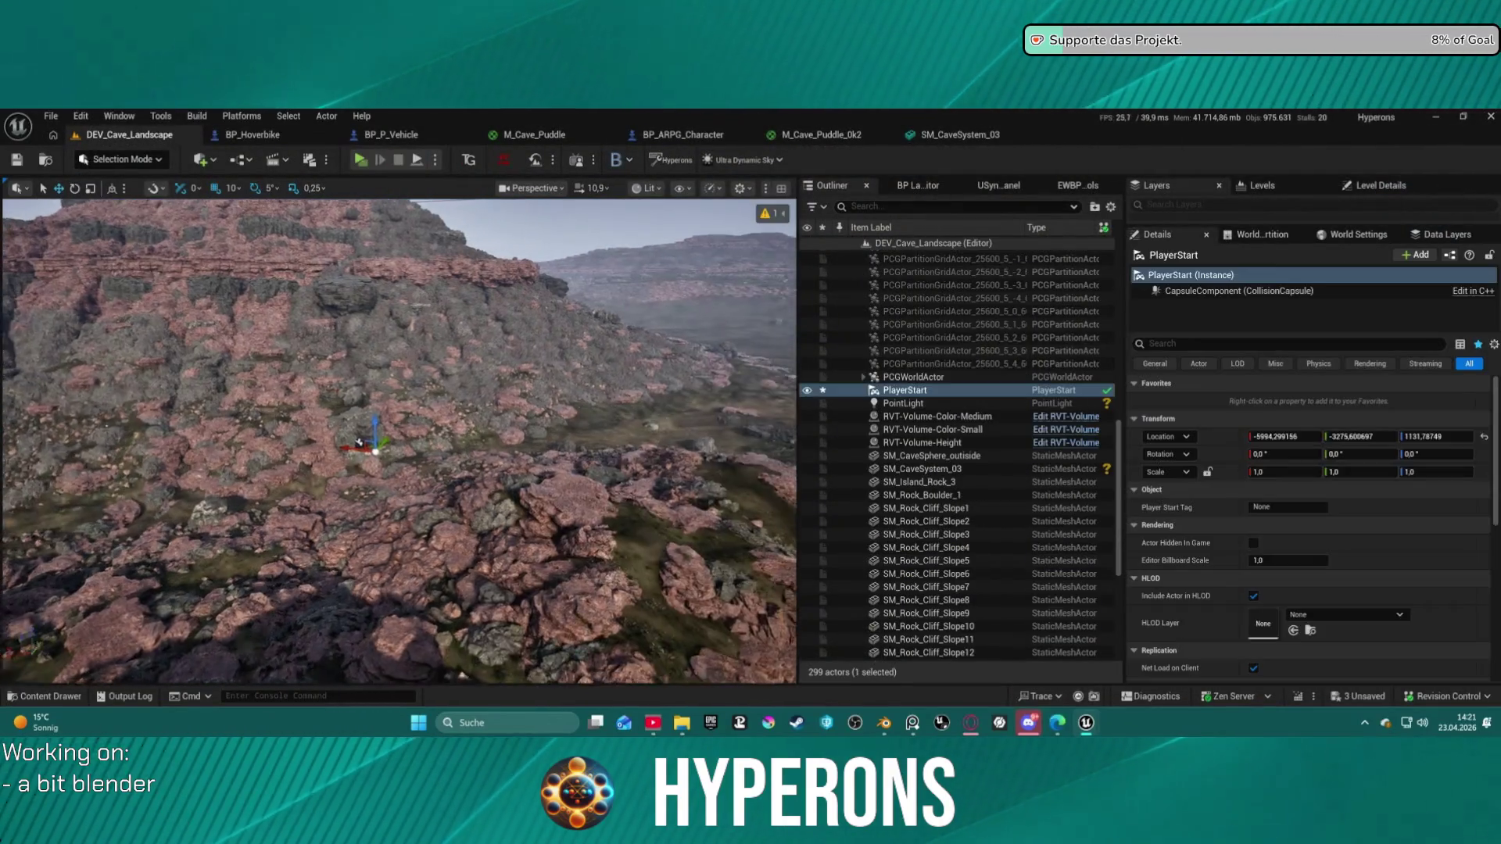
Step: Dismiss the Recent Levels list and save the modified PlayerStart with Save Selected
mouse_move(399, 442)
right_mouse_down()
mouse_move(415, 422)
mouse_move(438, 437)
mouse_move(557, 428)
right_mouse_up()
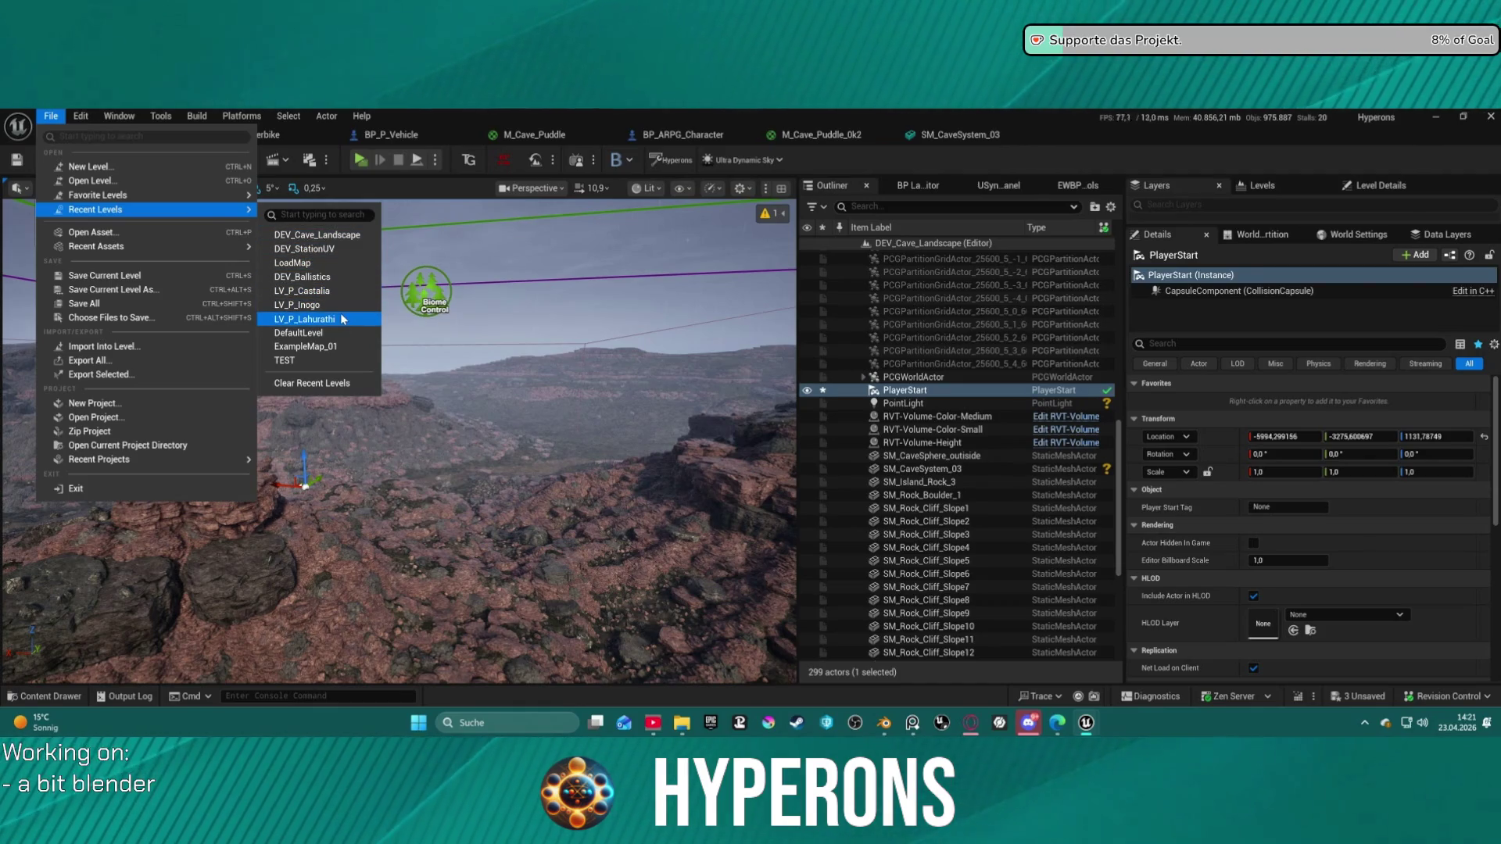
key("Escape")
key("ctrl+s")
left_click(753, 562)
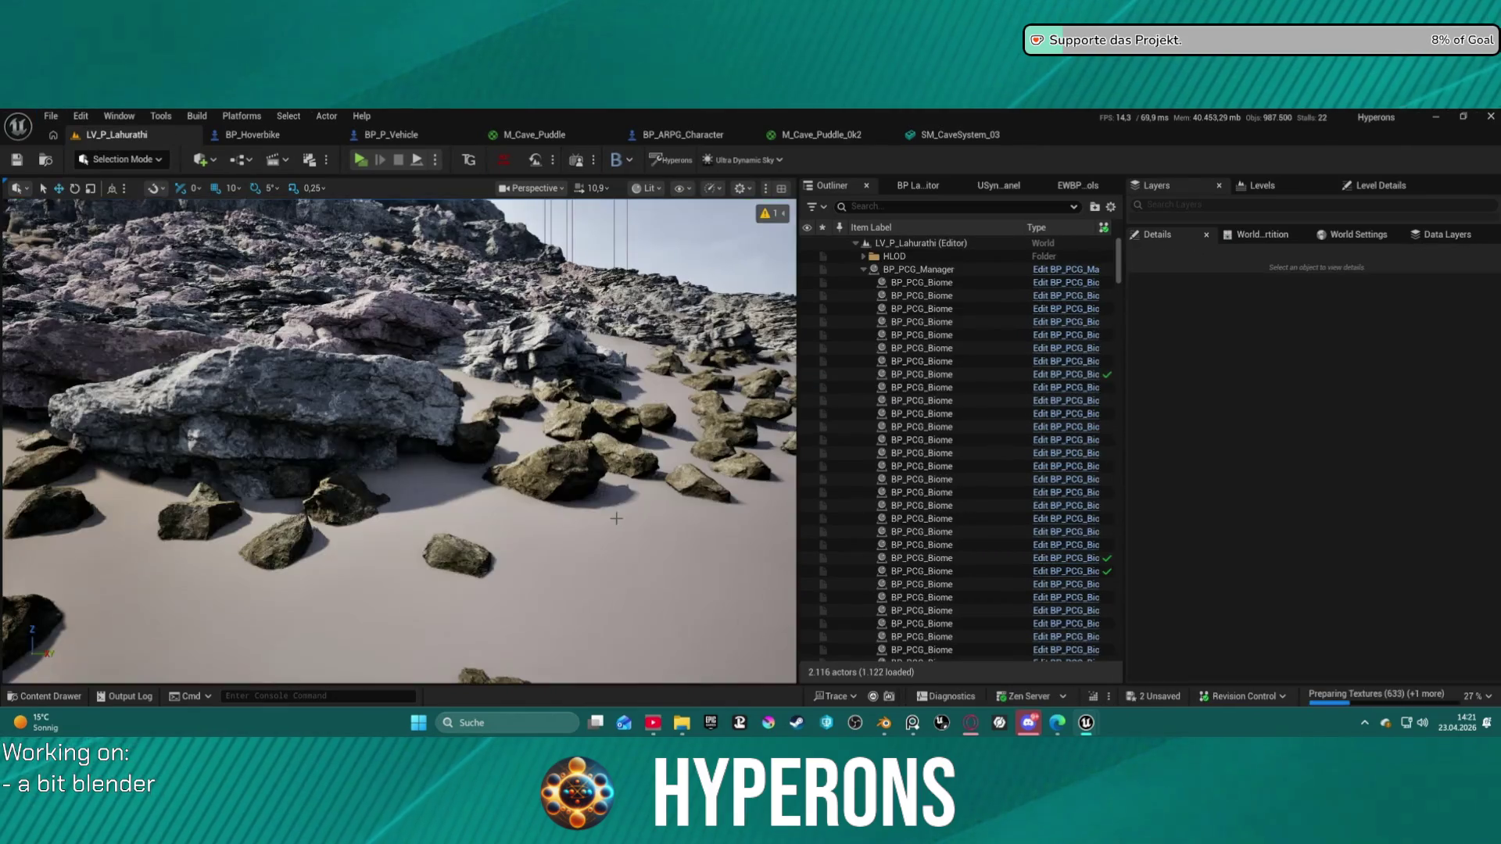
Step: Fly the editor camera over LV_P_Lahurathi's snowy plain
mouse_move(616, 519)
right_mouse_down()
mouse_move(634, 516)
mouse_move(592, 504)
right_mouse_up()
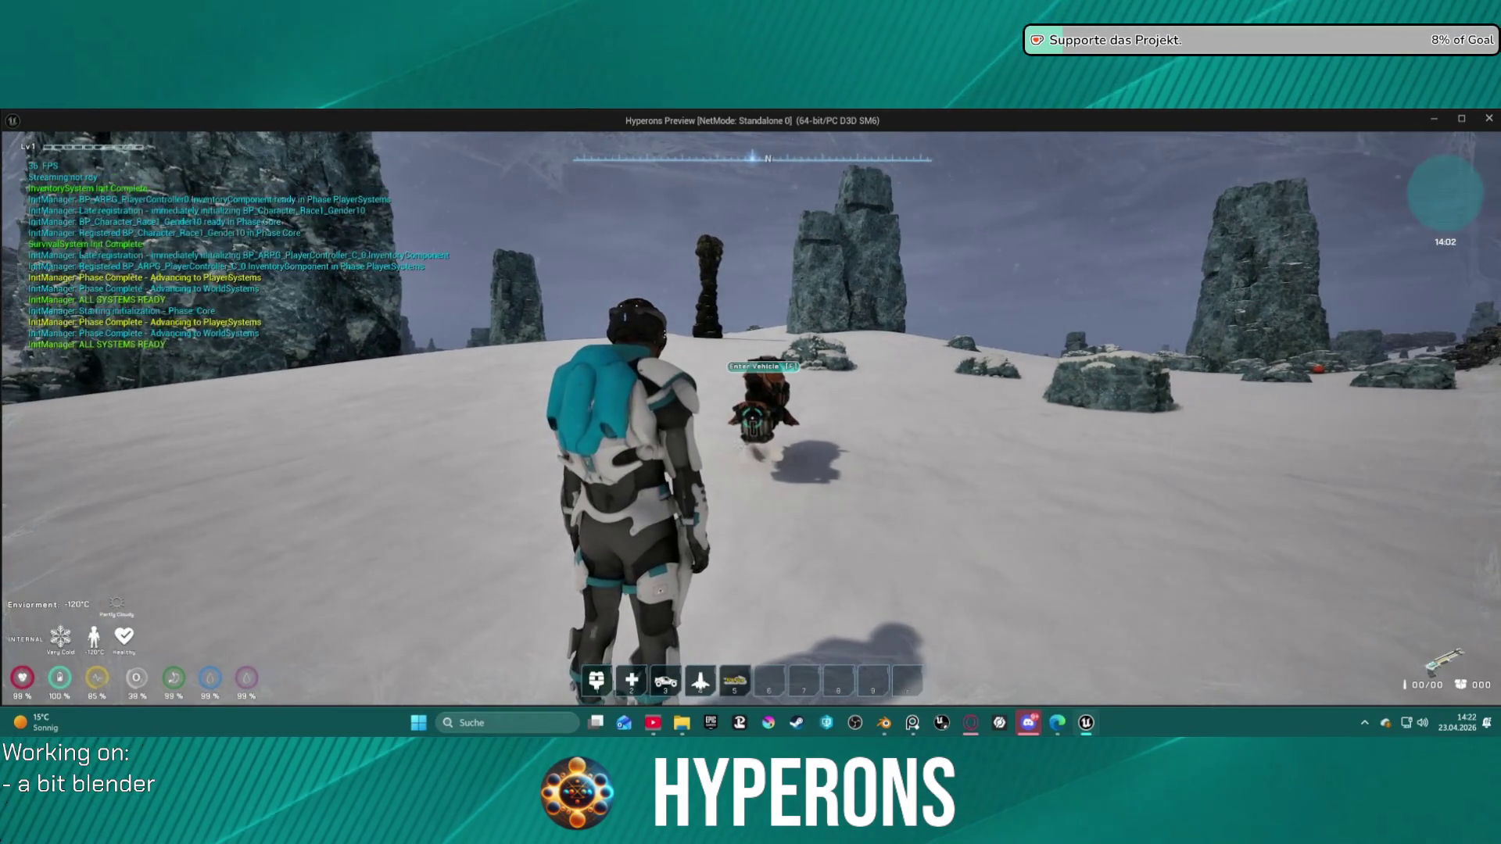
Step: Crouch, stand, and walk the character across the snow past the hoverbike
key("c")
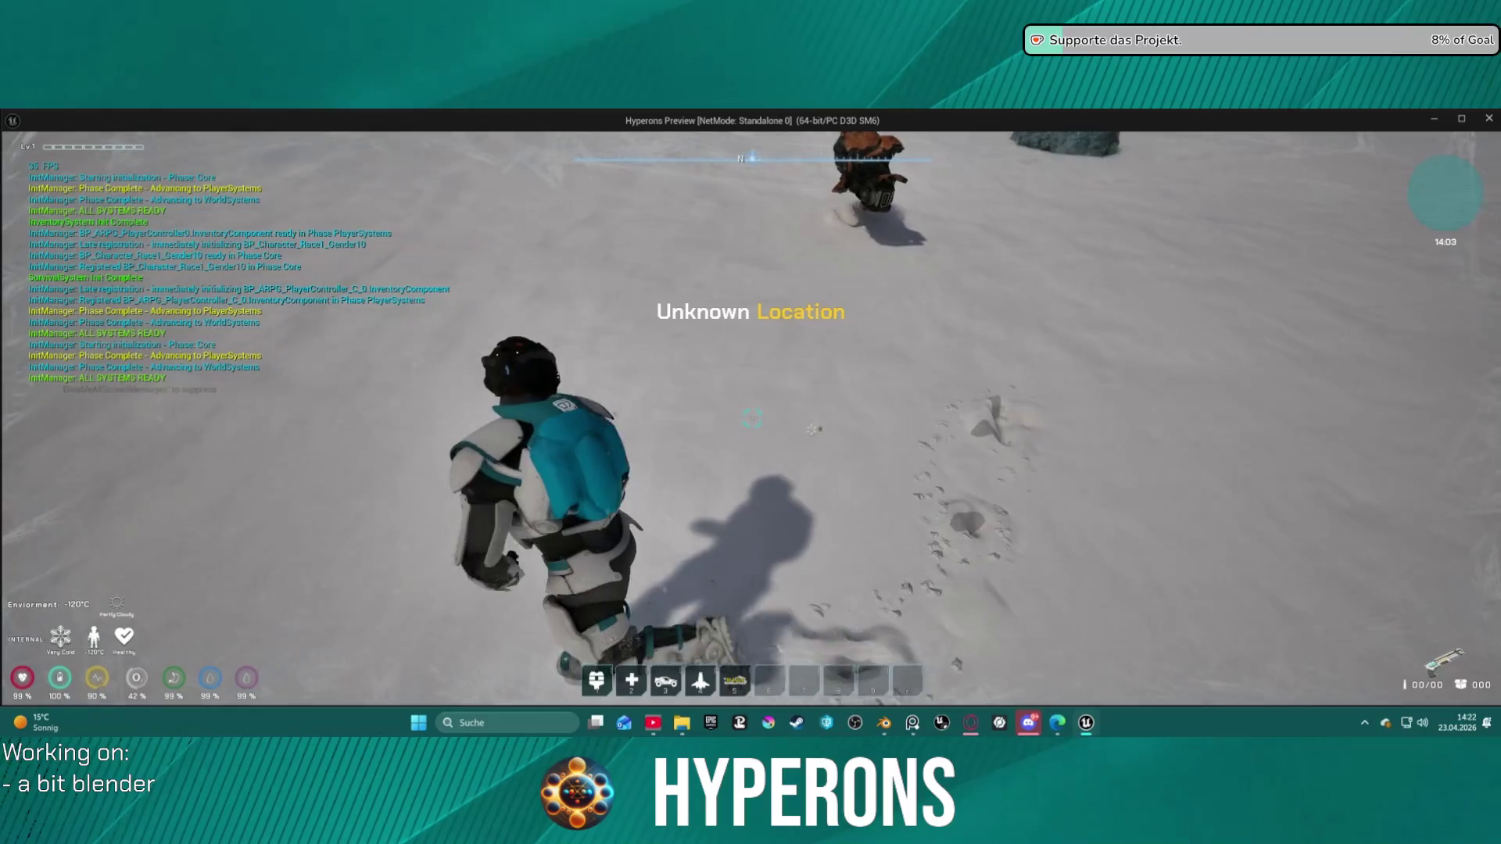
key("c")
key("w")
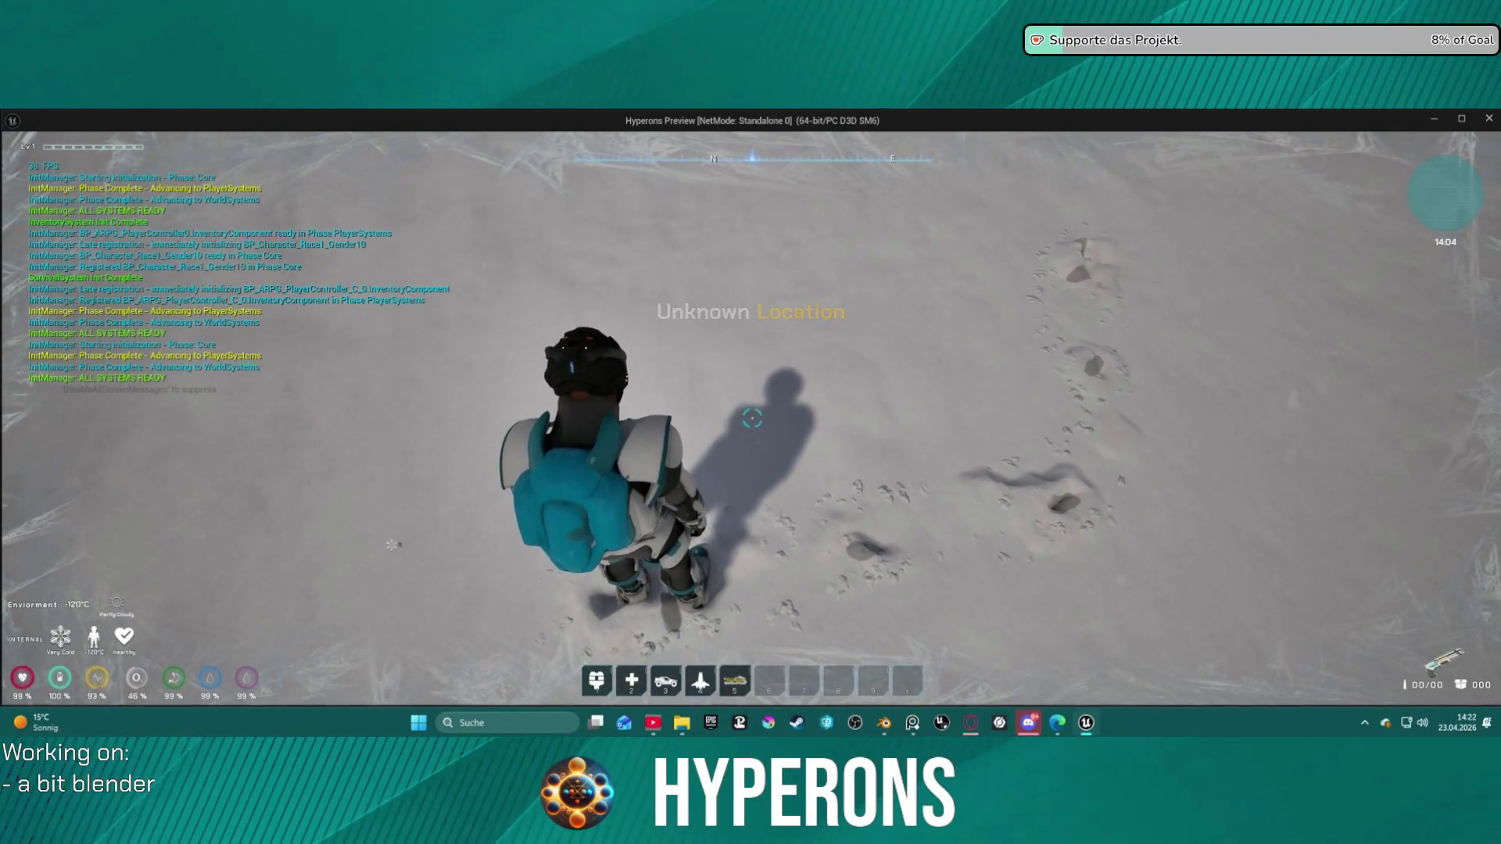
key("w")
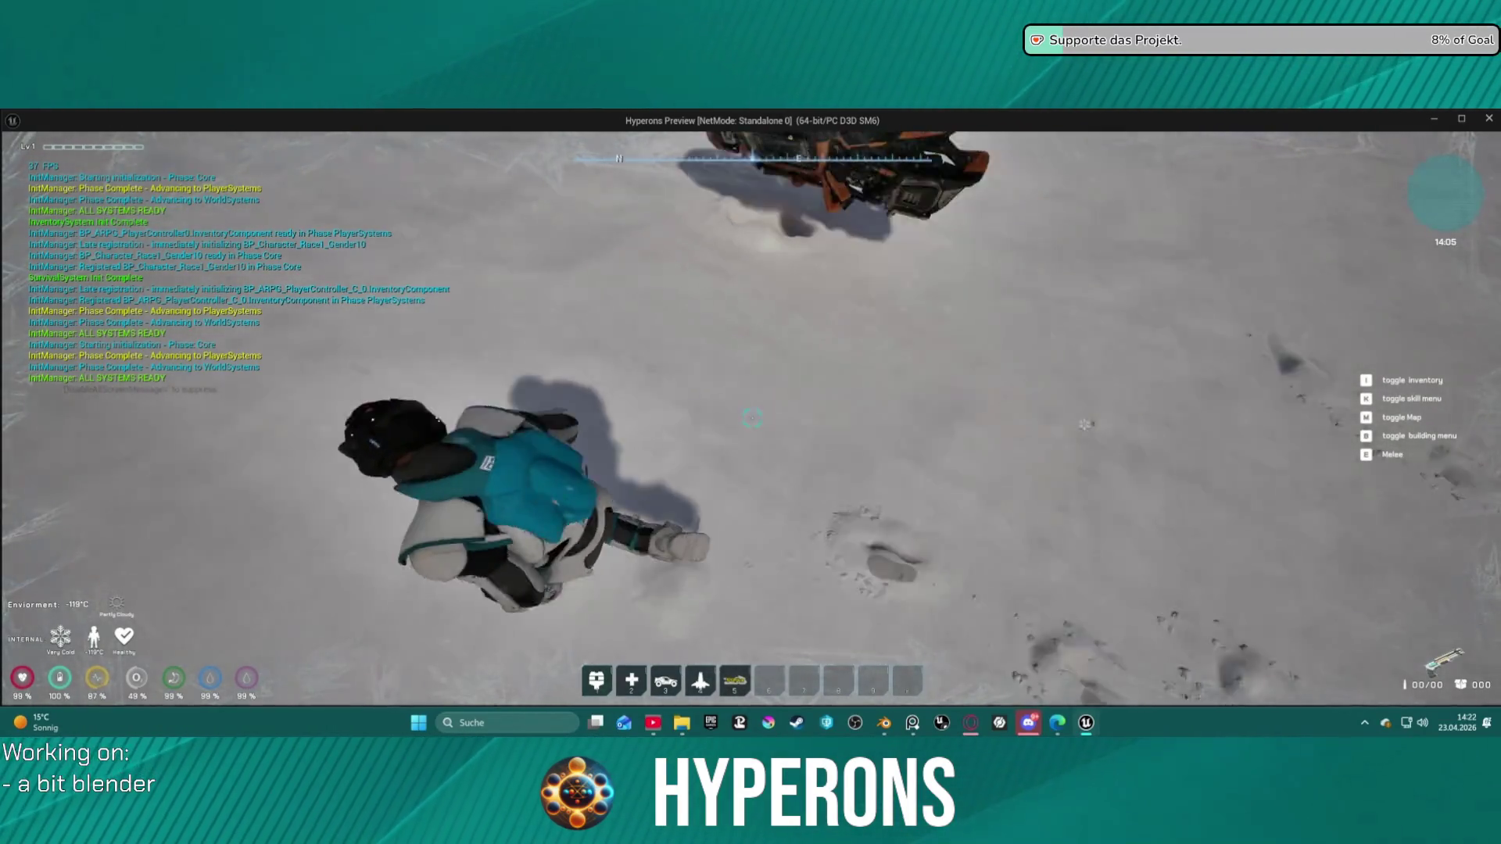
key("w")
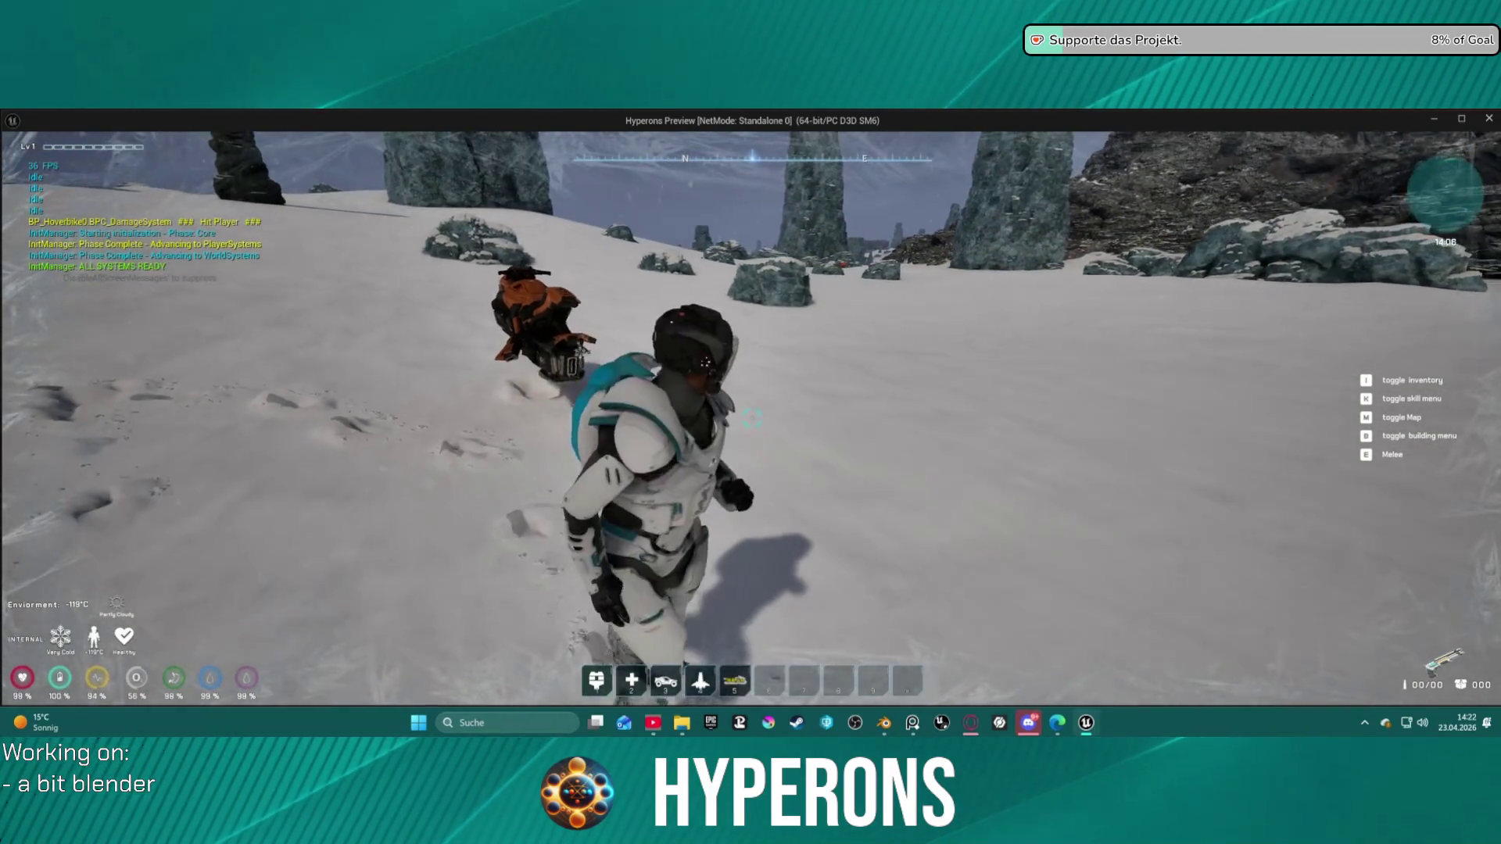
key("w")
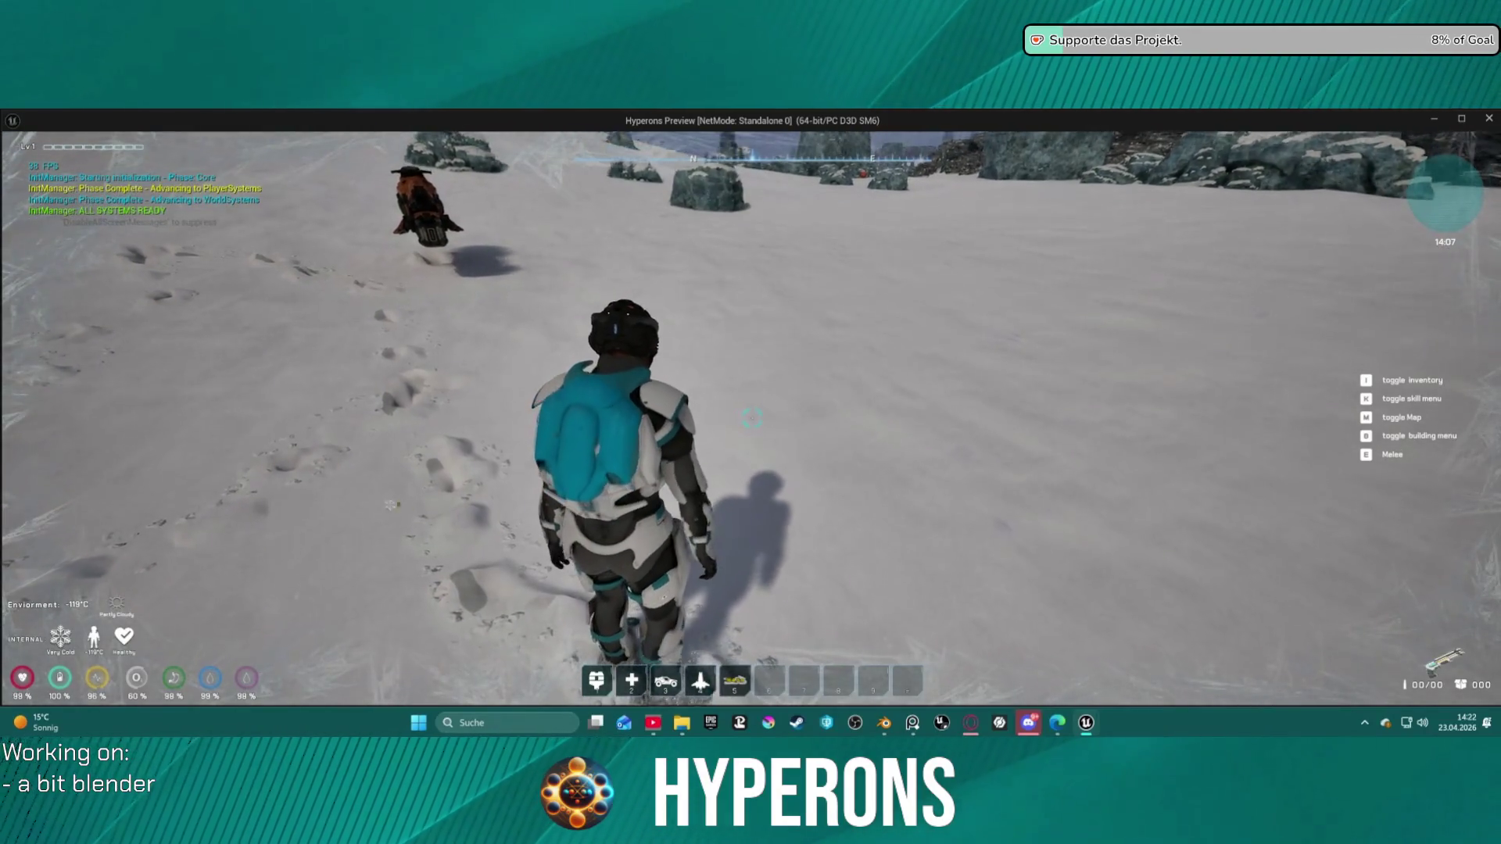
key("w")
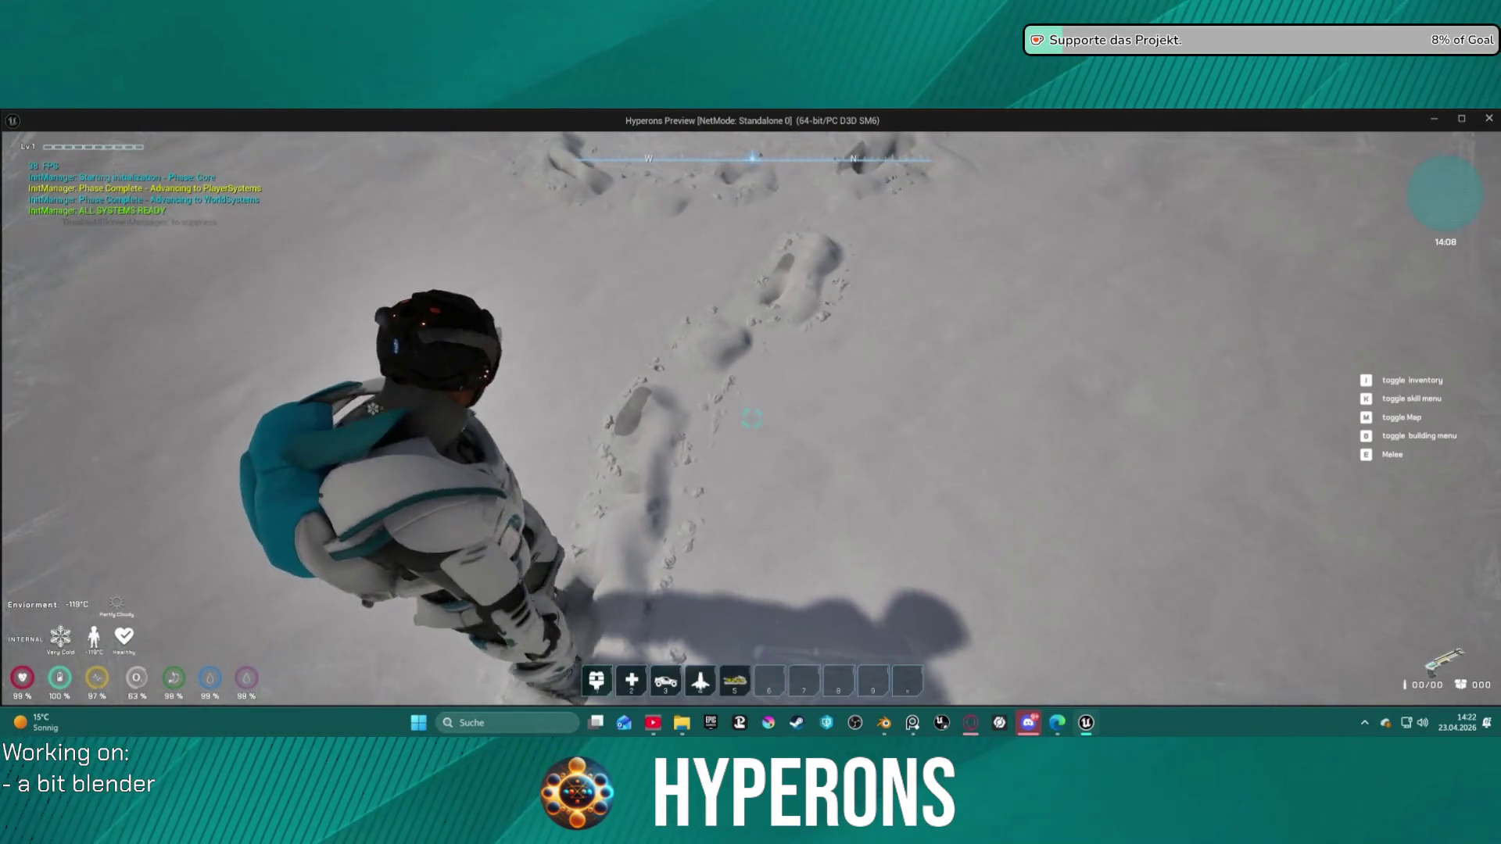
key("w")
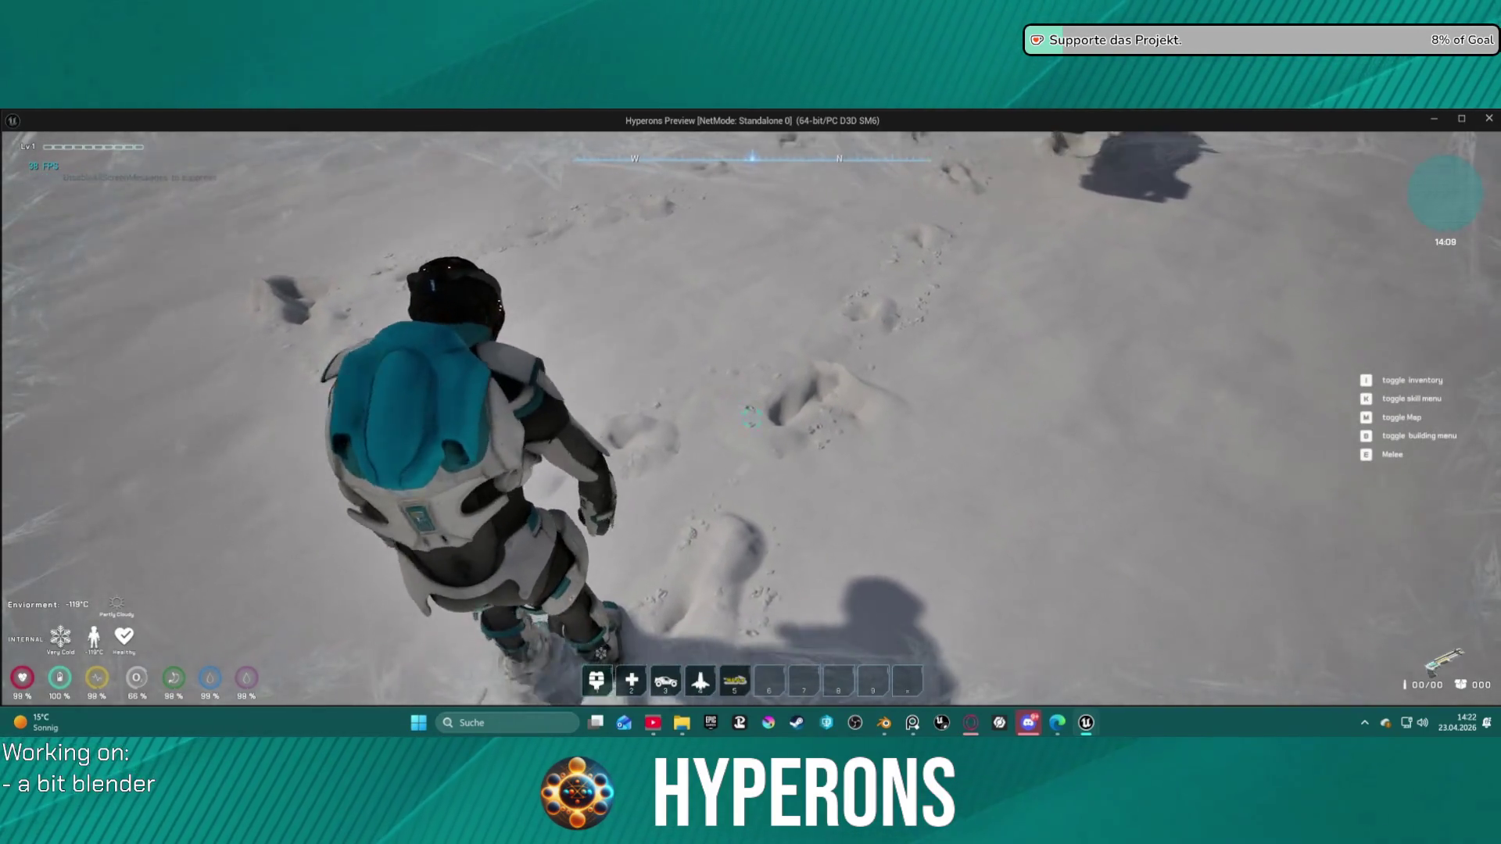
key("w")
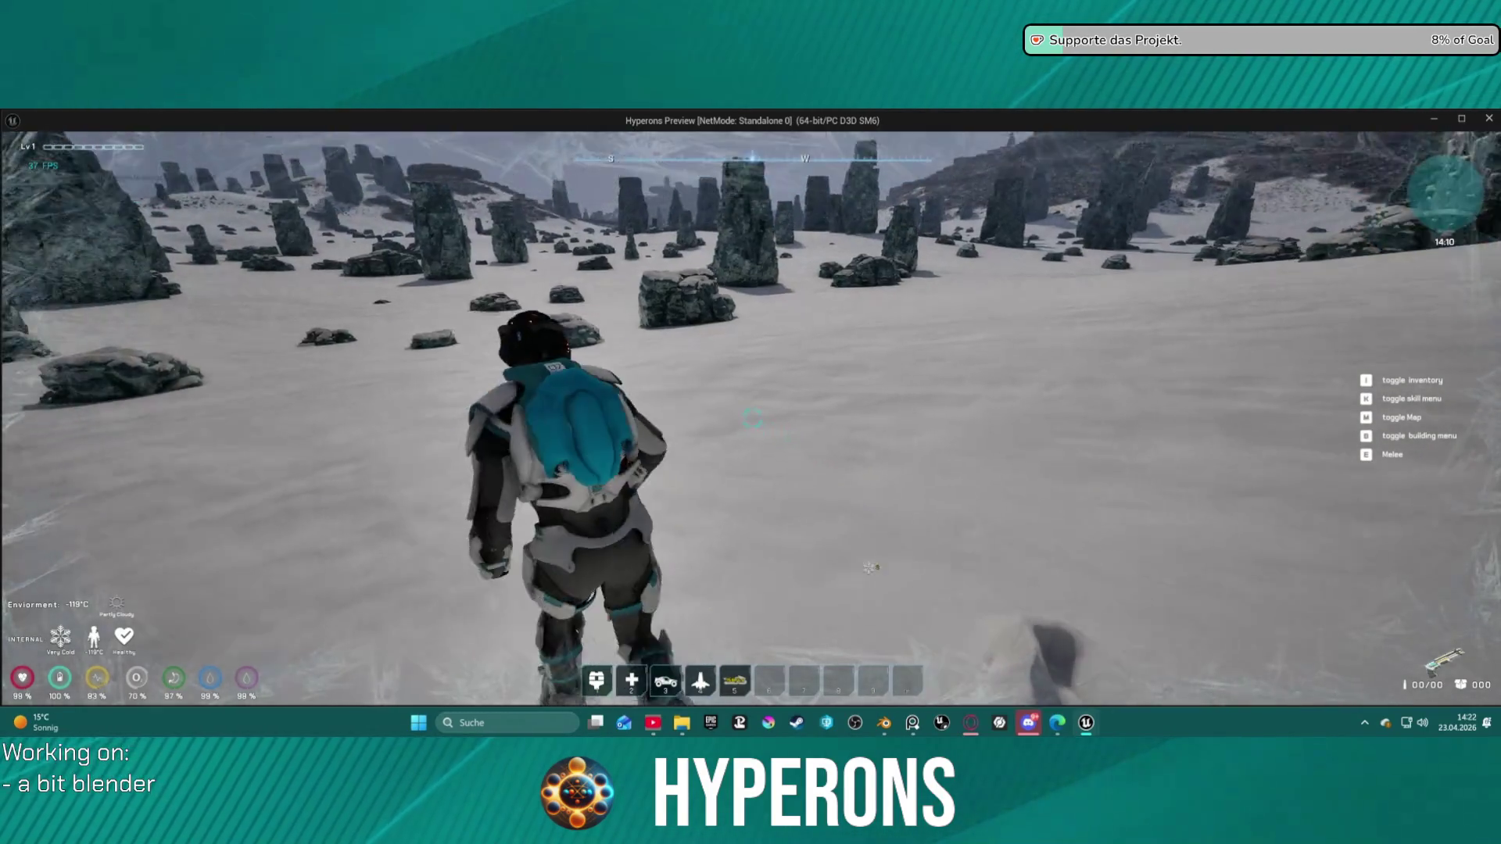
key("w")
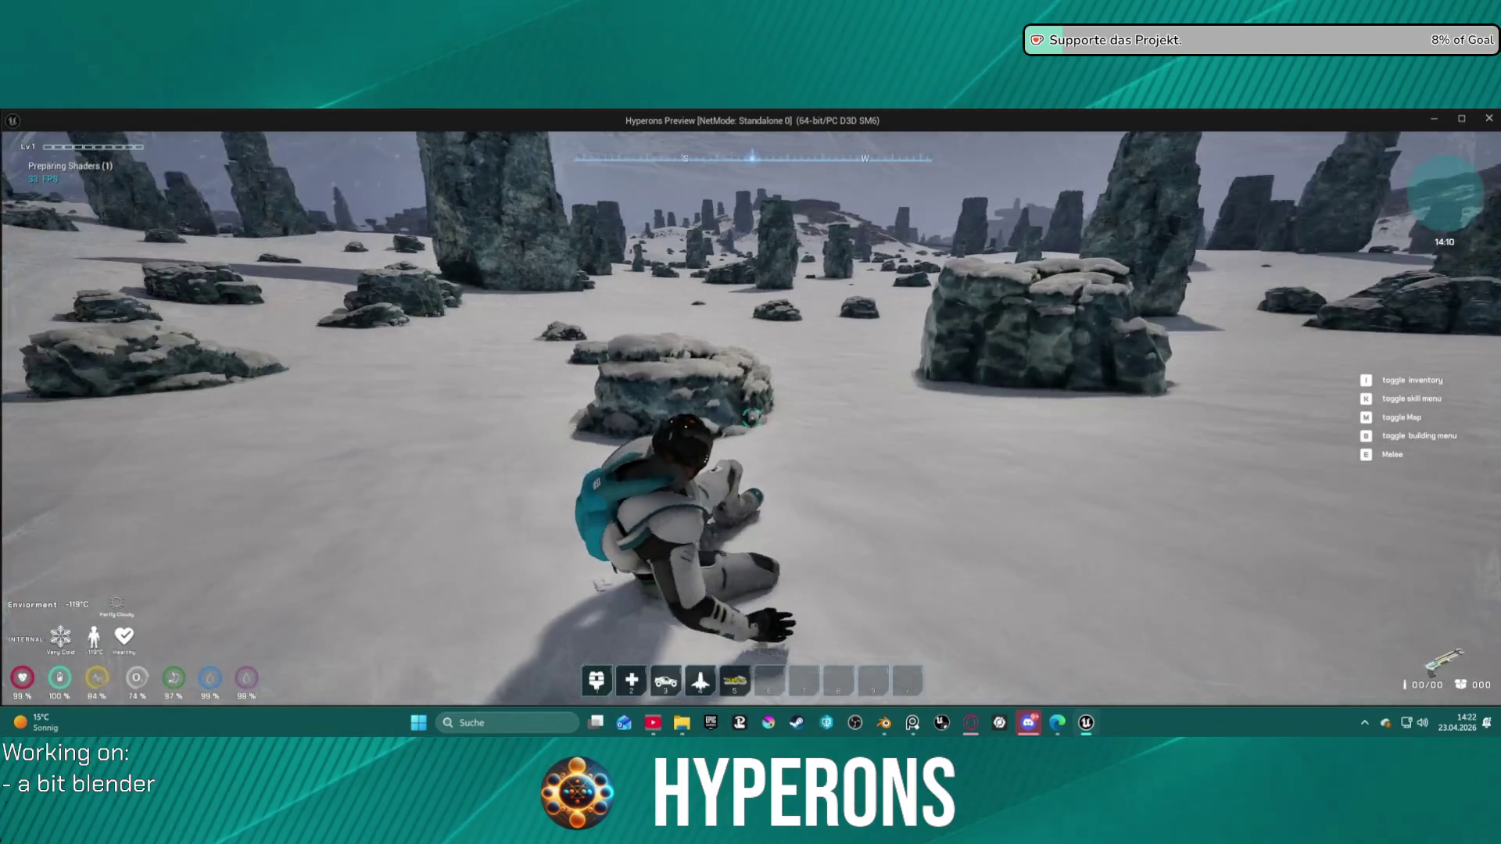
key("w")
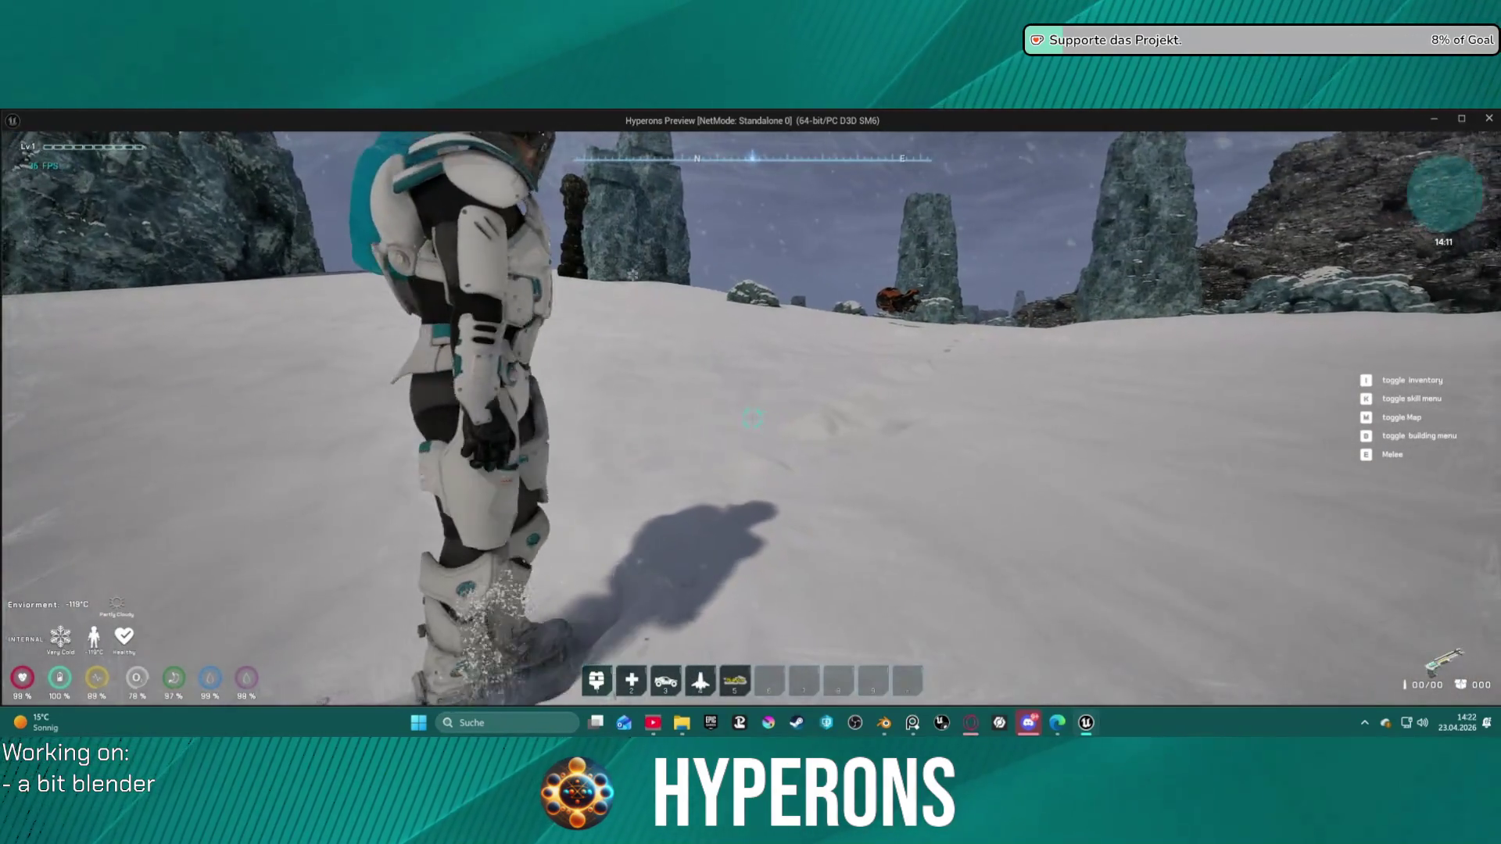
Step: Run and slide beside the rocks, then mount the orange hoverbike
key("w")
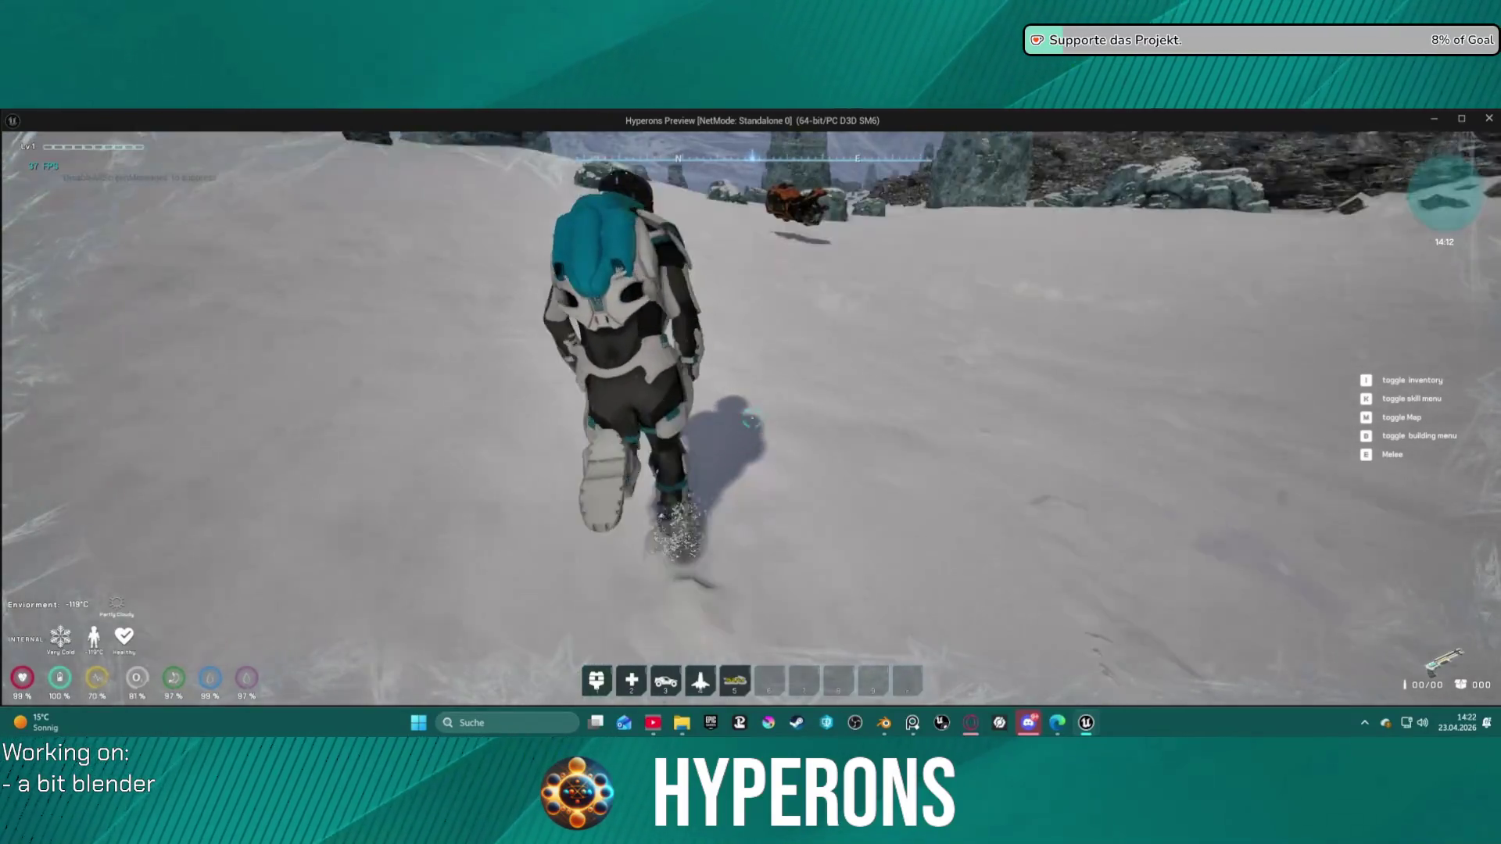
key("w")
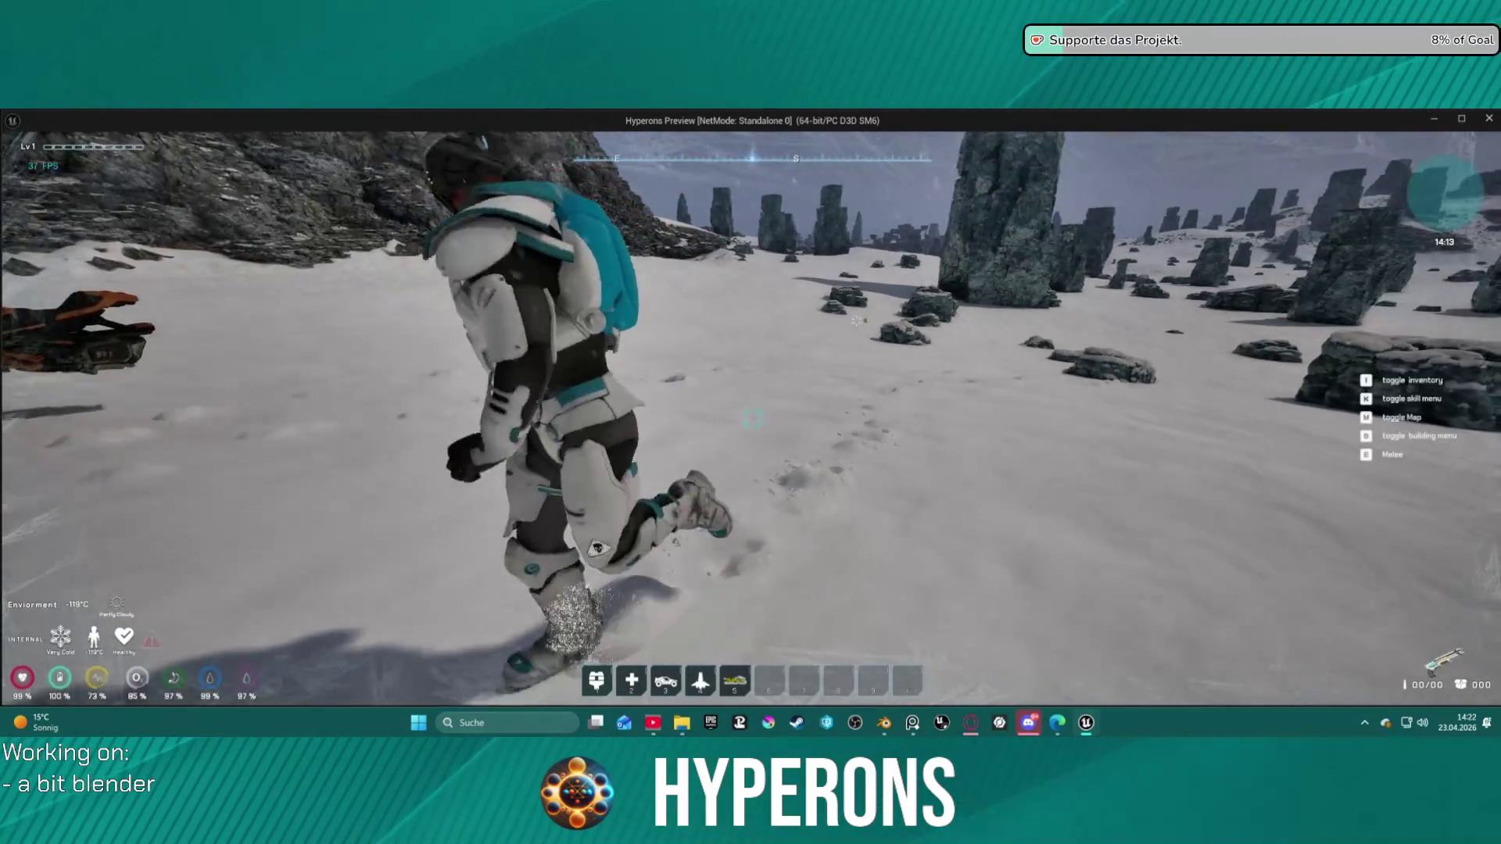
key("w")
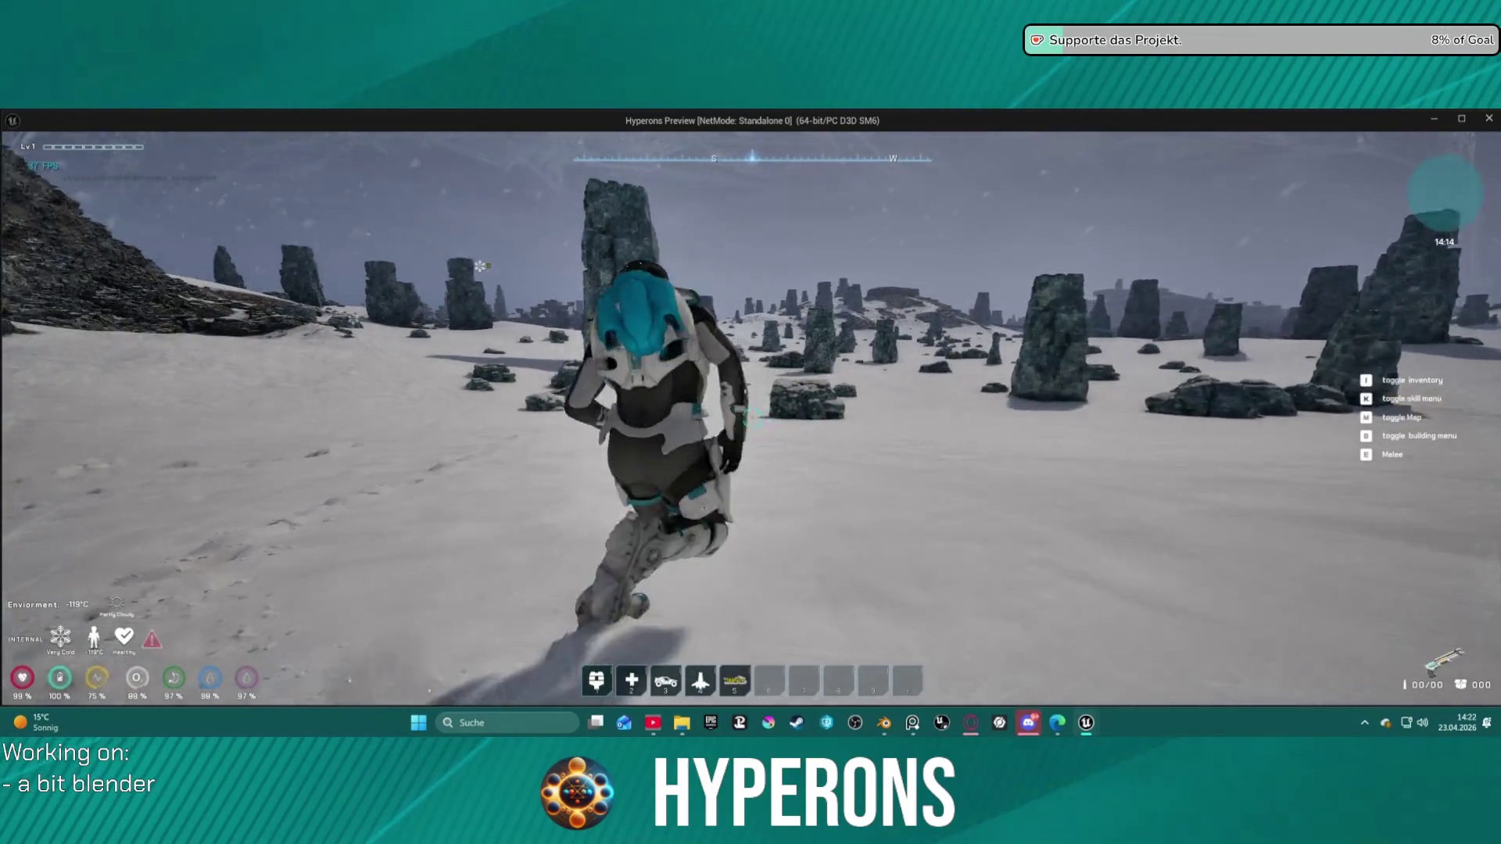
key("c")
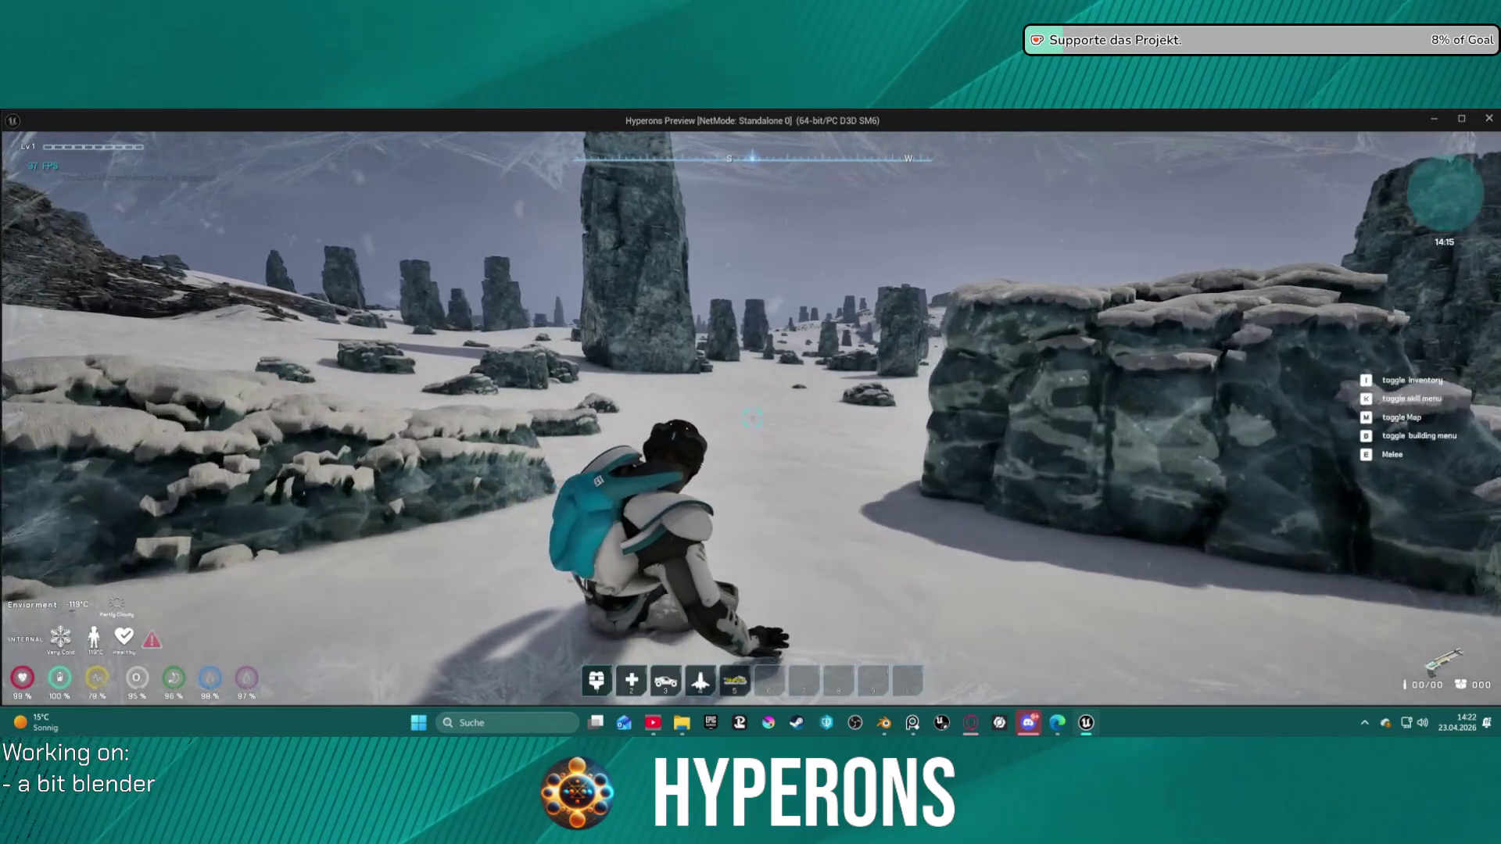
key("w")
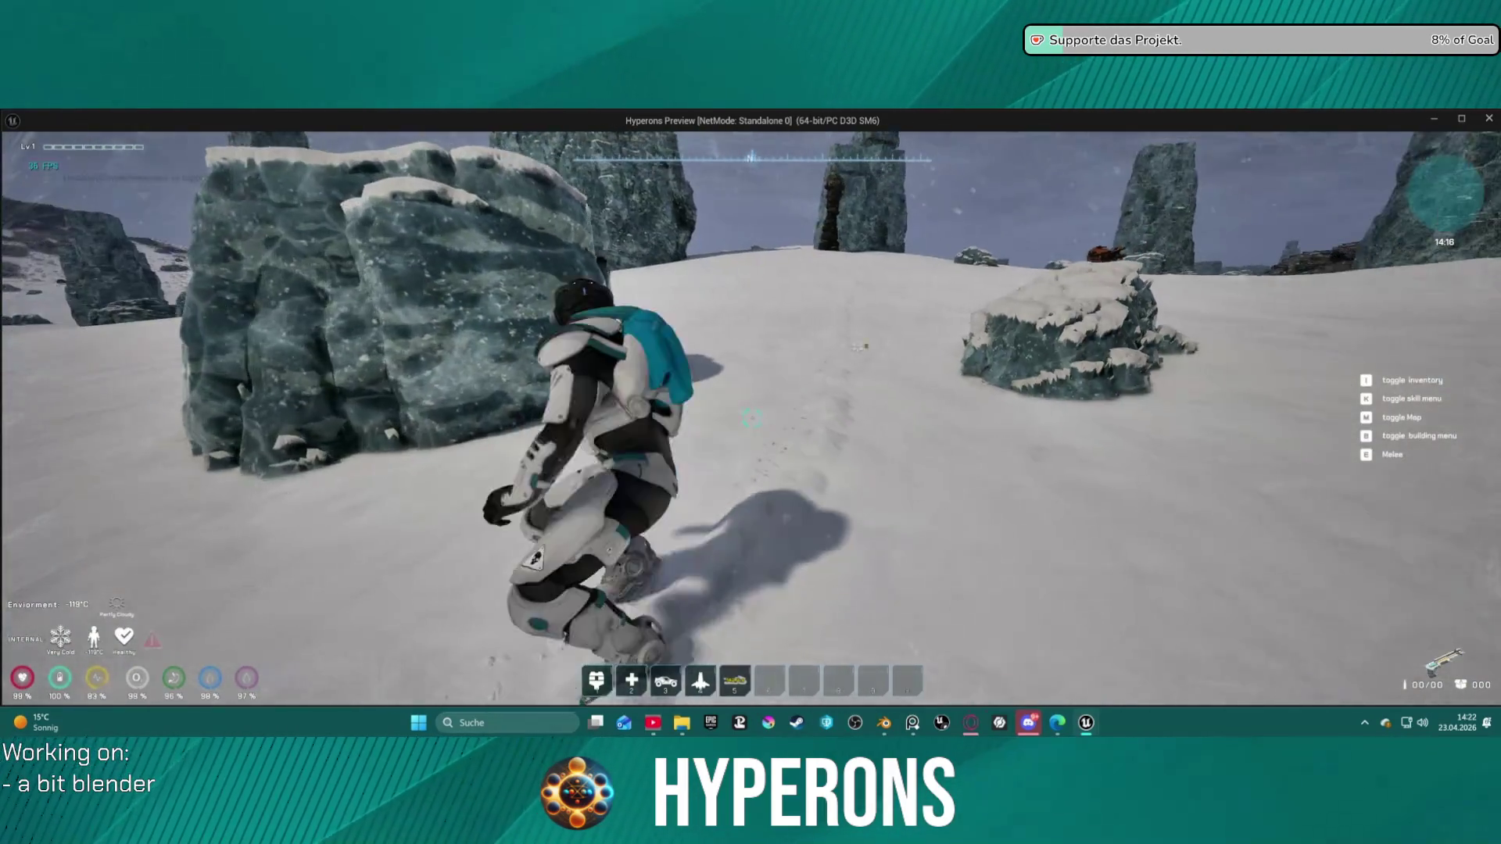
key("c")
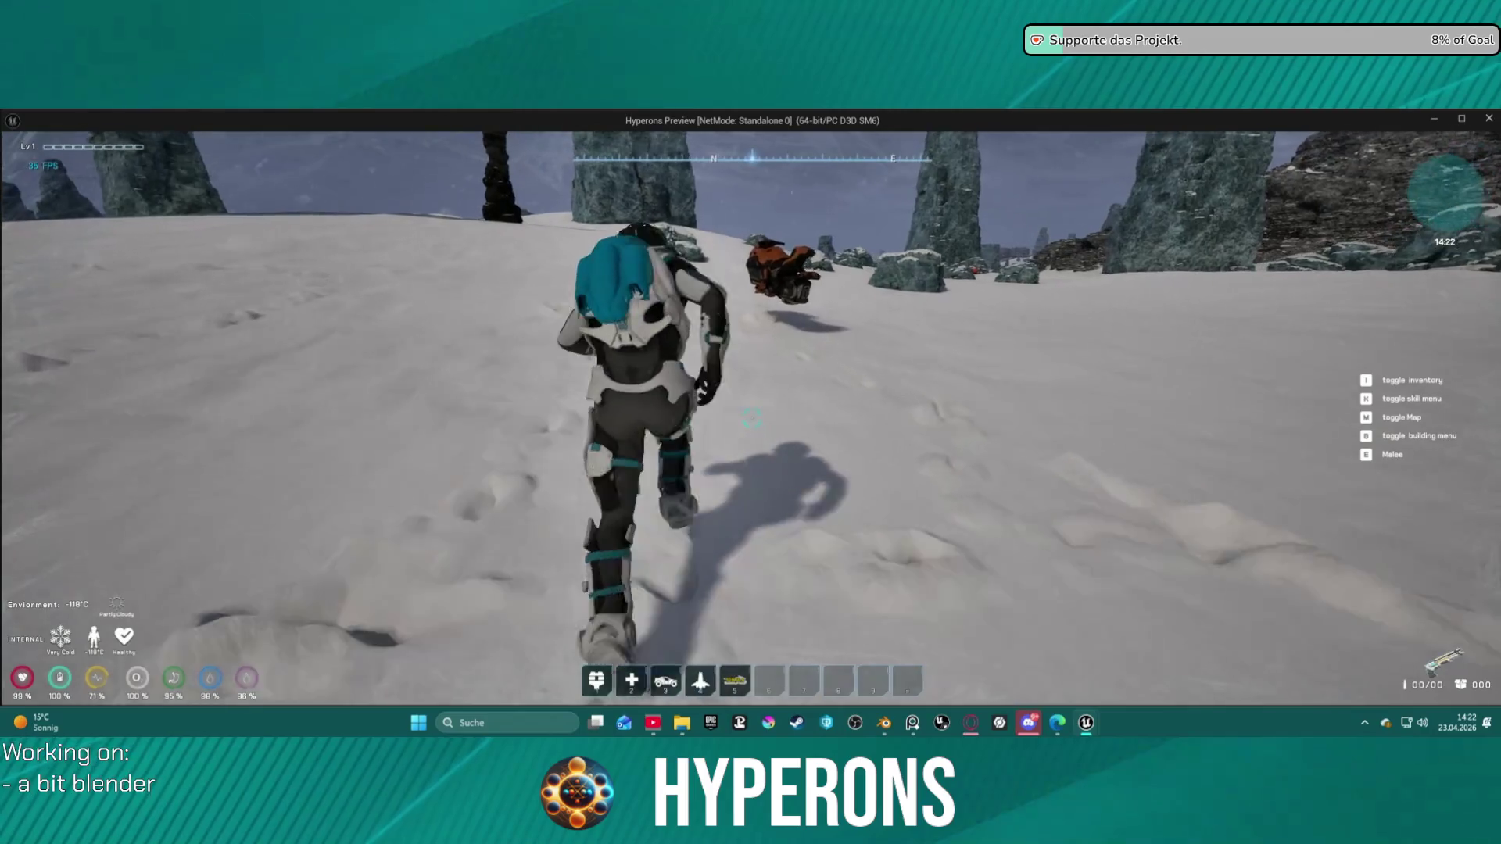
key("f")
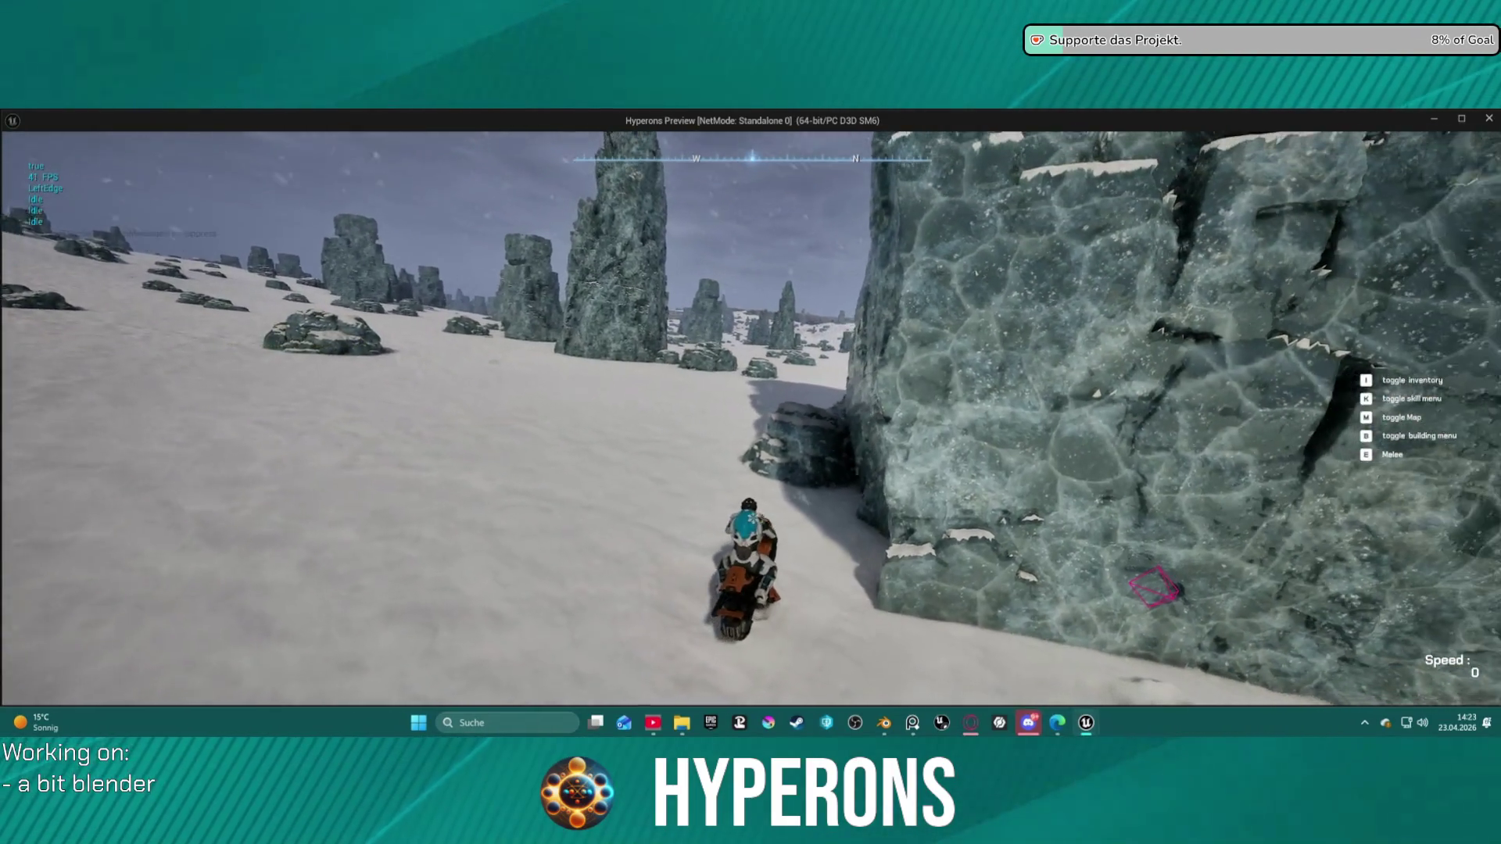
key("f")
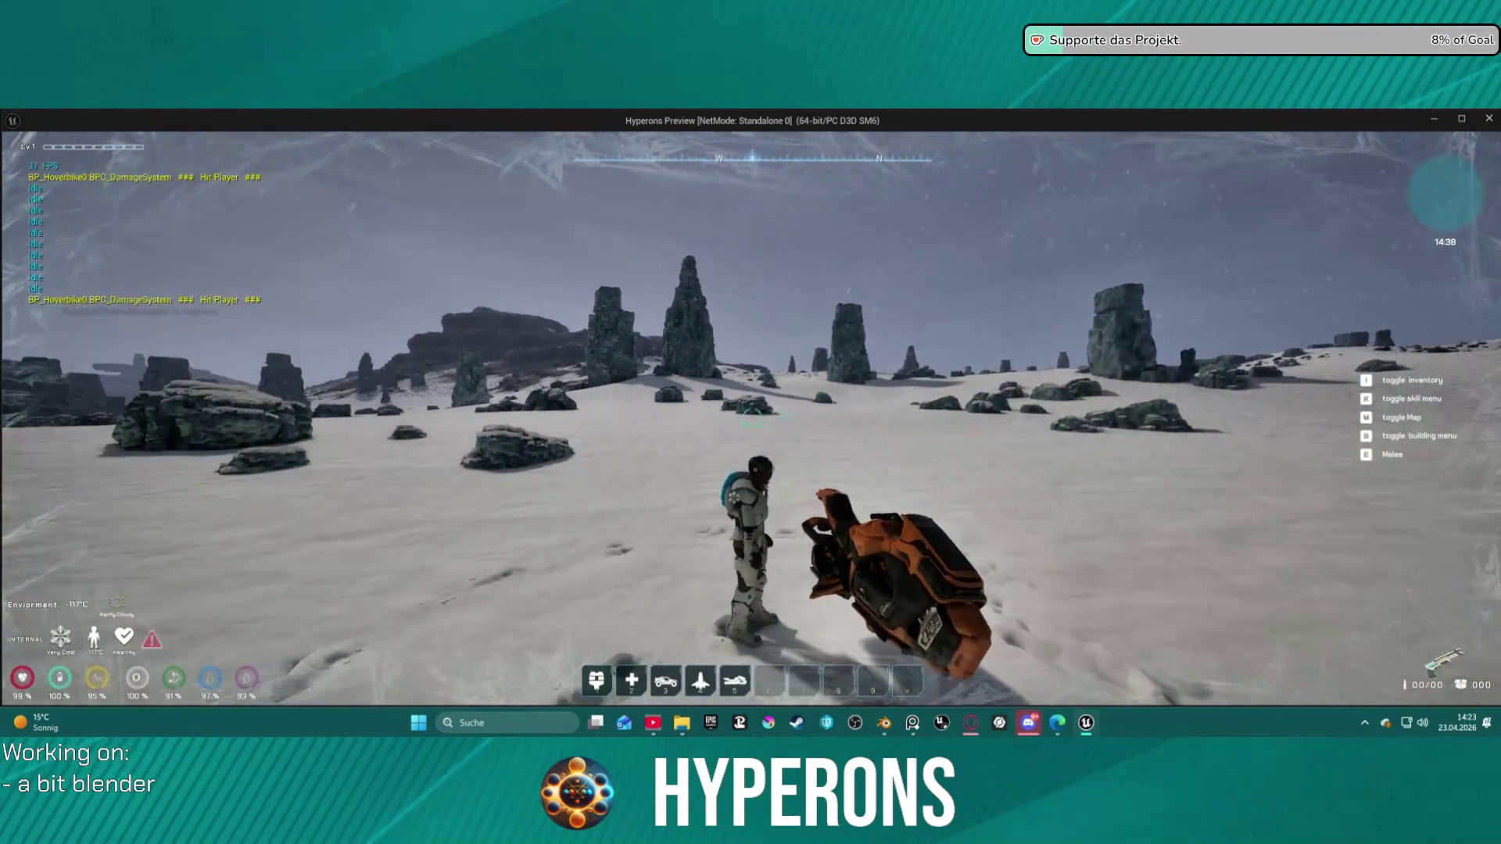
key("f")
key("w")
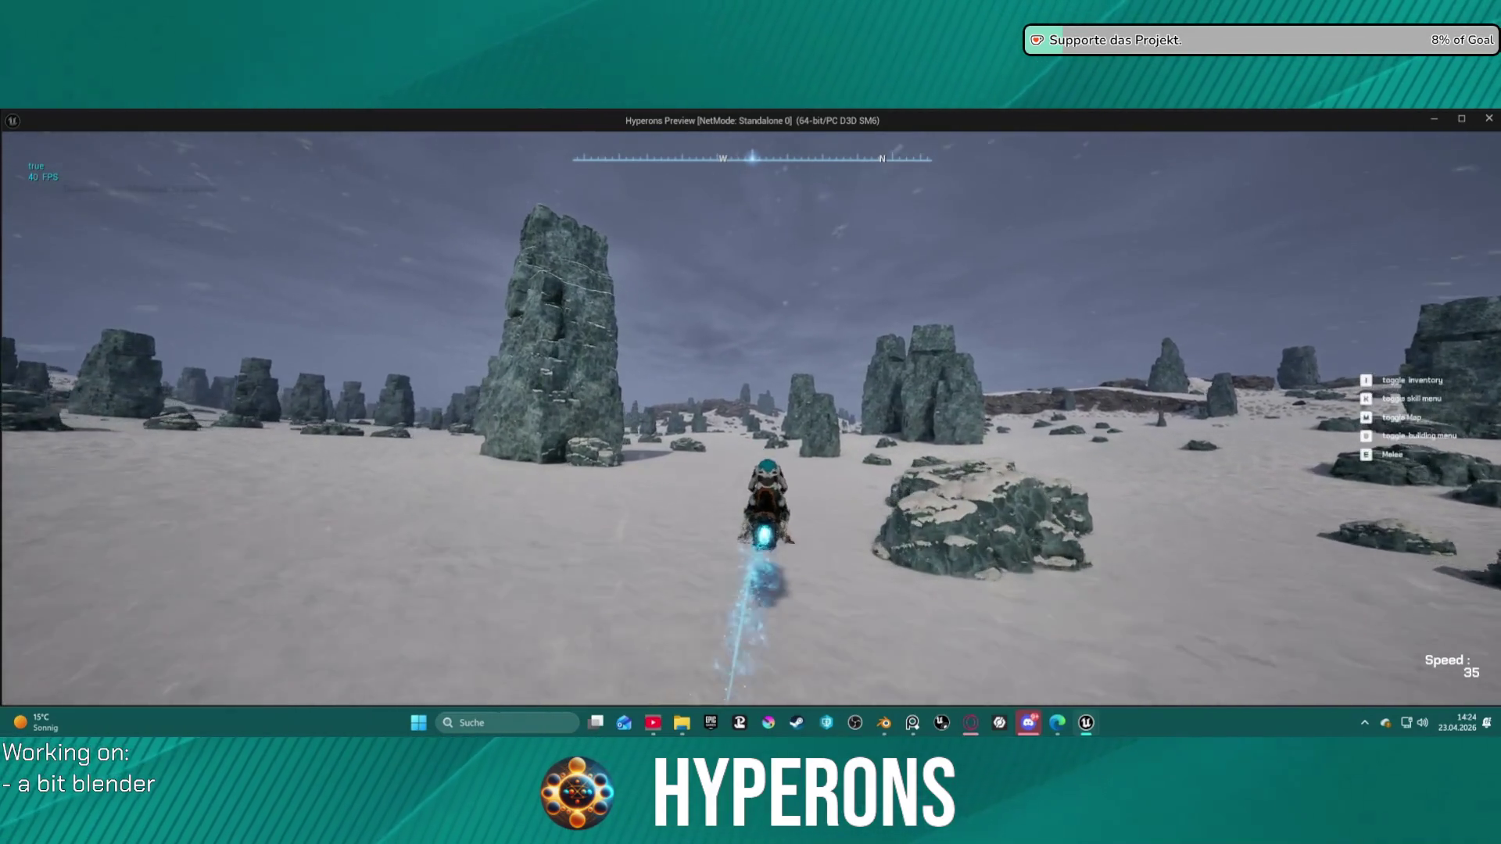
key("f")
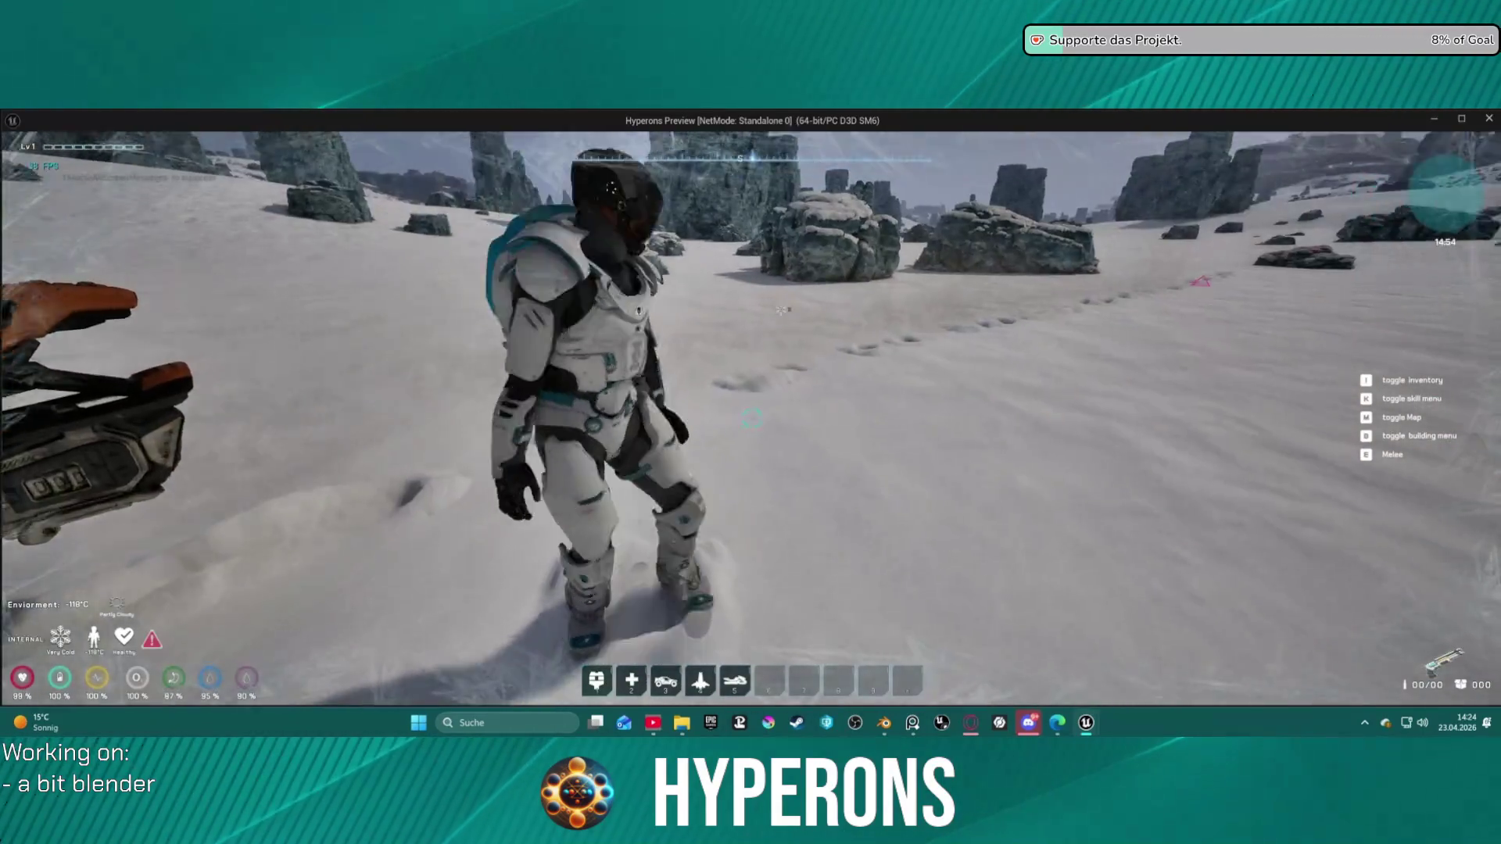
key("w")
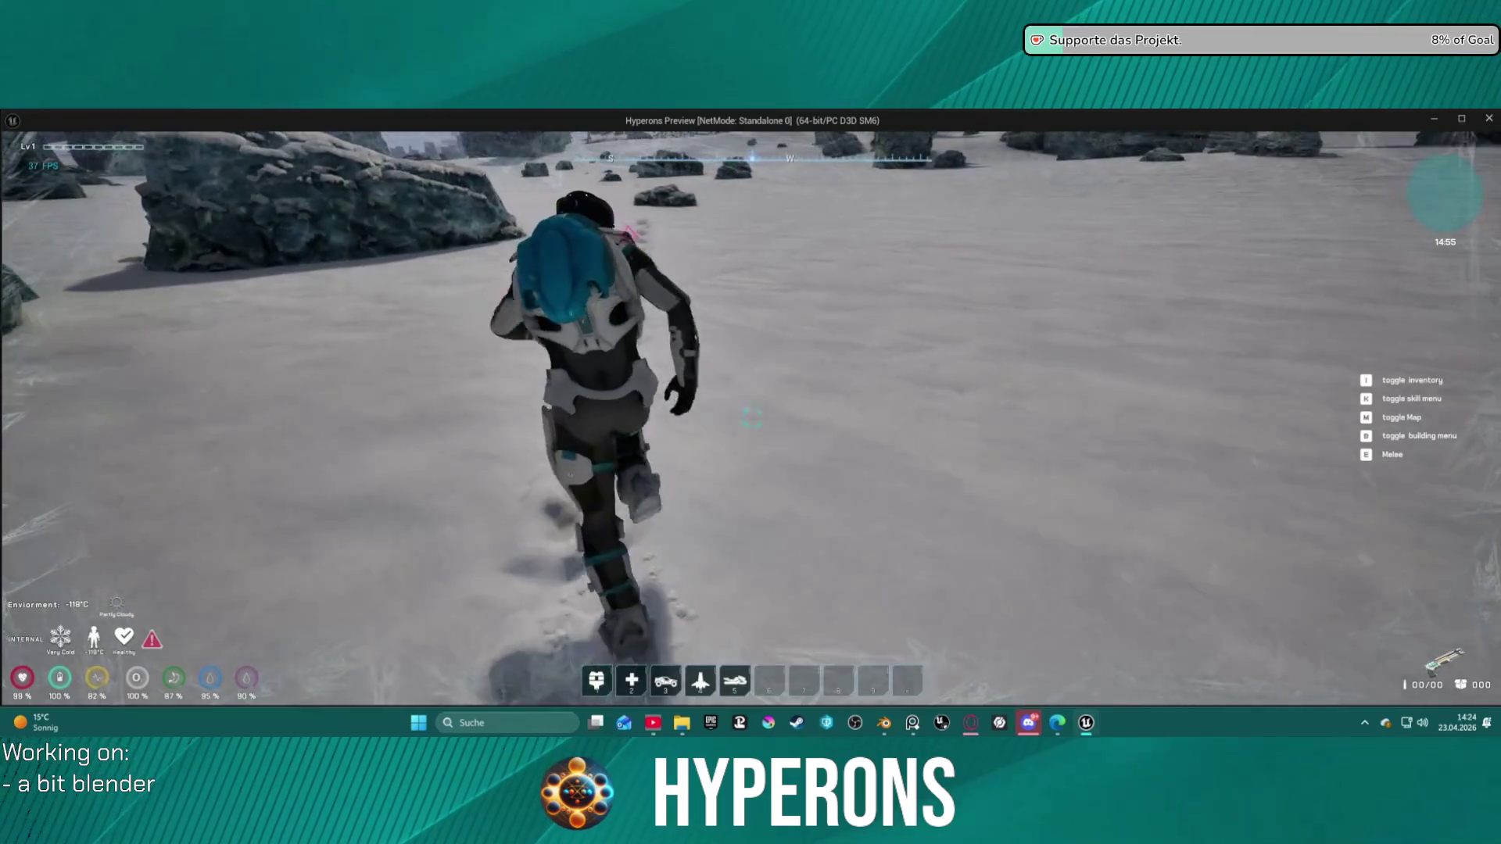
key("w")
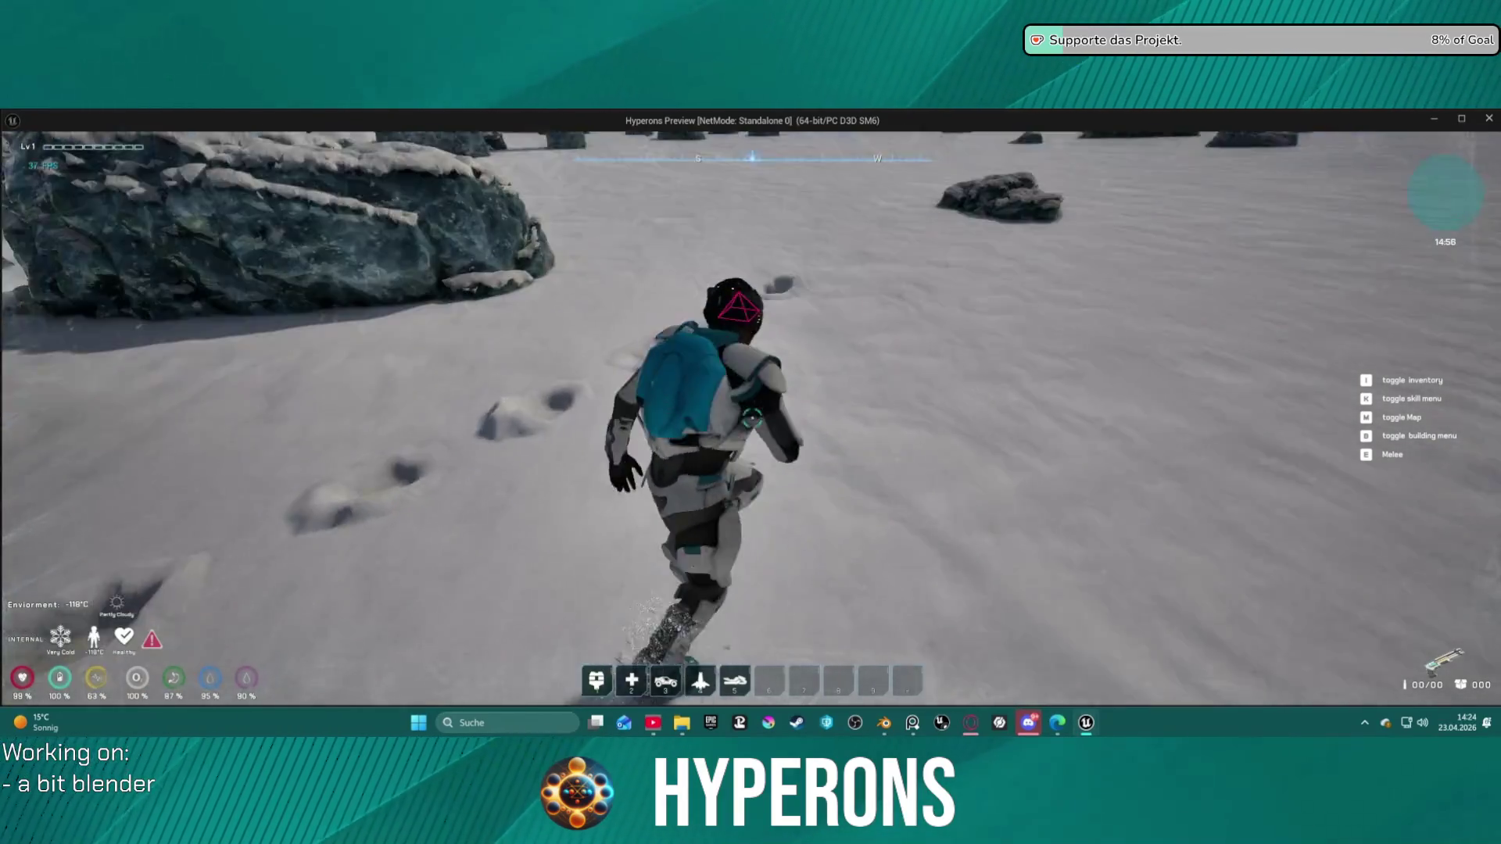
key("w")
key("w")
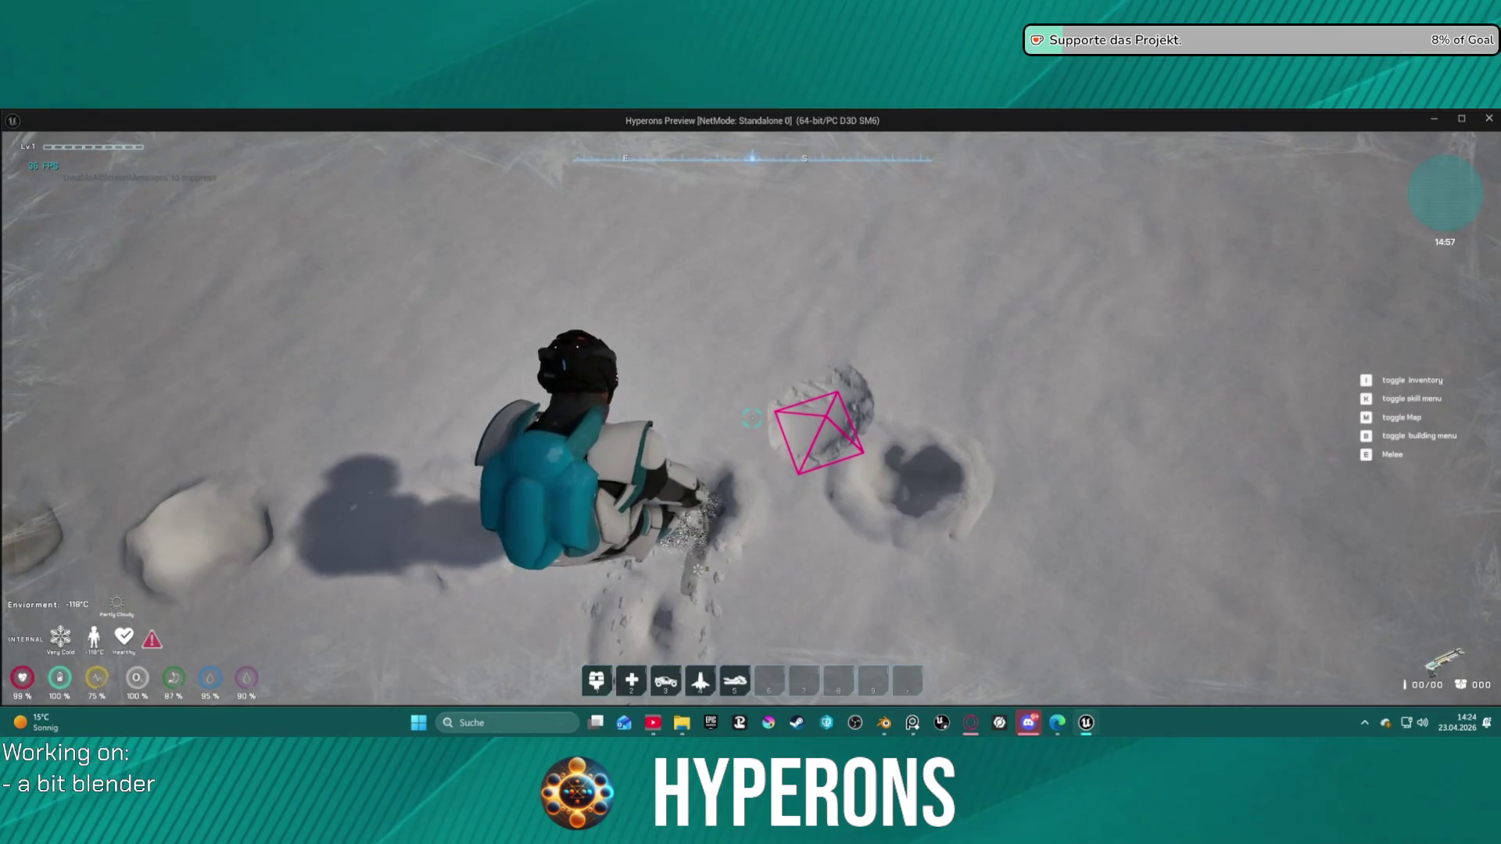
key("w")
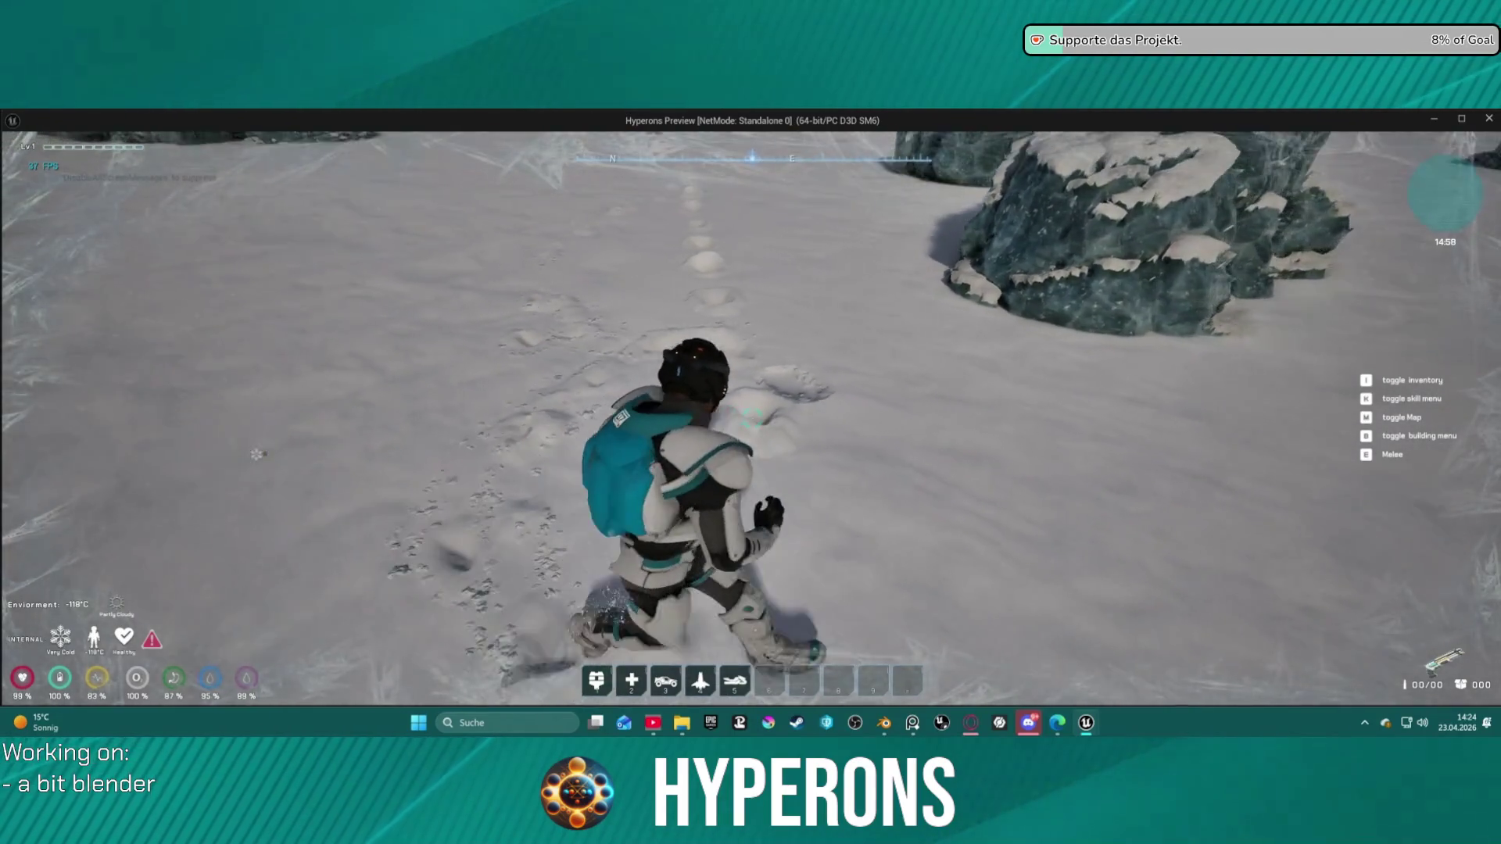
key("w")
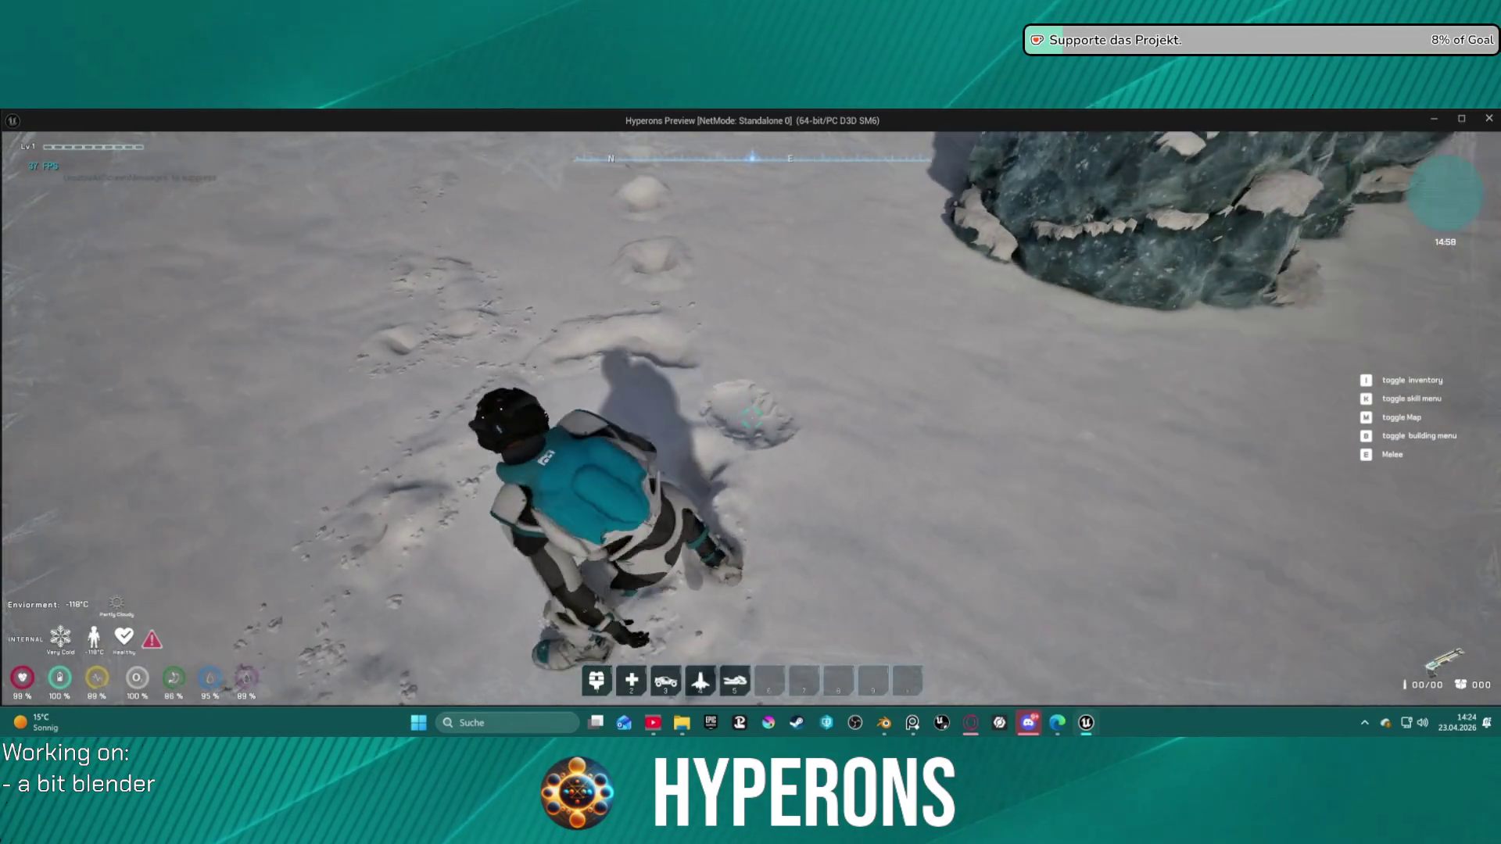
key("w")
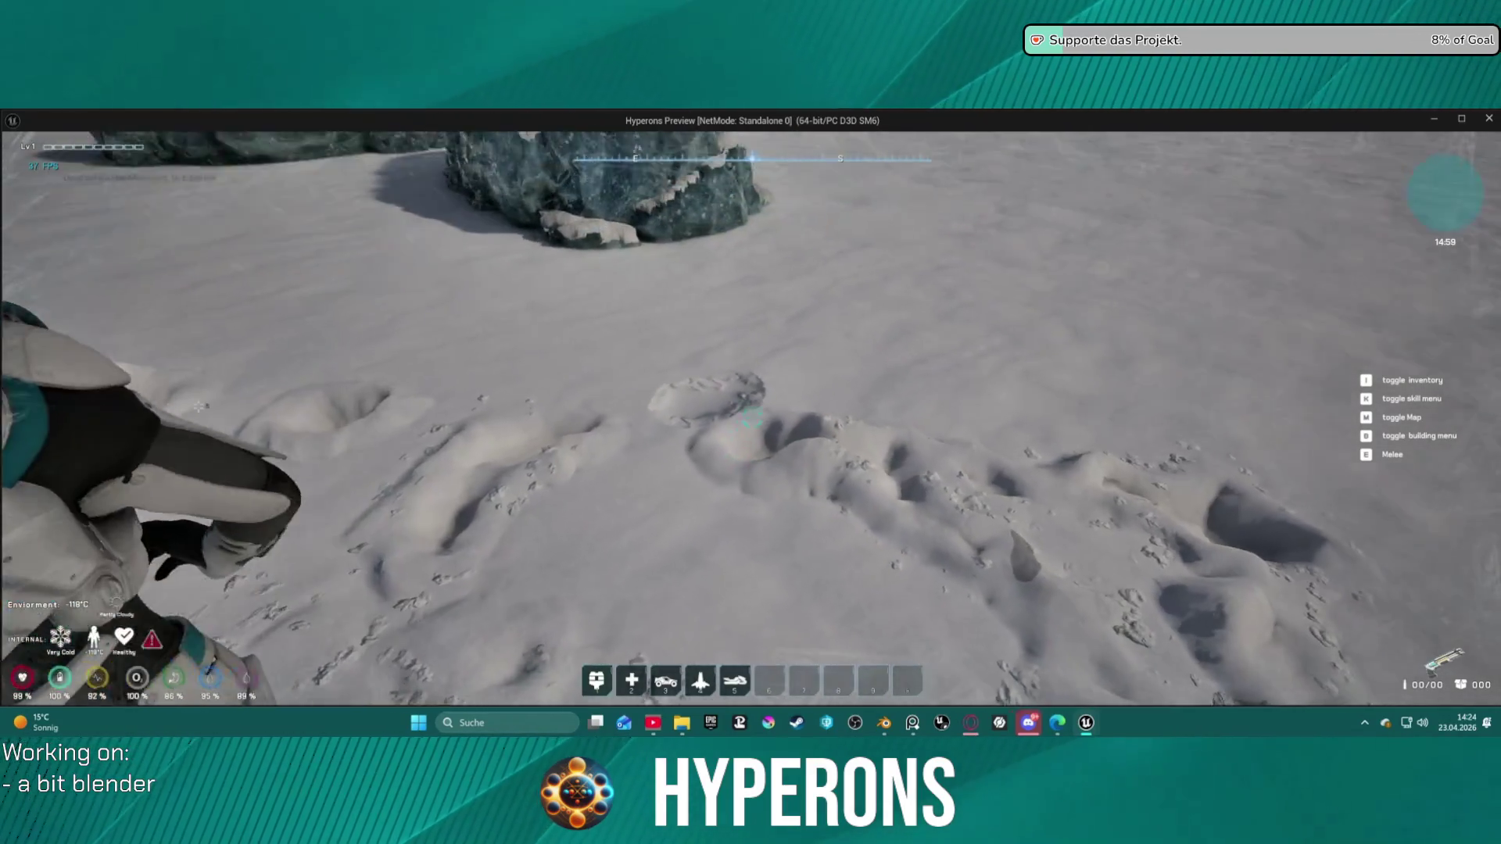
key("w")
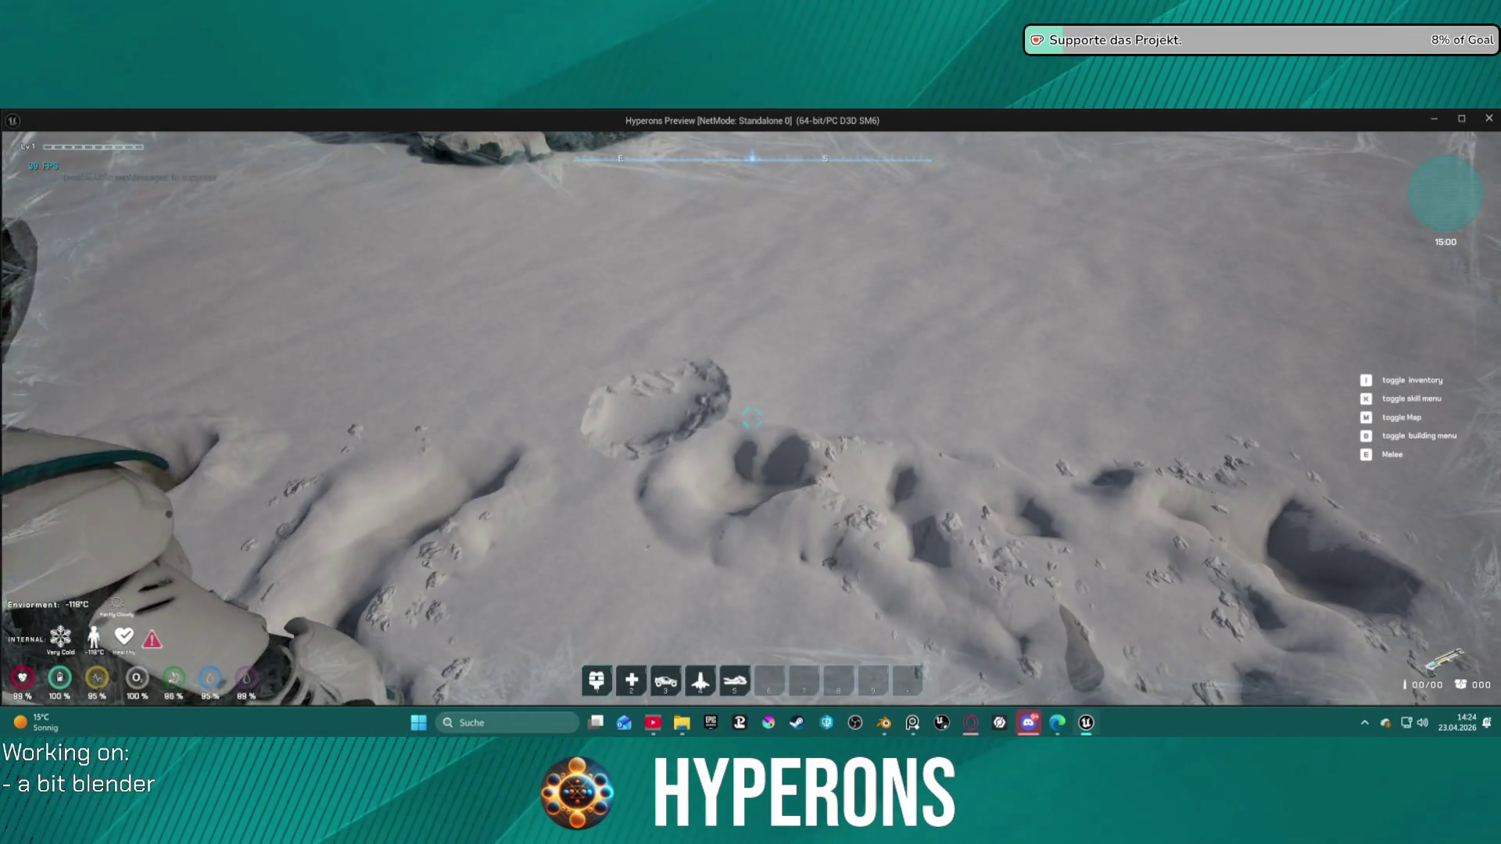
key("w")
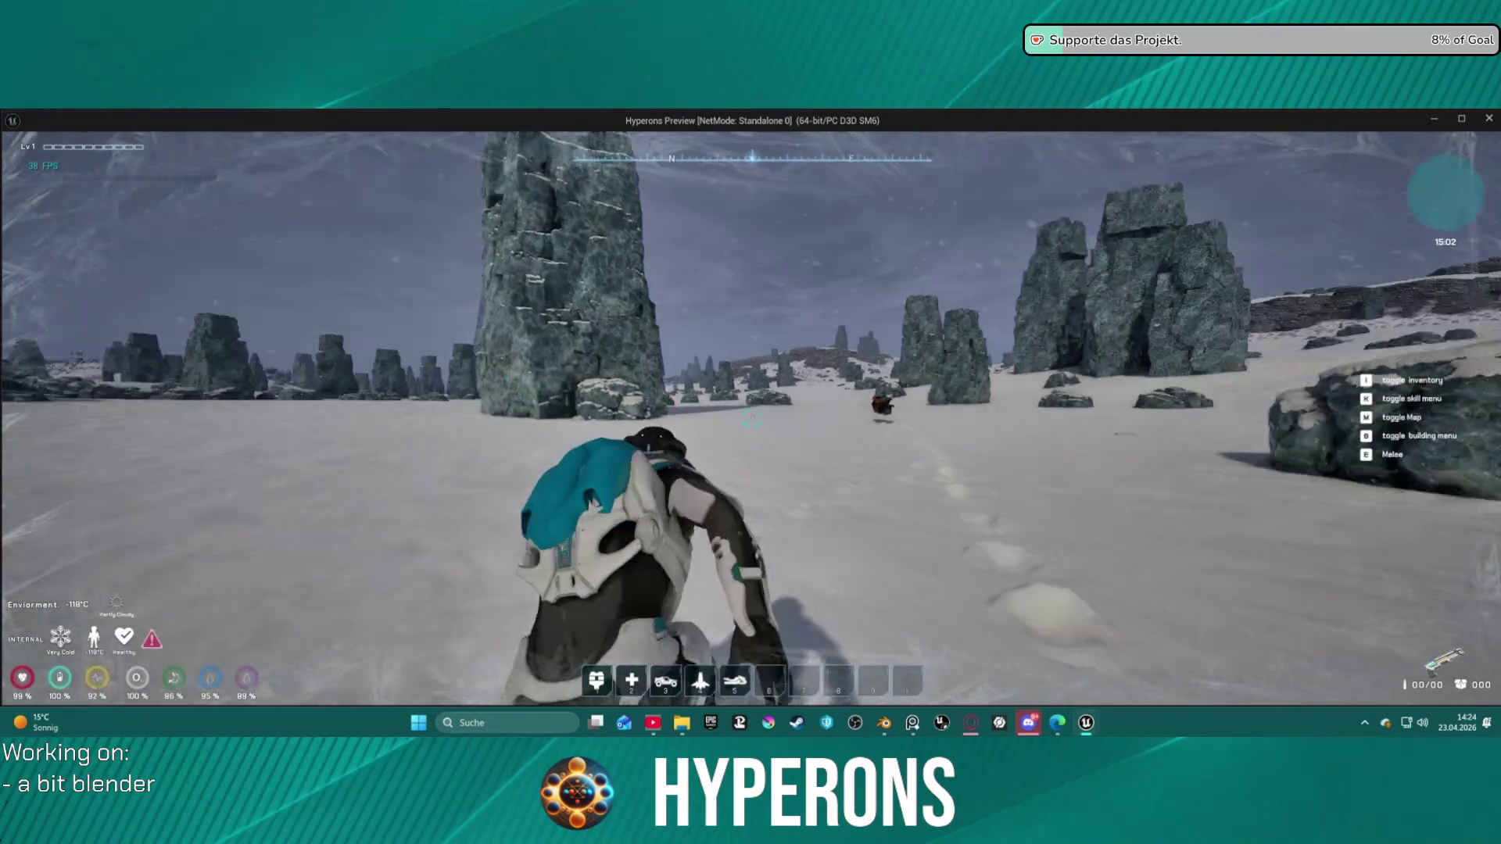
key("w")
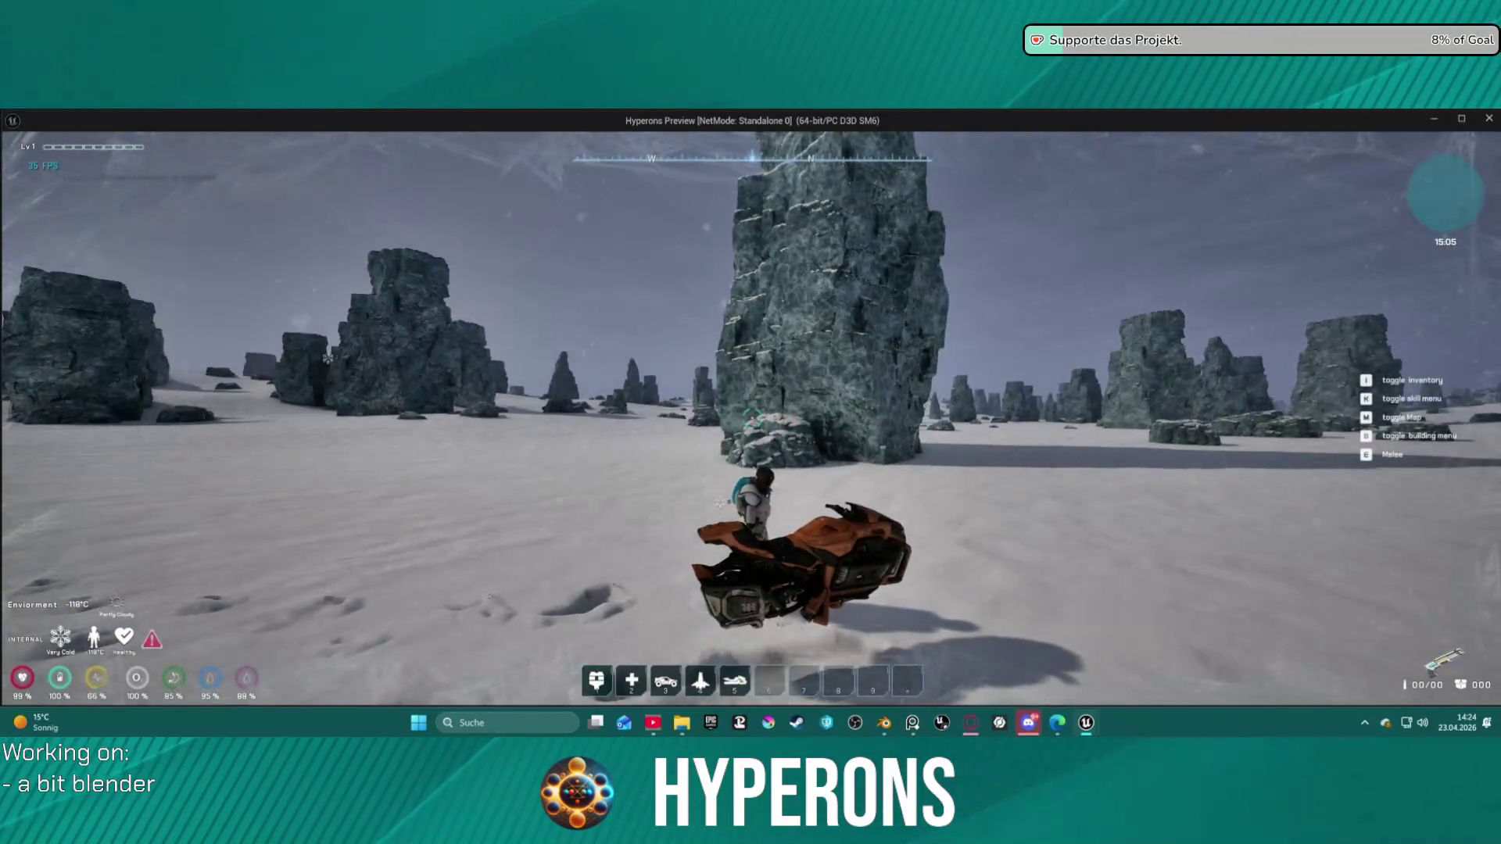
Step: Ride the hoverbike forward, free it from the rock, and get off
key("f")
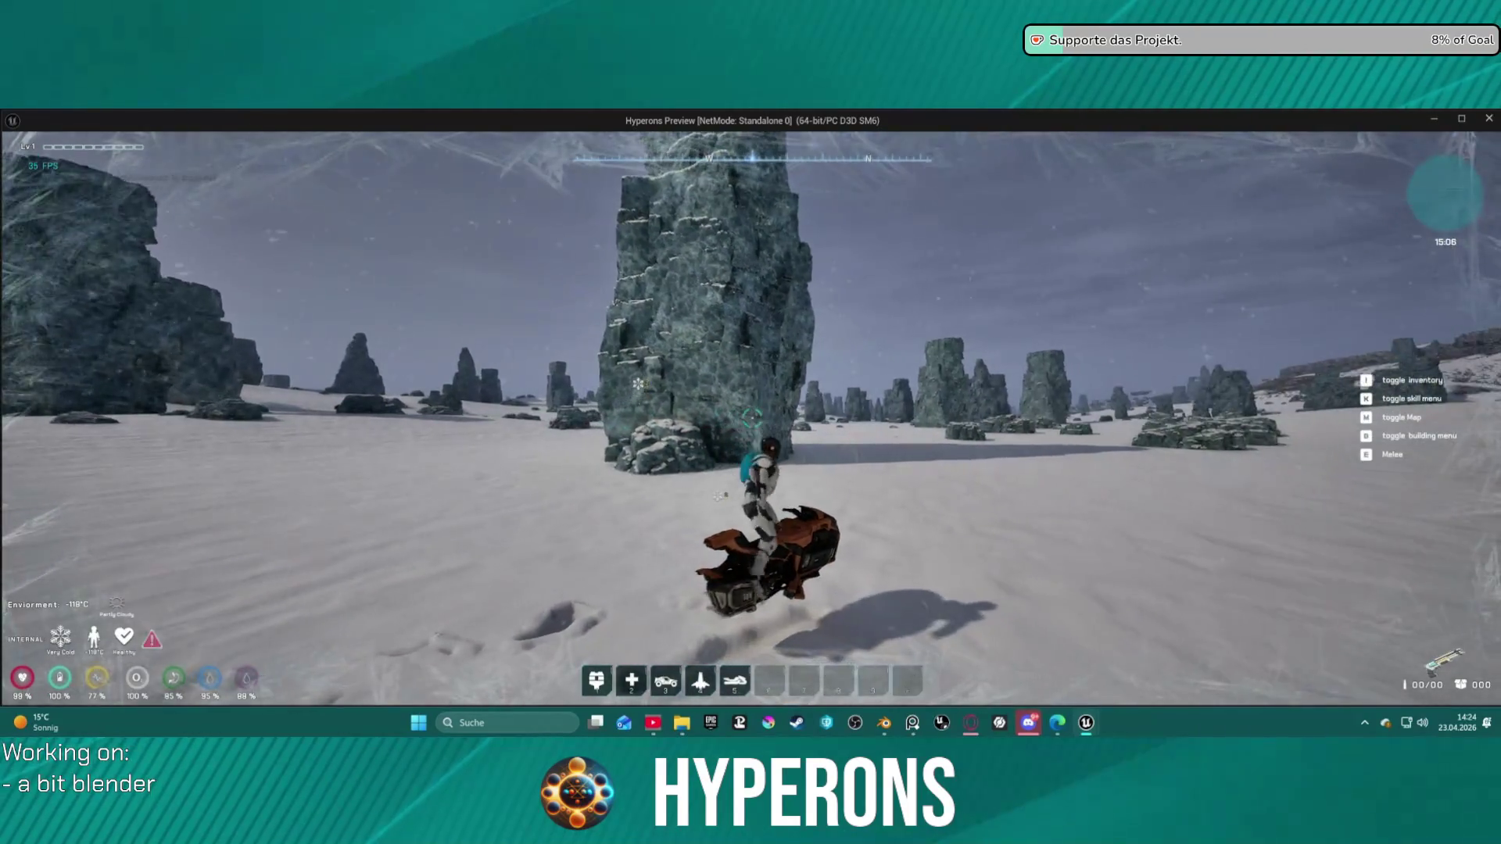
key("w")
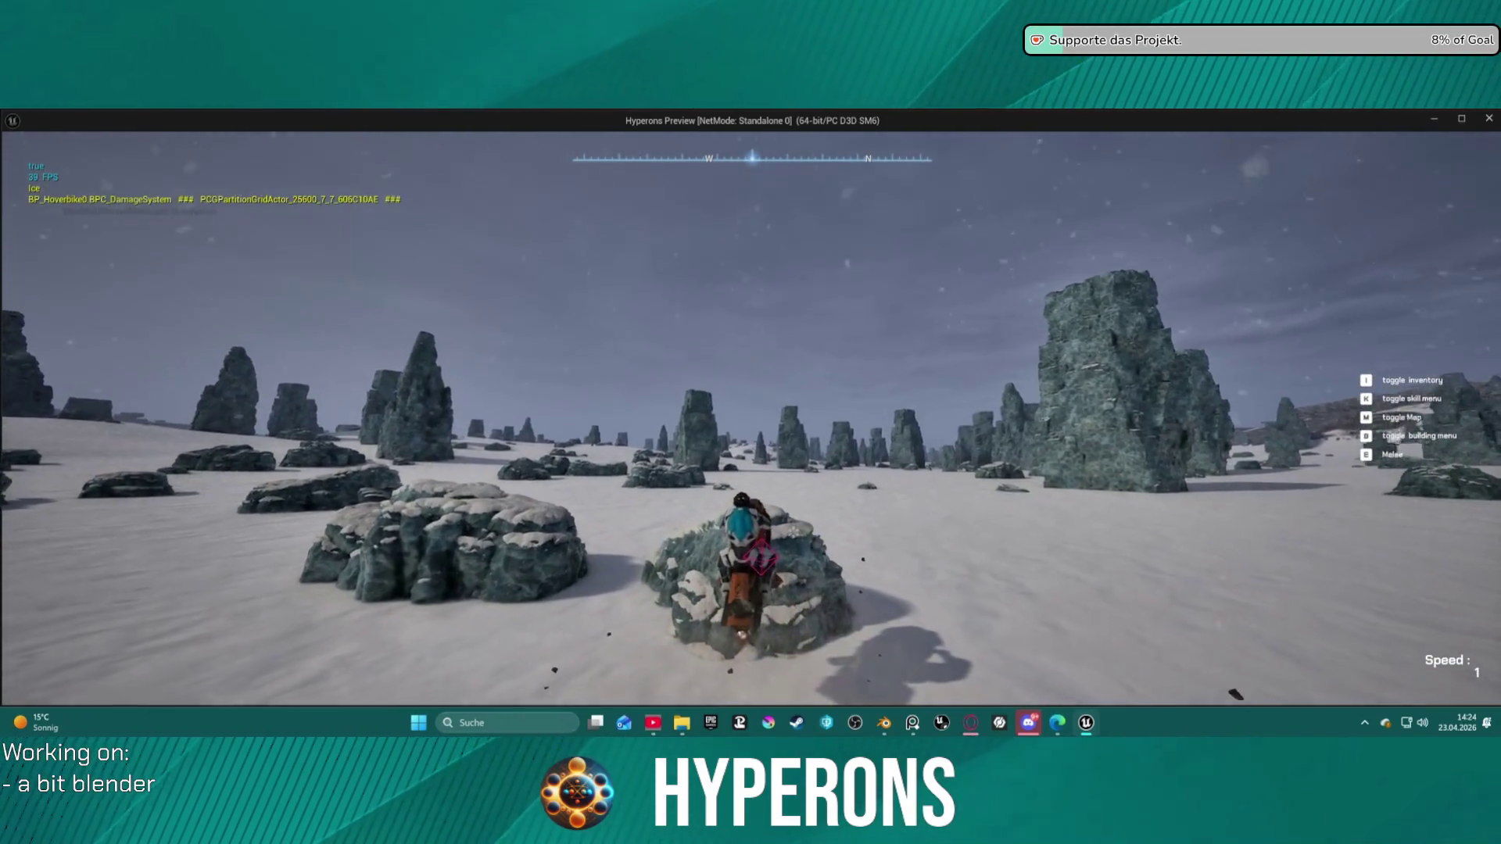
key("w")
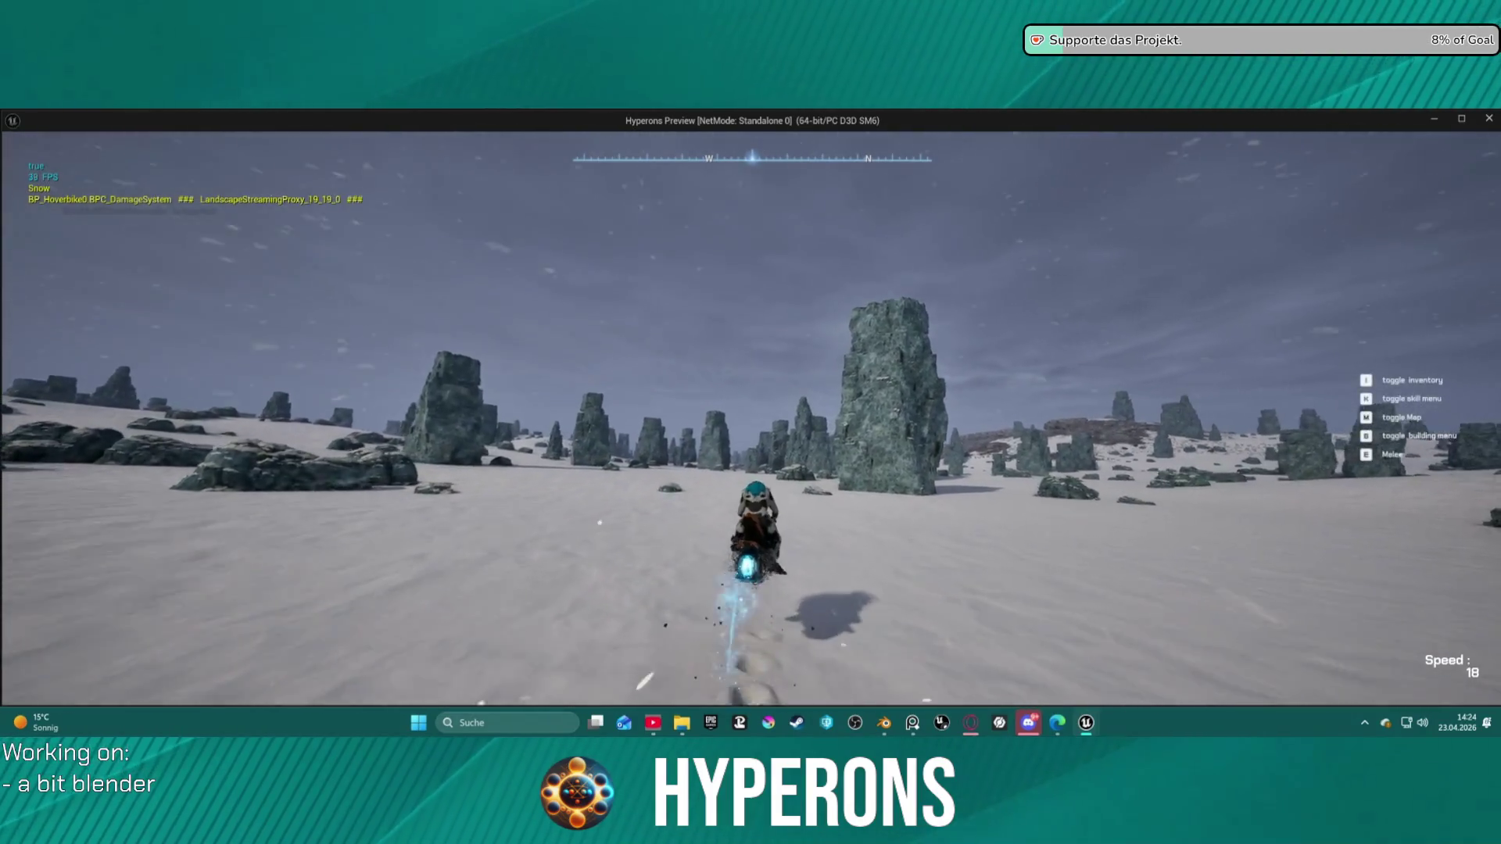
key("f")
Step: Walk on foot around the rock into the snowfield, then end the play session
key("w")
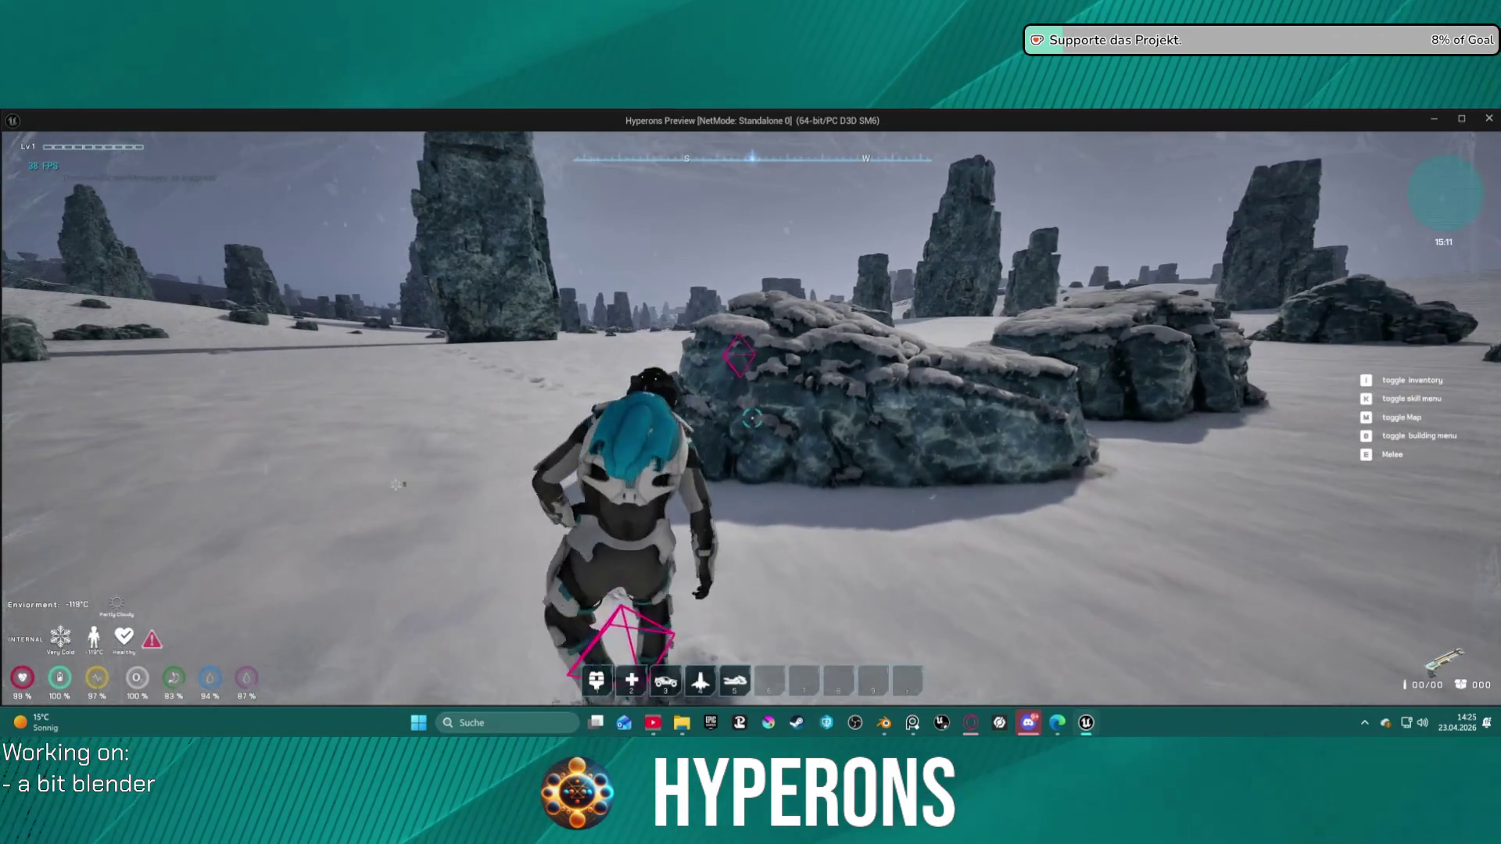
key("w")
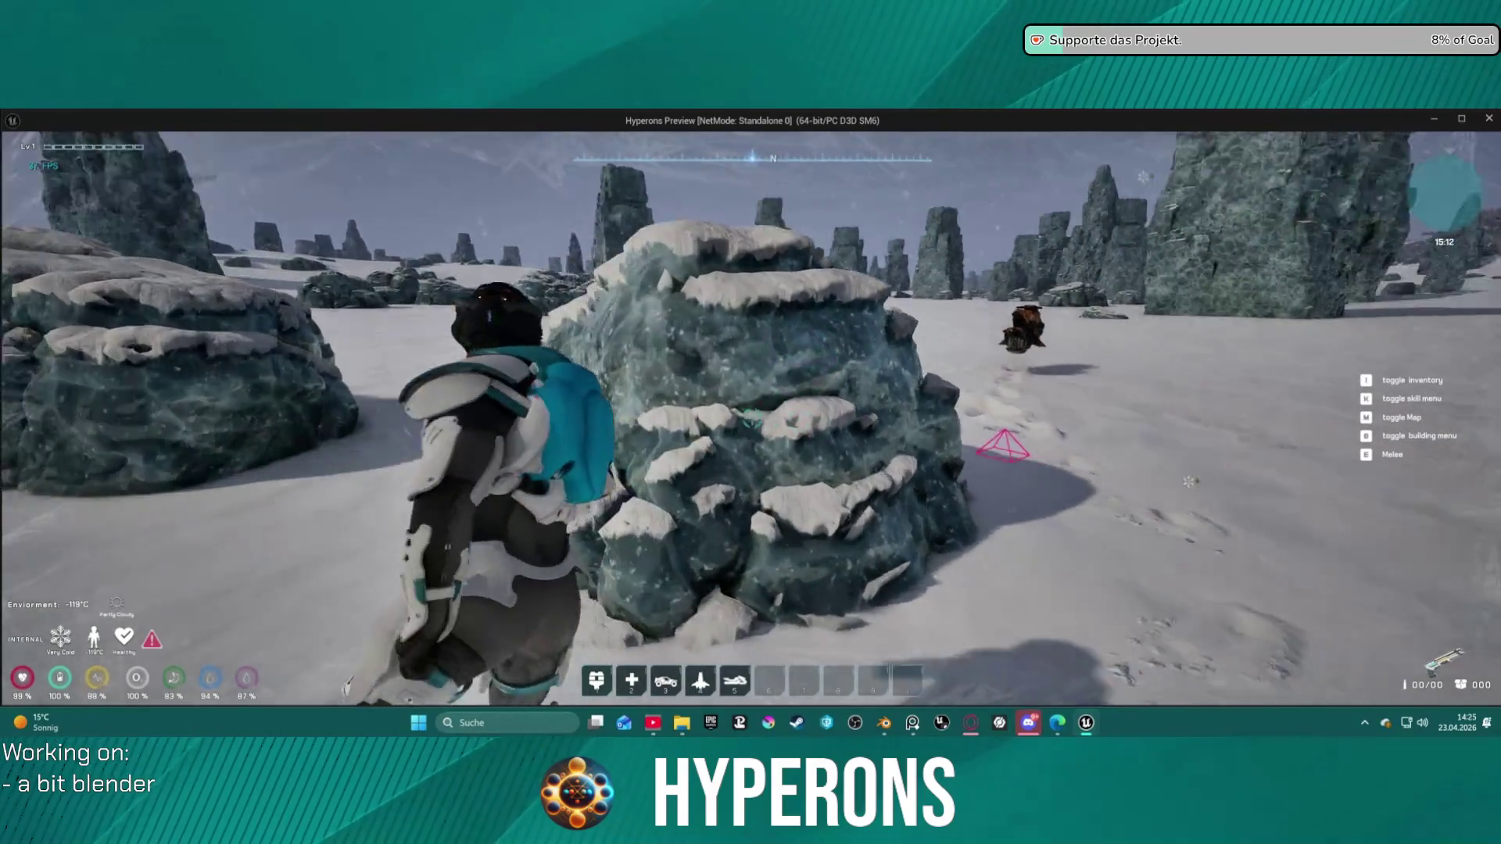
key("a")
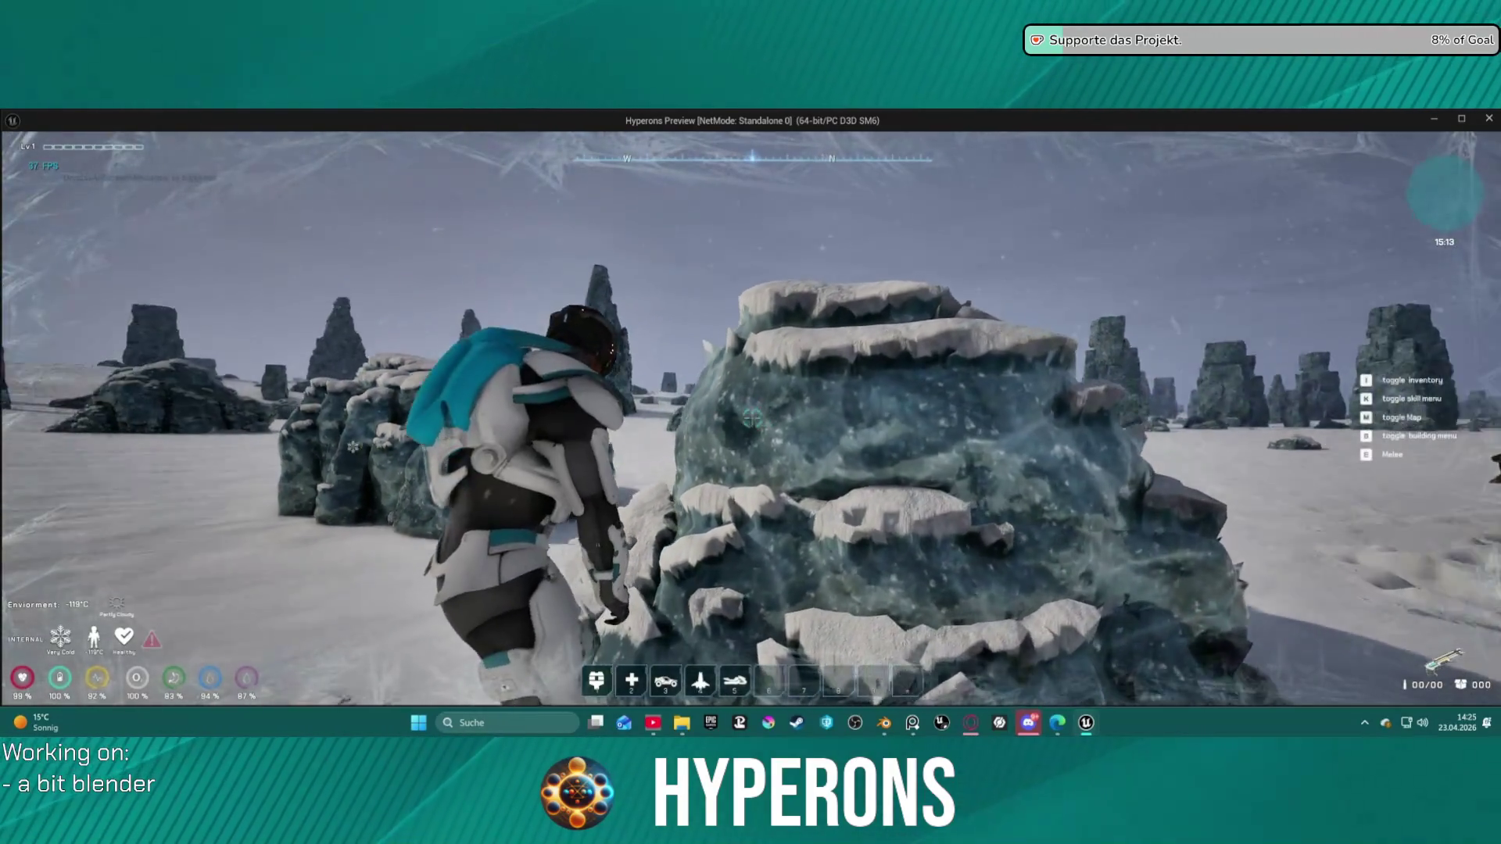
key("w")
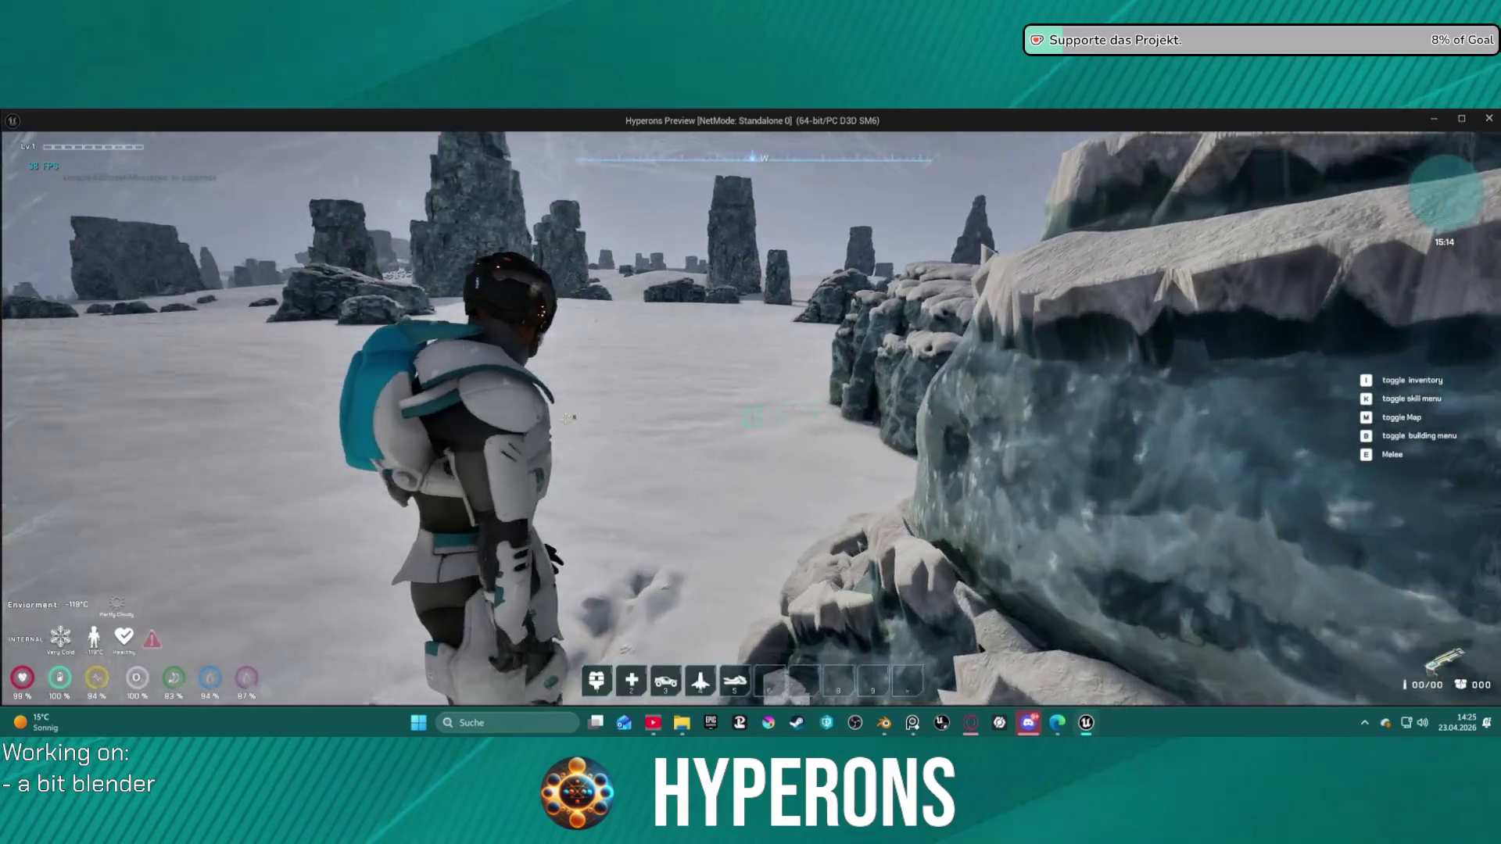
key("w")
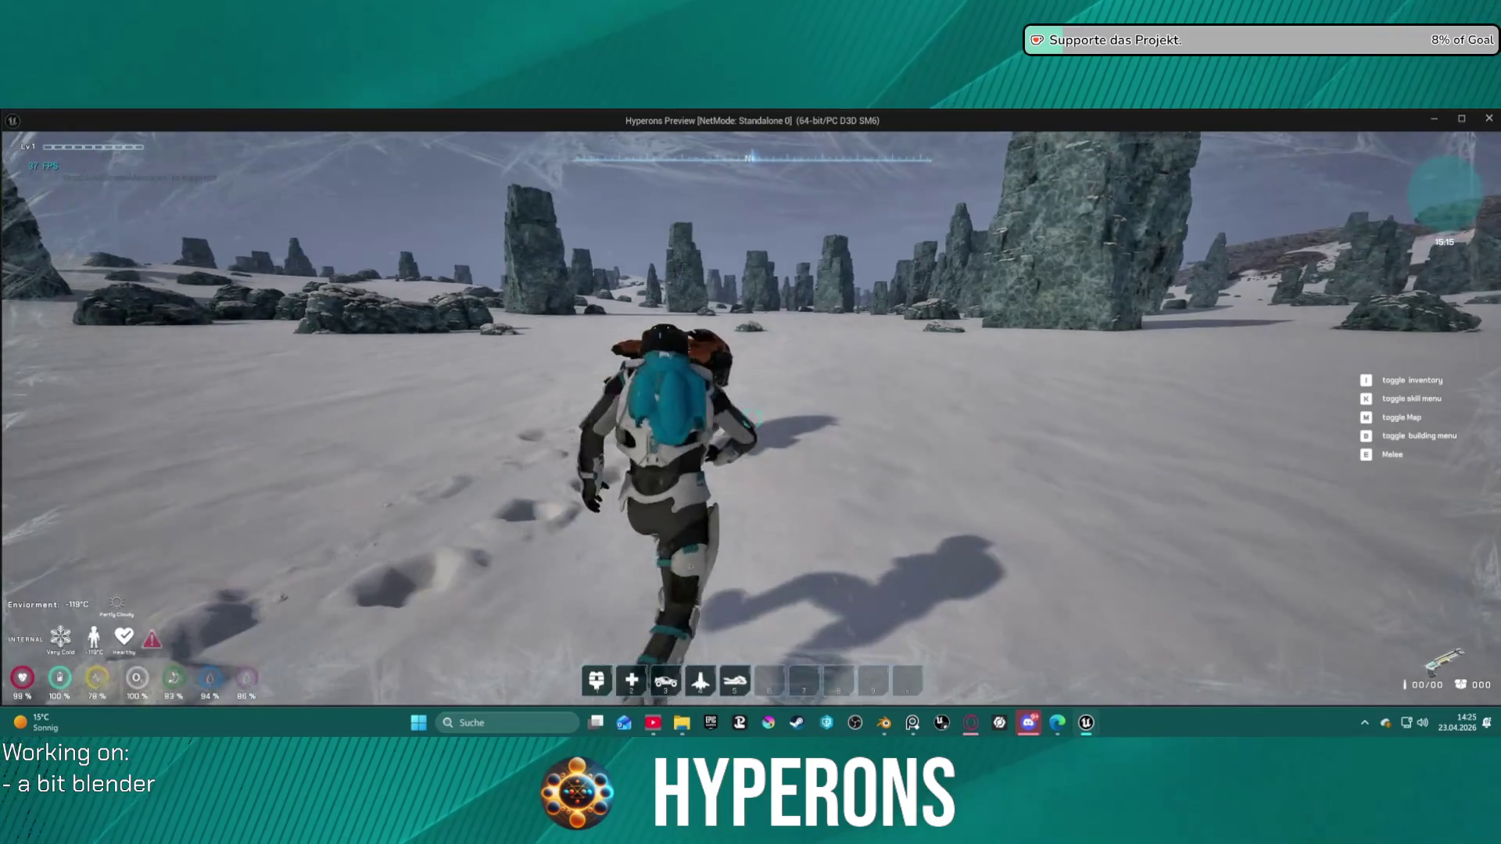
key("Escape")
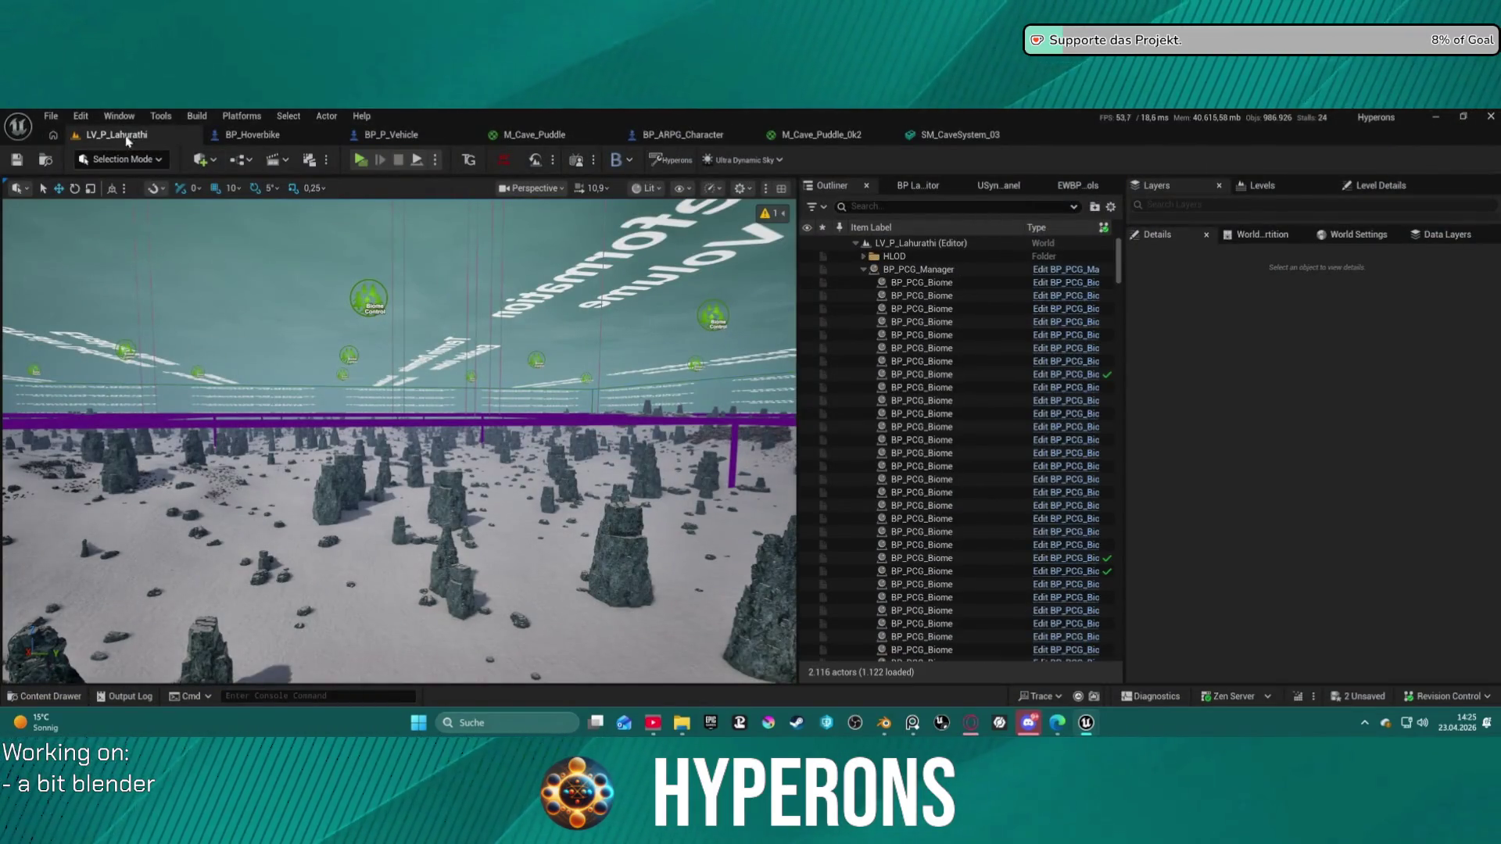
Step: Open the DEV_StationUV level from File > Recent Levels
left_click(52, 115)
mouse_move(98, 210)
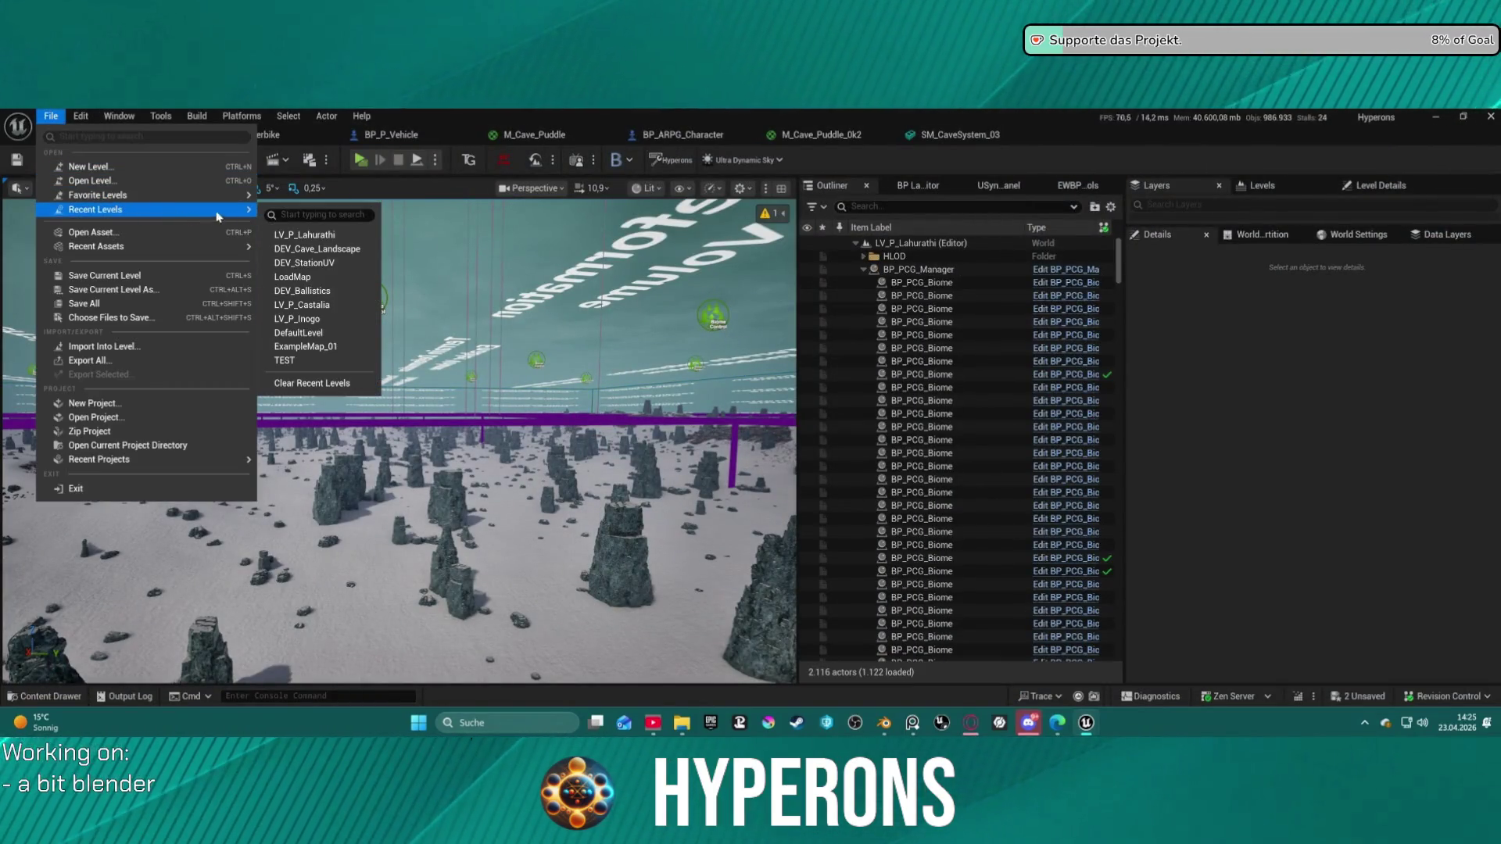
left_click(346, 265)
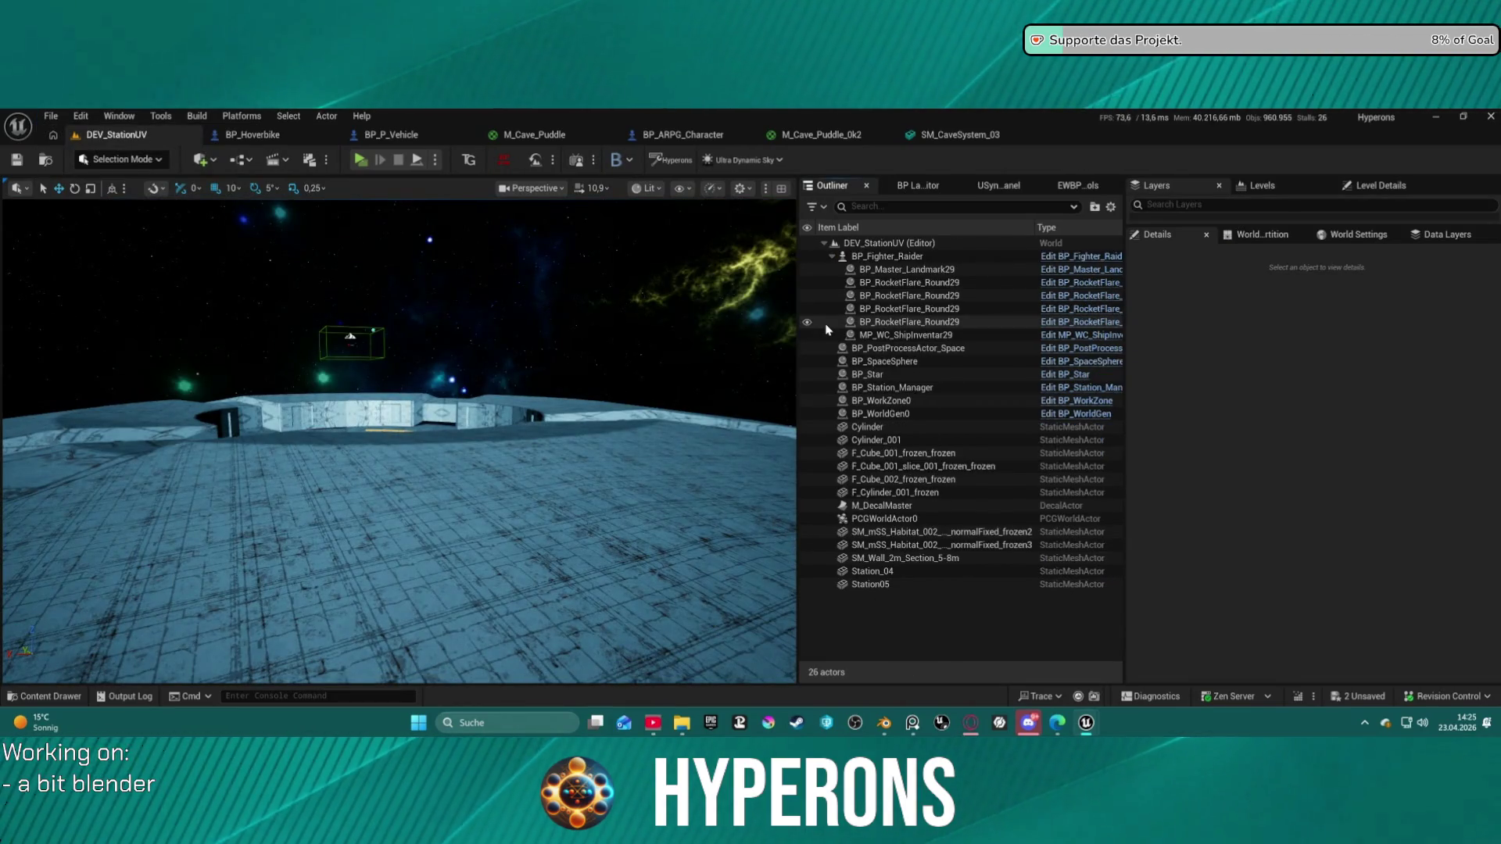
mouse_move(743, 336)
right_mouse_down()
mouse_move(641, 344)
mouse_move(649, 258)
mouse_move(673, 352)
mouse_move(782, 348)
mouse_move(758, 337)
mouse_move(704, 351)
mouse_move(680, 329)
mouse_move(665, 340)
mouse_move(653, 316)
mouse_move(727, 342)
right_mouse_up()
scroll(703, 352, "up", 2)
Step: Fly the viewport camera in over the station hull, then bring Blender forward
scroll(774, 344, "up", 2)
scroll(716, 348, "up", 1)
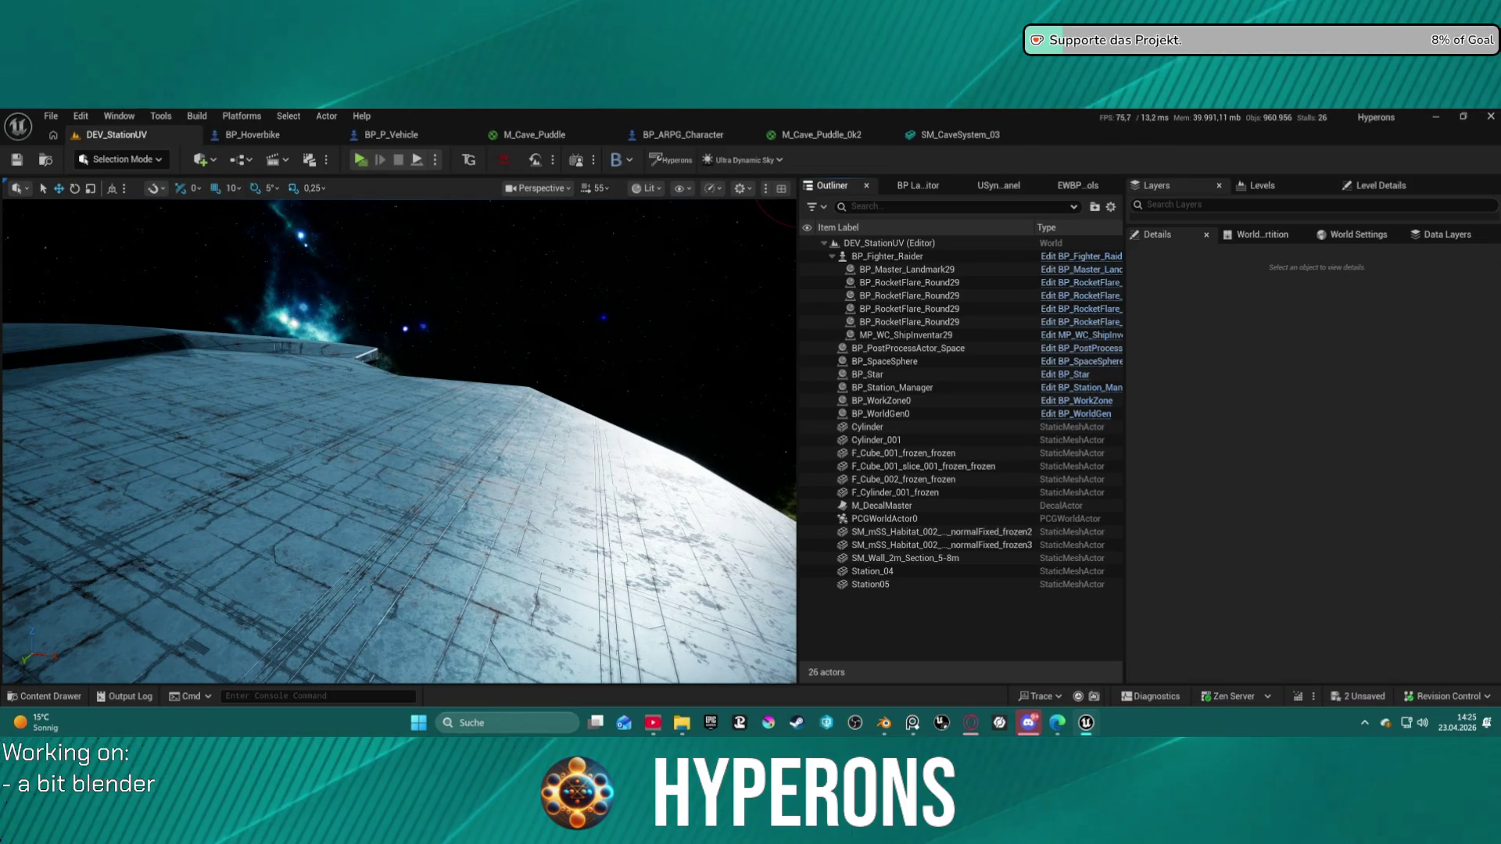
scroll(513, 357, "up", 1)
right_click_drag(514, 357, 499, 316)
scroll(513, 357, "up", 1)
scroll(513, 356, "down", 3)
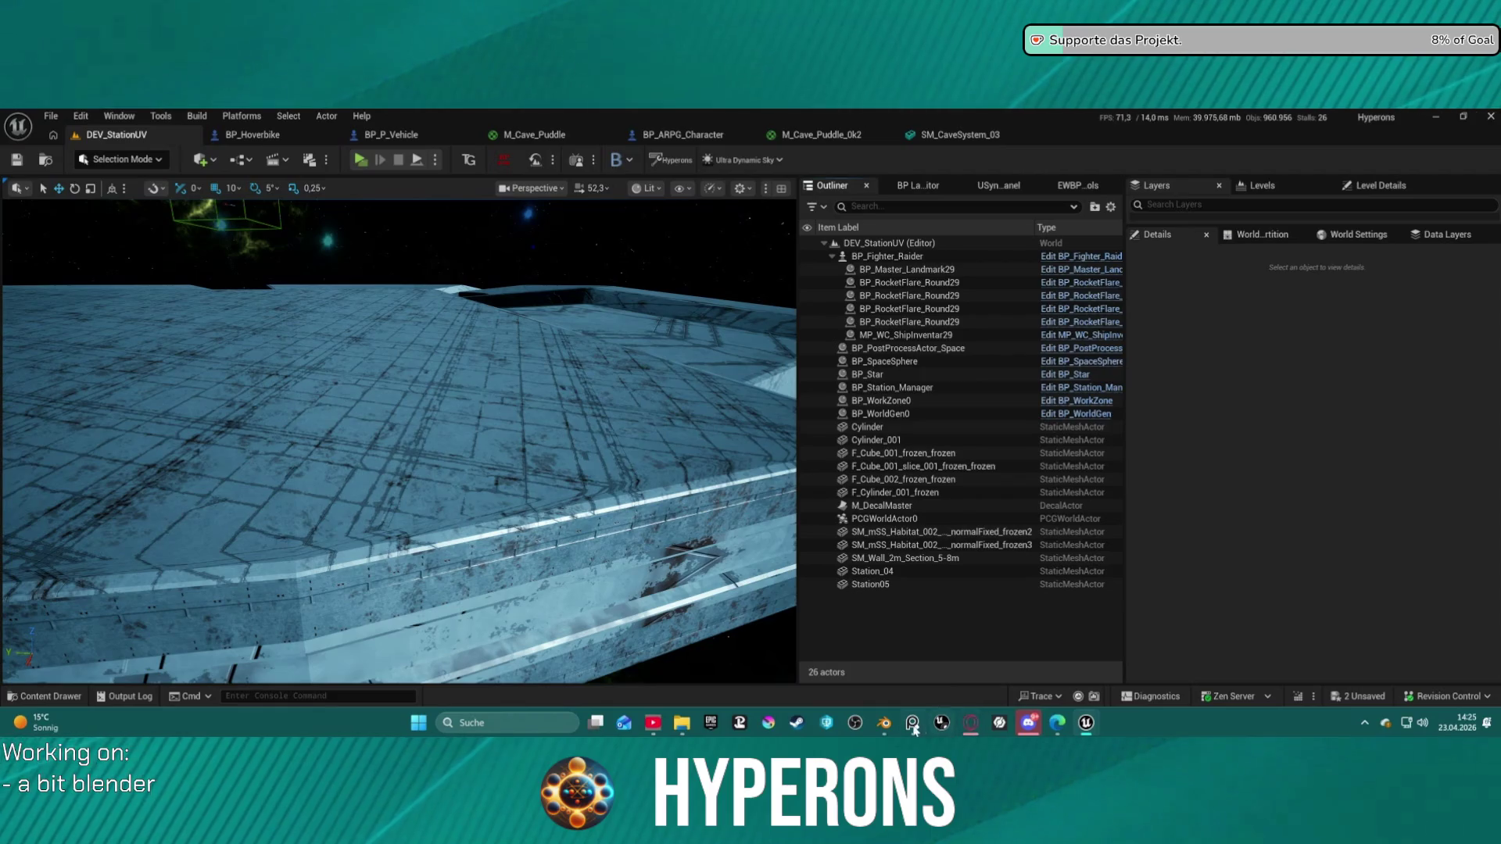
left_click(884, 722)
Step: Subdivide the selected hull end faces once and clear the selection
right_click(601, 338)
left_click(600, 339)
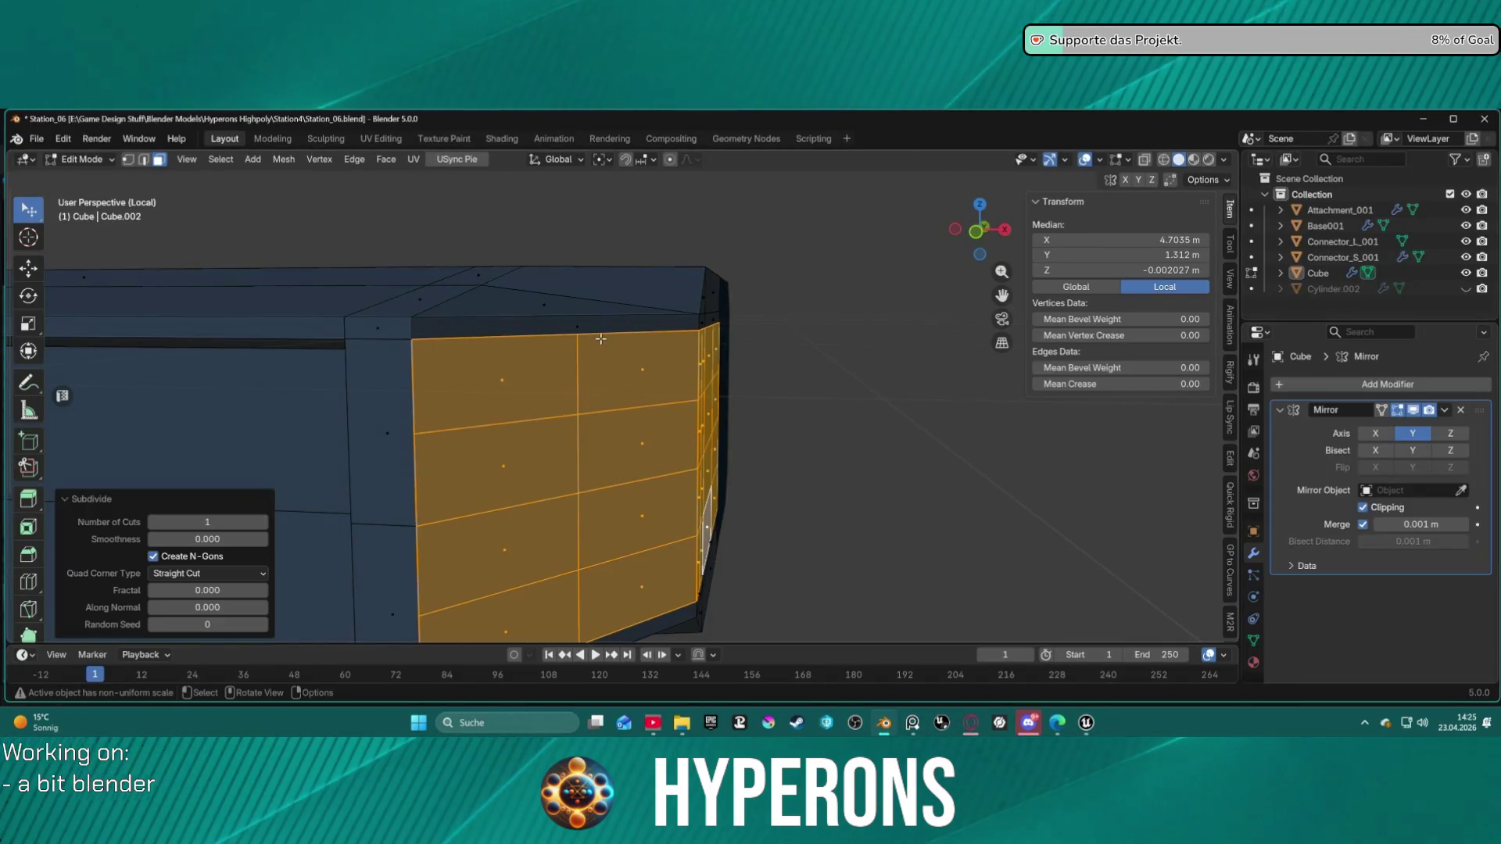
scroll(803, 355, "down", 2)
left_click(784, 414)
Step: Select a block of faces on the hull's side
mouse_move(764, 402)
middle_mouse_down()
mouse_move(771, 445)
mouse_move(710, 415)
mouse_move(832, 413)
mouse_move(667, 365)
mouse_move(680, 390)
mouse_move(750, 388)
mouse_move(636, 389)
mouse_move(655, 391)
middle_mouse_up()
scroll(657, 366, "up", 5)
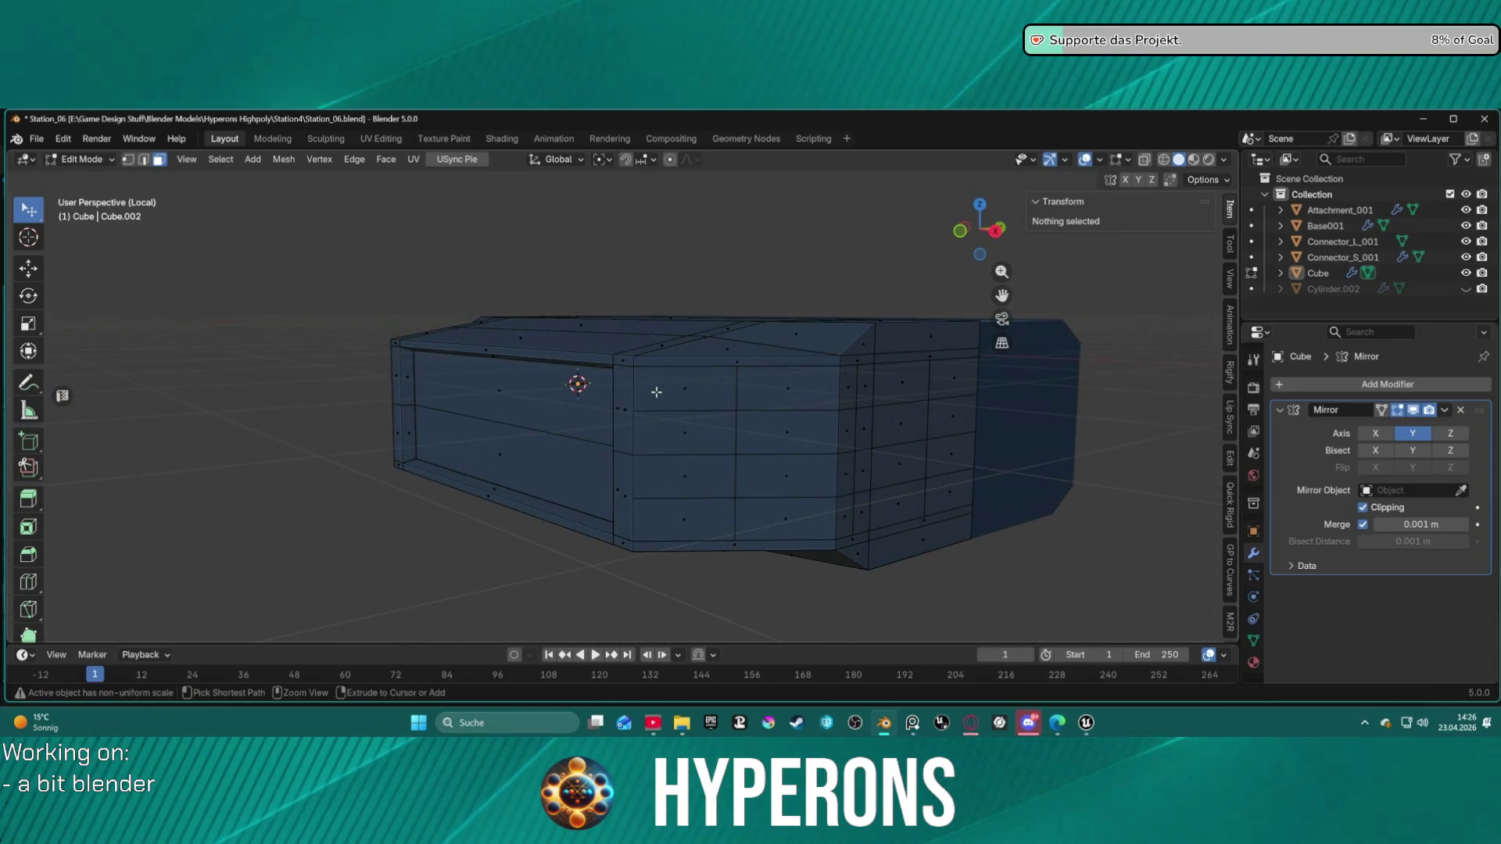
left_click(656, 392, "ctrl")
left_click(922, 479, "ctrl+shift")
mouse_move(1073, 462)
middle_mouse_down()
mouse_move(819, 410)
mouse_move(712, 368)
mouse_move(679, 377)
middle_mouse_up()
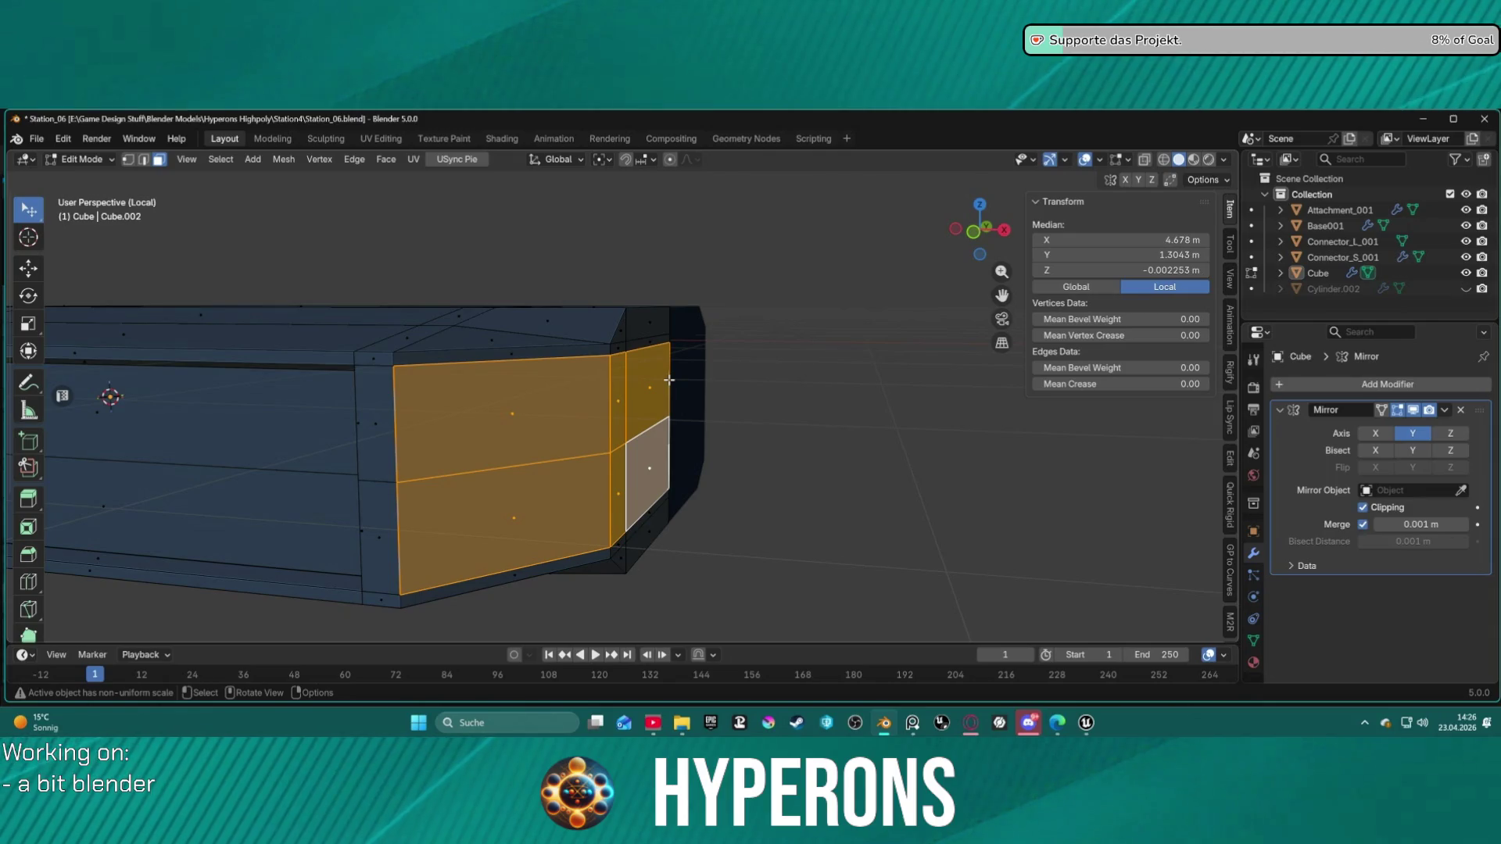
Step: Bring up the Face context menu on the selection, then switch back to Unreal Engine
right_click(735, 435)
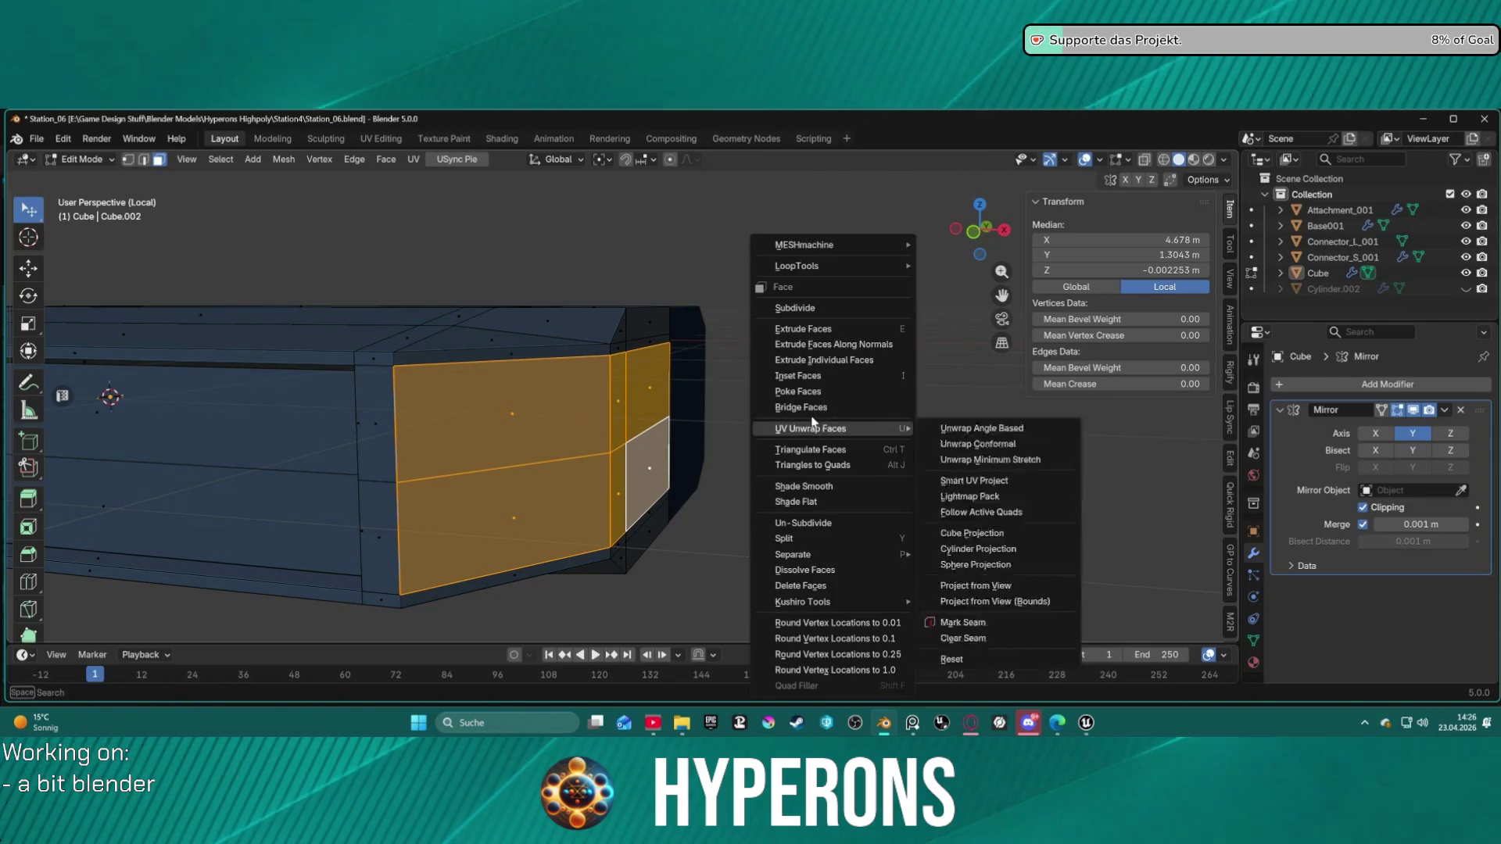
mouse_move(922, 430)
mouse_move(1191, 455)
middle_mouse_down()
mouse_move(688, 407)
mouse_move(865, 422)
mouse_move(798, 308)
mouse_move(783, 433)
mouse_move(547, 391)
mouse_move(294, 412)
mouse_move(652, 344)
mouse_move(891, 339)
mouse_move(595, 331)
middle_mouse_up()
scroll(754, 415, "down", 3)
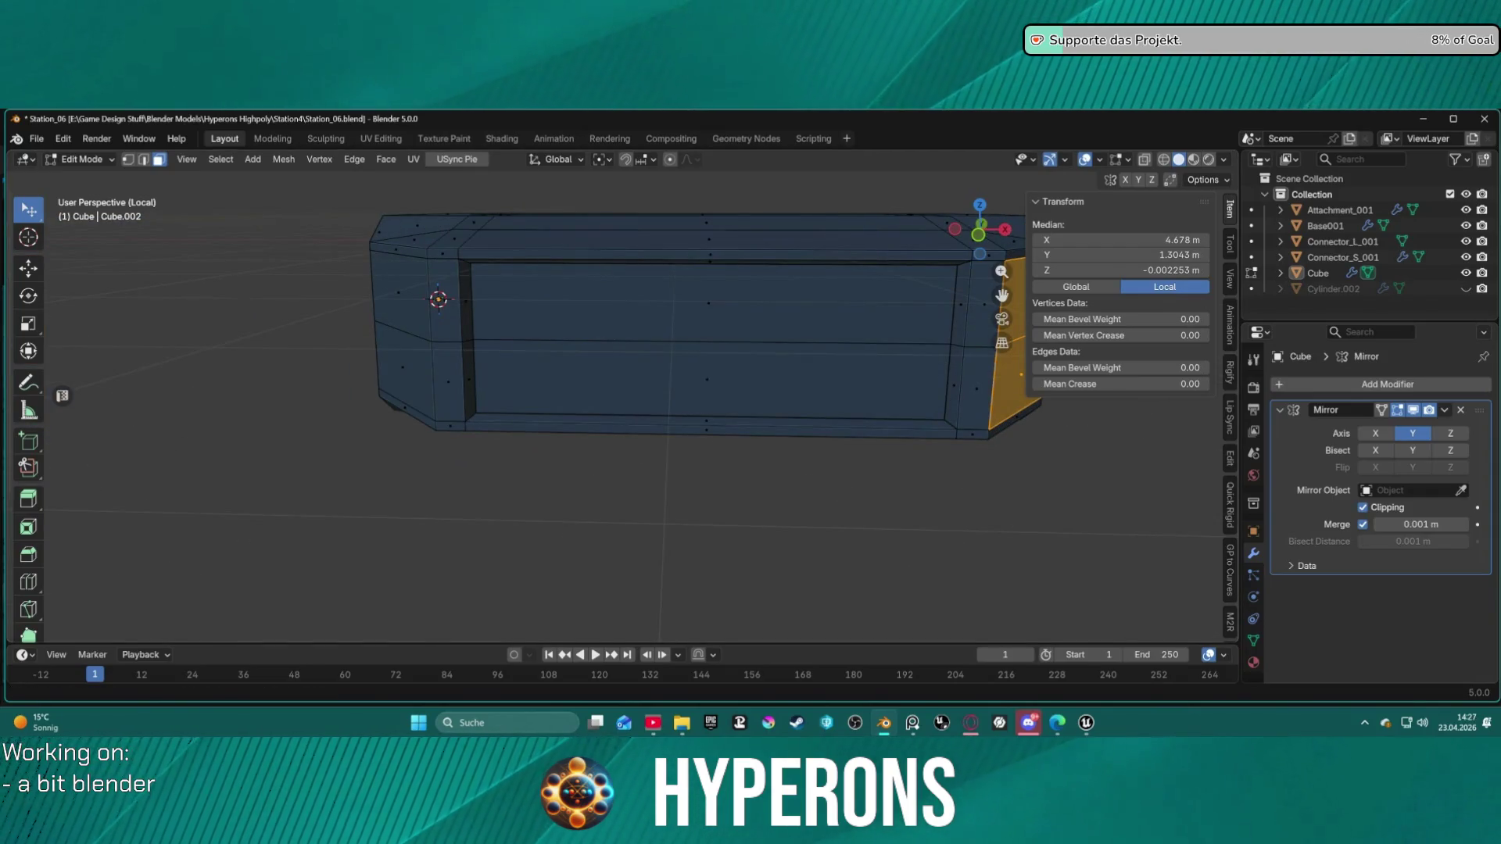
key("alt+Tab")
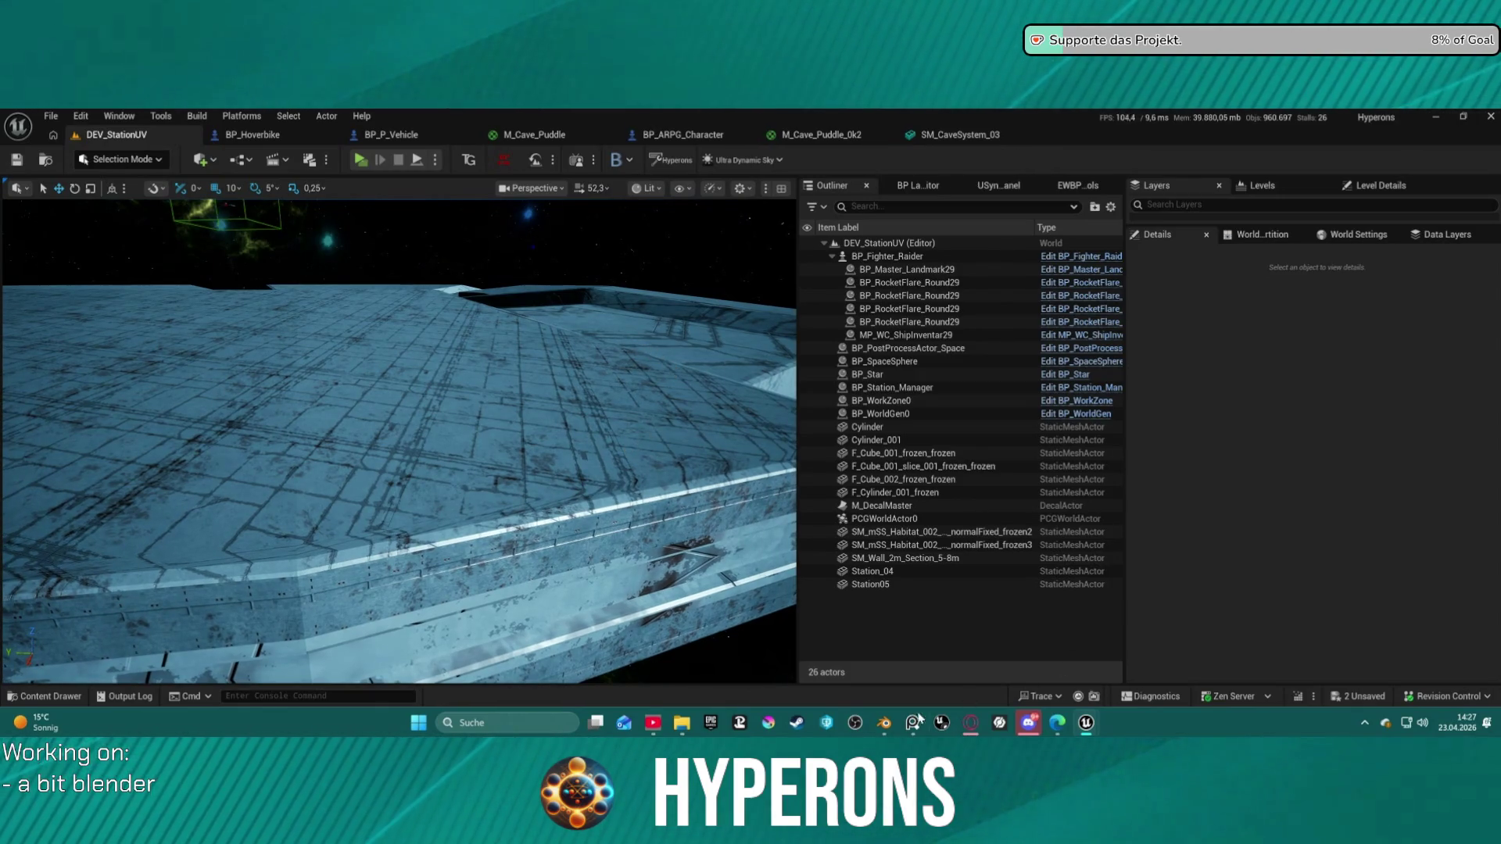
Step: Back in Blender, try an inset on the selected end faces and cancel it
left_click(884, 723)
scroll(685, 425, "up", 5)
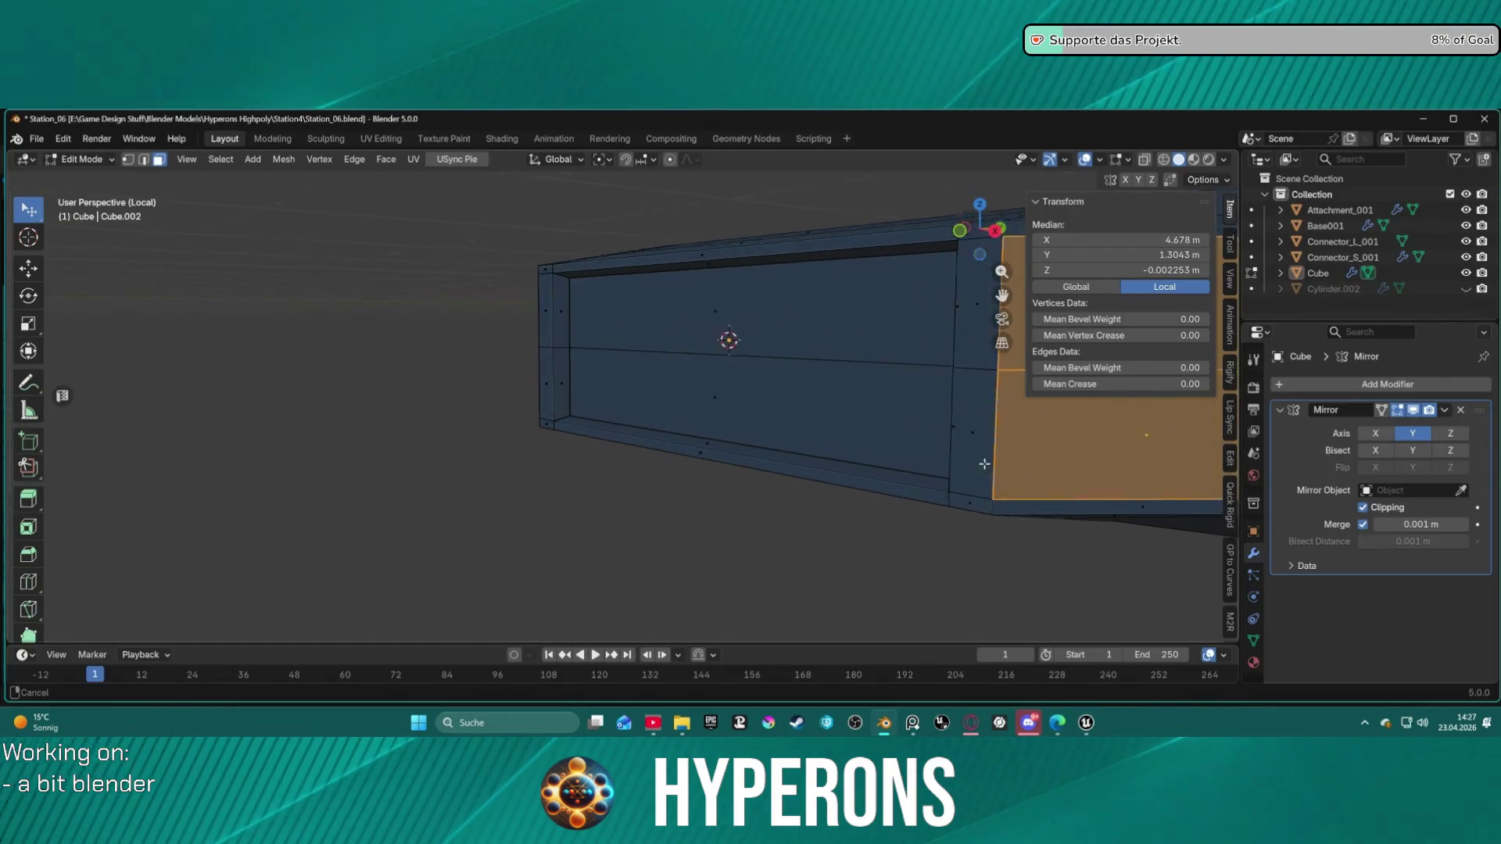
scroll(815, 404, "down", 3)
mouse_move(815, 404)
middle_mouse_down()
mouse_move(782, 415)
mouse_move(821, 420)
mouse_move(724, 388)
mouse_move(756, 462)
middle_mouse_up()
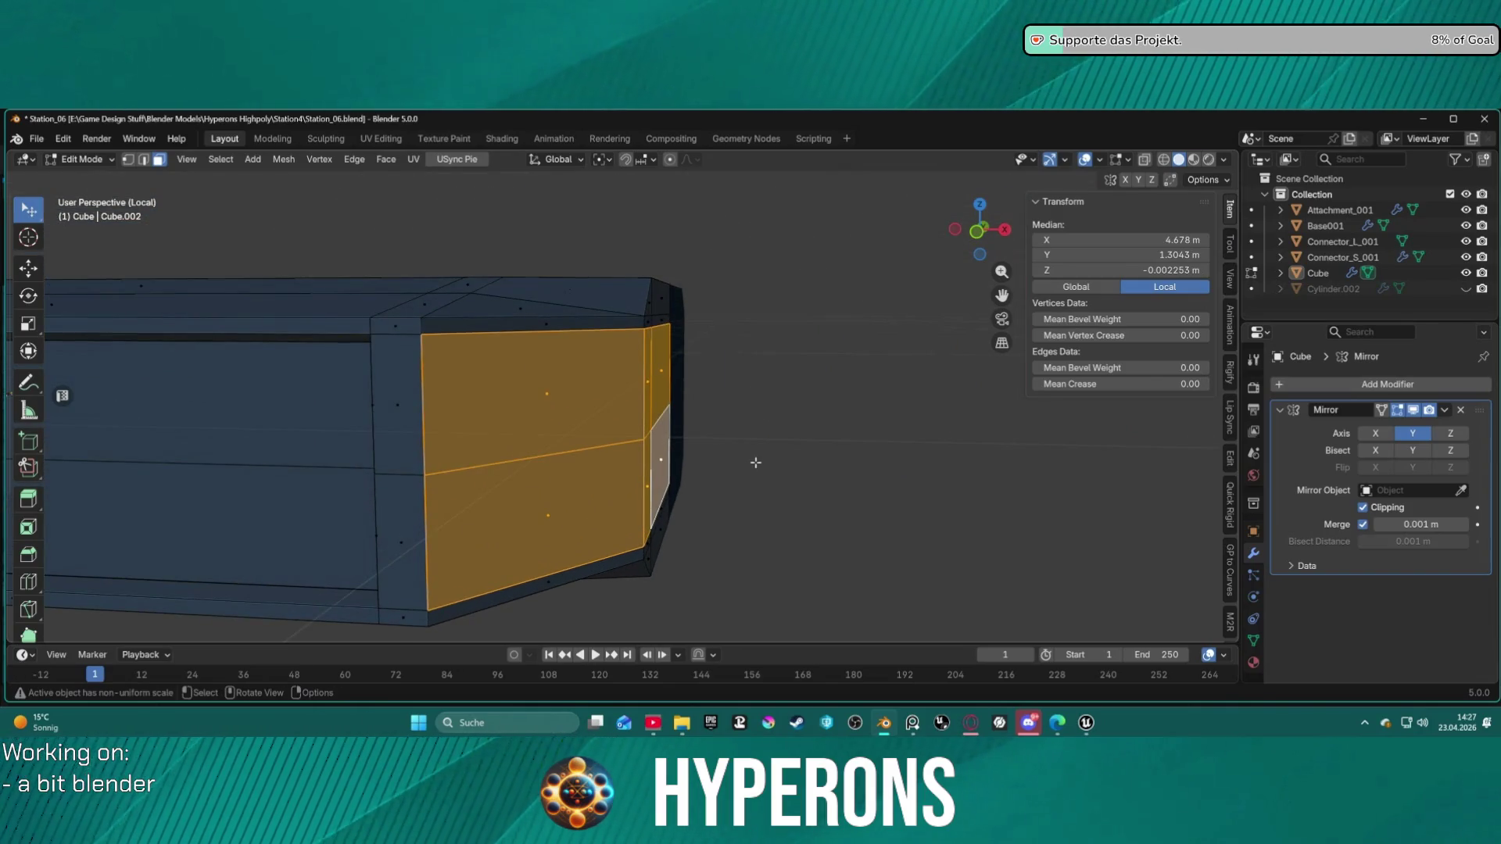
key("i")
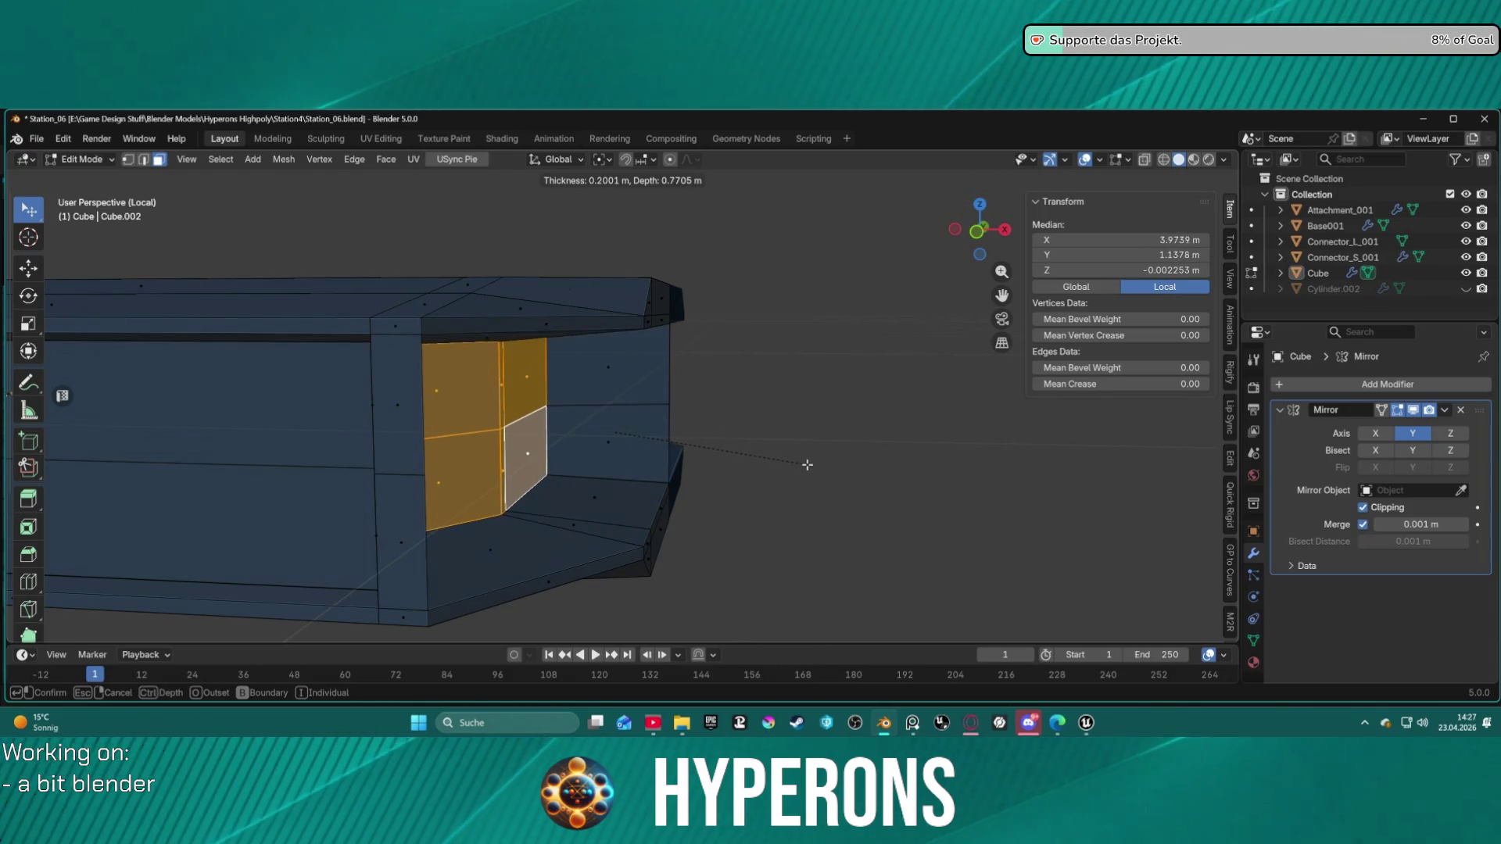
key("Escape")
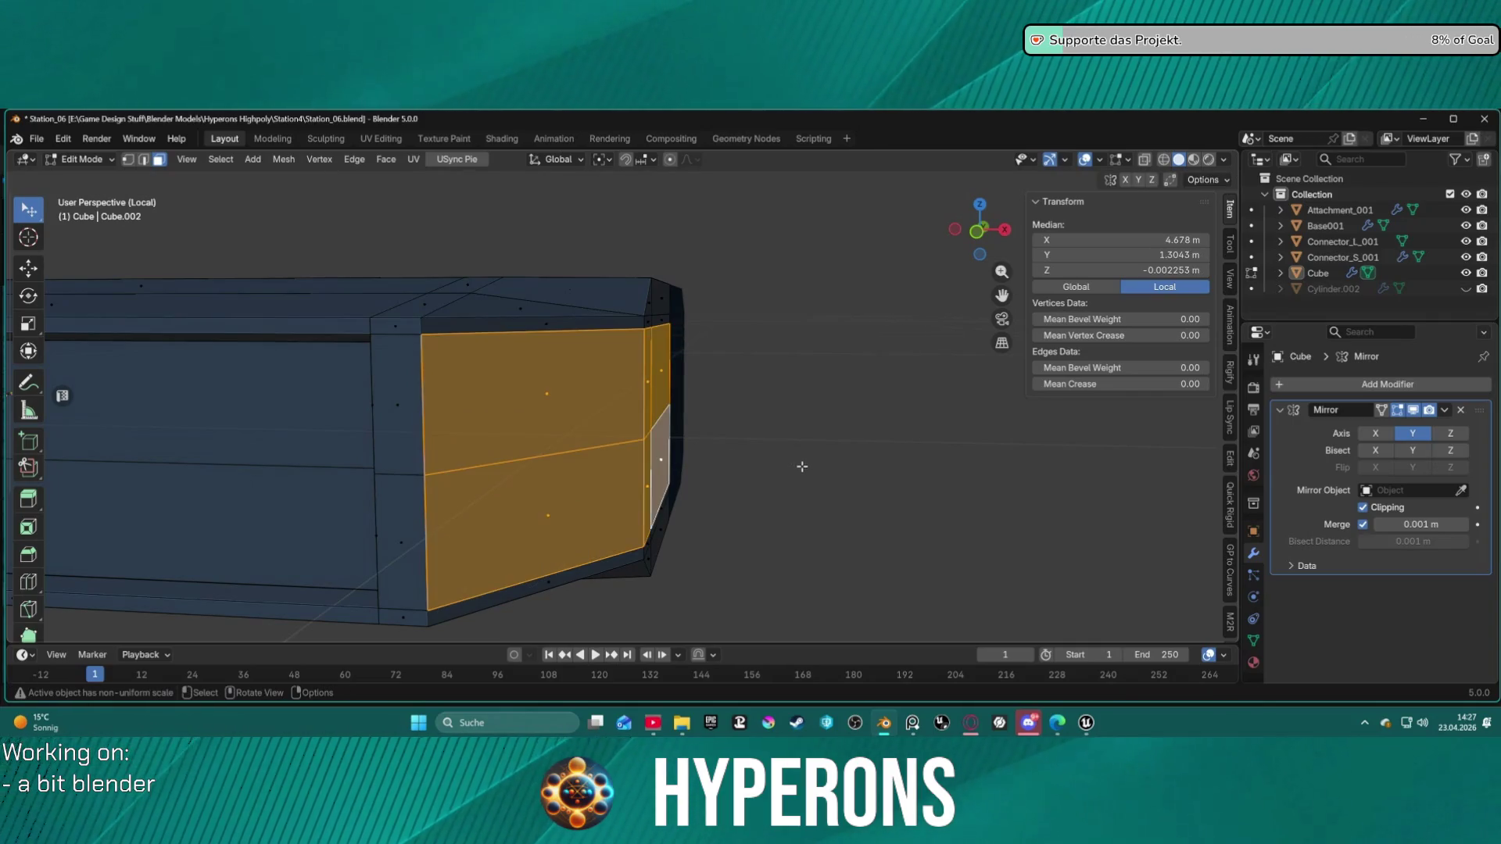
Step: Select the 2x2 block of hull side faces plus the two faces beside it
mouse_move(818, 470)
middle_mouse_down()
mouse_move(690, 439)
mouse_move(824, 436)
mouse_move(779, 444)
middle_mouse_up()
left_click(344, 410, "shift")
left_click(383, 469, "shift")
left_click(440, 477, "shift")
left_click(440, 395, "shift")
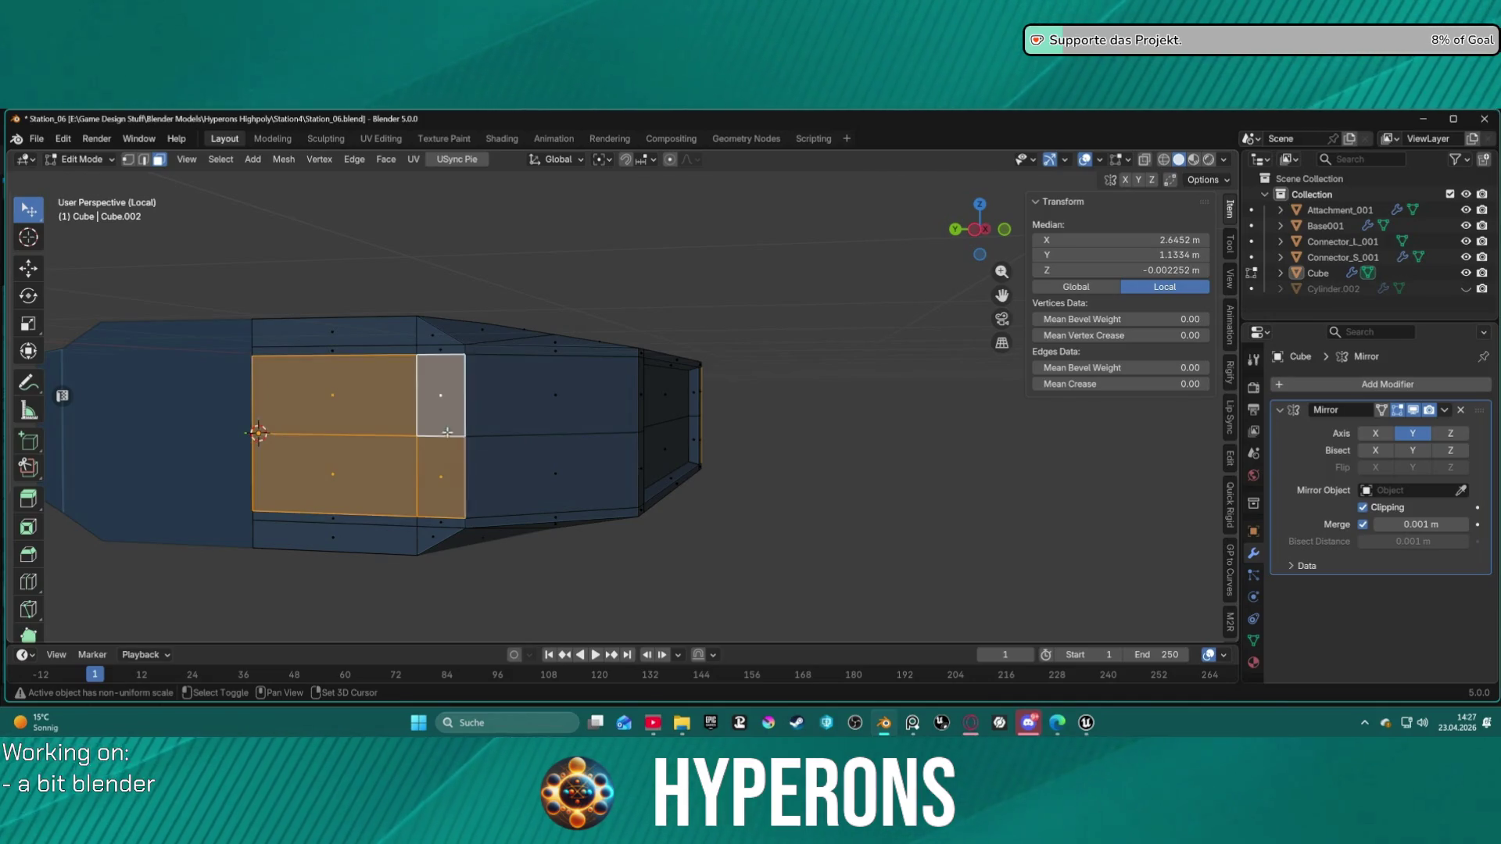
left_click(547, 395, "shift")
left_click(547, 477, "shift")
middle_click_drag(884, 435, 674, 435)
Step: Inset the selected faces at 0 m thickness and 0.2737 m depth, forming a recessed panel
key("i")
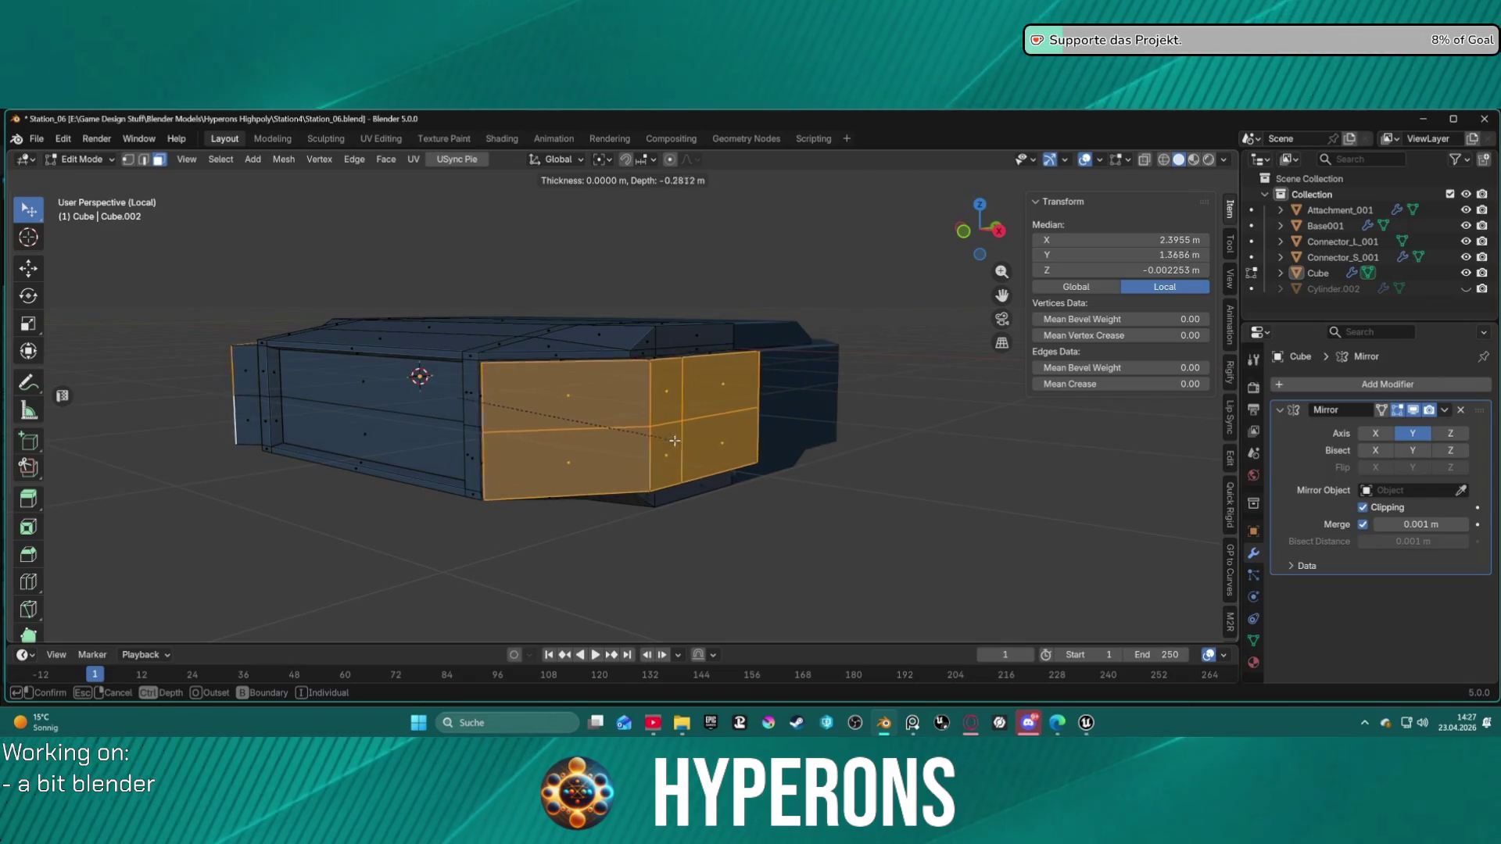
left_click(698, 446)
mouse_move(698, 447)
middle_mouse_down()
mouse_move(771, 469)
mouse_move(838, 449)
mouse_move(628, 429)
middle_mouse_up()
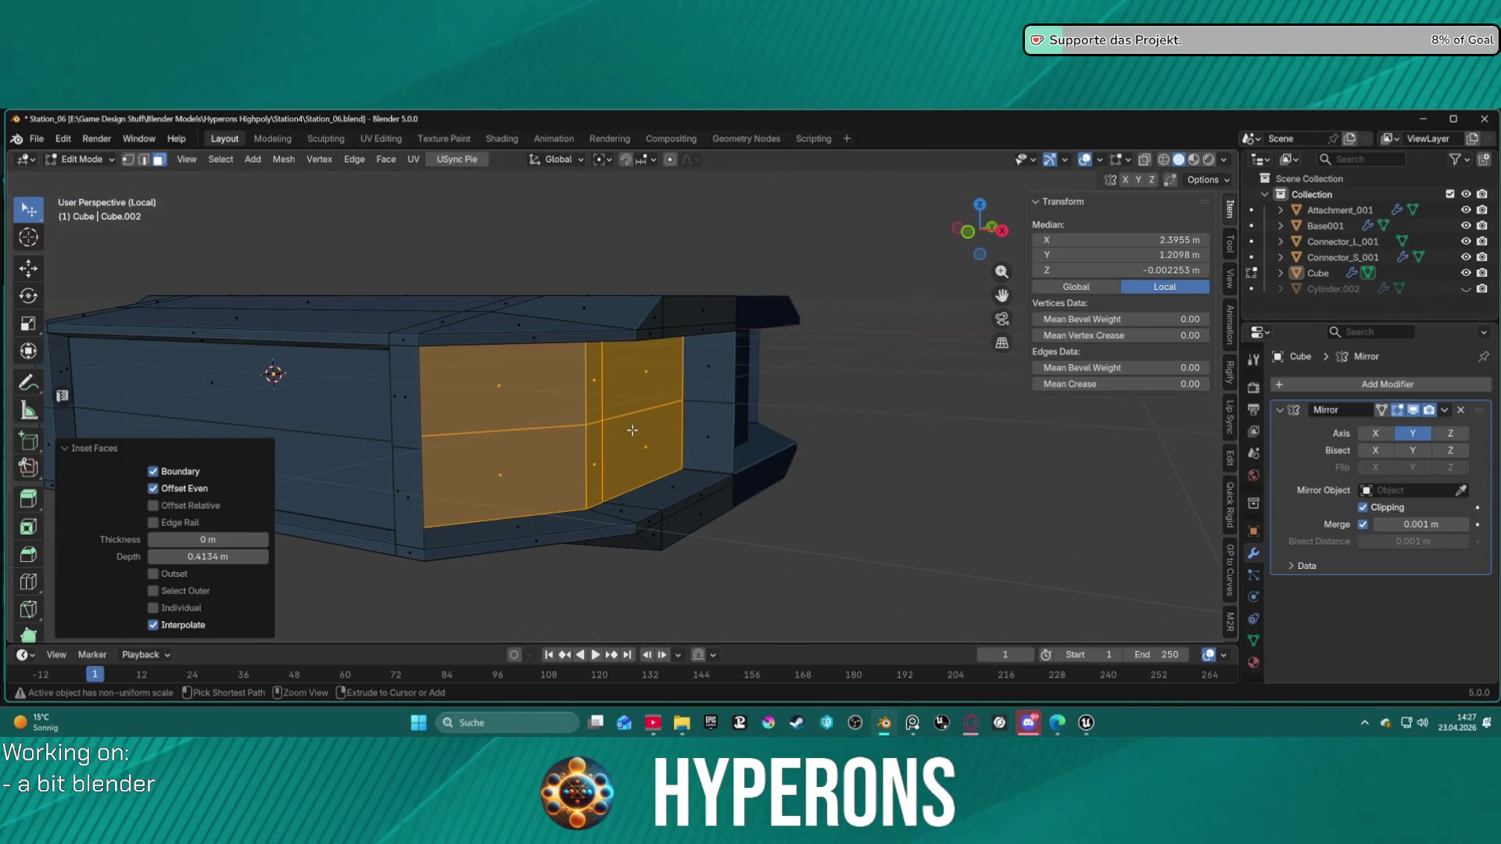
key("ctrl+z")
key("i")
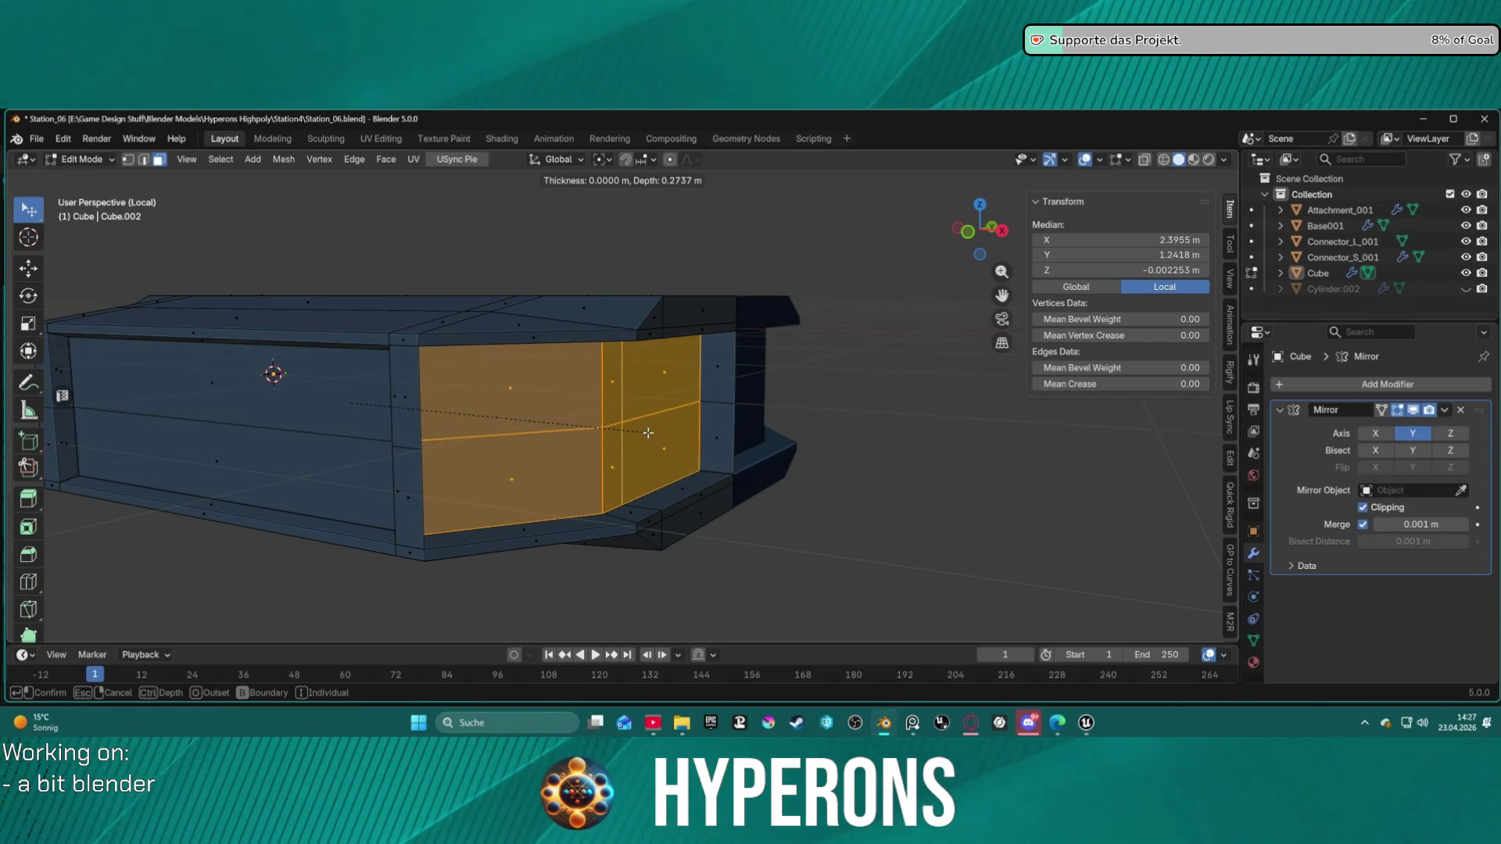
left_click(648, 432)
mouse_move(648, 433)
middle_mouse_down()
mouse_move(807, 439)
mouse_move(777, 472)
mouse_move(751, 453)
mouse_move(771, 443)
mouse_move(727, 432)
mouse_move(875, 423)
mouse_move(657, 412)
mouse_move(637, 413)
mouse_move(664, 438)
mouse_move(634, 430)
middle_mouse_up()
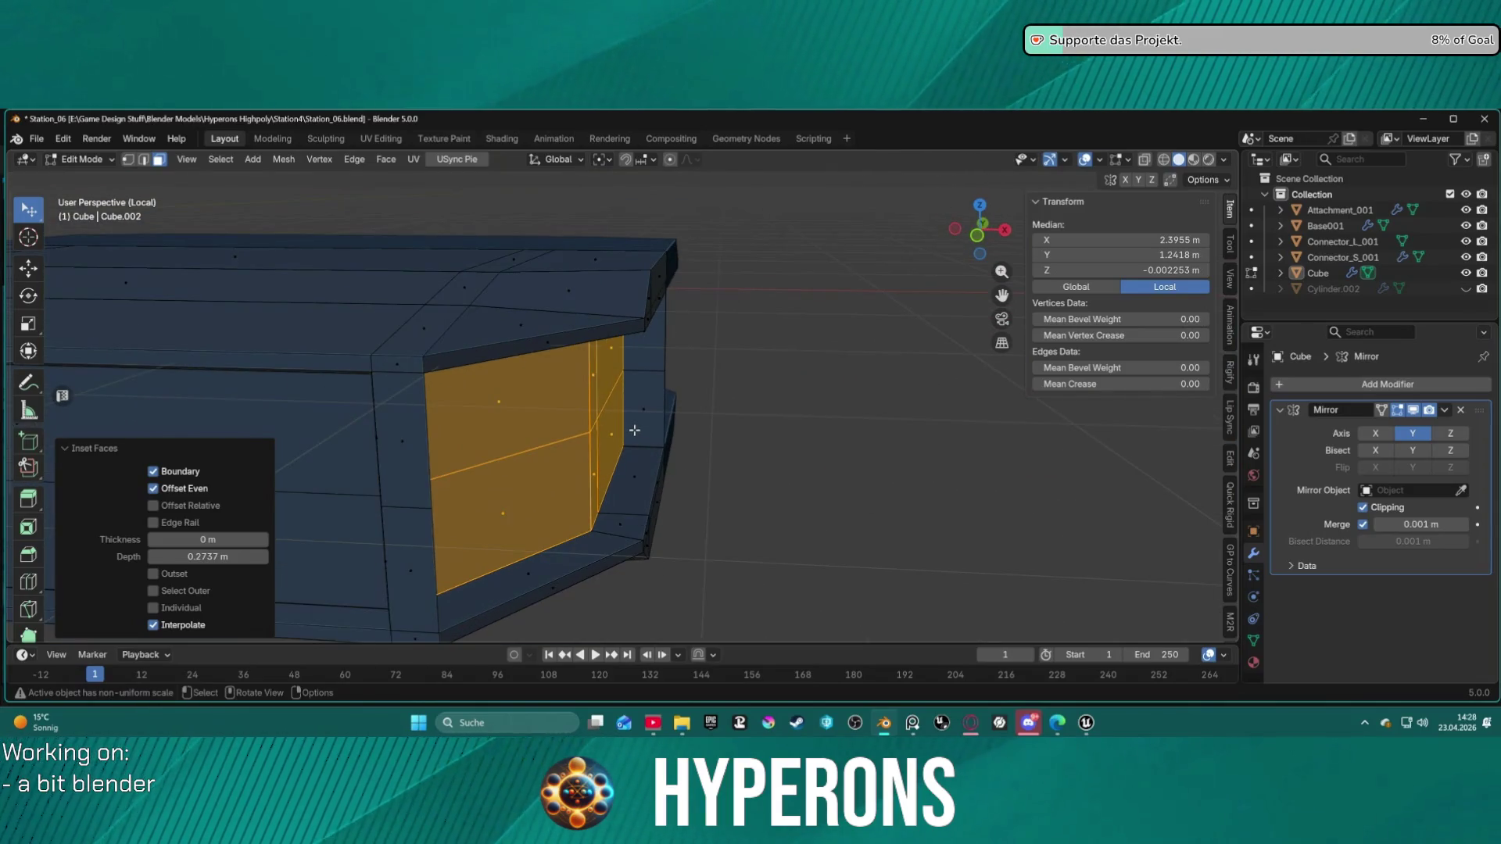
Step: Scale the recessed panel's inner faces to 0 along Y into one flat back wall
key("s")
key("y")
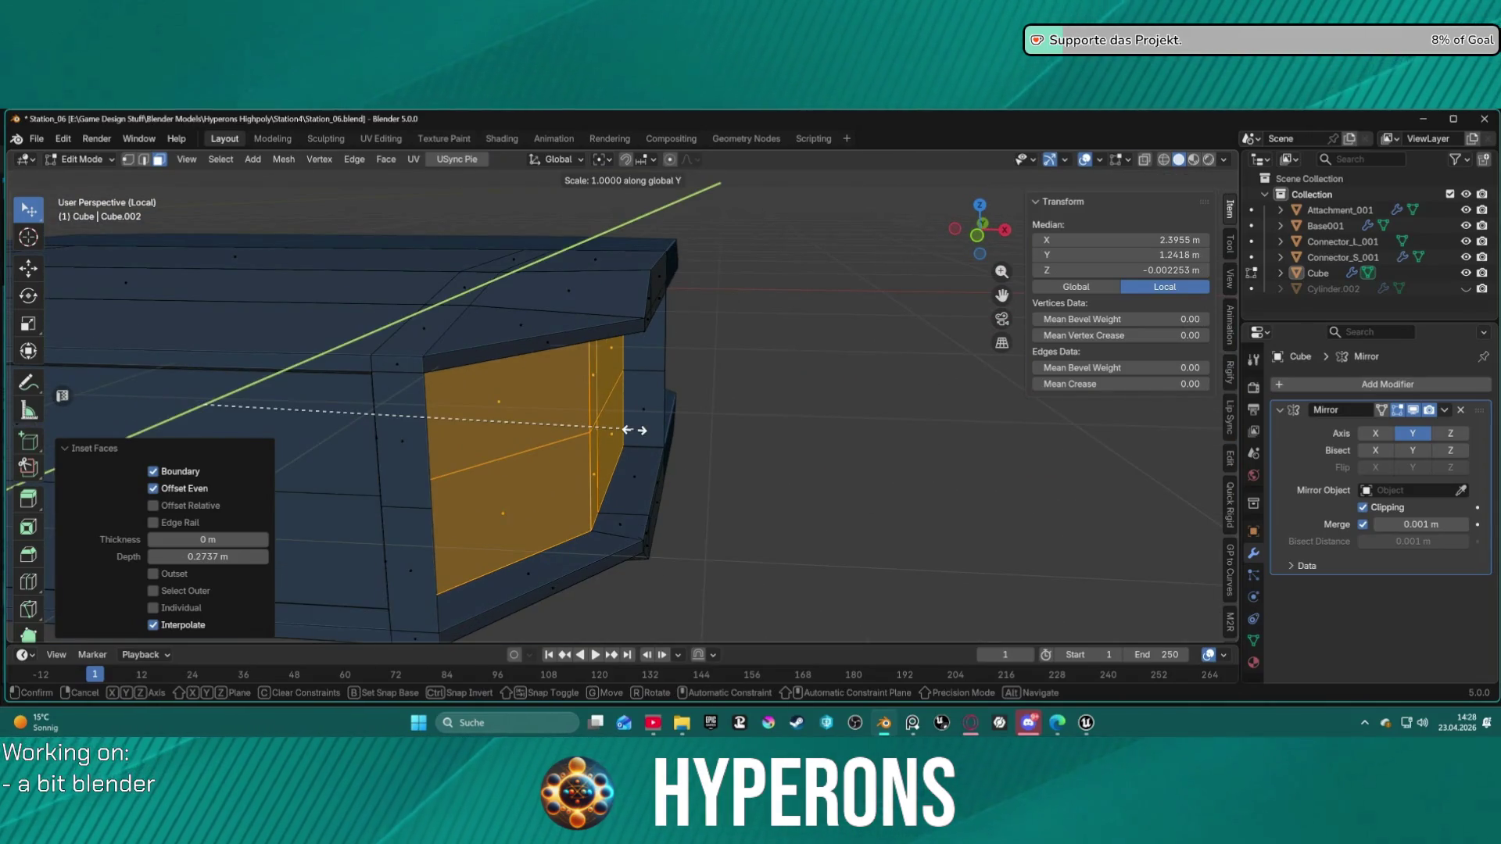
key("0")
key("Return")
scroll(795, 388, "down", 4)
mouse_move(795, 388)
middle_mouse_down()
mouse_move(586, 395)
mouse_move(727, 390)
mouse_move(688, 367)
mouse_move(721, 404)
mouse_move(686, 402)
mouse_move(793, 402)
mouse_move(664, 375)
mouse_move(614, 387)
mouse_move(774, 359)
mouse_move(604, 357)
middle_mouse_up()
scroll(764, 384, "up", 5)
scroll(765, 384, "down", 5)
Step: Try an X-axis scale on the faces, cancel it, and inspect the mesh side-on
key("x")
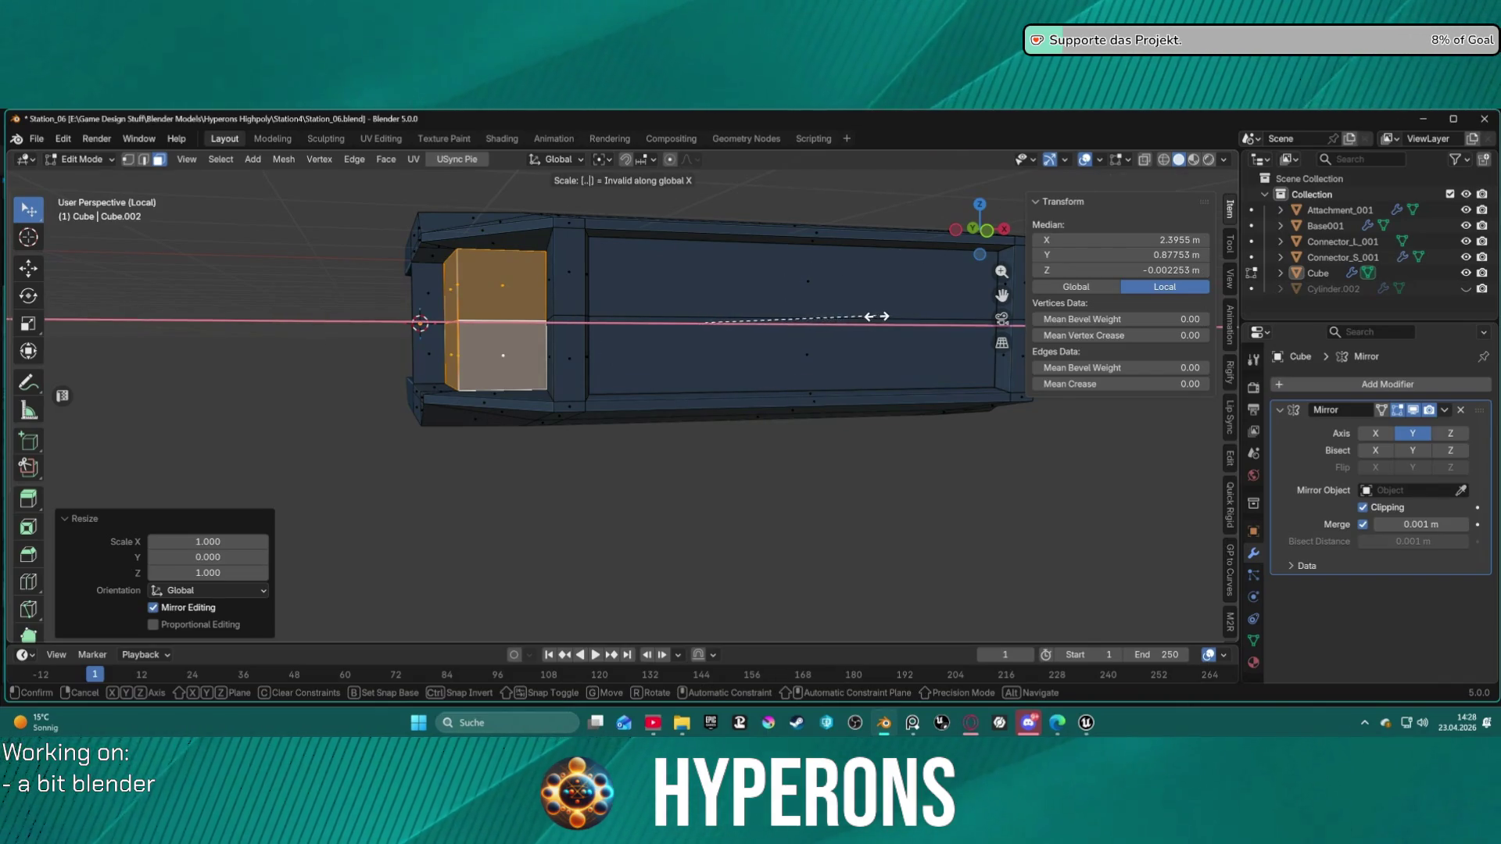
key("Return")
mouse_move(924, 352)
middle_mouse_down()
mouse_move(865, 368)
mouse_move(933, 396)
middle_mouse_up()
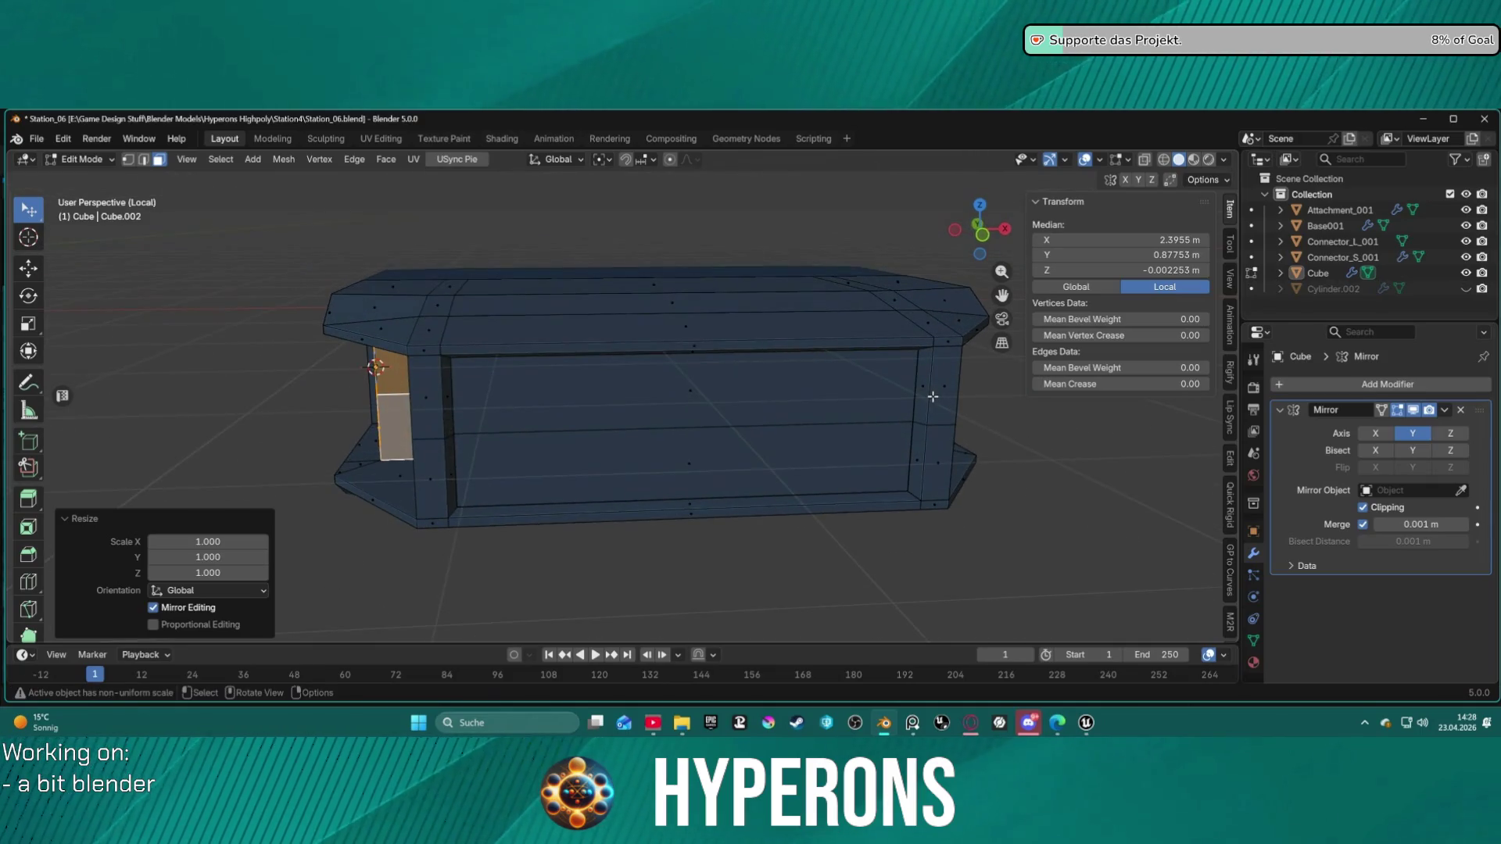
key("s")
key("x")
key("Escape")
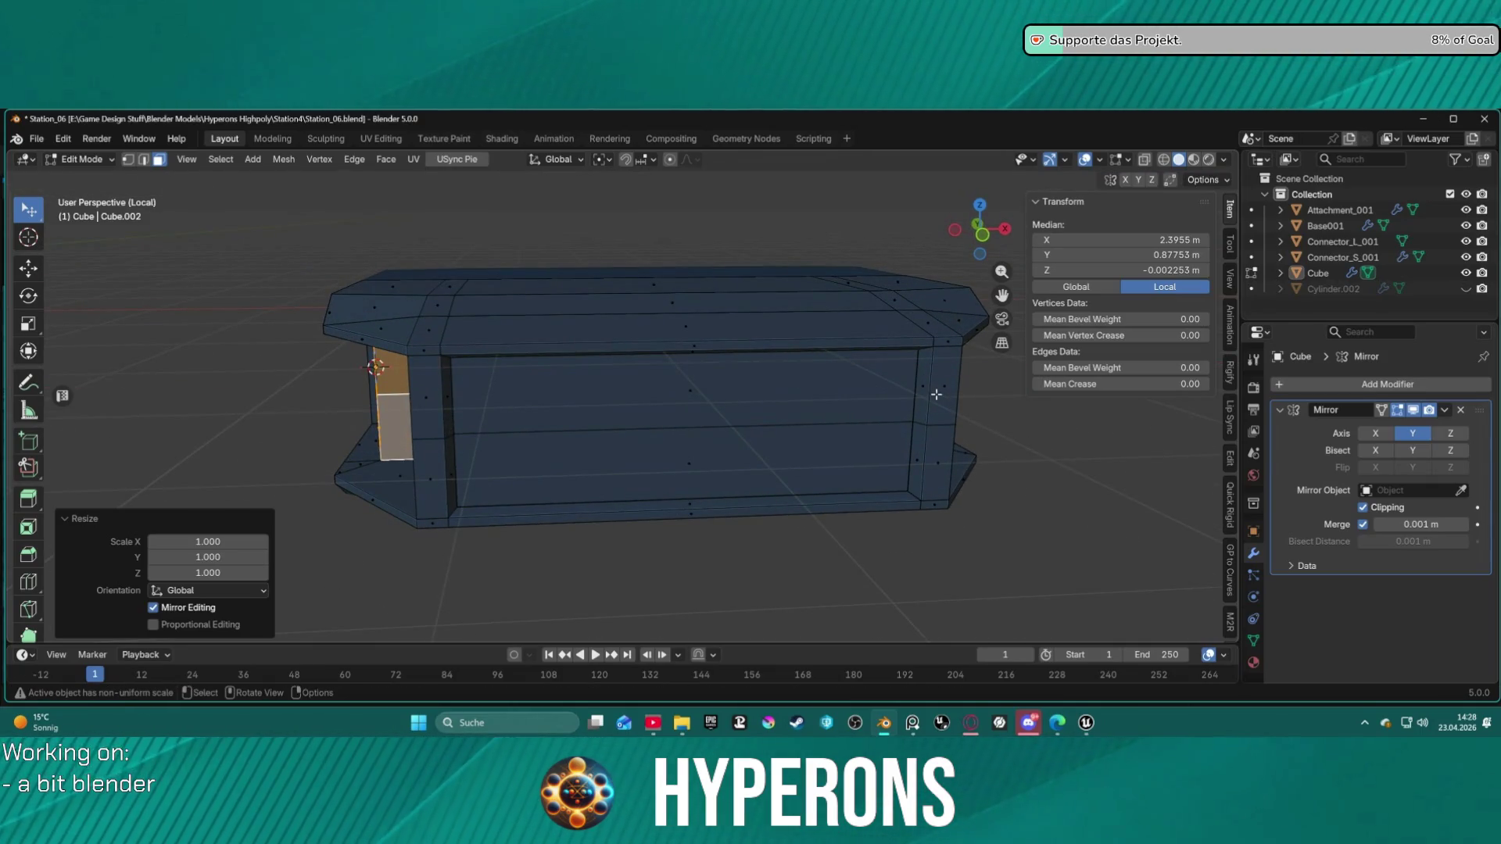
mouse_move(936, 394)
middle_mouse_down()
mouse_move(714, 405)
mouse_move(797, 399)
middle_mouse_up()
scroll(657, 335, "up", 5)
scroll(656, 335, "down", 3)
middle_click_drag(686, 328, 794, 328)
scroll(849, 341, "up", 5)
scroll(849, 341, "down", 5)
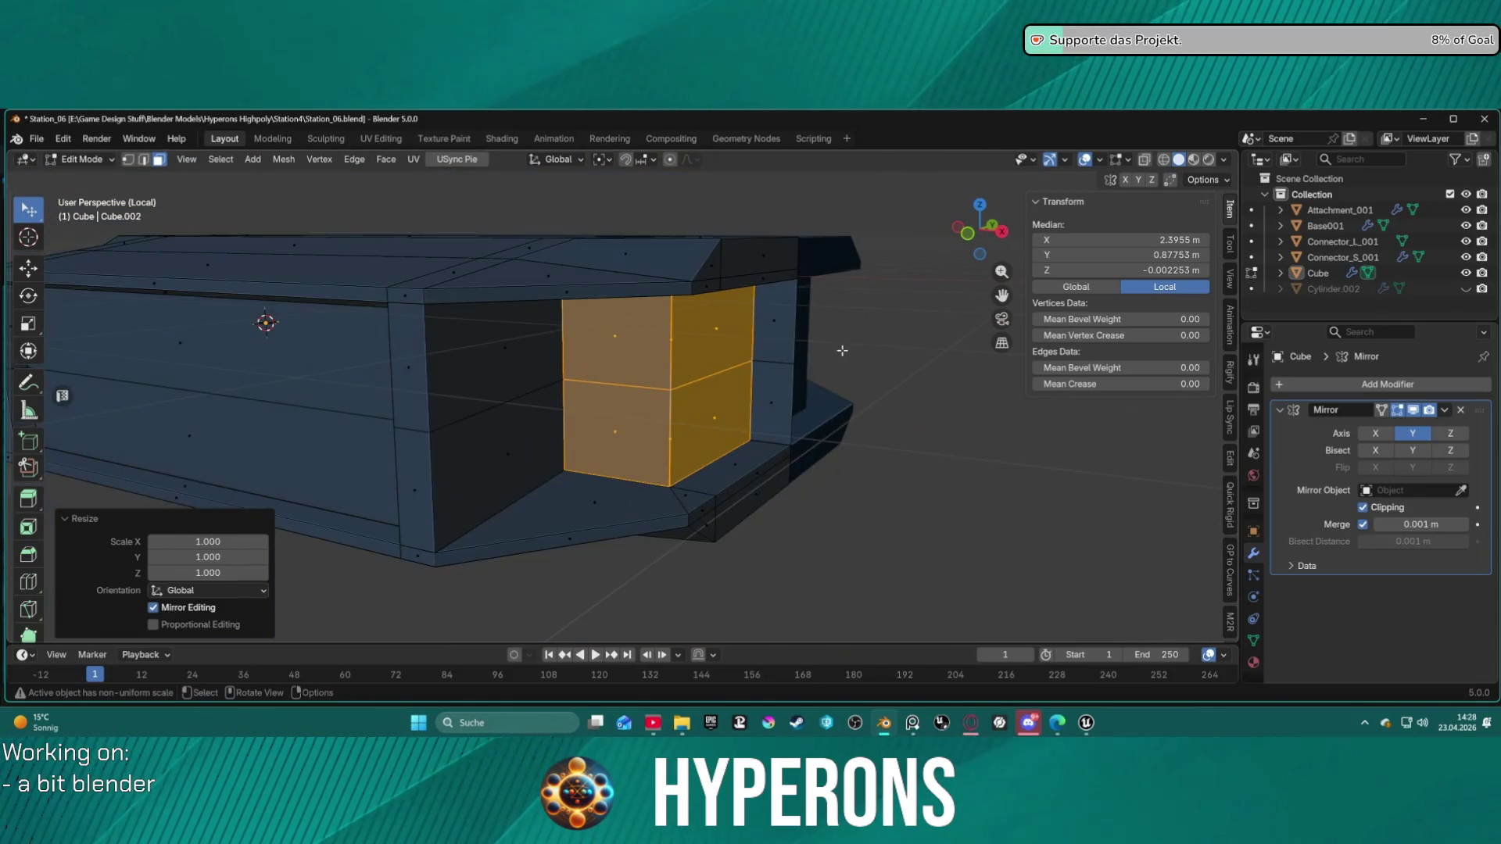
Step: Return to face select mode and select the narrow strip face beside the recess
key("1")
key("3")
middle_click_drag(820, 321, 778, 306)
left_click(679, 277)
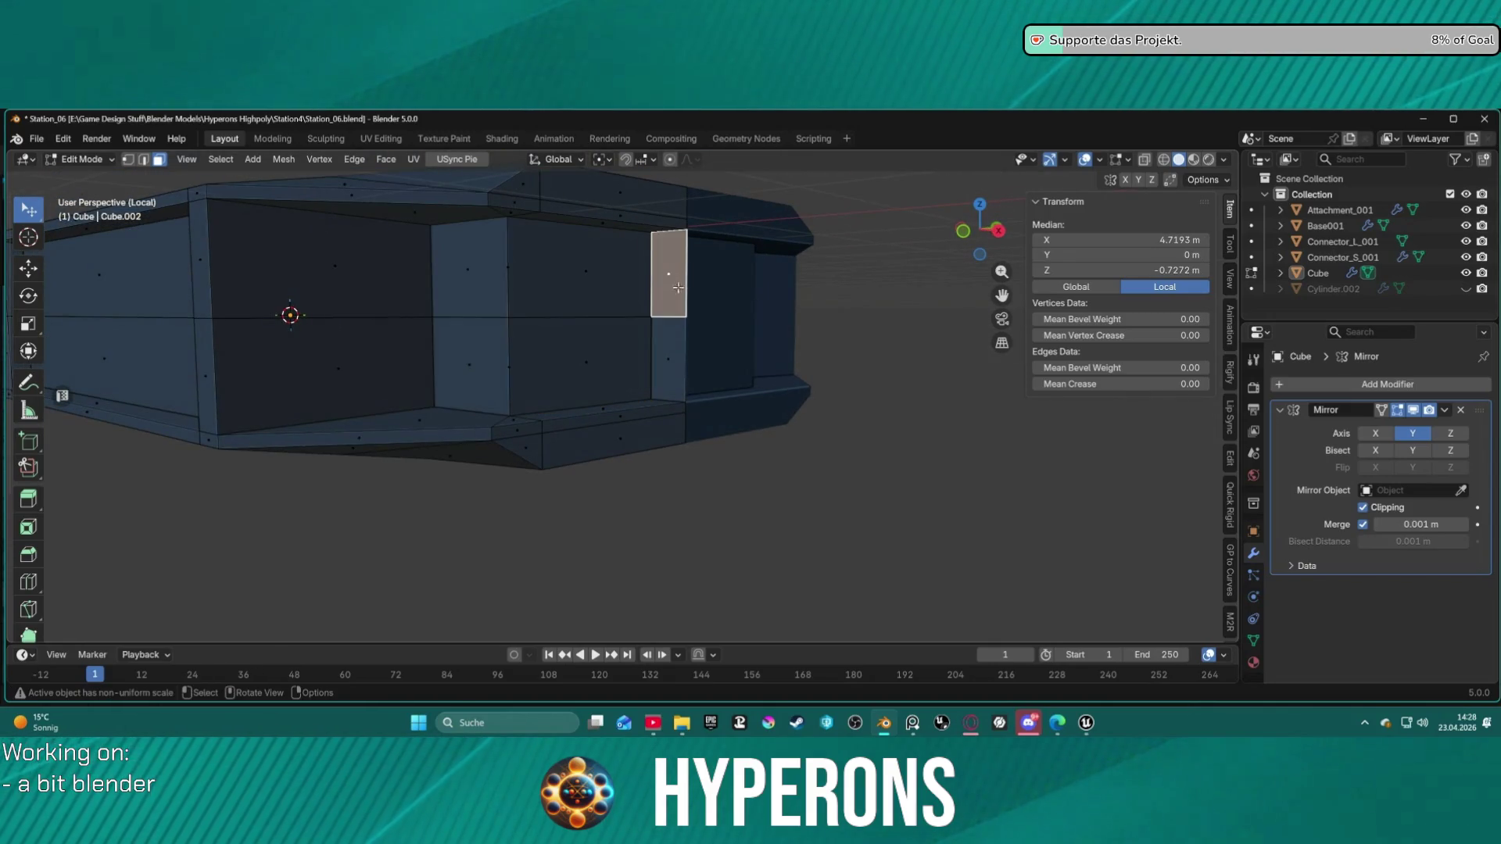
Step: Select the narrow strip of faces at the box's end
left_click(677, 359, "shift")
scroll(750, 357, "down", 3)
mouse_move(750, 357)
middle_mouse_down()
mouse_move(899, 362)
mouse_move(560, 362)
middle_mouse_up()
left_click(545, 413, "ctrl")
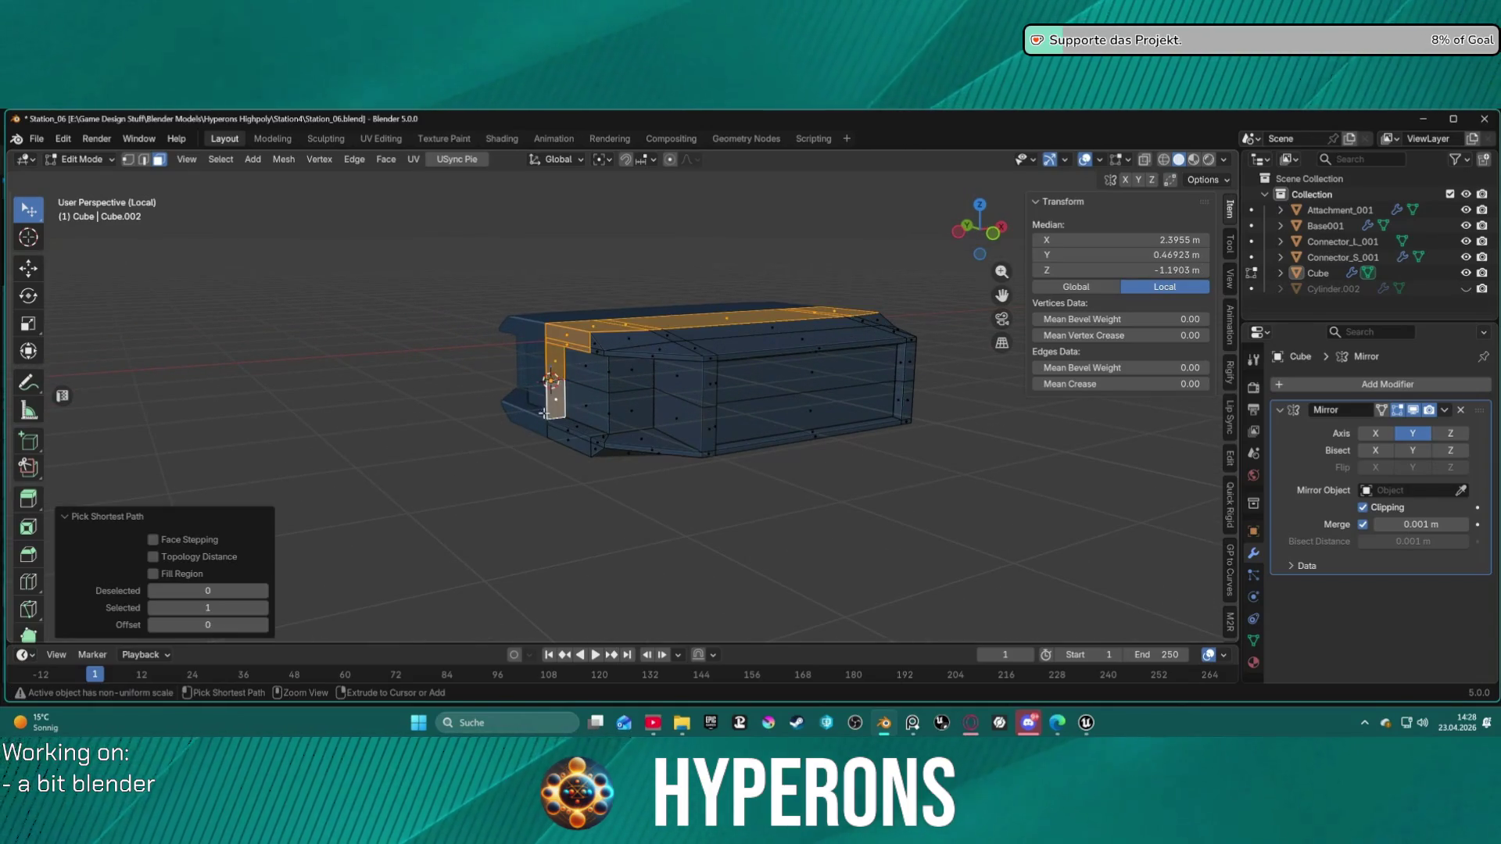
left_click(568, 369)
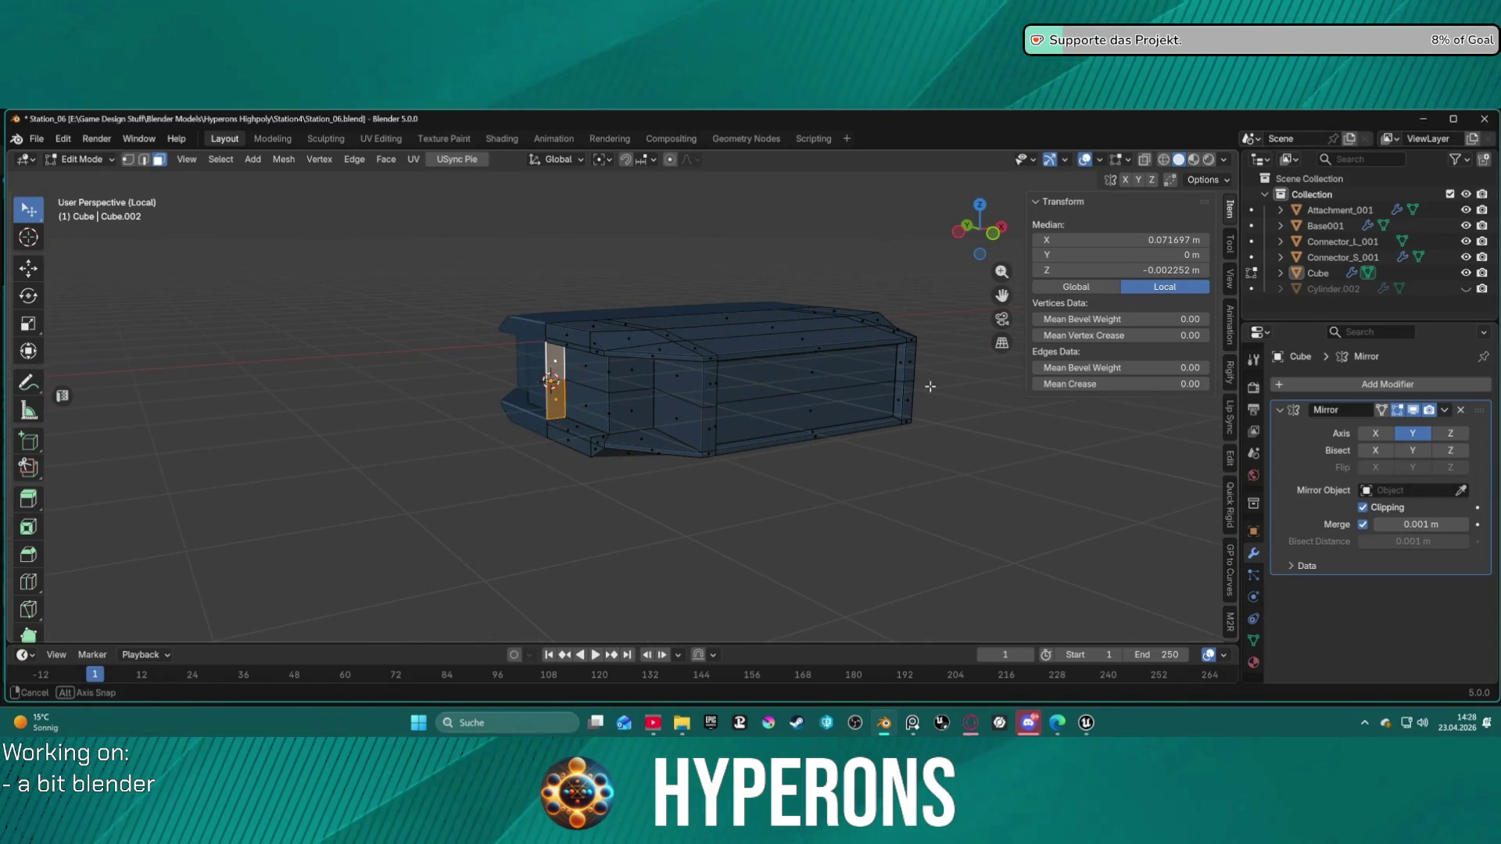
middle_click_drag(929, 386, 716, 358)
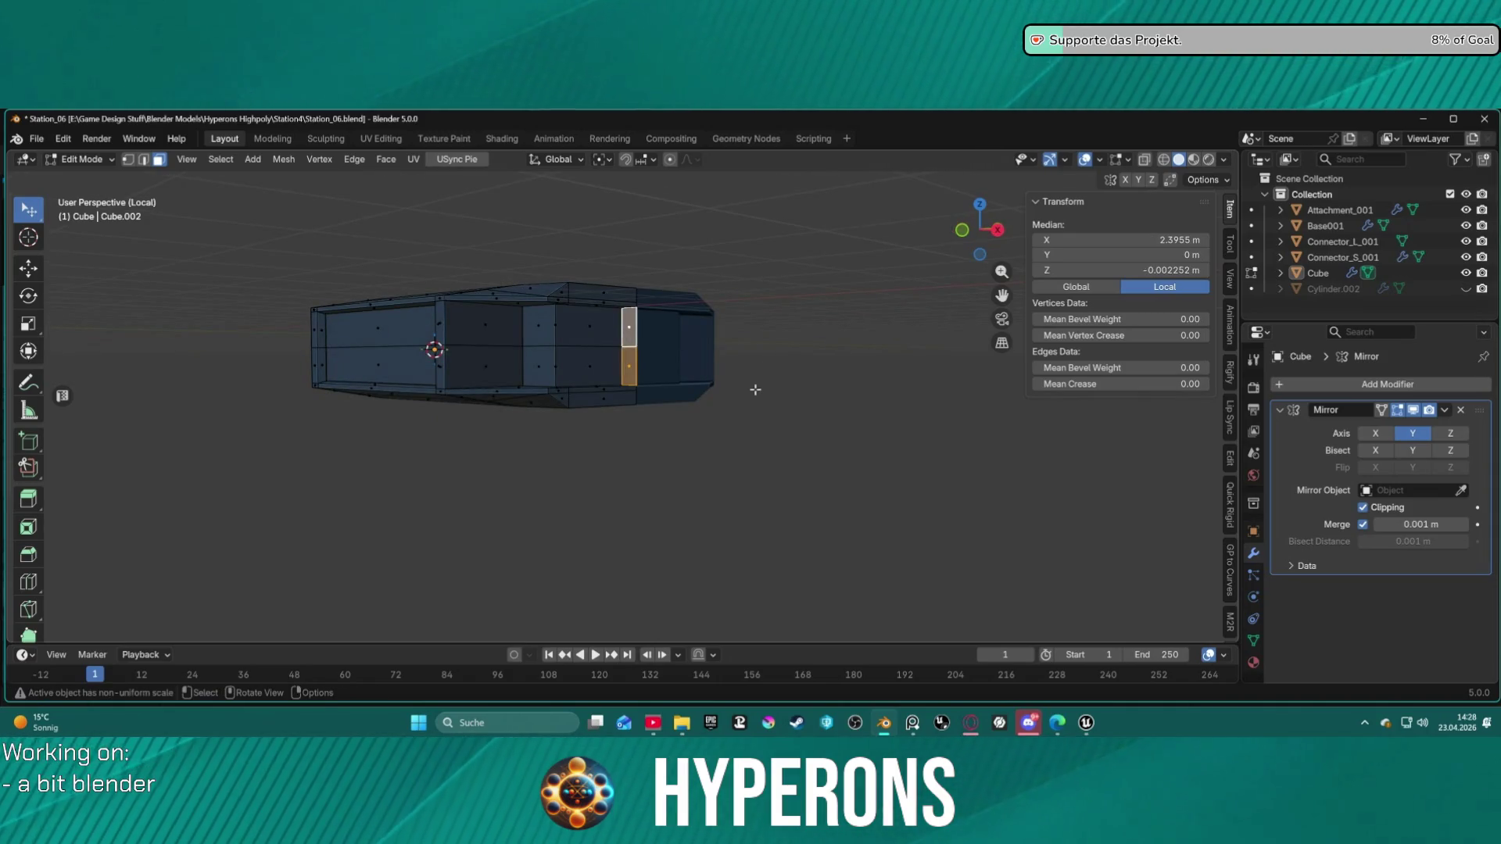
Step: Delete the selected end faces, opening the side of the box
key("x")
left_click(726, 430)
mouse_move(725, 430)
middle_mouse_down()
mouse_move(720, 368)
mouse_move(767, 378)
mouse_move(730, 368)
middle_mouse_up()
mouse_move(664, 331)
middle_mouse_down()
mouse_move(895, 388)
mouse_move(734, 389)
mouse_move(710, 432)
mouse_move(814, 382)
mouse_move(877, 396)
mouse_move(992, 377)
mouse_move(948, 396)
mouse_move(1010, 393)
mouse_move(838, 383)
mouse_move(878, 386)
mouse_move(811, 421)
middle_mouse_up()
Step: In edge mode, flatten the edges on one side of the opening to zero along X
key("2")
left_click(849, 371)
left_click(850, 422, "shift")
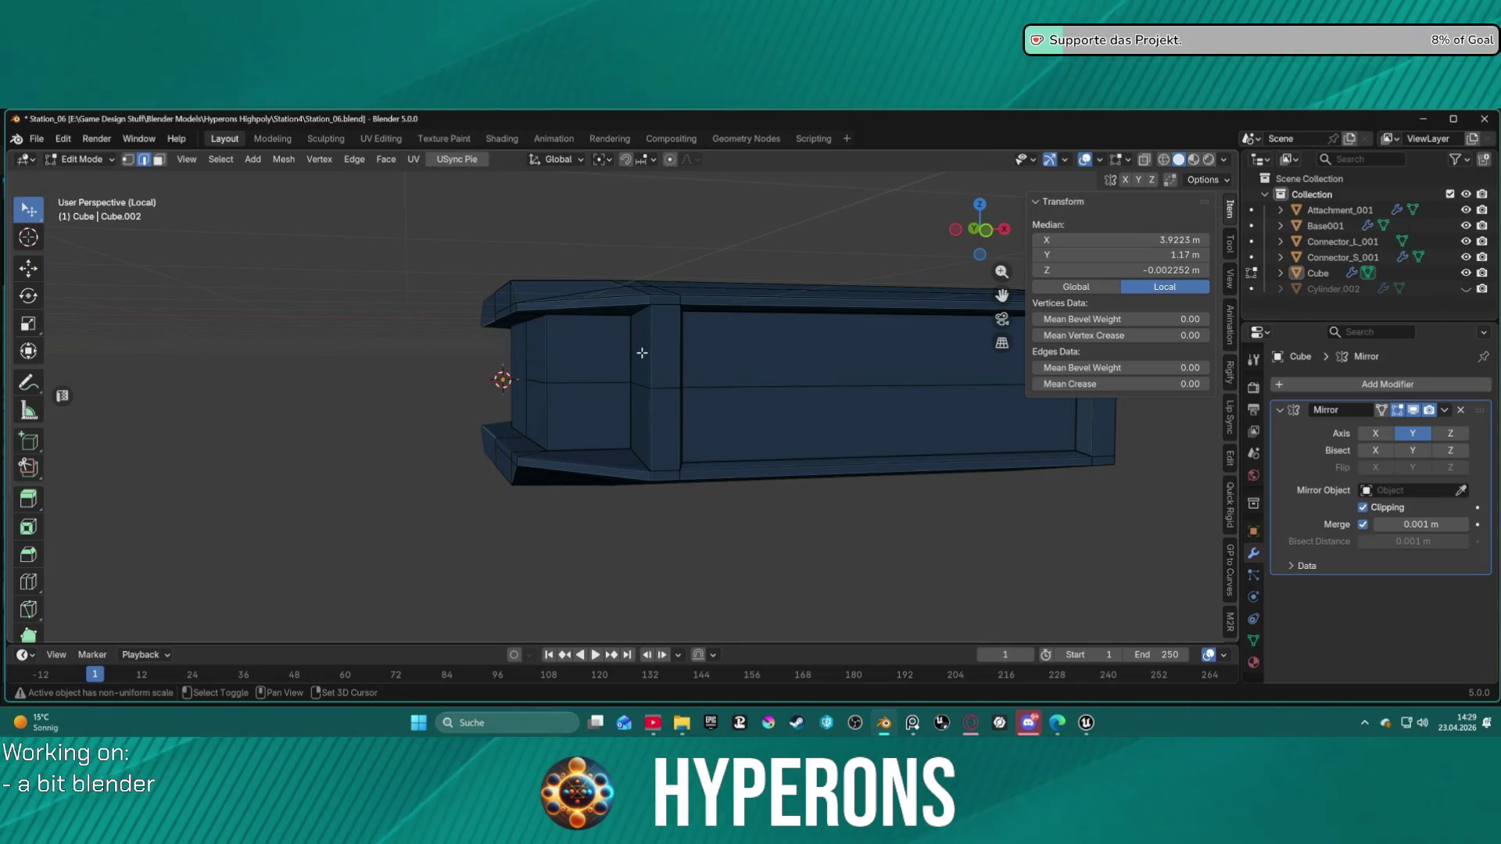
middle_click_drag(644, 384, 704, 389)
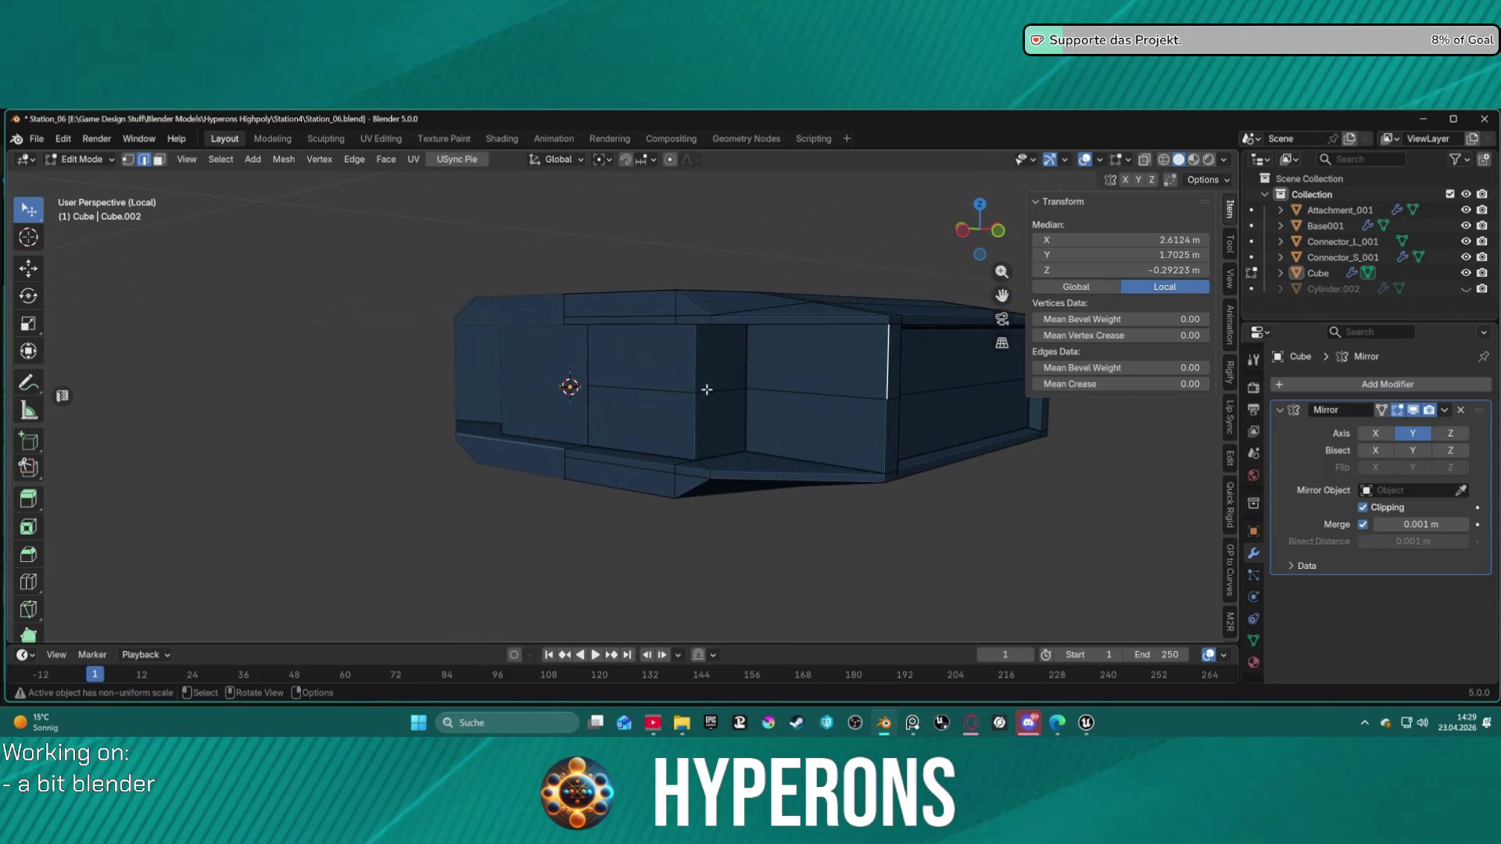
left_click(882, 432, "shift")
mouse_move(872, 433)
middle_mouse_down()
mouse_move(854, 396)
mouse_move(891, 399)
mouse_move(840, 404)
middle_mouse_up()
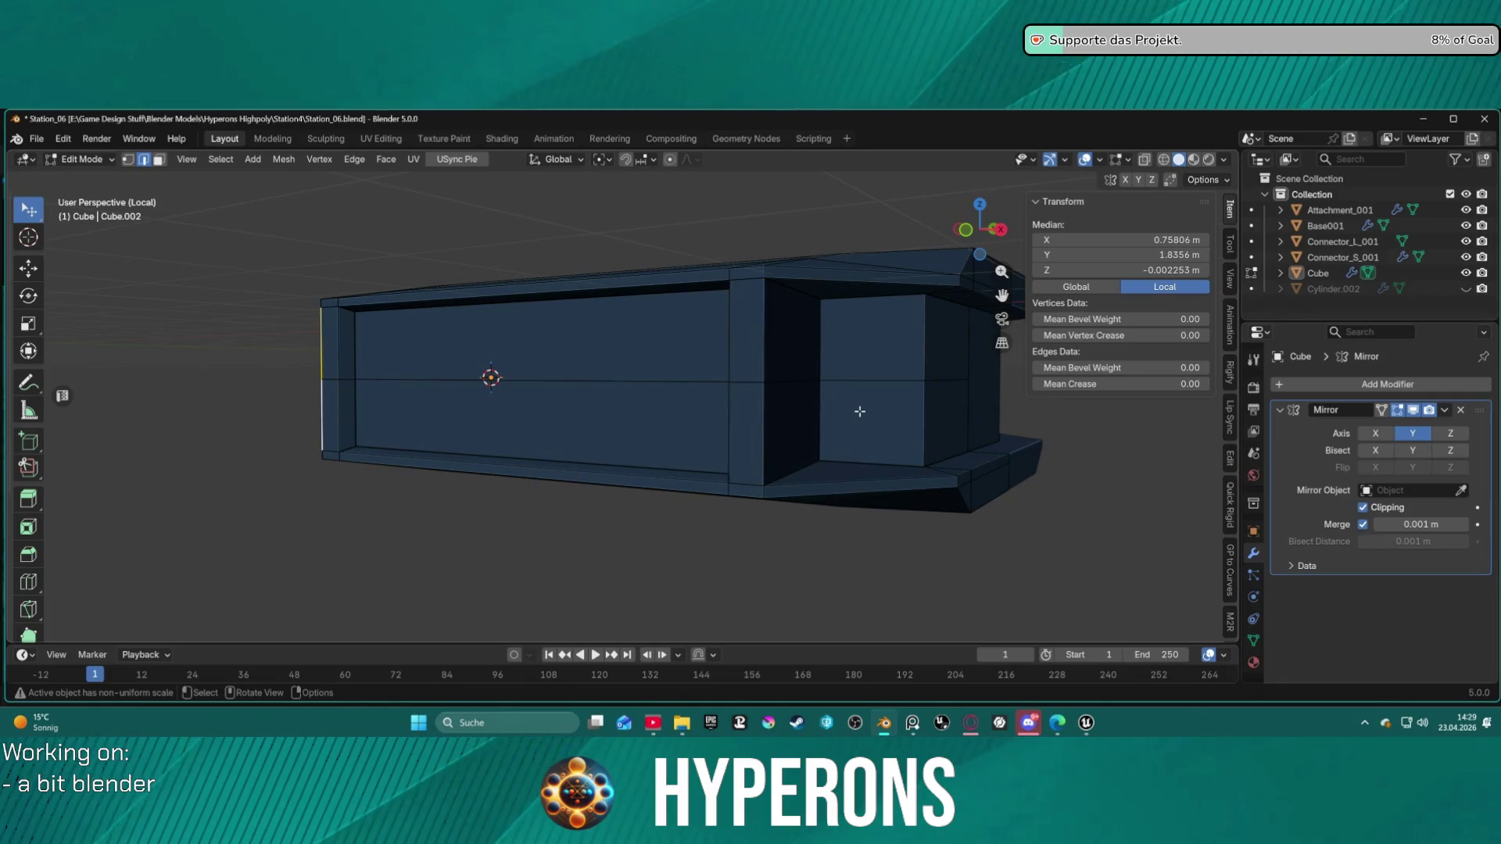
key("x")
key("Return")
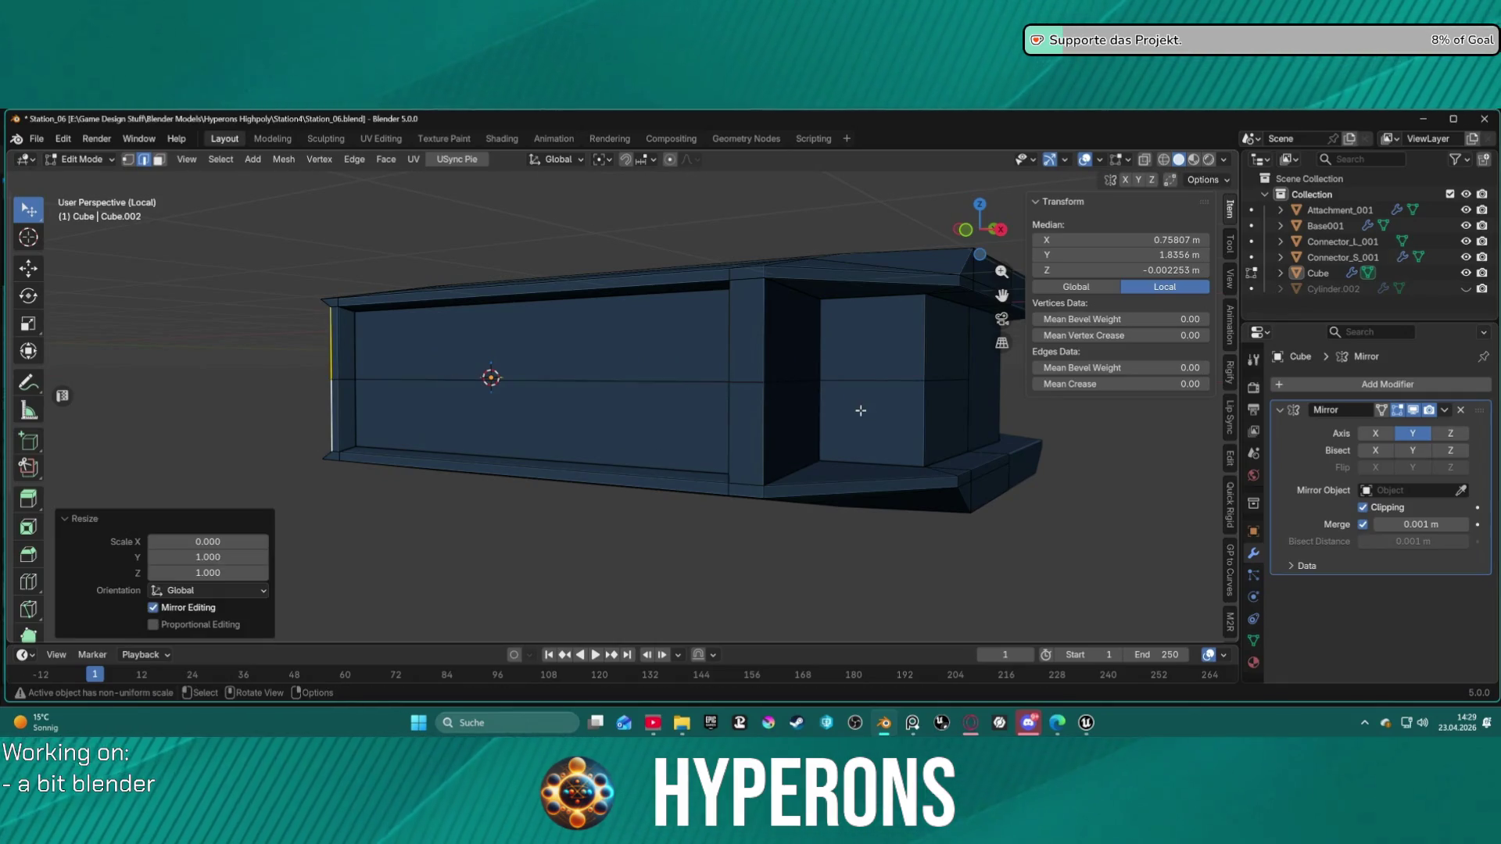
mouse_move(765, 439)
middle_mouse_down()
mouse_move(854, 453)
mouse_move(831, 433)
middle_mouse_up()
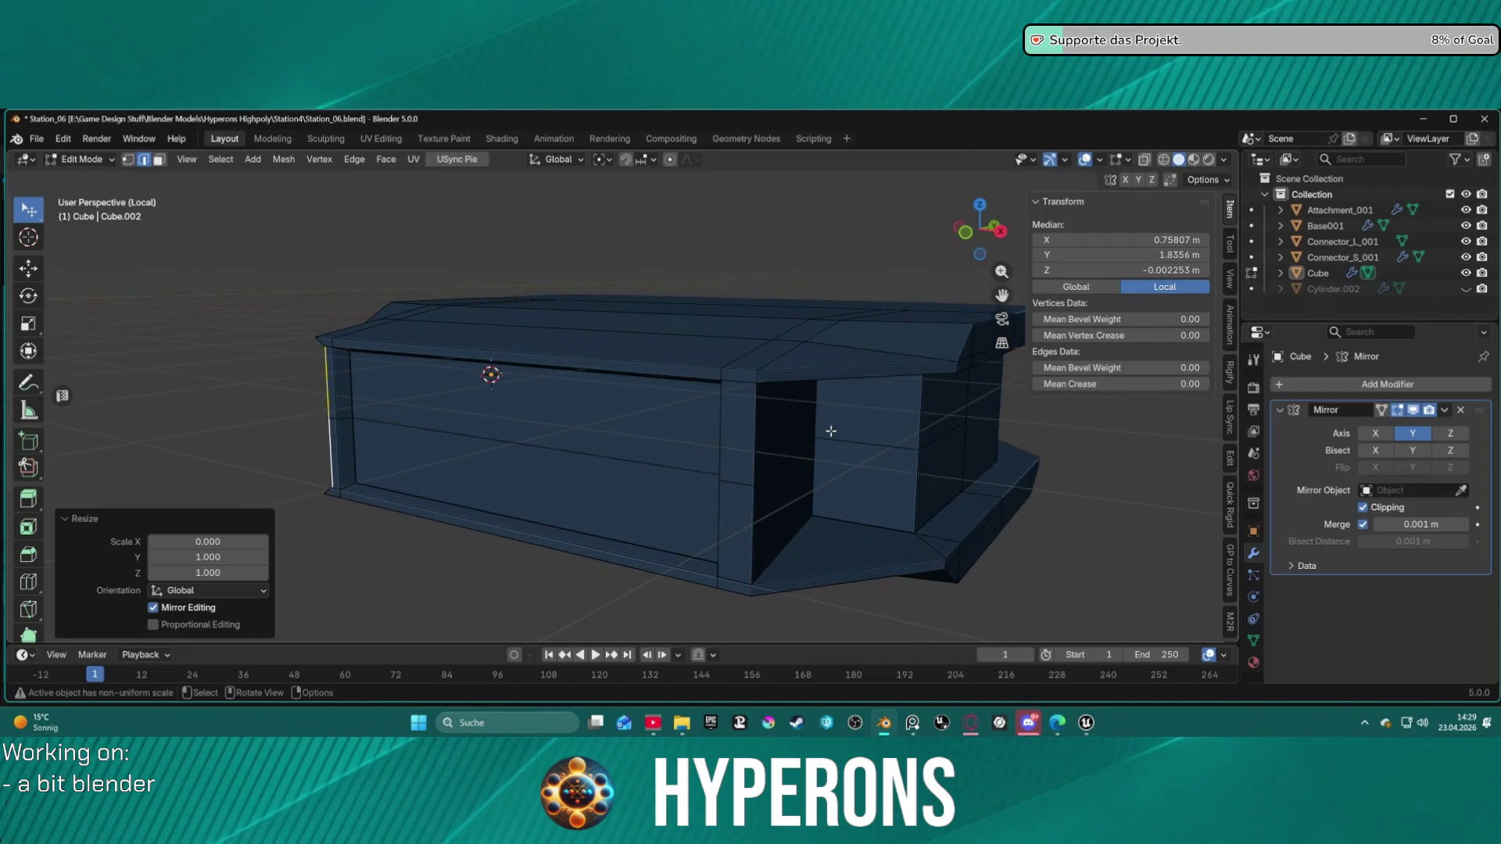
Step: Straighten the edge on the other side of the opening with a zero X scale
left_click(762, 477)
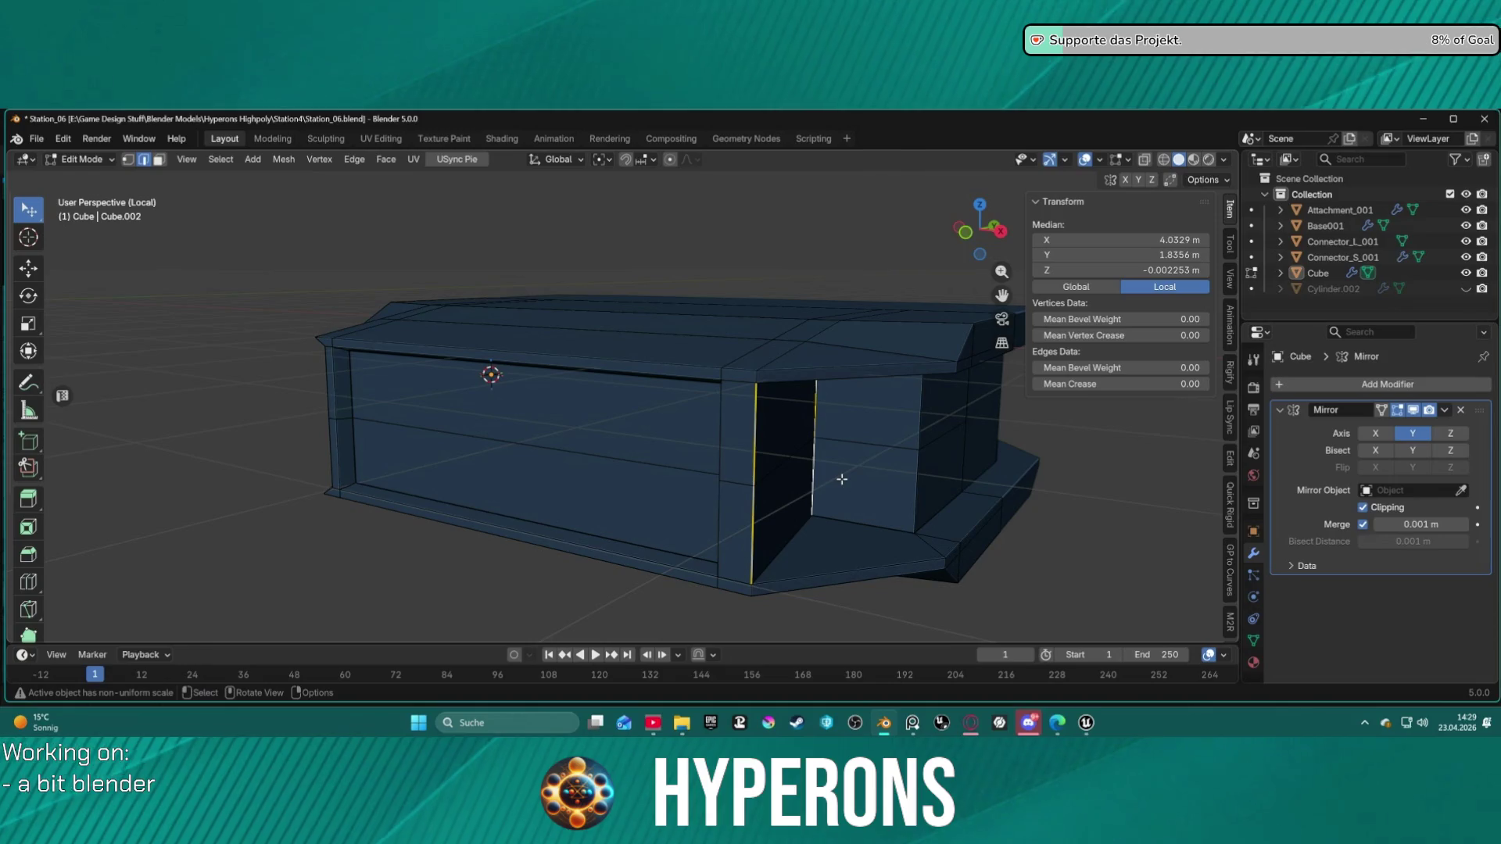
key("s")
key("x")
key("0")
key("Return")
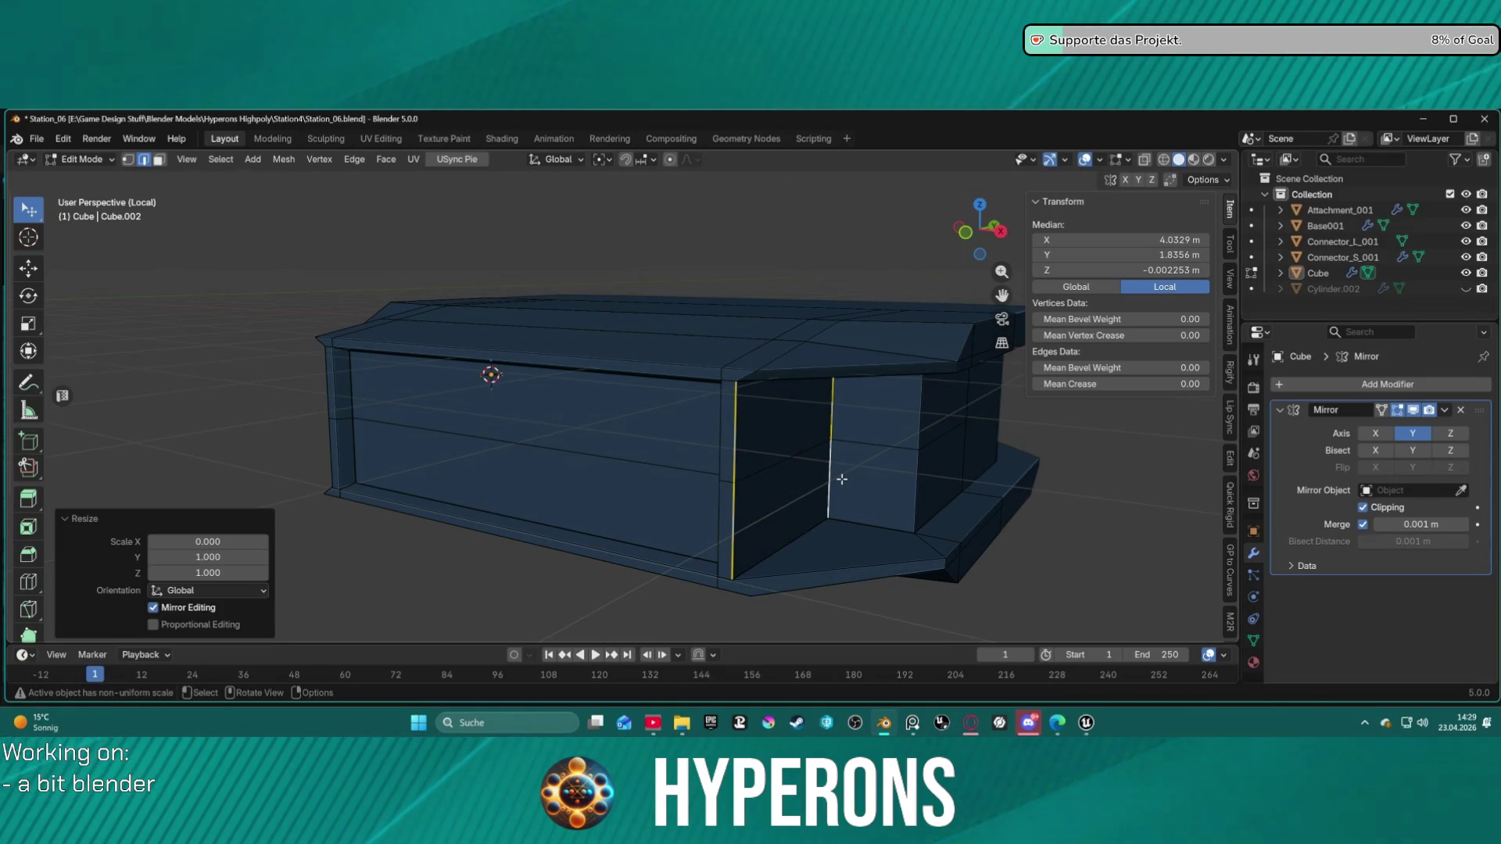
left_click(858, 429)
mouse_move(858, 429)
middle_mouse_down()
mouse_move(870, 409)
mouse_move(1038, 450)
mouse_move(794, 526)
mouse_move(603, 443)
middle_mouse_up()
scroll(1038, 451, "down", 5)
mouse_move(797, 442)
middle_mouse_down()
mouse_move(831, 553)
mouse_move(899, 508)
mouse_move(993, 396)
mouse_move(823, 407)
mouse_move(982, 406)
mouse_move(912, 455)
mouse_move(670, 423)
mouse_move(767, 423)
mouse_move(951, 549)
mouse_move(1005, 537)
mouse_move(1005, 477)
mouse_move(1004, 496)
mouse_move(960, 422)
mouse_move(987, 411)
mouse_move(965, 409)
mouse_move(1107, 422)
mouse_move(784, 429)
mouse_move(867, 409)
mouse_move(972, 429)
mouse_move(813, 428)
mouse_move(907, 461)
mouse_move(818, 546)
mouse_move(865, 509)
mouse_move(874, 470)
mouse_move(815, 464)
mouse_move(798, 435)
mouse_move(851, 435)
mouse_move(605, 435)
mouse_move(664, 429)
mouse_move(749, 439)
mouse_move(548, 446)
mouse_move(602, 422)
mouse_move(622, 454)
middle_mouse_up()
scroll(958, 387, "up", 3)
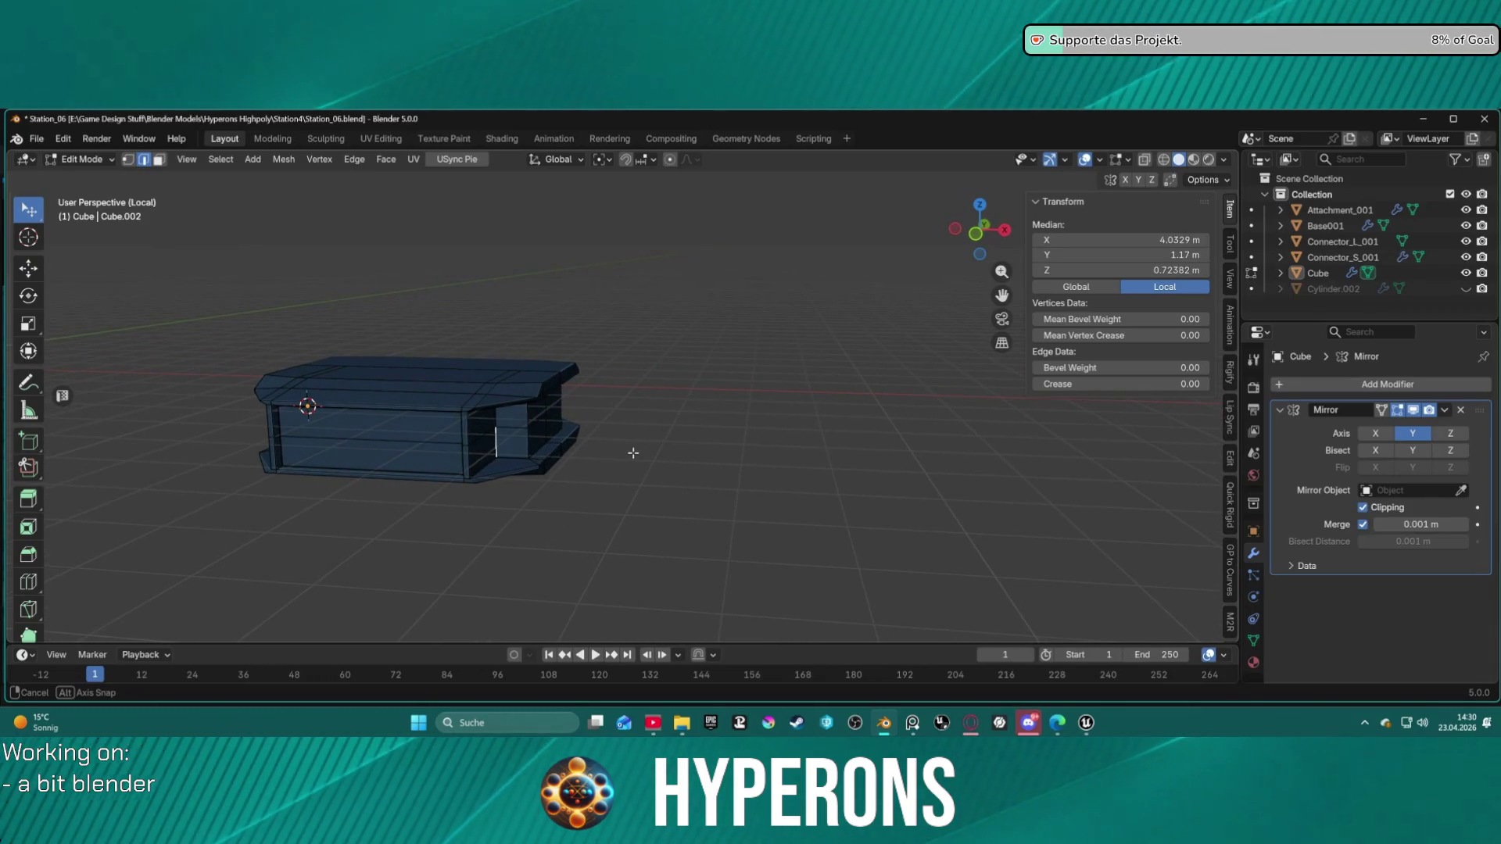
mouse_move(632, 453)
middle_mouse_down()
mouse_move(593, 471)
mouse_move(507, 453)
middle_mouse_up()
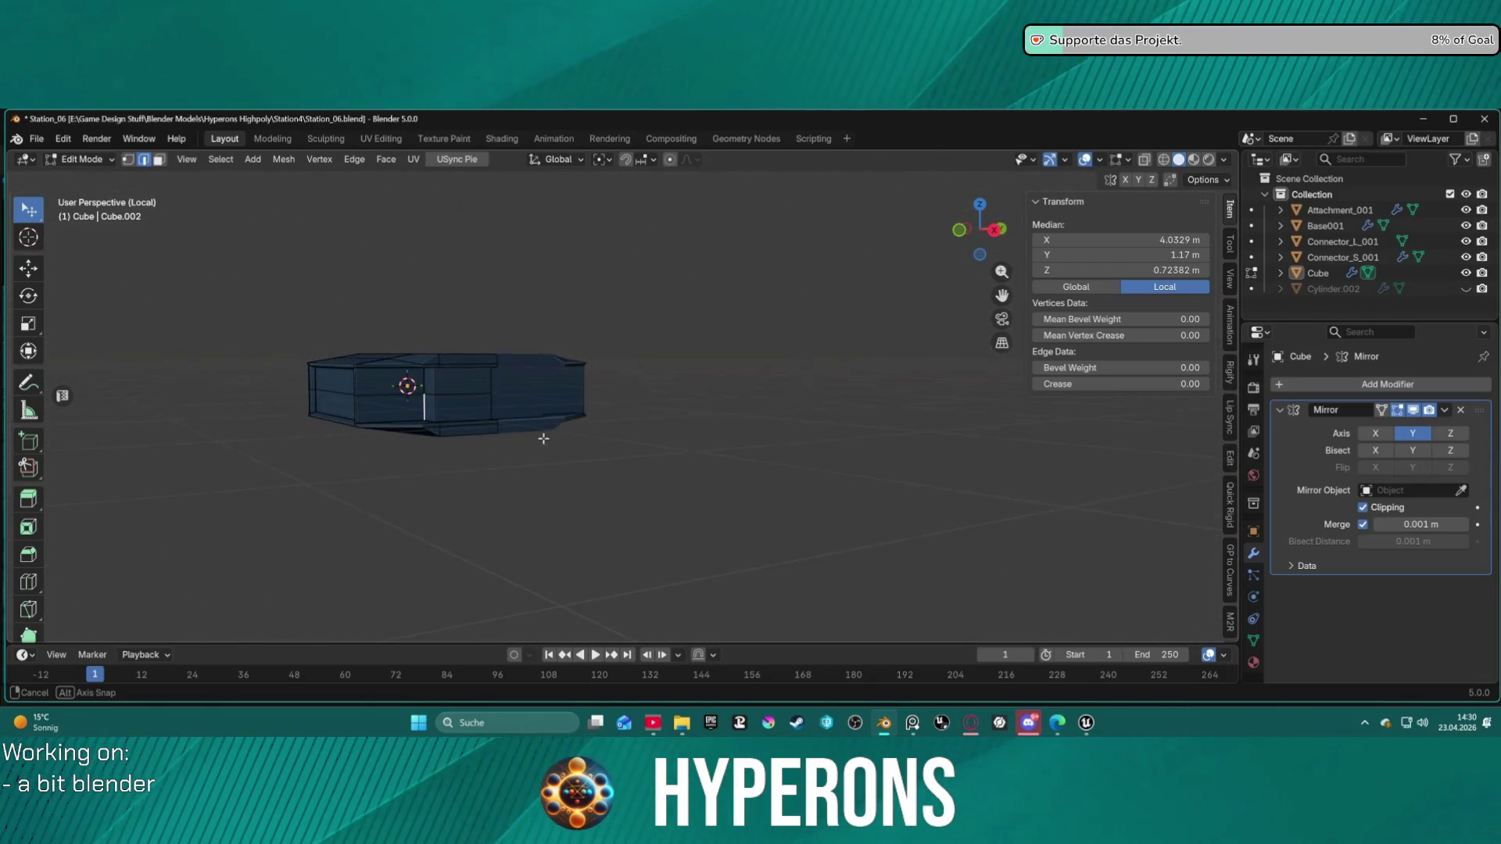
scroll(531, 414, "up", 4)
mouse_move(542, 456)
middle_mouse_down()
mouse_move(540, 413)
mouse_move(570, 409)
mouse_move(546, 401)
mouse_move(649, 408)
mouse_move(633, 355)
mouse_move(786, 340)
mouse_move(560, 445)
mouse_move(737, 369)
mouse_move(563, 375)
middle_mouse_up()
scroll(562, 431, "up", 5)
scroll(547, 446, "down", 5)
mouse_move(536, 445)
middle_mouse_down()
mouse_move(519, 425)
mouse_move(572, 430)
mouse_move(529, 358)
mouse_move(605, 409)
middle_mouse_up()
scroll(658, 417, "up", 4)
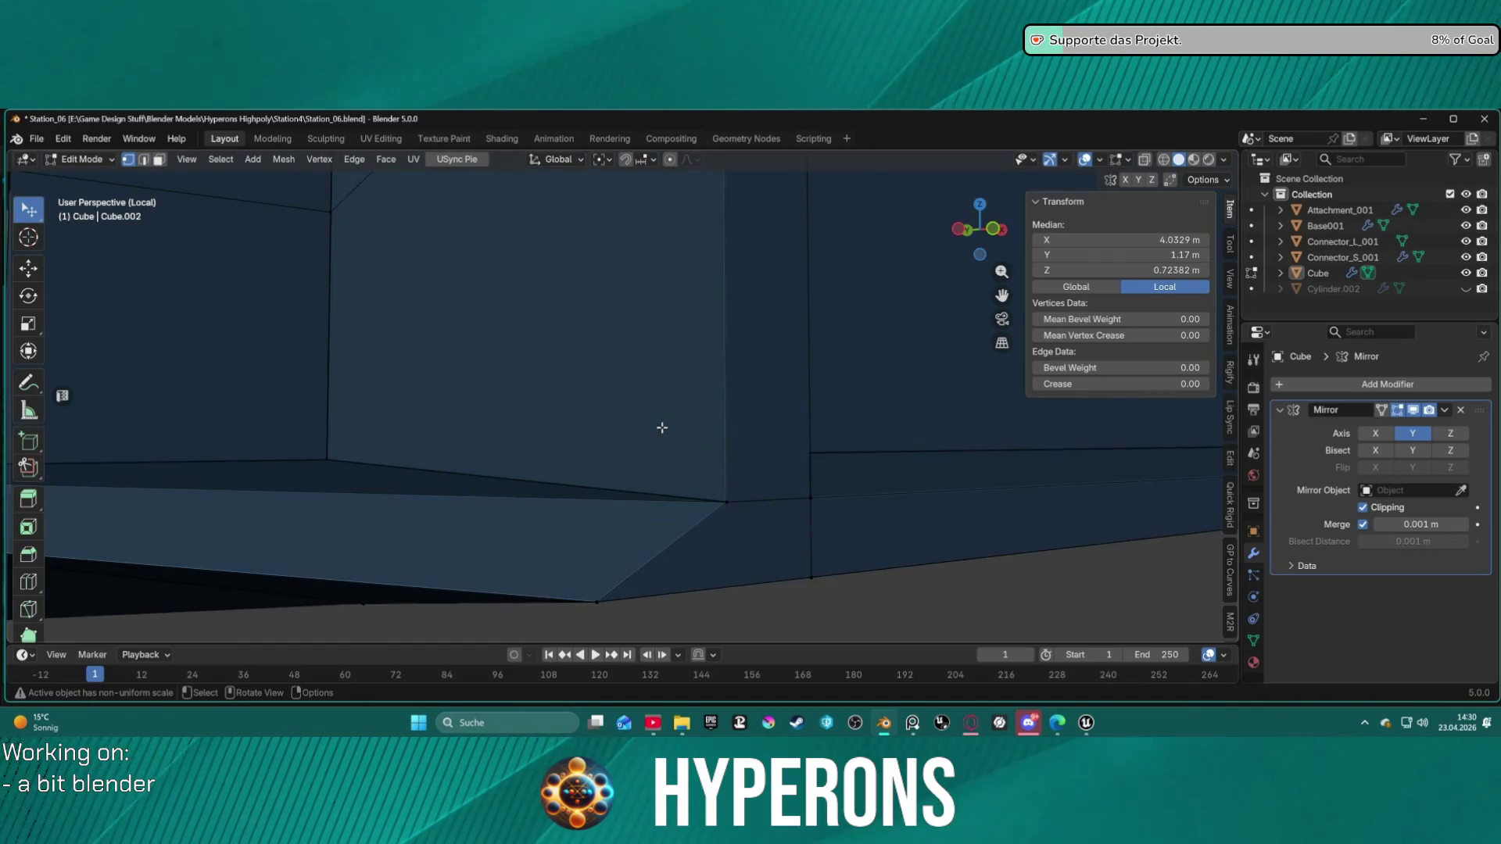
scroll(661, 432, "down", 3)
mouse_move(611, 453)
middle_mouse_down()
mouse_move(556, 422)
mouse_move(576, 446)
mouse_move(748, 472)
mouse_move(731, 519)
middle_mouse_up()
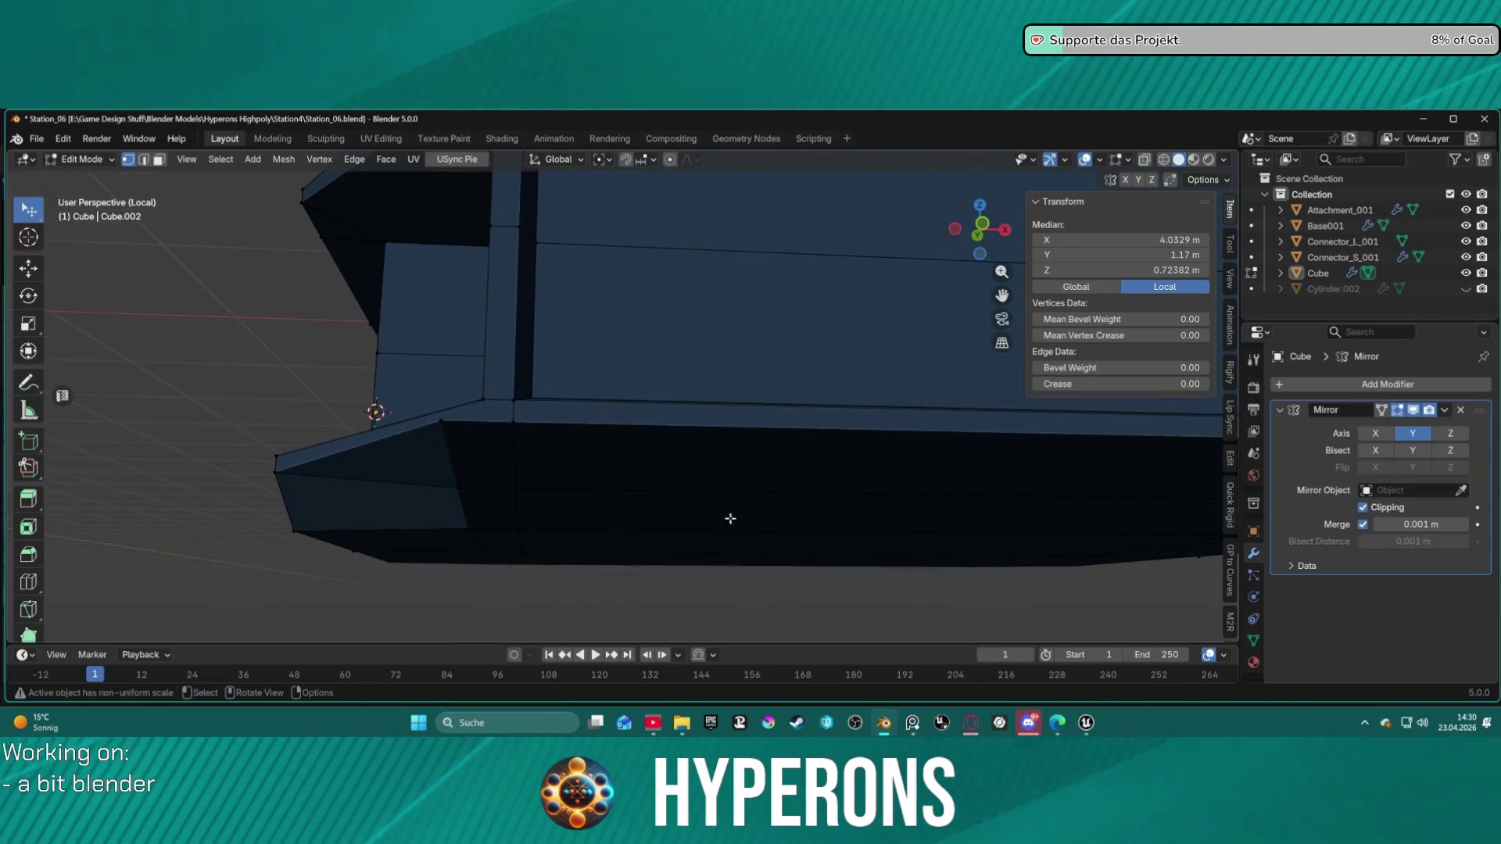
scroll(506, 469, "down", 5)
mouse_move(526, 472)
middle_mouse_down()
mouse_move(593, 419)
mouse_move(592, 458)
mouse_move(576, 391)
mouse_move(545, 362)
mouse_move(546, 393)
mouse_move(523, 410)
middle_mouse_up()
scroll(547, 407, "up", 5)
left_click(544, 275)
Step: Flatten the two selected corner vertices to zero along X
left_click(610, 311, "shift")
key("s")
key("x")
key("0")
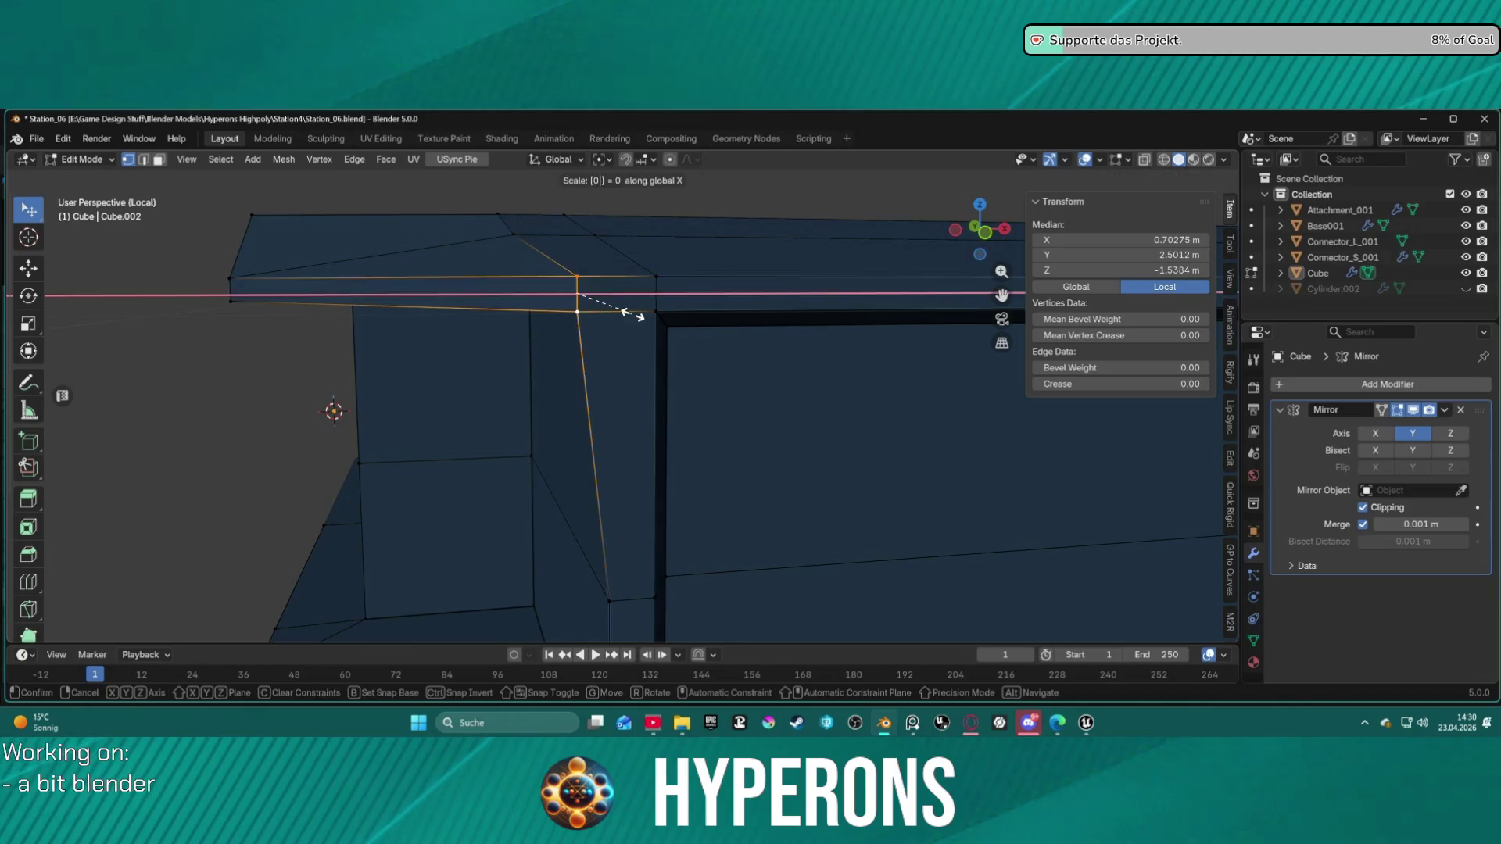
key("Return")
scroll(635, 394, "down", 3)
middle_click_drag(635, 394, 549, 362)
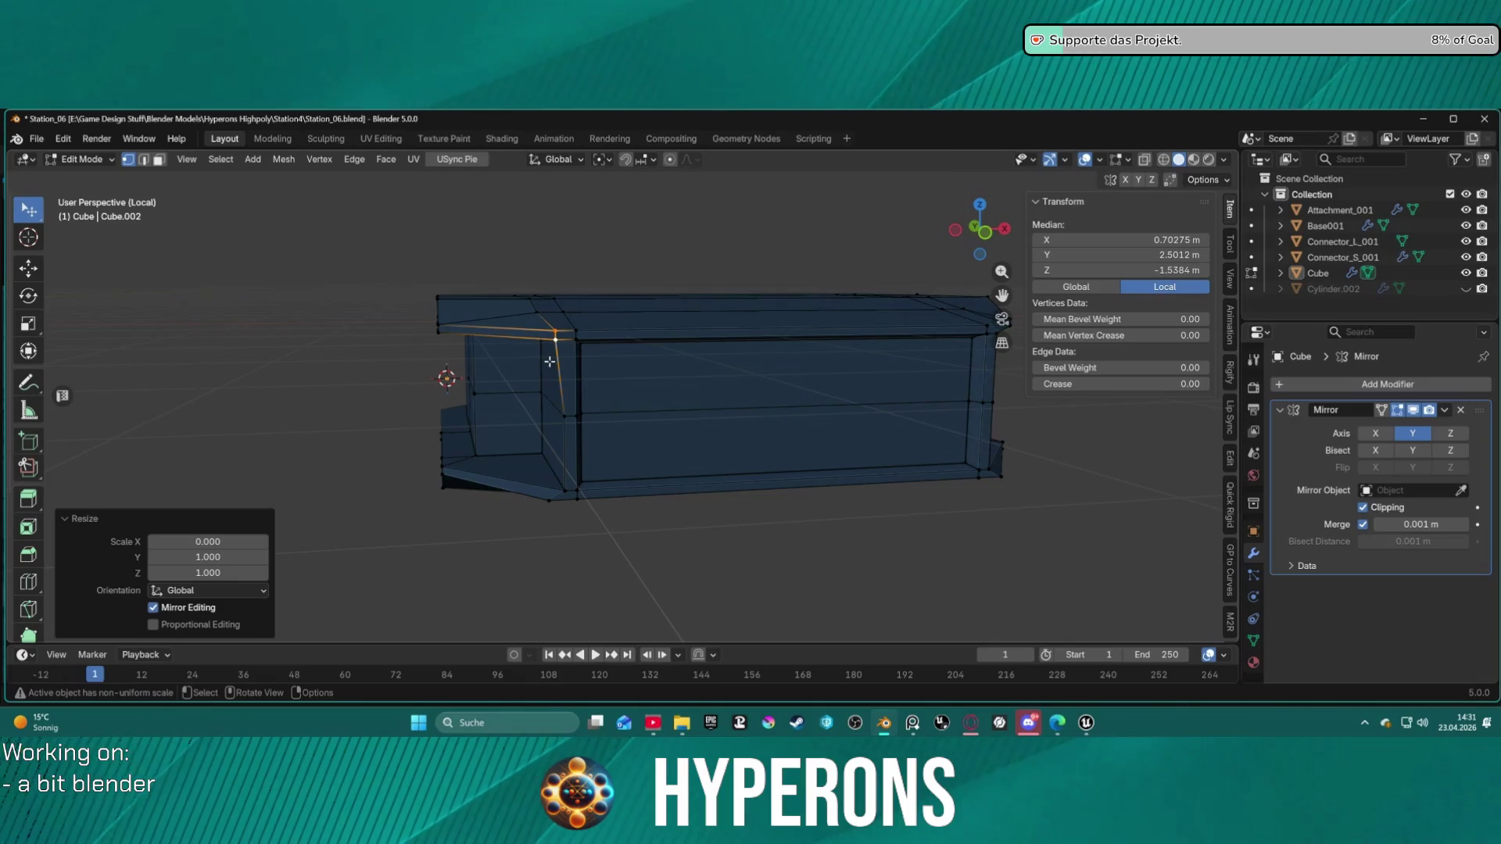
Step: Centre on the edge and check it from right, left, back and front orthographic views
key("KP_Decimal")
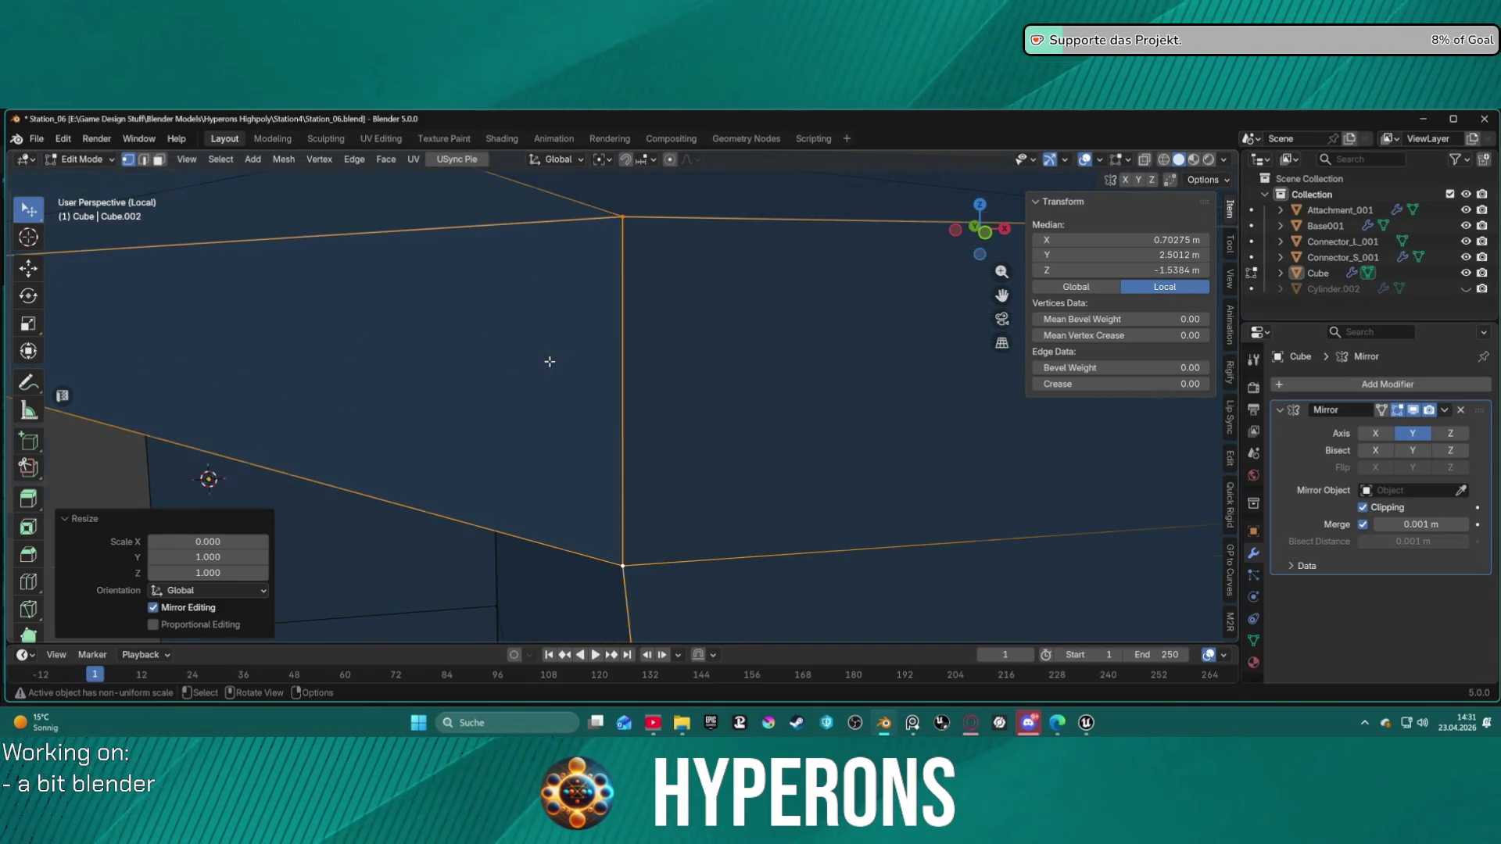
key("KP_3")
scroll(579, 364, "down", 6)
scroll(599, 366, "up", 6)
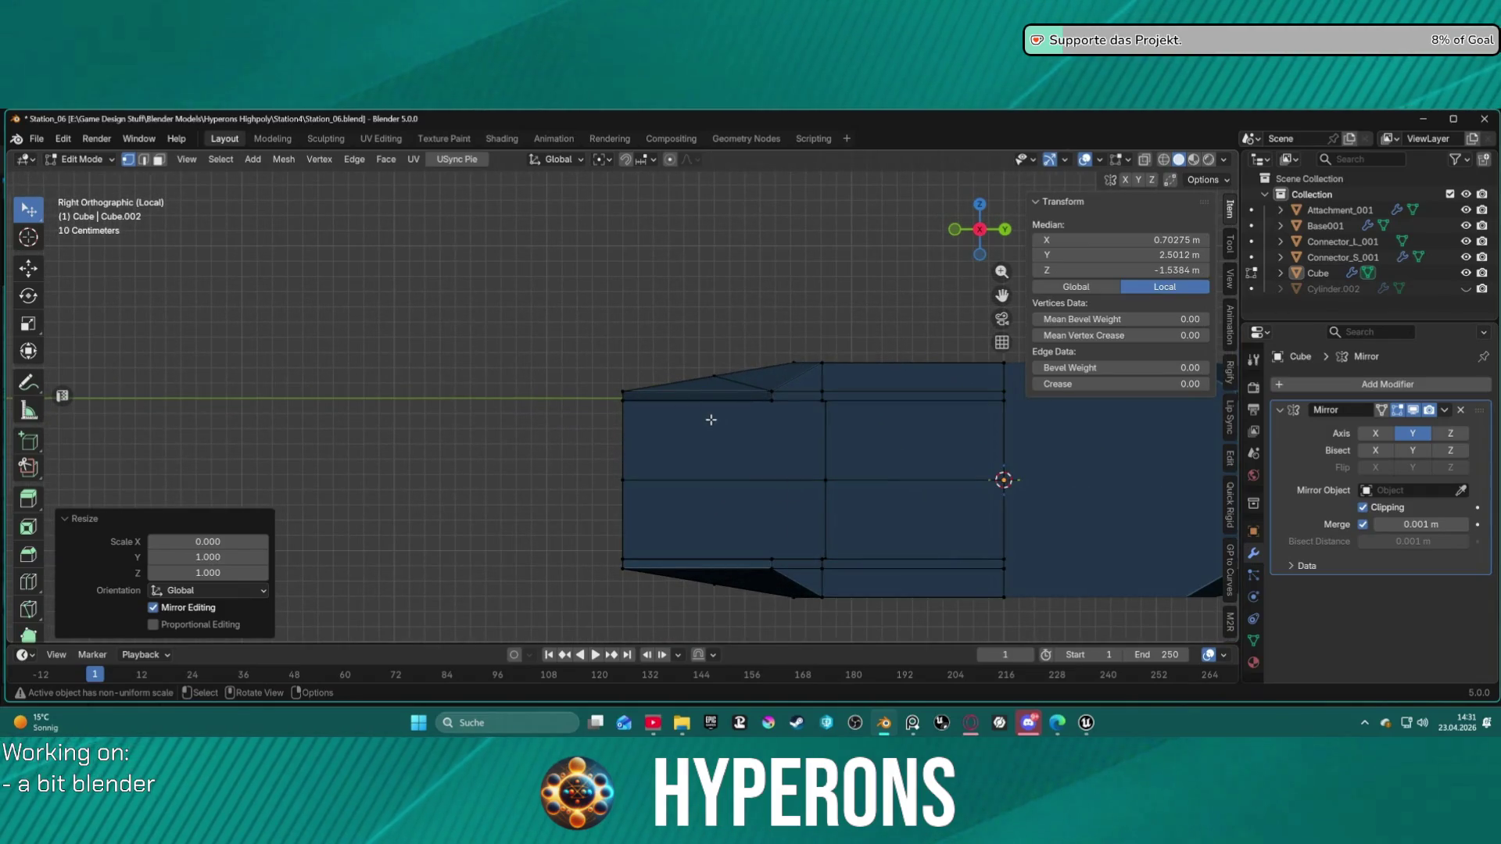
key("ctrl+KP_3")
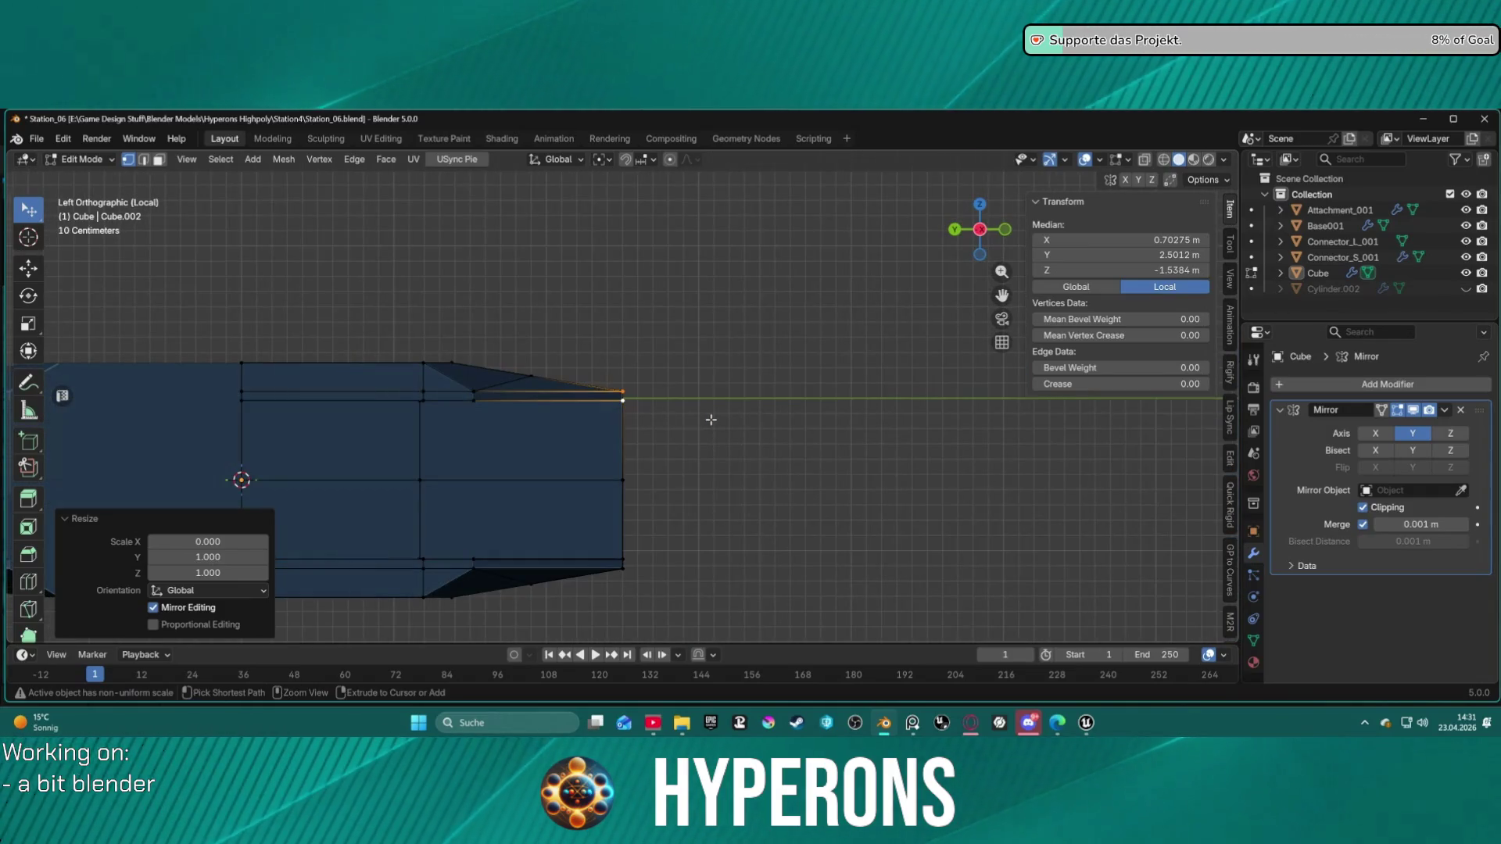
key("KP_1")
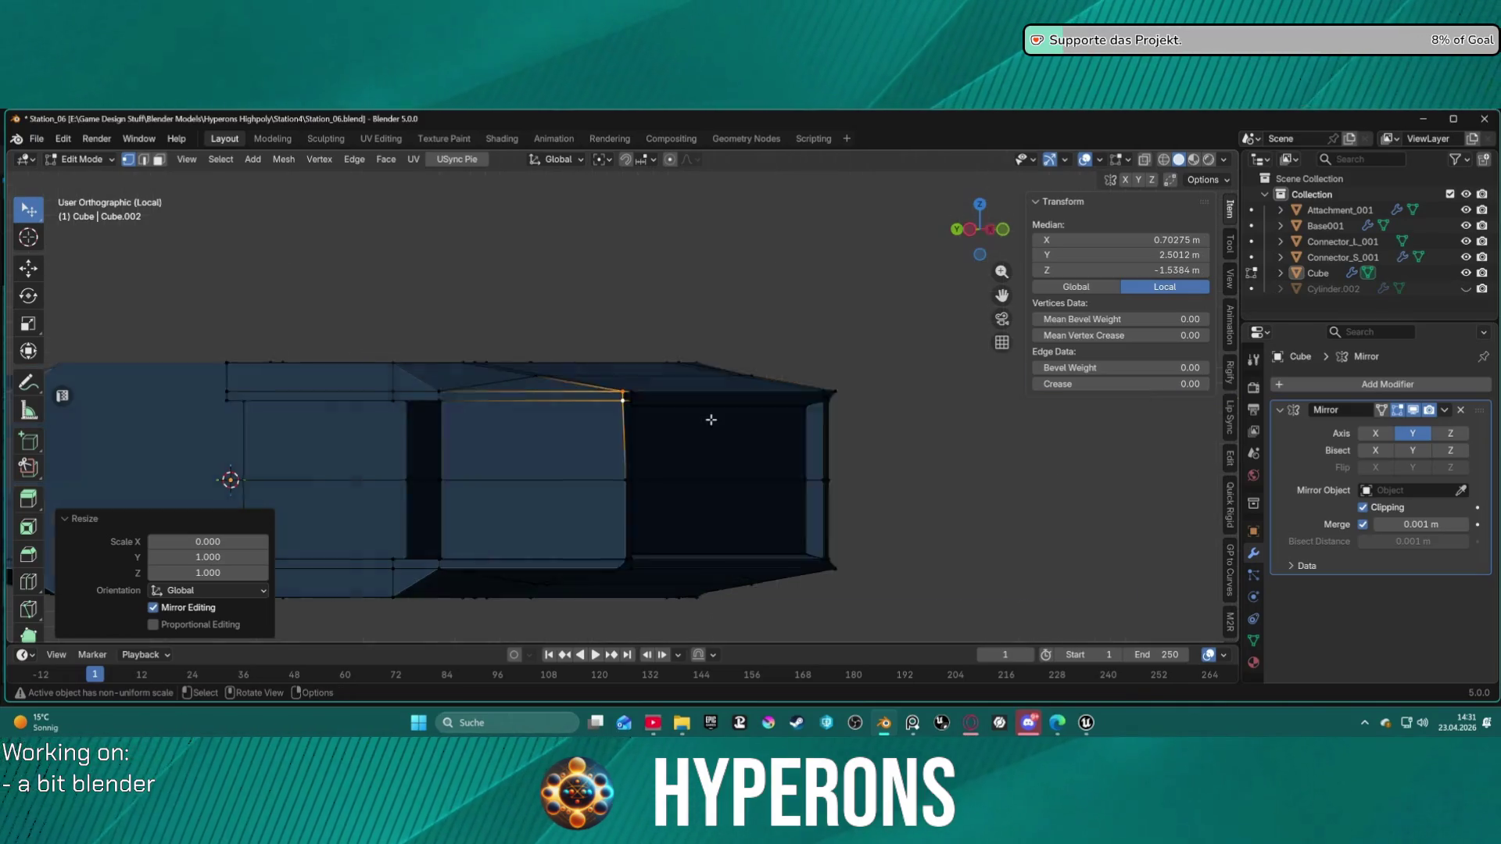
key("ctrl+KP_1")
key("KP_1")
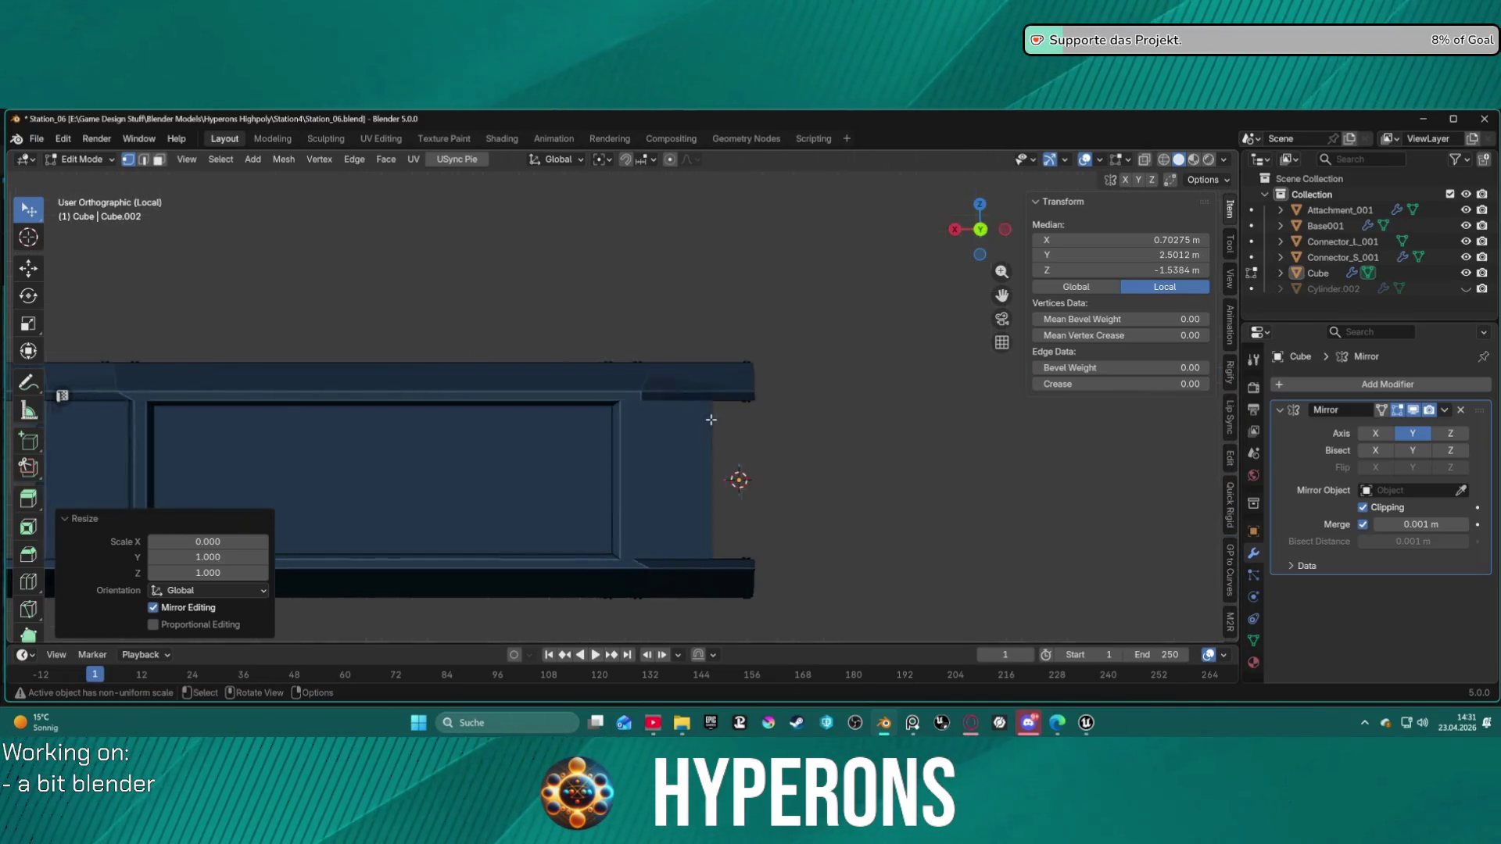
scroll(634, 443, "down", 1)
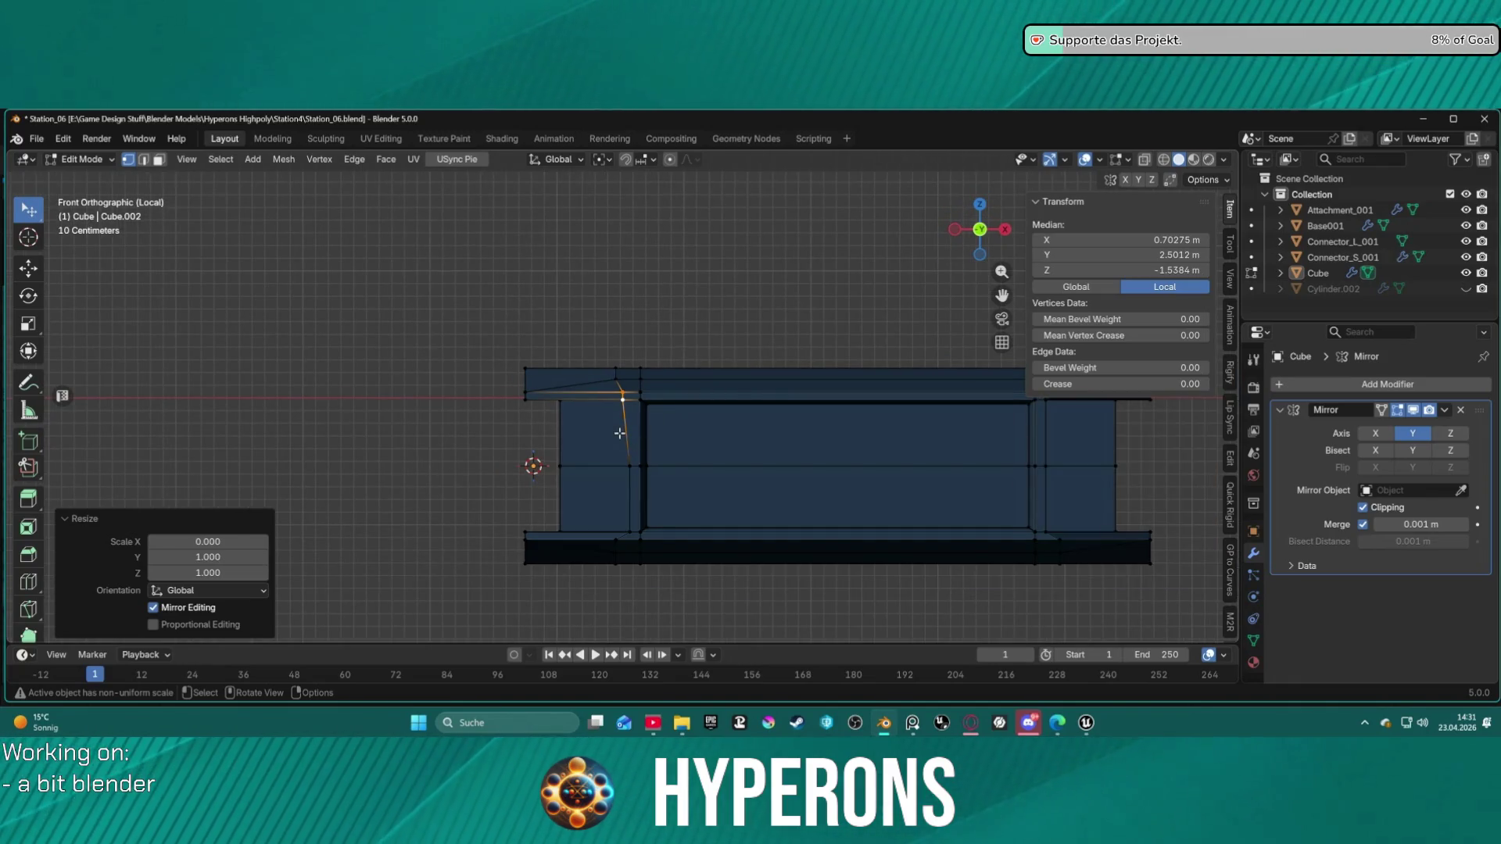
Step: Undo the edge resize, enable X-ray, and try moving a corner vertex before undoing it
key("ctrl+z")
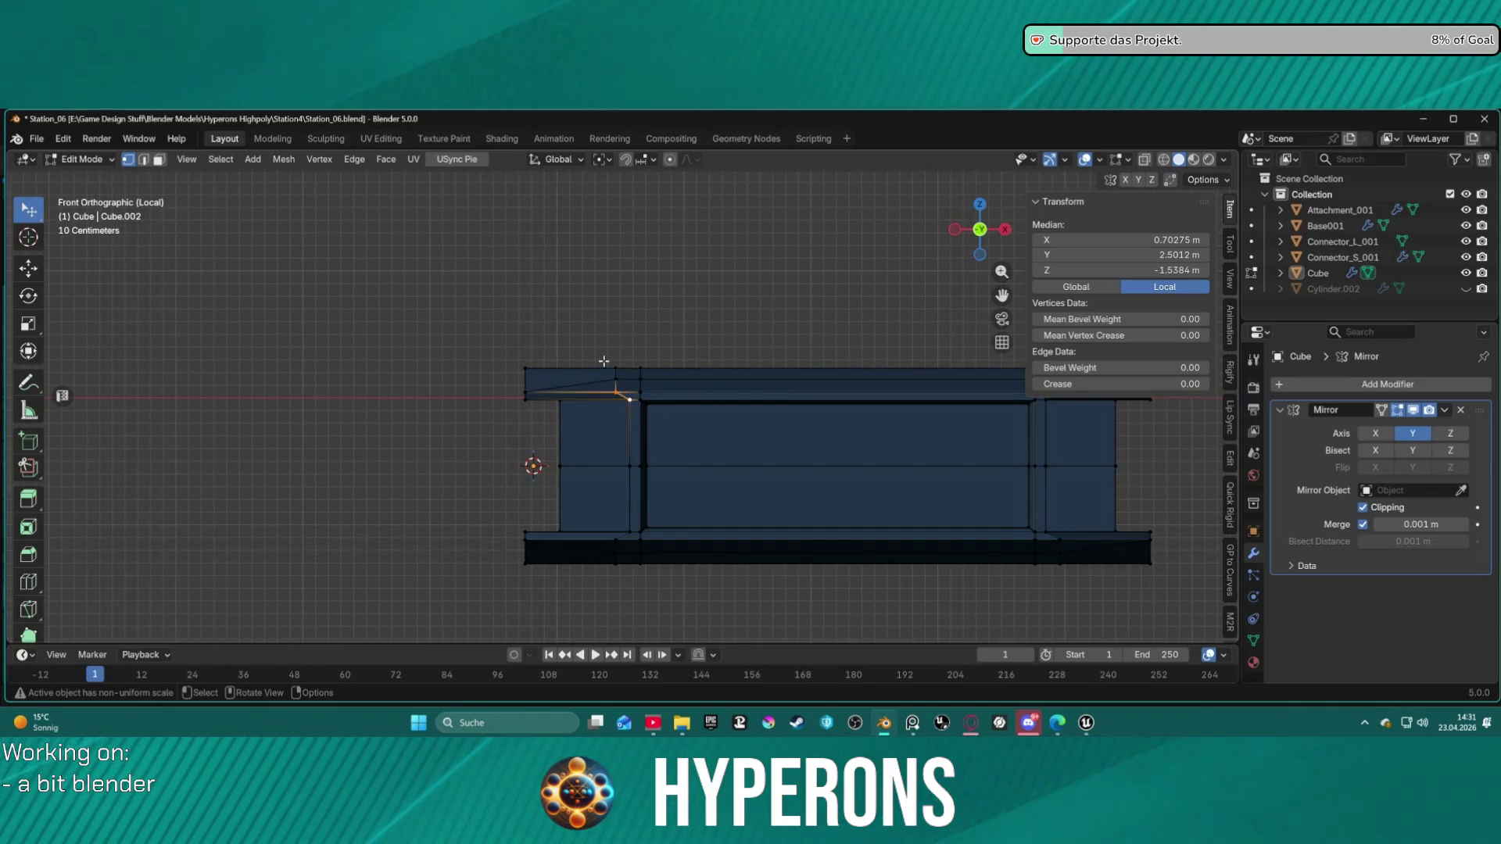
key("alt+z")
left_click(615, 369)
key("g")
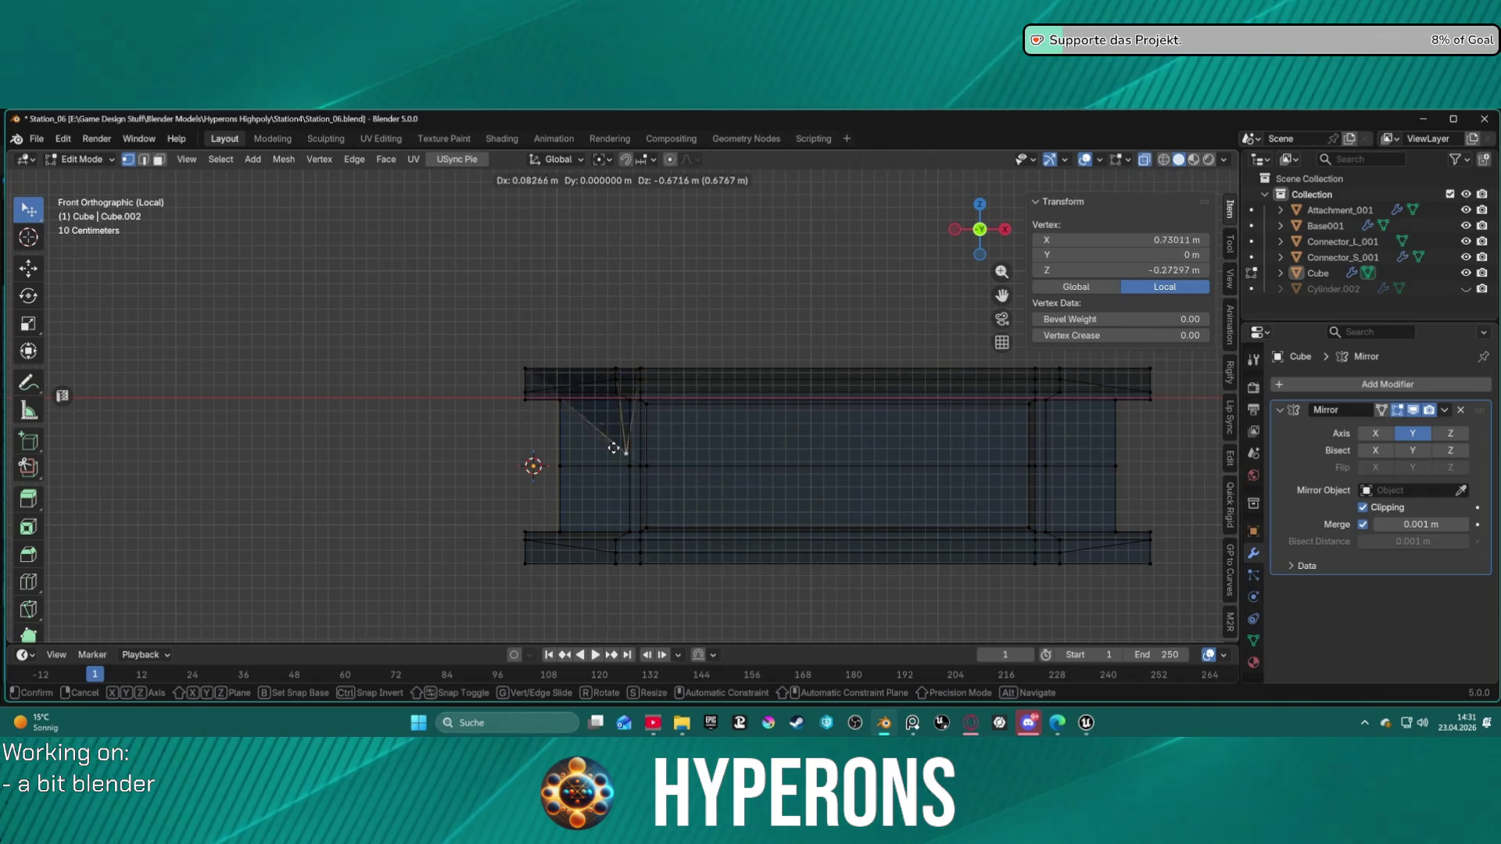
left_click(599, 528)
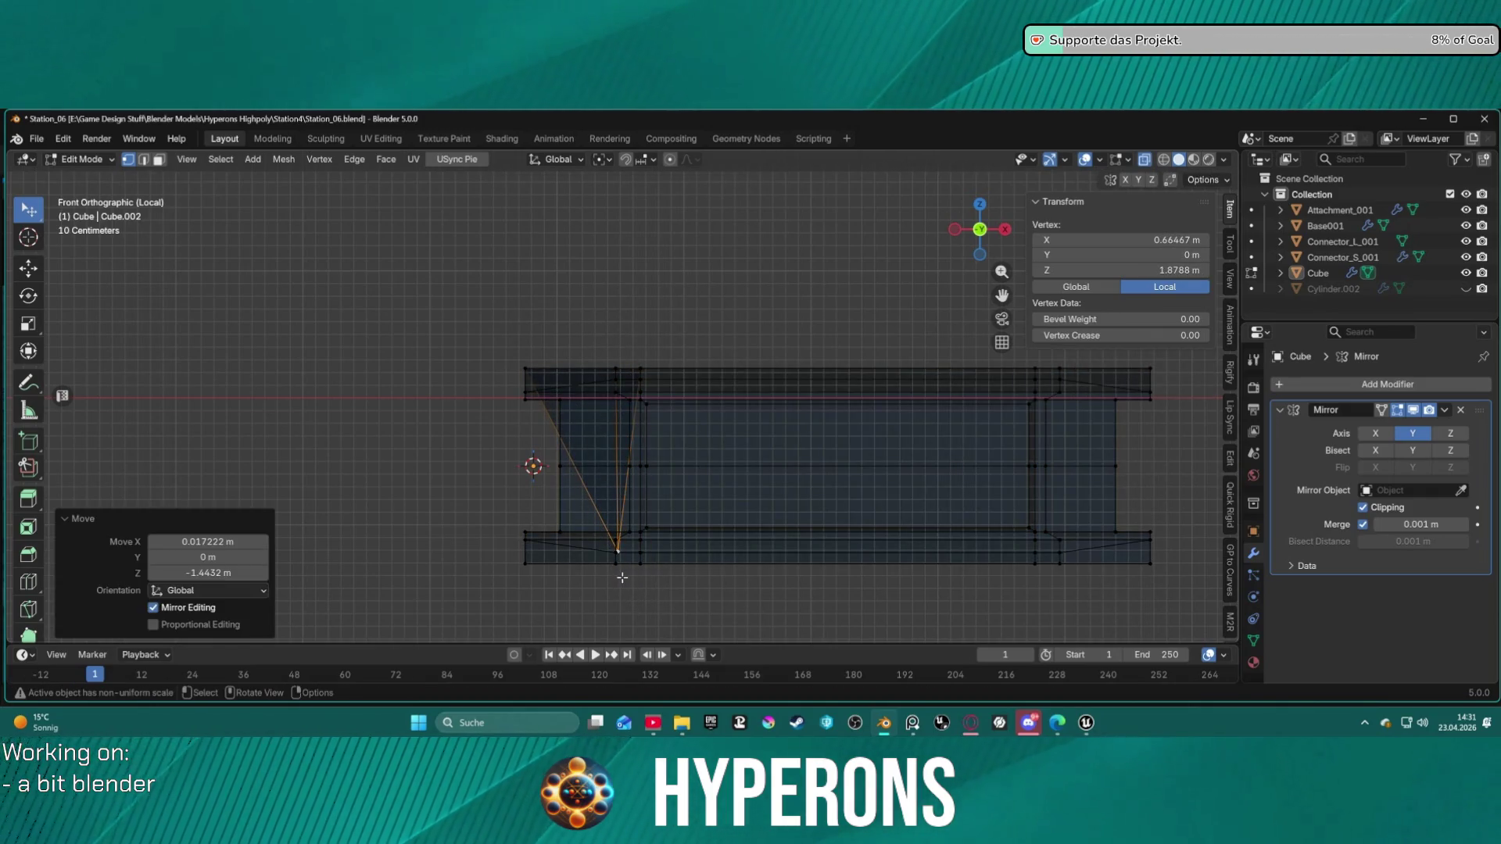
left_click(635, 598)
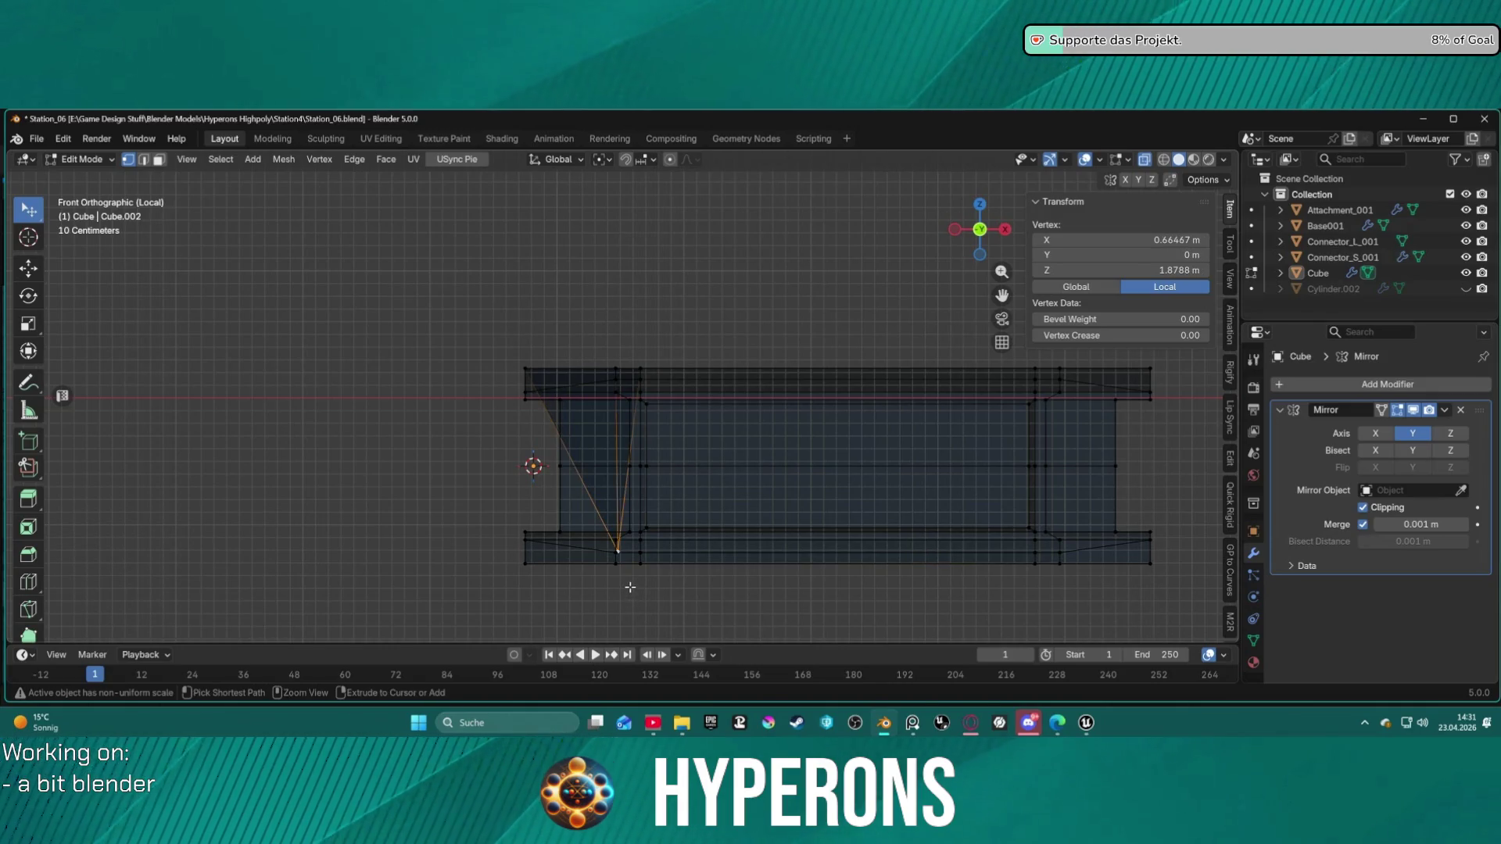
key("ctrl+z")
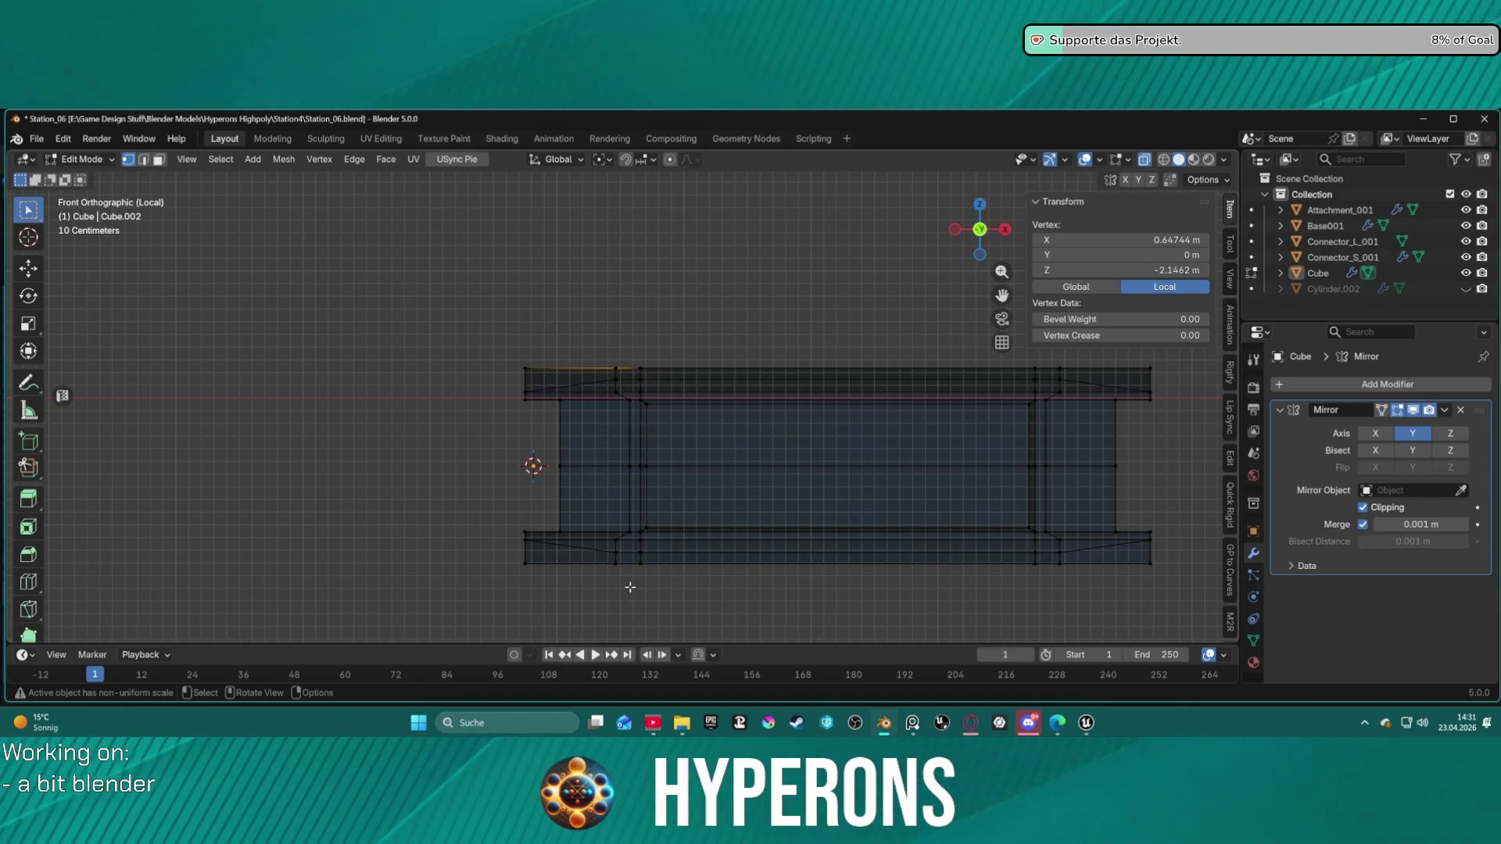
Step: Box-select the left and right end loops and flatten each to zero along X
mouse_move(587, 336)
left_mouse_down()
mouse_move(641, 590)
mouse_move(614, 584)
mouse_move(635, 604)
left_mouse_up()
key("s")
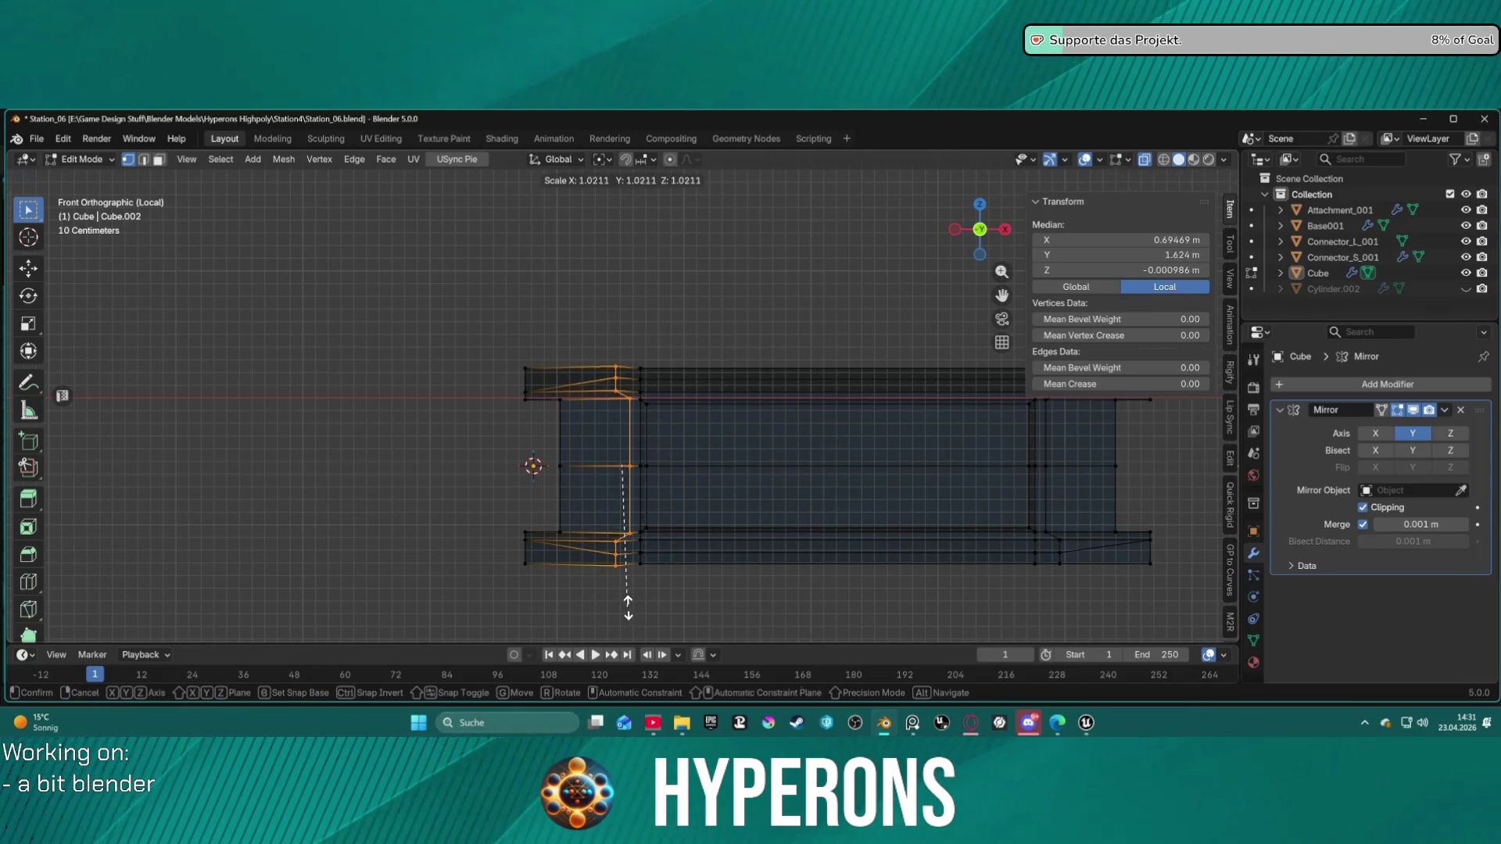
key("x")
key("Return")
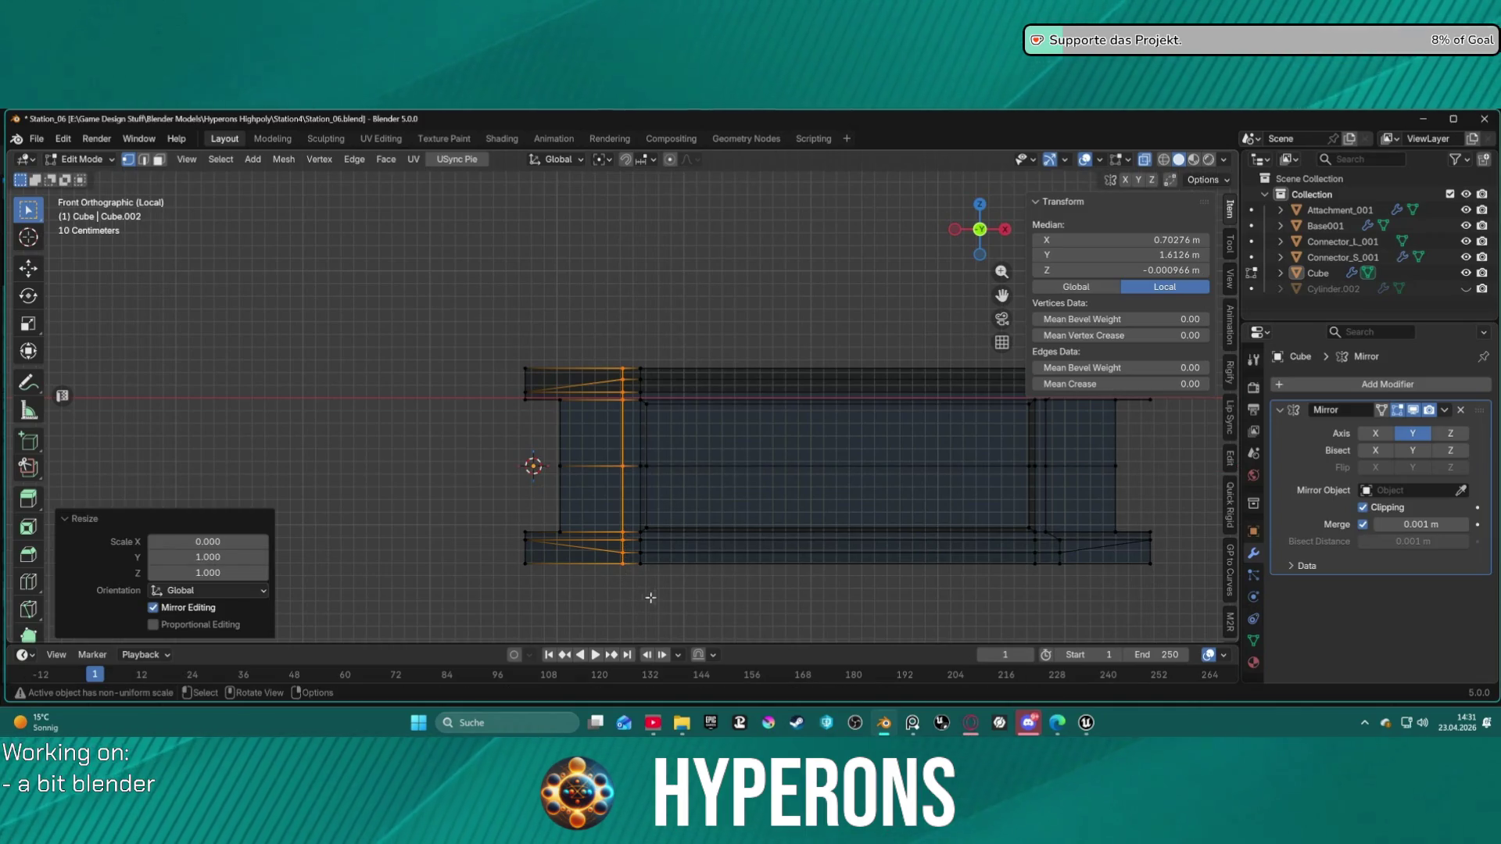
middle_click_drag(1094, 563, 940, 567, "shift")
left_click_drag(886, 408, 940, 595)
key("s")
key("x")
key("0")
key("Return")
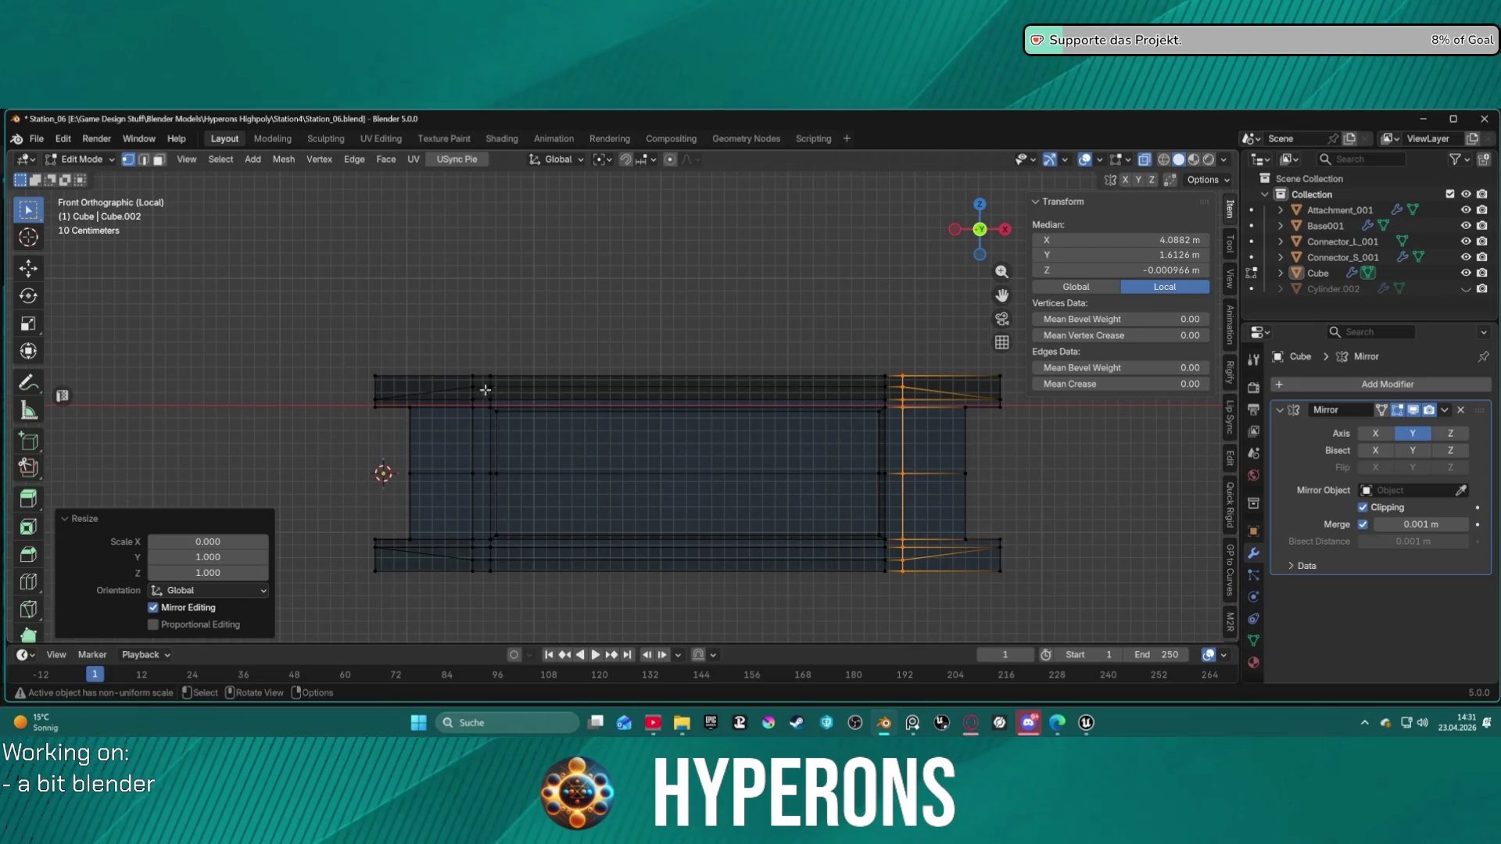
Step: Scale both end loops together along X to about 0.95, then deselect all
mouse_move(446, 359)
left_mouse_down("shift")
mouse_move(467, 626)
mouse_move(481, 623)
left_mouse_up("shift")
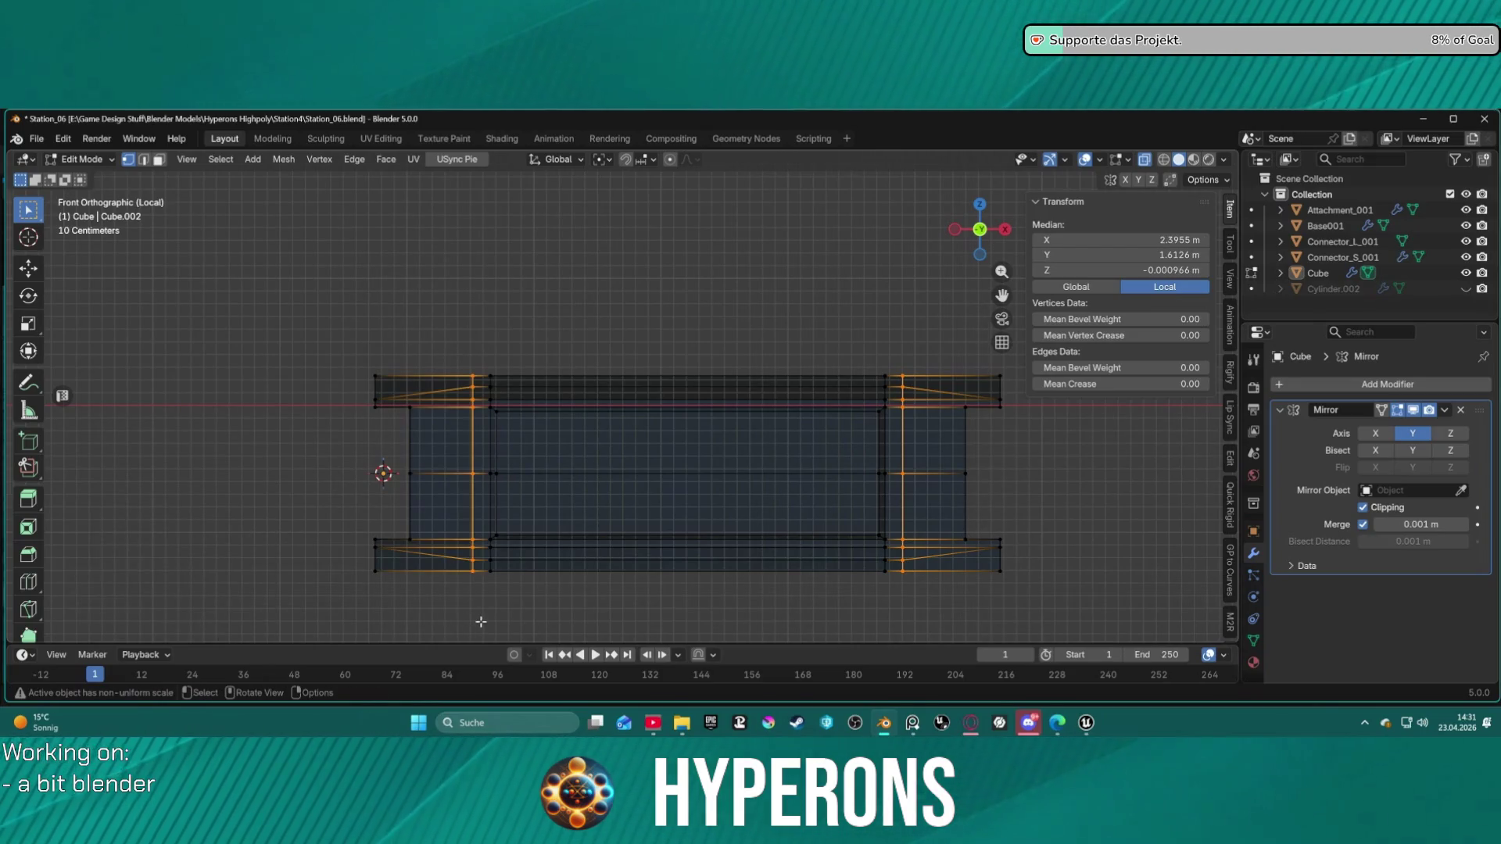
key("s")
key("x")
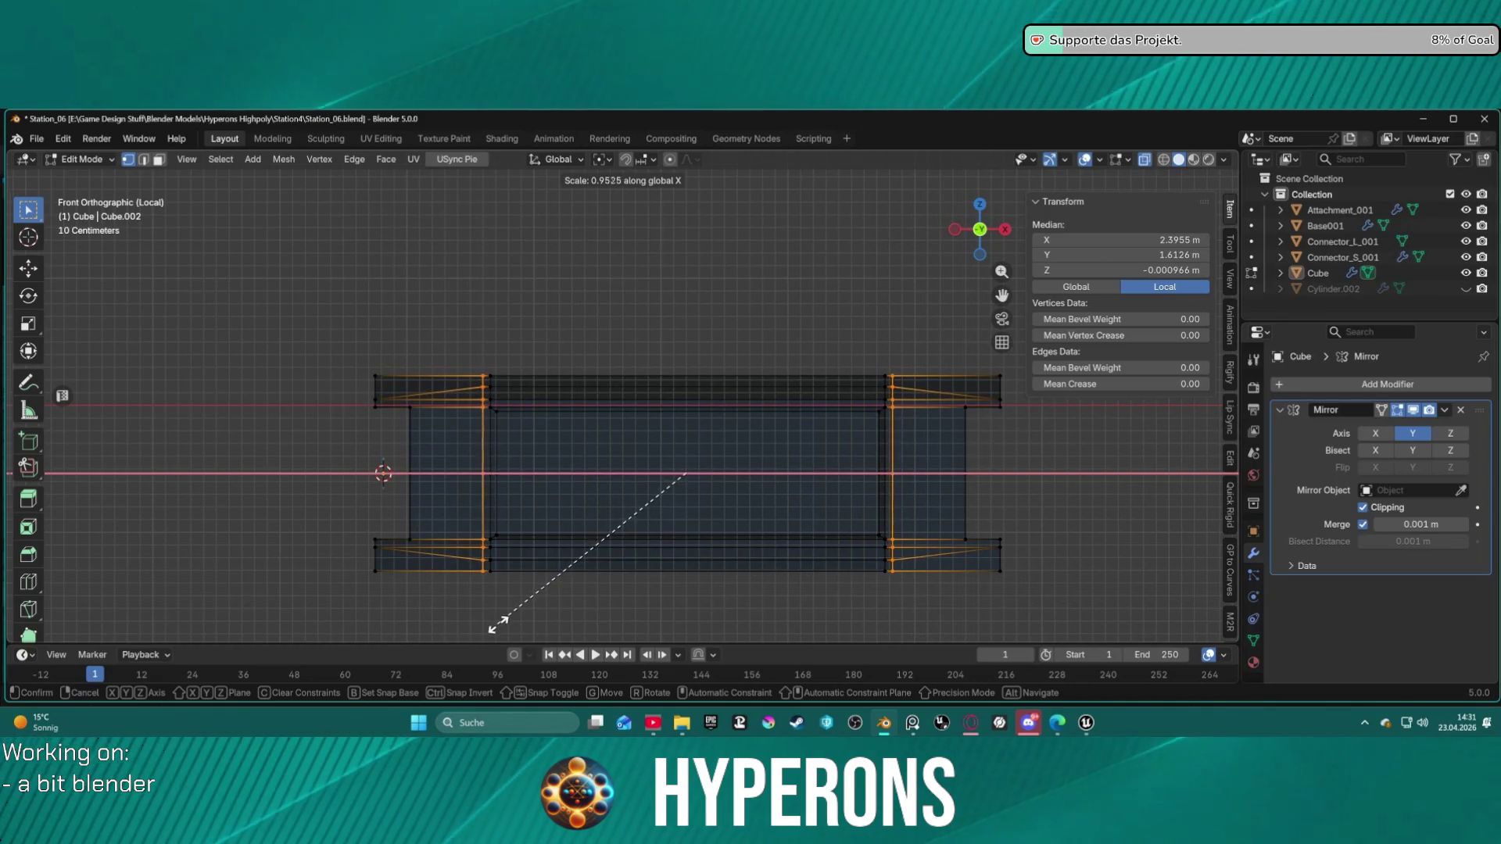
left_click(495, 625)
left_click(630, 610)
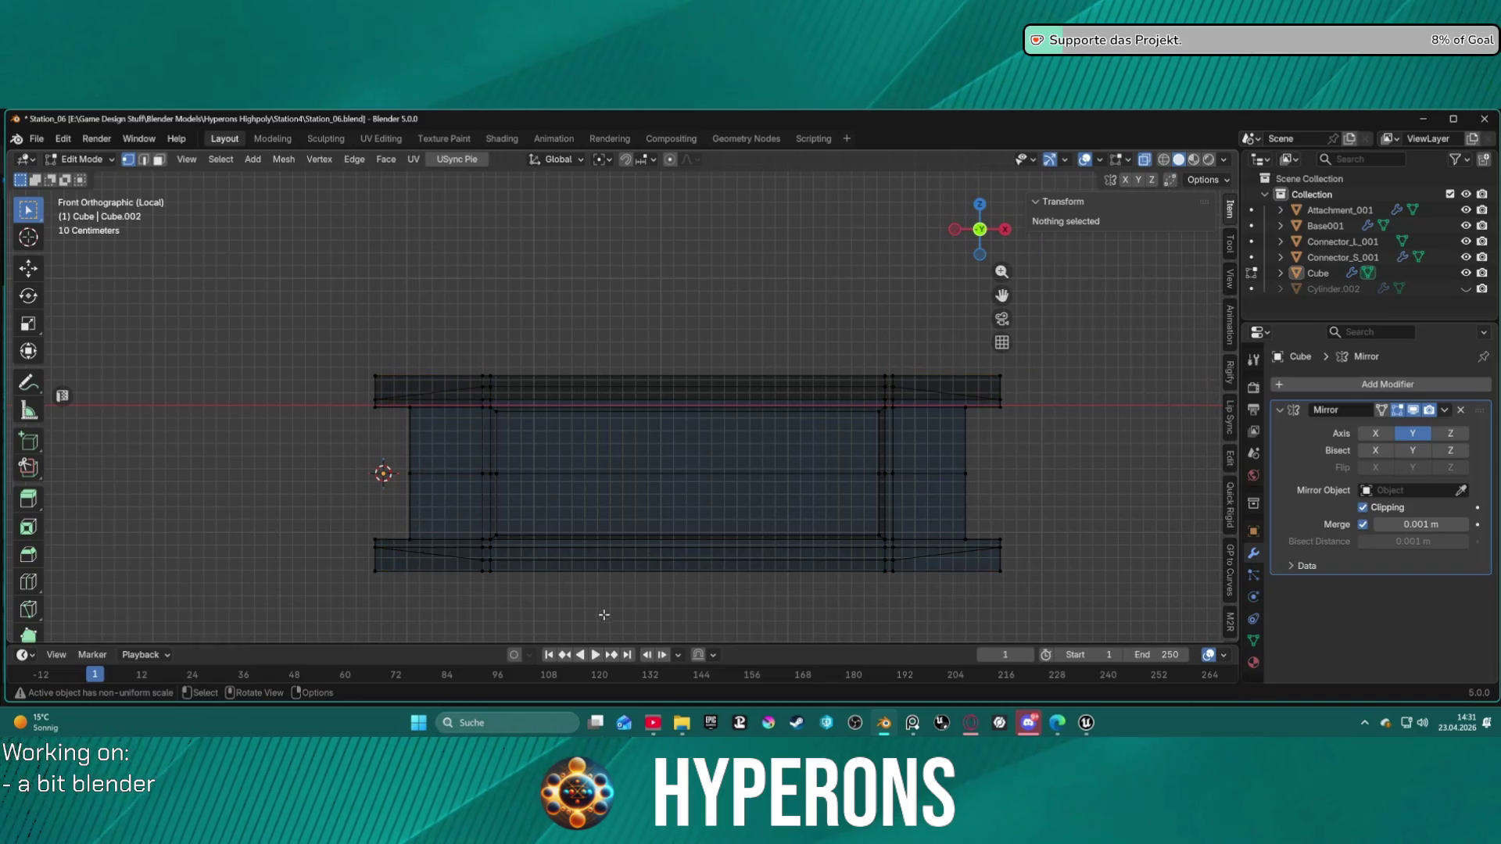
key("KP_3")
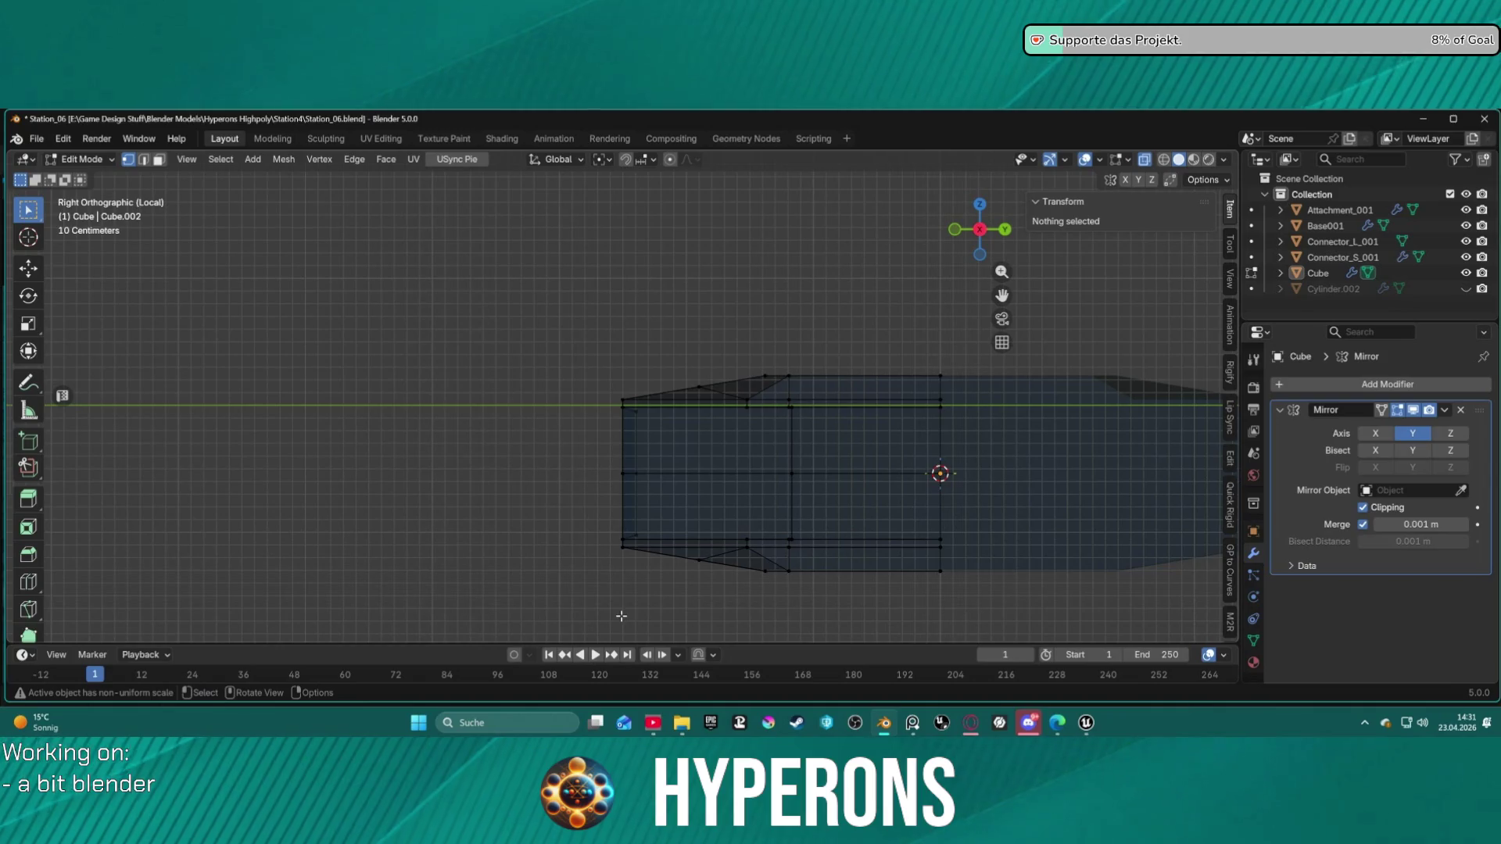
key("alt+z")
mouse_move(650, 359)
middle_mouse_down()
mouse_move(663, 368)
mouse_move(636, 348)
mouse_move(637, 318)
mouse_move(636, 333)
middle_mouse_up()
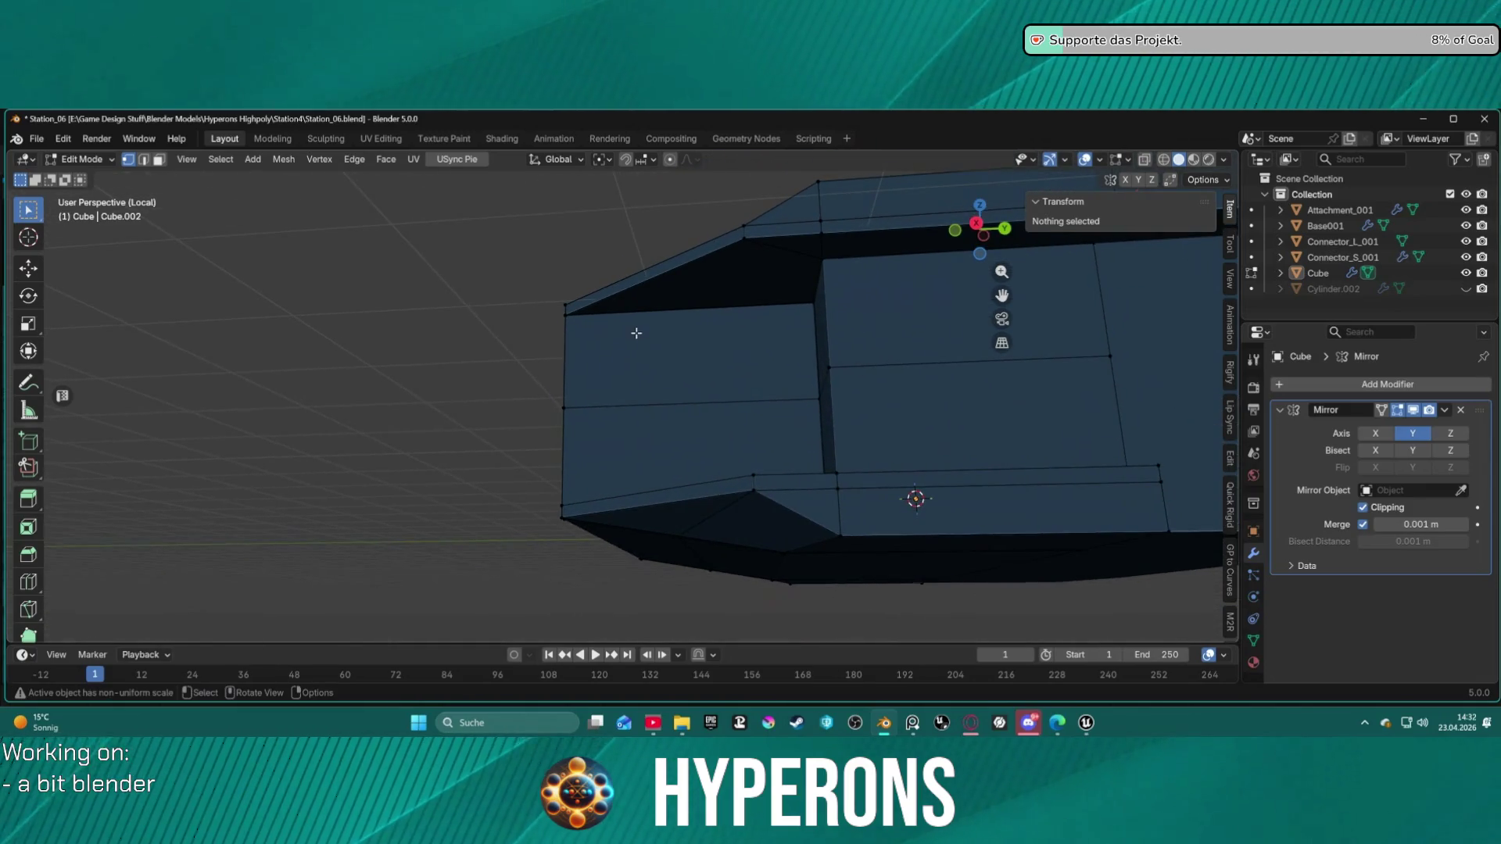
left_click(746, 241)
mouse_move(771, 409)
middle_mouse_down()
mouse_move(766, 448)
mouse_move(759, 395)
mouse_move(746, 490)
mouse_move(698, 450)
mouse_move(700, 409)
mouse_move(720, 425)
mouse_move(707, 409)
mouse_move(773, 279)
middle_mouse_up()
left_click(746, 532, "shift")
left_click(750, 474, "alt+shift")
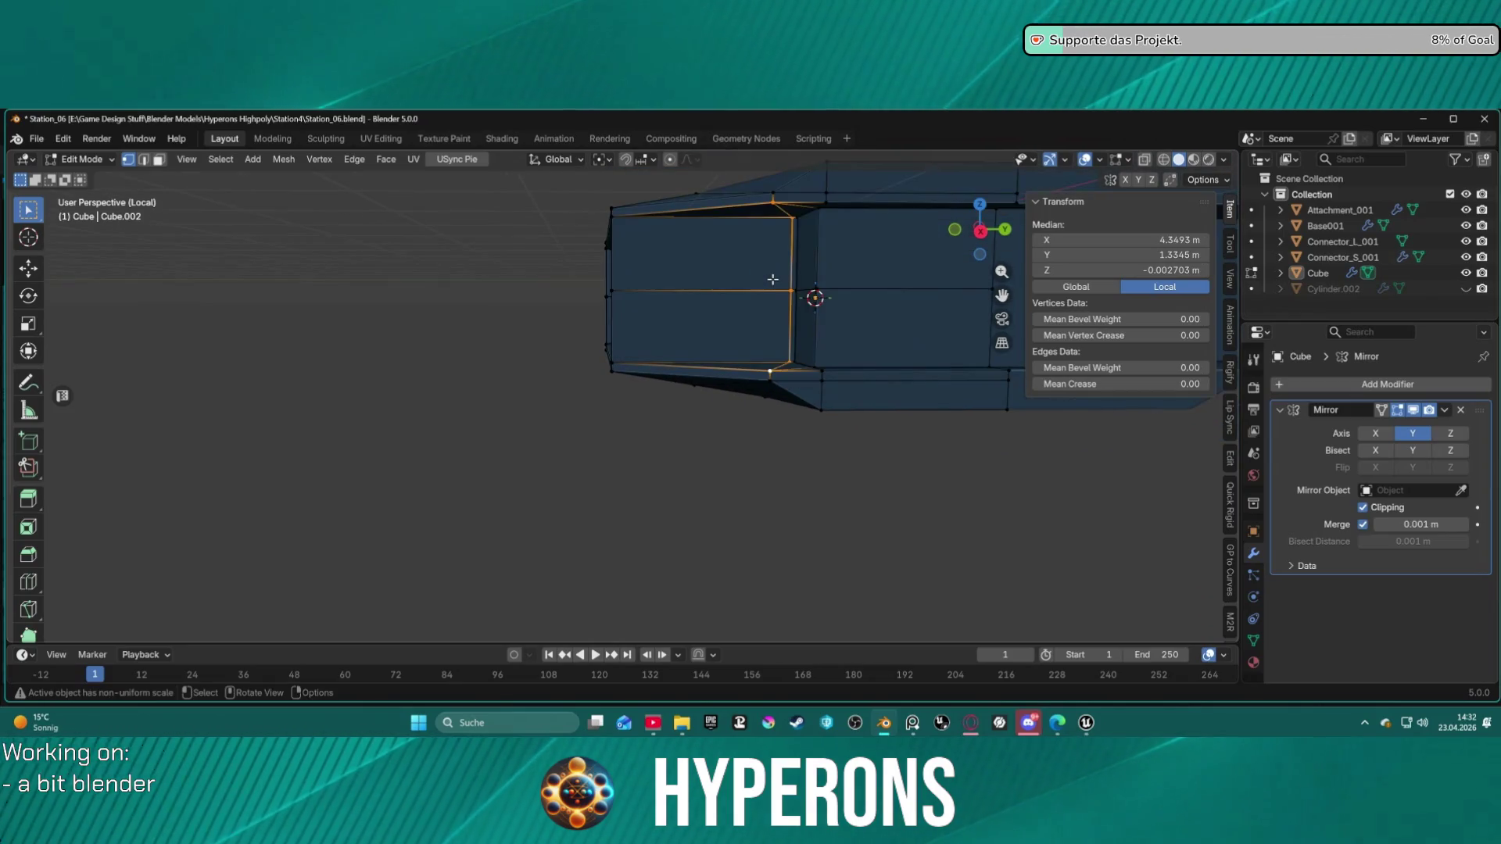
key("ctrl+z")
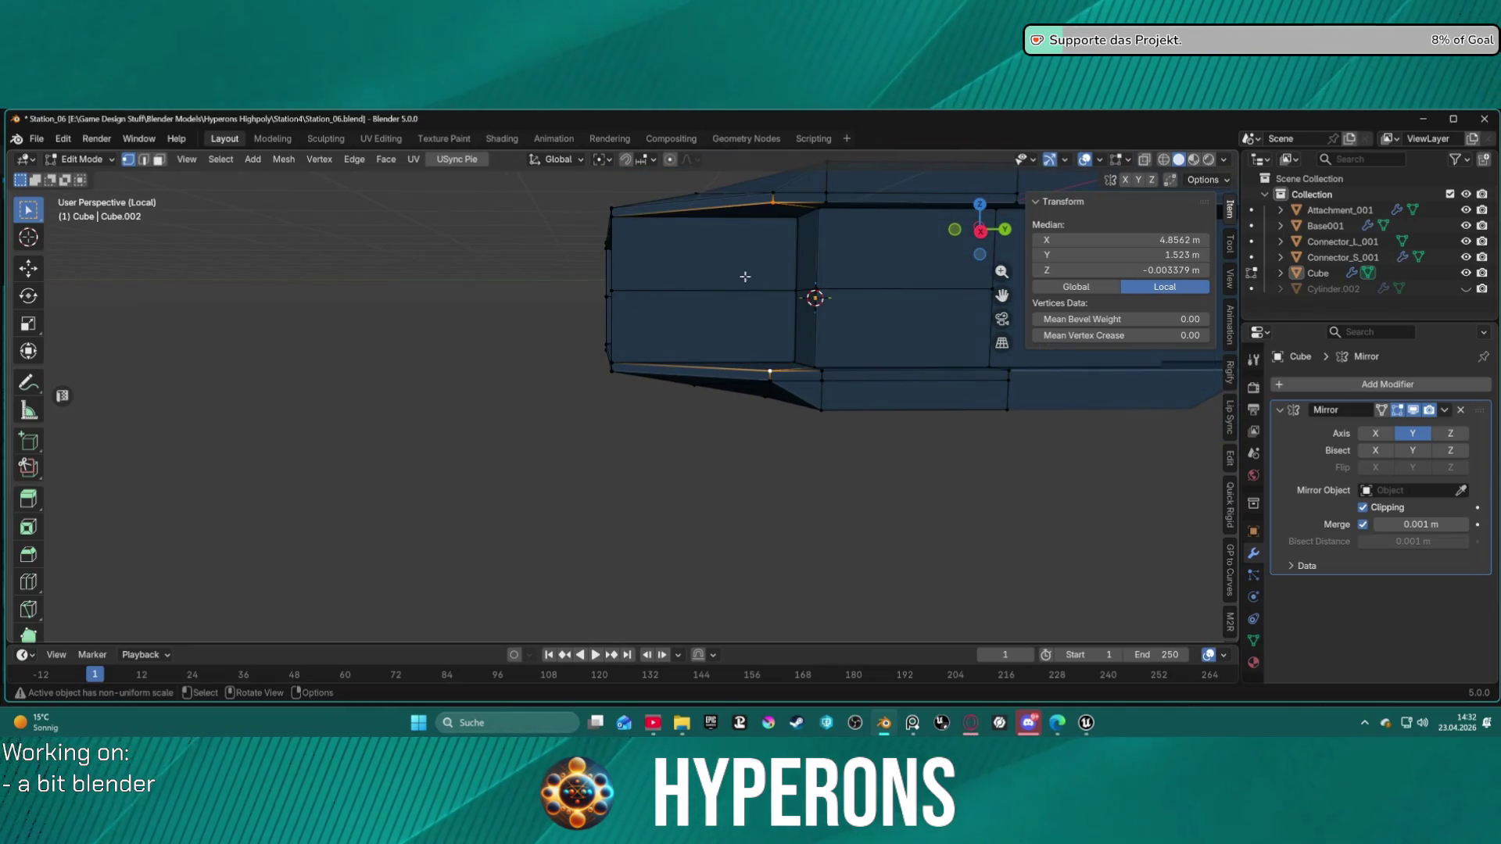
scroll(780, 246, "up", 1)
middle_click_drag(792, 244, 804, 291, "shift")
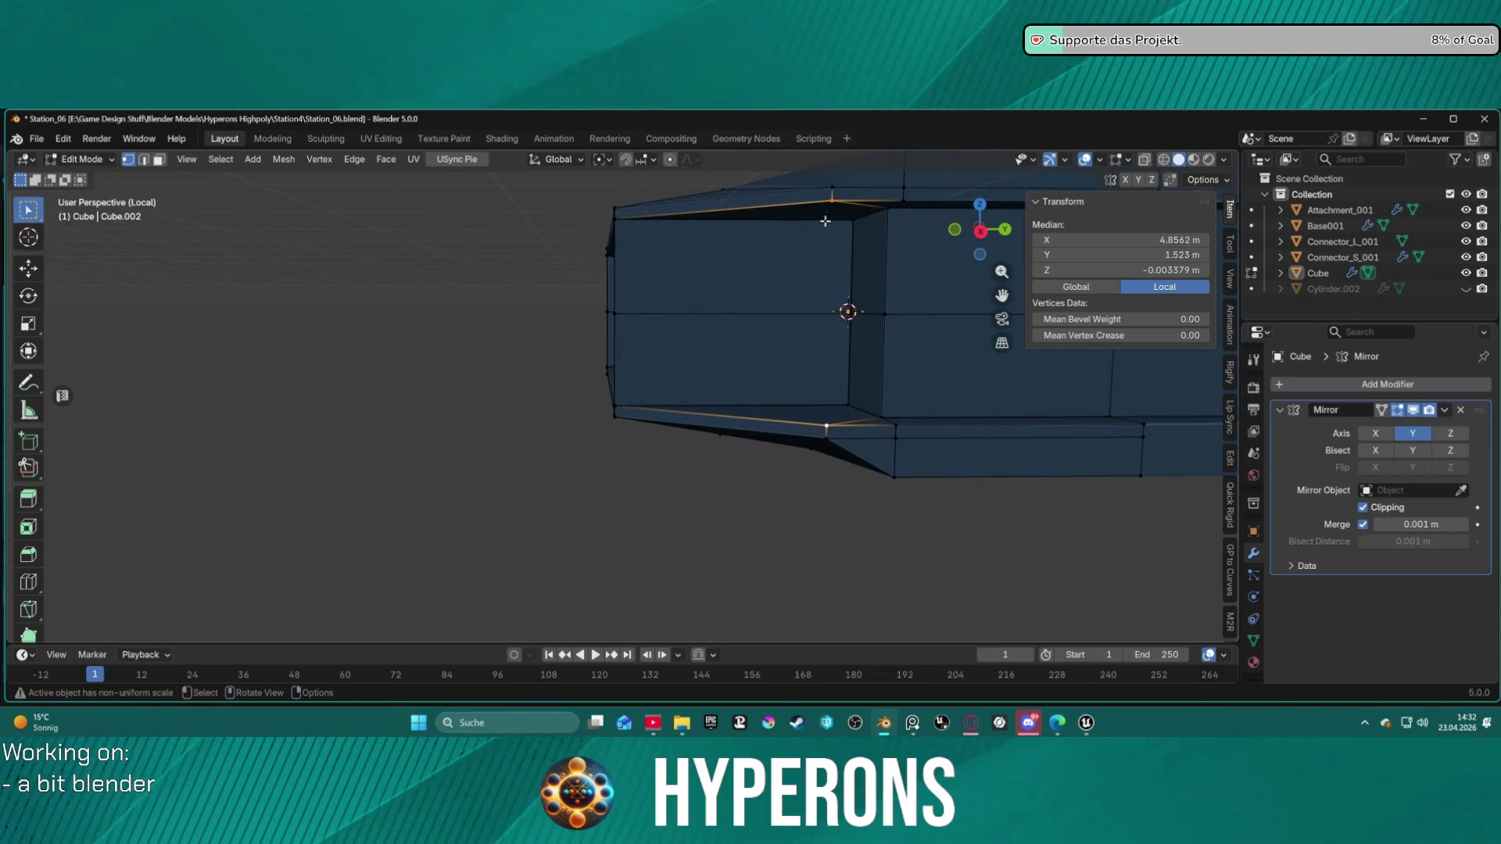
left_click(834, 202)
left_click(822, 426, "shift")
mouse_move(788, 254)
middle_mouse_down()
mouse_move(750, 237)
mouse_move(821, 295)
middle_mouse_up()
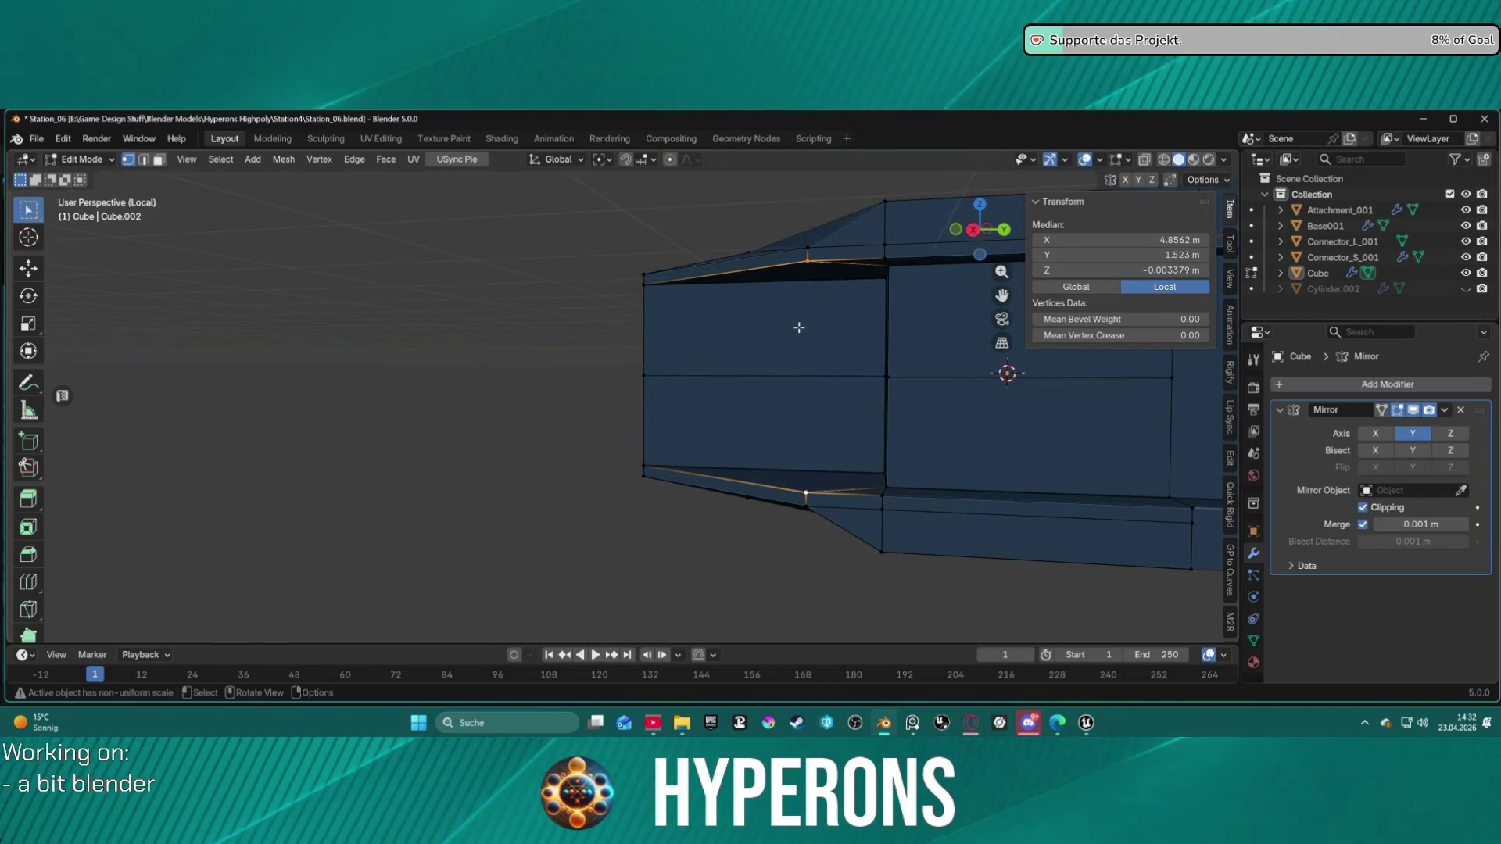
key("2")
left_click(805, 373)
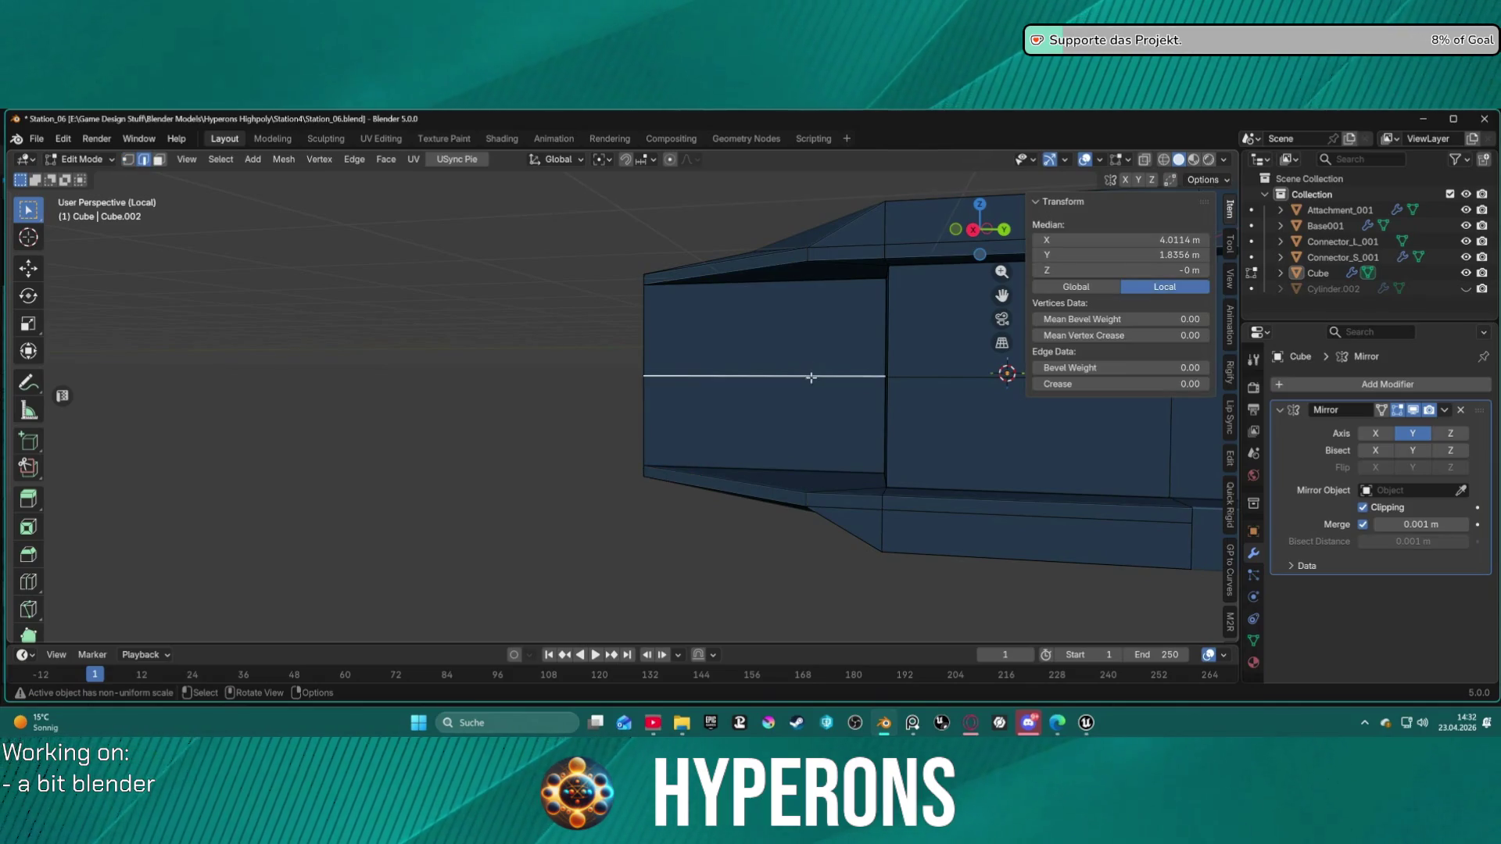
middle_click_drag(804, 372, 812, 310)
key("1")
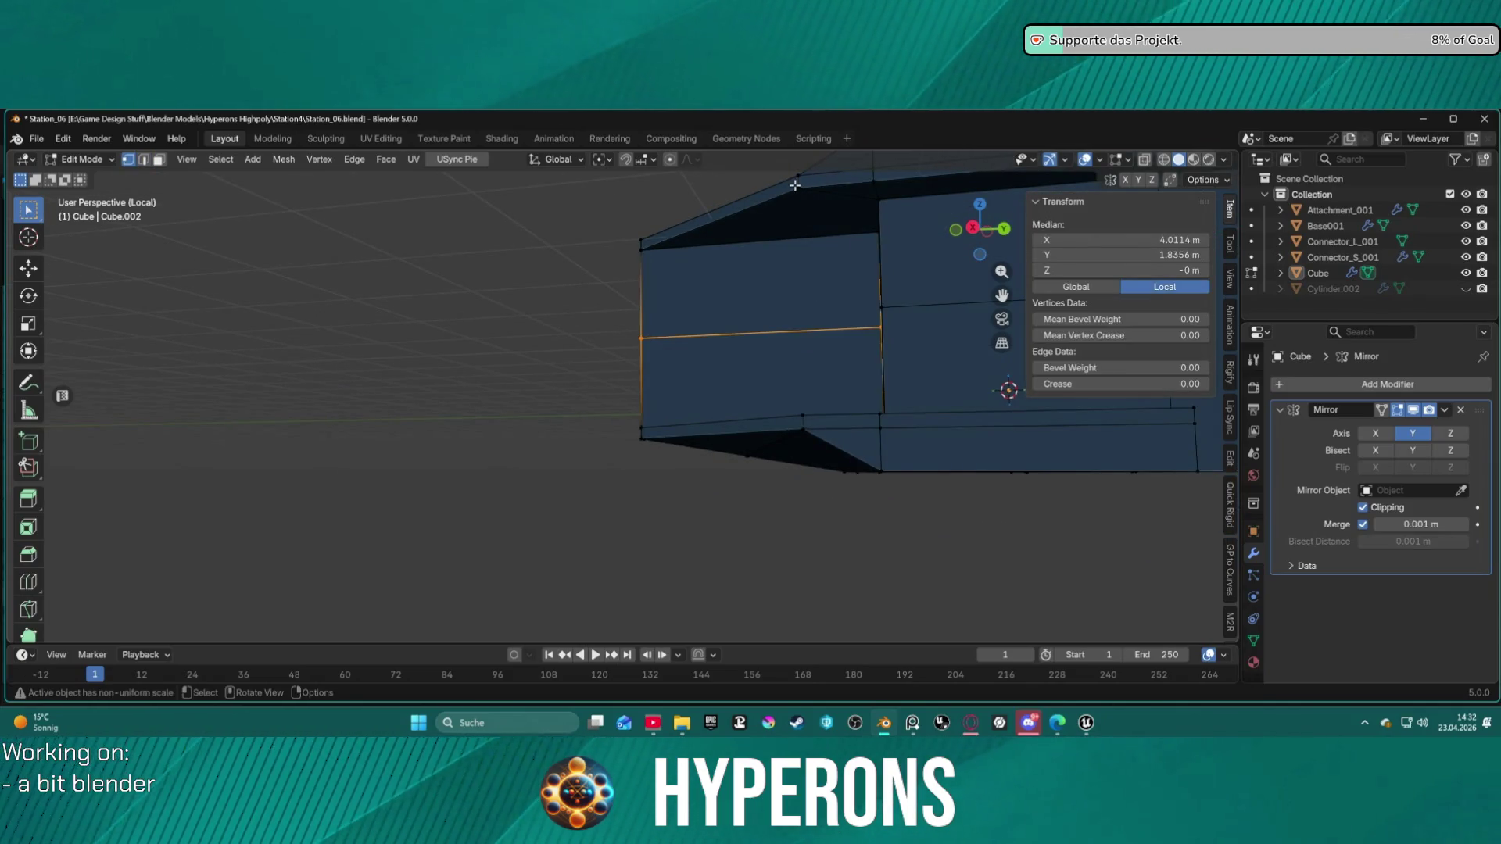
left_click(800, 188)
left_click(807, 397, "alt+shift")
mouse_move(807, 397)
middle_mouse_down()
mouse_move(821, 426)
mouse_move(826, 400)
middle_mouse_up()
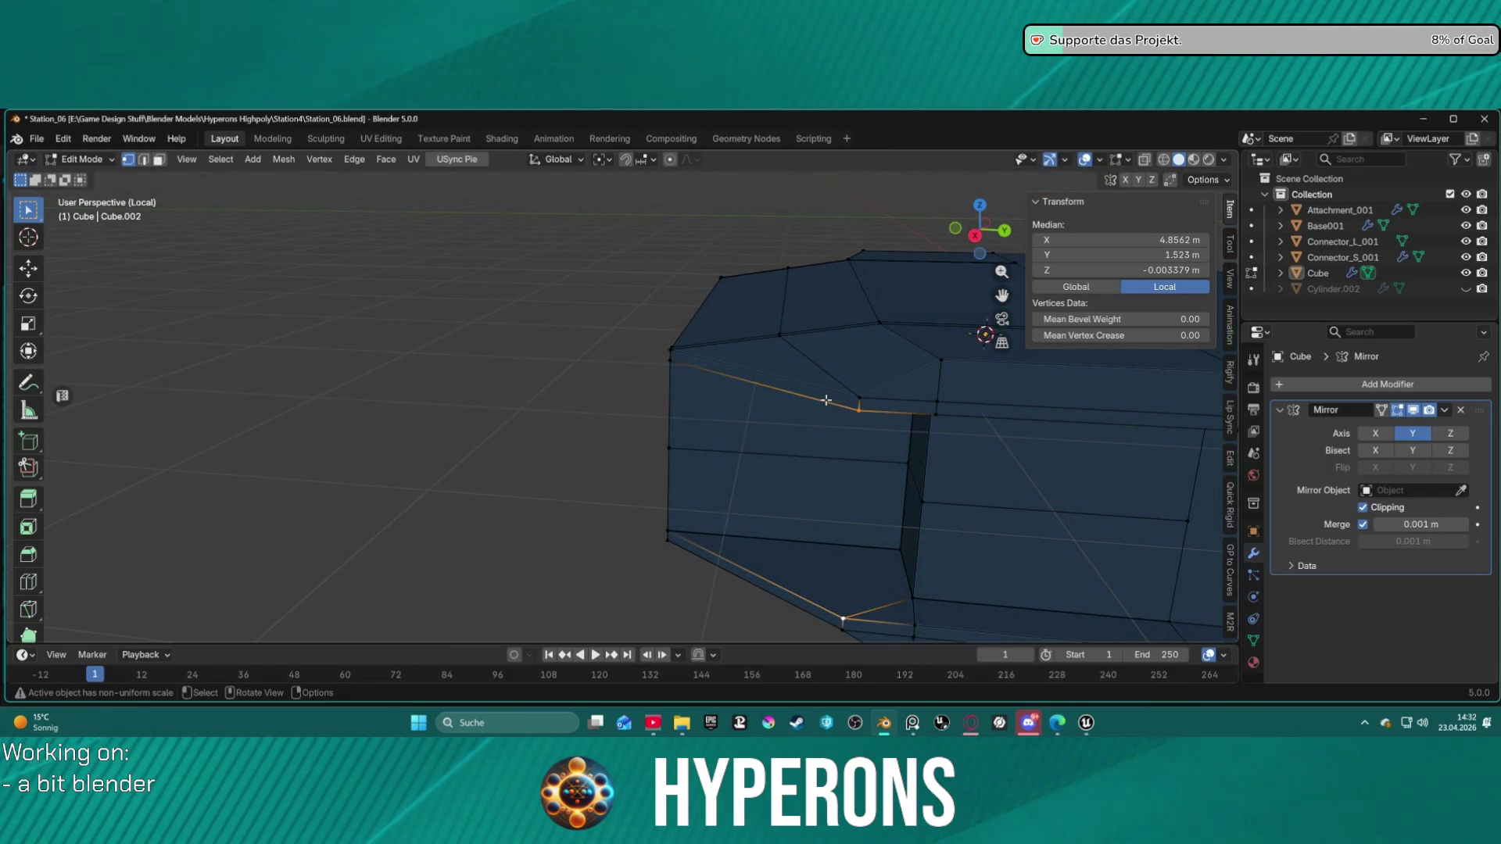
left_click(856, 424, "alt+shift")
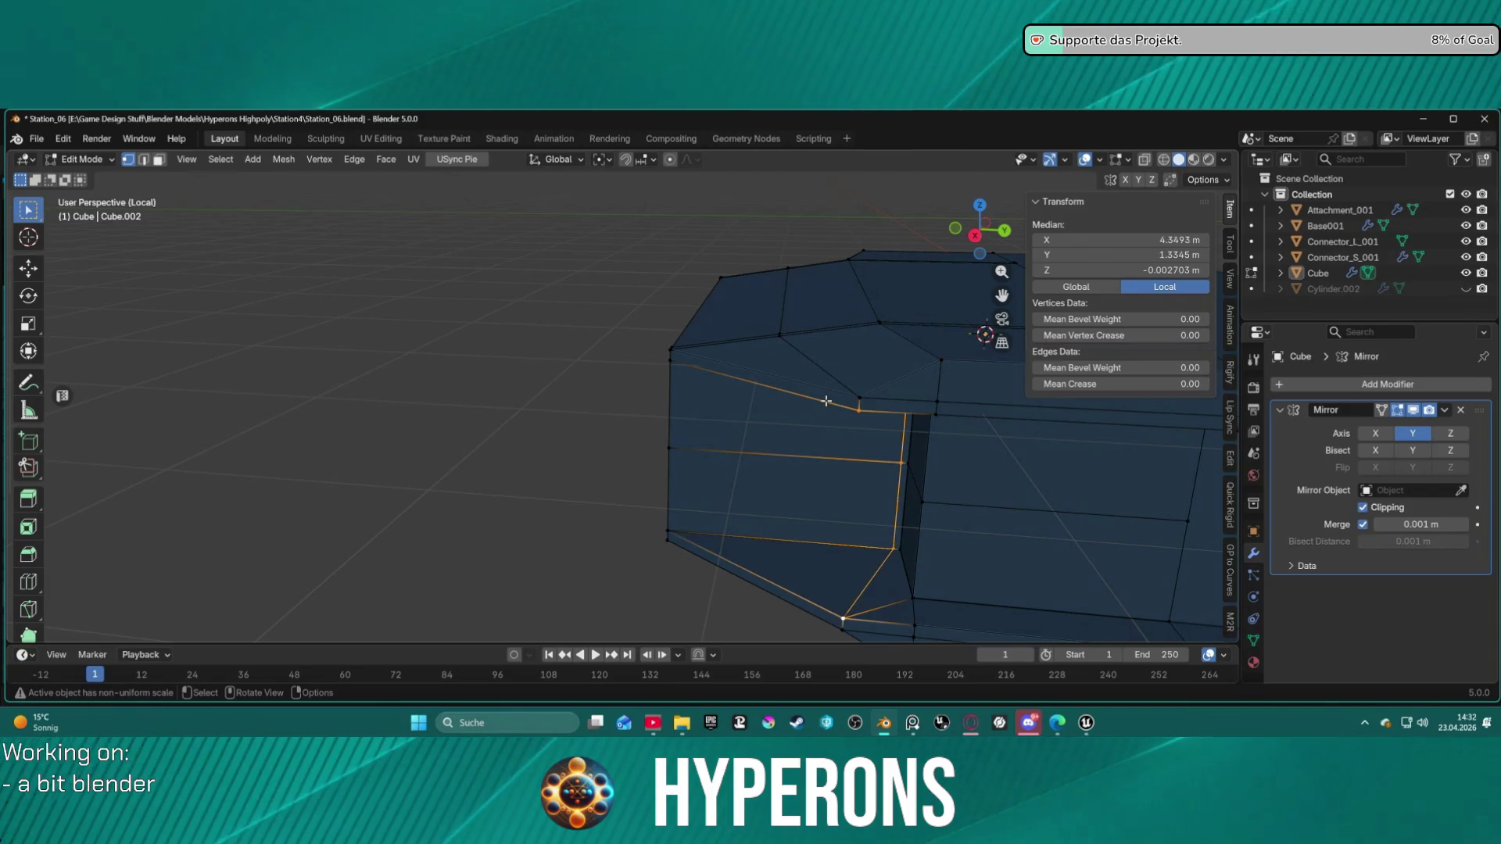
middle_click_drag(856, 425, 864, 396)
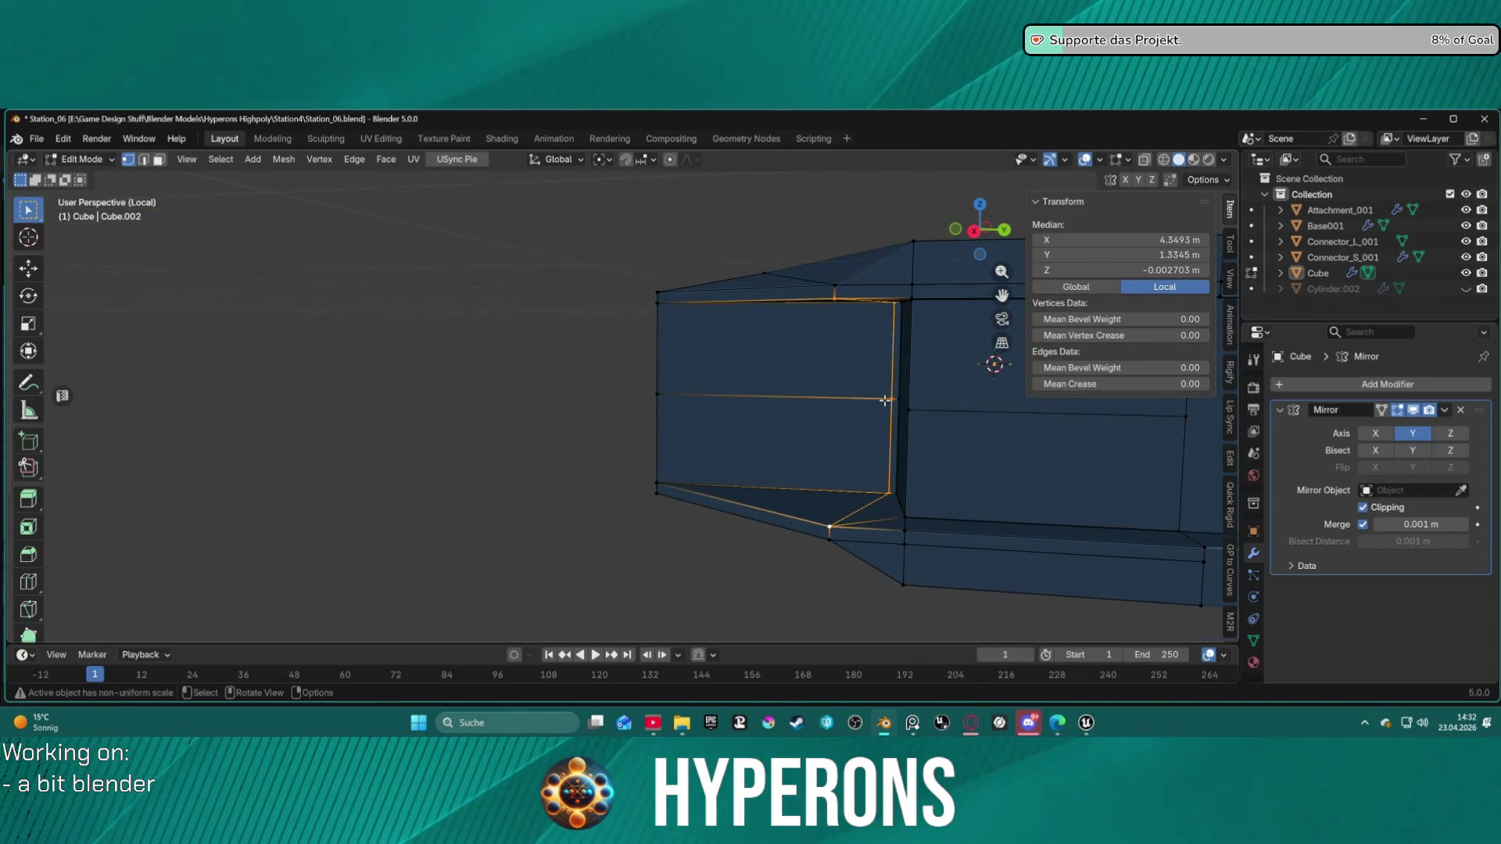
left_click(885, 400)
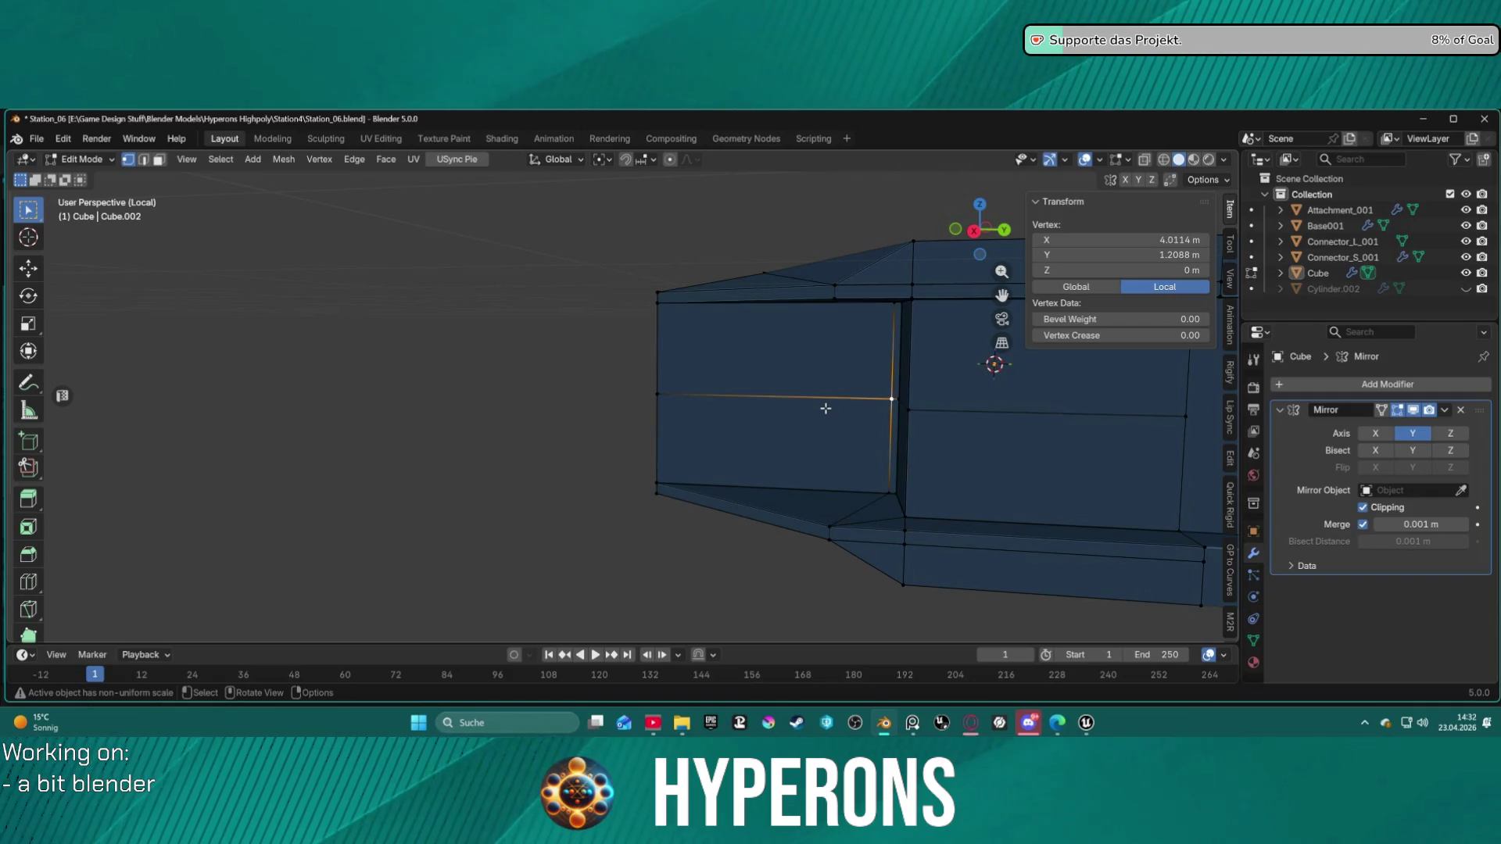
left_click(889, 314, "shift")
left_click(884, 475, "shift")
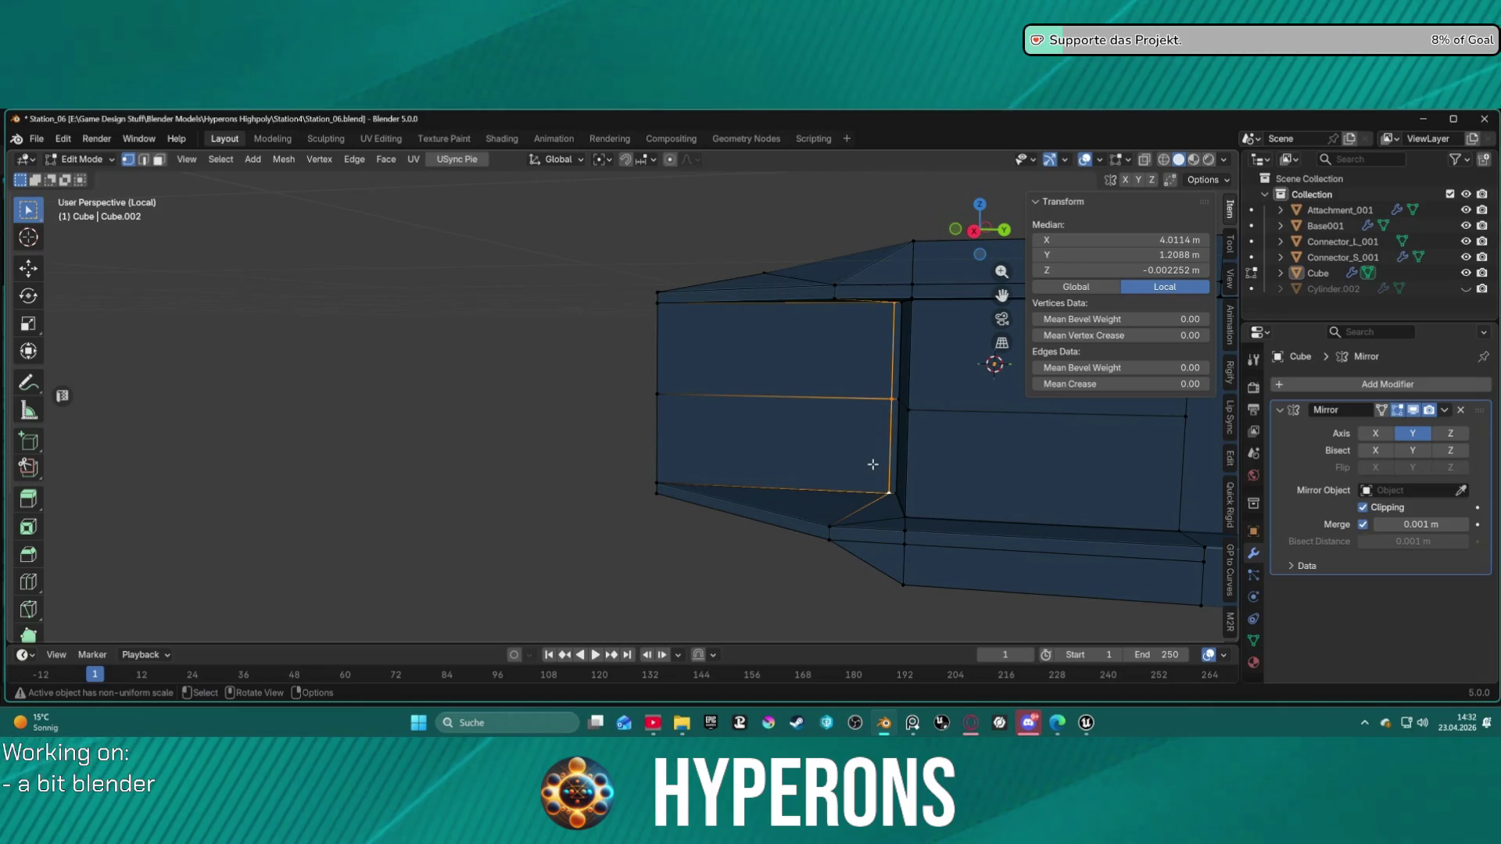
key("g")
key("x")
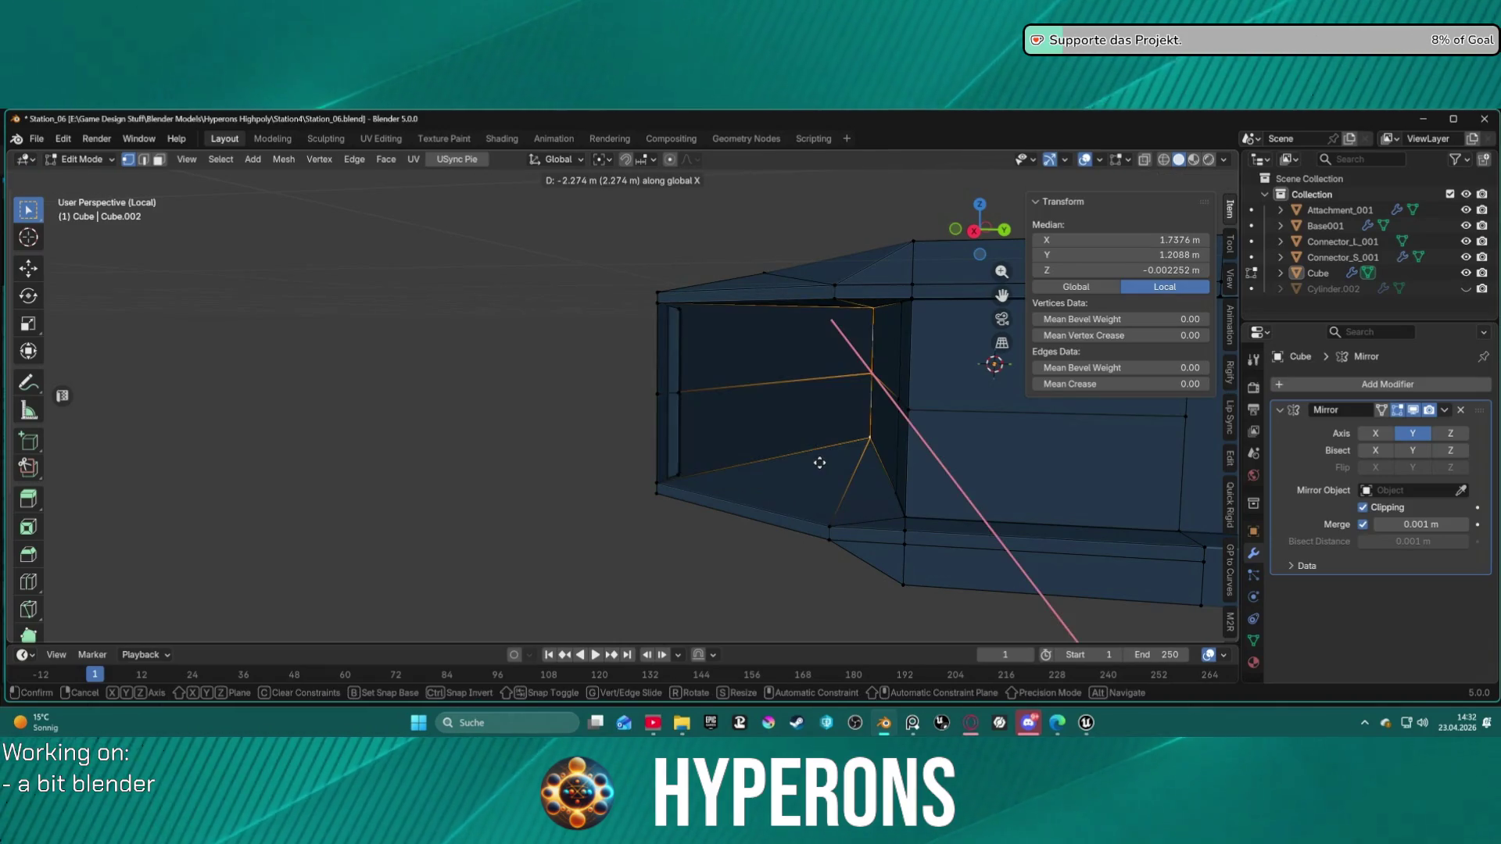
right_click(824, 458)
key("ctrl+z")
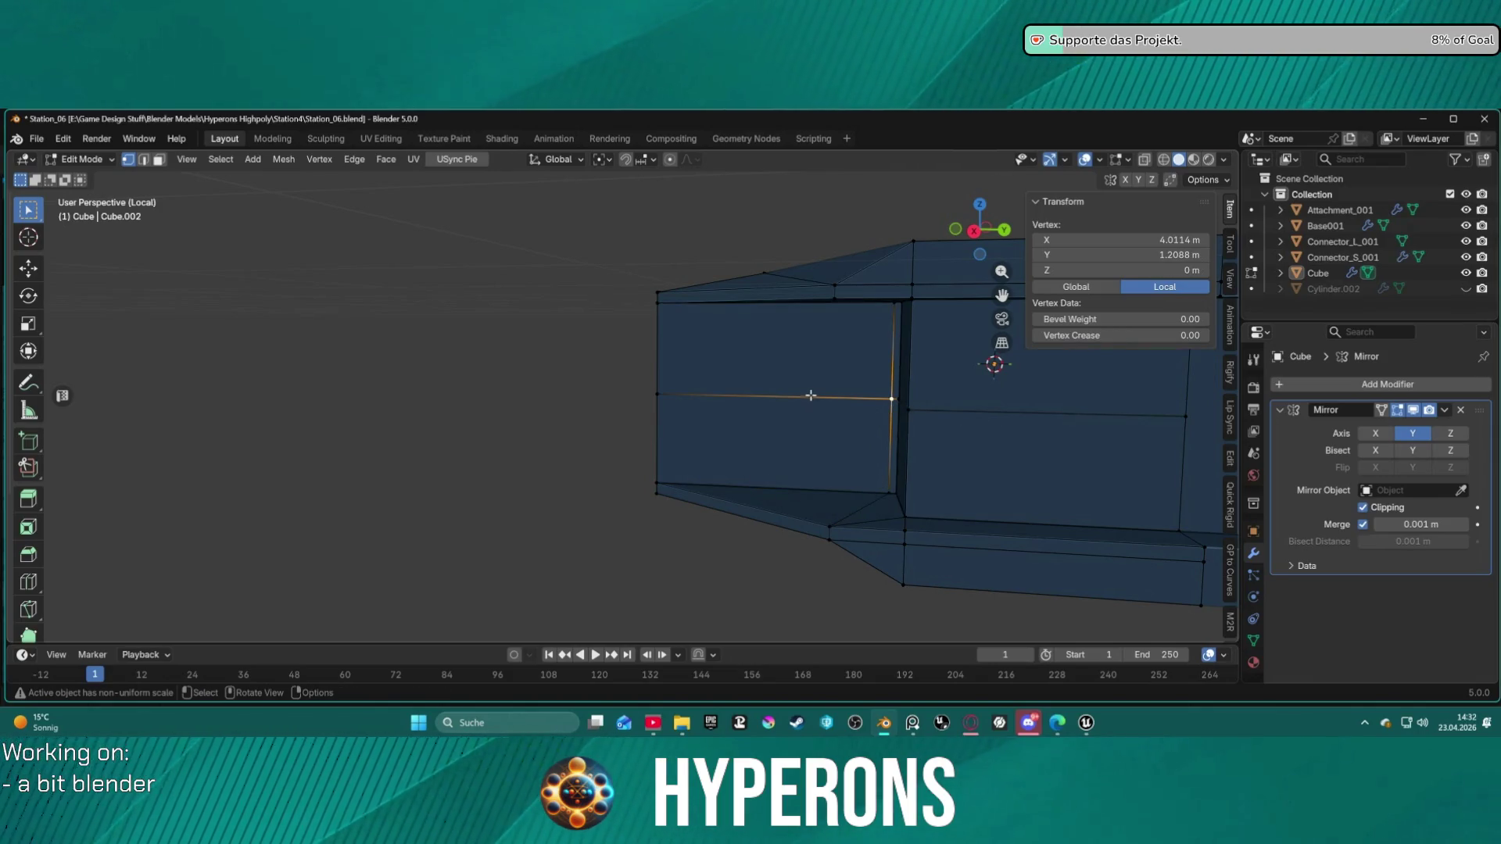
key("ctrl+z")
key("ctrl+z")
mouse_move(802, 391)
middle_mouse_down()
mouse_move(818, 359)
mouse_move(1135, 339)
mouse_move(871, 368)
mouse_move(803, 352)
mouse_move(797, 279)
mouse_move(790, 332)
mouse_move(799, 302)
mouse_move(818, 391)
mouse_move(810, 368)
mouse_move(816, 386)
mouse_move(948, 422)
mouse_move(973, 403)
mouse_move(792, 344)
mouse_move(790, 437)
mouse_move(784, 312)
mouse_move(794, 456)
middle_mouse_up()
scroll(815, 344, "up", 3)
key("2")
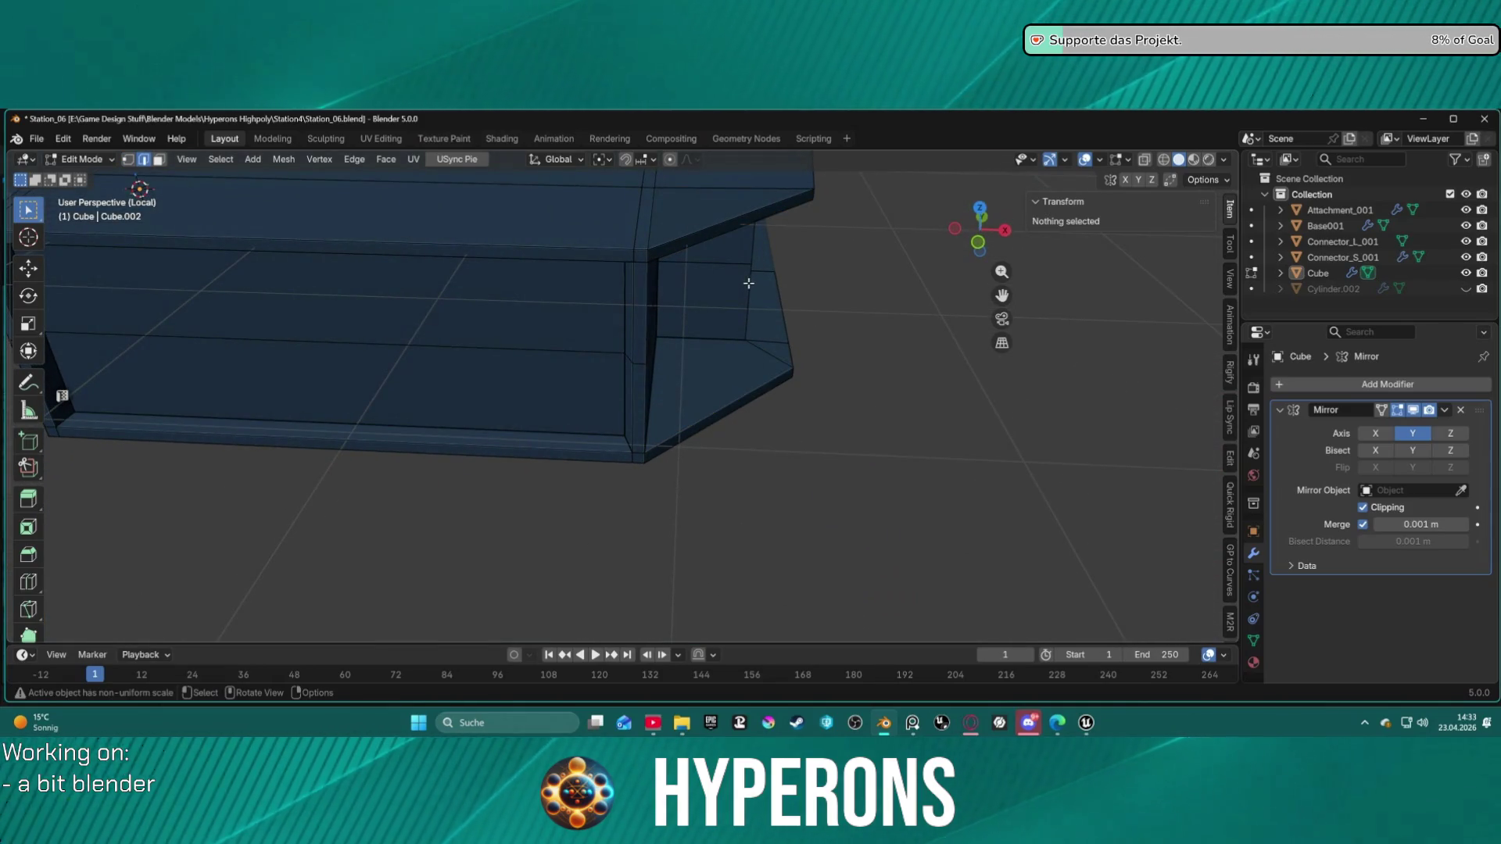
Step: Select the vertical edge loop at the module's end section
left_click(743, 266)
left_click(747, 268, "alt")
mouse_move(787, 346)
middle_mouse_down()
mouse_move(750, 359)
mouse_move(607, 312)
mouse_move(606, 361)
mouse_move(620, 248)
mouse_move(784, 345)
mouse_move(784, 372)
mouse_move(812, 277)
mouse_move(797, 349)
mouse_move(553, 315)
mouse_move(672, 317)
mouse_move(777, 288)
mouse_move(807, 311)
mouse_move(799, 337)
mouse_move(684, 308)
middle_mouse_up()
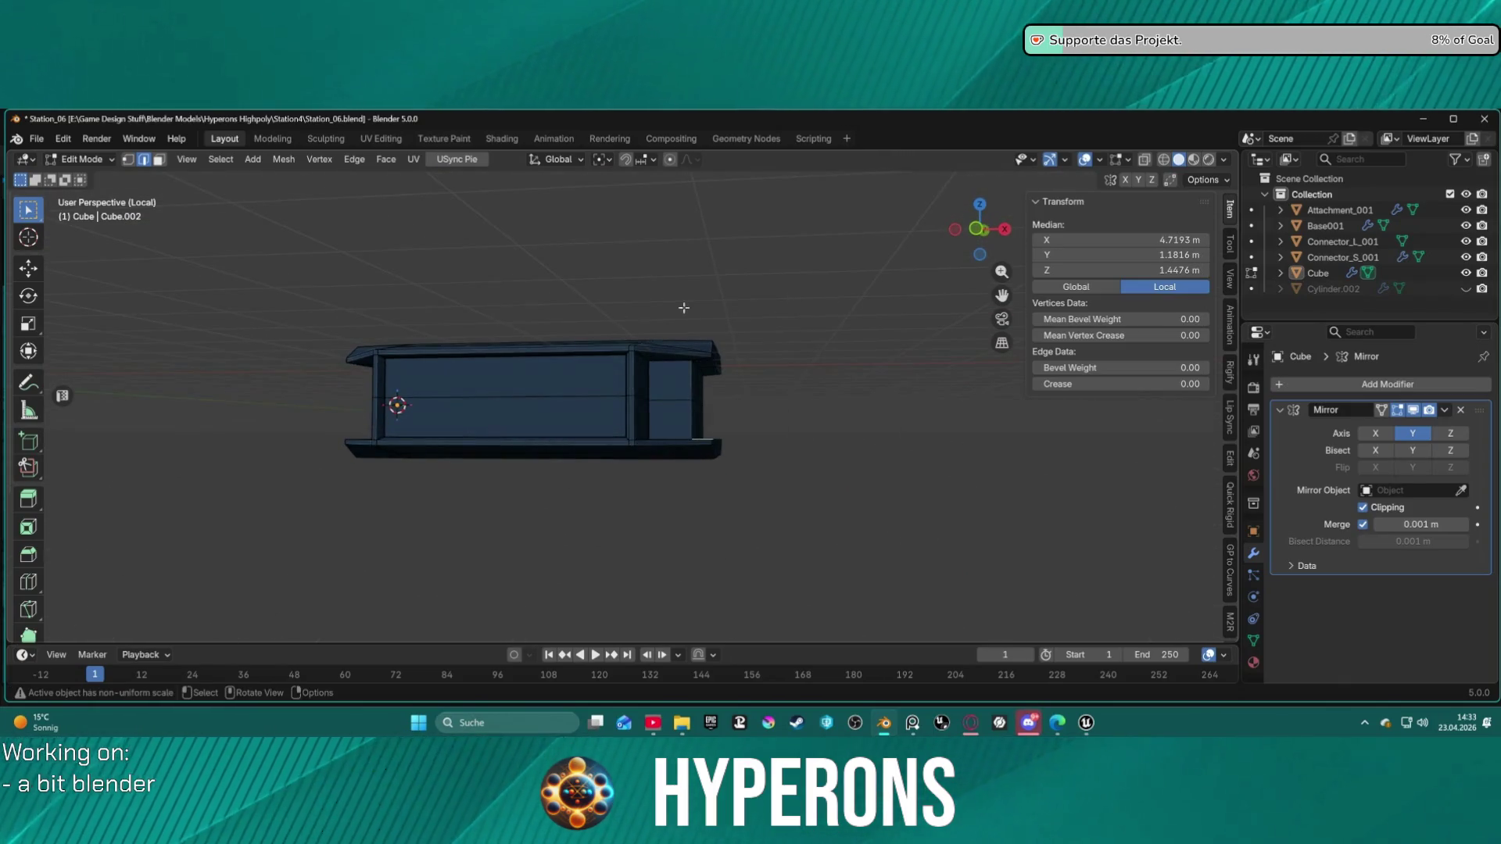
Step: Add an even, flipped loop cut slid near the open end at factor -0.959
left_click(31, 582)
mouse_move(670, 405)
left_mouse_down()
mouse_move(734, 407)
mouse_move(681, 415)
mouse_move(706, 417)
left_mouse_up()
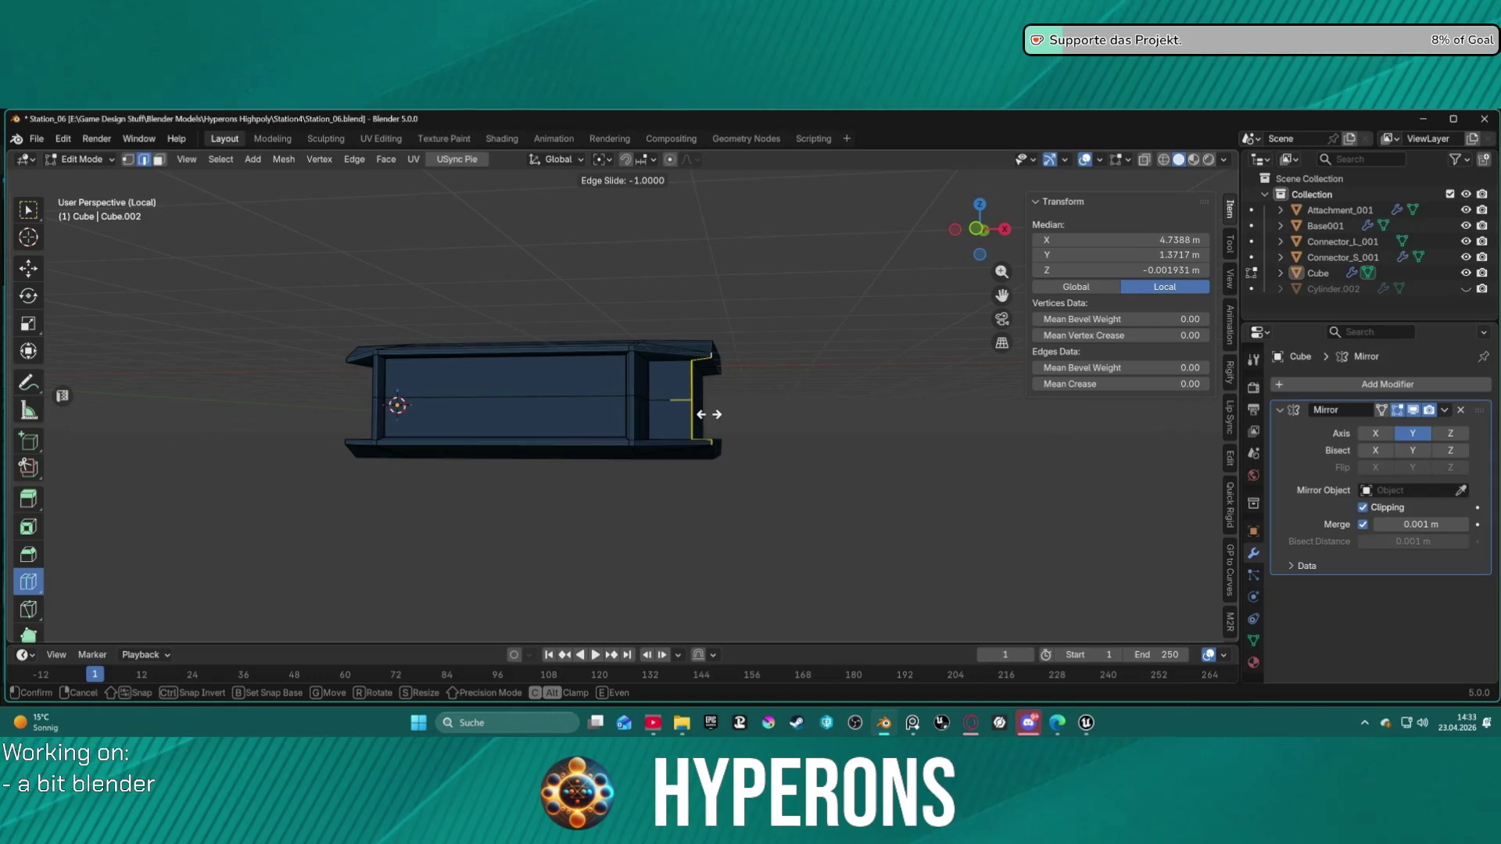
mouse_move(707, 415)
left_mouse_down()
mouse_move(671, 415)
mouse_move(733, 415)
mouse_move(713, 420)
left_mouse_up()
key("e")
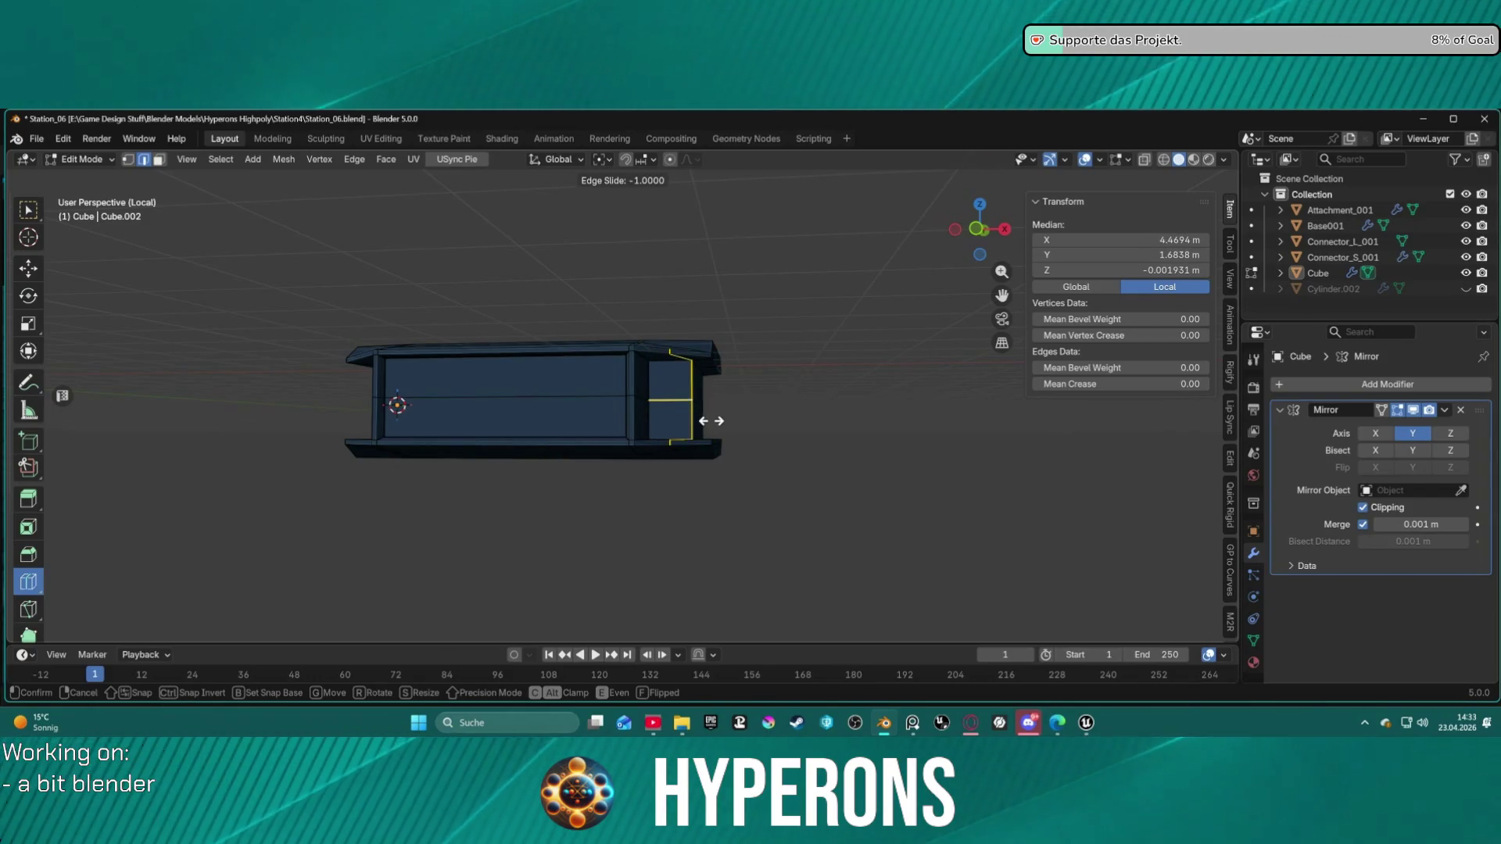
key("f")
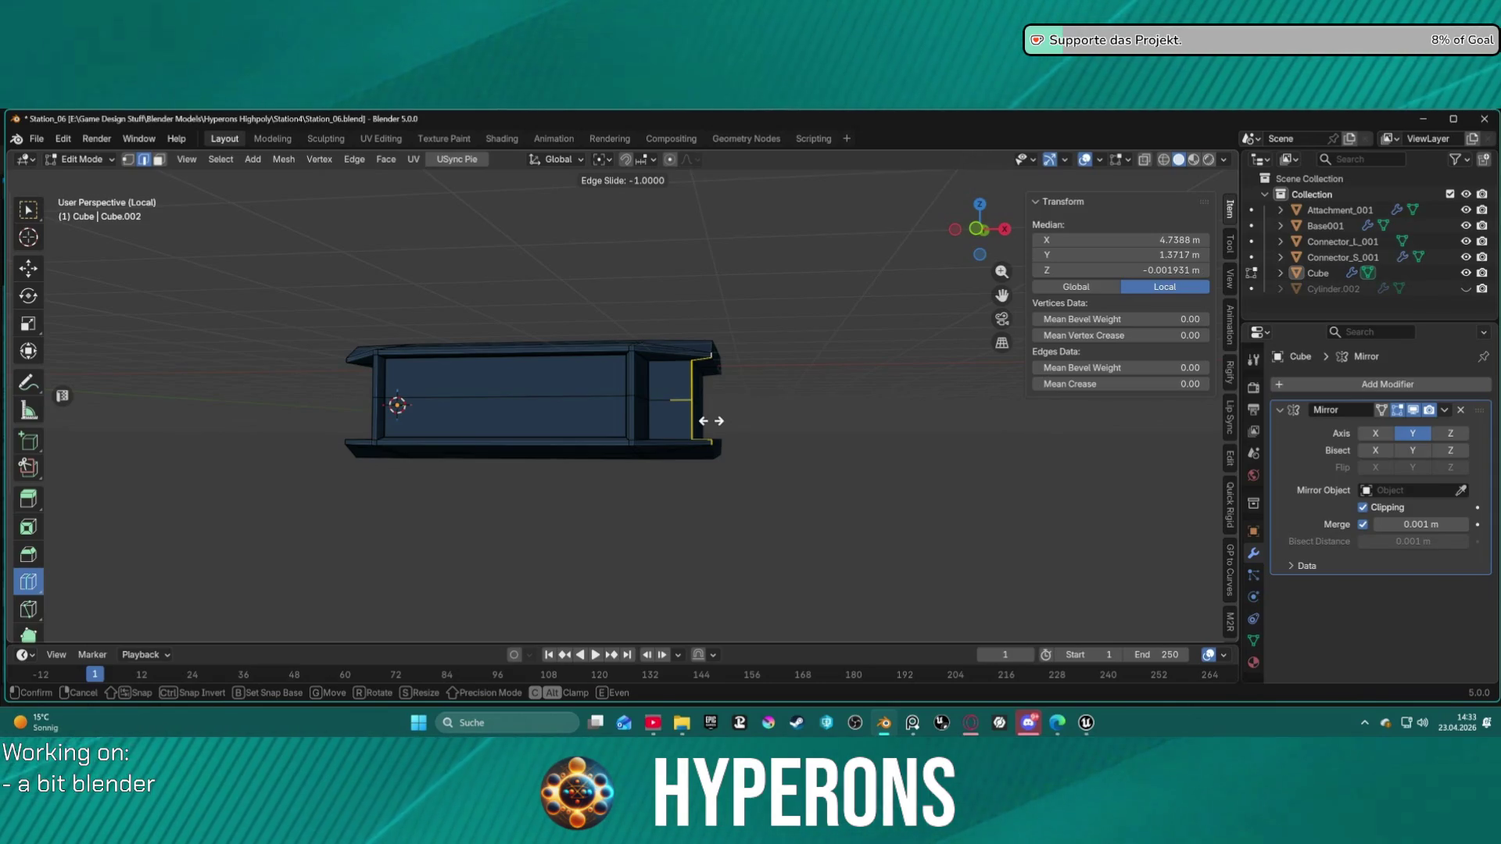
key("ctrl")
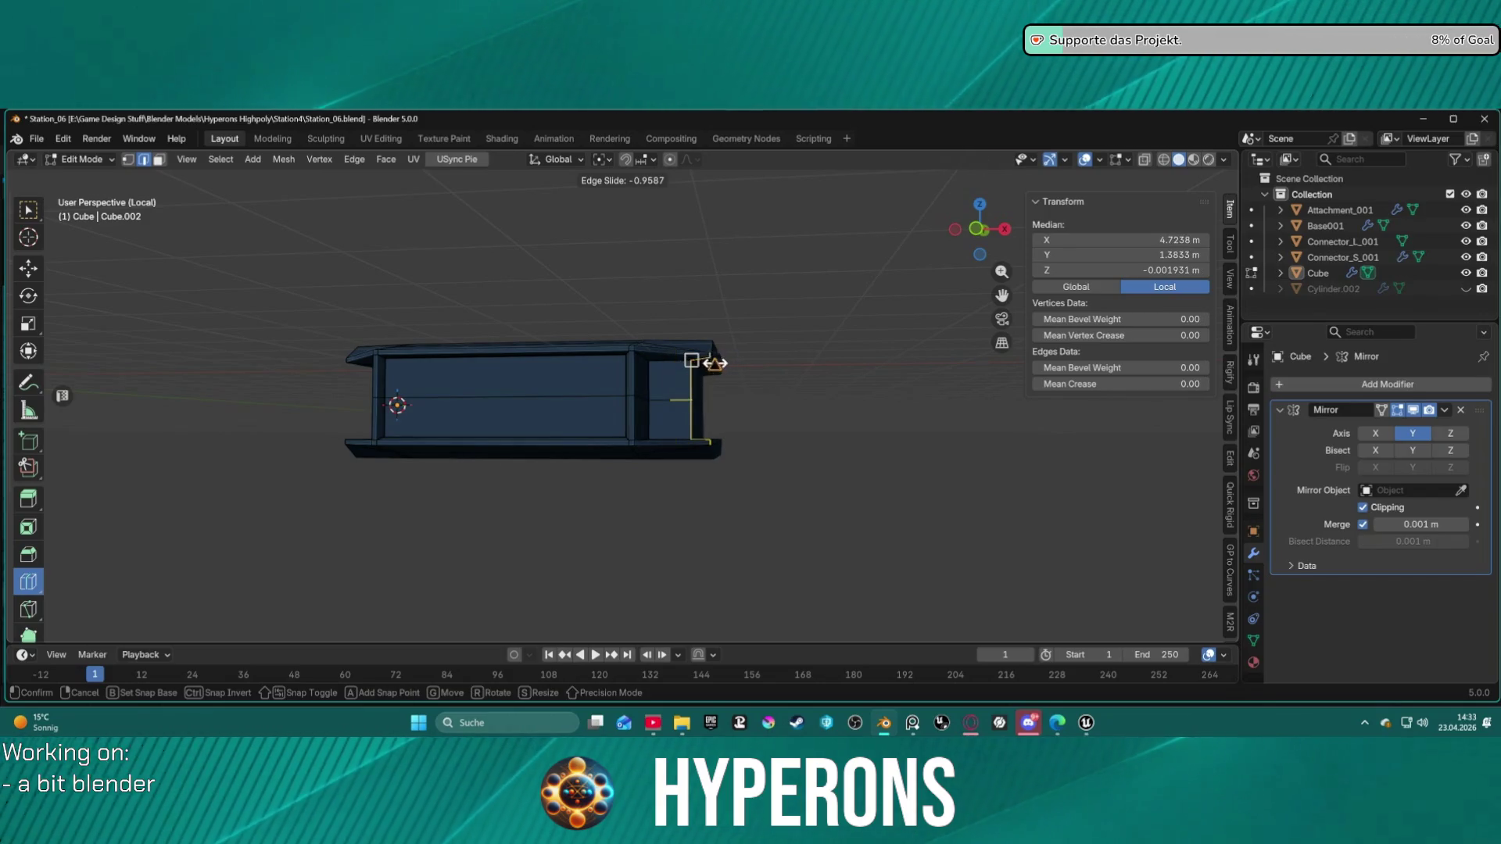
left_click(729, 362)
mouse_move(755, 362)
middle_mouse_down()
mouse_move(767, 349)
mouse_move(724, 386)
mouse_move(681, 367)
mouse_move(743, 352)
middle_mouse_up()
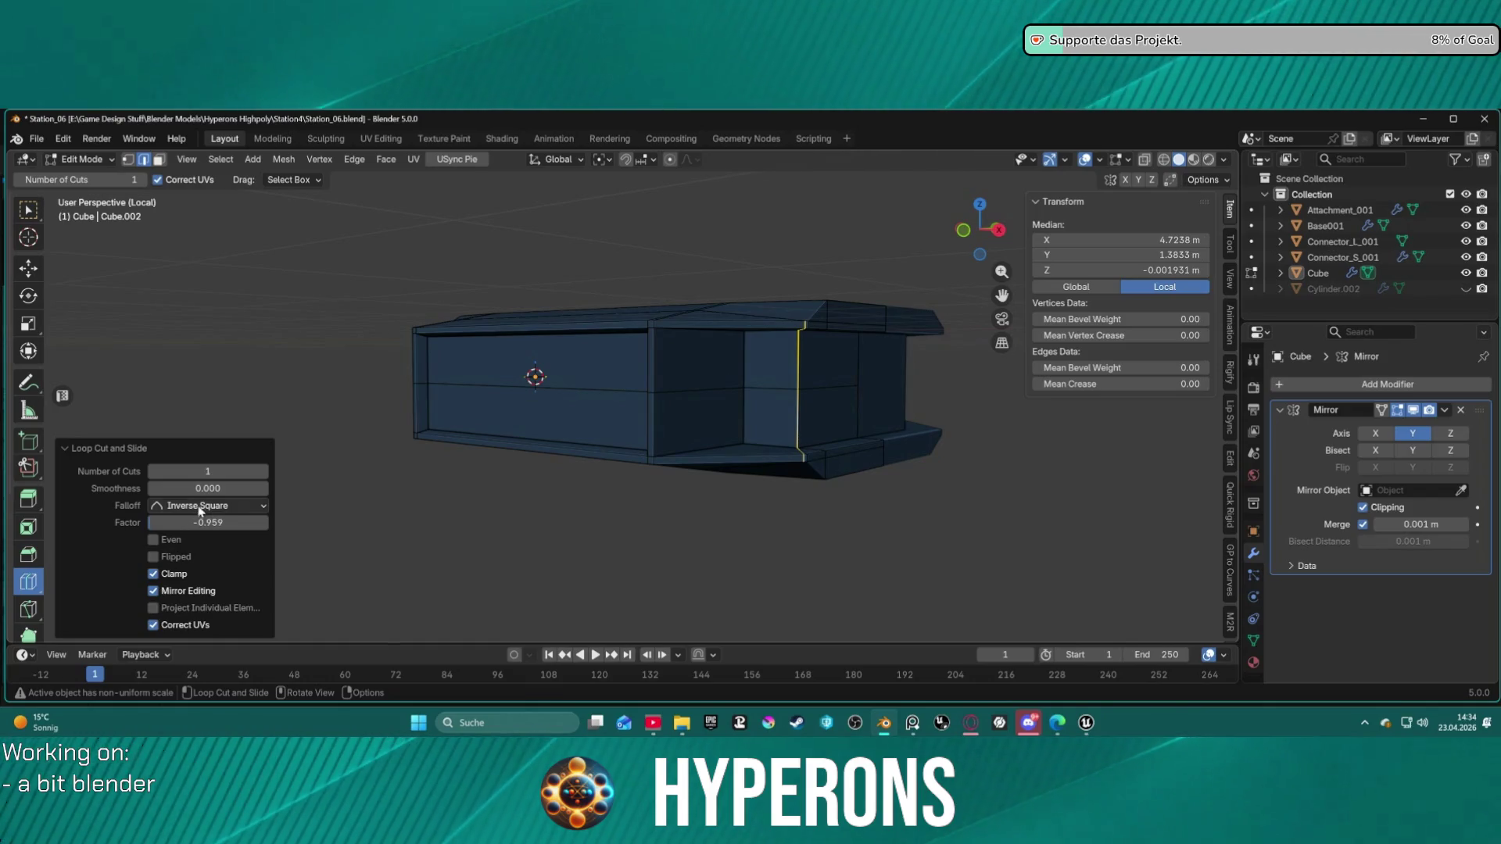
Step: Change the new loop's slide Factor in the redo panel, then inspect the module from several angles
left_click_drag(208, 522, 488, 554)
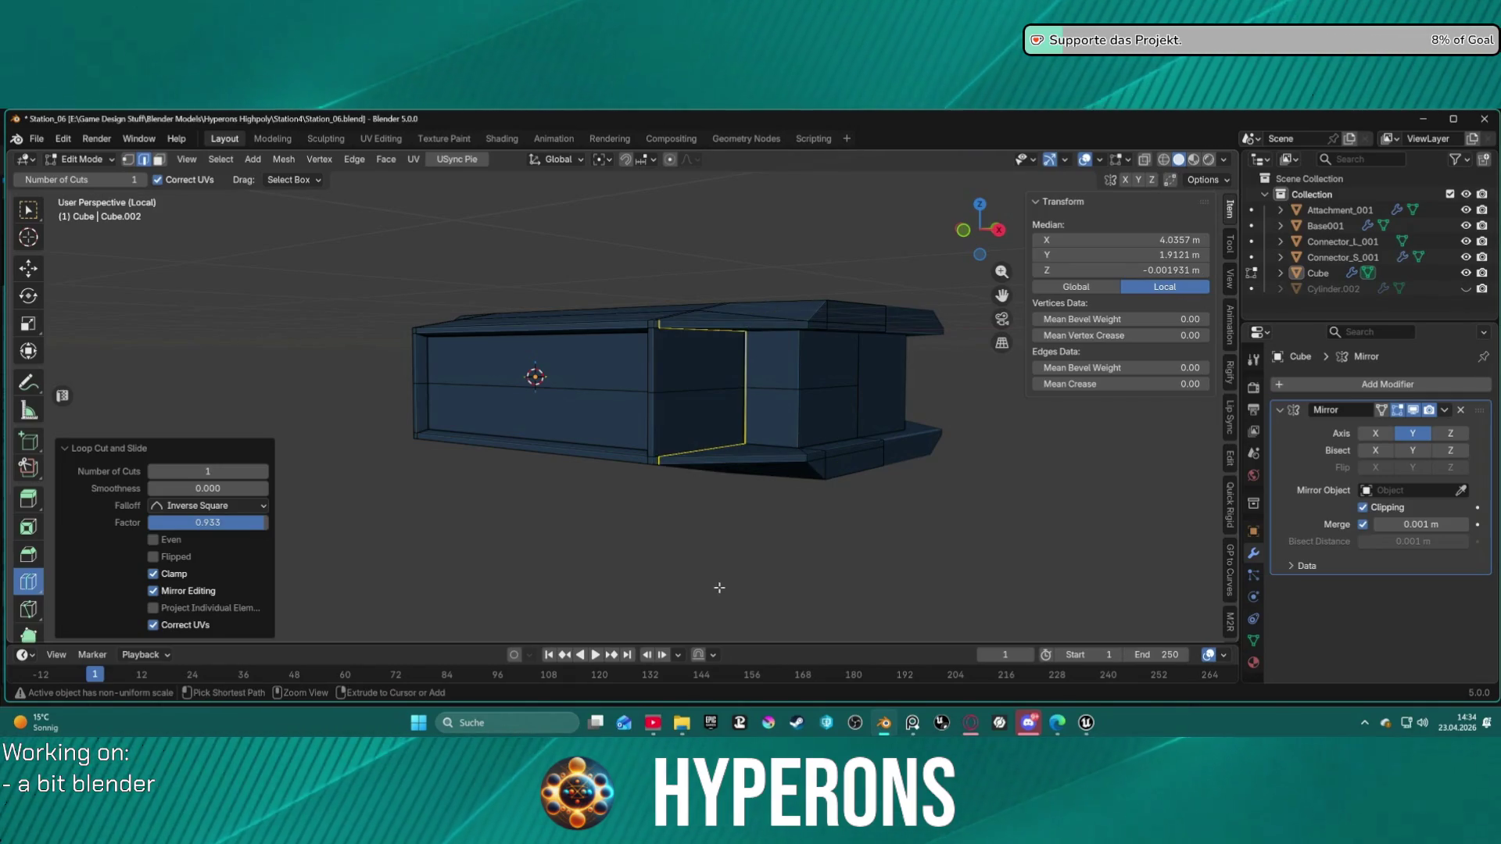
left_click(767, 560)
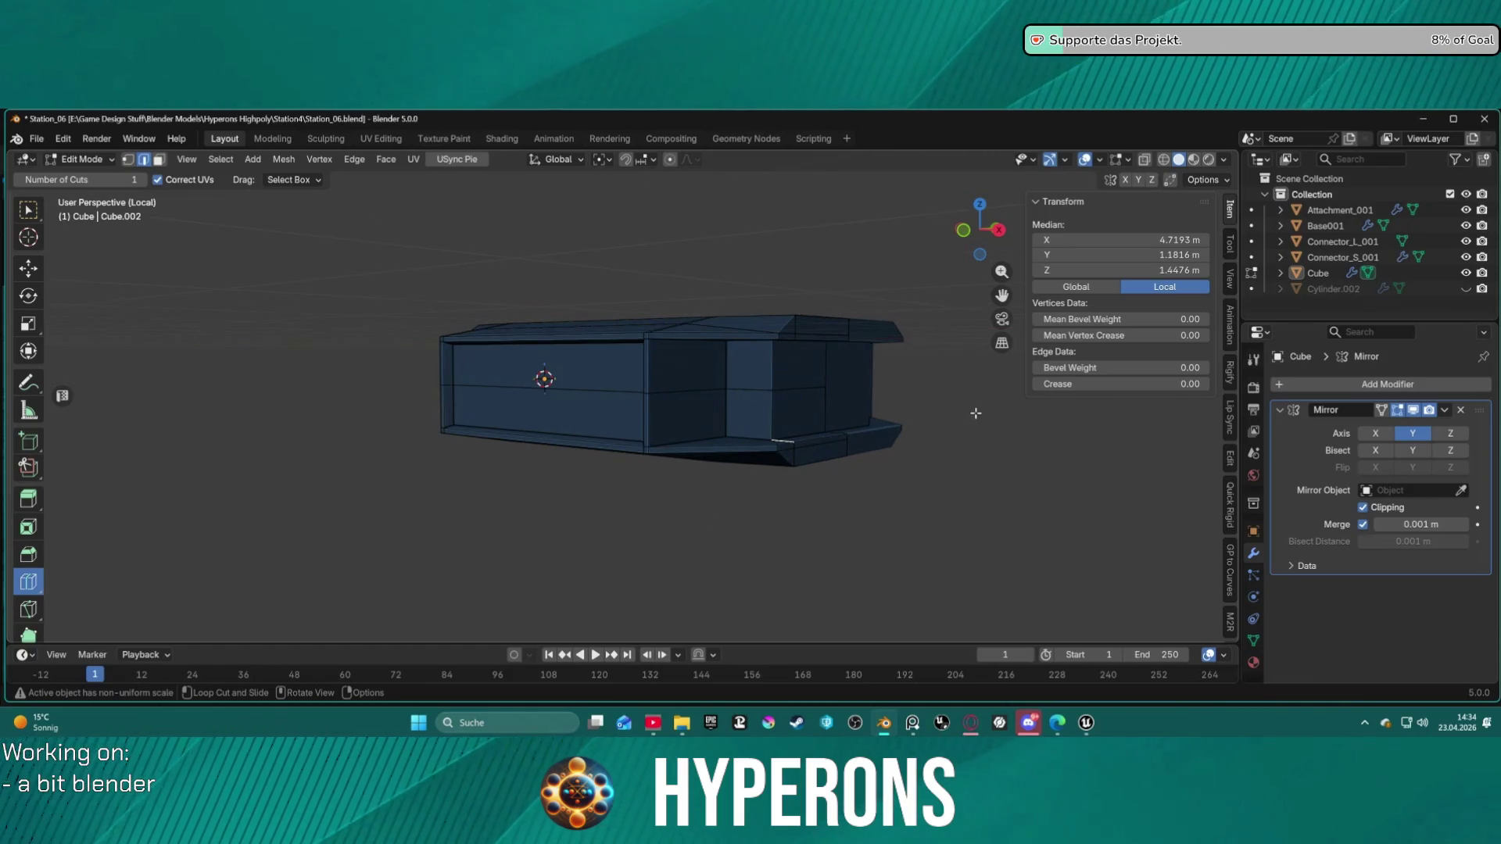
scroll(925, 395, "up", 3)
mouse_move(922, 403)
middle_mouse_down()
mouse_move(887, 540)
mouse_move(814, 587)
mouse_move(808, 500)
mouse_move(838, 449)
mouse_move(874, 462)
mouse_move(861, 499)
middle_mouse_up()
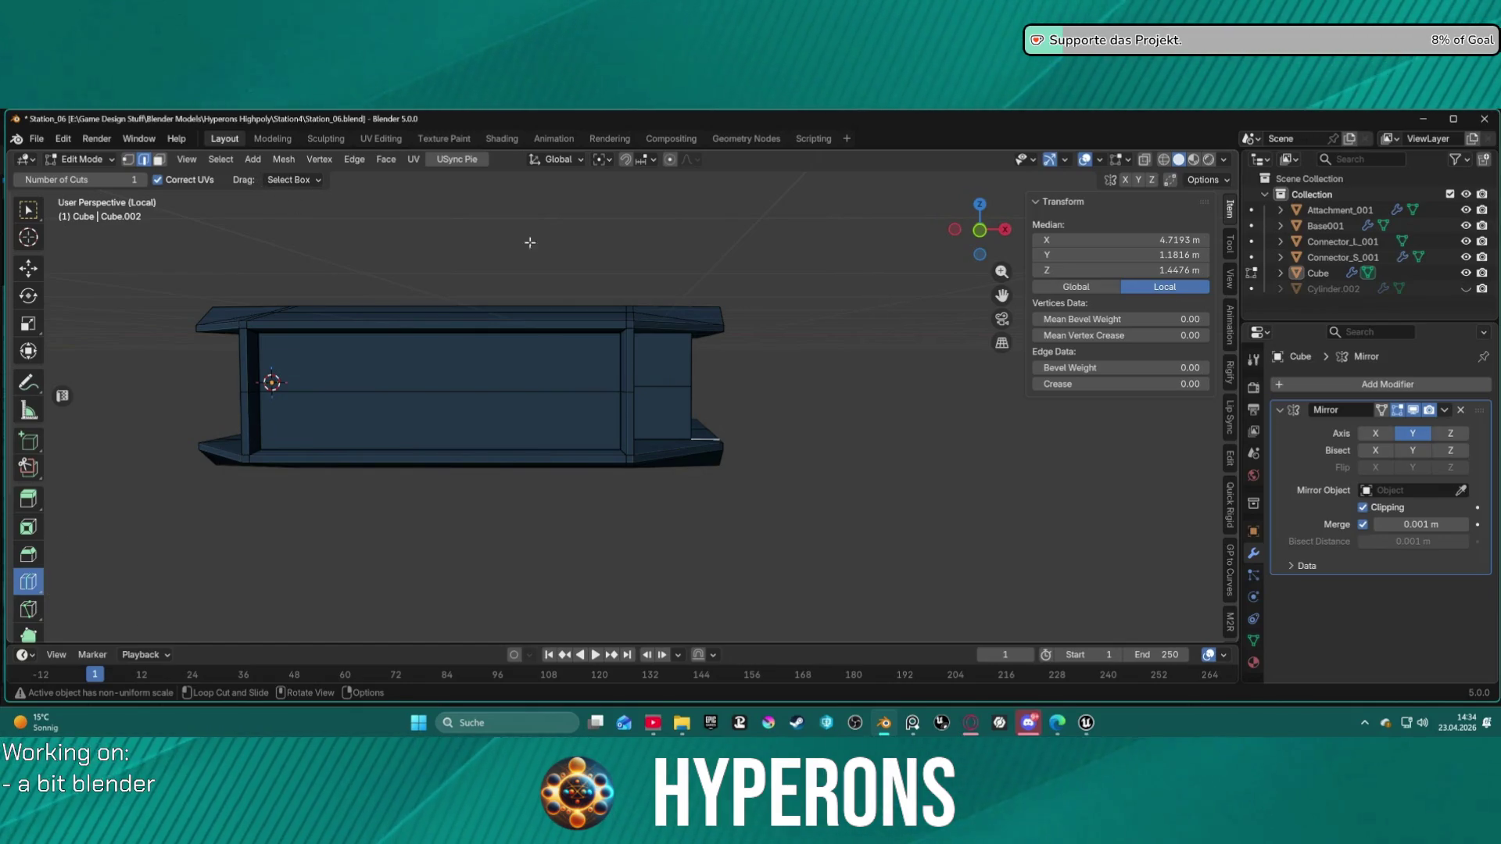
mouse_move(469, 406)
middle_mouse_down()
mouse_move(483, 476)
mouse_move(459, 392)
mouse_move(496, 351)
mouse_move(404, 397)
mouse_move(331, 392)
mouse_move(469, 383)
mouse_move(503, 362)
mouse_move(500, 383)
middle_mouse_up()
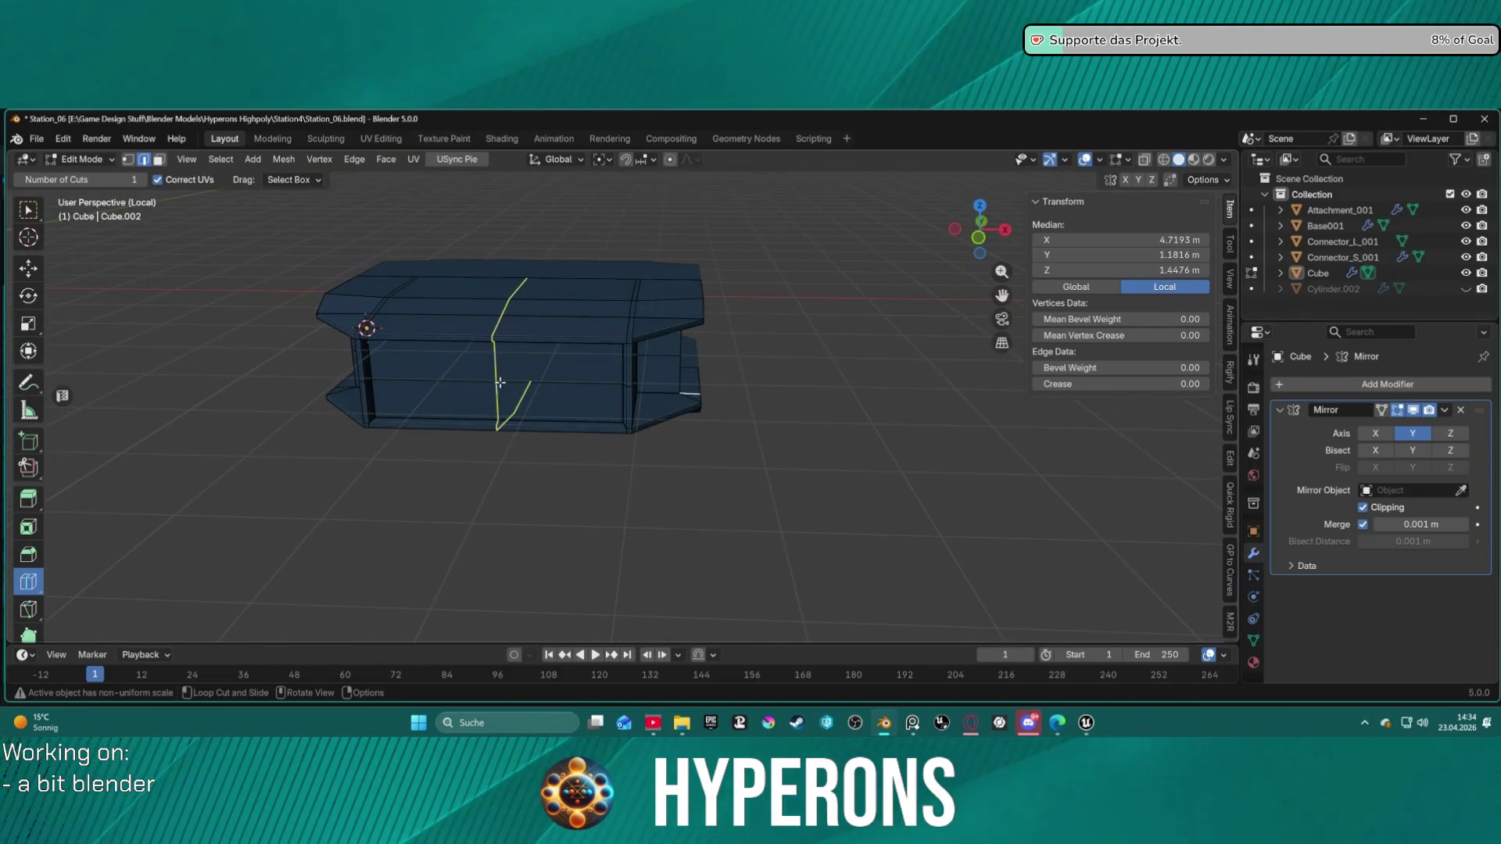
scroll(508, 368, "down", 2)
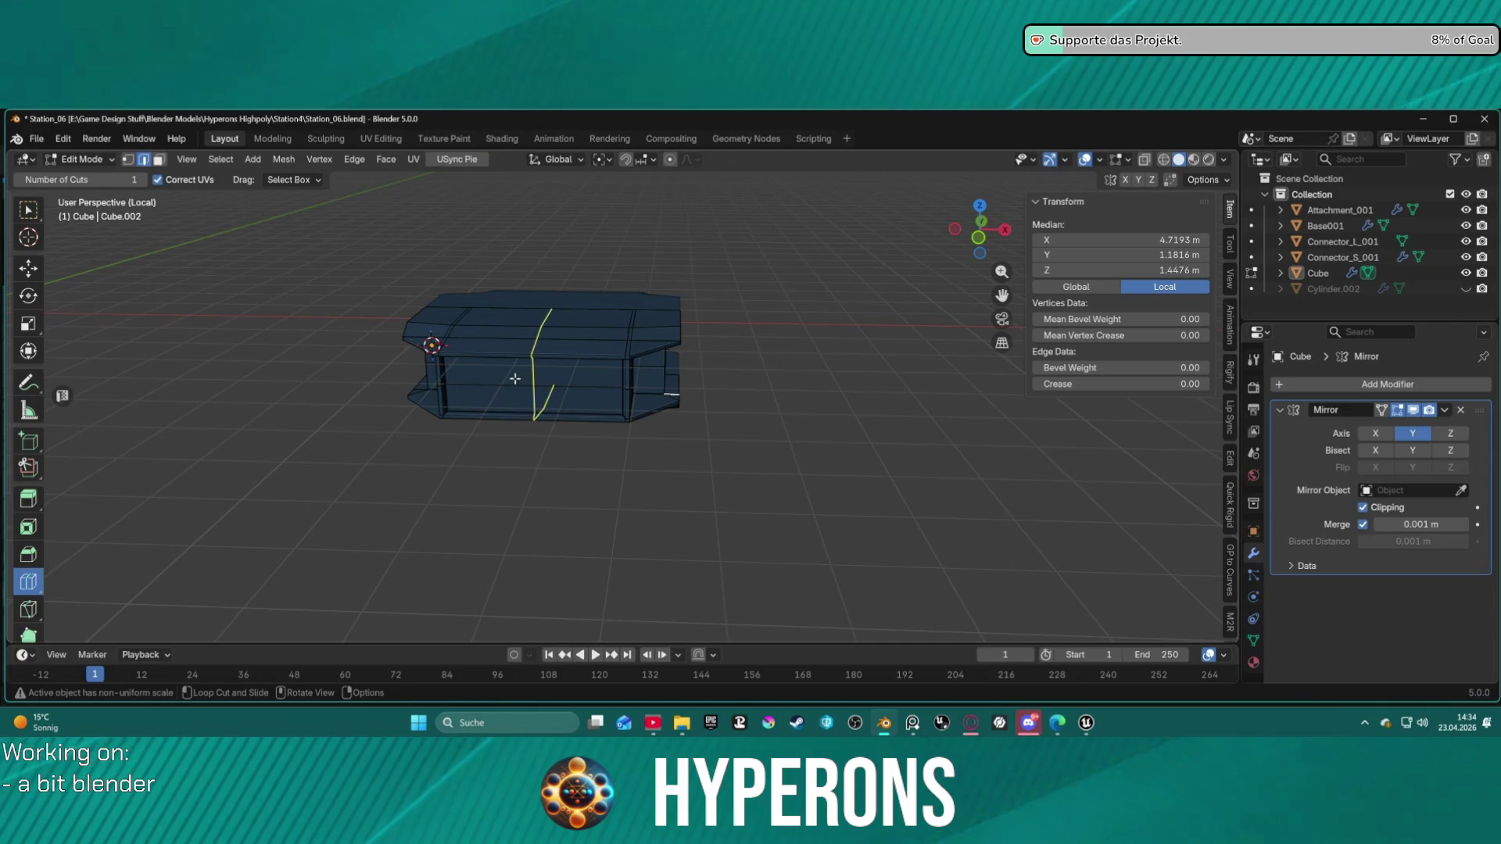
mouse_move(720, 479)
middle_mouse_down()
mouse_move(827, 429)
mouse_move(893, 427)
mouse_move(730, 526)
mouse_move(691, 426)
mouse_move(718, 369)
mouse_move(797, 425)
mouse_move(804, 560)
mouse_move(837, 552)
mouse_move(693, 477)
mouse_move(694, 419)
mouse_move(692, 498)
middle_mouse_up()
mouse_move(692, 538)
middle_mouse_down()
mouse_move(688, 559)
mouse_move(573, 410)
middle_mouse_up()
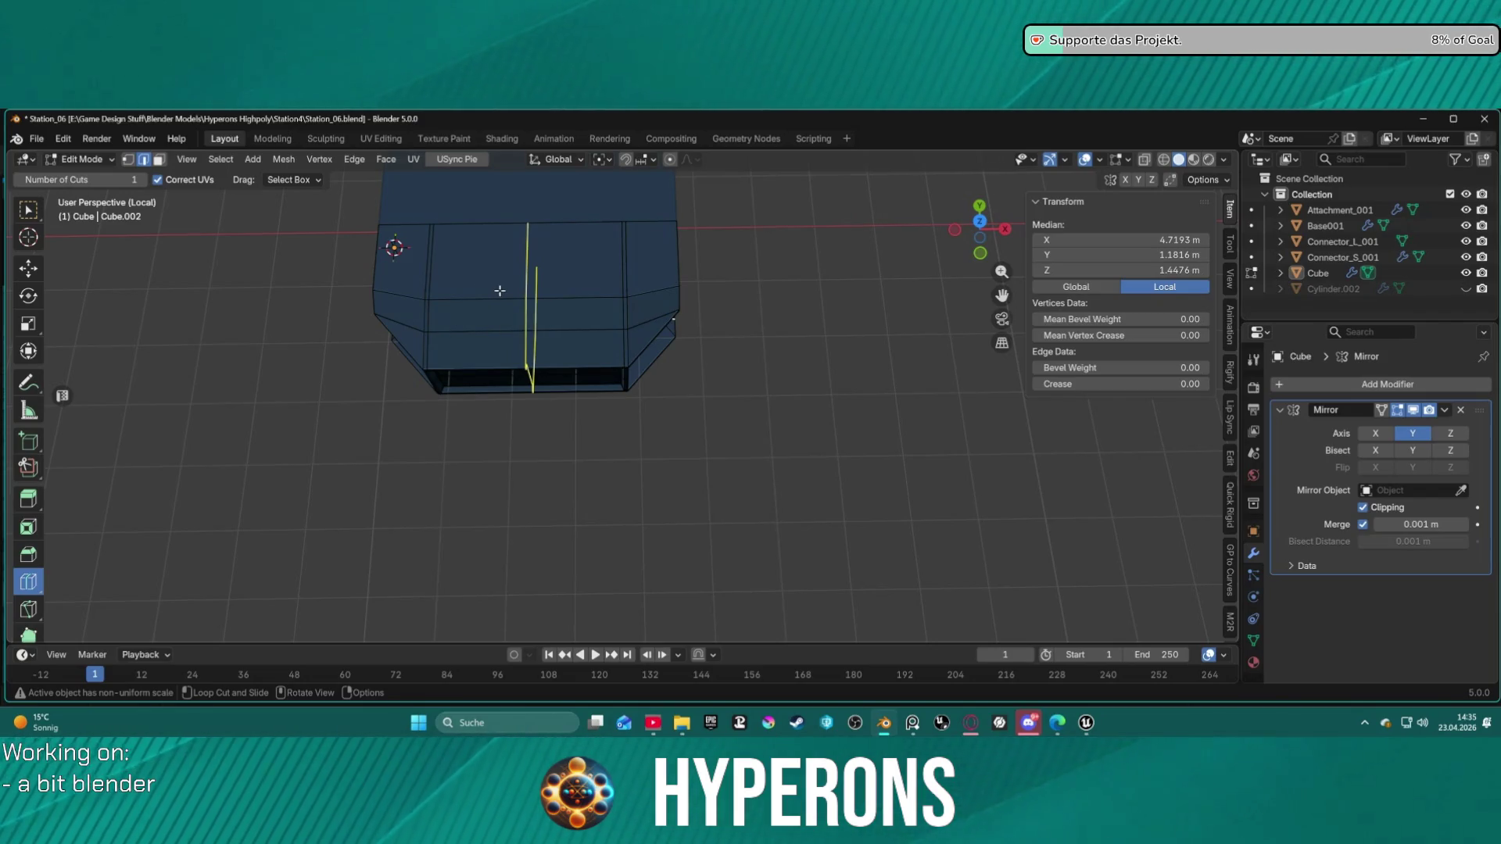
Step: Add a loop cut across the module's middle at factor 0 with 2 cuts
left_click(498, 290)
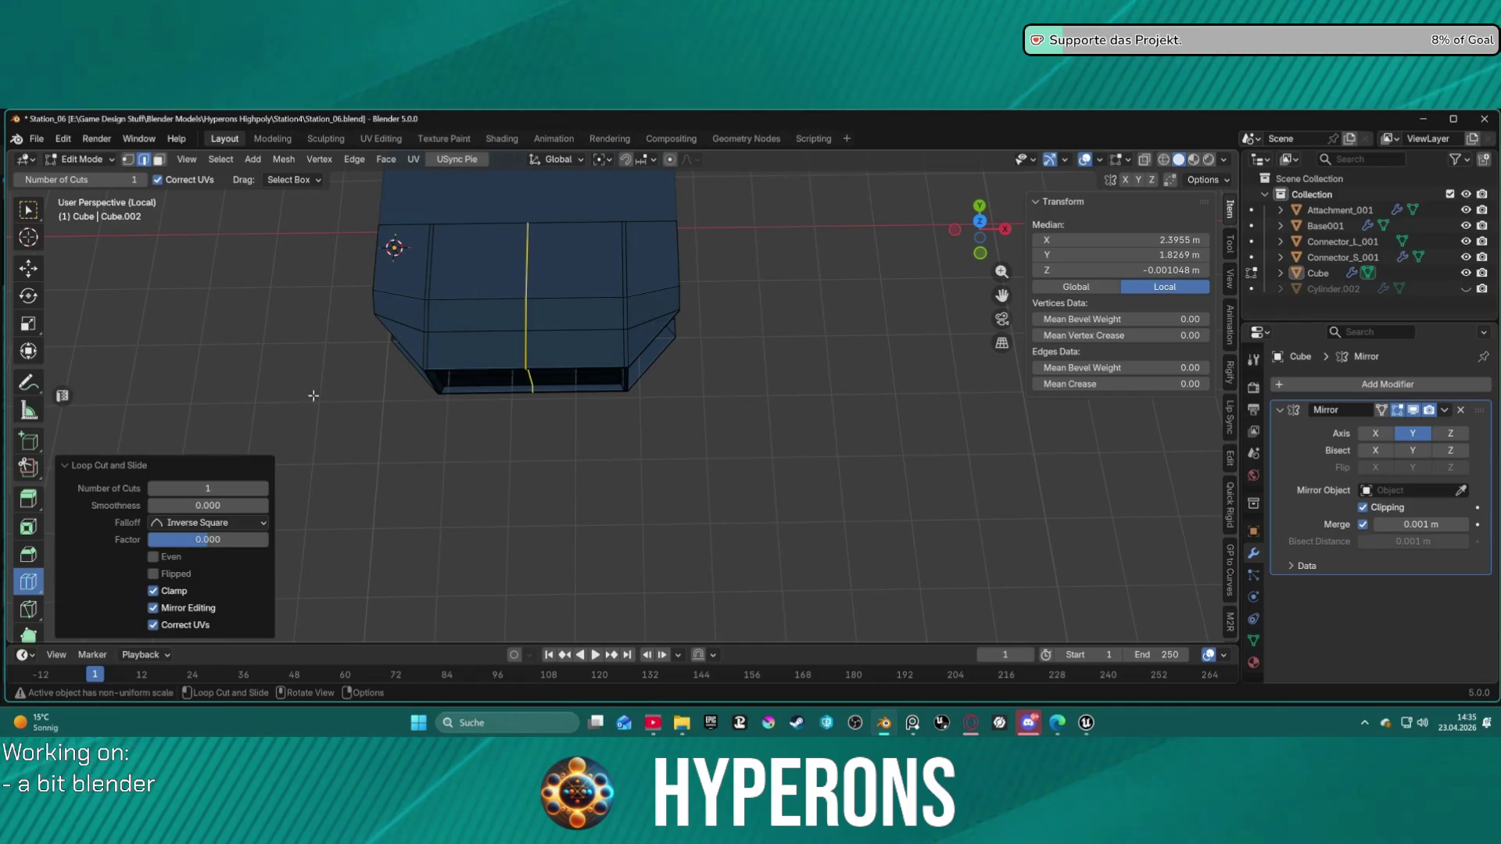
left_click(264, 488)
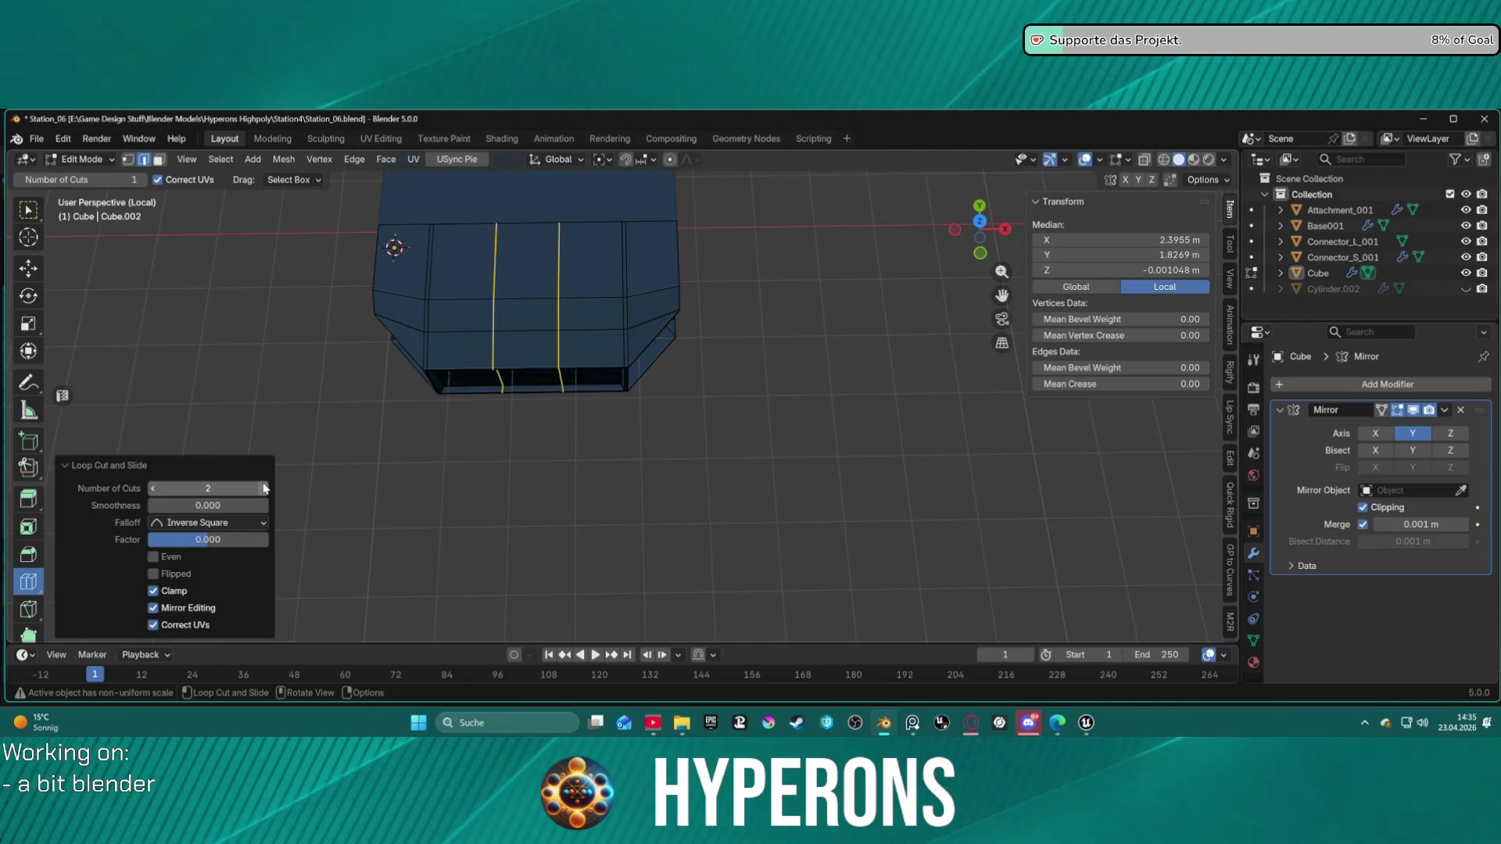
key("F3")
key("Escape")
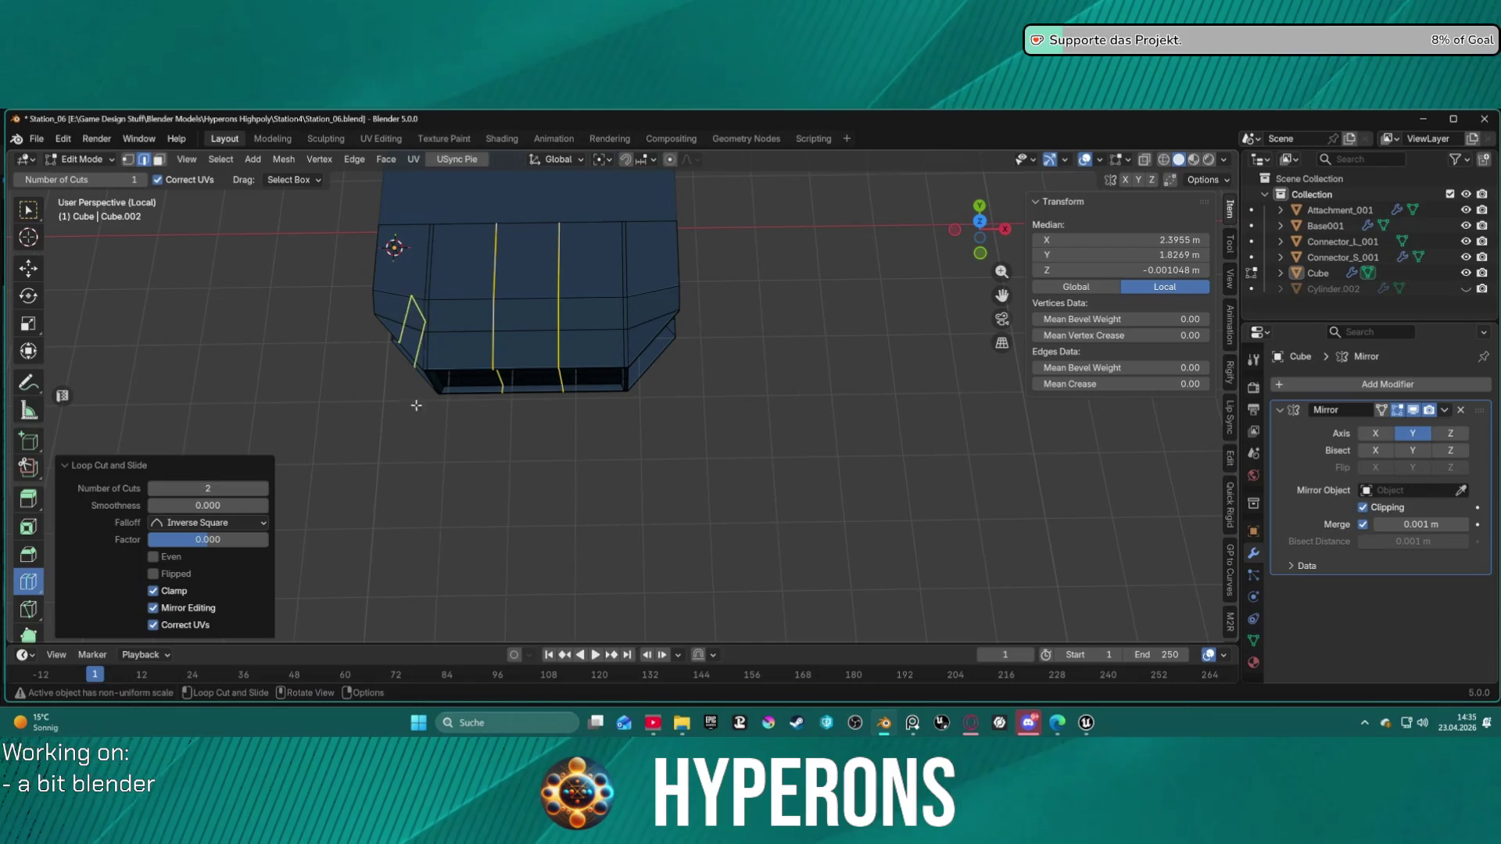
Step: Switch to the Select Box tool and return the hull module to Object Mode
left_click(26, 219)
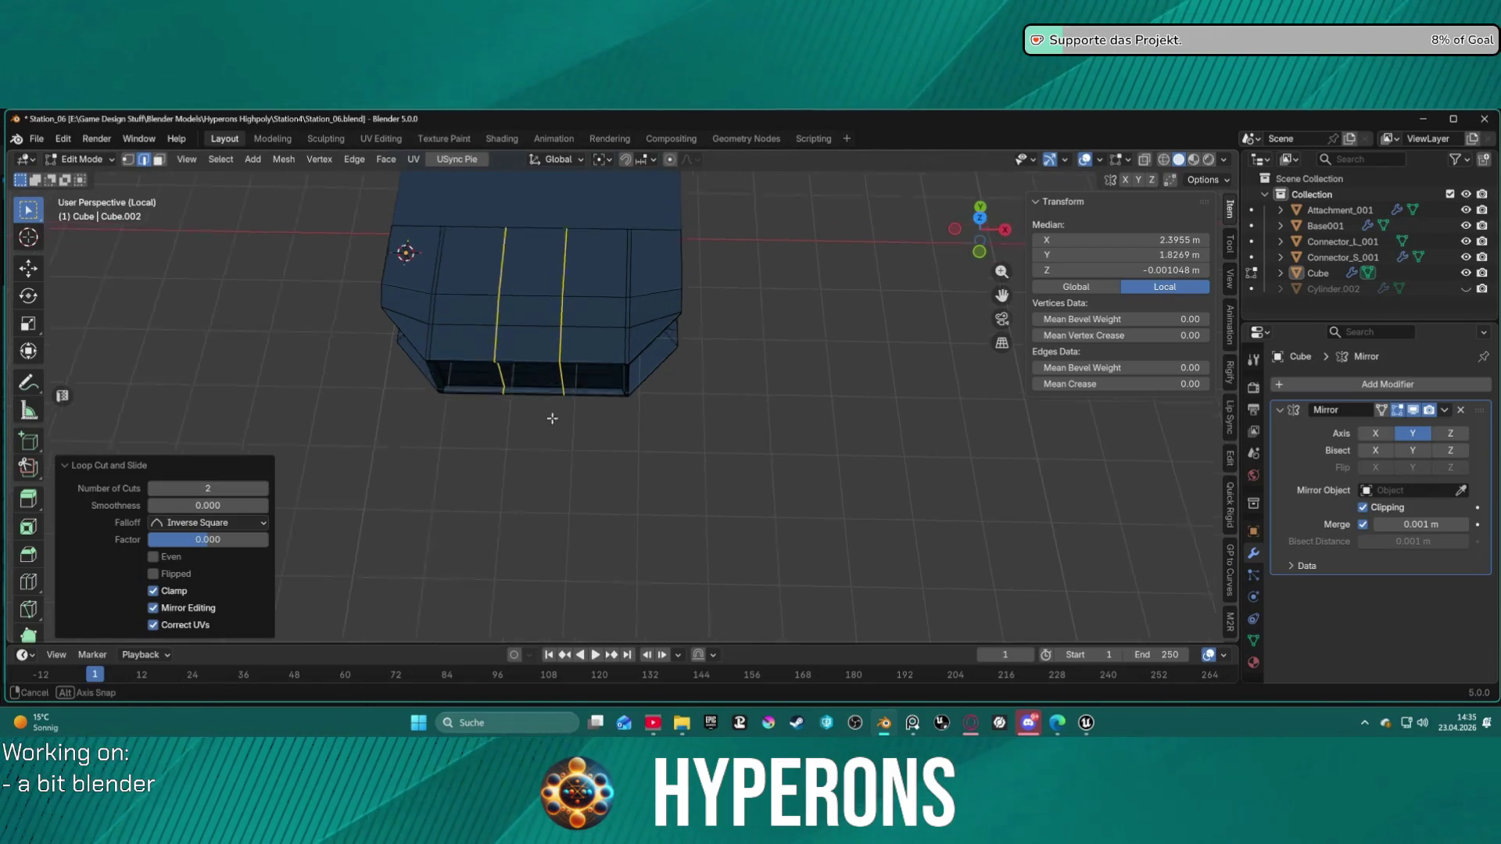
middle_click_drag(553, 422, 514, 350)
left_click(548, 421)
mouse_move(546, 429)
middle_mouse_down()
mouse_move(577, 429)
mouse_move(485, 376)
mouse_move(670, 338)
mouse_move(790, 389)
mouse_move(828, 479)
mouse_move(795, 546)
mouse_move(647, 570)
mouse_move(660, 400)
mouse_move(526, 395)
mouse_move(519, 435)
mouse_move(706, 408)
mouse_move(701, 473)
mouse_move(767, 305)
mouse_move(595, 353)
mouse_move(498, 321)
mouse_move(627, 375)
mouse_move(651, 408)
mouse_move(639, 416)
middle_mouse_up()
key("ctrl+Tab")
left_click(500, 346)
scroll(640, 416, "down", 10)
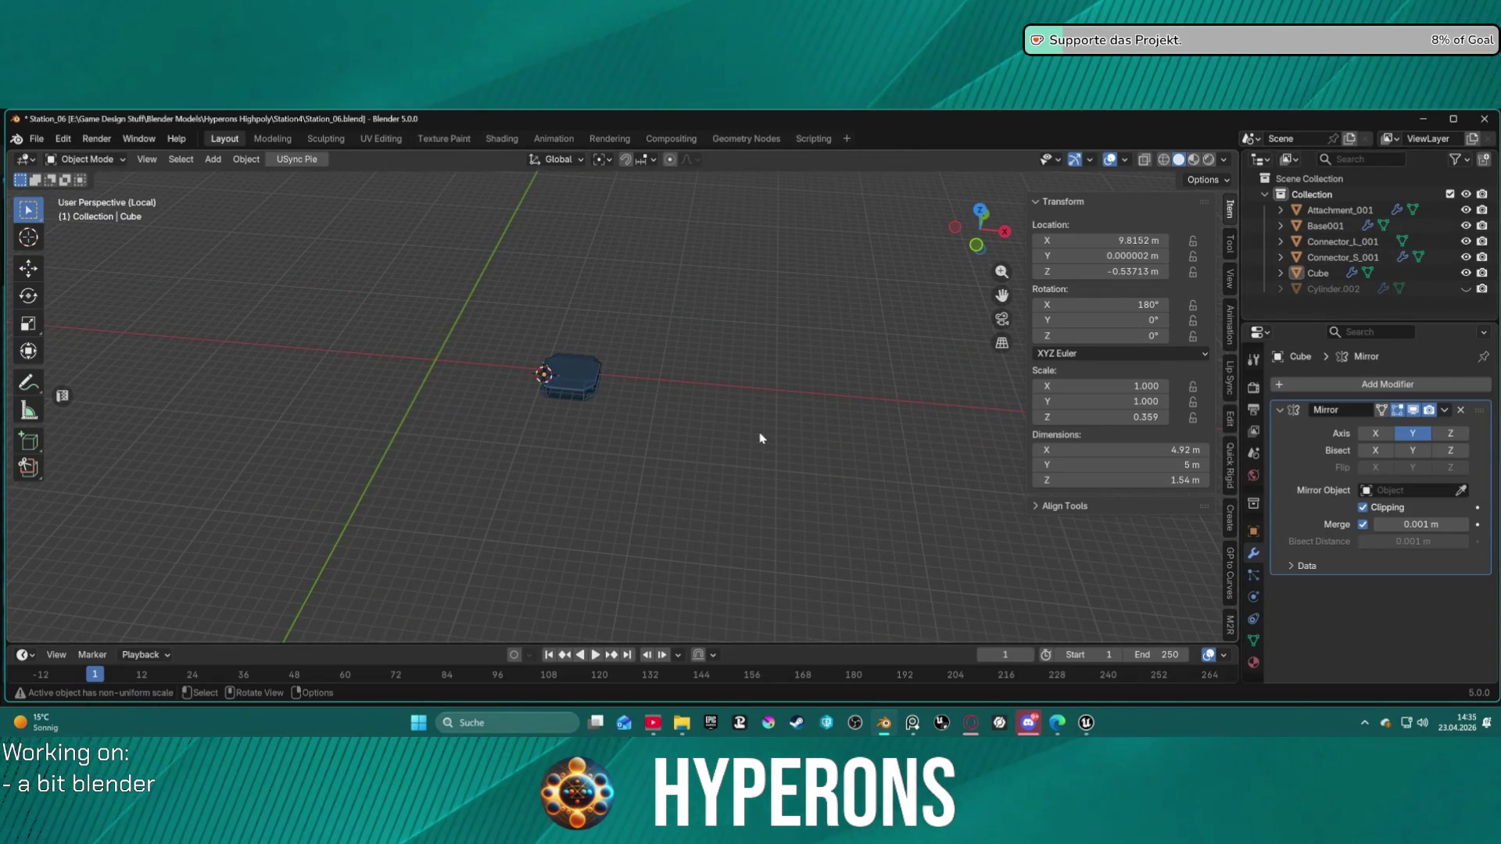
Step: Exit local view to show the whole station and select the hull module
key("KP_Divide")
scroll(717, 419, "down", 5)
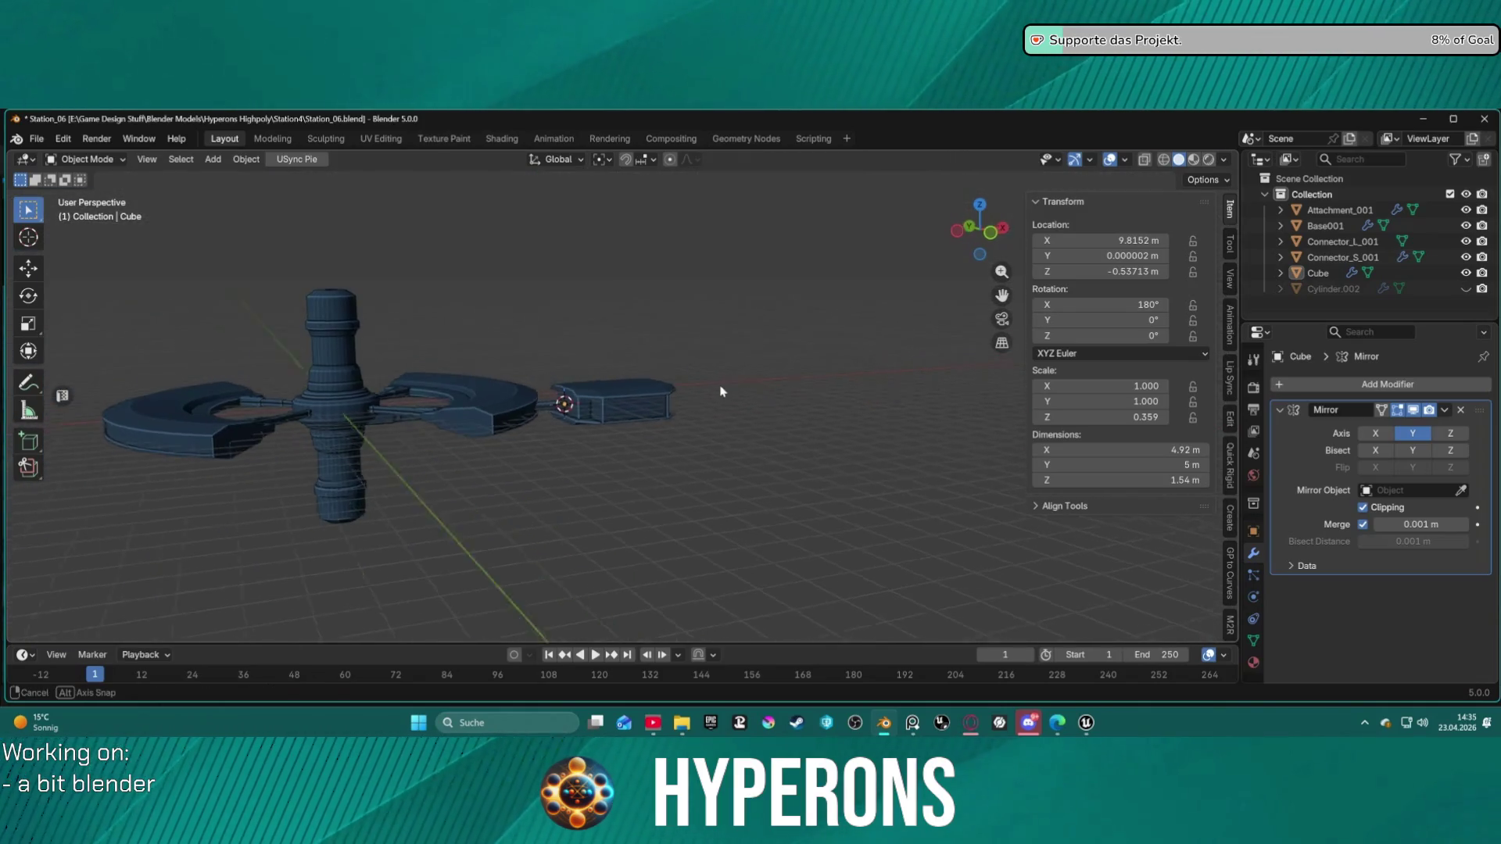
scroll(688, 395, "up", 2)
mouse_move(667, 398)
middle_mouse_down()
mouse_move(660, 380)
mouse_move(687, 344)
mouse_move(677, 360)
middle_mouse_up()
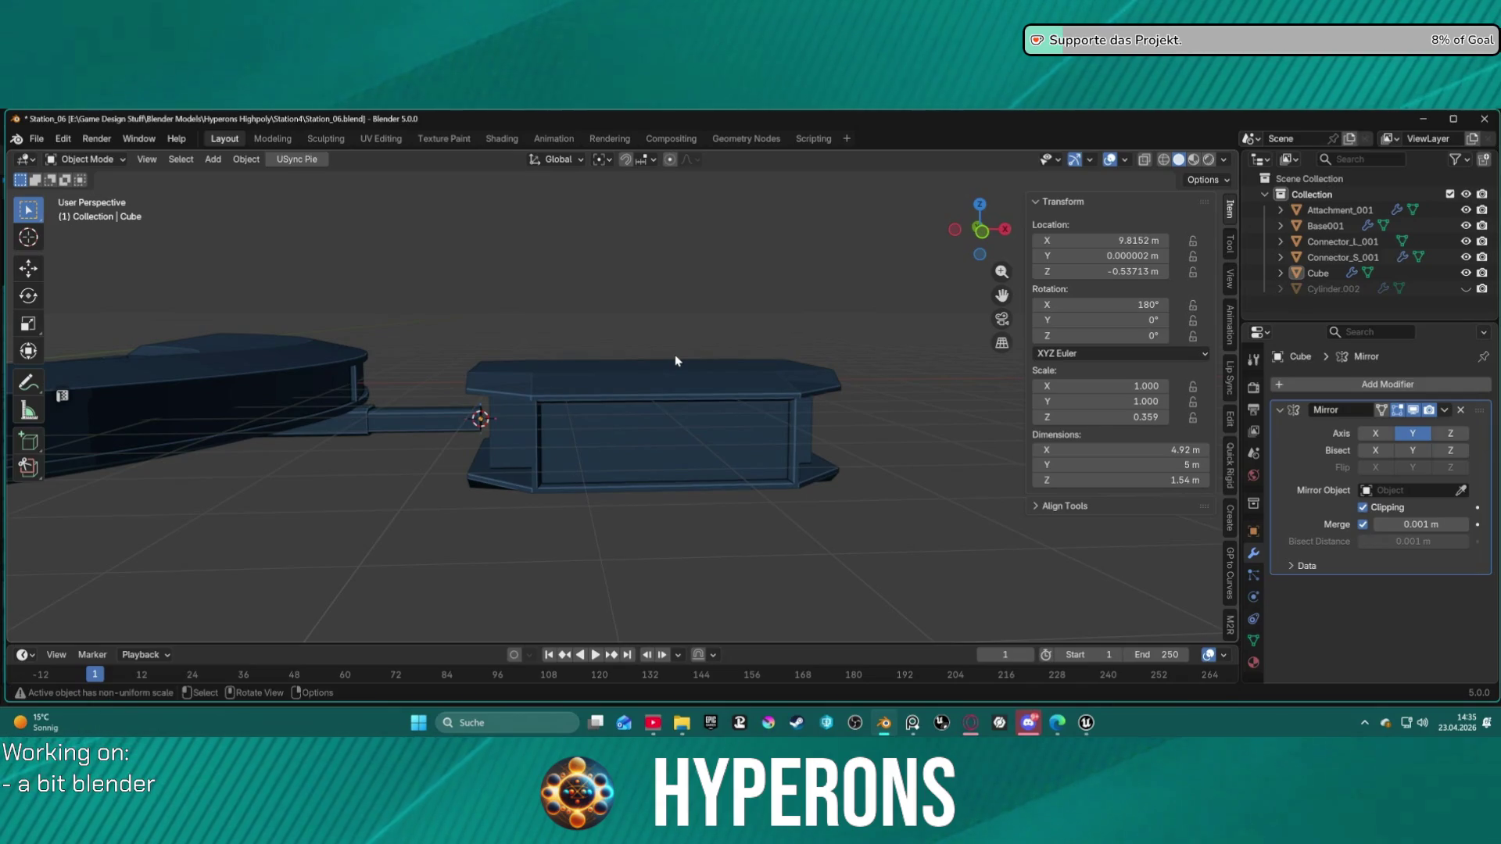
left_click(1318, 273)
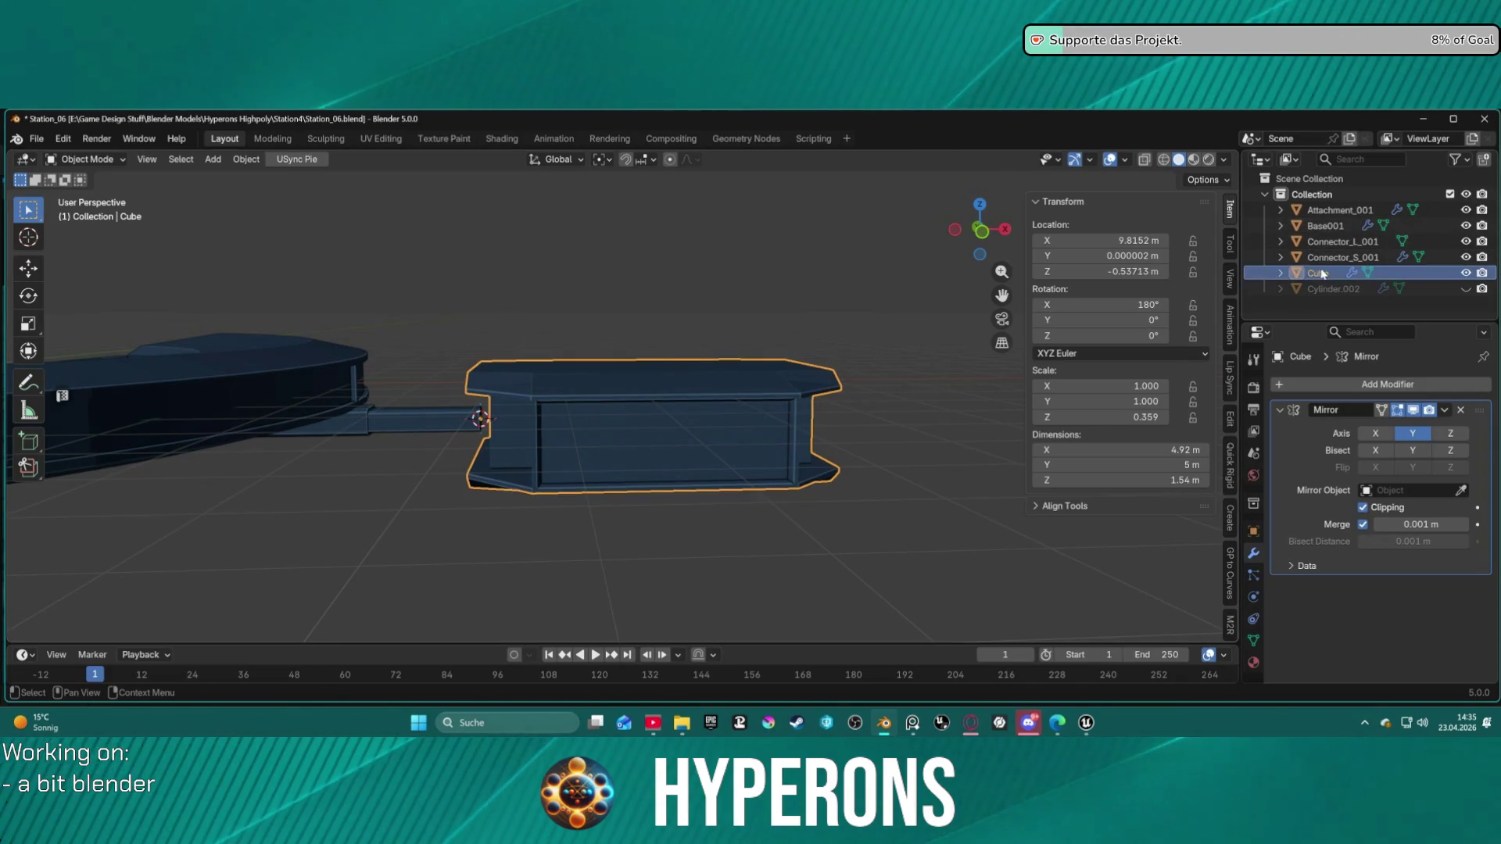
key("g")
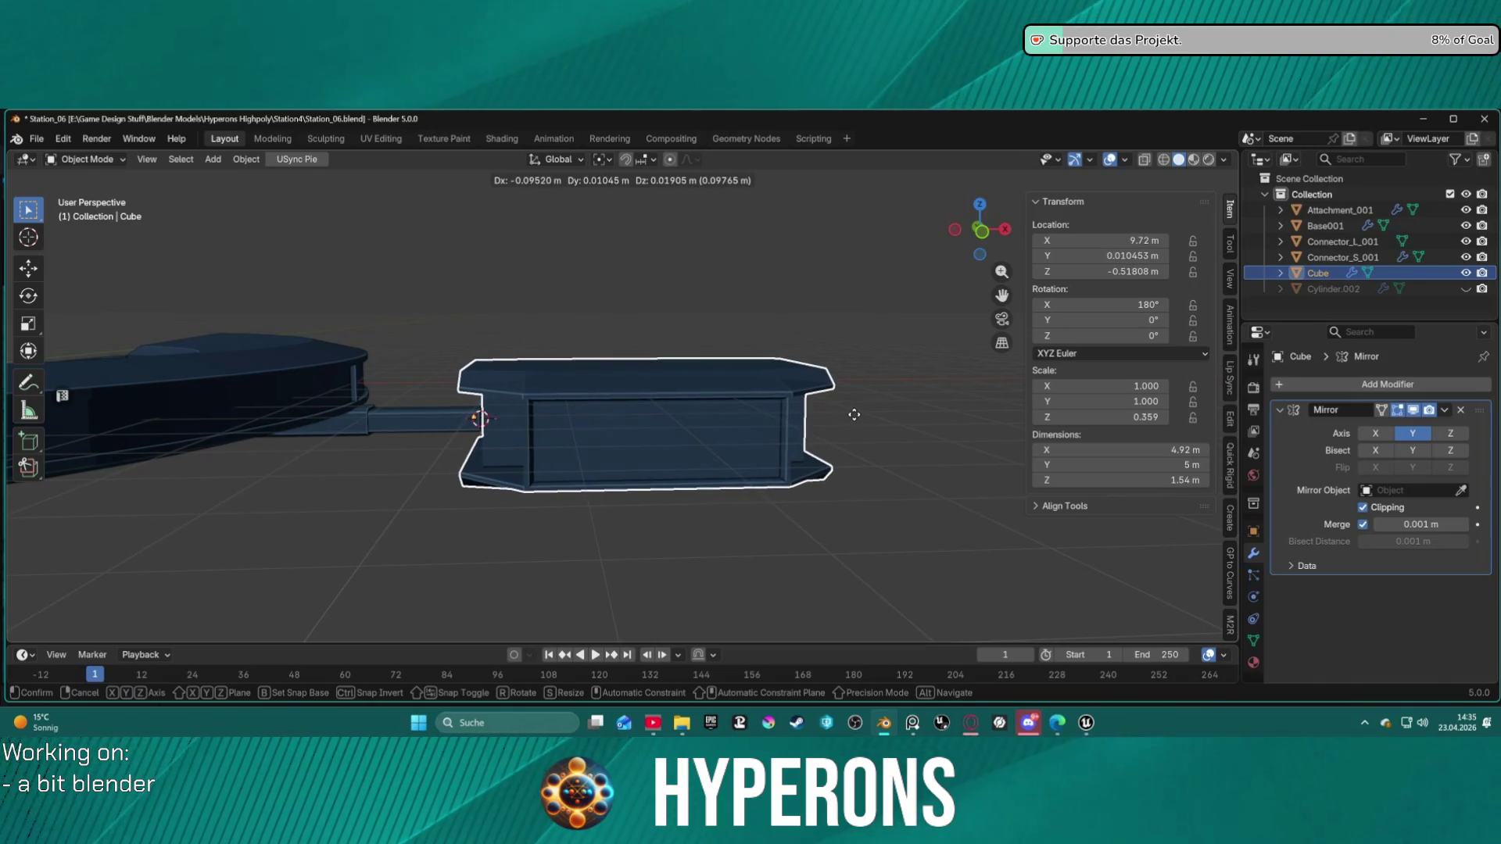
key("x")
key("y")
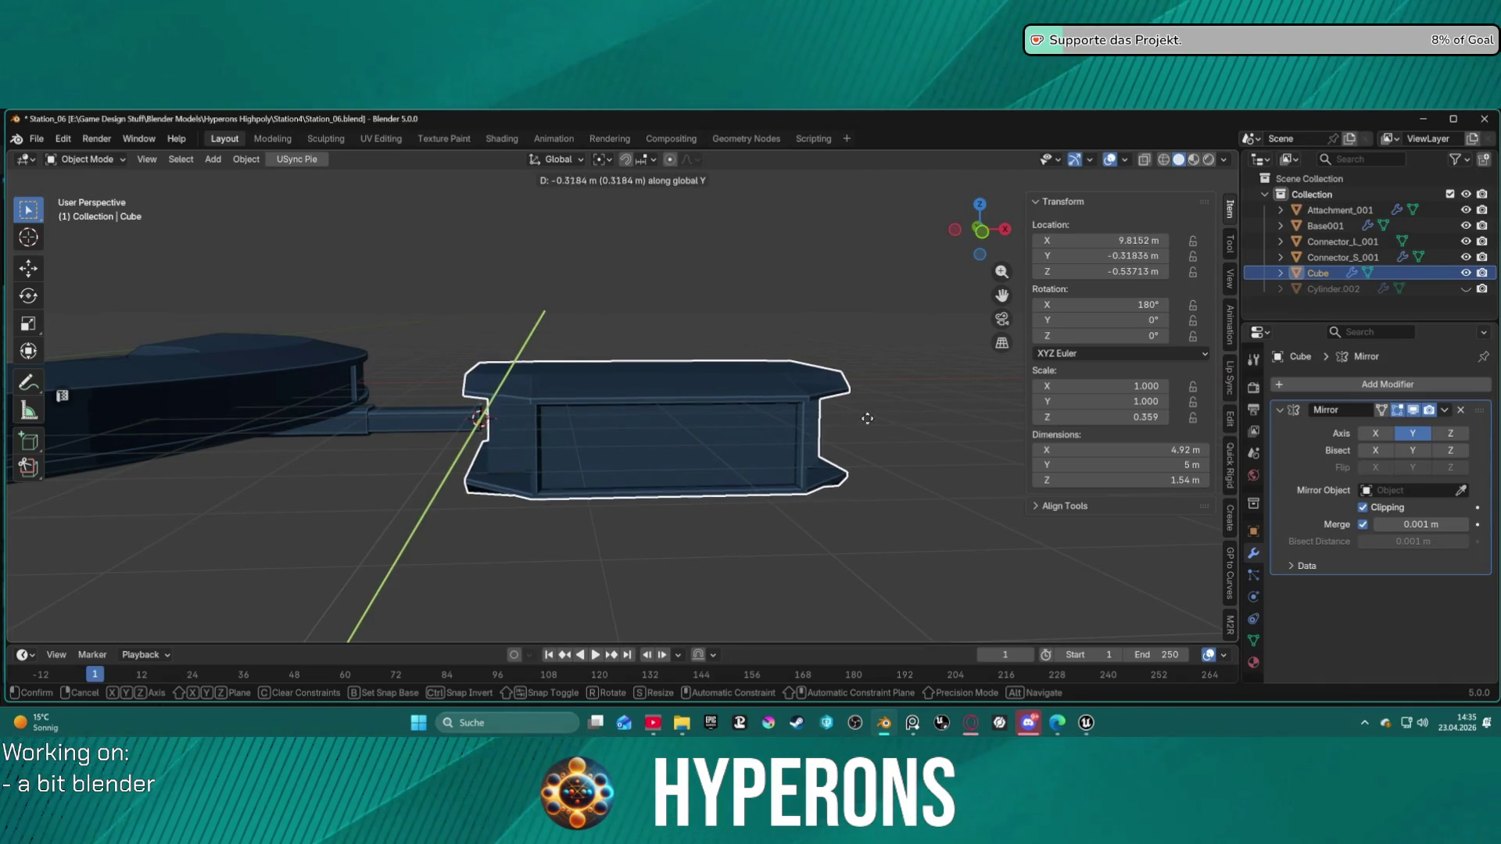
right_click(905, 429)
mouse_move(878, 436)
middle_mouse_down()
mouse_move(824, 423)
mouse_move(893, 419)
mouse_move(467, 395)
middle_mouse_up()
Step: In Edit Mode, select the vertex at the module's end facing the connector arm
key("ctrl+Tab")
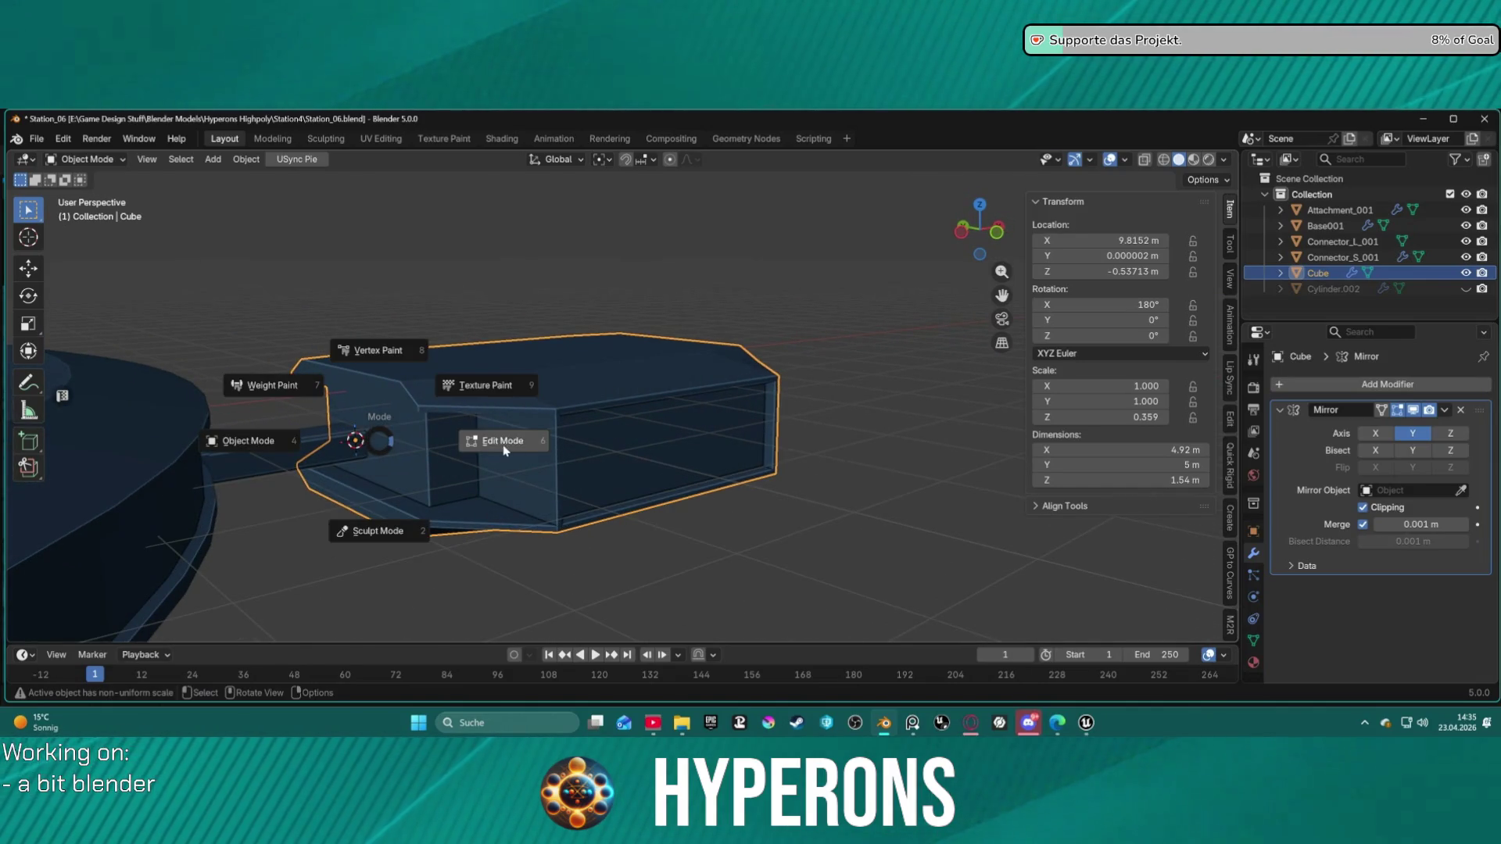
left_click(504, 451)
scroll(337, 442, "up", 3)
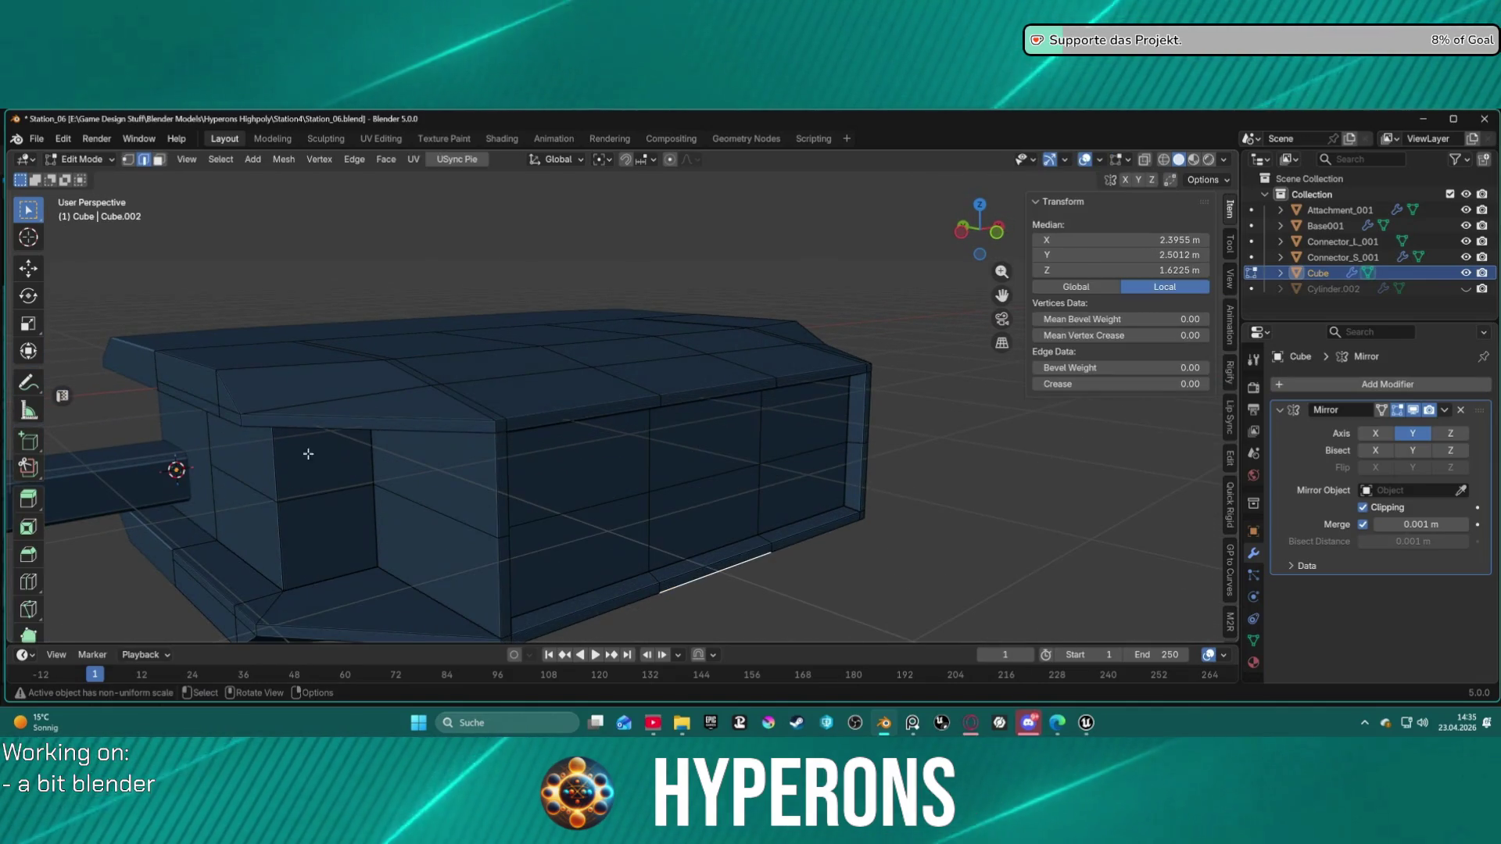
left_click(211, 466)
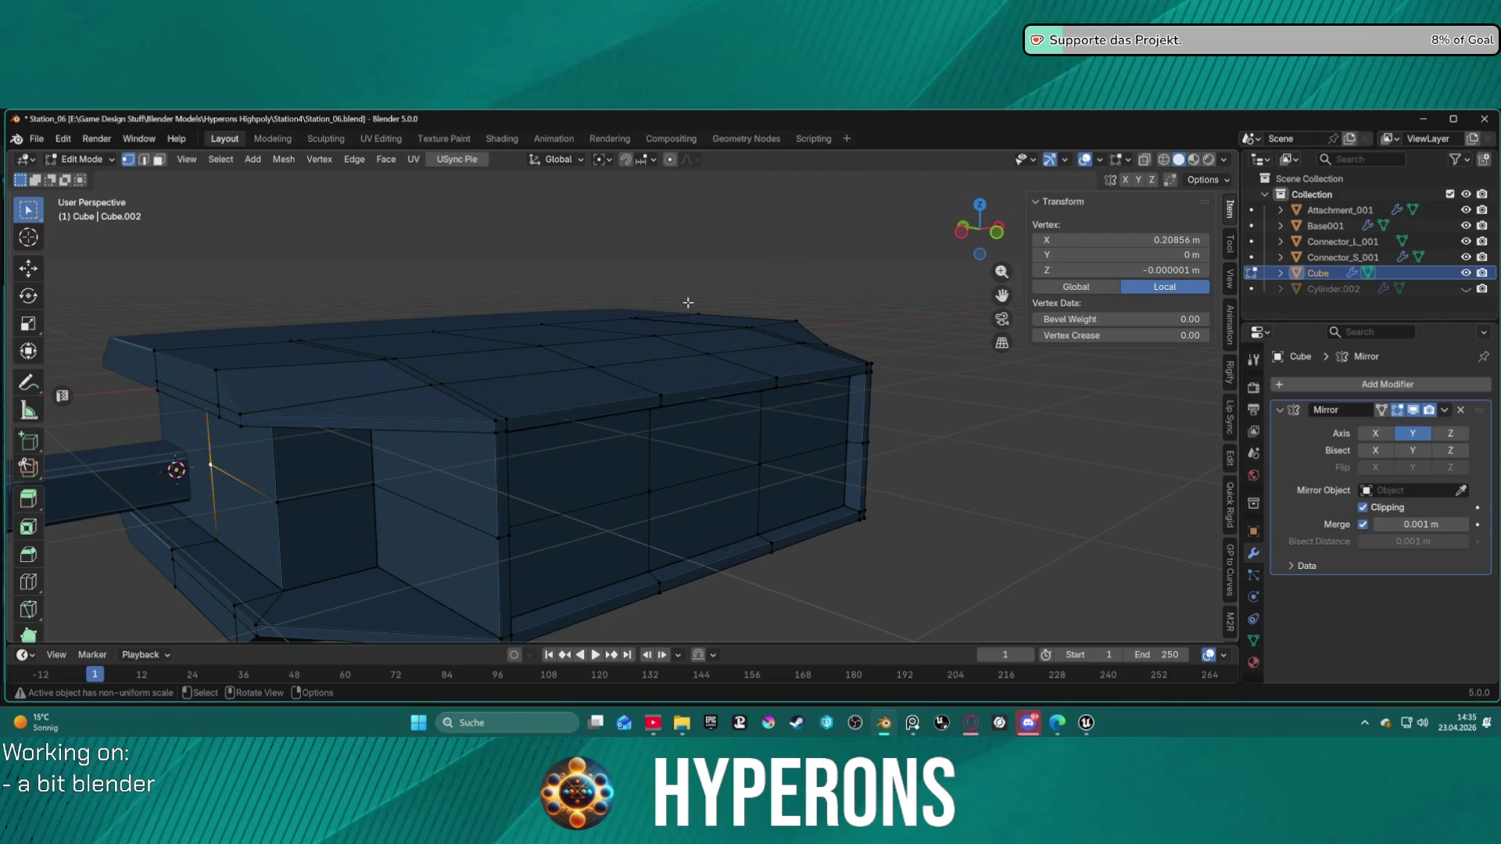
key("ctrl+Tab")
left_click(578, 313)
key("ctrl+Tab")
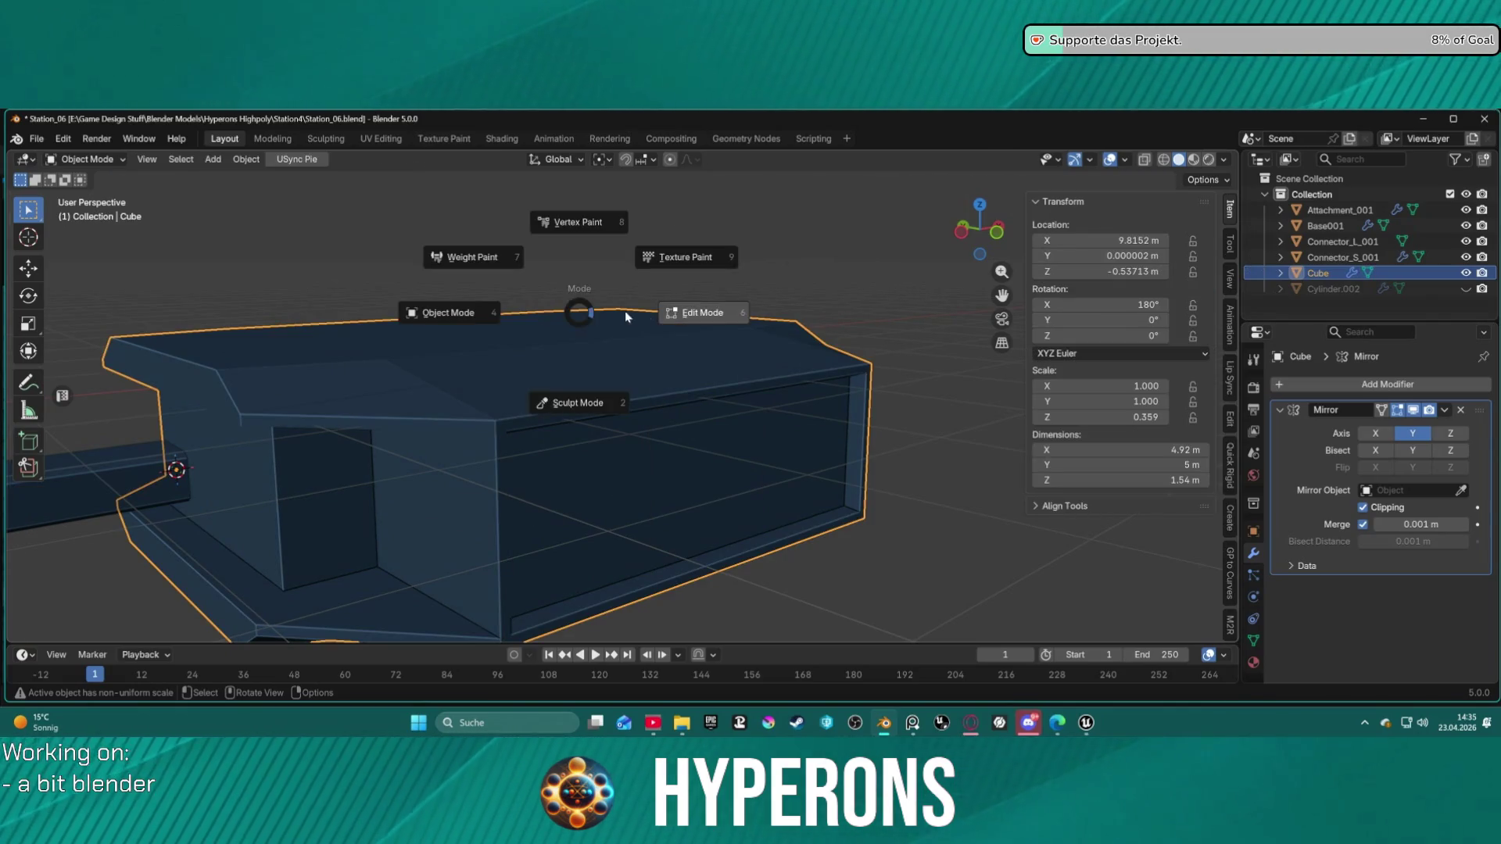
left_click(686, 311)
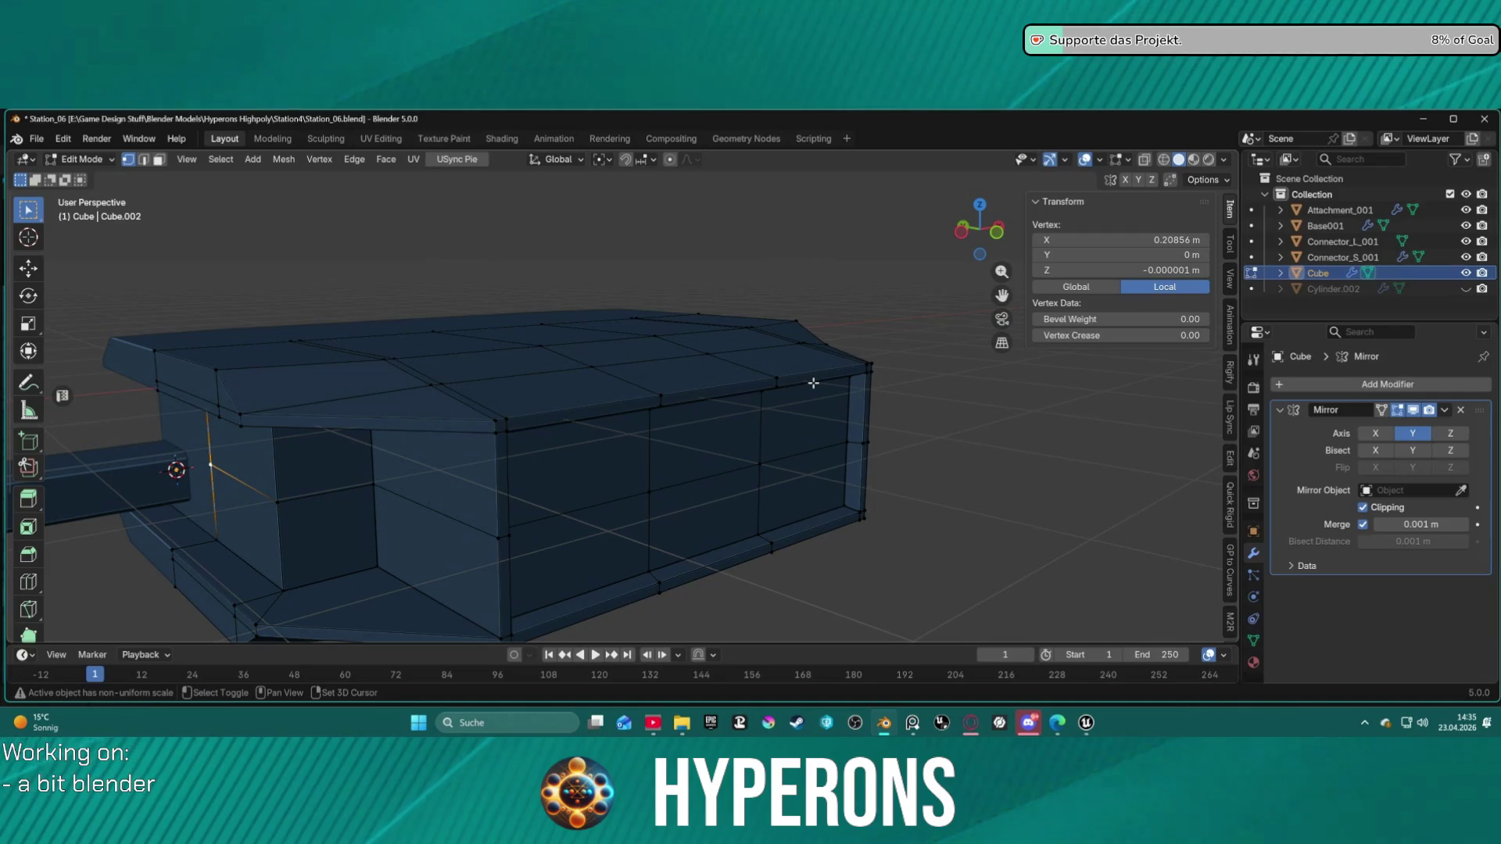
Step: Snap the 3D cursor to the selected vertex and go back to Object Mode
key("shift+s")
left_click(807, 471)
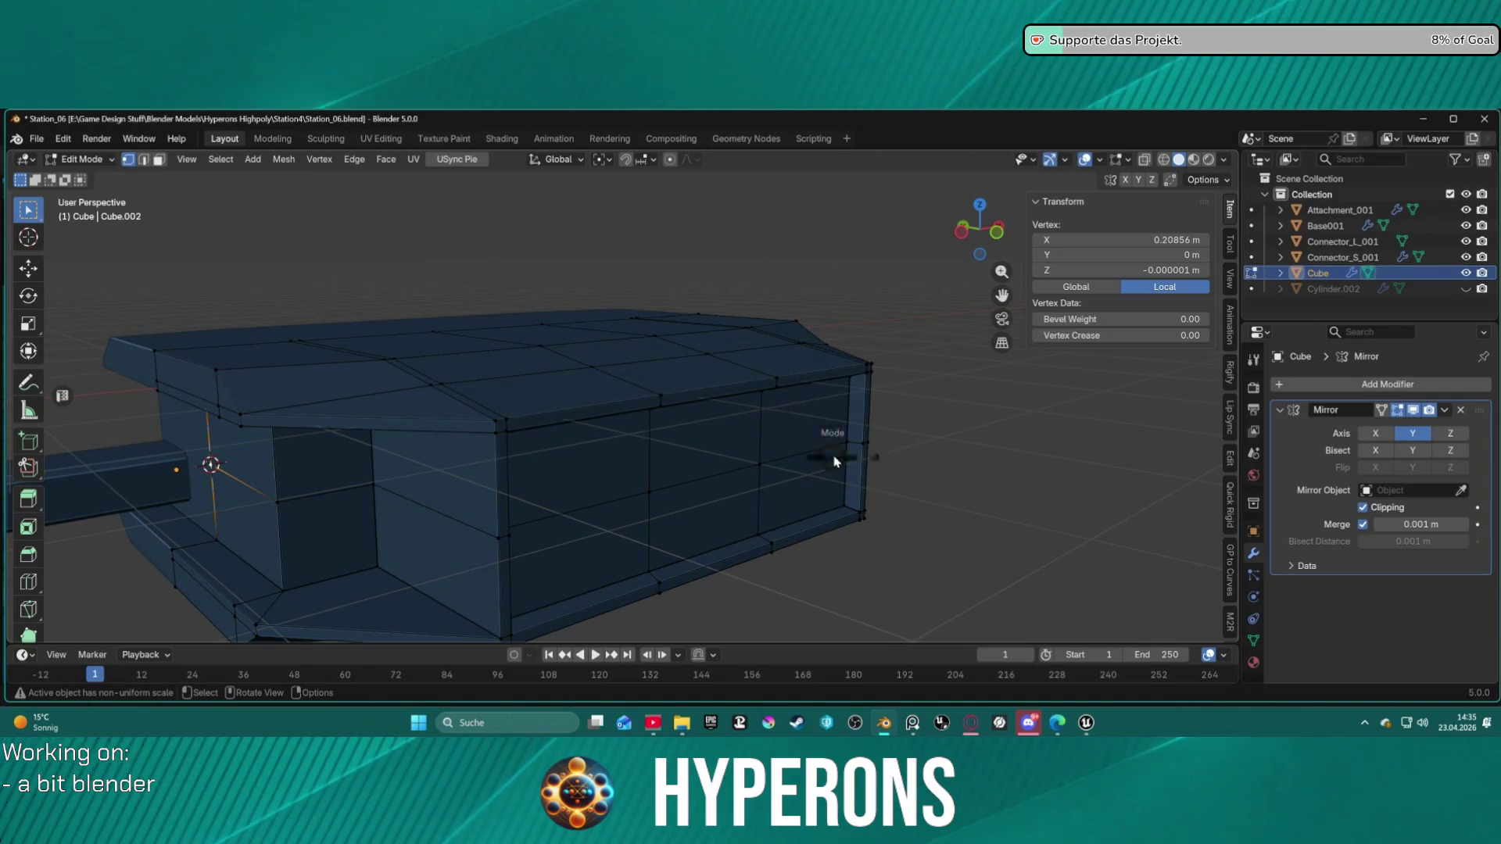
key("ctrl+Tab")
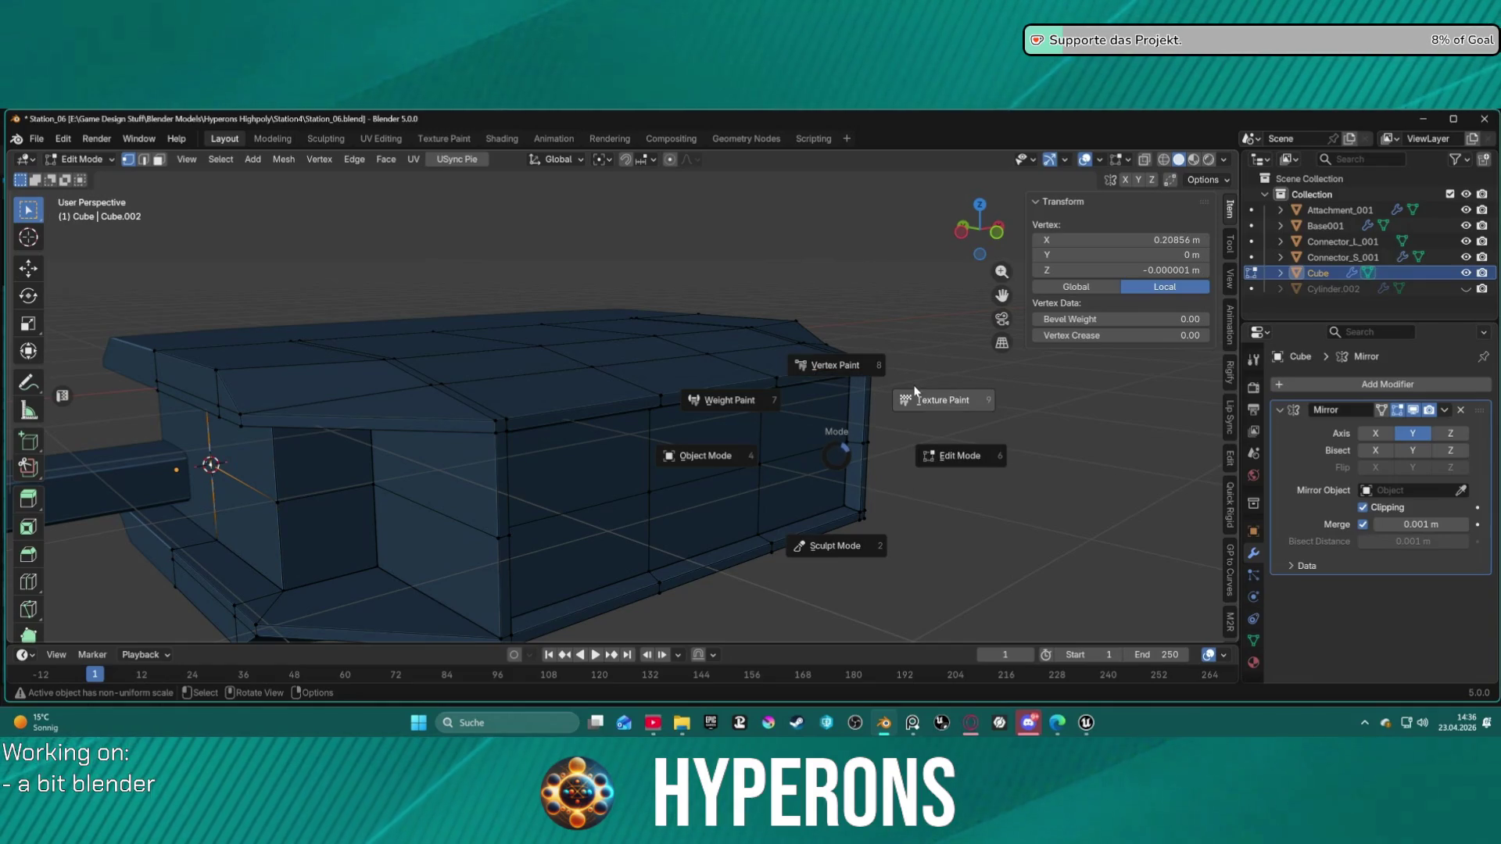
left_click(706, 456)
Step: Move the Cube hull module's origin to the 3D cursor
right_click(871, 302)
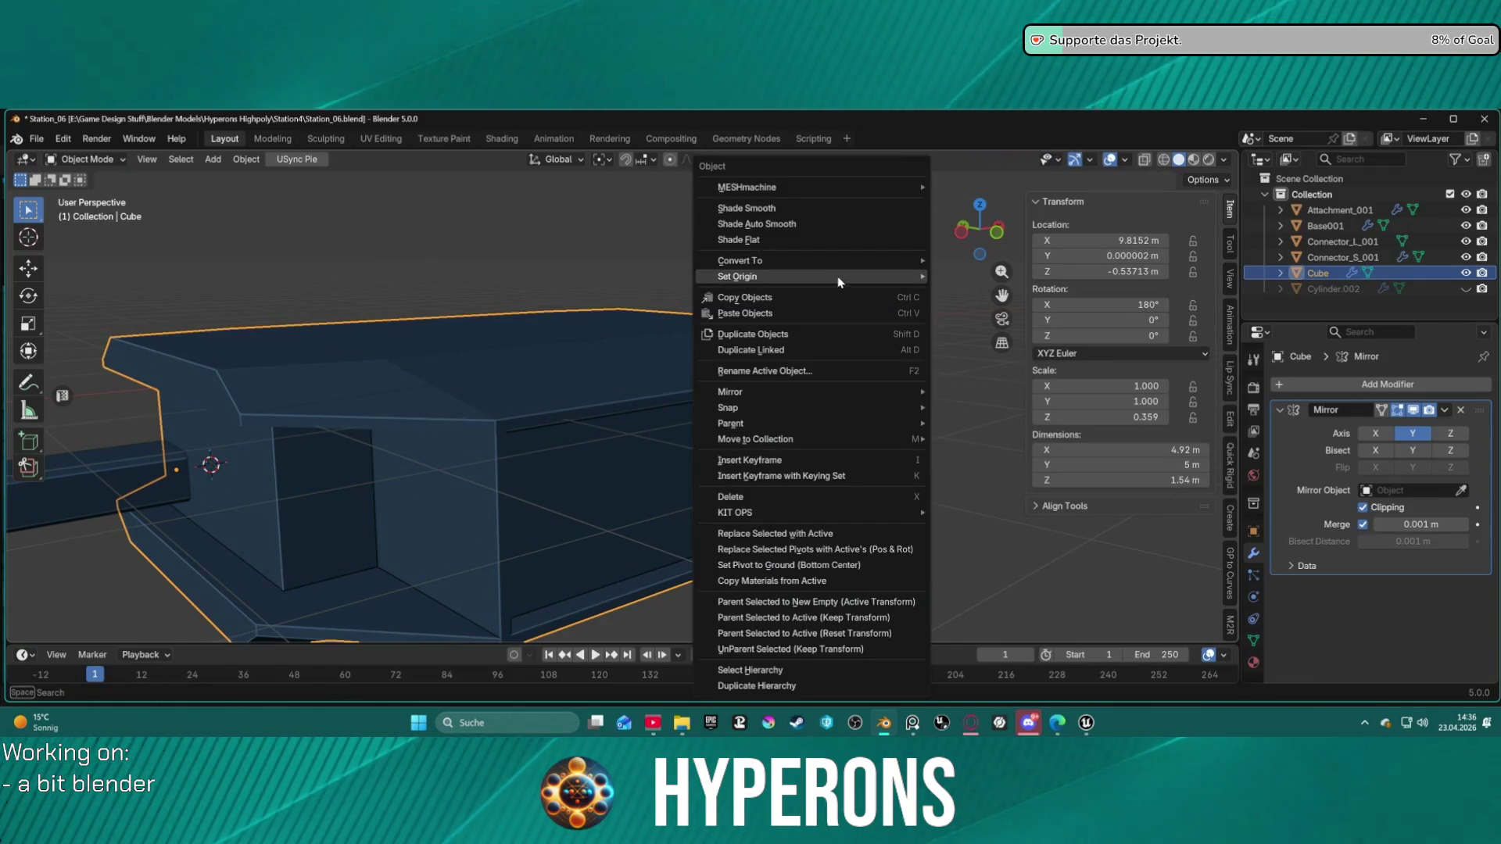
mouse_move(920, 279)
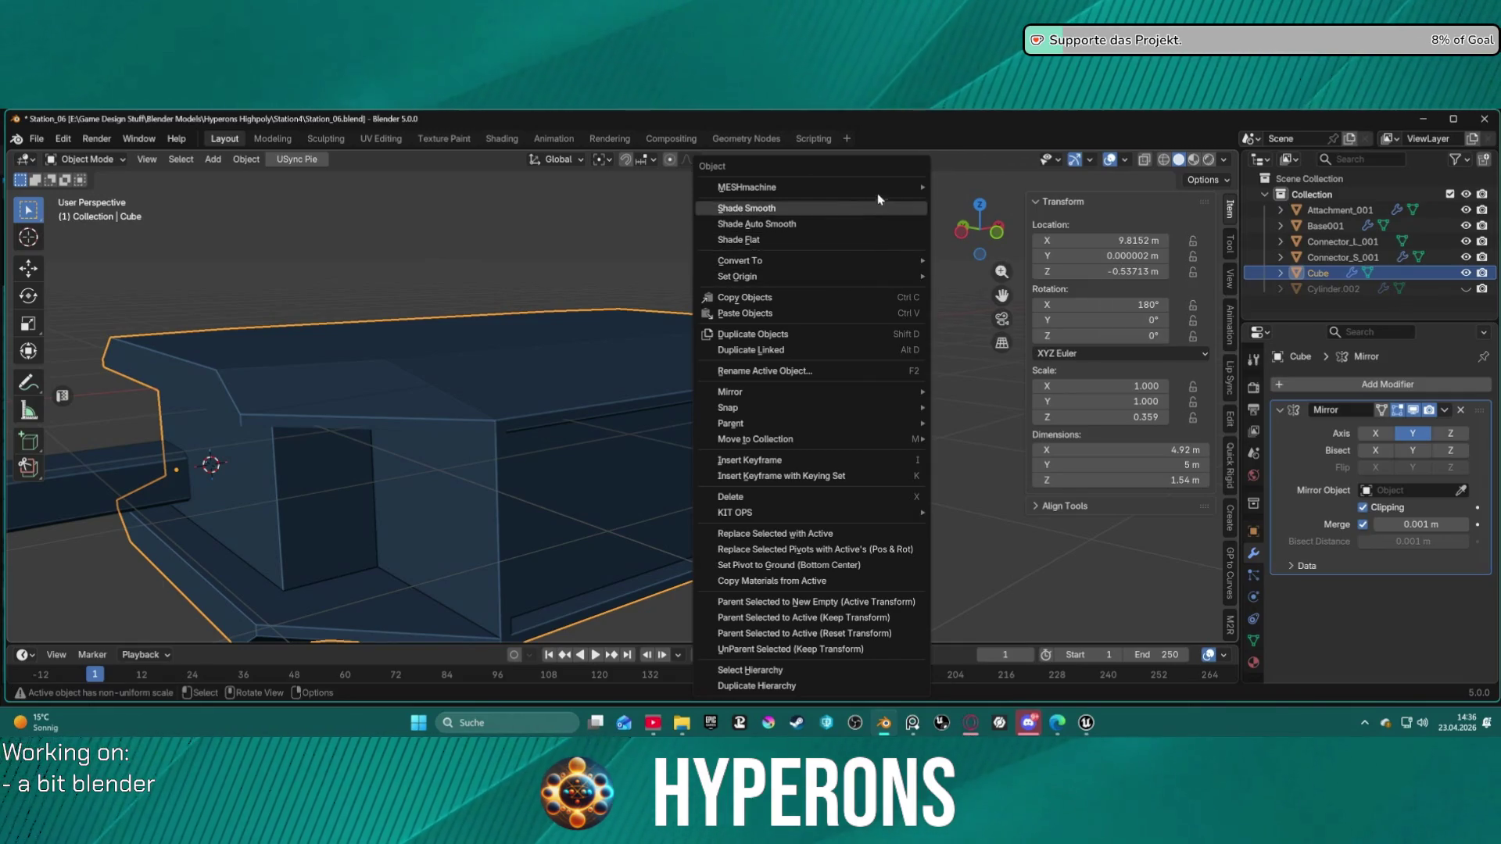
left_click(1012, 312)
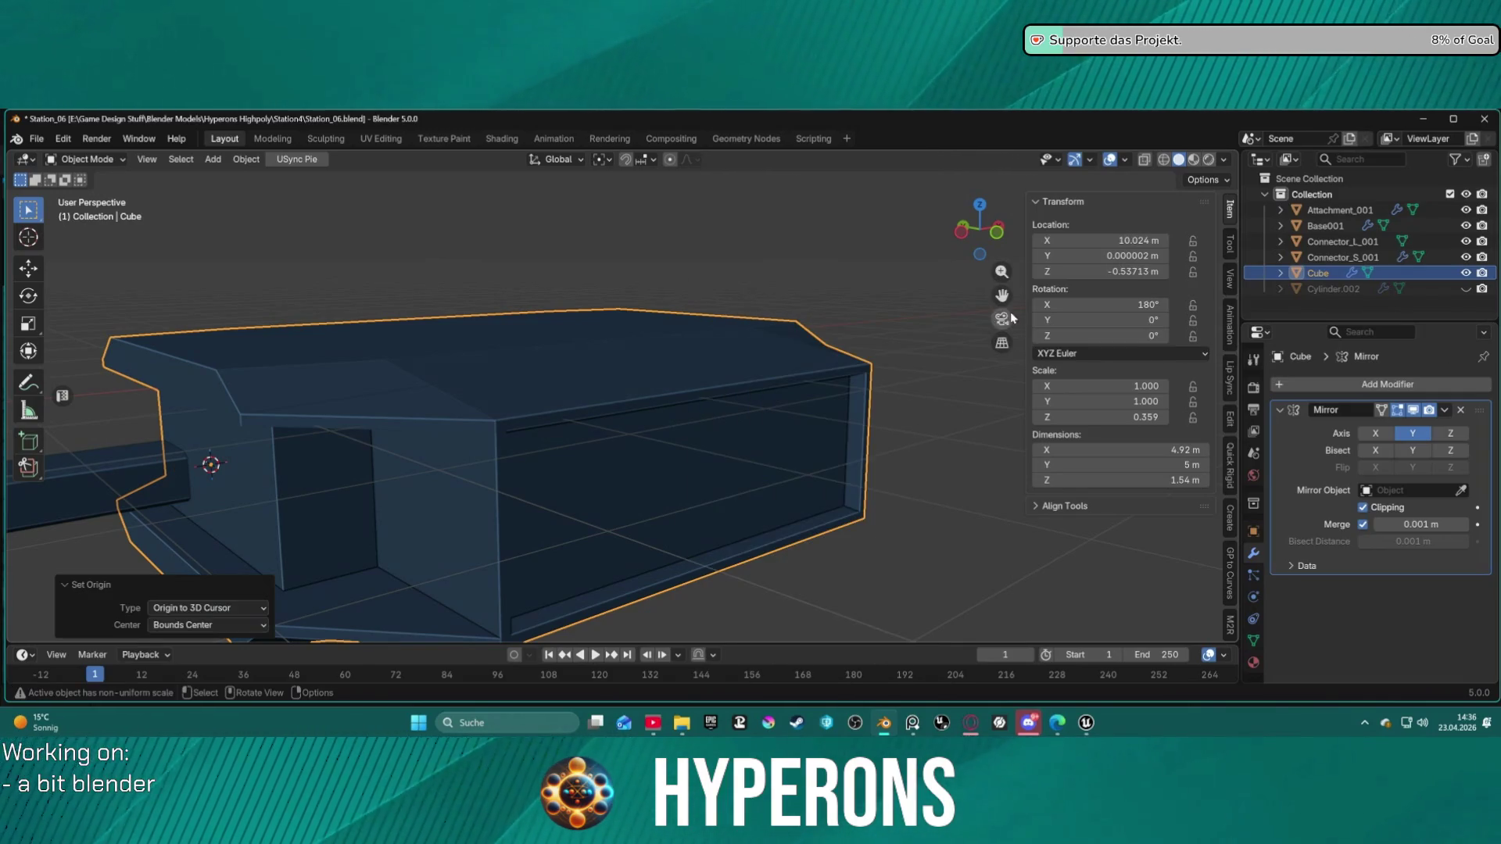
left_click(955, 462)
Step: Test a free move and an X-axis move of the hull module, cancelling both
scroll(888, 500, "down", 3)
mouse_move(888, 506)
middle_mouse_down()
mouse_move(800, 509)
mouse_move(526, 426)
middle_mouse_up()
left_click(413, 416)
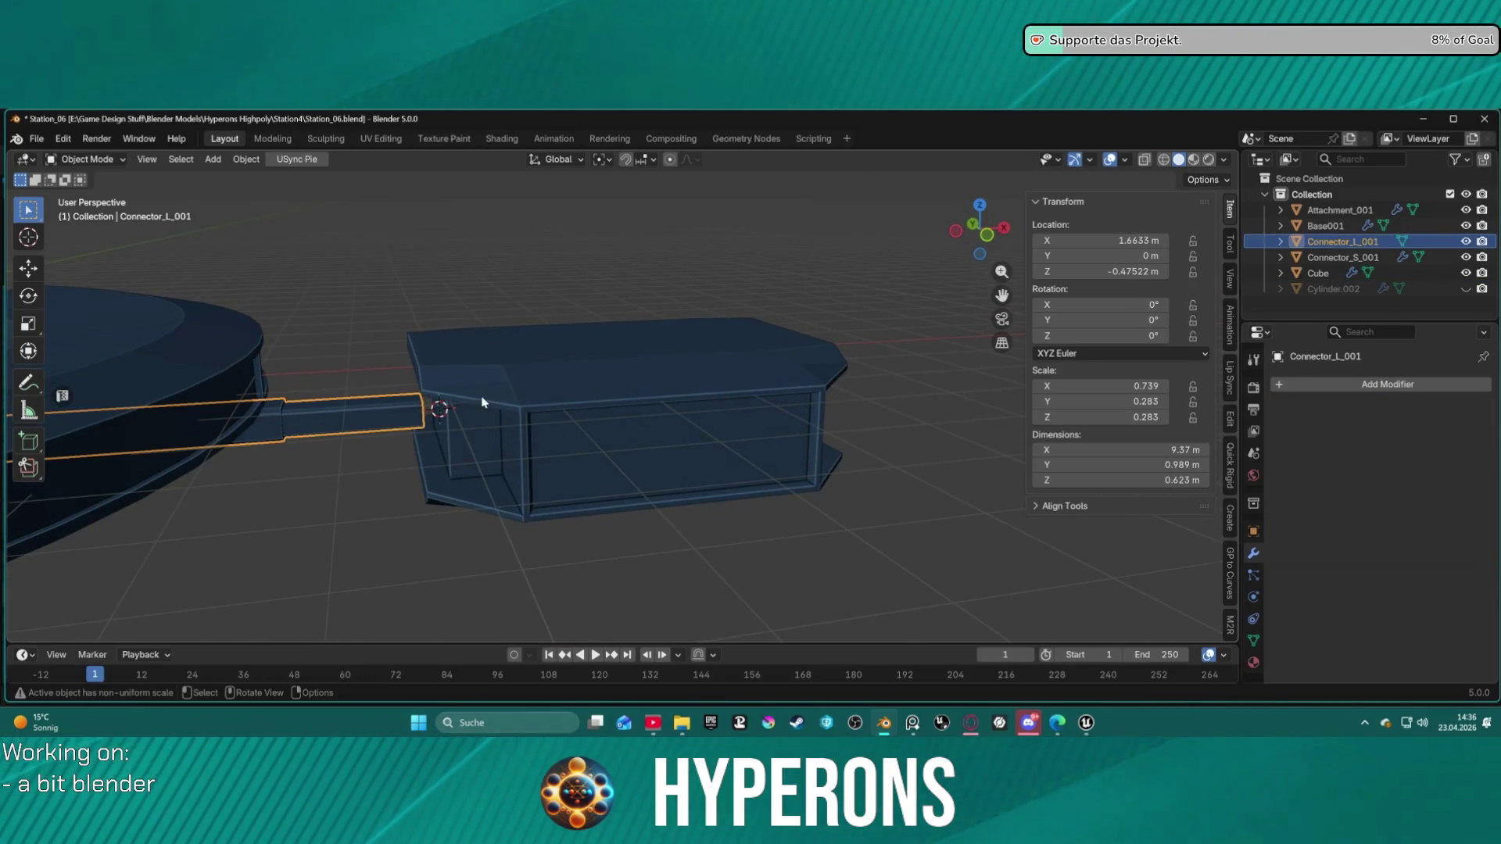
left_click(576, 383)
key("g")
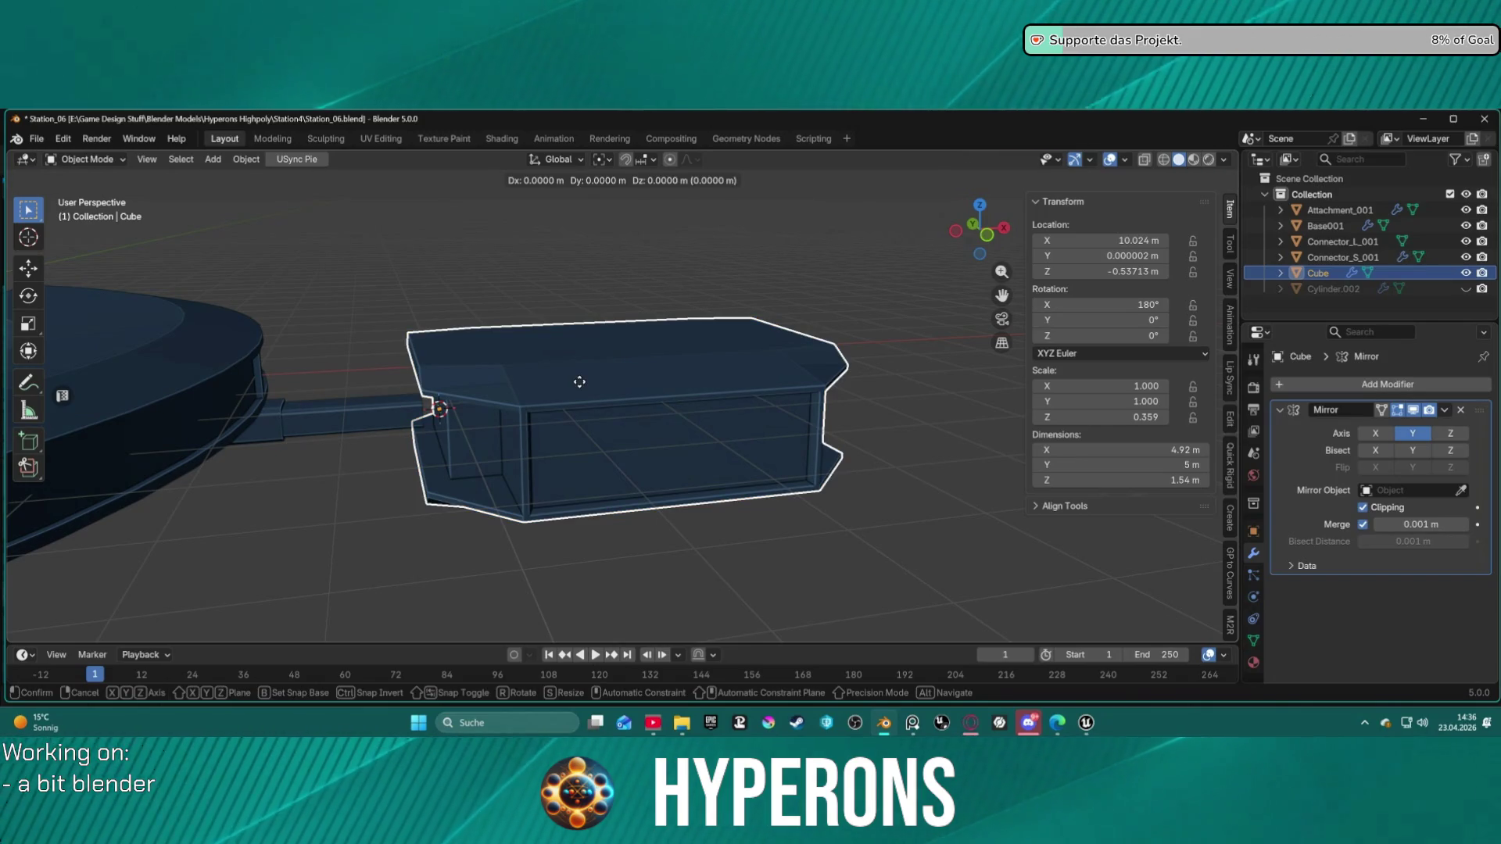
key("Escape")
mouse_move(579, 388)
middle_mouse_down()
mouse_move(359, 311)
mouse_move(388, 298)
mouse_move(389, 345)
mouse_move(576, 343)
middle_mouse_up()
scroll(577, 344, "up", 5)
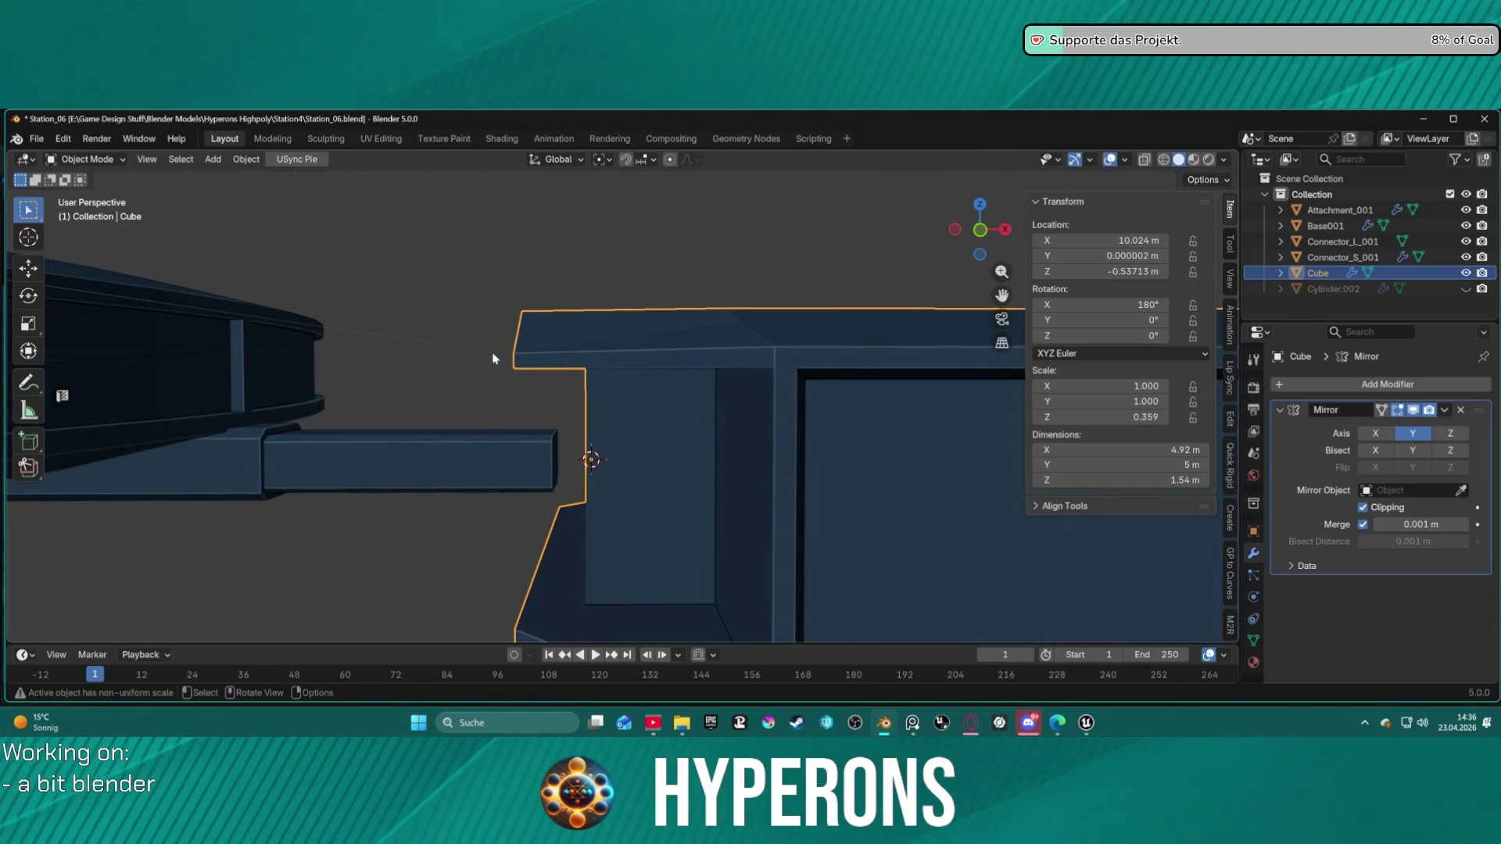
key("g")
key("x")
key("Escape")
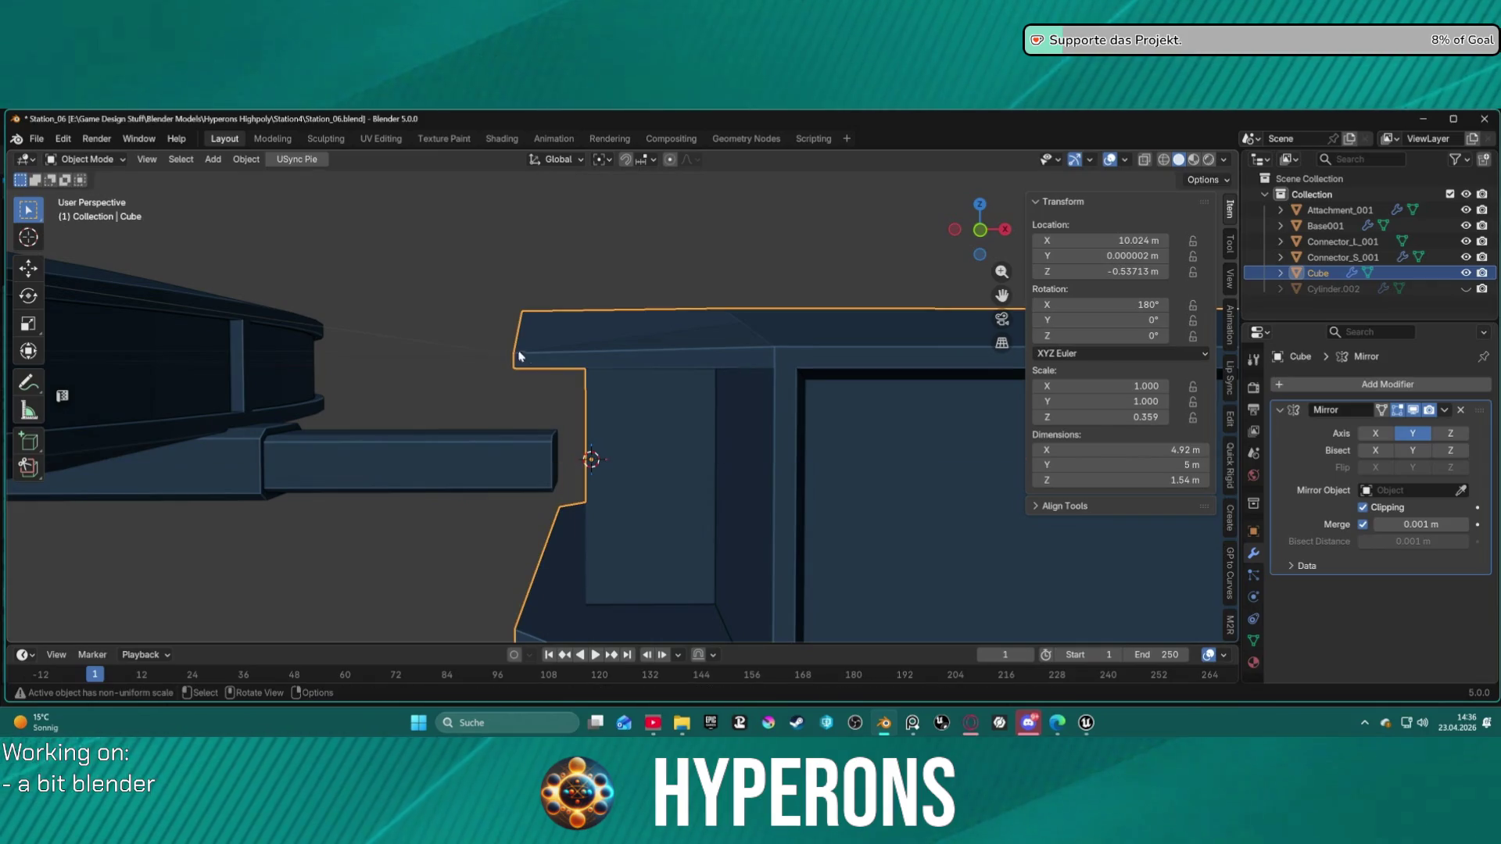
Step: Put the Connector_L_001 arm into Edit Mode
left_click(509, 463)
key("ctrl+Tab")
left_click(559, 461)
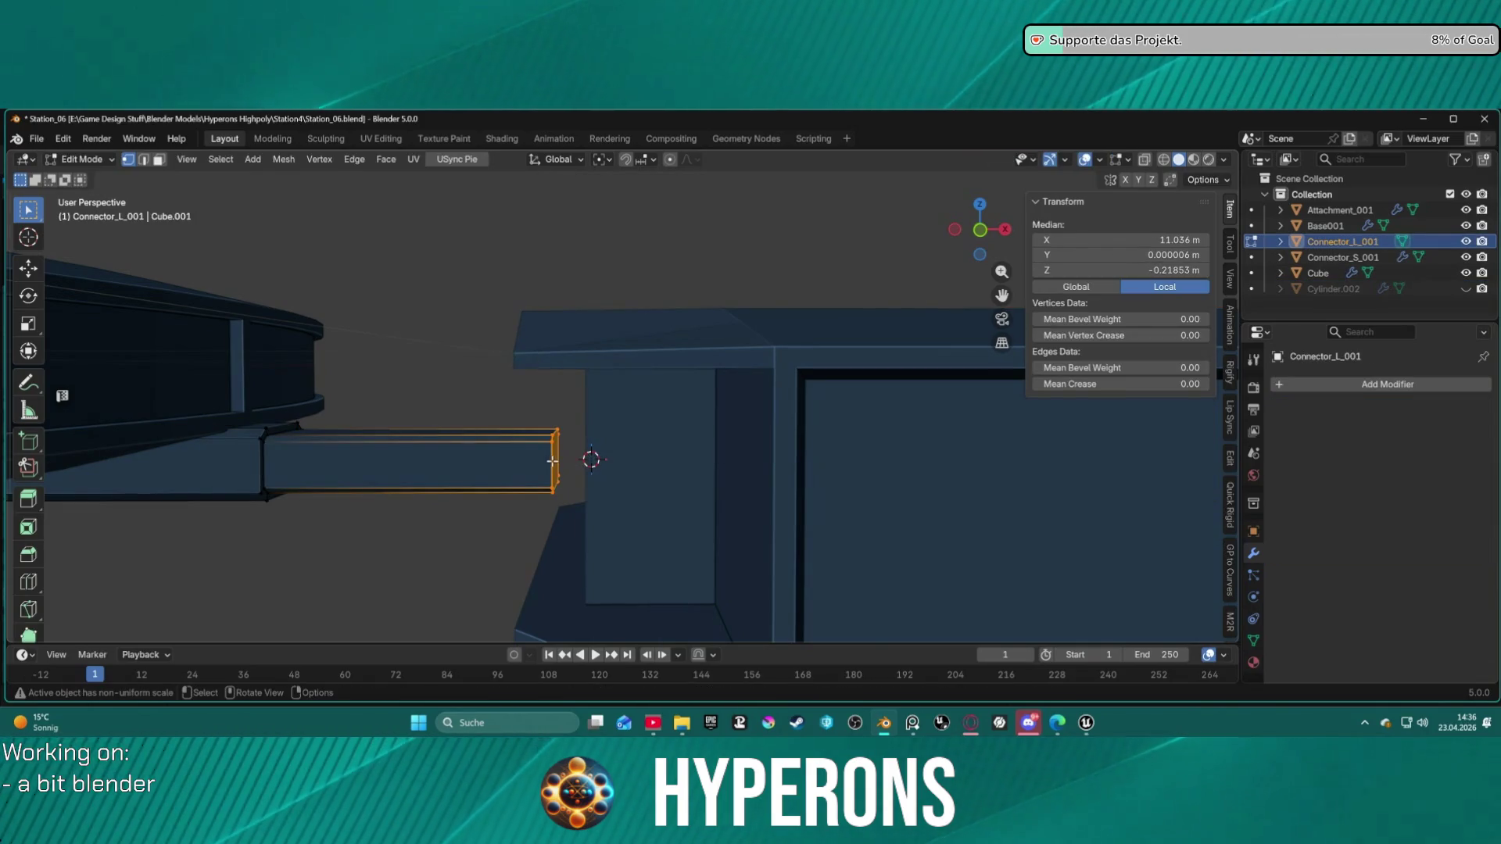
Step: Snap the 3D cursor to the connector arm's end vertices
key("a")
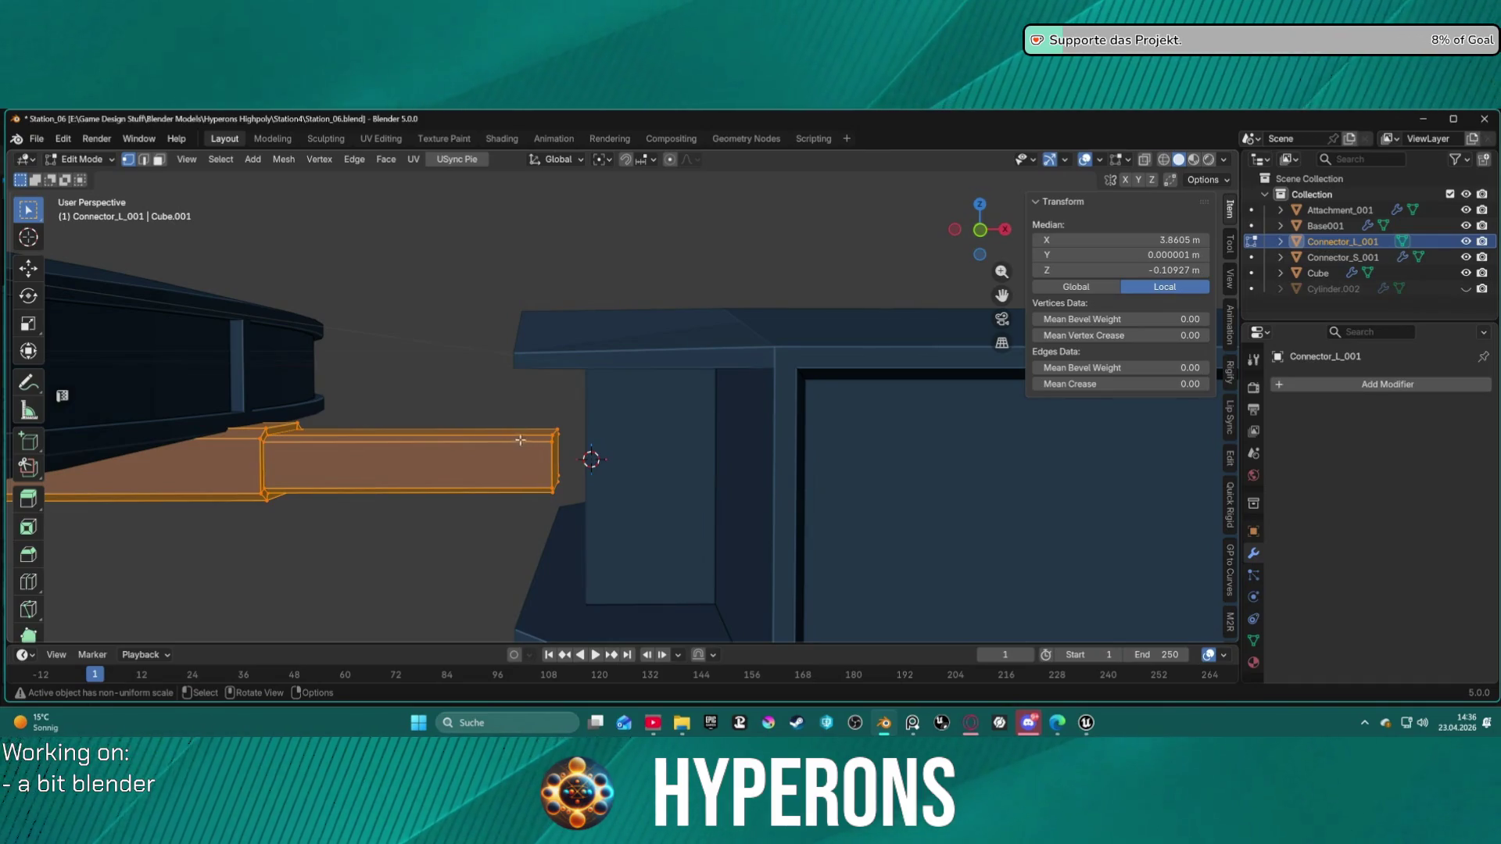
left_click(534, 419, "ctrl")
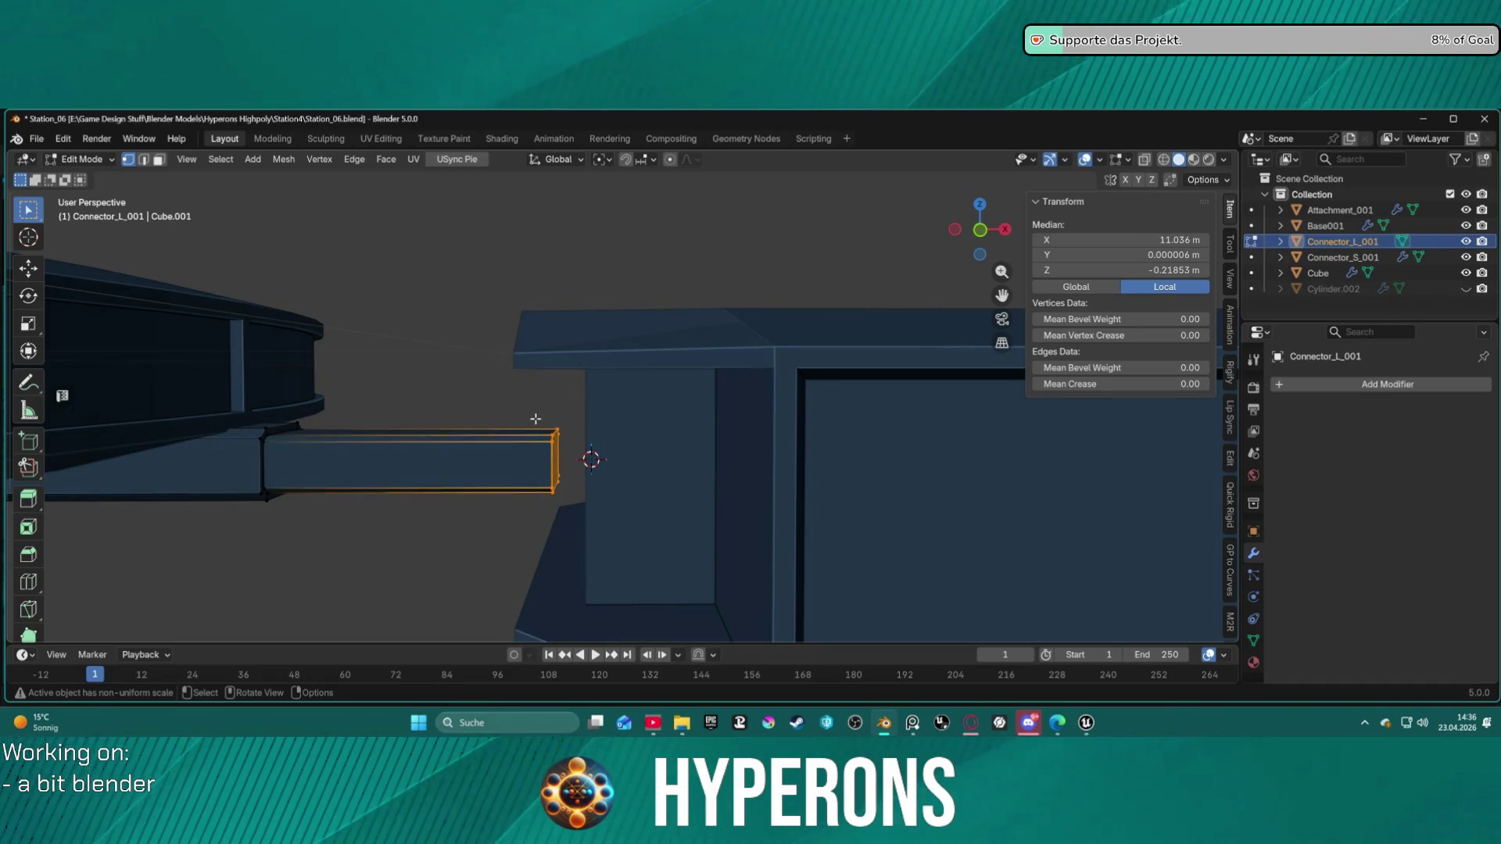
key("shift+s")
left_click(537, 509)
Step: Back in Object Mode, snap the Cube hull module to the cursor at the arm's end
key("alt+a")
key("ctrl+Tab")
left_click(599, 400)
left_click(672, 405)
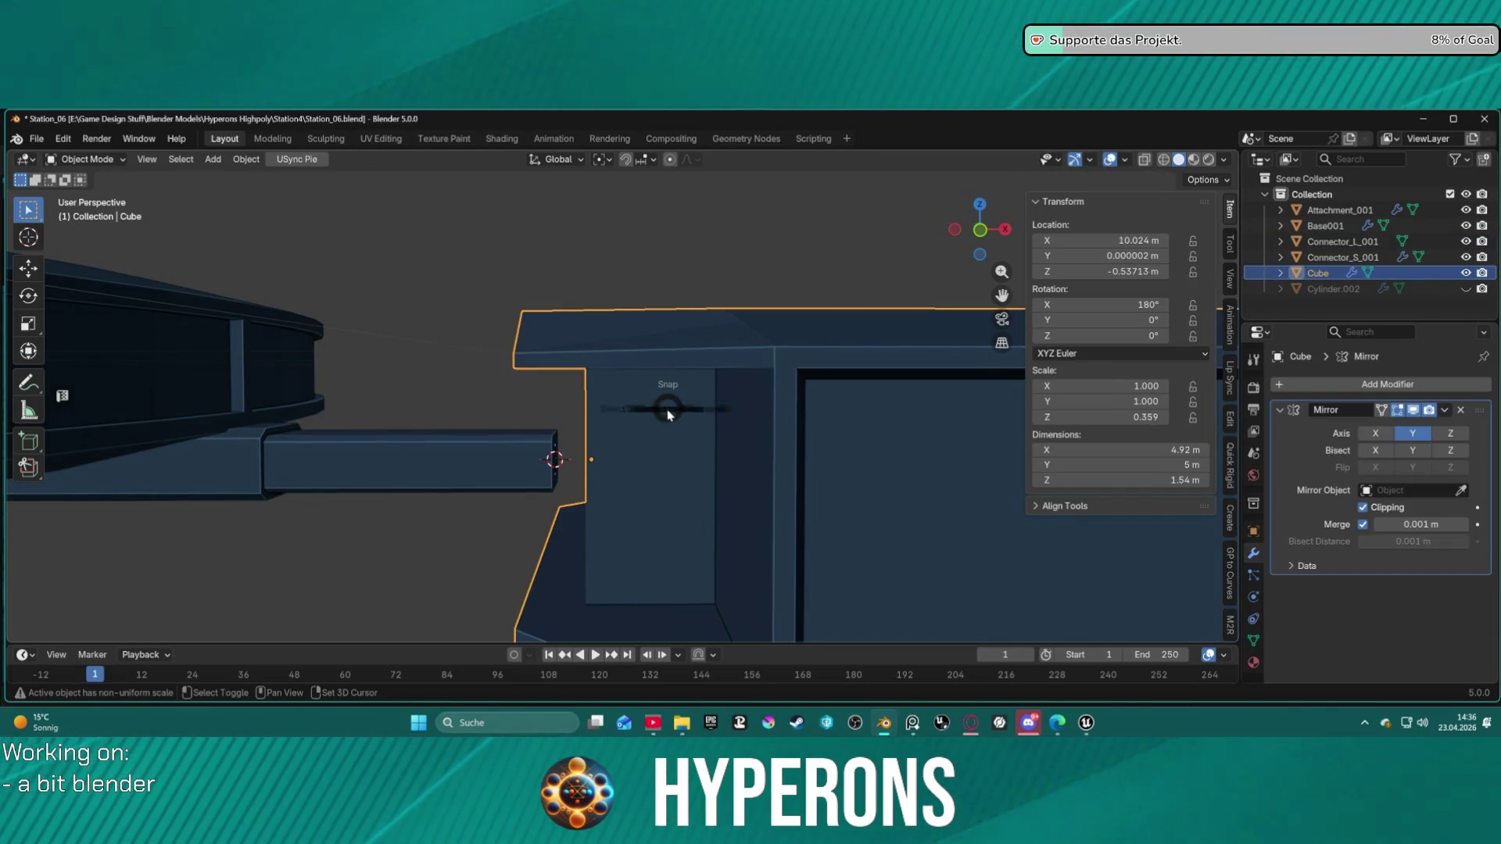
key("shift+s")
left_click(684, 313)
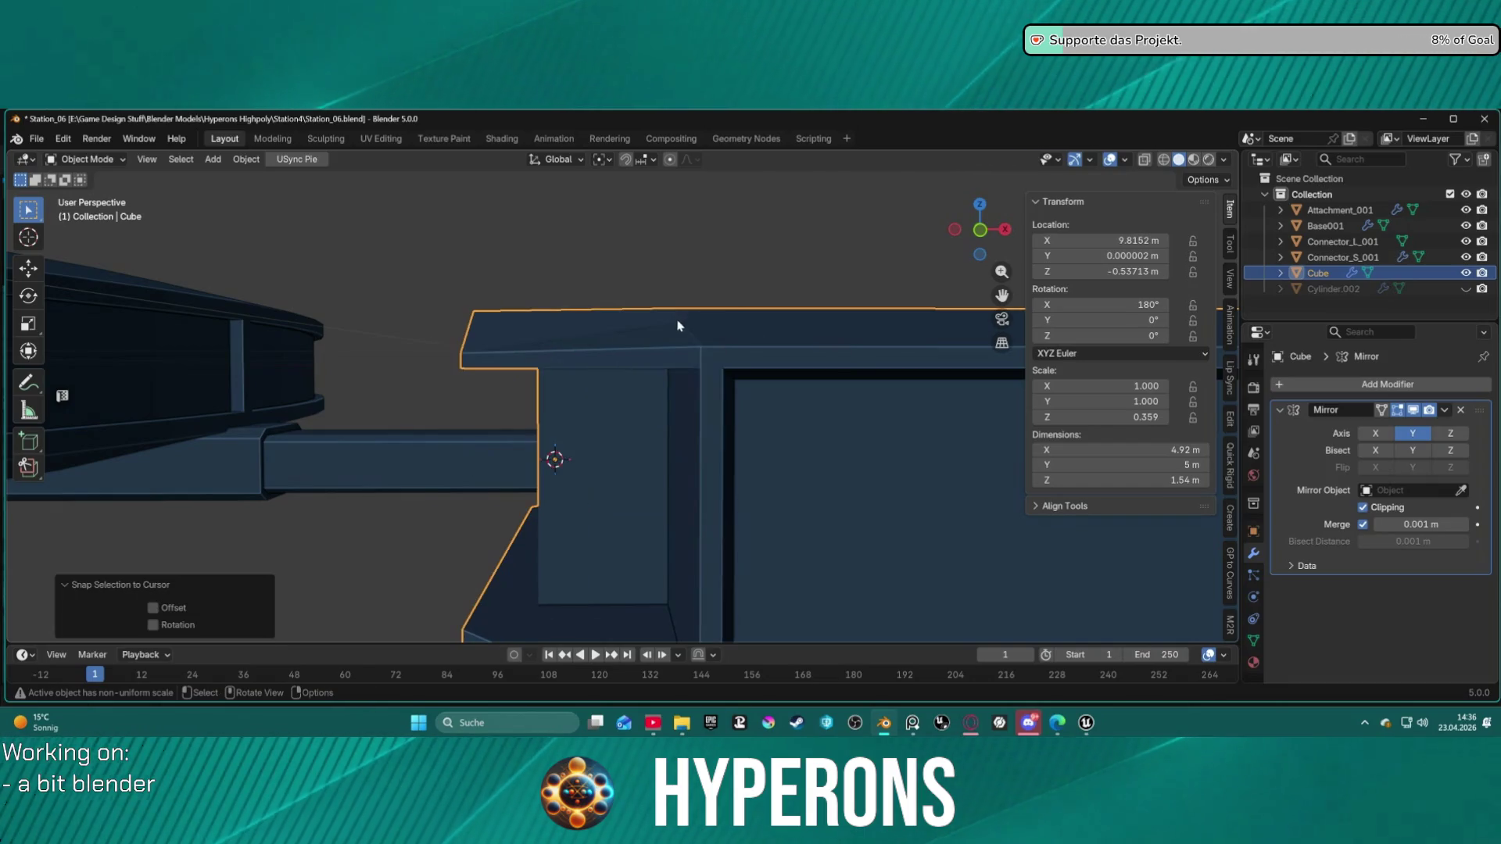
Step: Scale the hull module down to about 0.8 of its size
scroll(693, 424, "down", 5)
left_click(810, 307)
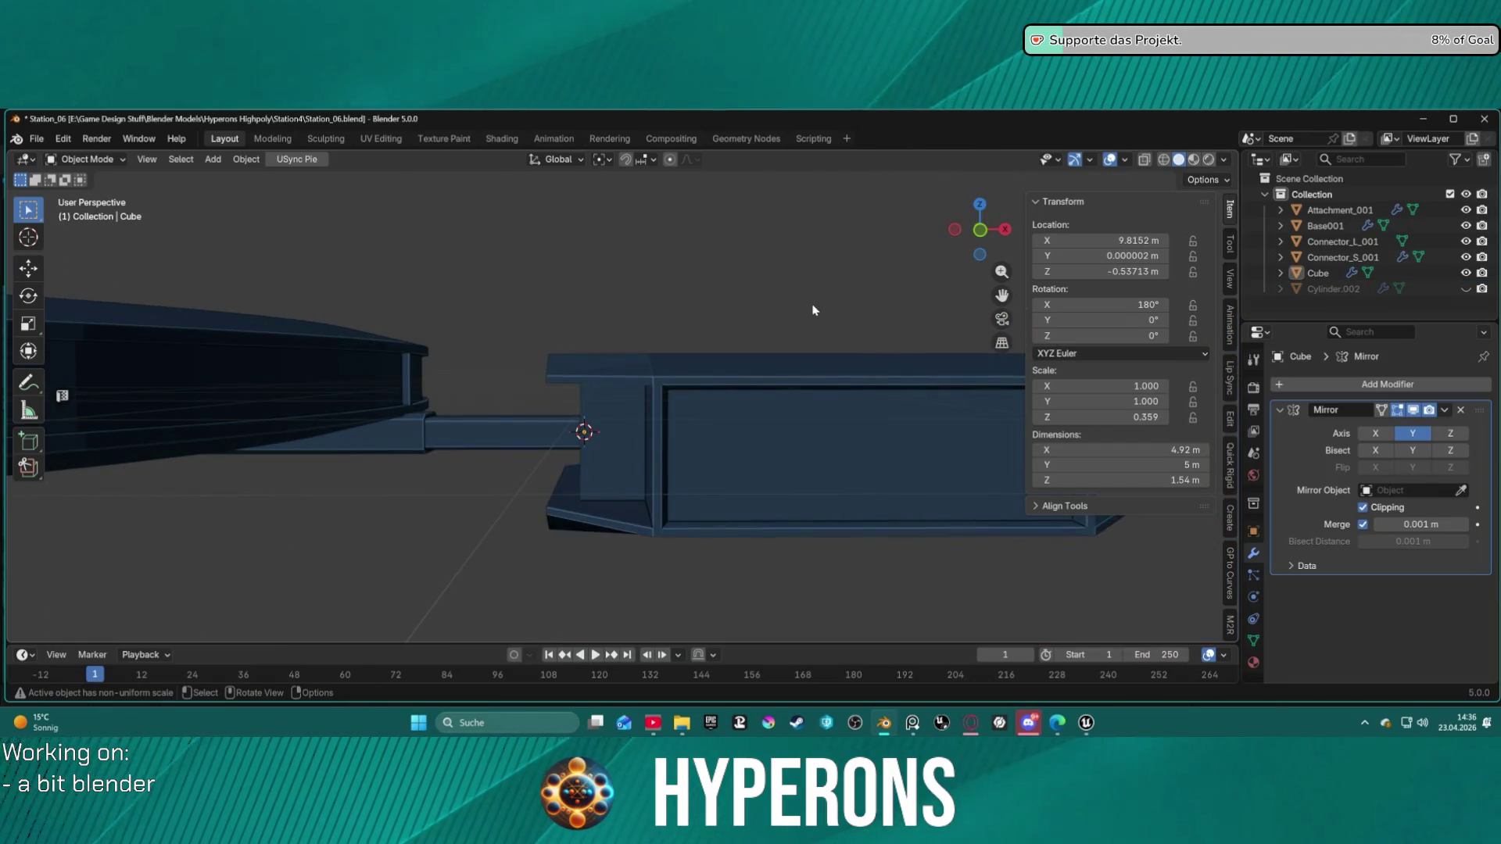
scroll(810, 329, "down", 4)
middle_click_drag(810, 329, 764, 415)
scroll(905, 456, "up", 4)
mouse_move(931, 479)
middle_mouse_down()
mouse_move(752, 429)
mouse_move(967, 414)
mouse_move(908, 369)
mouse_move(878, 377)
middle_mouse_up()
left_click(841, 349)
key("s")
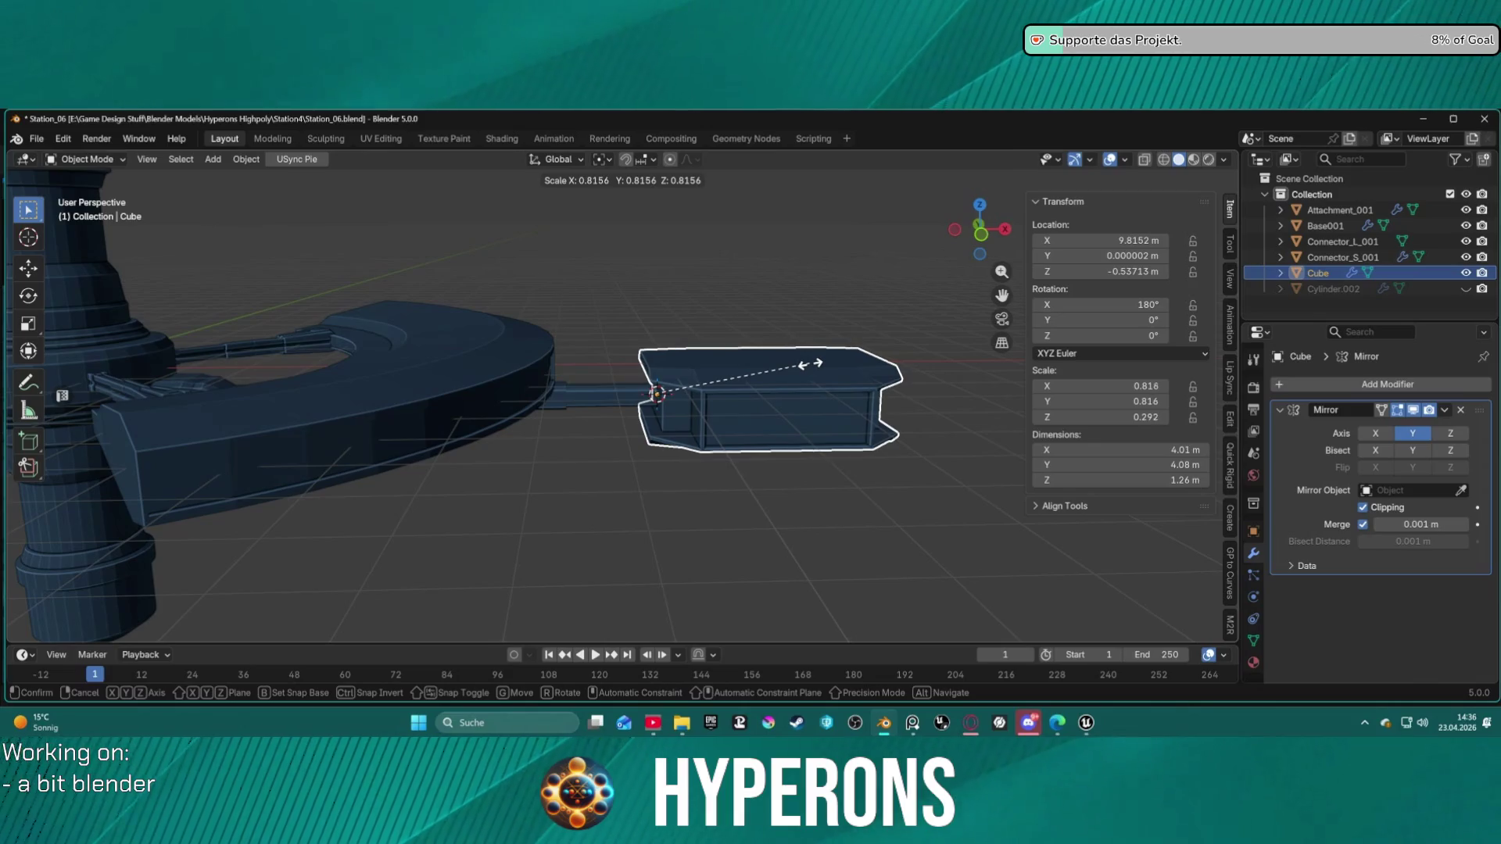
left_click(810, 364)
Step: Frame the whole station and orbit to inspect the scaled module
left_click(923, 469)
key("Home")
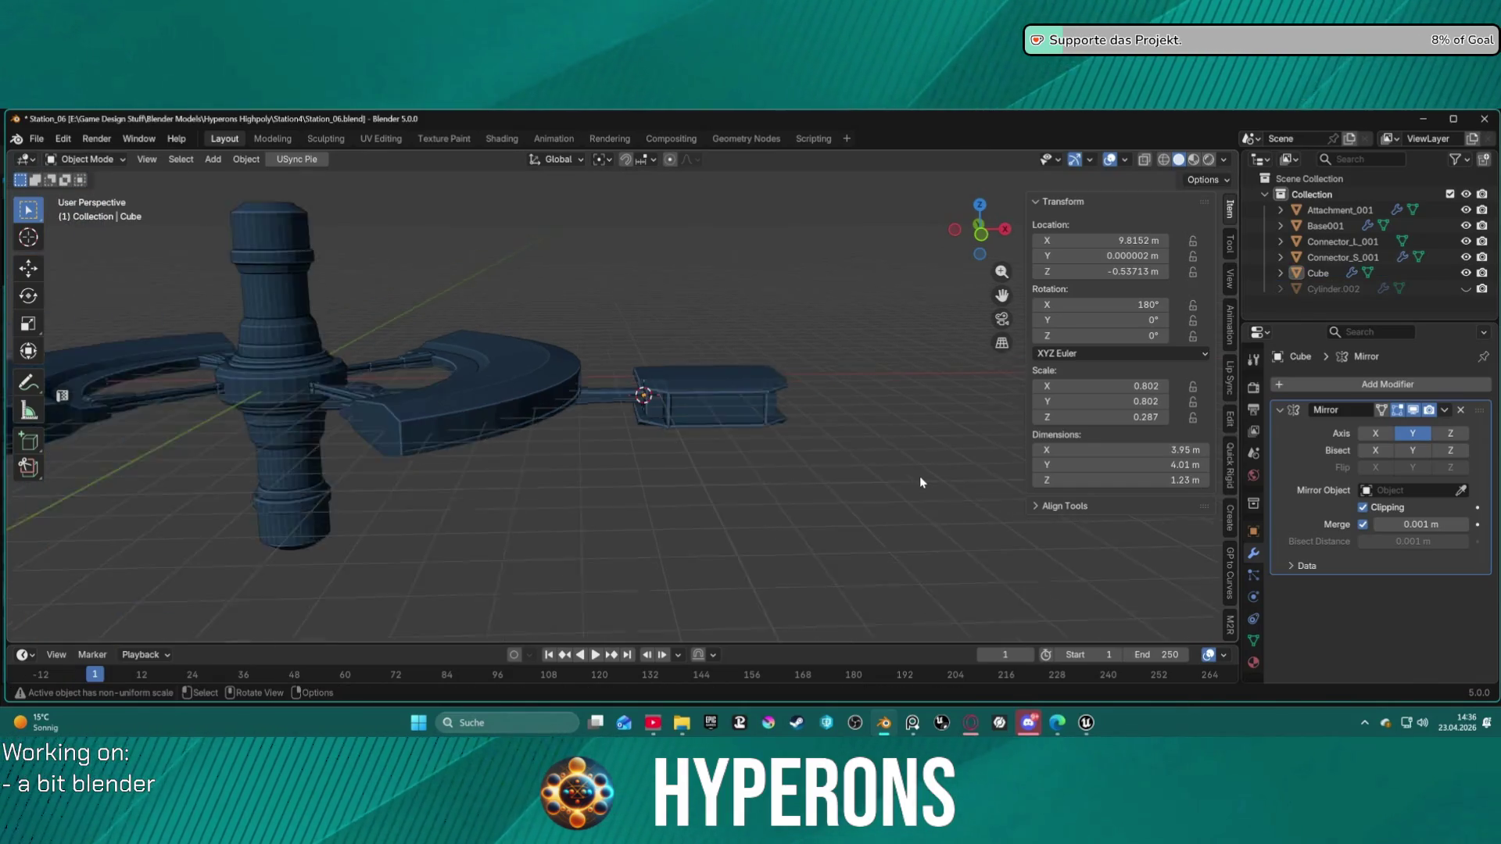
mouse_move(842, 455)
middle_mouse_down()
mouse_move(547, 409)
mouse_move(491, 469)
mouse_move(653, 417)
mouse_move(700, 462)
mouse_move(682, 515)
mouse_move(657, 420)
mouse_move(485, 446)
mouse_move(453, 436)
mouse_move(604, 425)
middle_mouse_up()
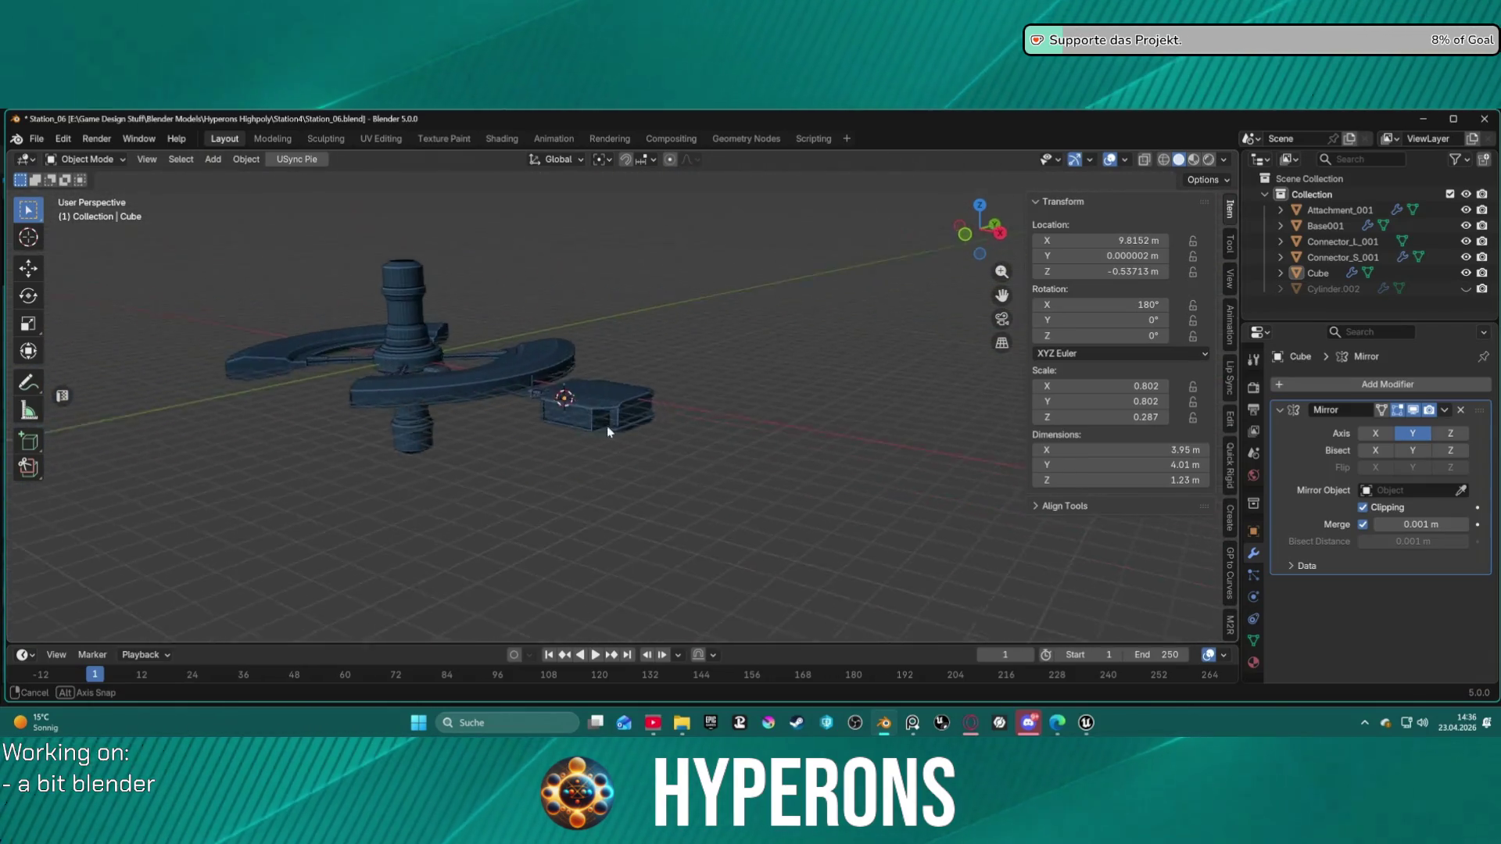
scroll(649, 422, "up", 3)
scroll(664, 426, "up", 5)
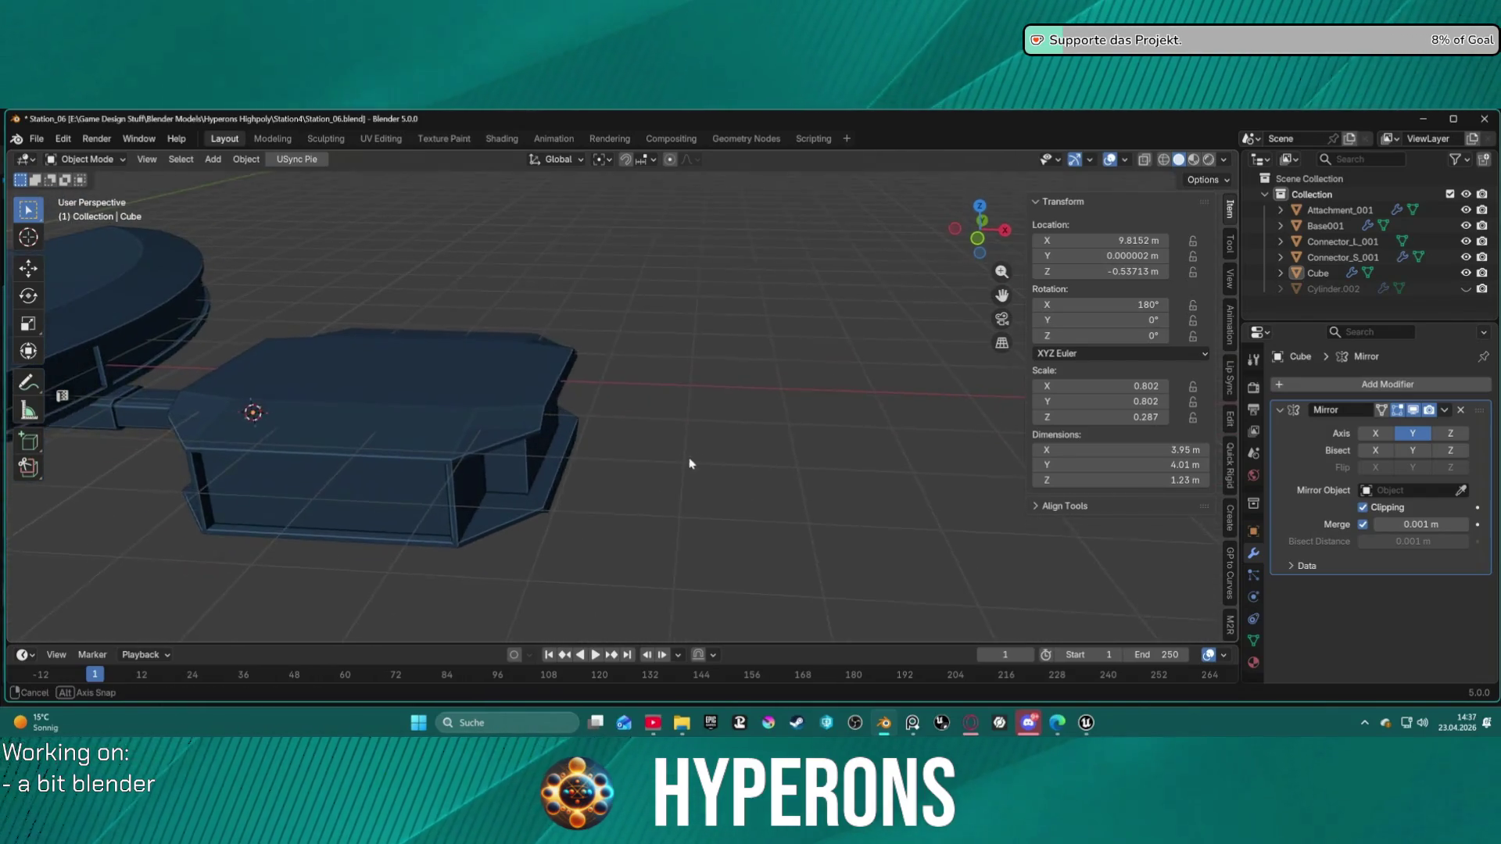
Step: Paste a copy of the hull module as Cube.001
key("ctrl+Tab")
left_click(553, 457)
left_click(707, 427)
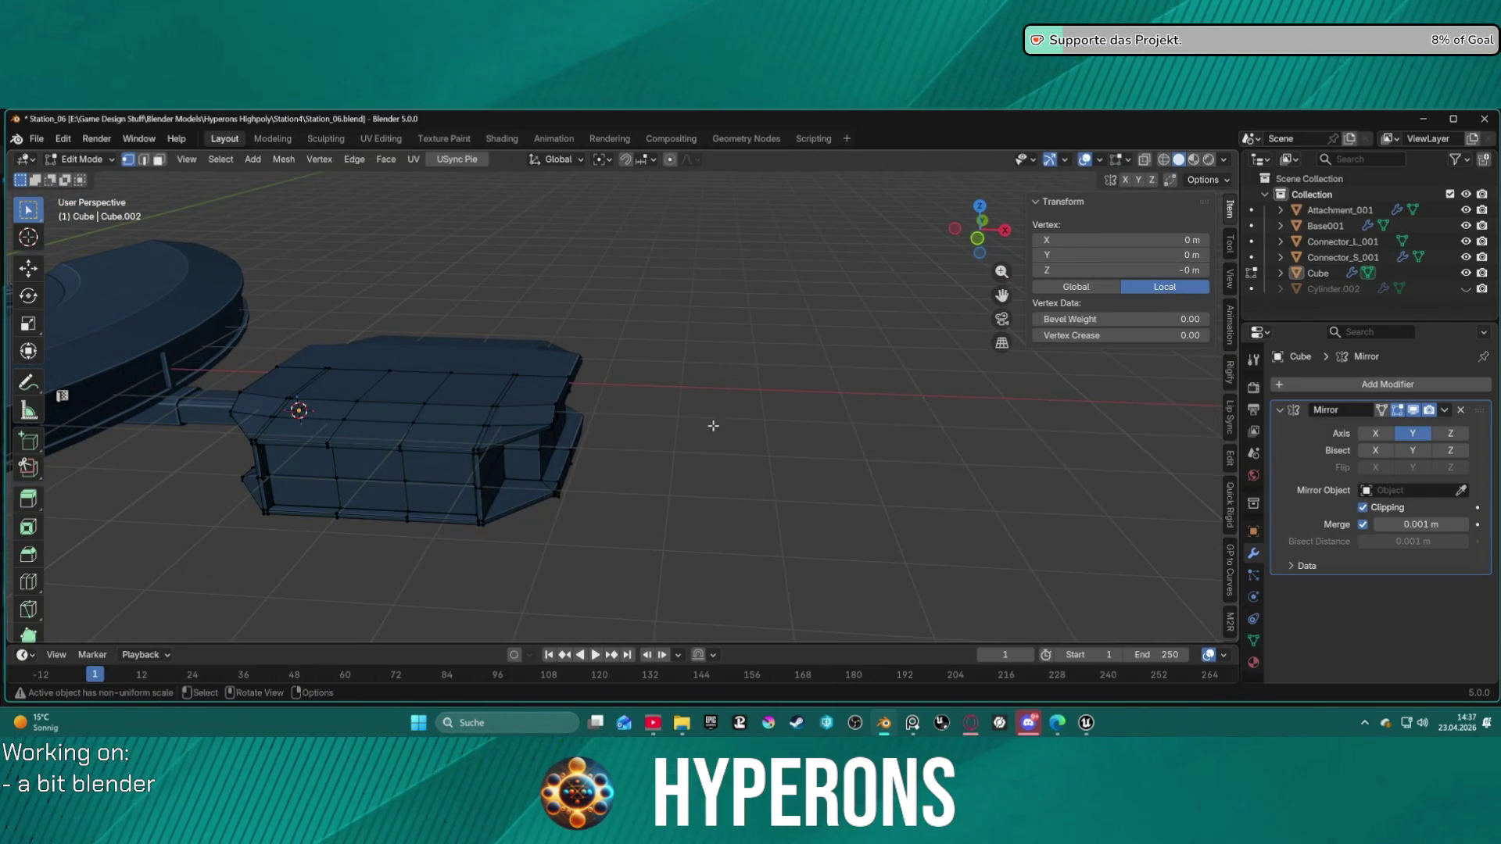
key("ctrl+Tab")
left_click(548, 436)
left_click(1312, 275)
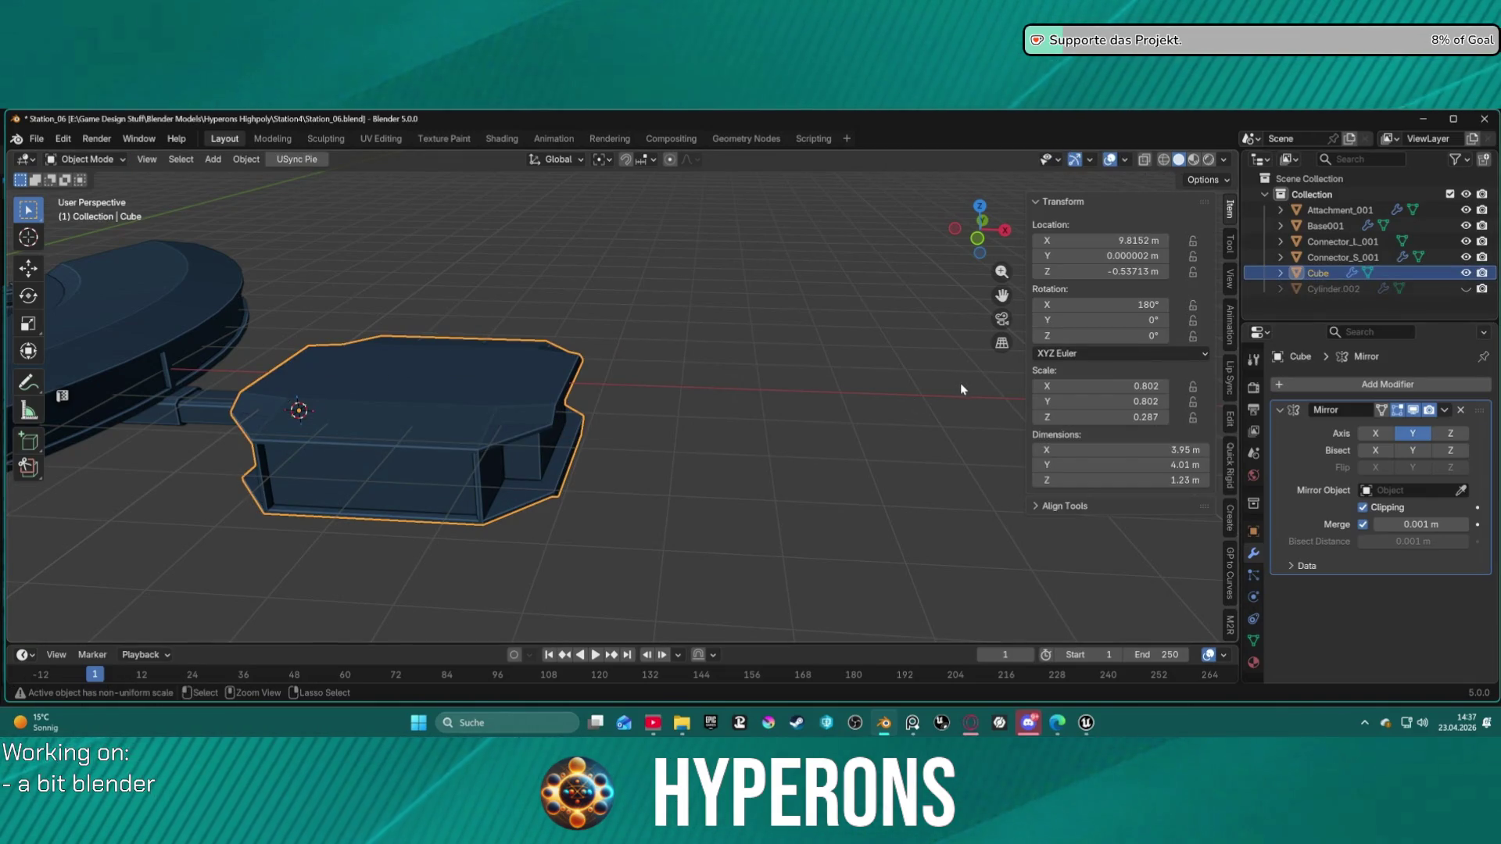
key("ctrl+v")
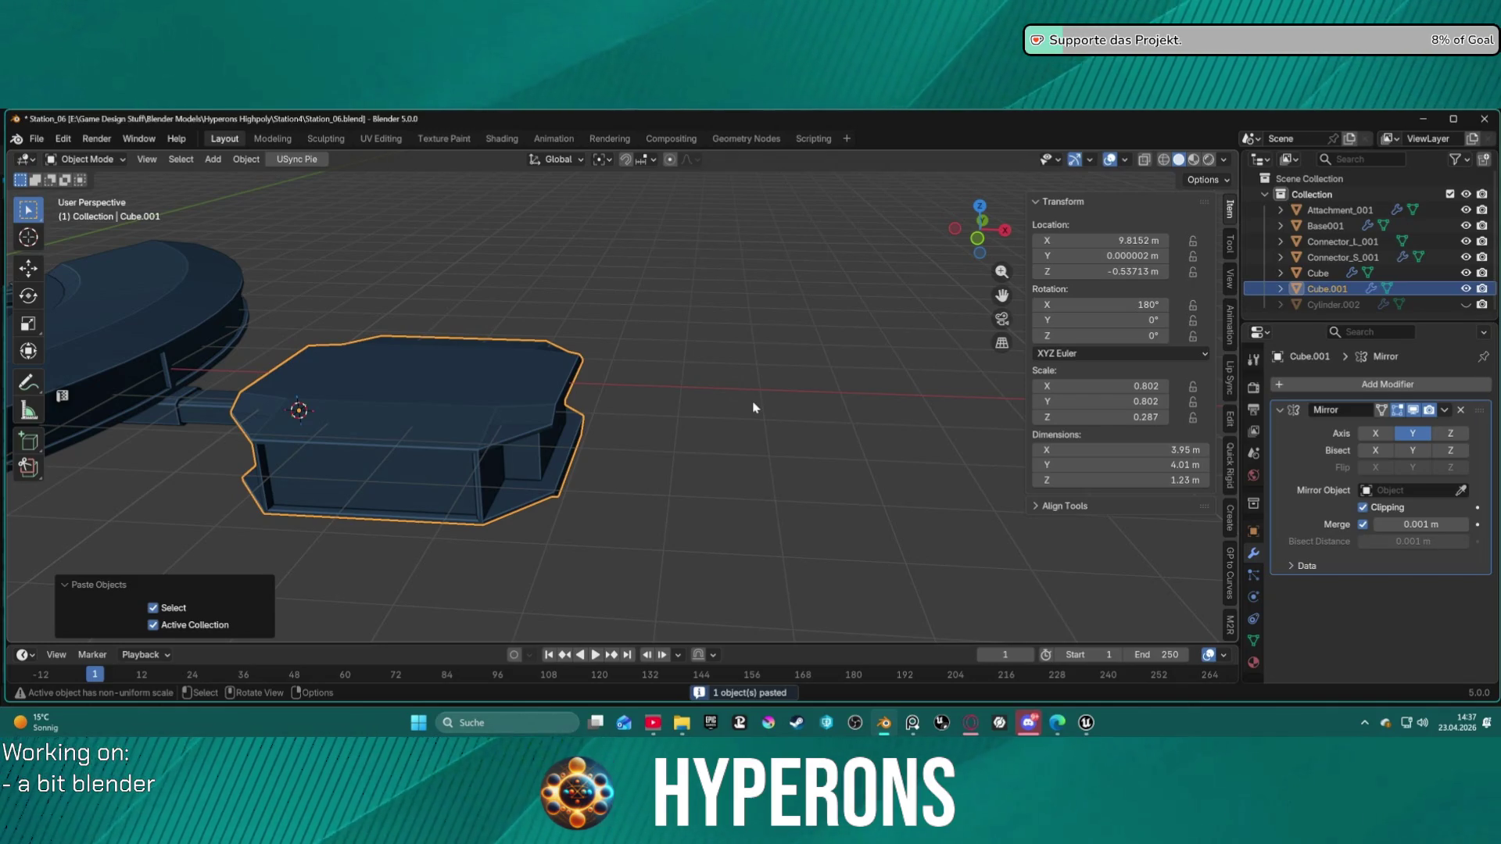
Step: Isolate Cube.001 in local view and orbit to a higher angle
key("slash")
scroll(754, 407, "up", 4)
key("ctrl+Tab")
left_click(808, 406)
scroll(808, 405, "down", 3)
mouse_move(807, 406)
middle_mouse_down()
mouse_move(666, 378)
mouse_move(762, 399)
middle_mouse_up()
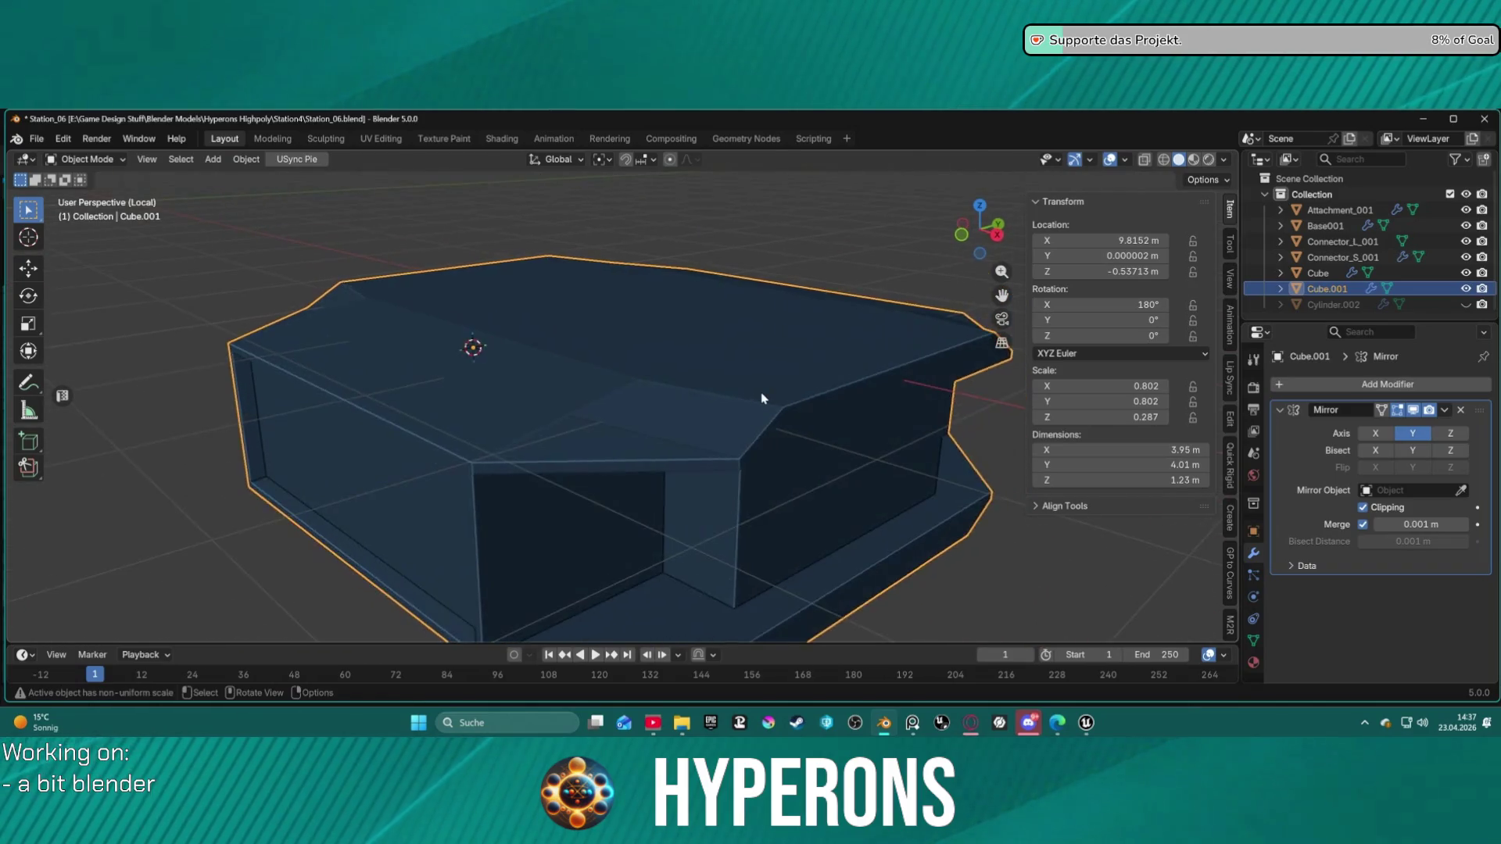
scroll(762, 399, "down", 5)
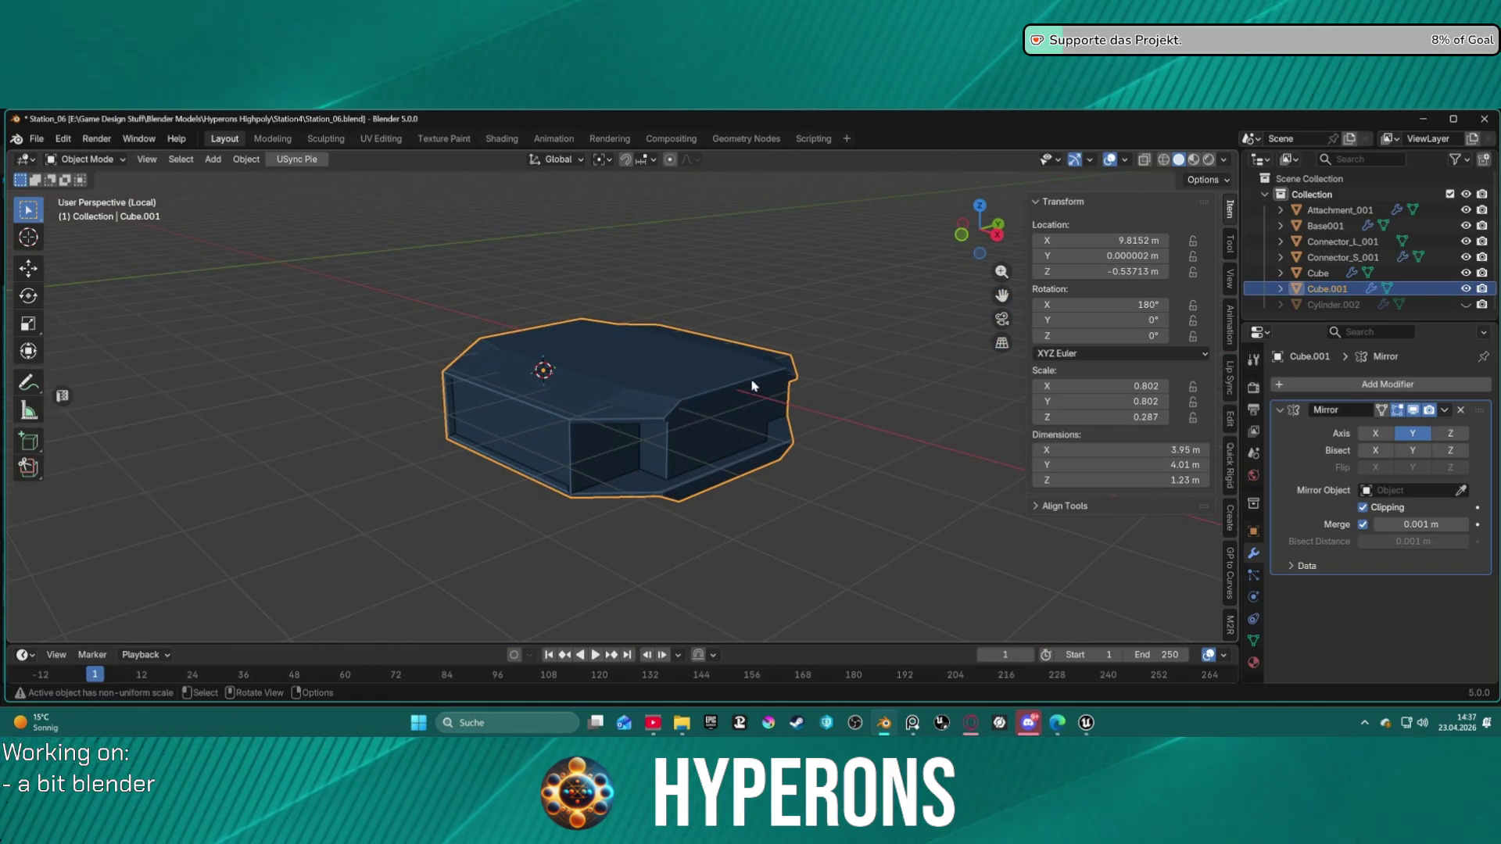
Step: Enter Edit Mode on Cube.001 with vertex selection active
key("ctrl+Tab")
left_click(820, 429)
scroll(821, 429, "up", 4)
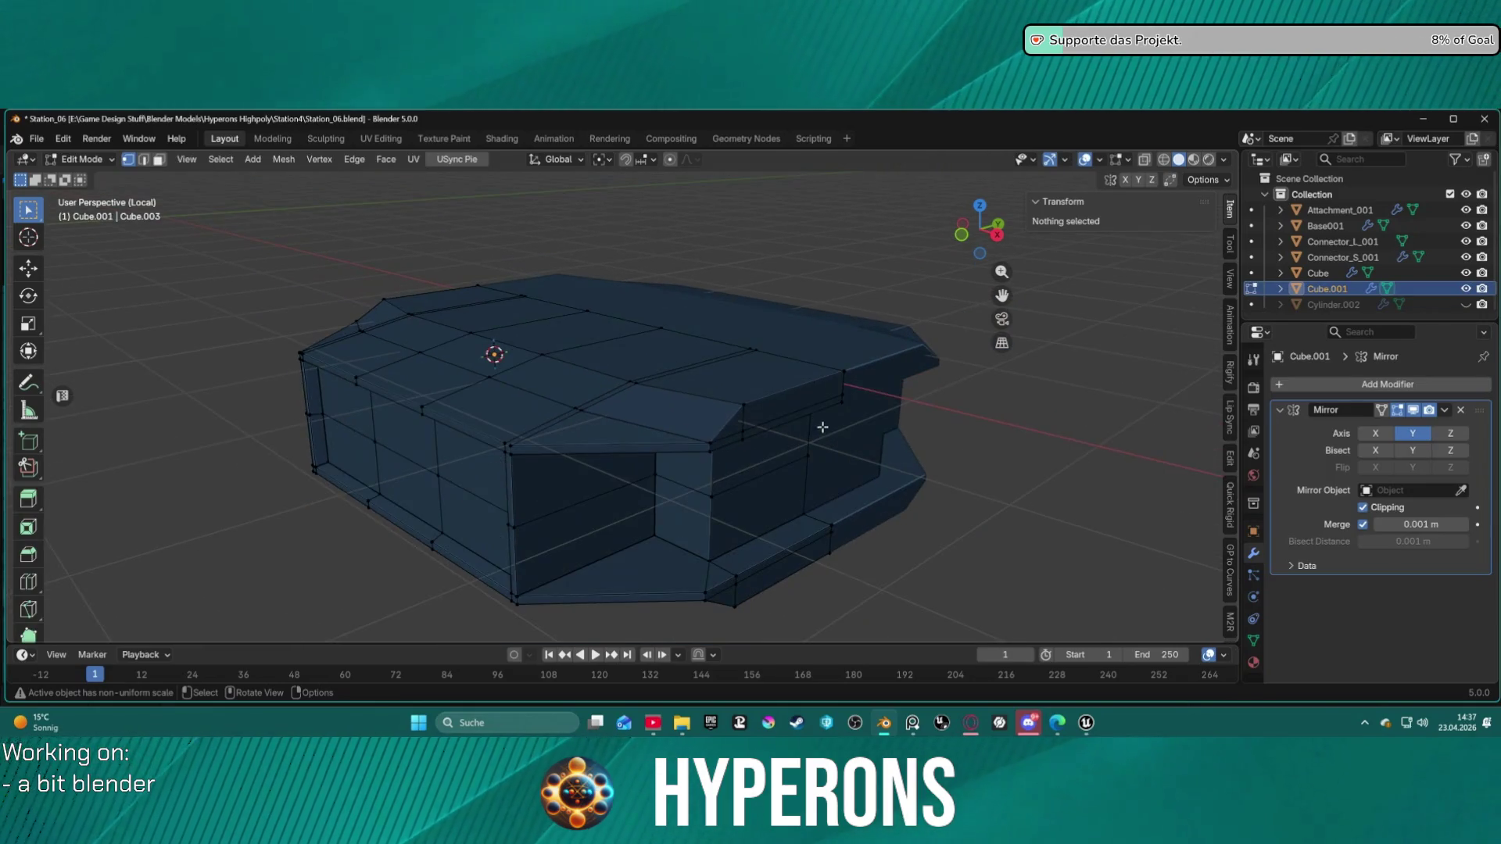
key("3")
scroll(595, 403, "down", 3)
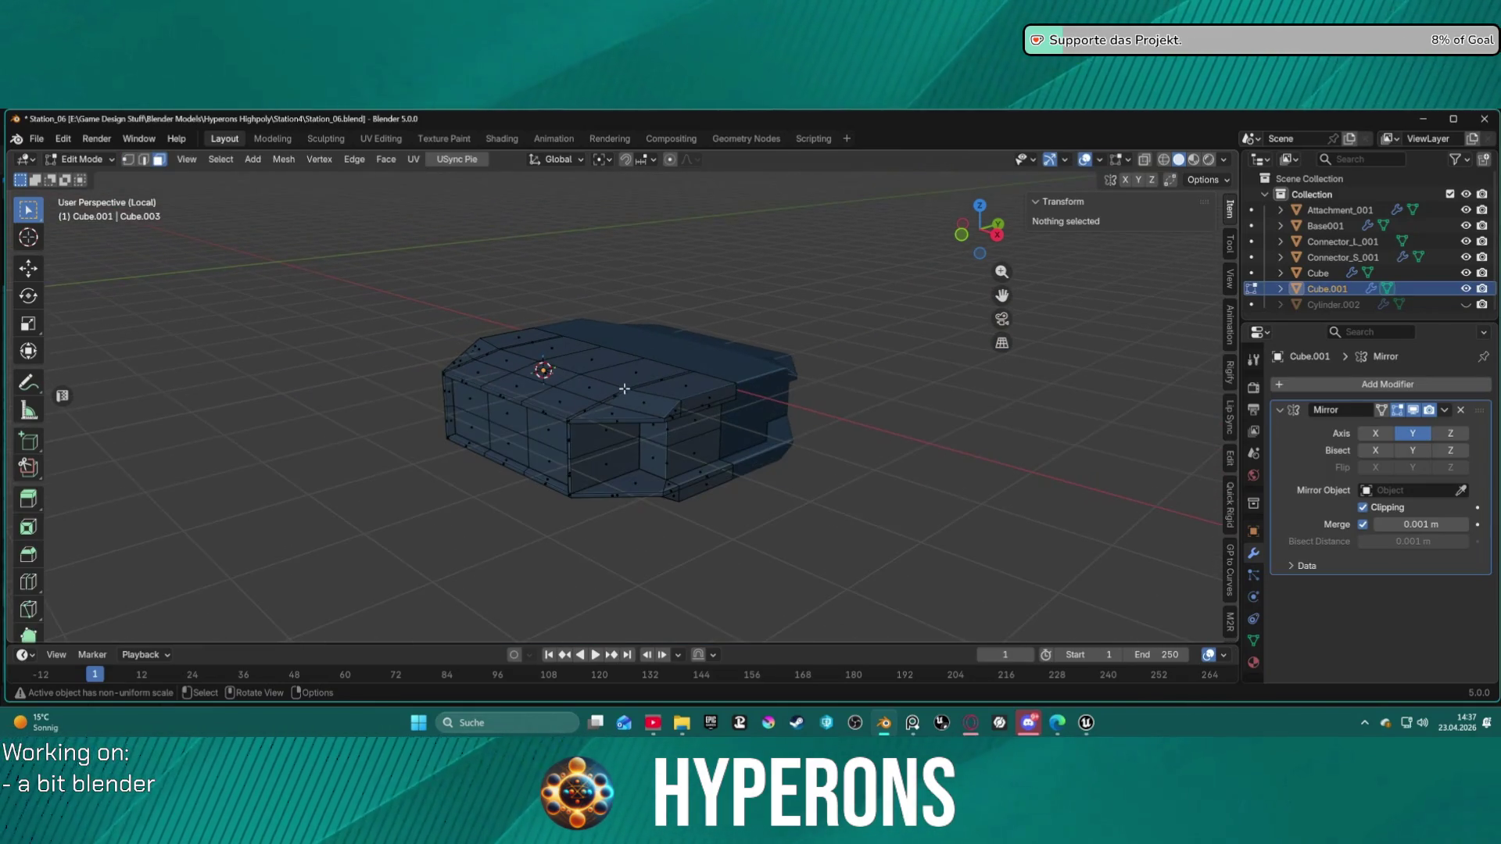
key("p")
key("1")
Step: Turn on X-ray and box-select the vertices over most of the module
middle_click_drag(532, 317, 643, 301)
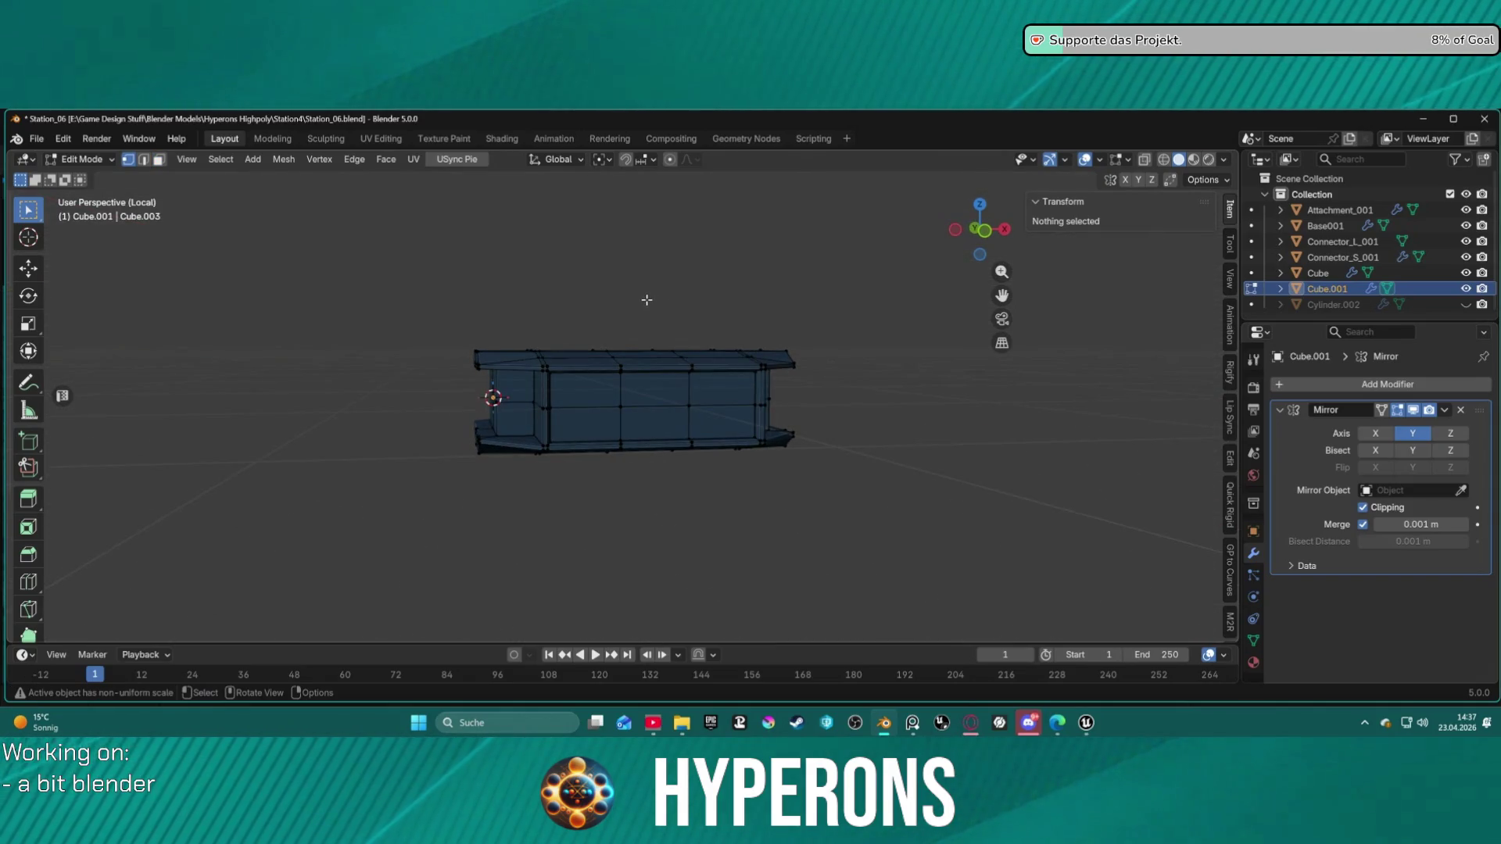
key("alt+z")
mouse_move(432, 269)
left_mouse_down()
mouse_move(703, 526)
mouse_move(777, 526)
mouse_move(734, 543)
mouse_move(731, 503)
left_mouse_up()
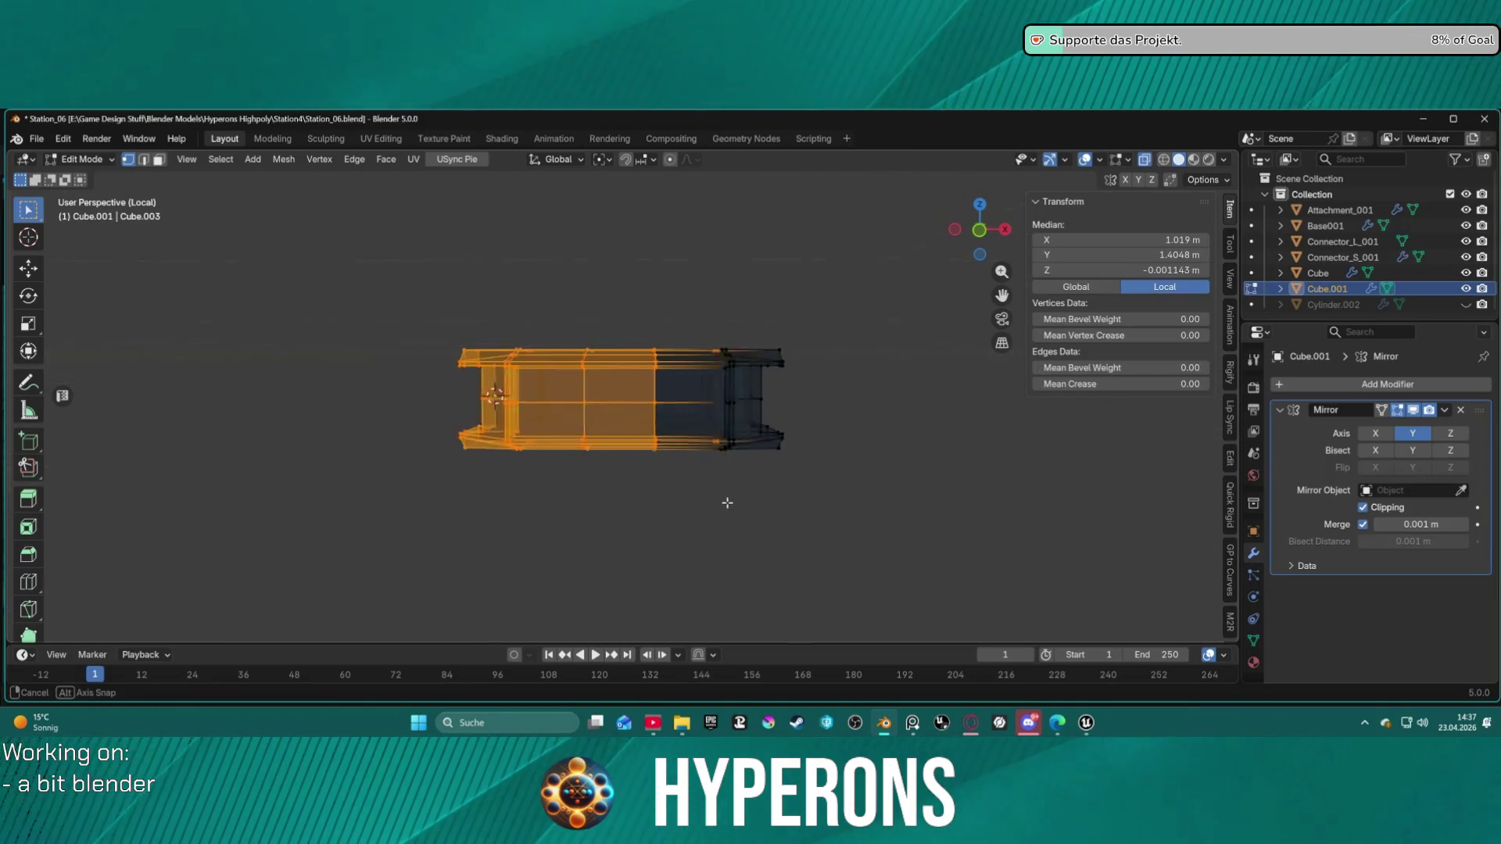
middle_click_drag(732, 503, 717, 501)
mouse_move(310, 271)
left_mouse_down()
mouse_move(661, 507)
mouse_move(758, 546)
left_mouse_up()
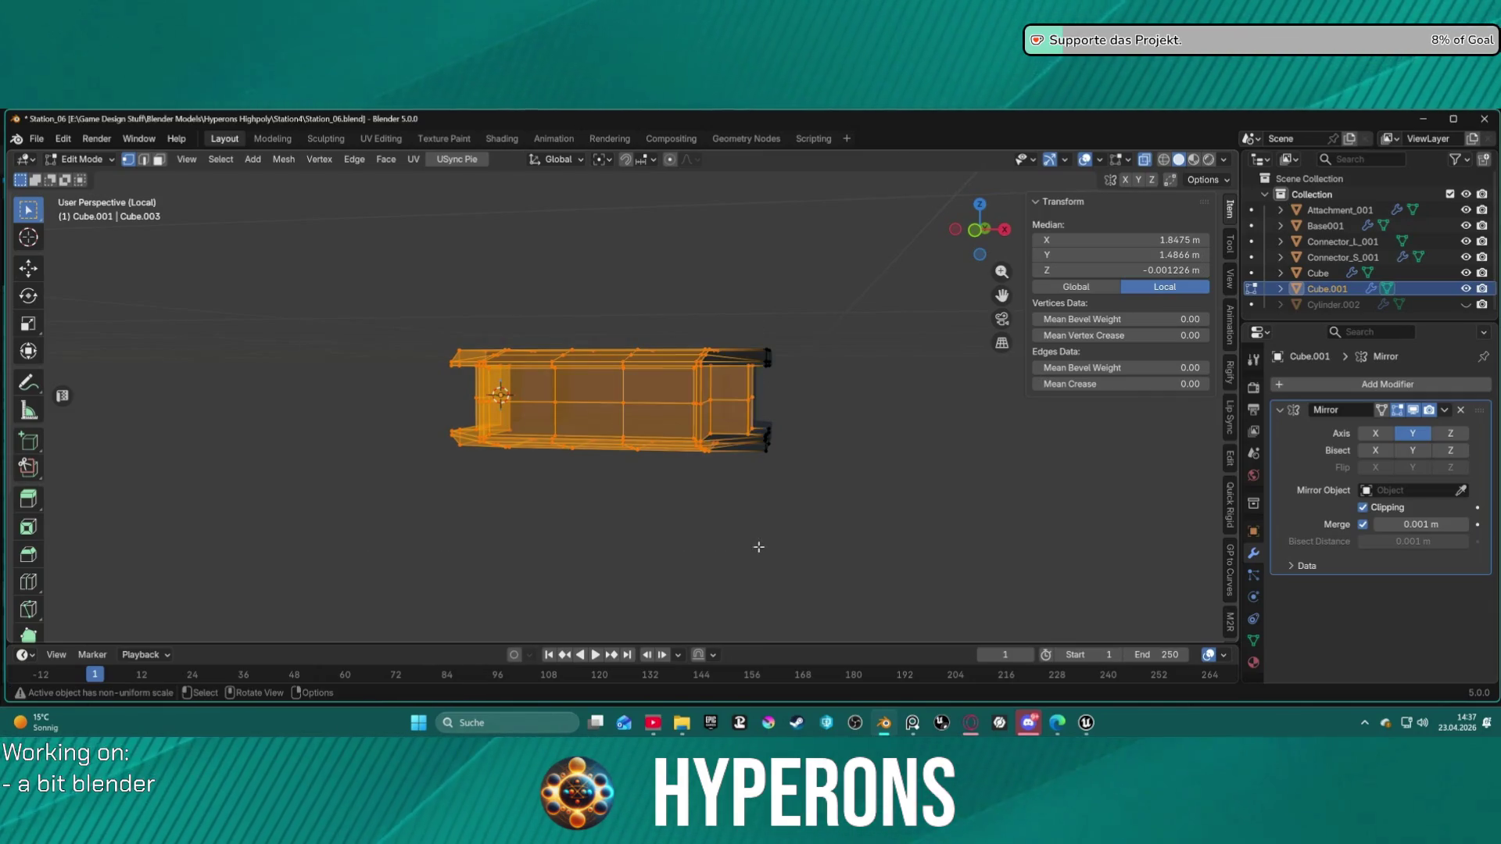
Step: Delete the selected faces of Cube.001
key("x")
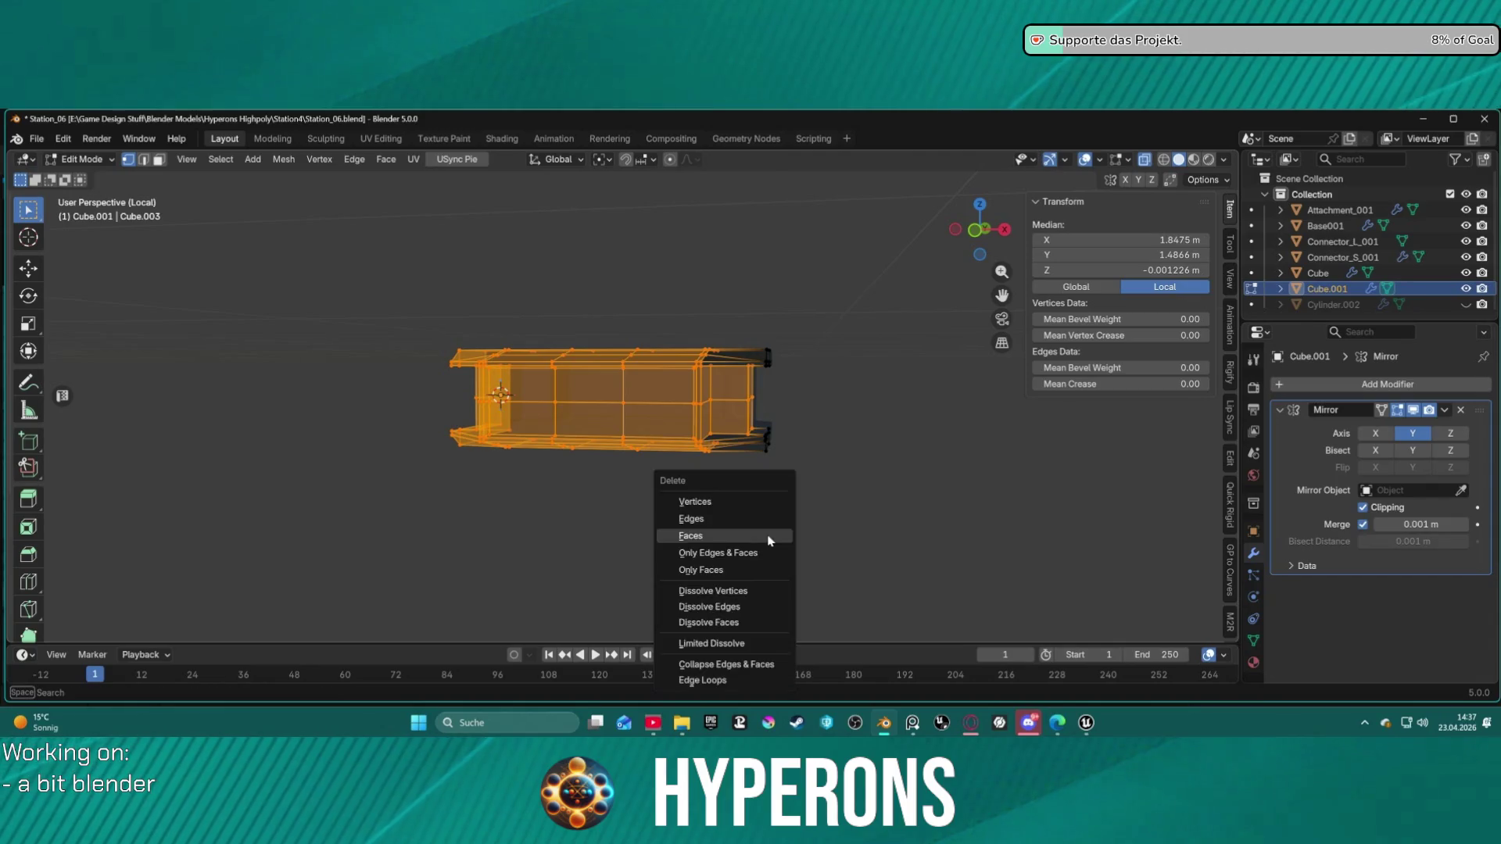
left_click(770, 531)
scroll(737, 459, "up", 8)
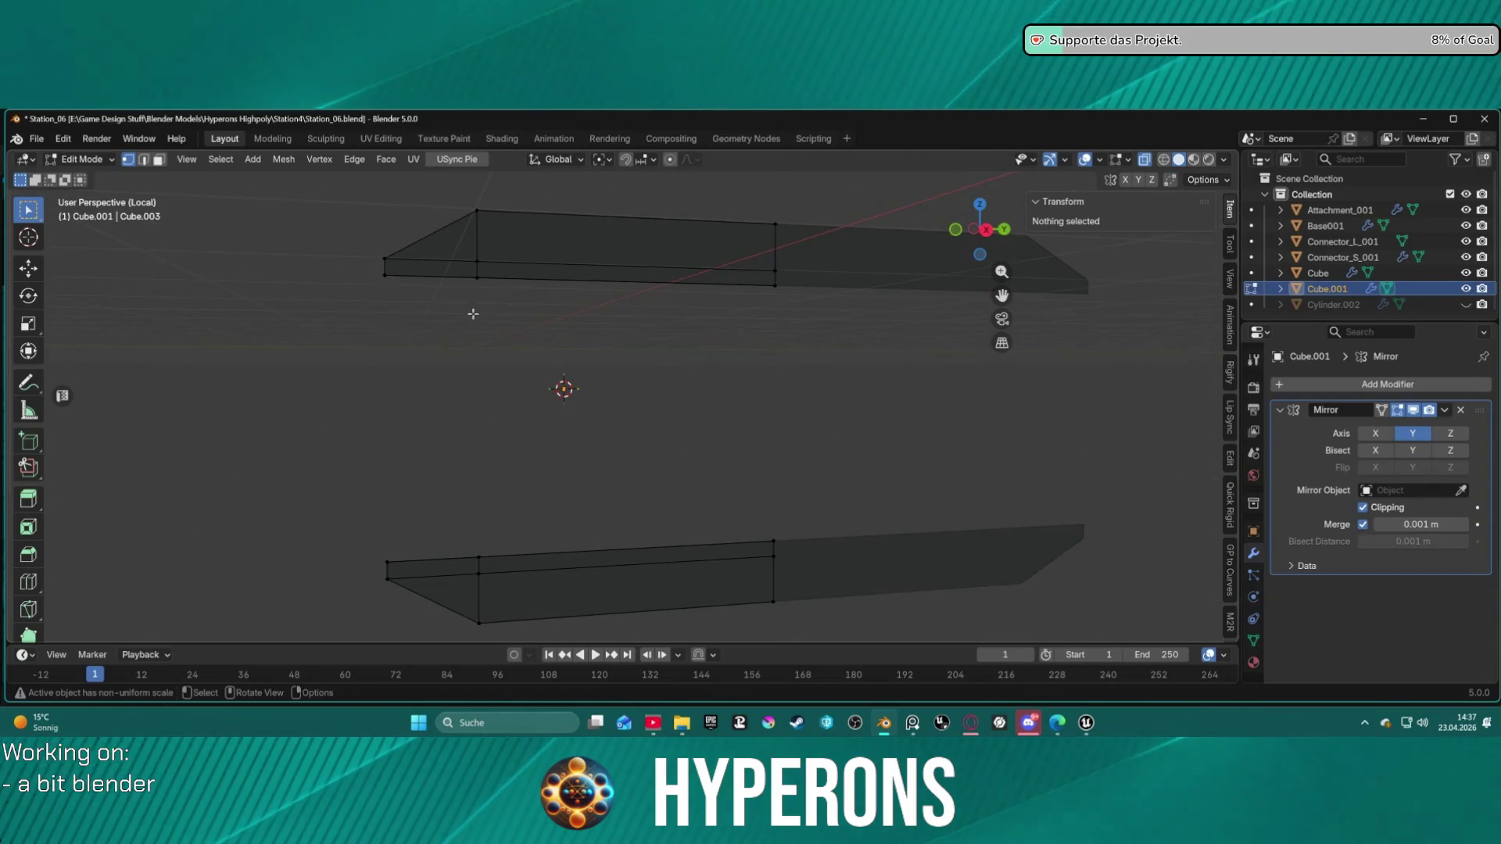
Step: Fill the open side of the remaining shell with new faces
left_click(393, 273)
left_click(387, 277)
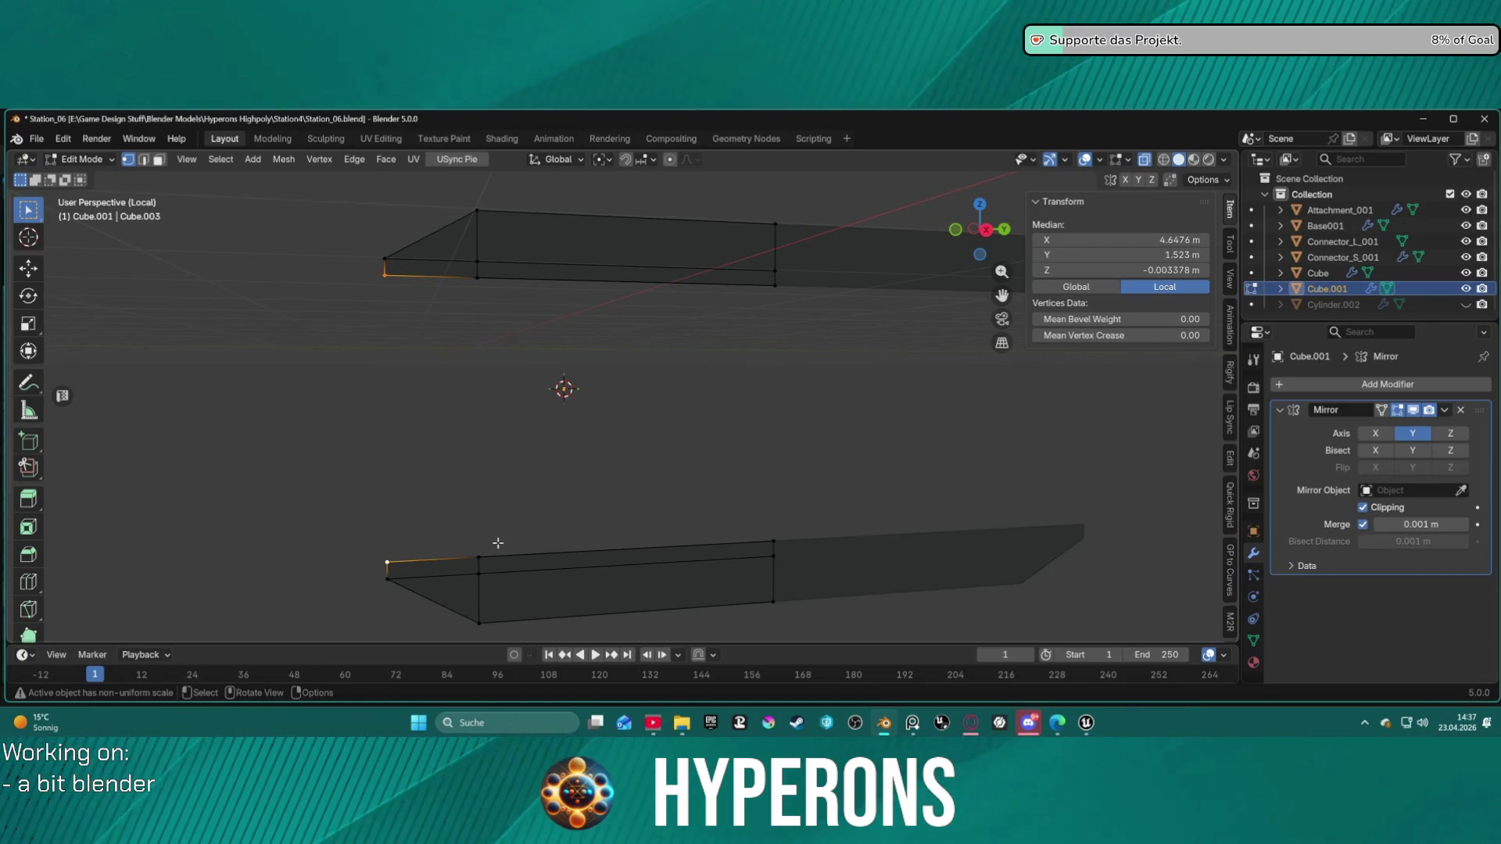
key("f")
key("f")
key("f")
key("2")
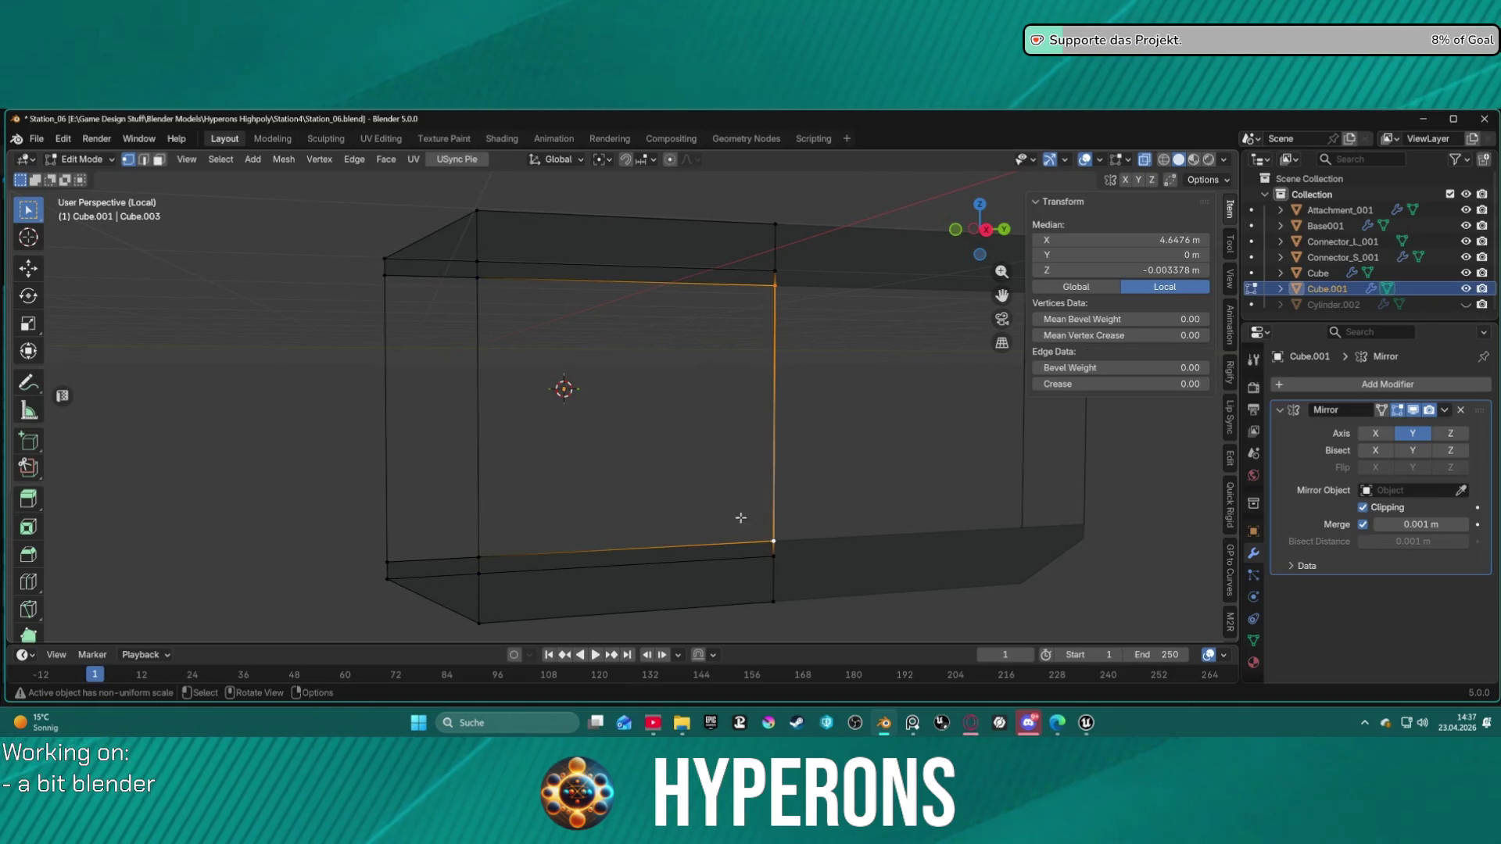
left_click(392, 388)
left_click(480, 390, "shift")
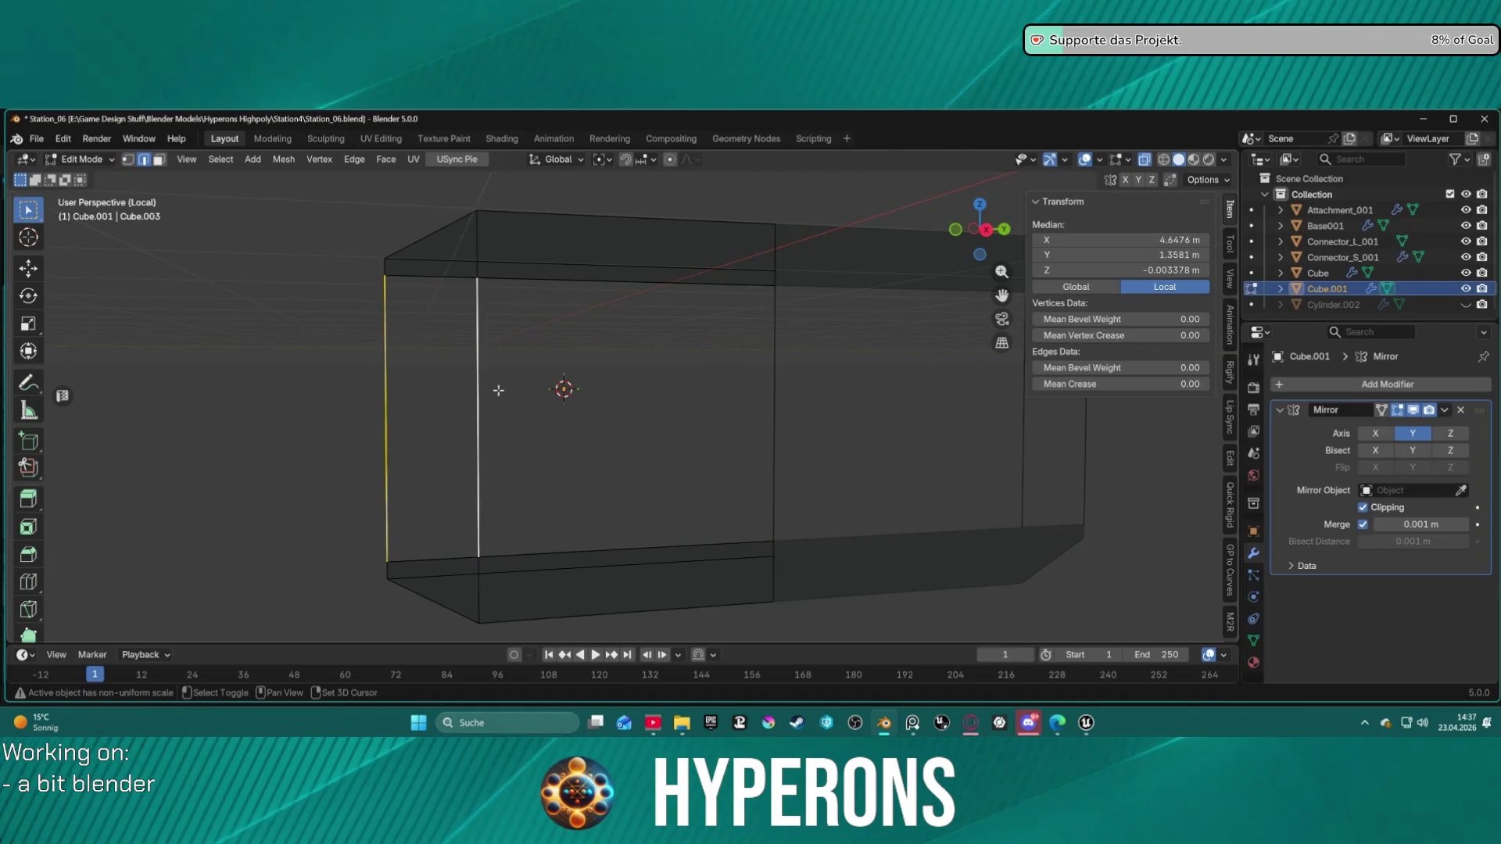
key("f")
Step: Select the whole mesh and extrude the end outward about 2.75 m
key("a")
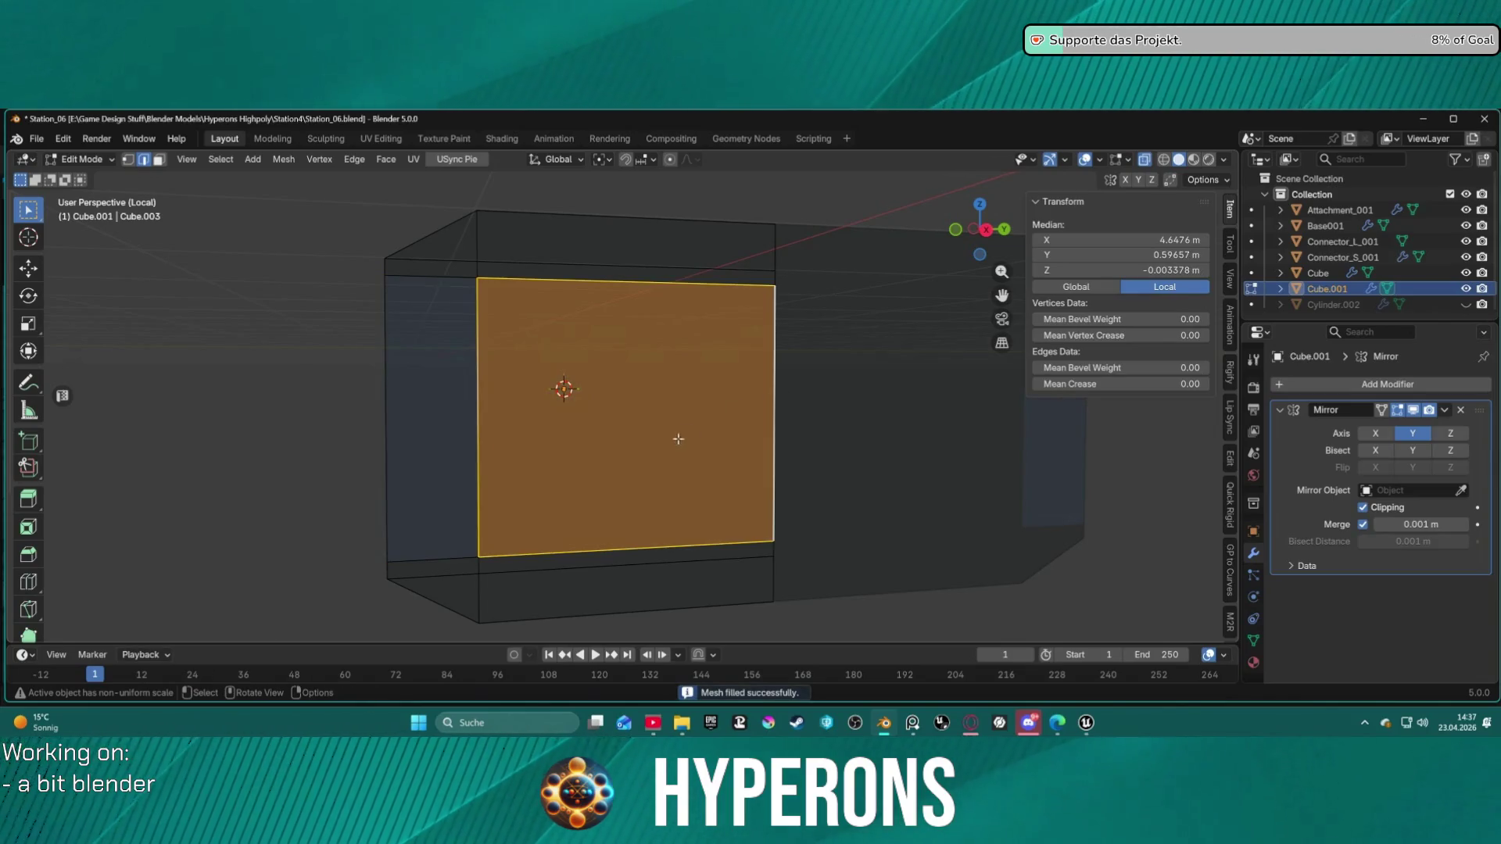
scroll(687, 429, "down", 8)
key("alt+a")
mouse_move(661, 415)
middle_mouse_down()
mouse_move(777, 425)
mouse_move(713, 404)
mouse_move(871, 379)
middle_mouse_up()
key("a")
key("e")
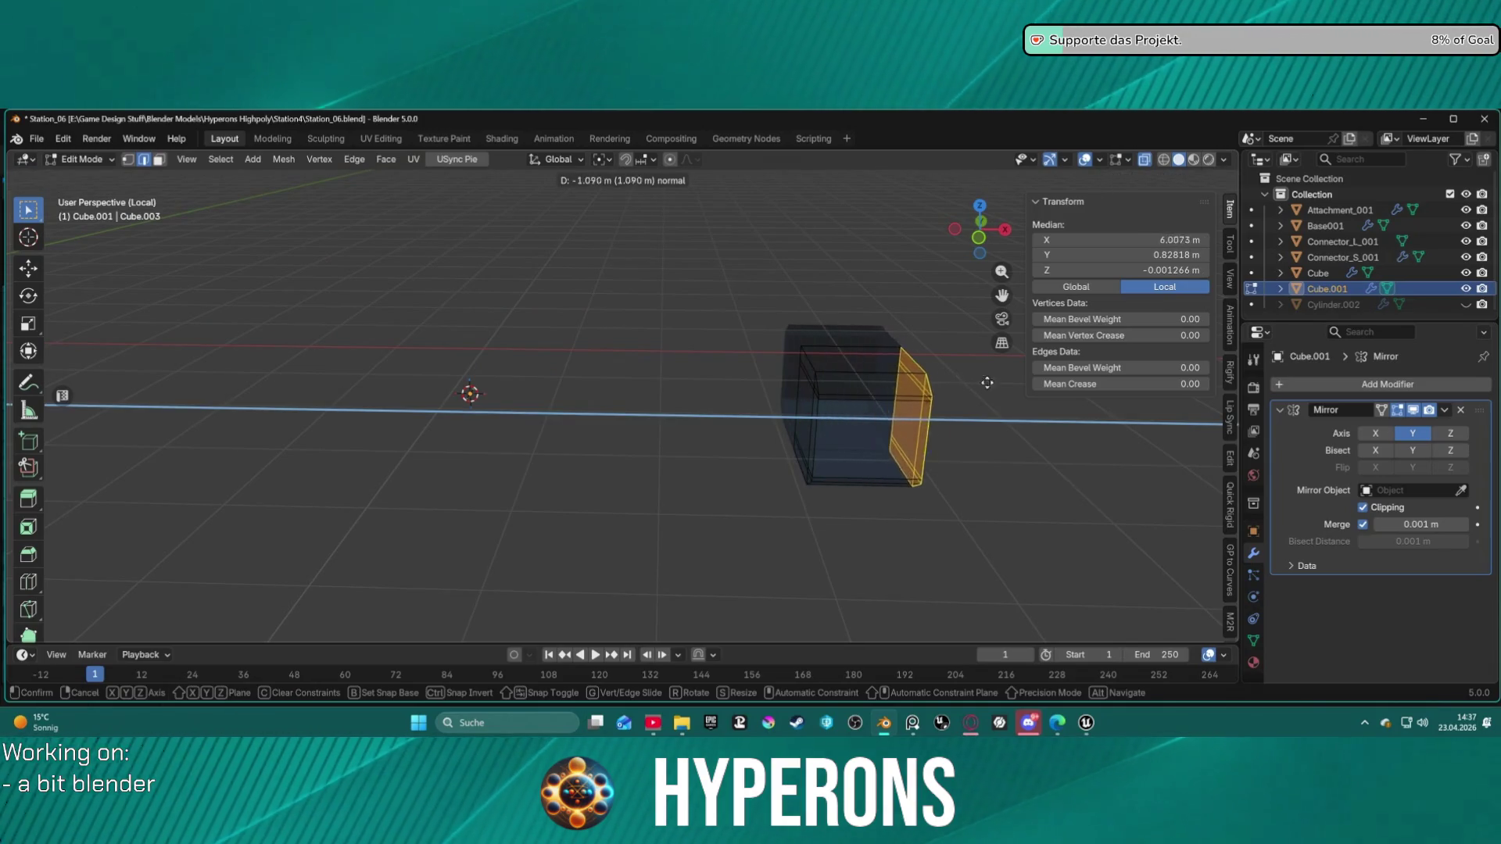
left_click(1139, 380)
middle_click_drag(899, 383, 838, 384)
scroll(763, 369, "up", 5)
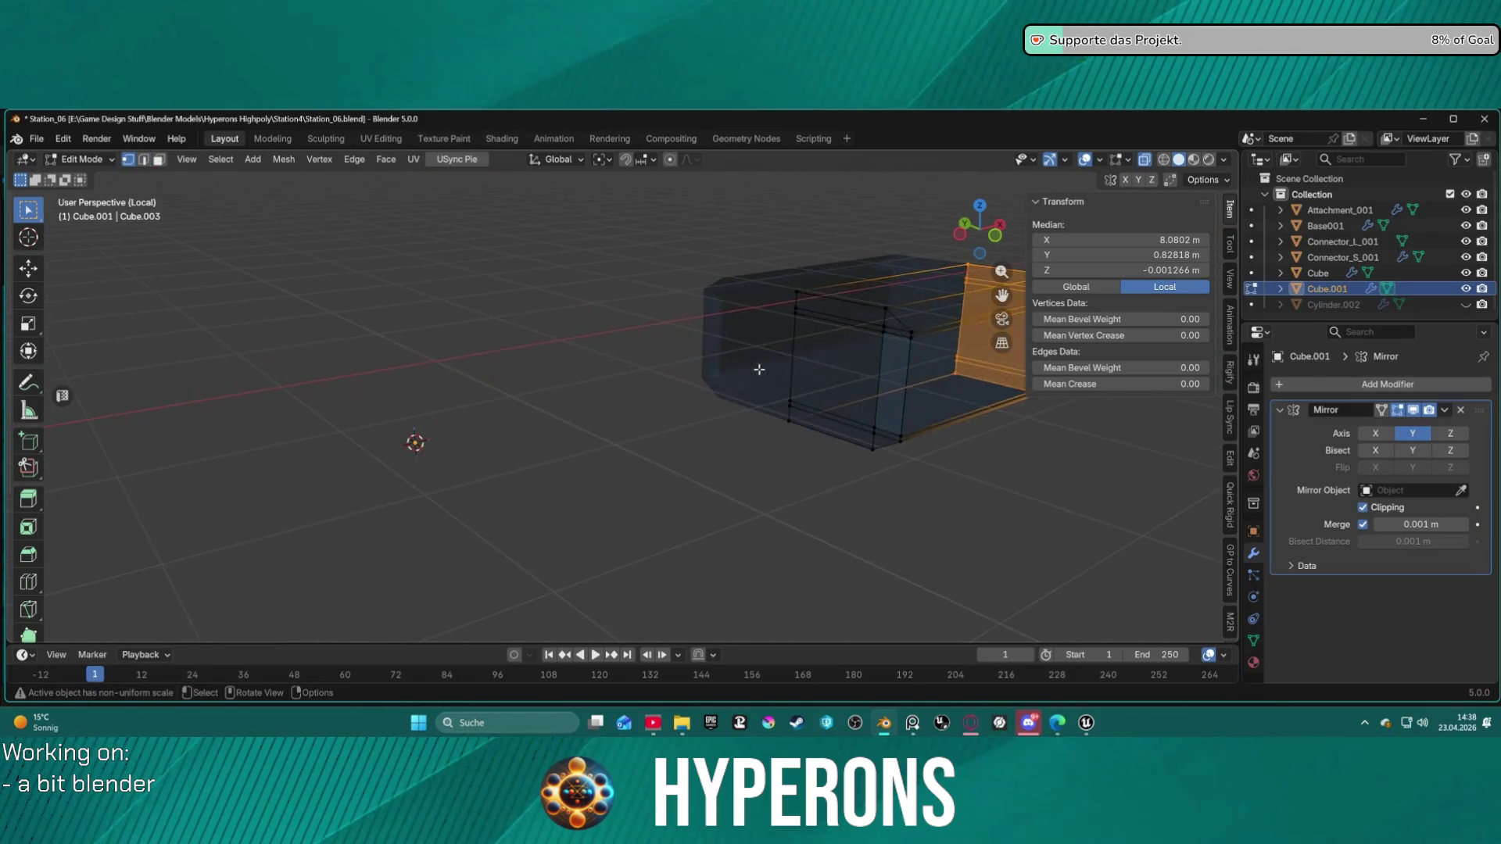
key("alt+a")
Step: Place the 3D cursor at the middle of the box's selected end edge
key("2")
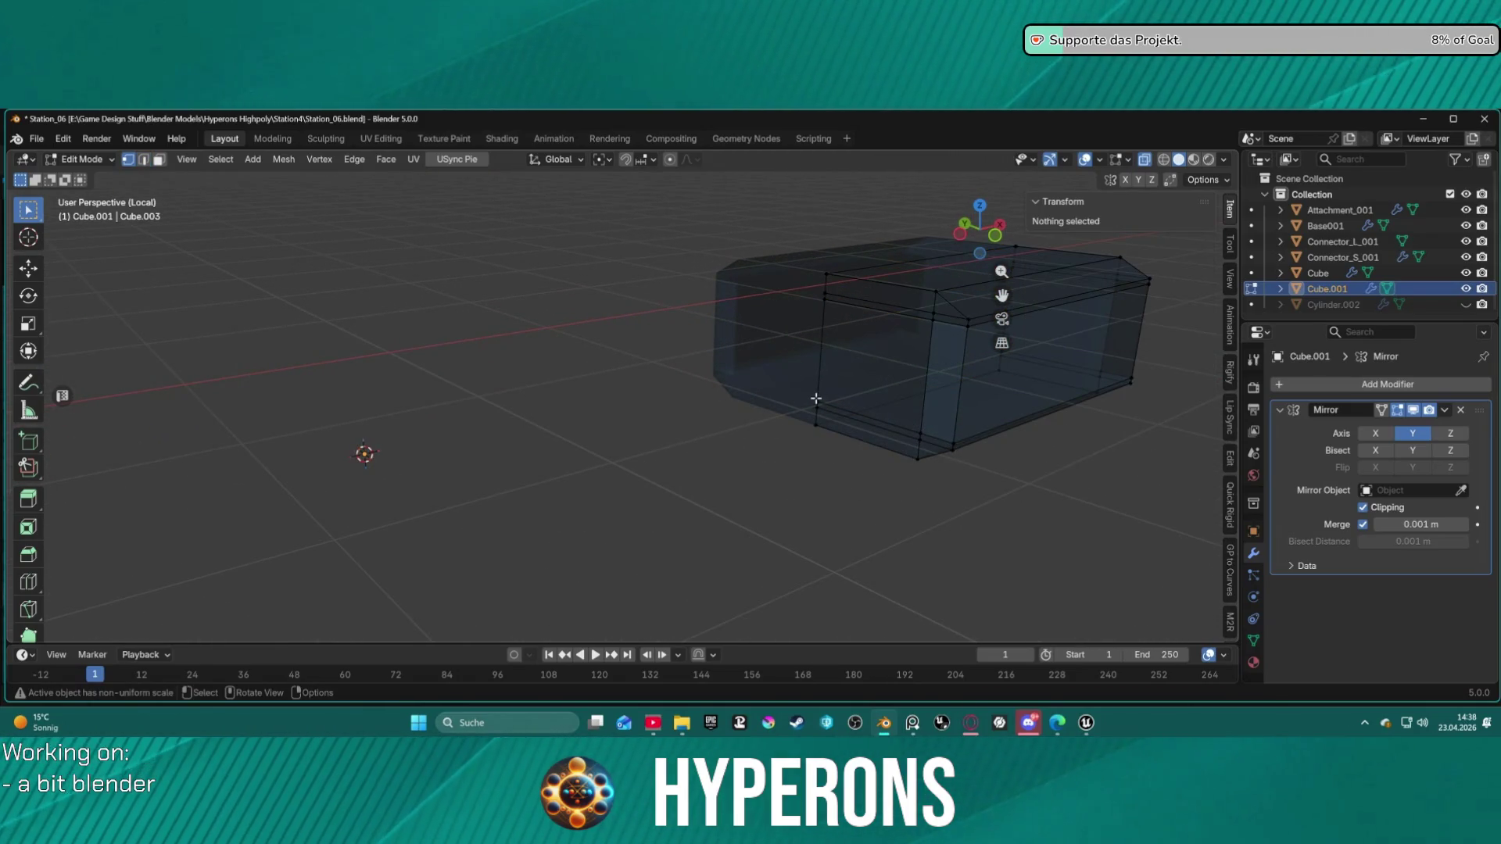
key("1")
left_click(816, 398)
left_click(823, 302, "shift")
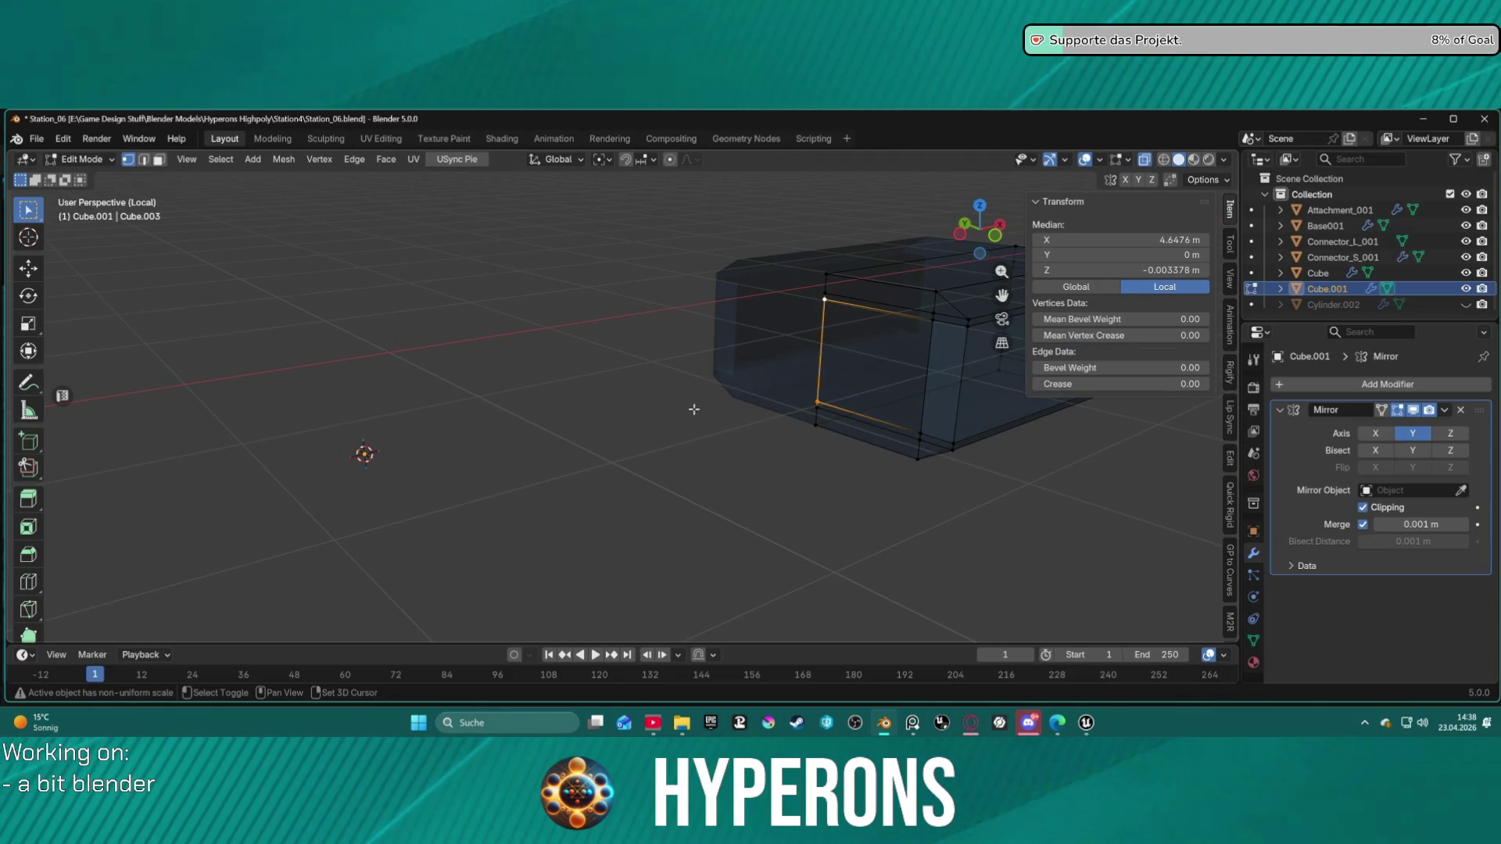
key("shift+s")
left_click(680, 326)
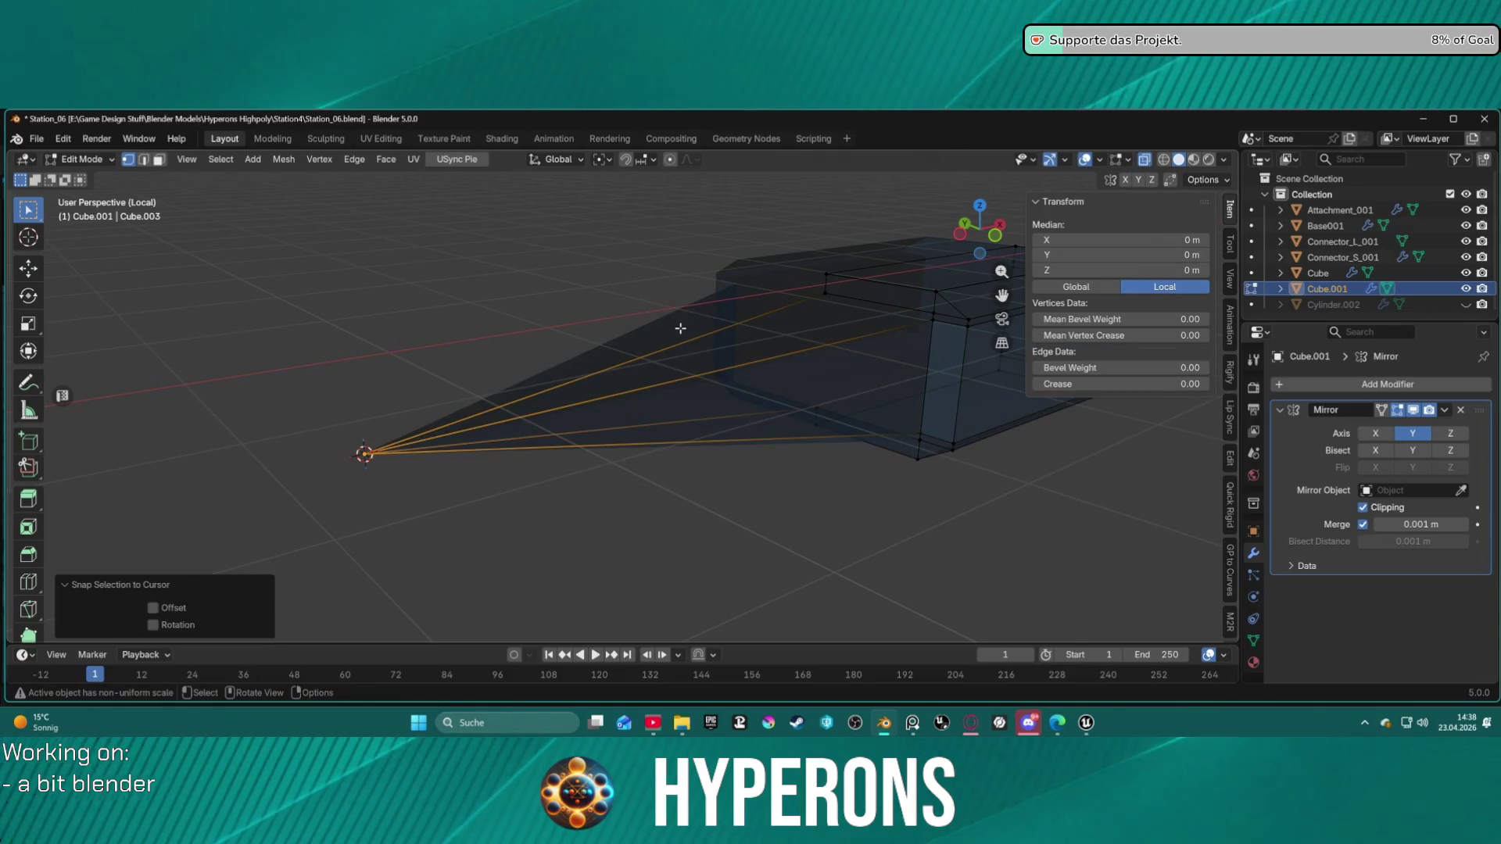
key("ctrl+z")
key("shift+s")
left_click(683, 413)
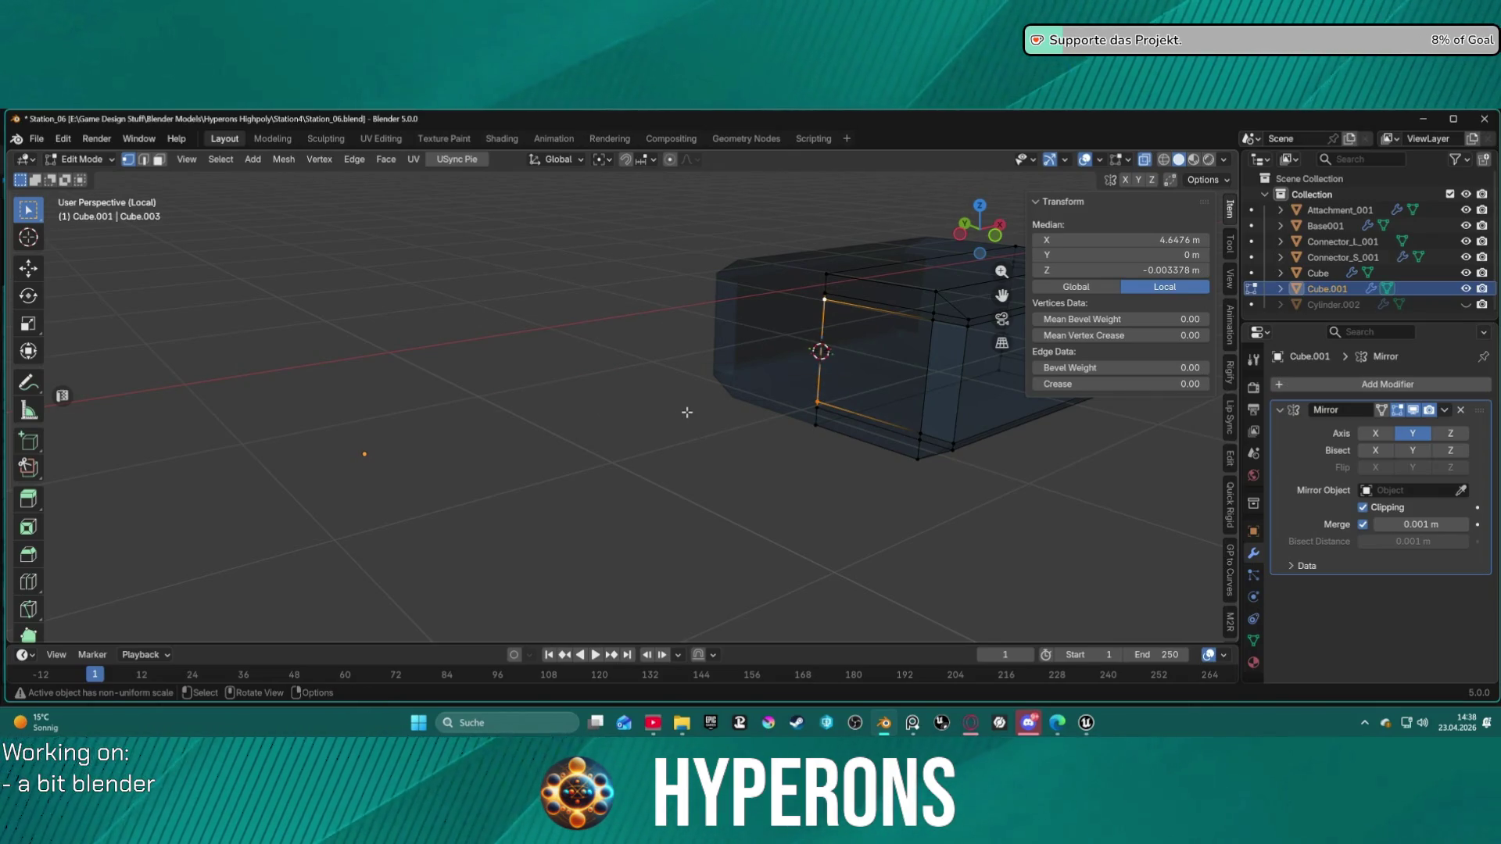
Step: In Object Mode, move Cube.001's origin to the 3D cursor
key("ctrl+Tab")
left_click(622, 407)
right_click(656, 188)
mouse_move(655, 269)
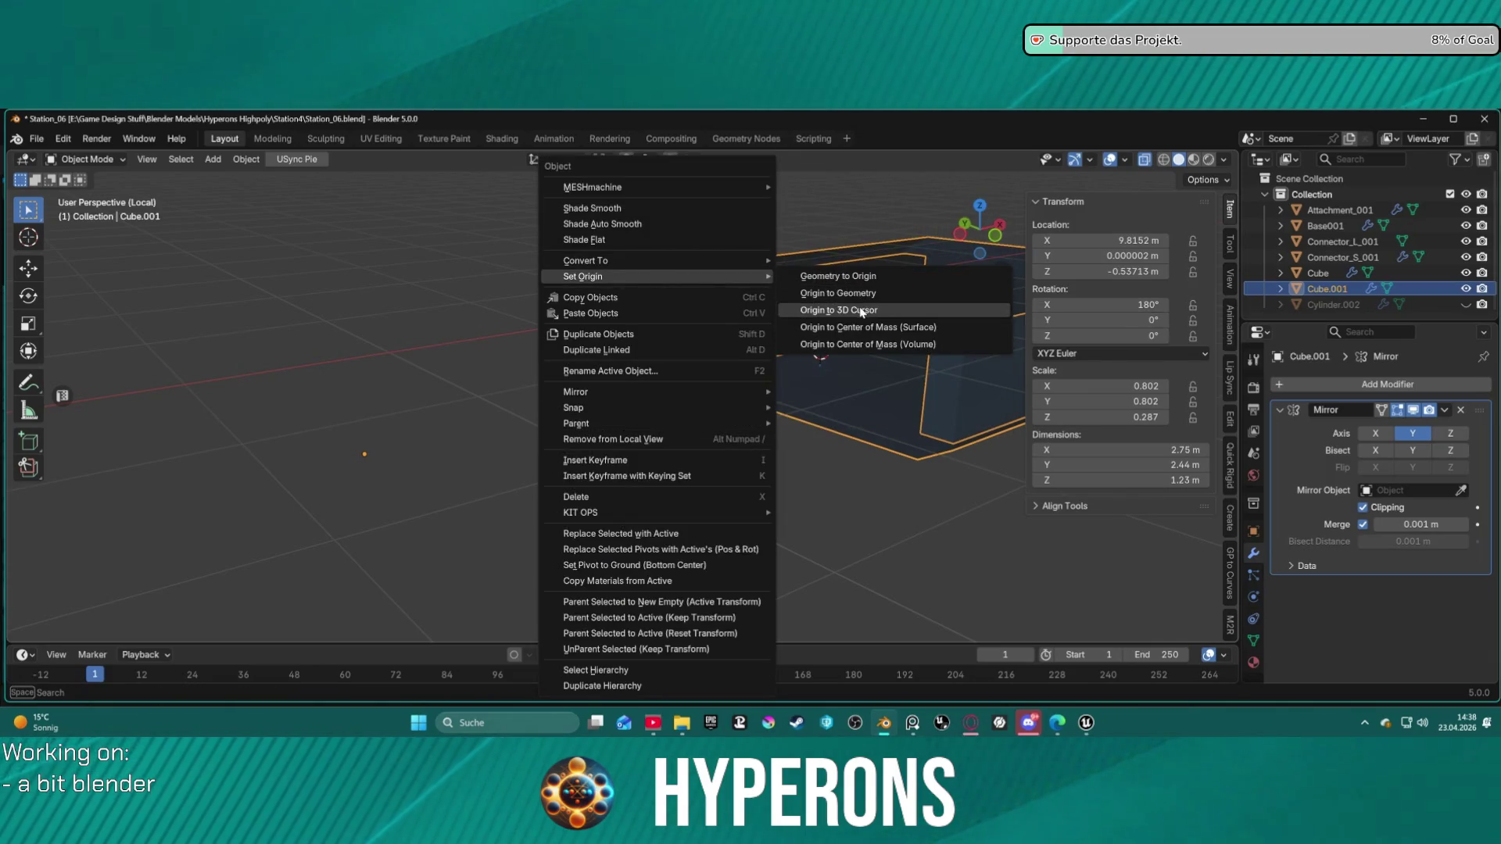
left_click(861, 311)
middle_click_drag(770, 428, 677, 421)
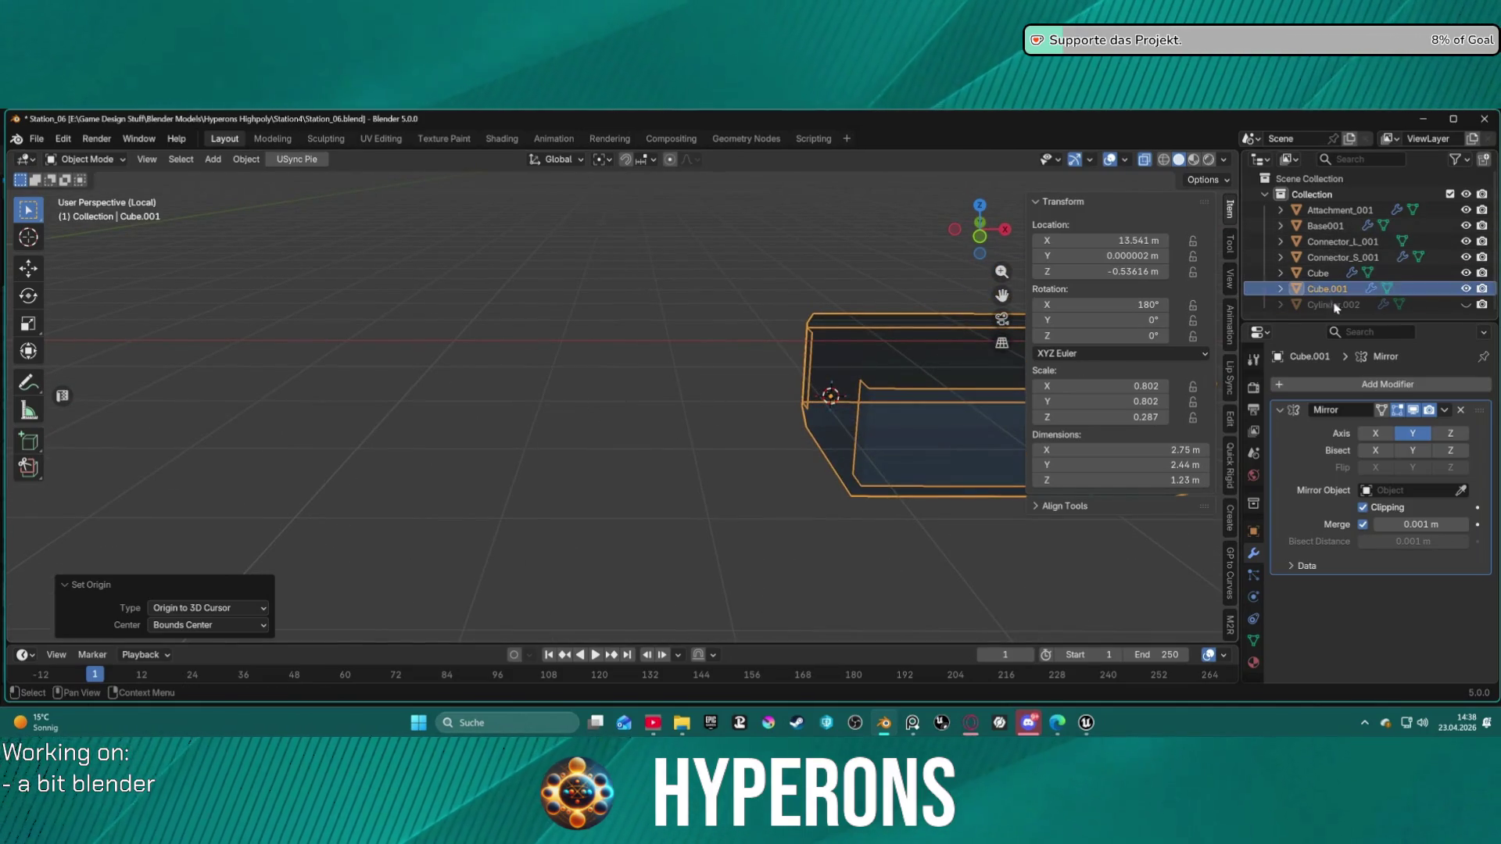
left_click(899, 549)
Step: Exit local view to show the full station and select Cube.001
key("KP_Divide")
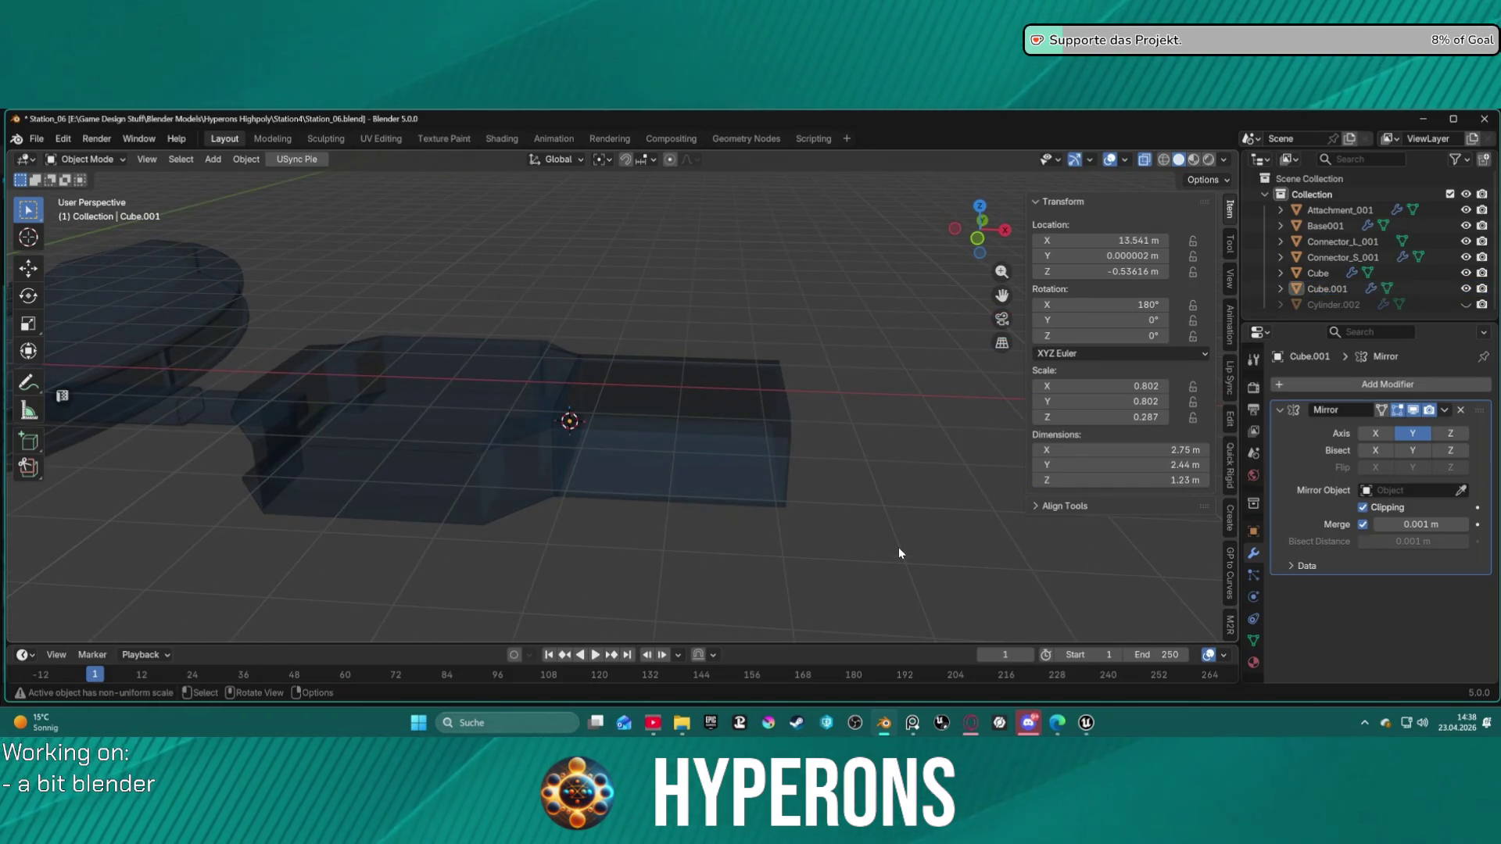
scroll(823, 418, "up", 2)
mouse_move(902, 371)
middle_mouse_down()
mouse_move(941, 438)
mouse_move(989, 603)
mouse_move(935, 428)
mouse_move(851, 445)
mouse_move(636, 447)
mouse_move(605, 408)
mouse_move(640, 435)
mouse_move(694, 443)
mouse_move(646, 427)
mouse_move(584, 452)
mouse_move(519, 442)
mouse_move(483, 415)
middle_mouse_up()
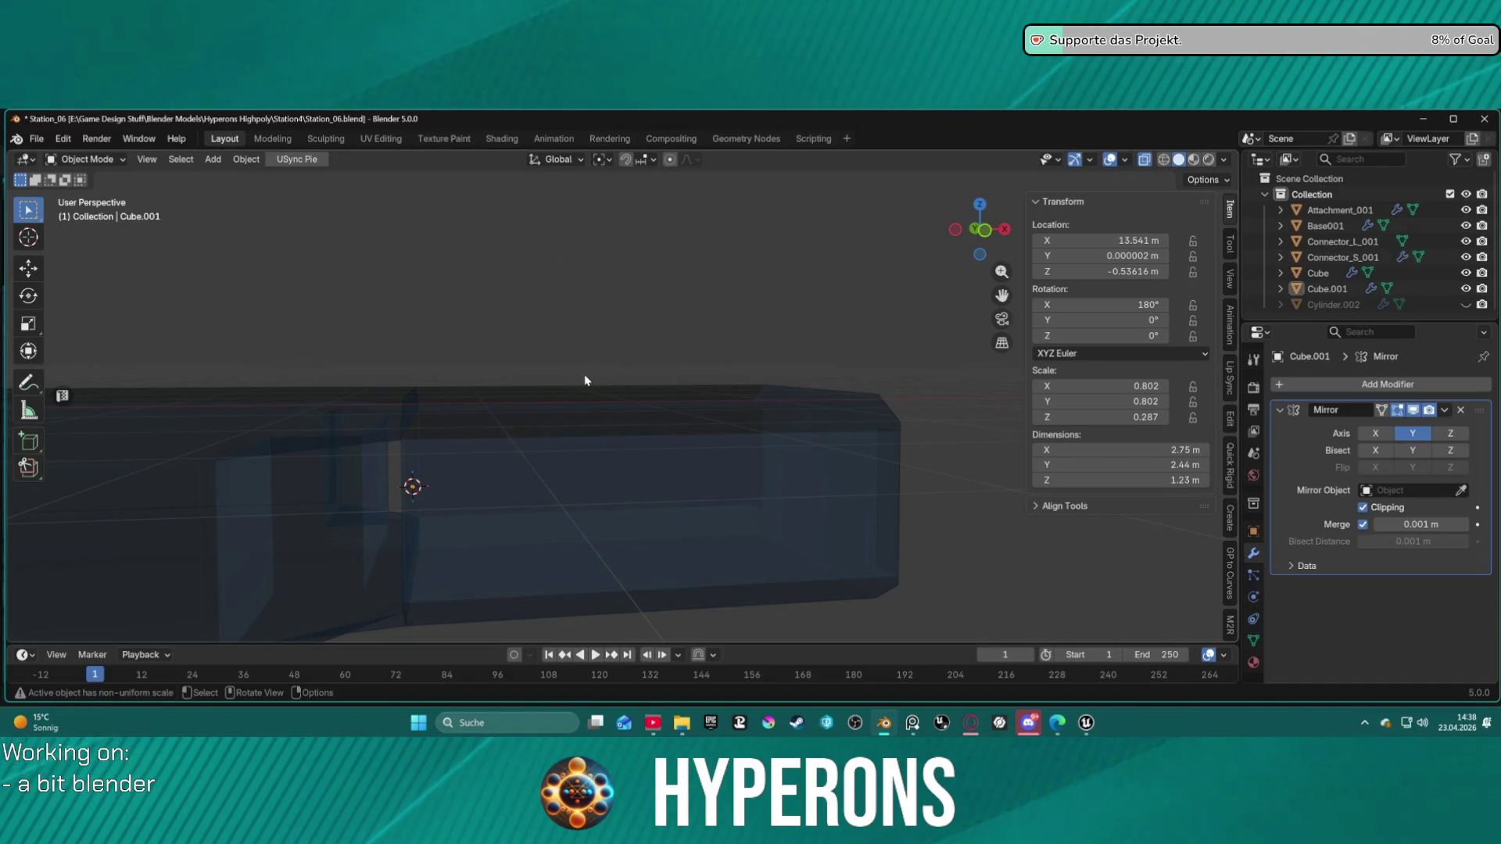
left_click(647, 421)
key("ctrl+Tab")
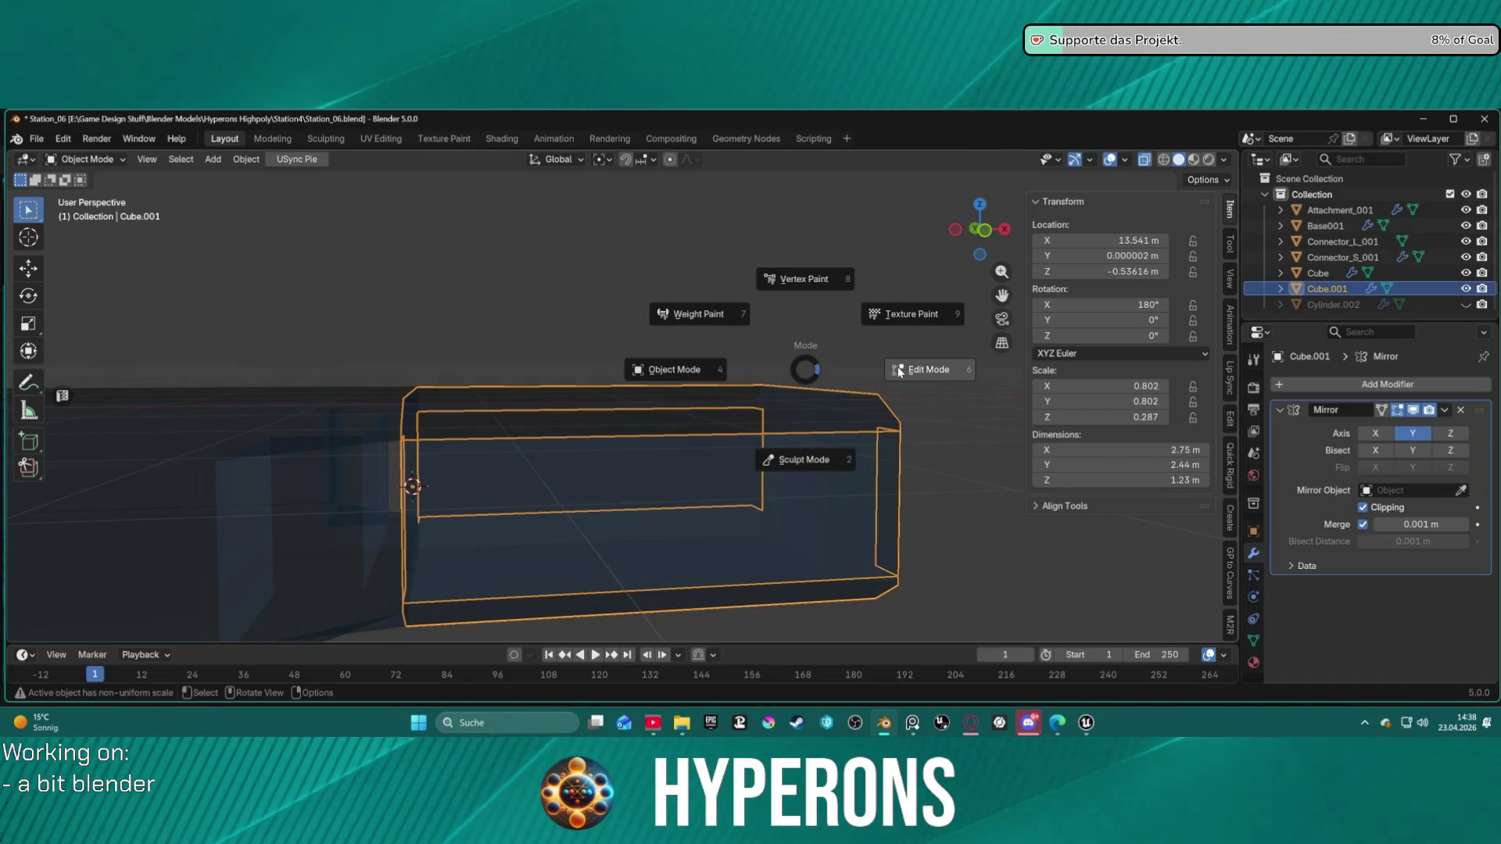
Step: In Edit Mode with X-ray off, try a uniform 0.807 scale on Cube.001, then undo it
left_click(860, 369)
key("alt+z")
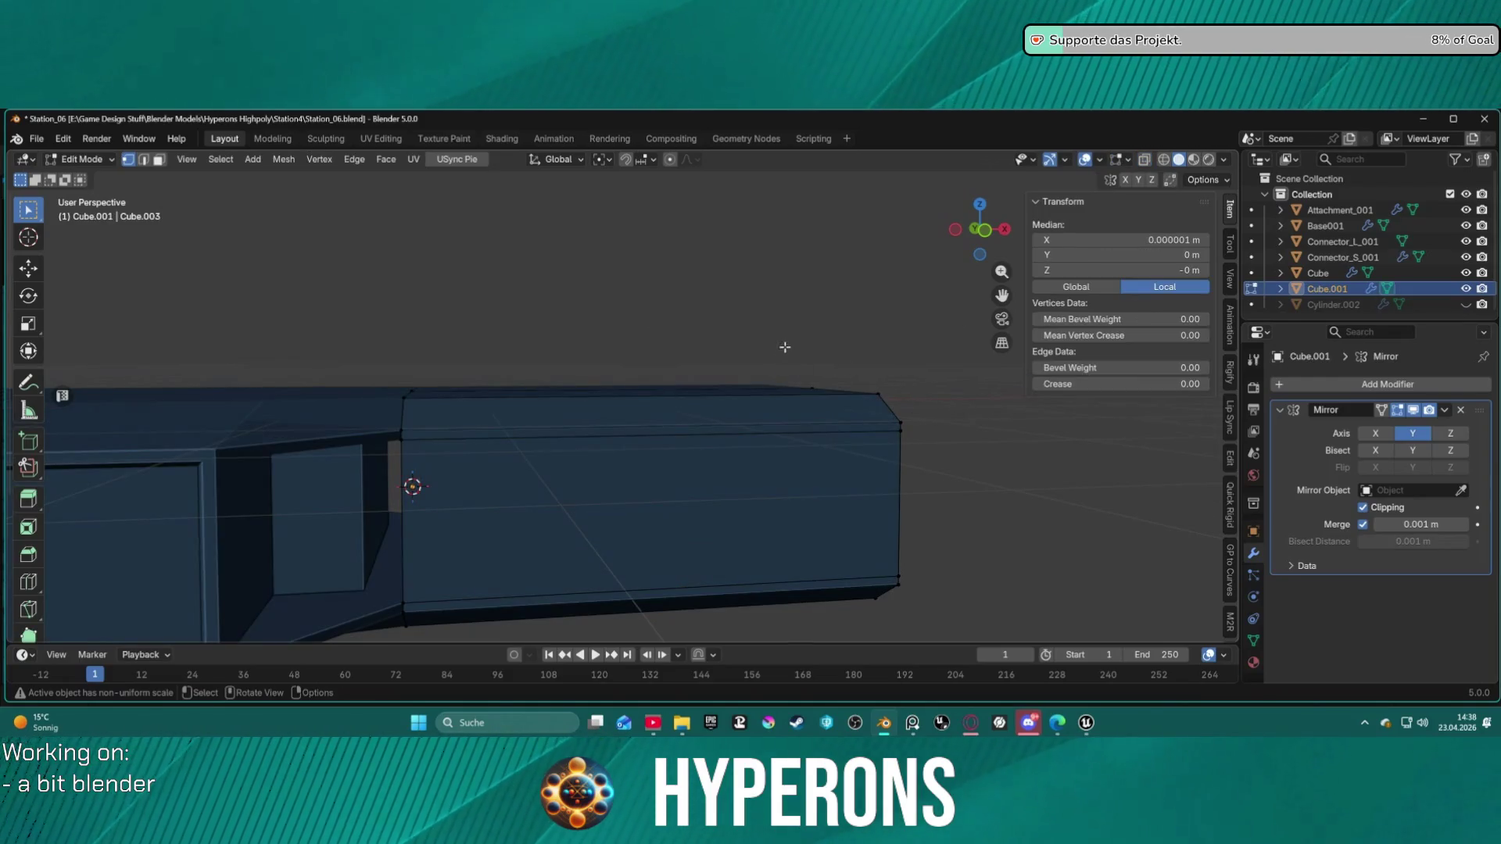
middle_click_drag(780, 348, 734, 354)
key("a")
key("s")
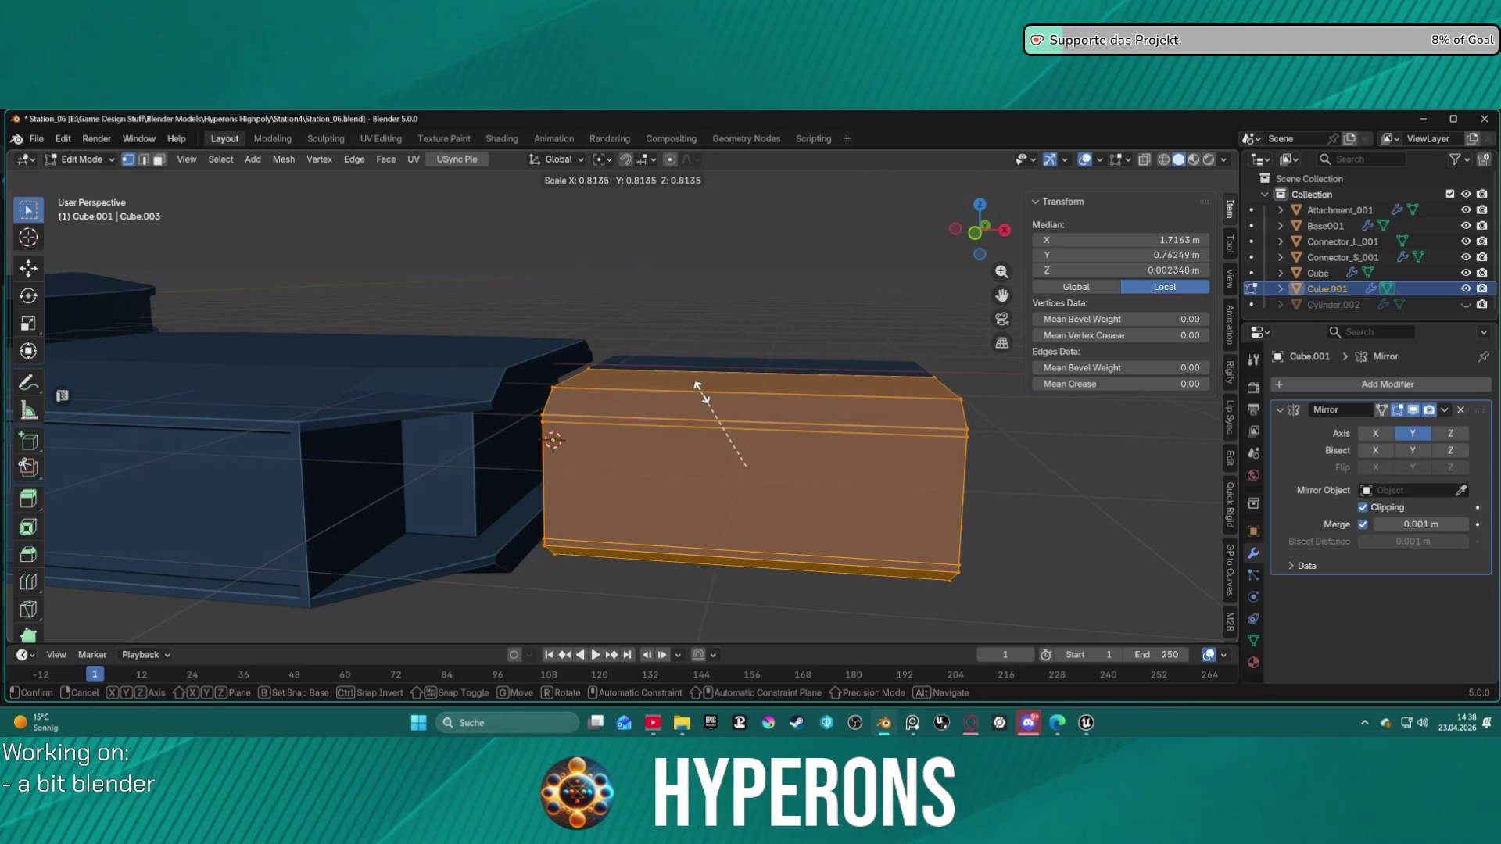
left_click(704, 390)
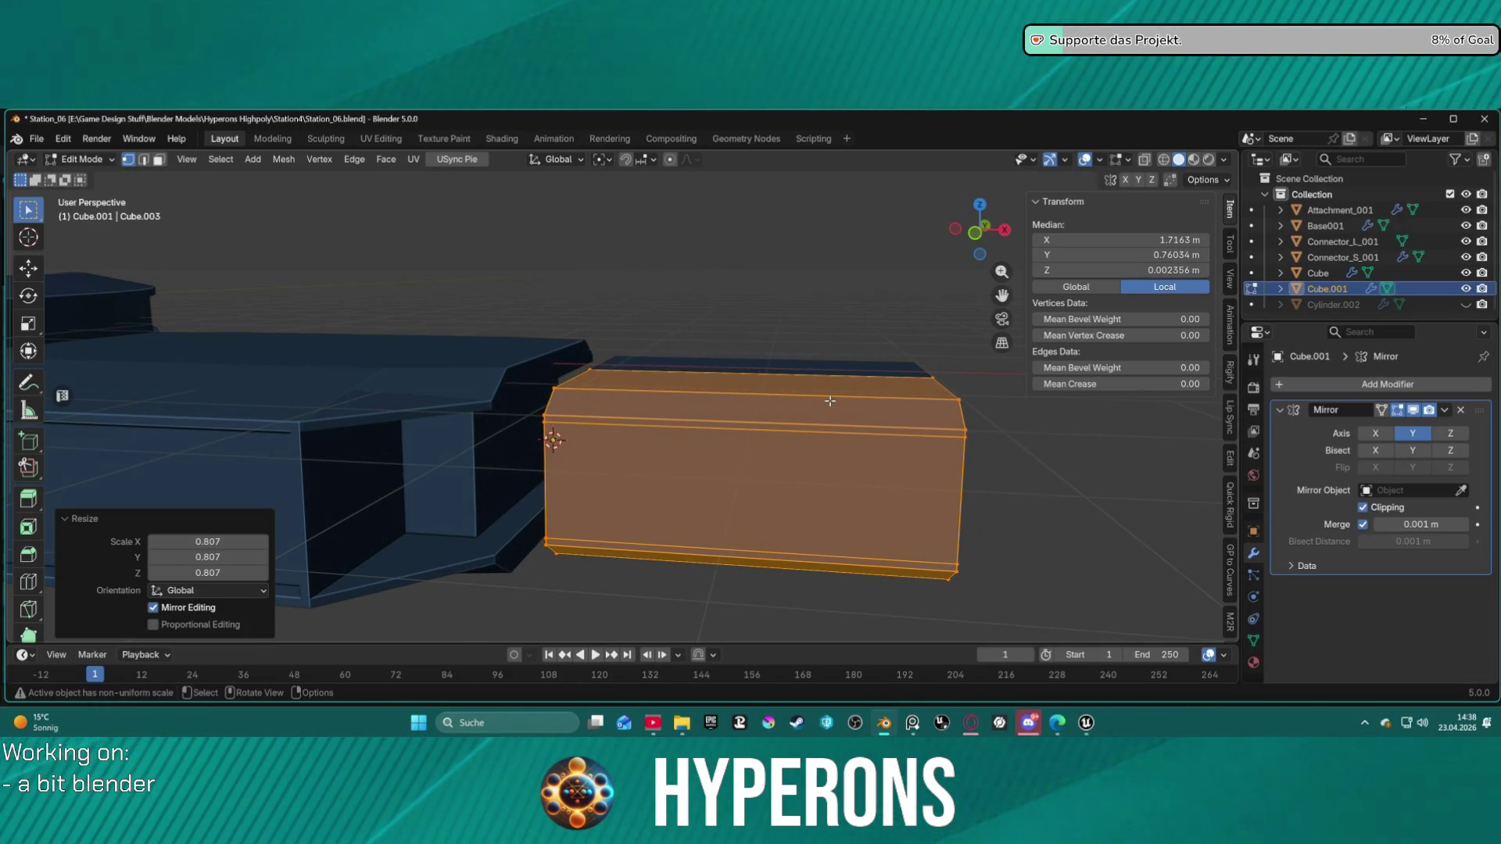
middle_click_drag(826, 398, 887, 391)
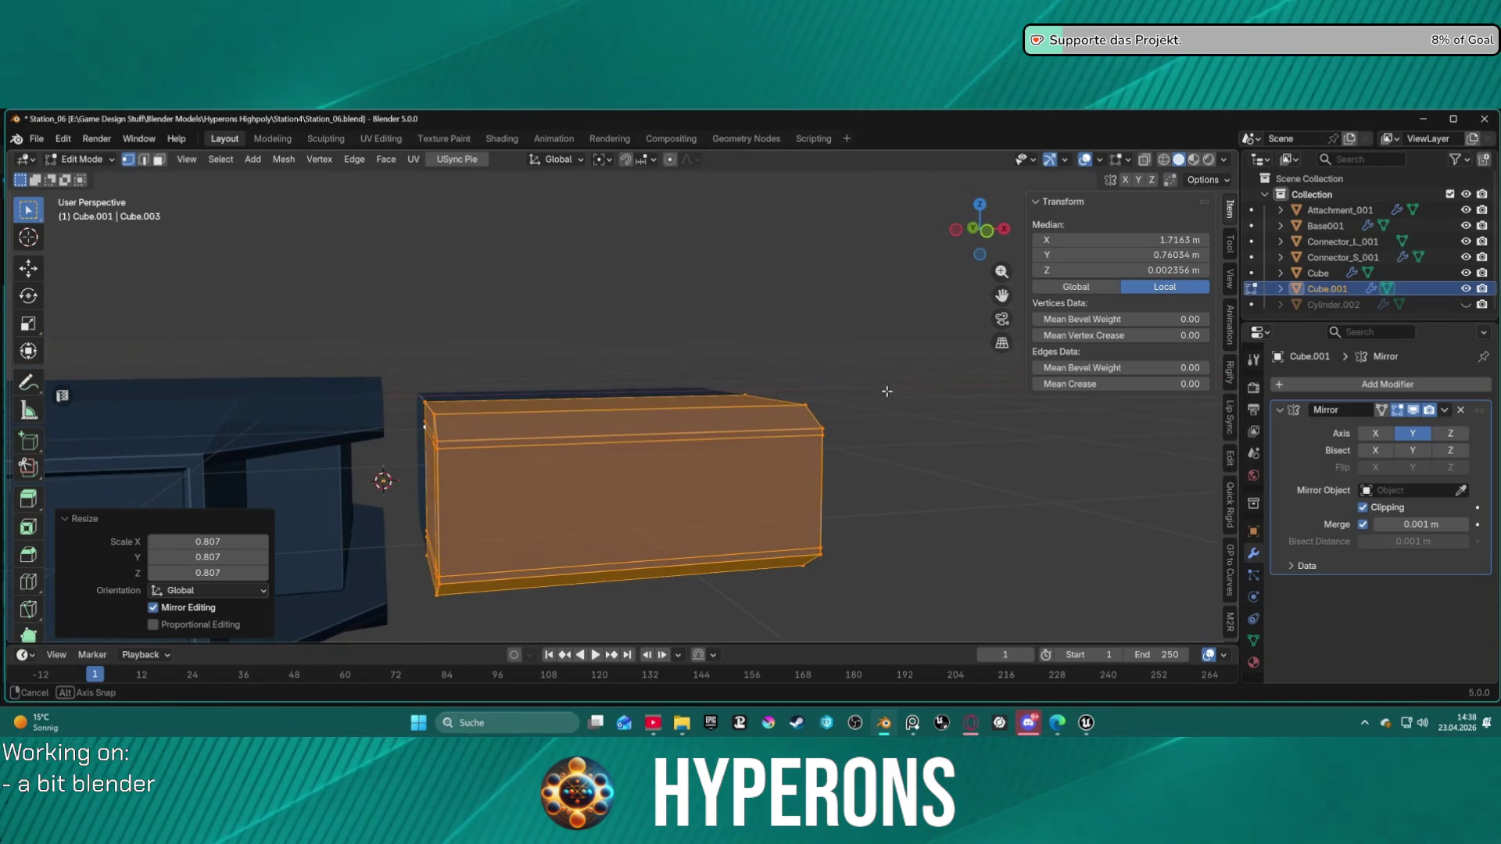
key("ctrl+z")
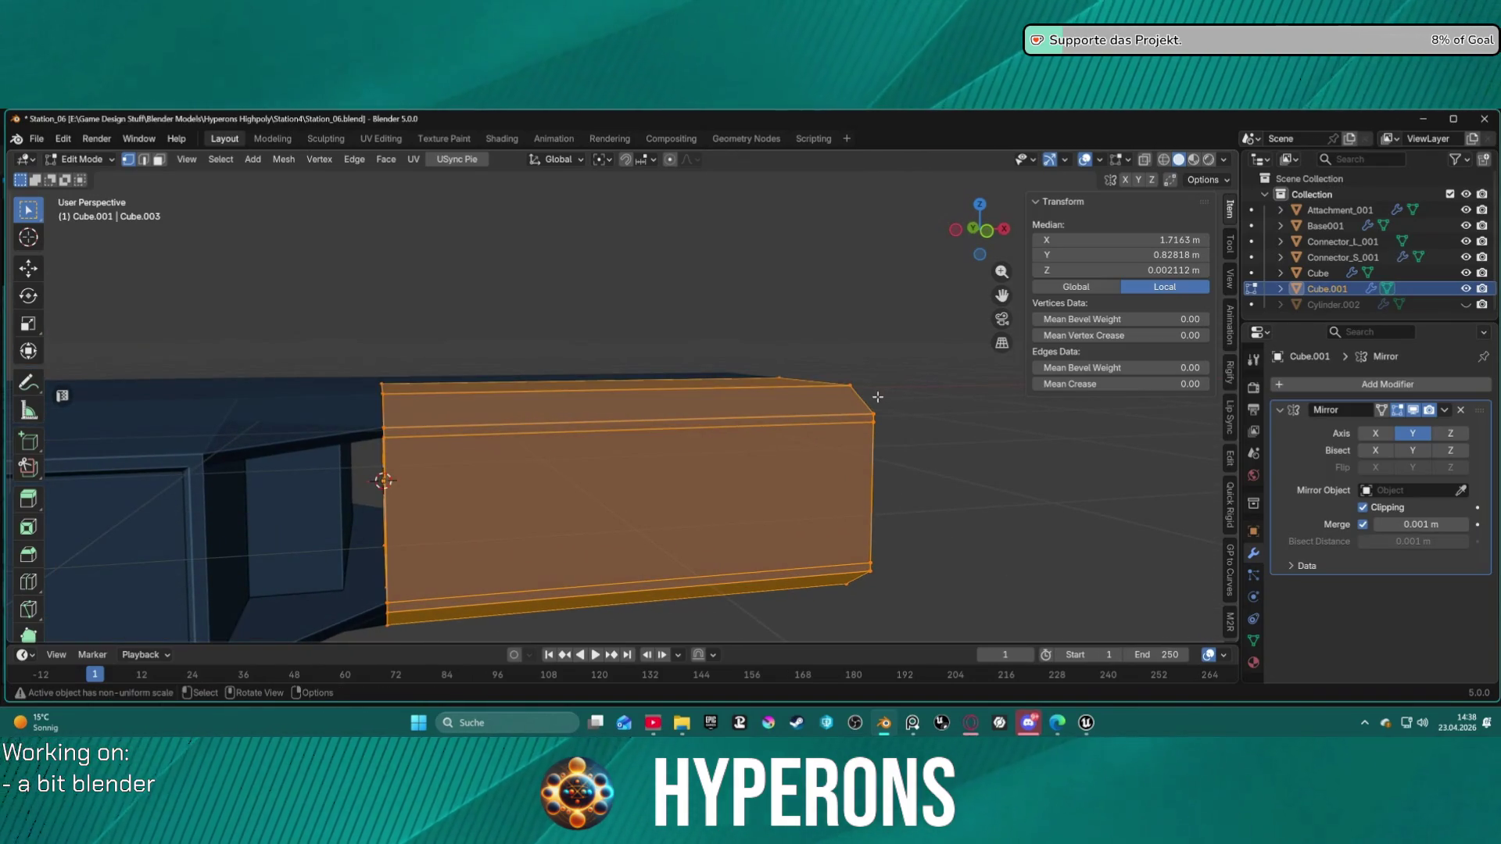
Step: Flatten the box to 0.671 in Z and shift it about 0.22 m along X
key("s")
key("z")
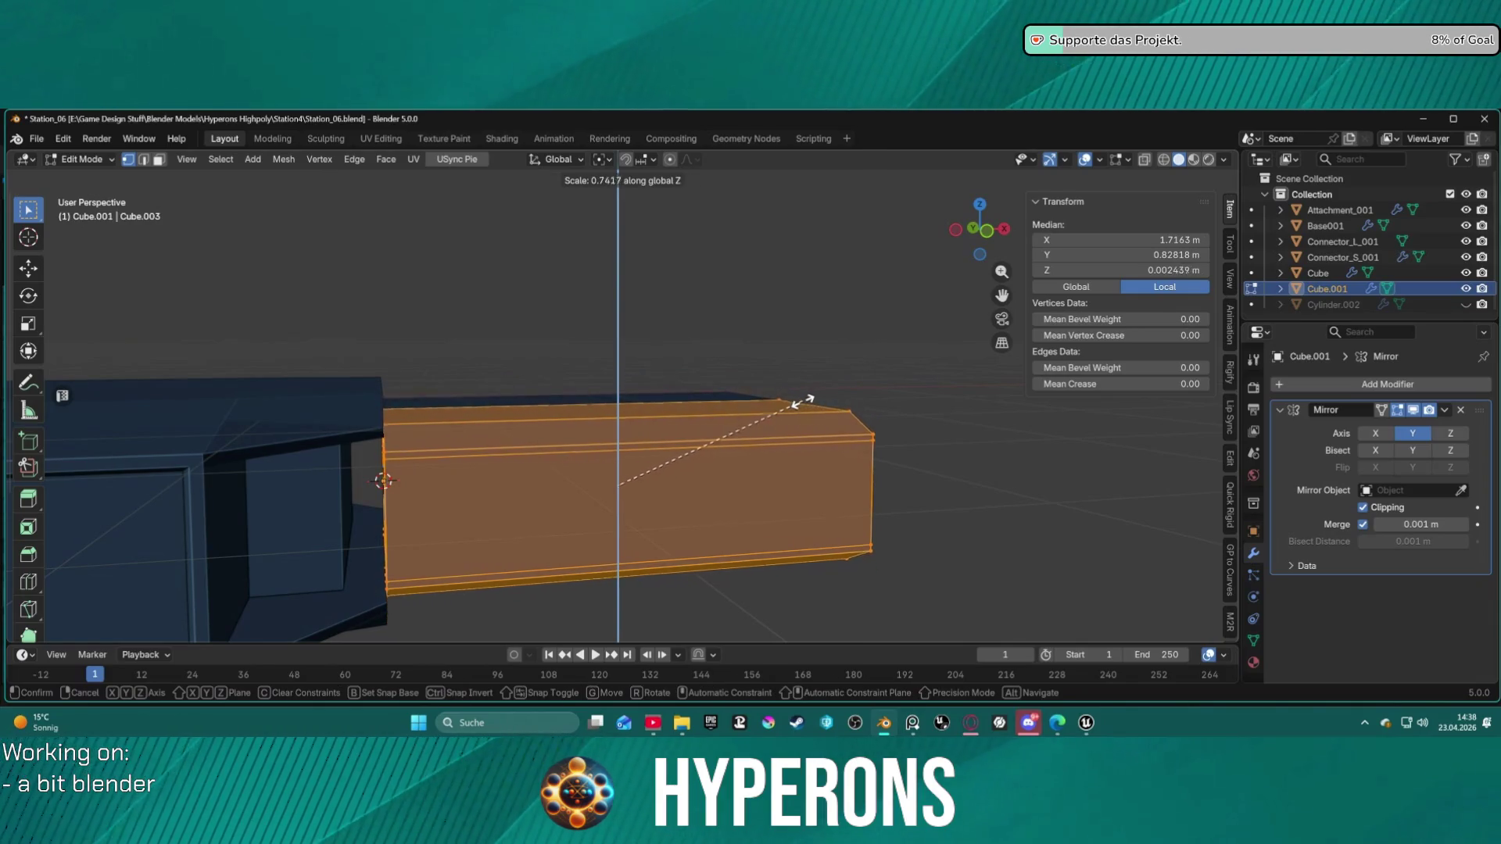
left_click(822, 408)
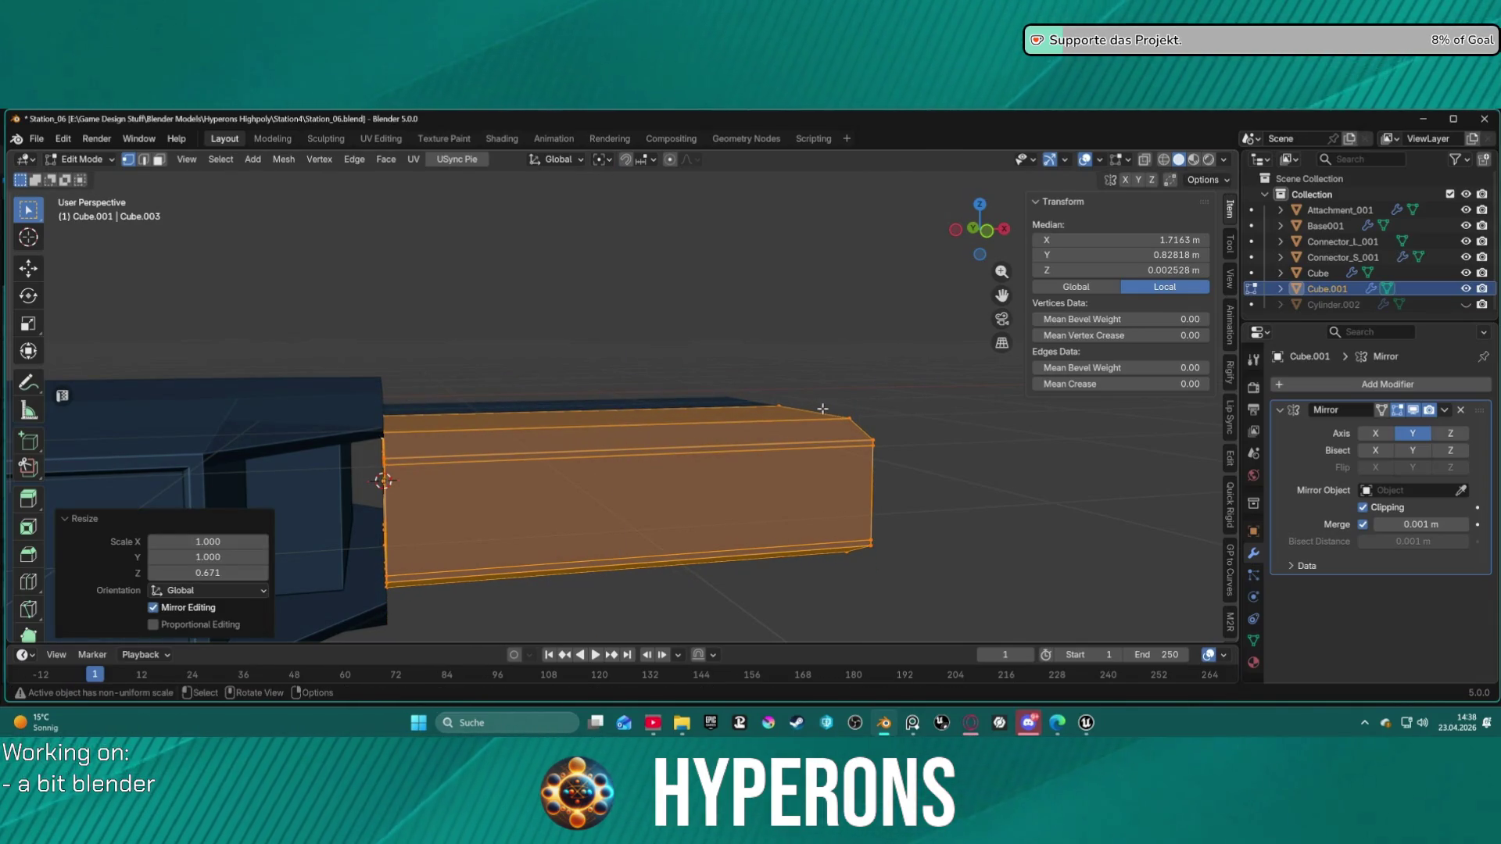
key("g")
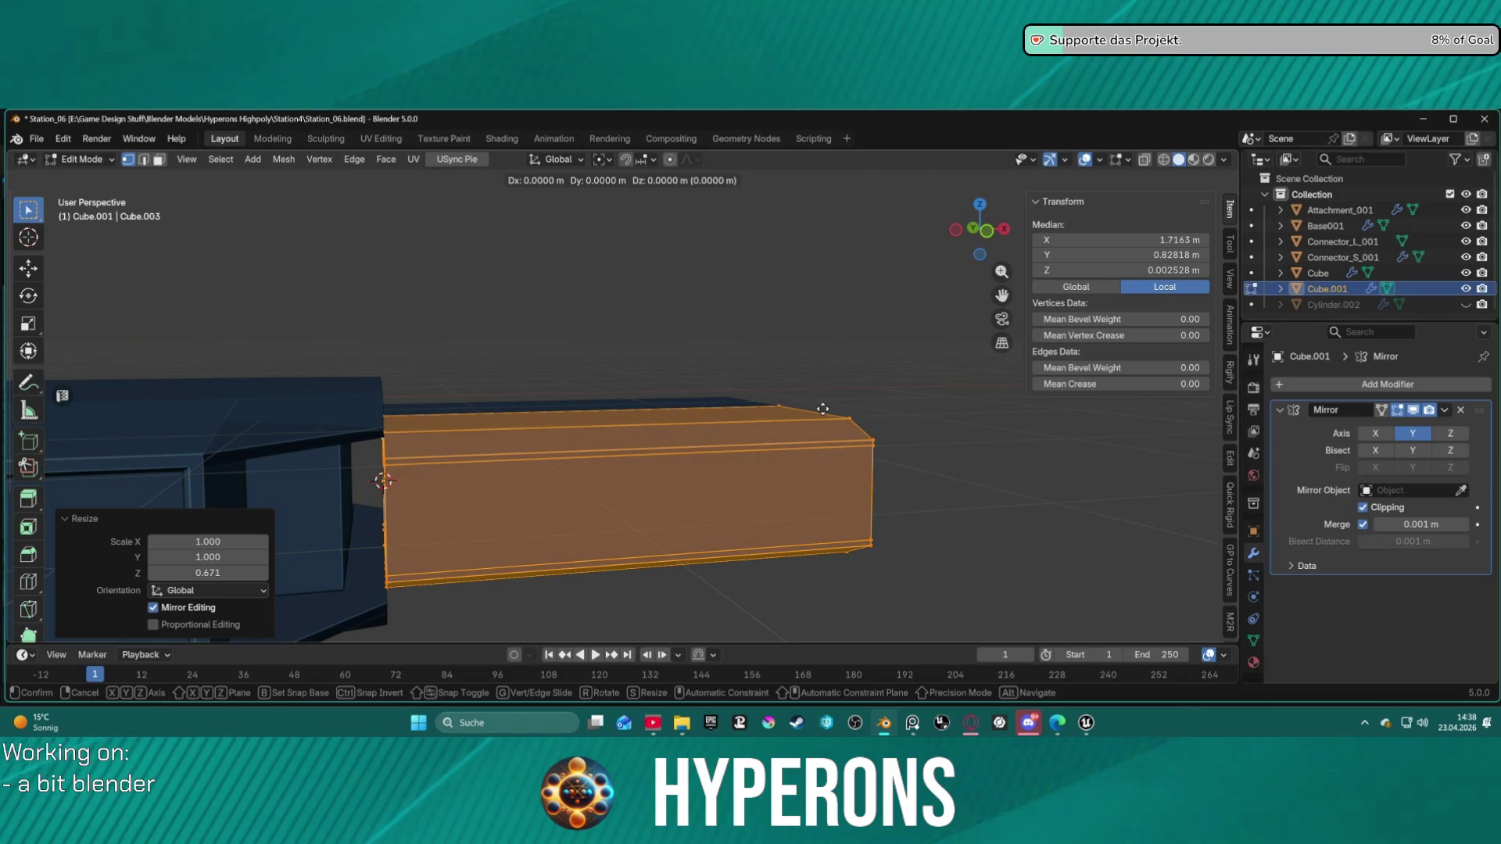
key("x")
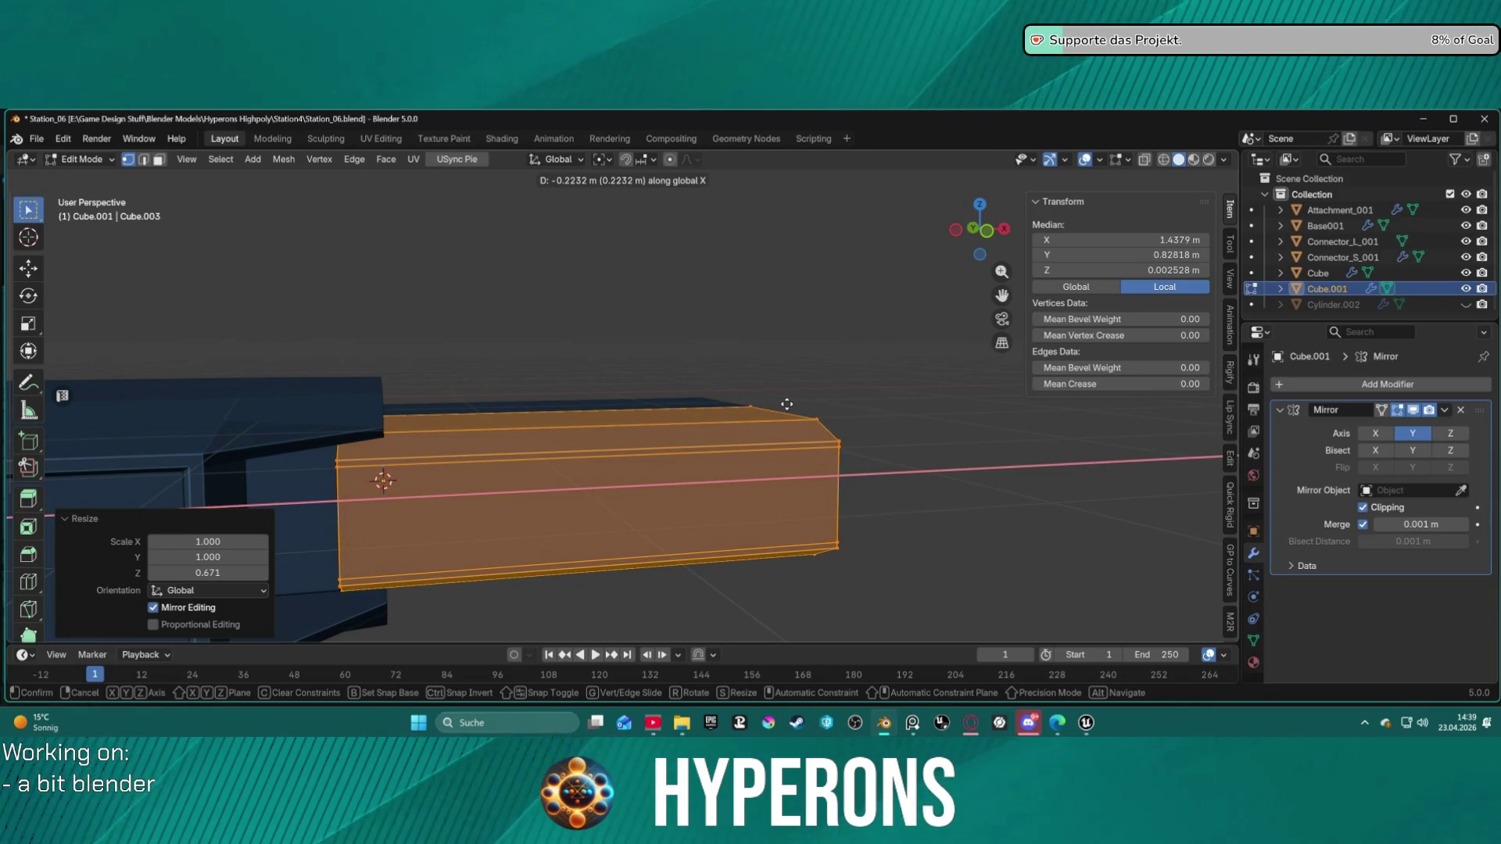
left_click(786, 404)
Step: Stretch the box section 1.88× along Y
mouse_move(786, 404)
middle_mouse_down()
mouse_move(611, 355)
mouse_move(622, 389)
mouse_move(605, 391)
mouse_move(665, 404)
middle_mouse_up()
key("x")
key("y")
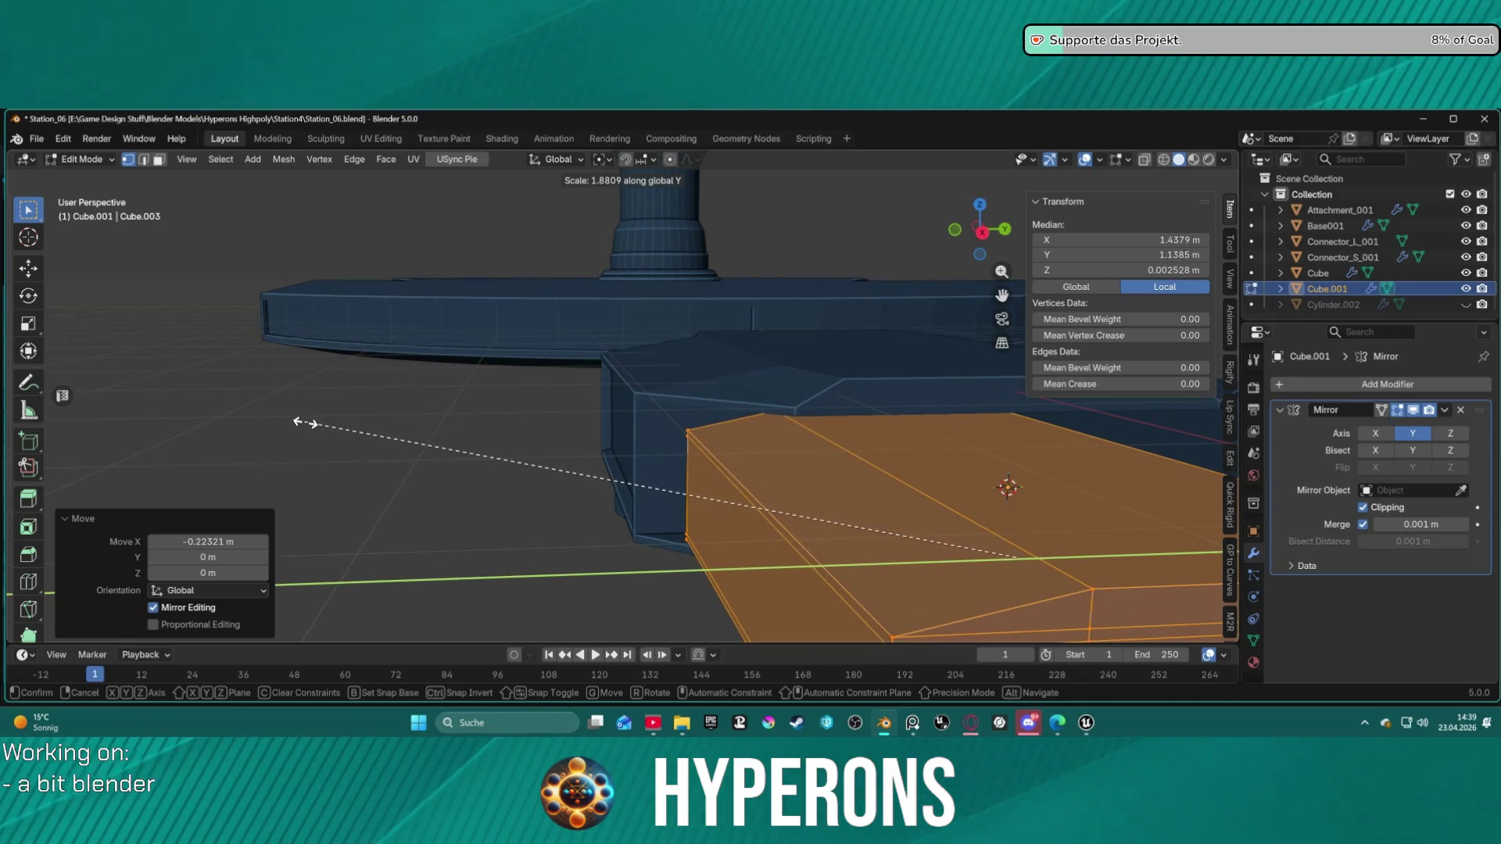
right_click(298, 423)
middle_click_drag(298, 423, 594, 465)
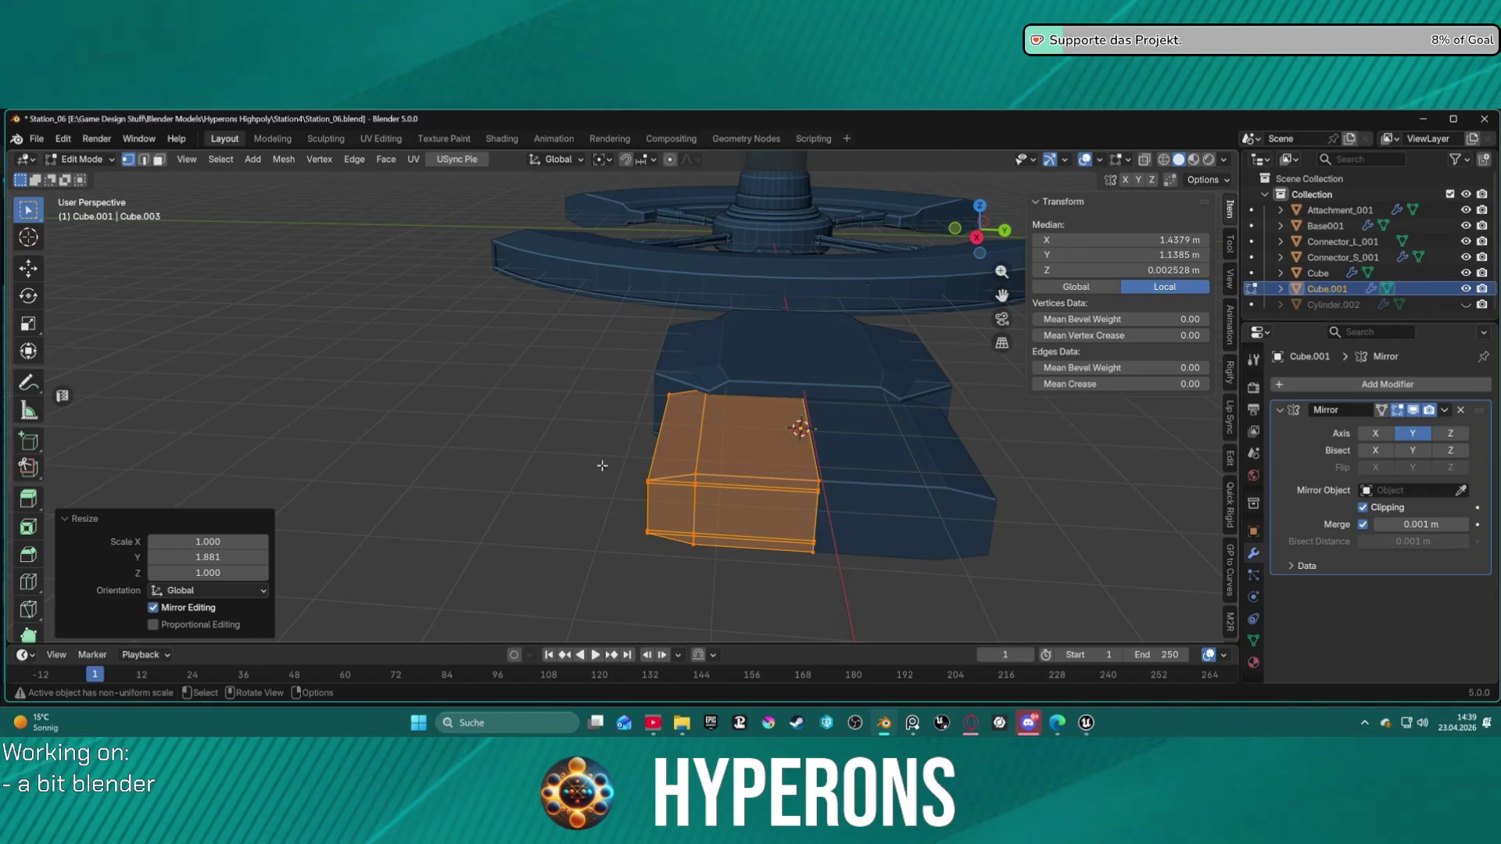
Step: Inspect the stretched section from several angles and switch to edge selection
scroll(704, 485, "up", 2)
left_click(736, 499)
mouse_move(736, 499)
middle_mouse_down()
mouse_move(658, 433)
mouse_move(730, 402)
mouse_move(704, 435)
middle_mouse_up()
scroll(735, 489, "up", 2)
mouse_move(735, 489)
middle_mouse_down()
mouse_move(758, 553)
mouse_move(782, 517)
middle_mouse_up()
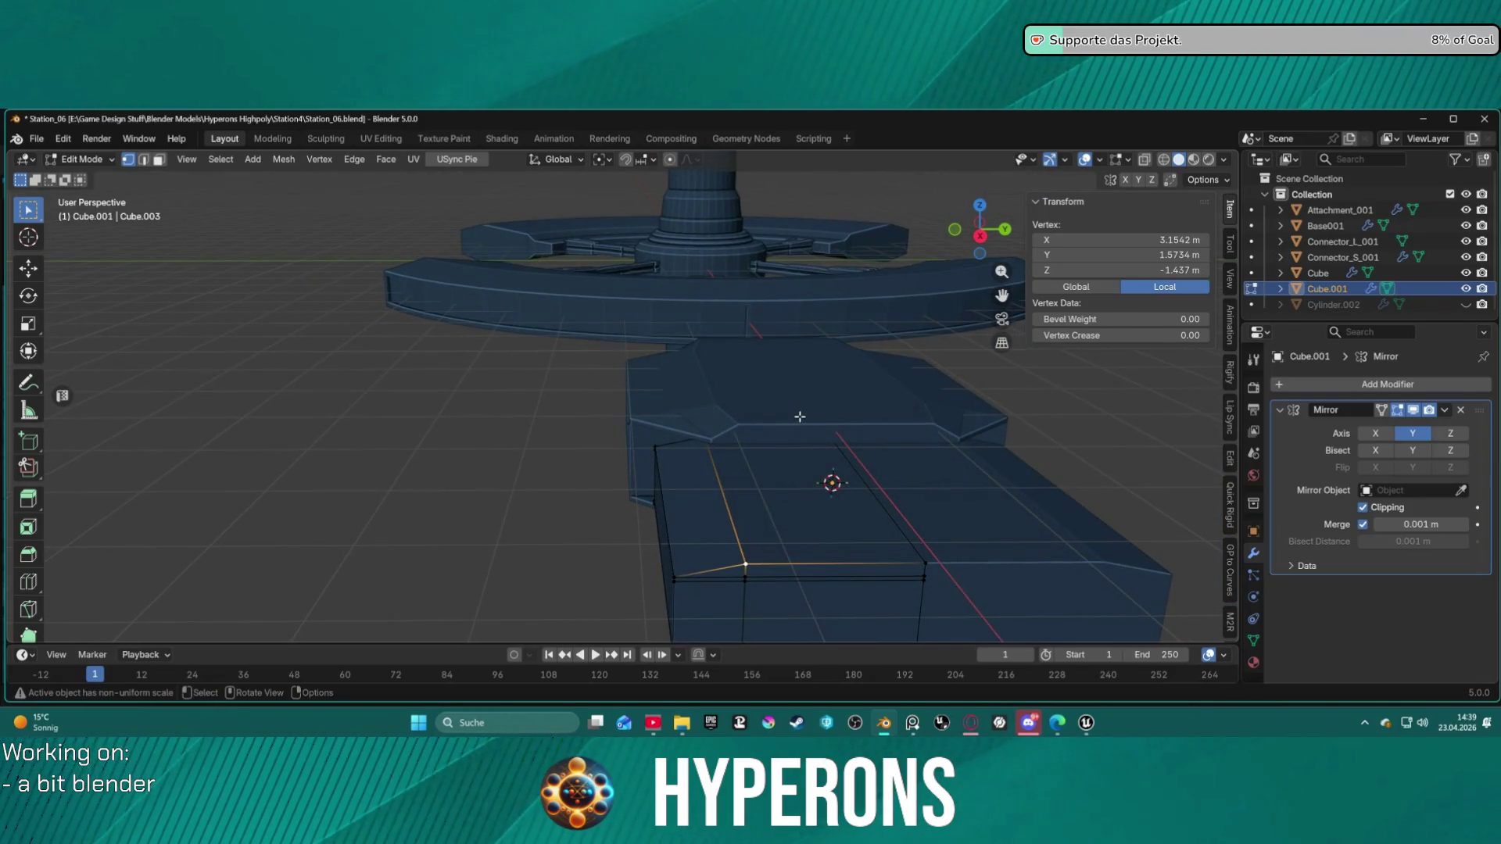
mouse_move(846, 432)
middle_mouse_down()
mouse_move(835, 359)
mouse_move(841, 419)
middle_mouse_up()
key("2")
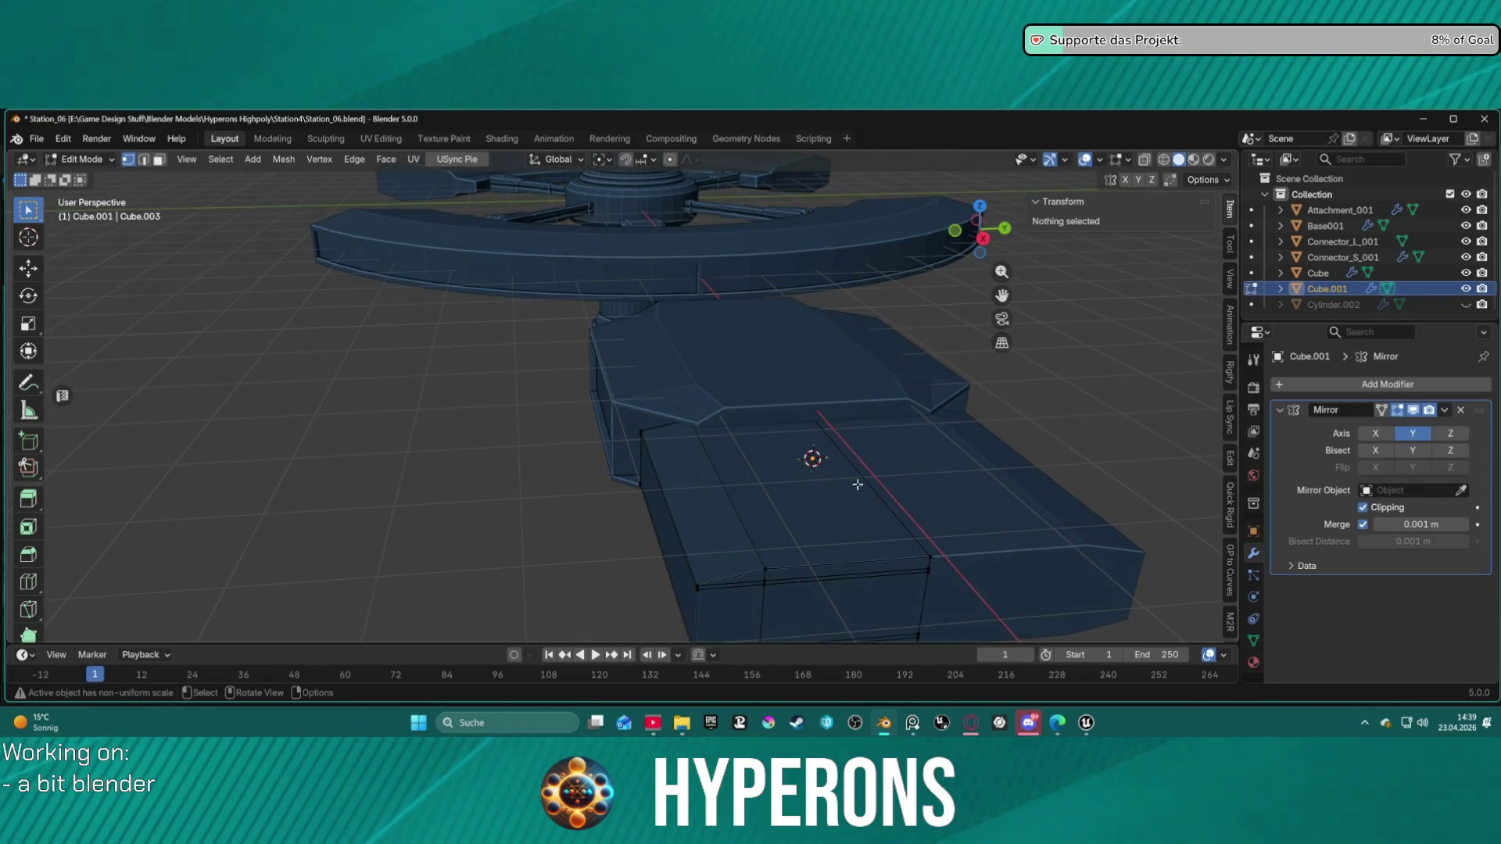
mouse_move(844, 561)
middle_mouse_down()
mouse_move(764, 469)
mouse_move(749, 421)
middle_mouse_up()
mouse_move(624, 478)
middle_mouse_down()
mouse_move(841, 547)
mouse_move(852, 607)
mouse_move(815, 566)
mouse_move(620, 537)
mouse_move(711, 543)
mouse_move(663, 579)
middle_mouse_up()
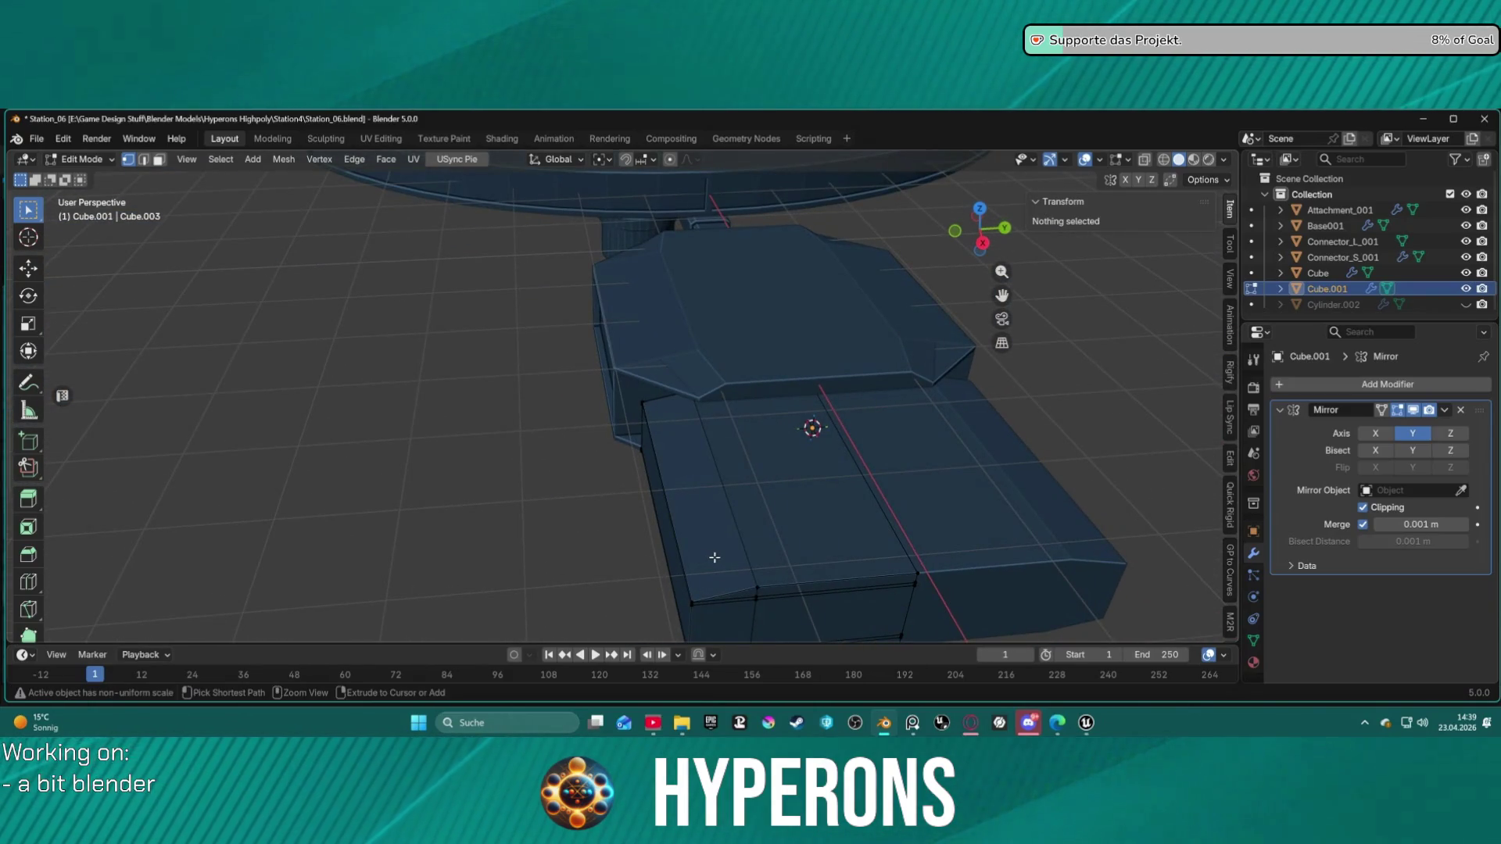
key("ctrl+z")
key("ctrl+z")
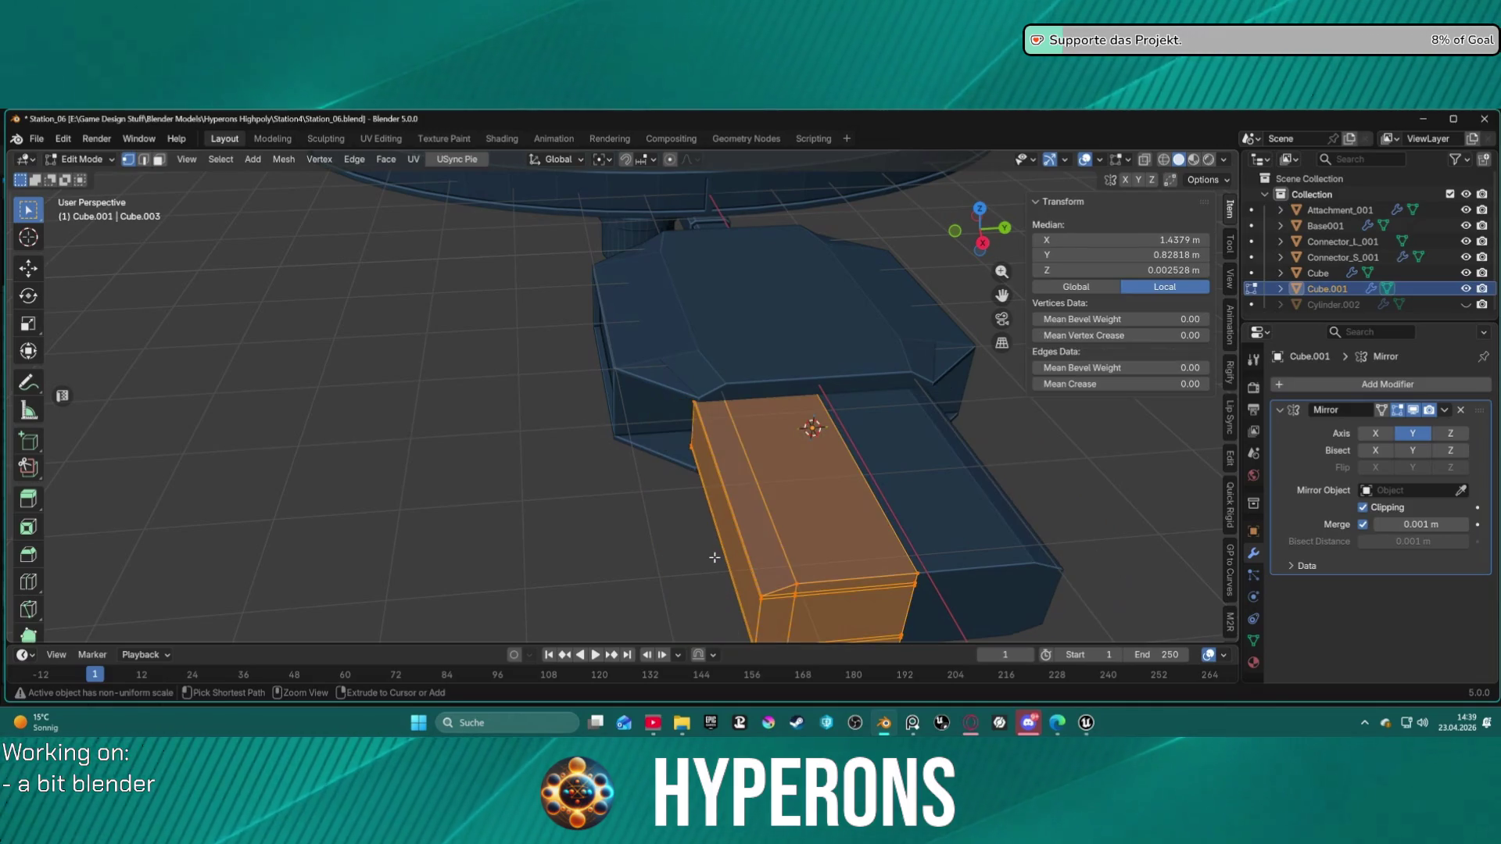
Step: Scale the box's outer end edge loop 1.17× in height so the section tapers
mouse_move(714, 537)
middle_mouse_down()
mouse_move(800, 423)
mouse_move(957, 484)
mouse_move(852, 508)
mouse_move(796, 498)
mouse_move(737, 537)
mouse_move(753, 509)
mouse_move(705, 486)
mouse_move(782, 501)
mouse_move(742, 531)
mouse_move(743, 469)
mouse_move(1138, 598)
middle_mouse_up()
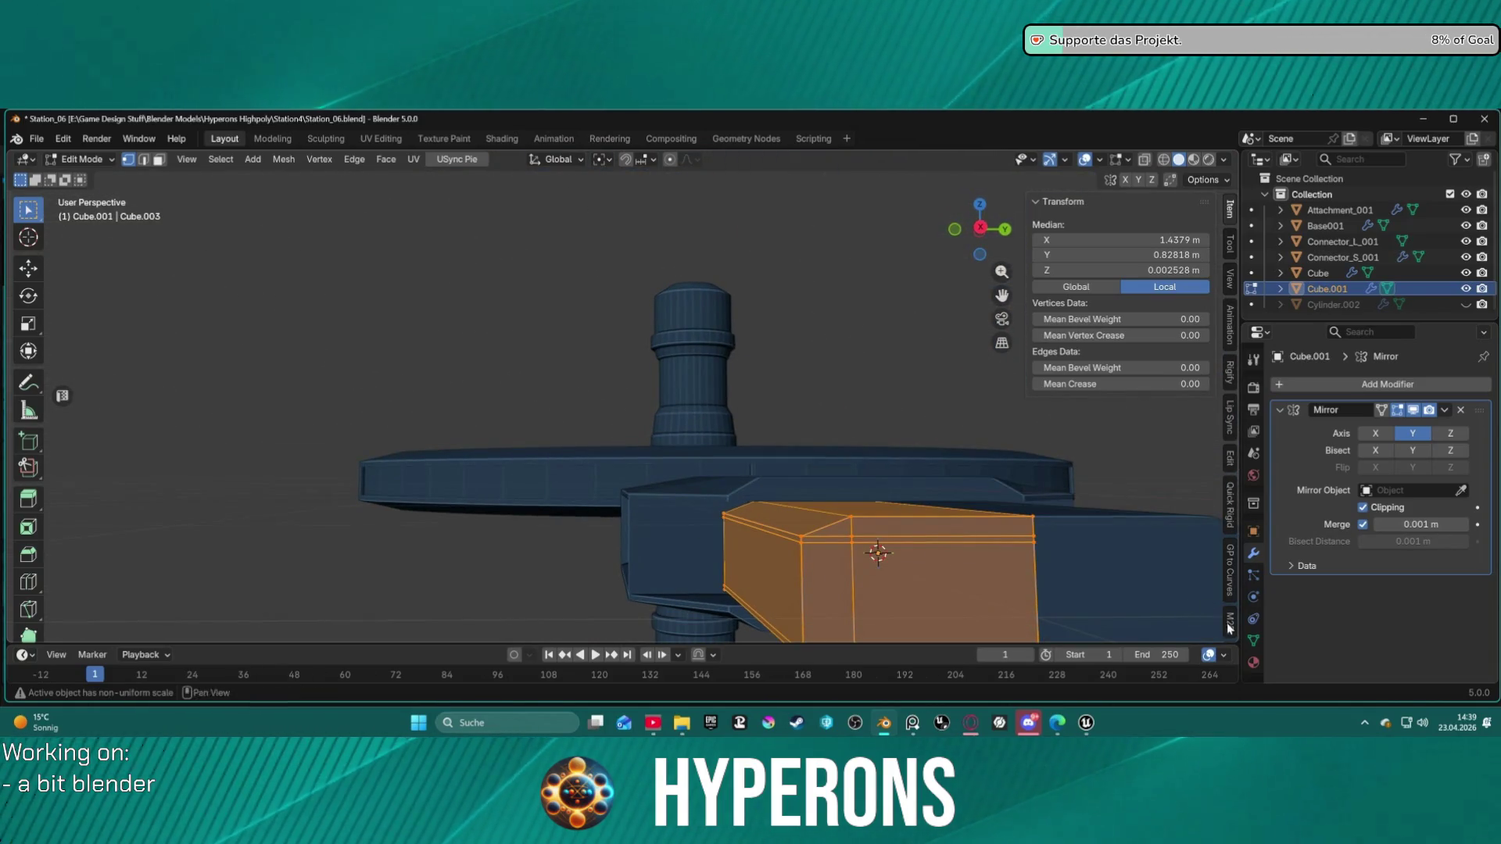
mouse_move(1046, 531)
middle_mouse_down()
mouse_move(867, 389)
mouse_move(907, 359)
mouse_move(860, 391)
mouse_move(837, 435)
mouse_move(733, 308)
mouse_move(865, 335)
mouse_move(710, 228)
mouse_move(785, 331)
mouse_move(693, 325)
mouse_move(683, 379)
mouse_move(700, 392)
middle_mouse_up()
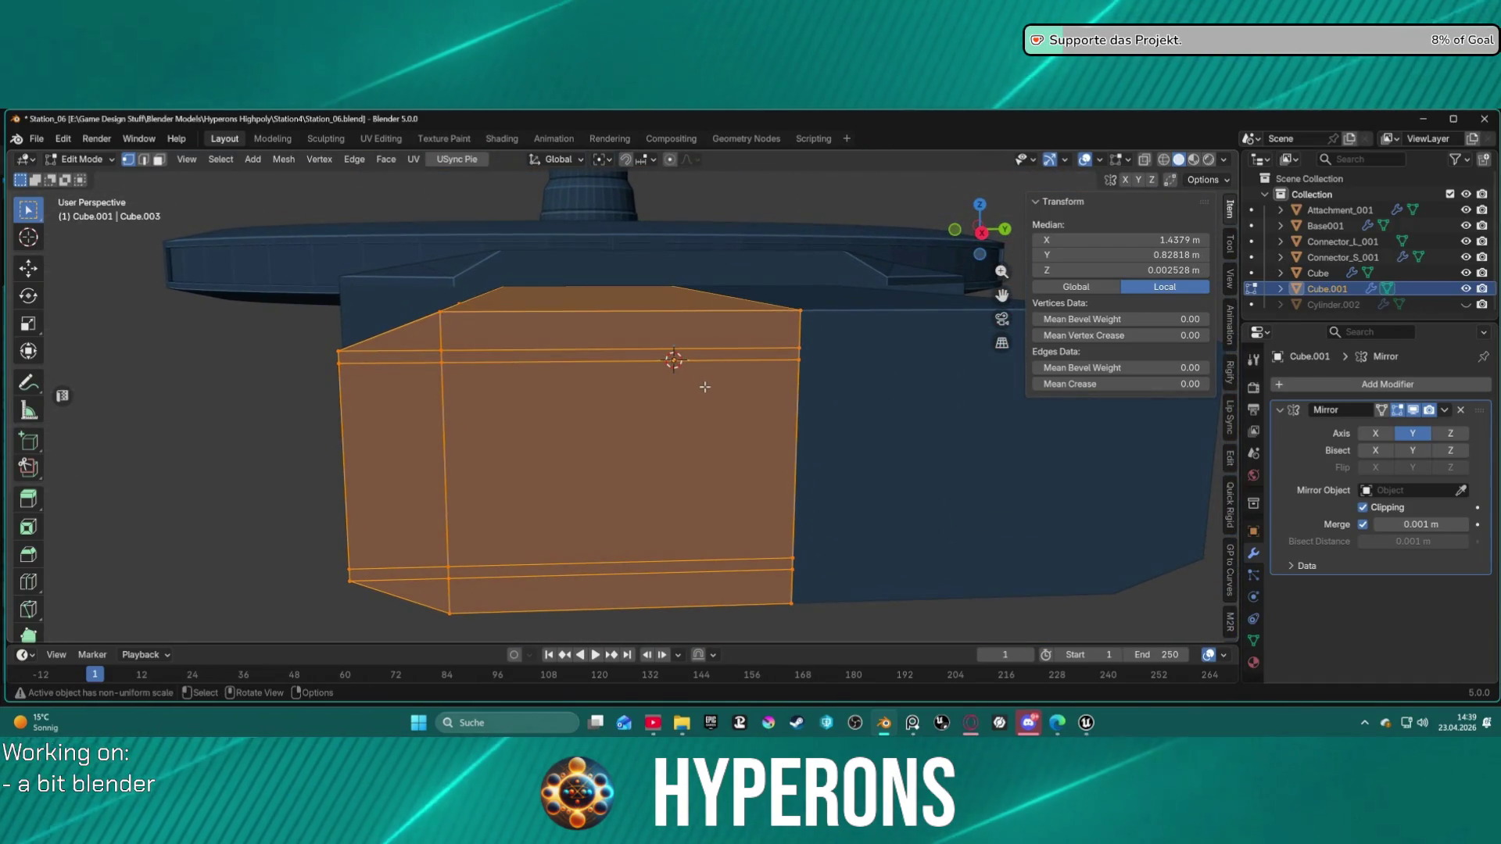
left_click(799, 449, "alt")
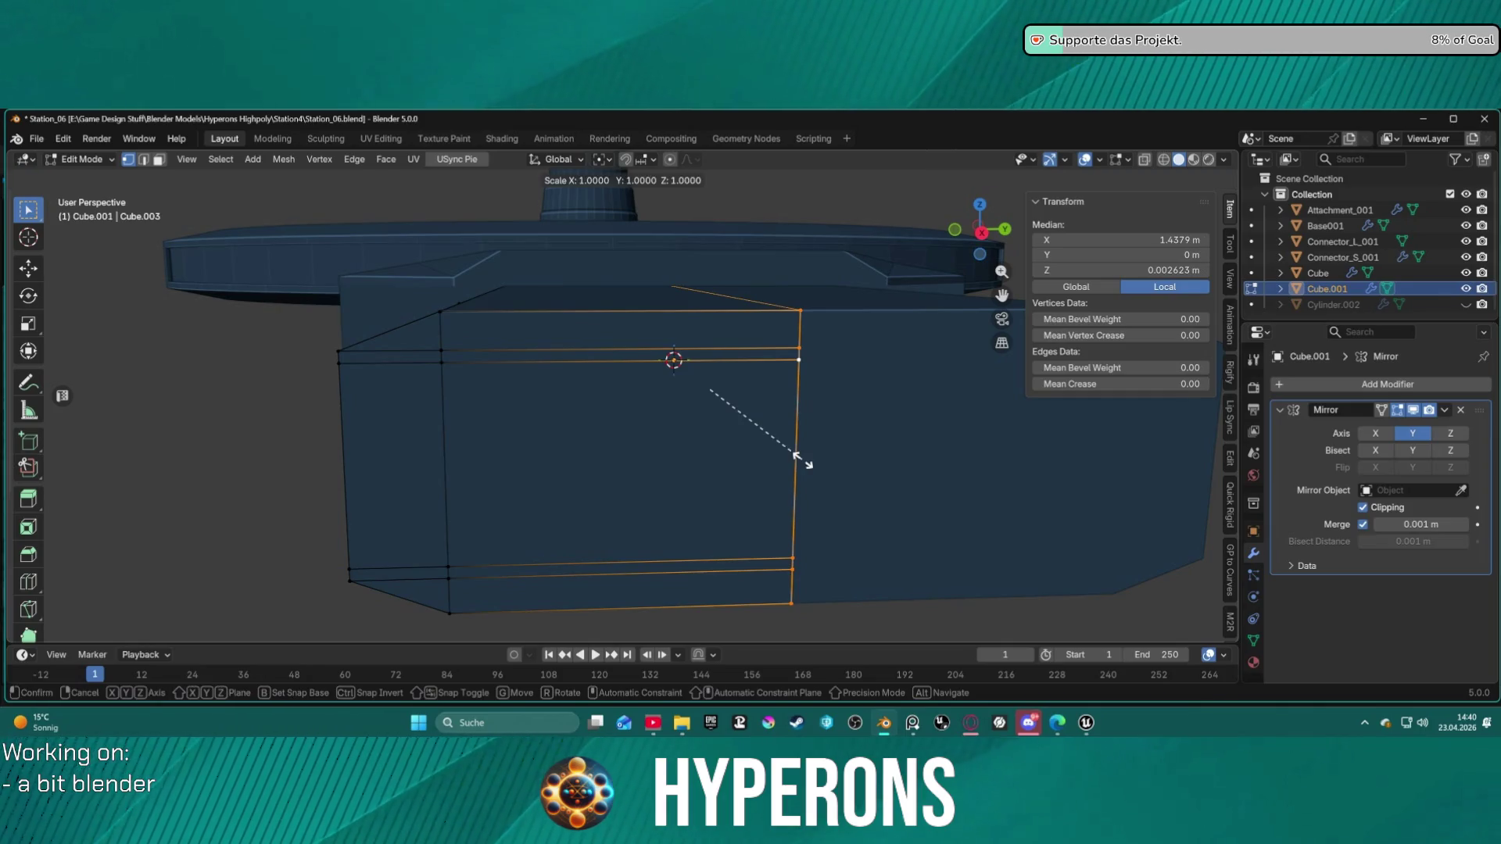
key("z")
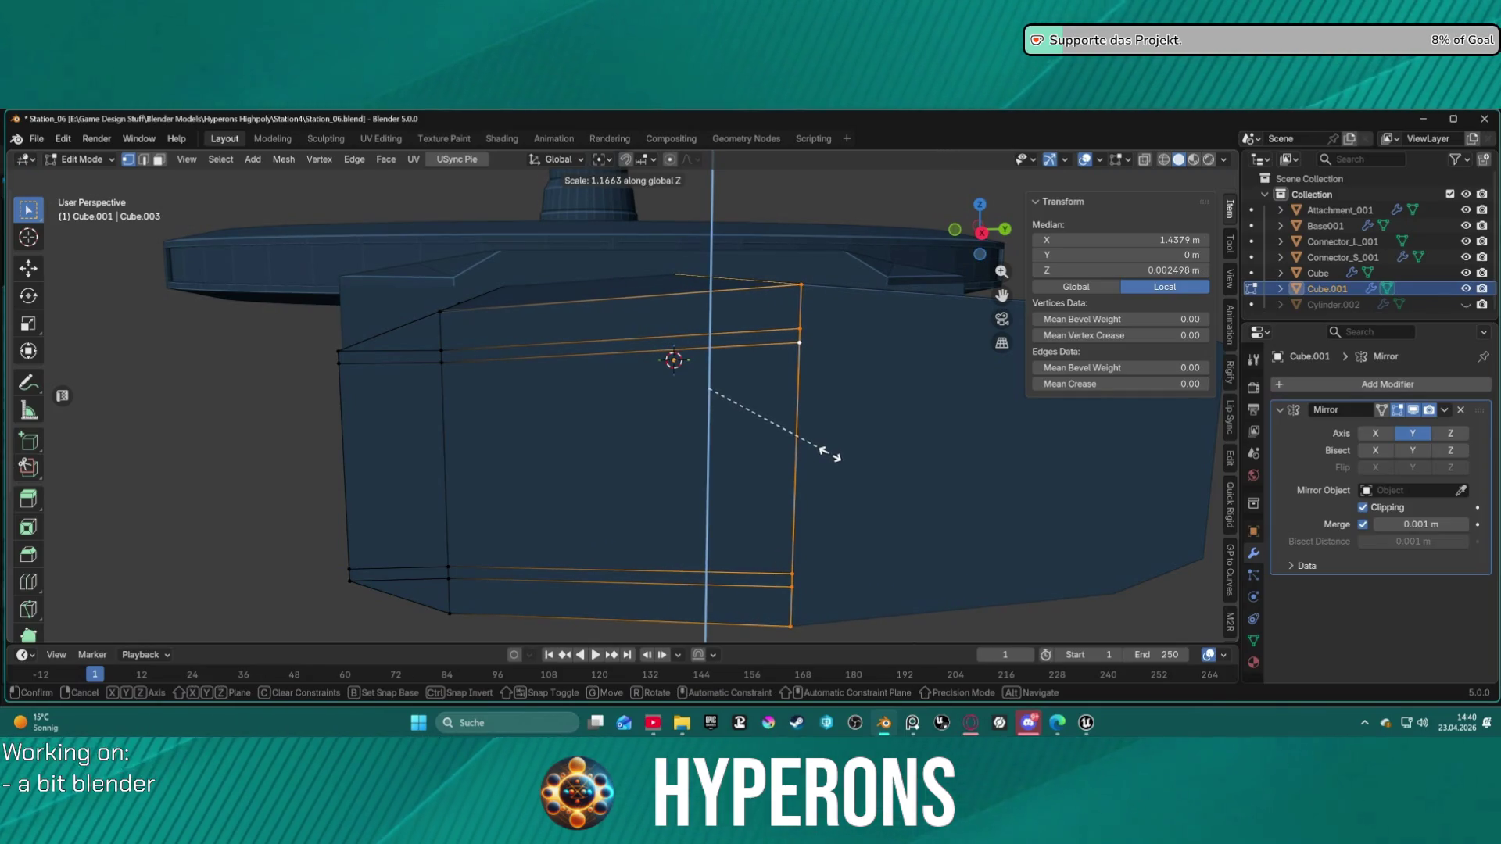
left_click(830, 455)
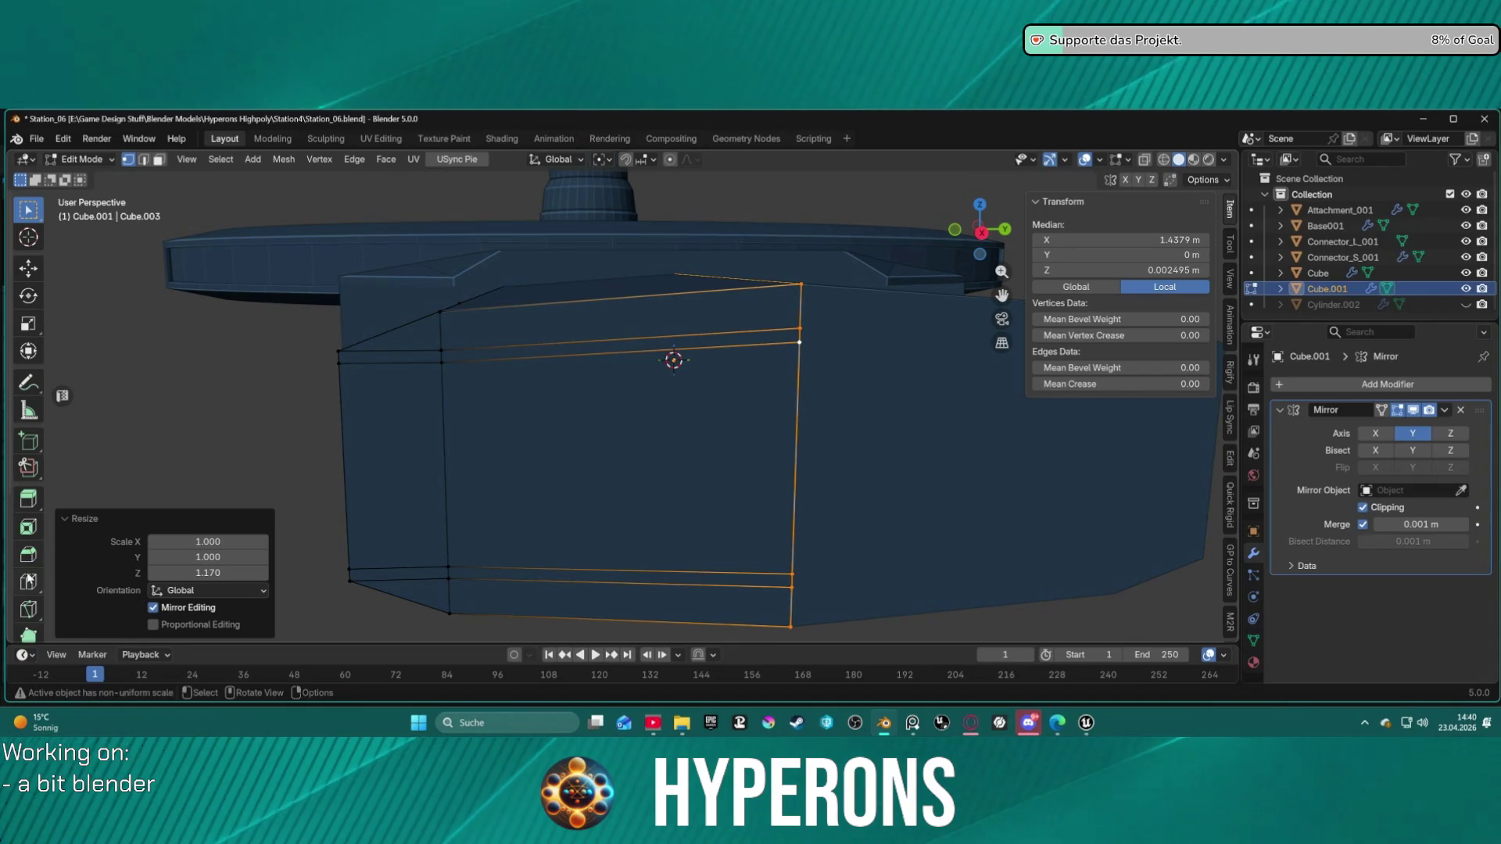
Step: Add a loop cut across the box side, undo a trial 1.14 edge scale, and select the side edge loop
left_click(771, 345)
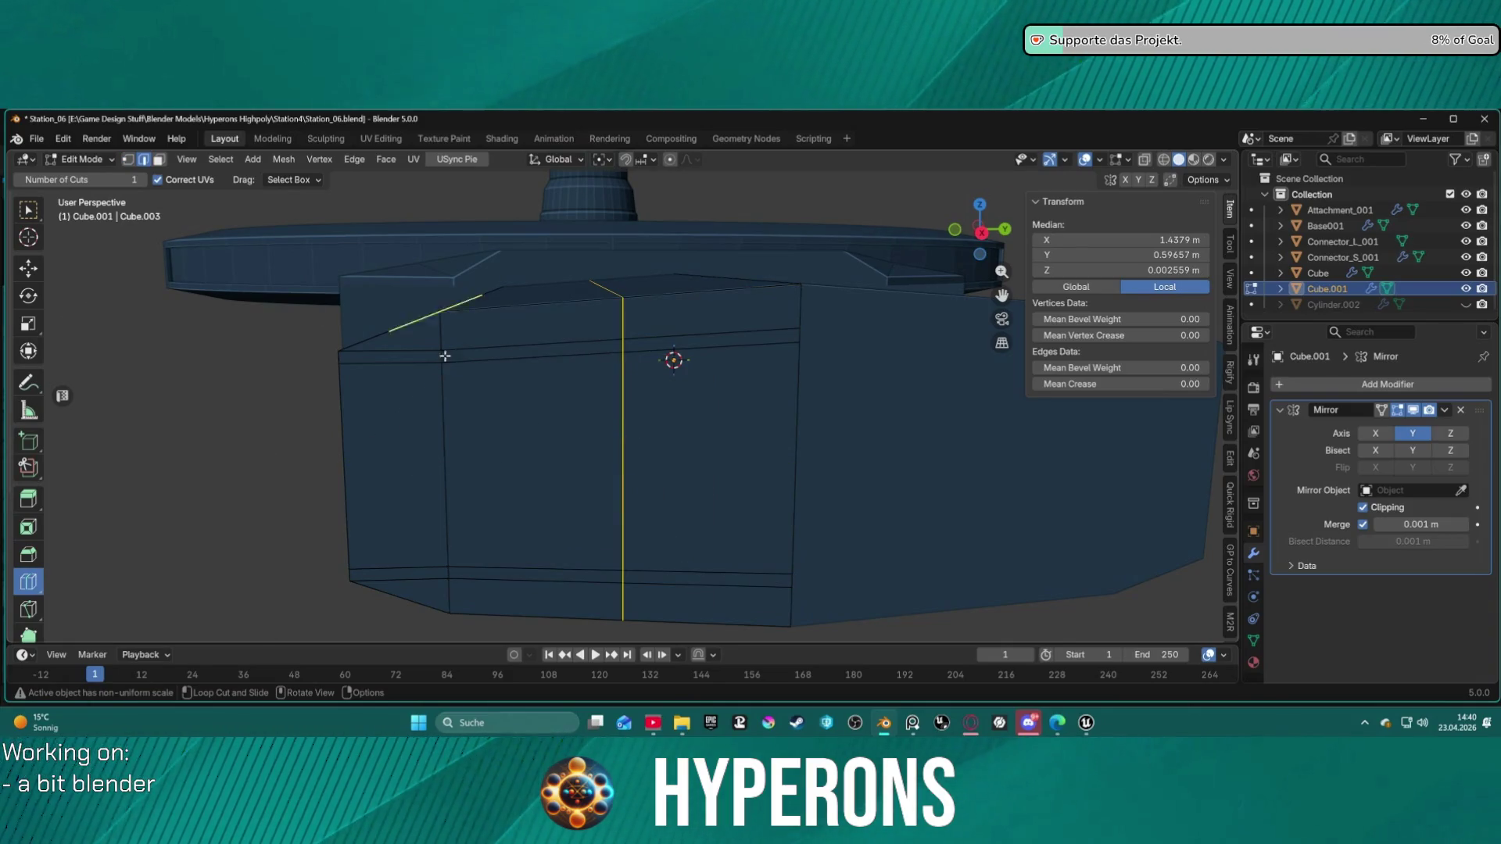
key("w")
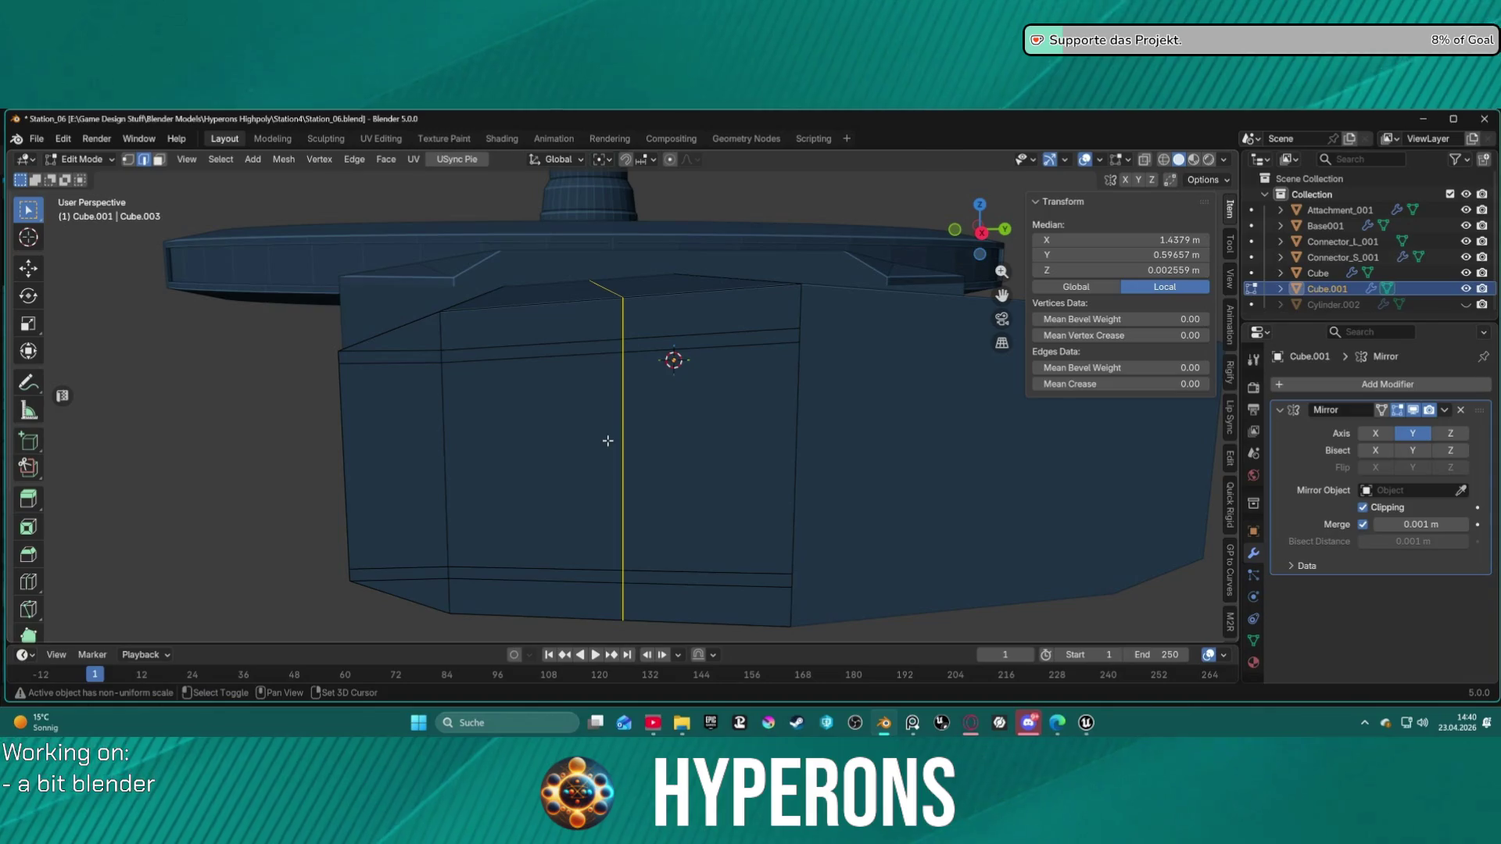
key("shift+s")
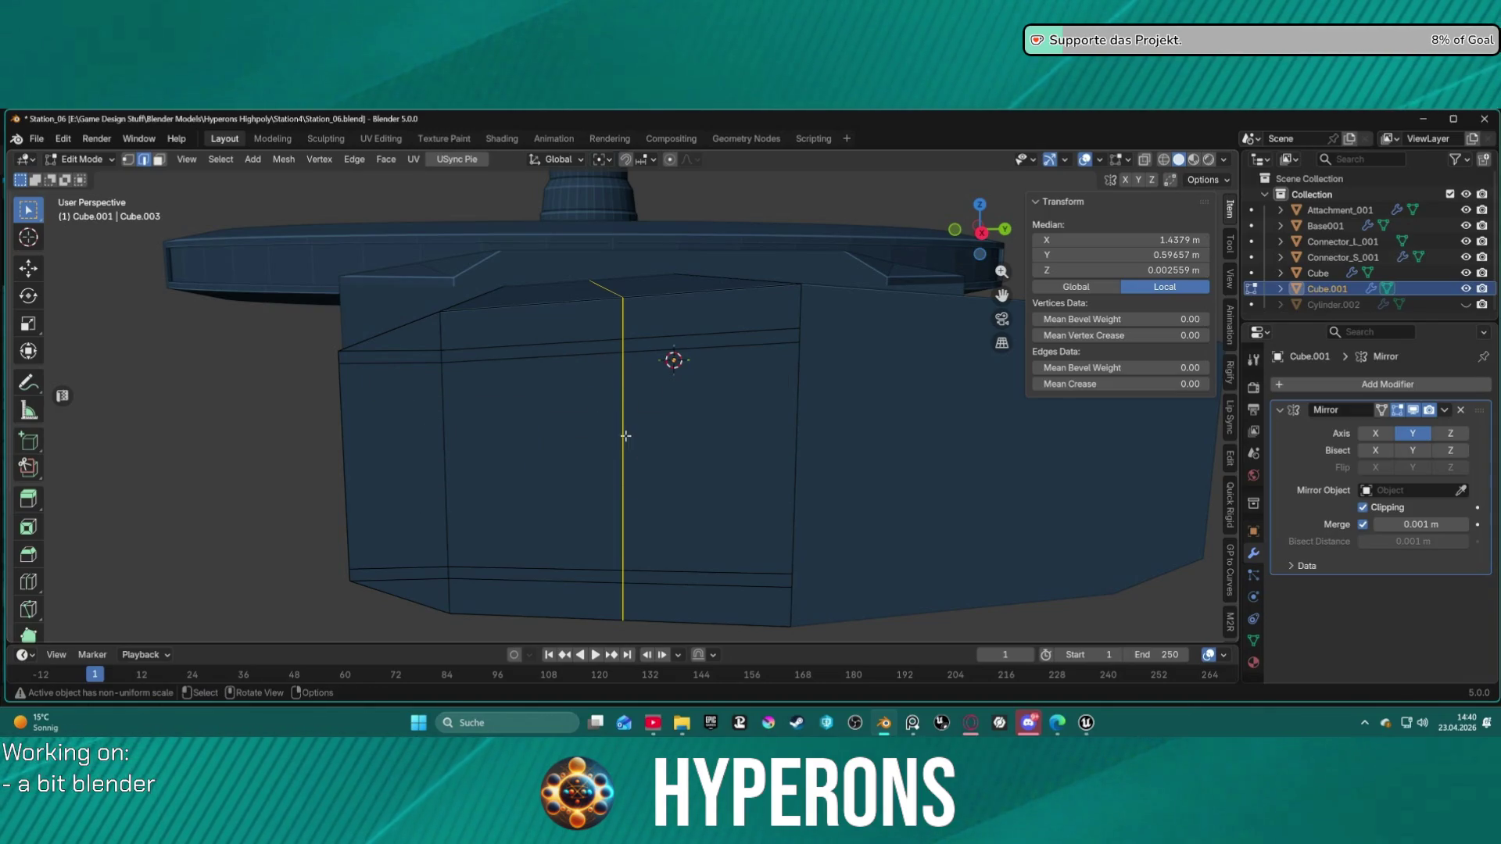
key("s")
key("z")
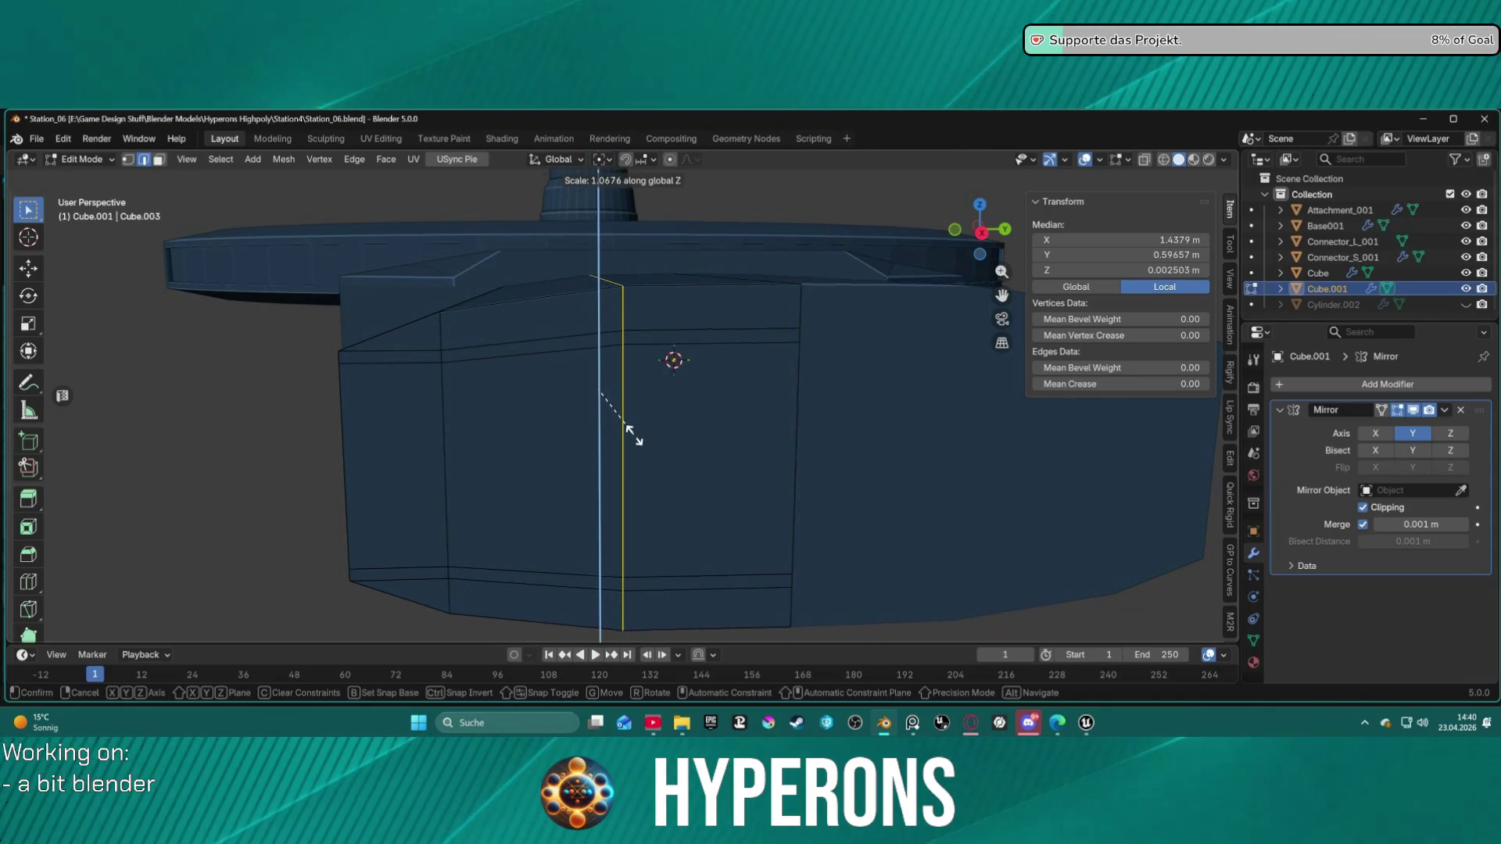
left_click(635, 446)
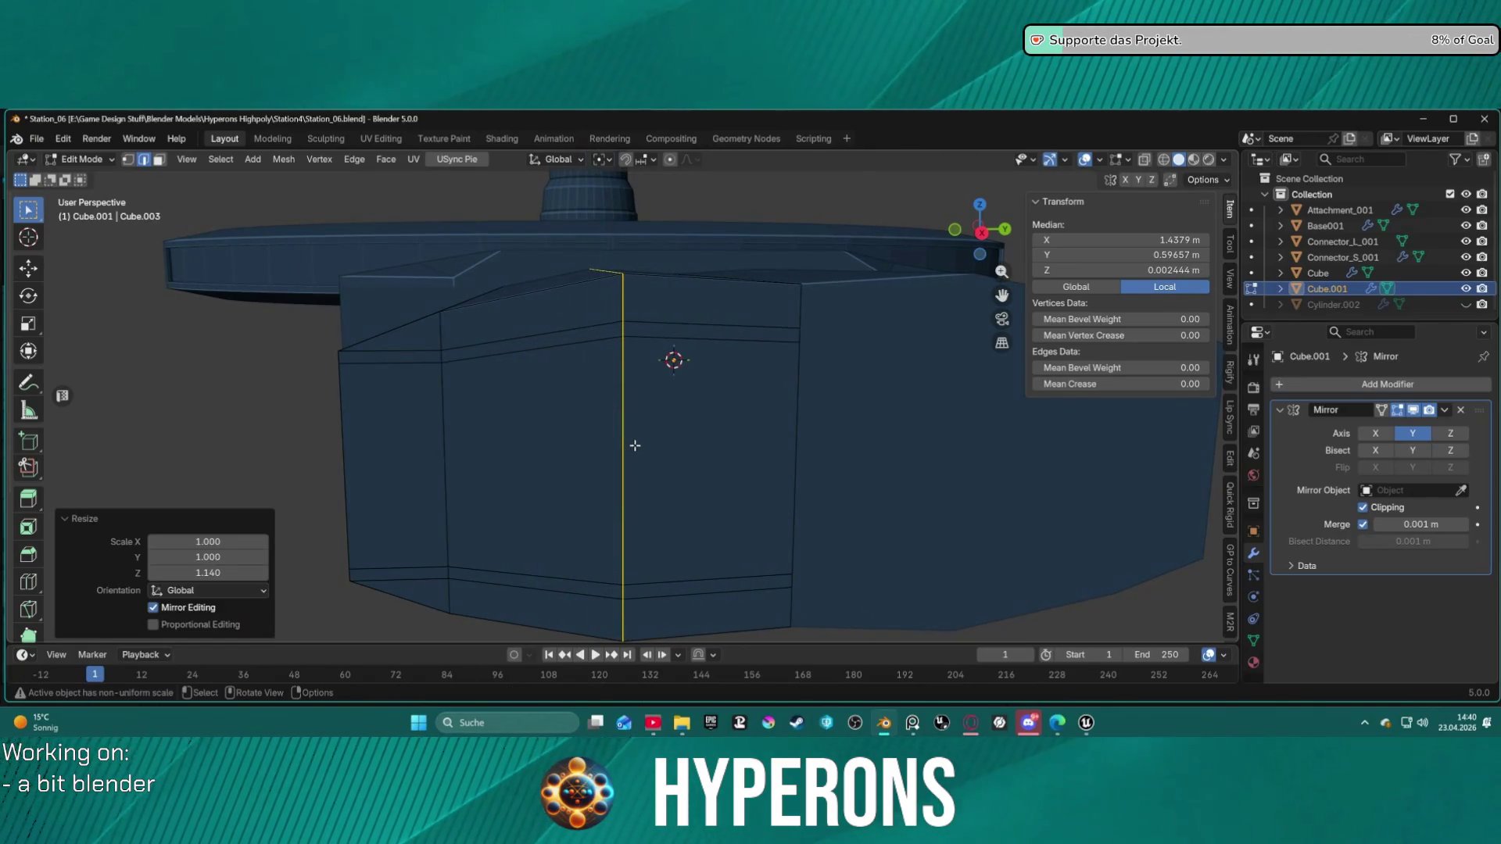
key("ctrl+z")
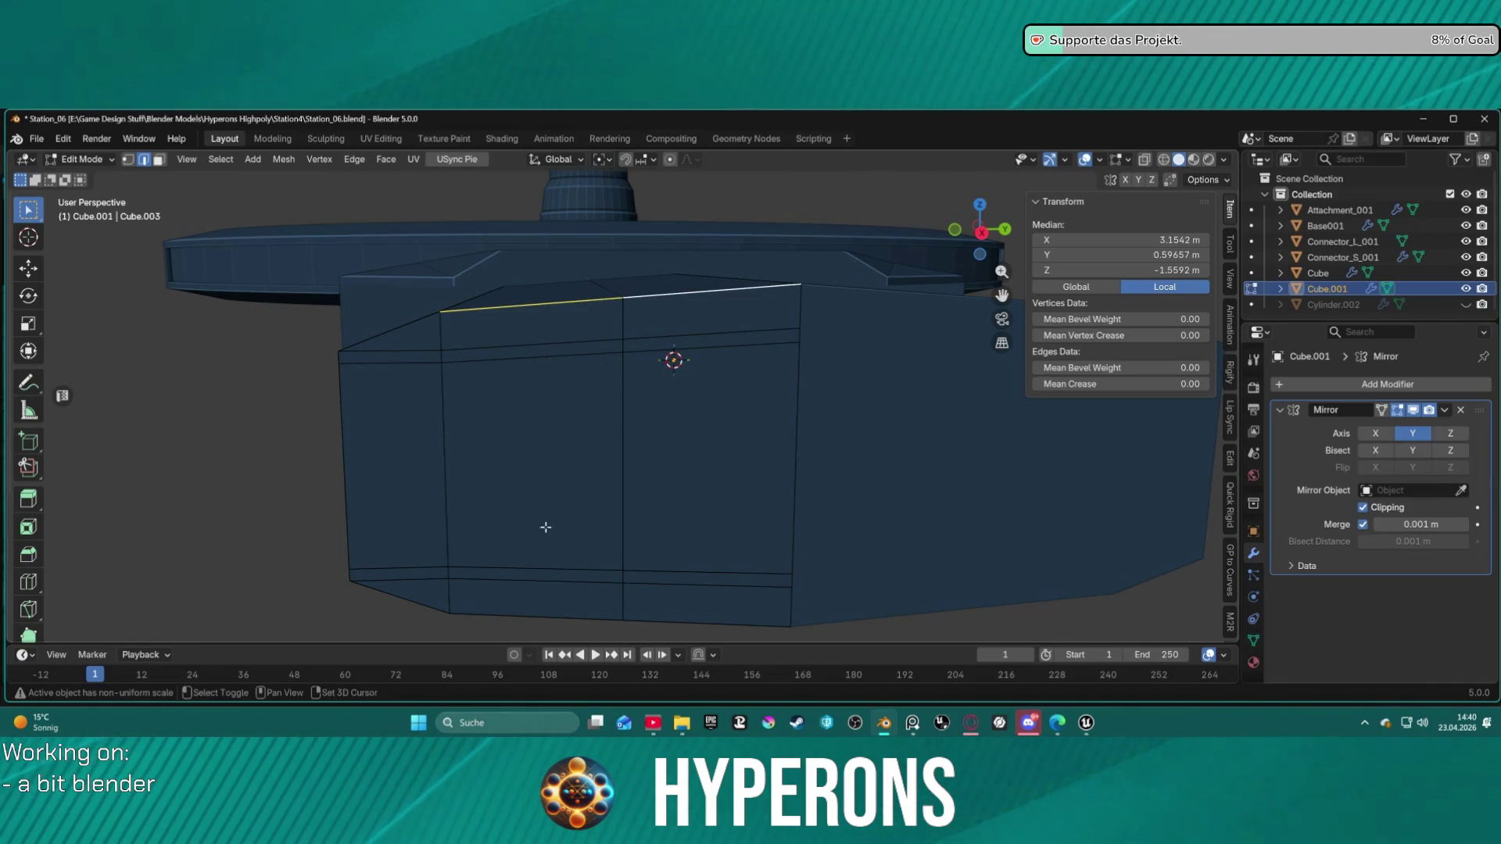
left_click(519, 307, "alt")
key("ctrl+e")
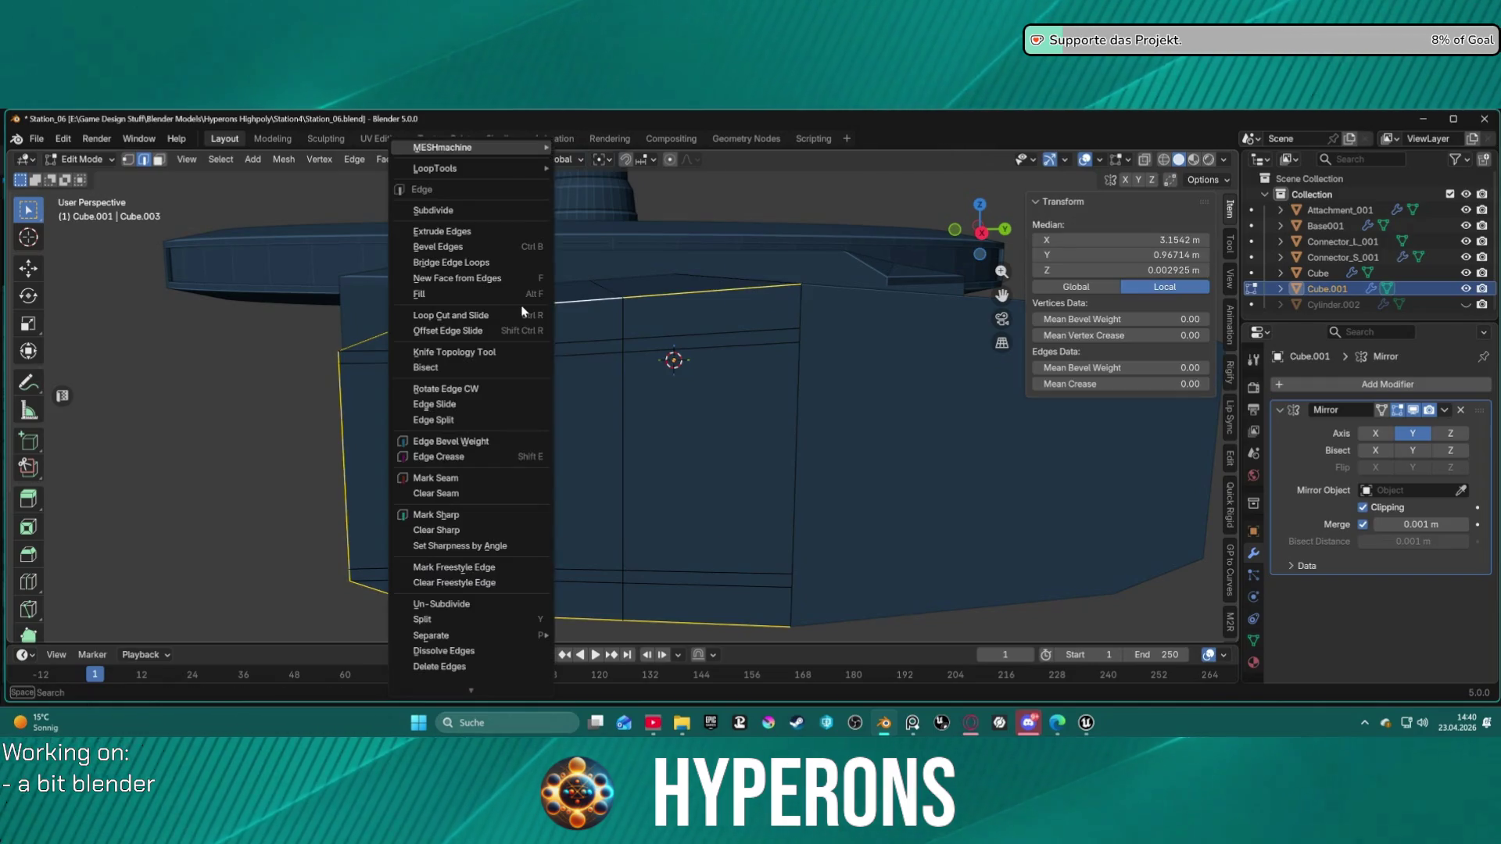
Step: Try LoopTools Relax on the box's end loop, then undo it to keep straight edges
mouse_move(520, 171)
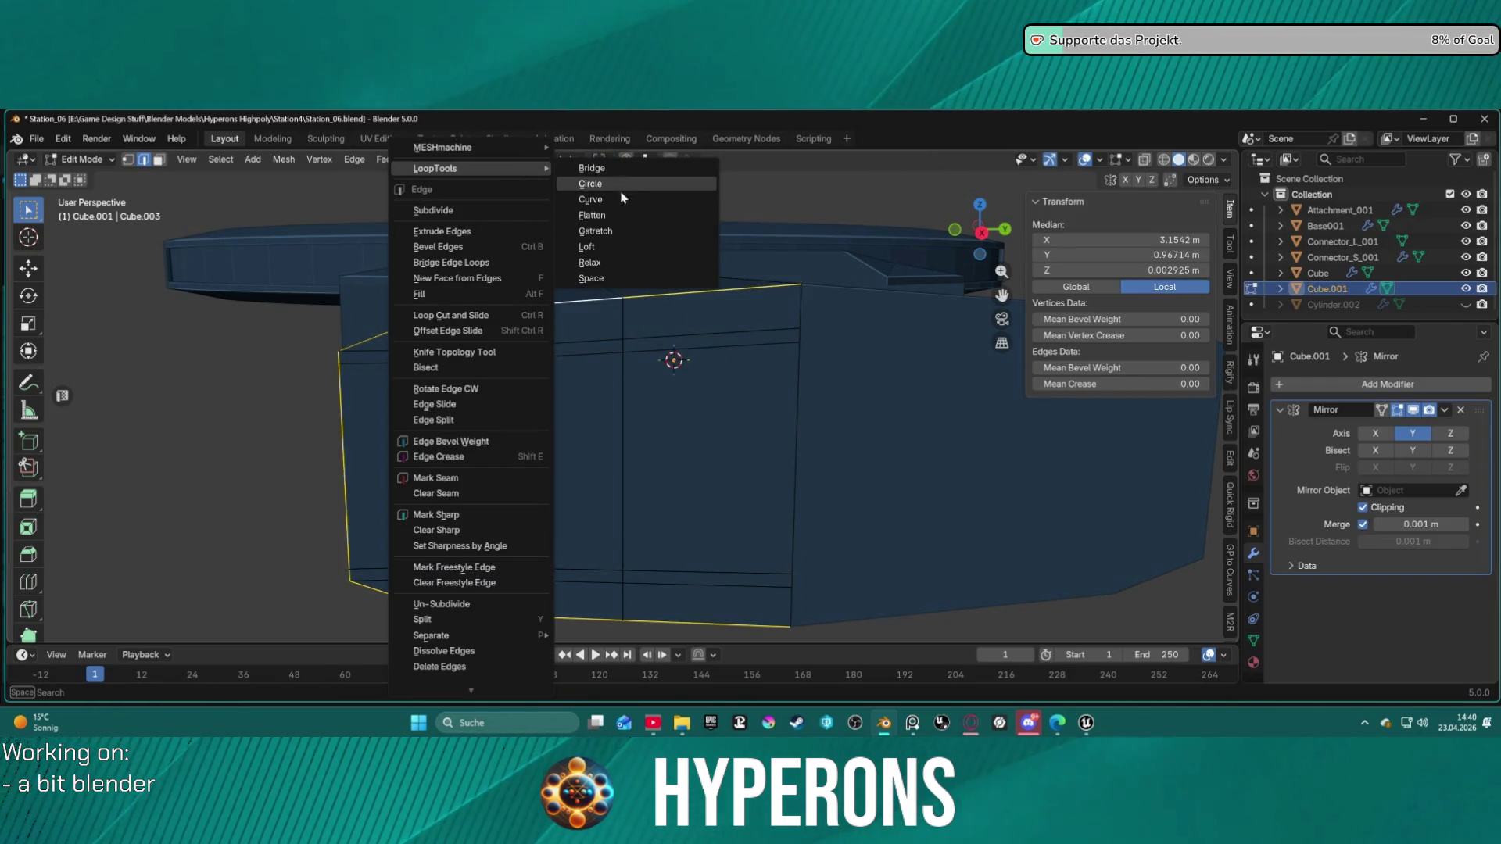
left_click(634, 267)
left_click(779, 457)
mouse_move(750, 466)
middle_mouse_down()
mouse_move(688, 469)
mouse_move(653, 442)
mouse_move(675, 509)
mouse_move(626, 476)
mouse_move(629, 454)
middle_mouse_up()
key("ctrl+z")
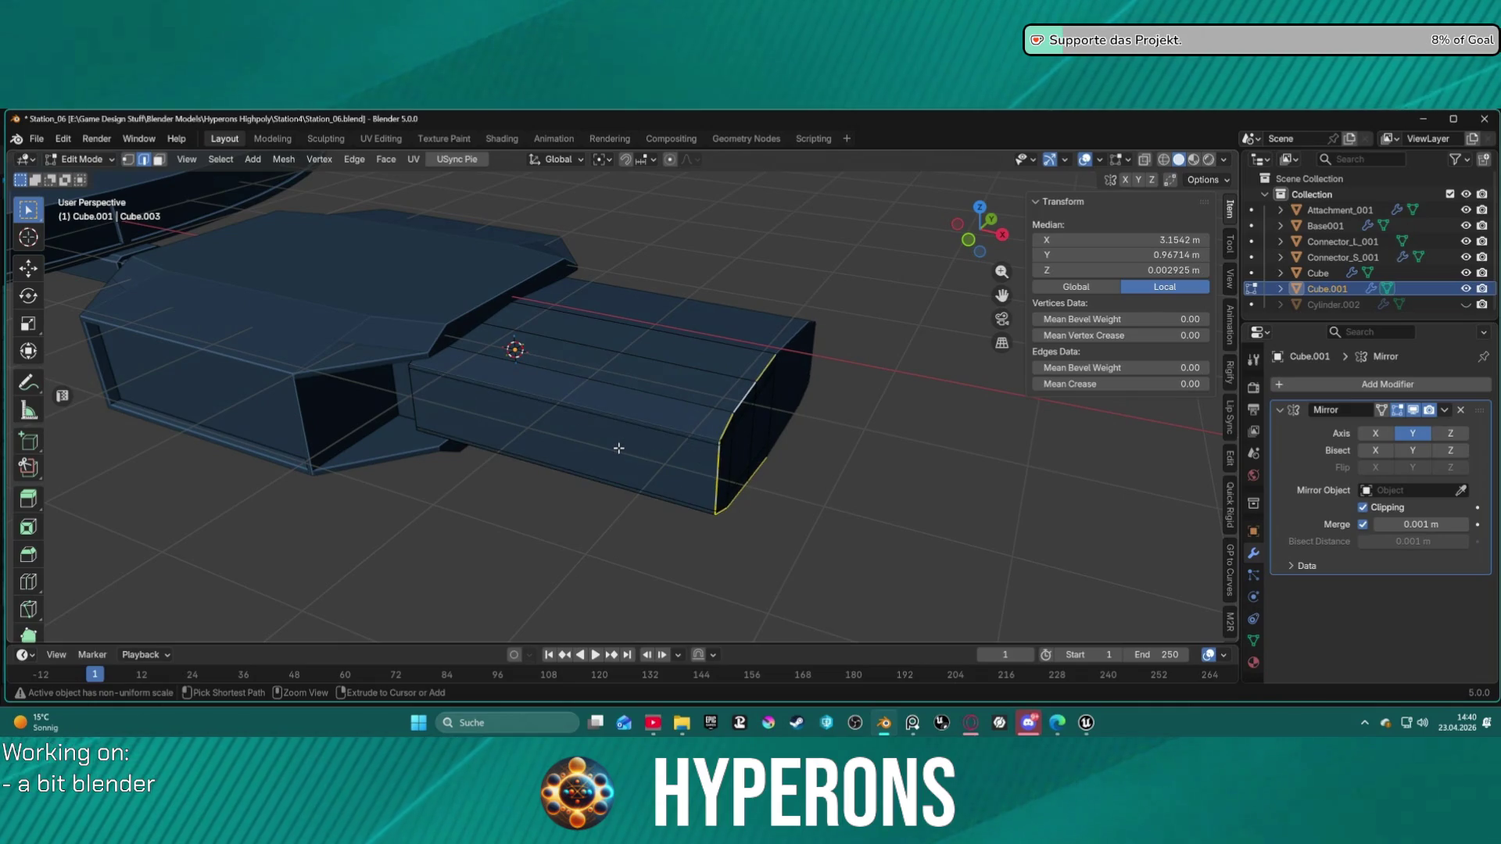
Step: Select the whole box mesh and merge overlapping vertices by distance
key("l")
middle_click_drag(742, 437, 794, 415)
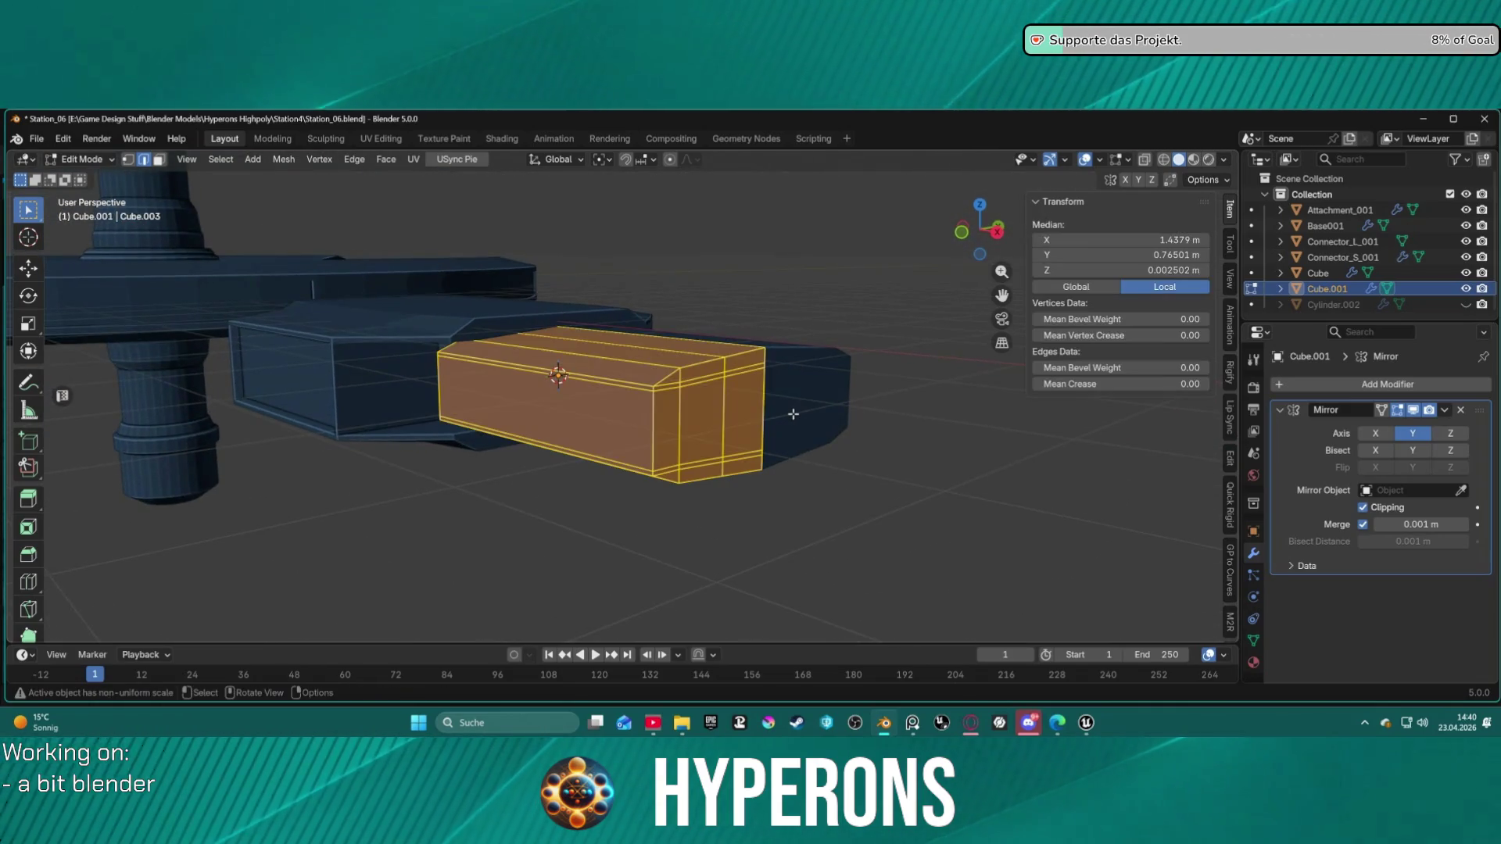
key("m")
left_click(794, 415)
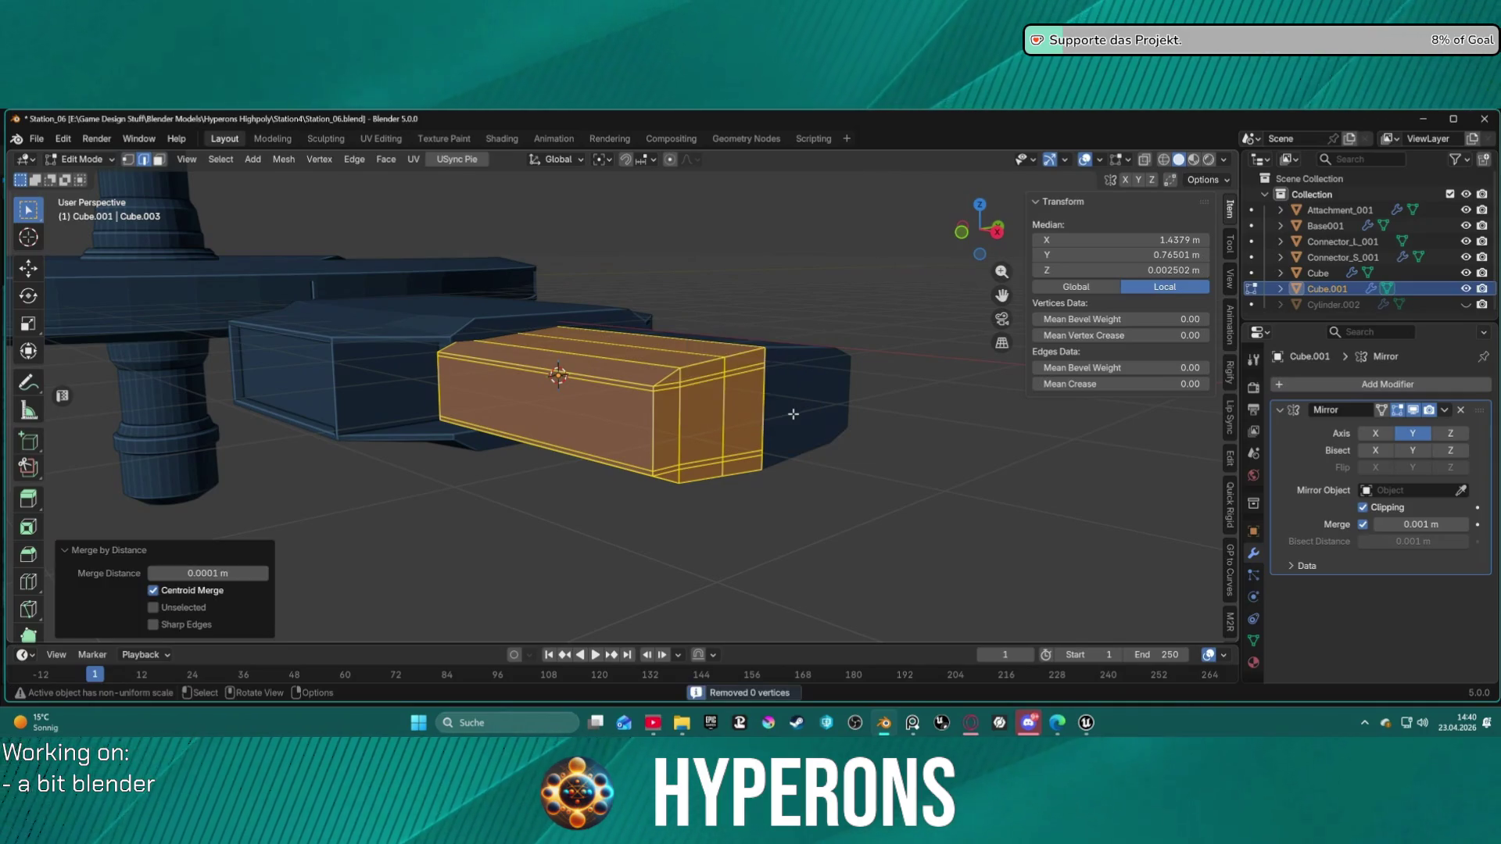
Step: Scale the hull module's vertical edge loop slightly taller along Z
left_click(777, 492)
mouse_move(777, 491)
middle_mouse_down()
mouse_move(797, 430)
mouse_move(620, 425)
mouse_move(625, 402)
middle_mouse_up()
left_click(617, 413, "alt+shift")
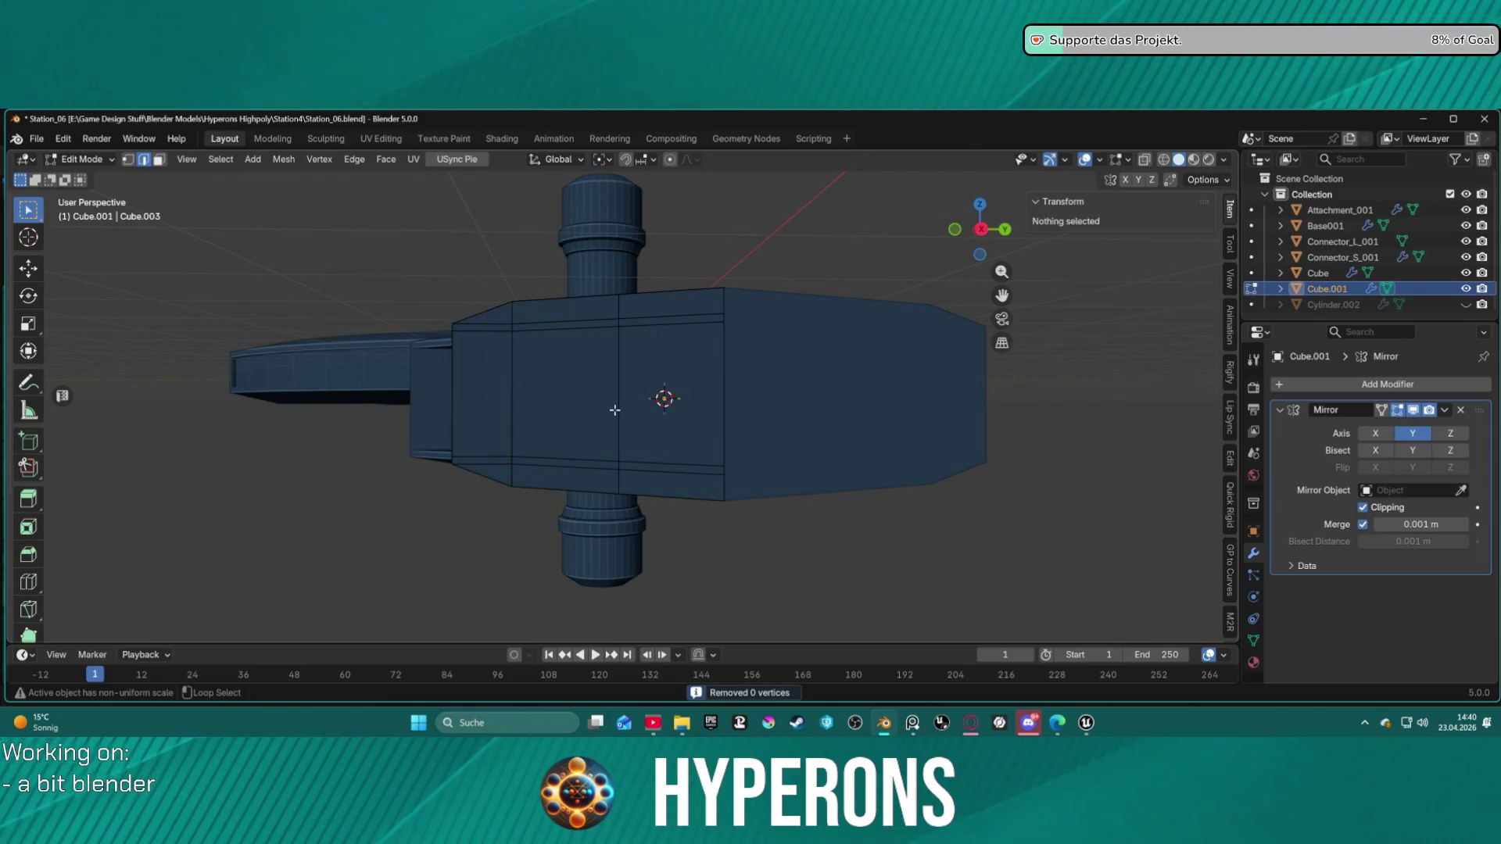
key("z")
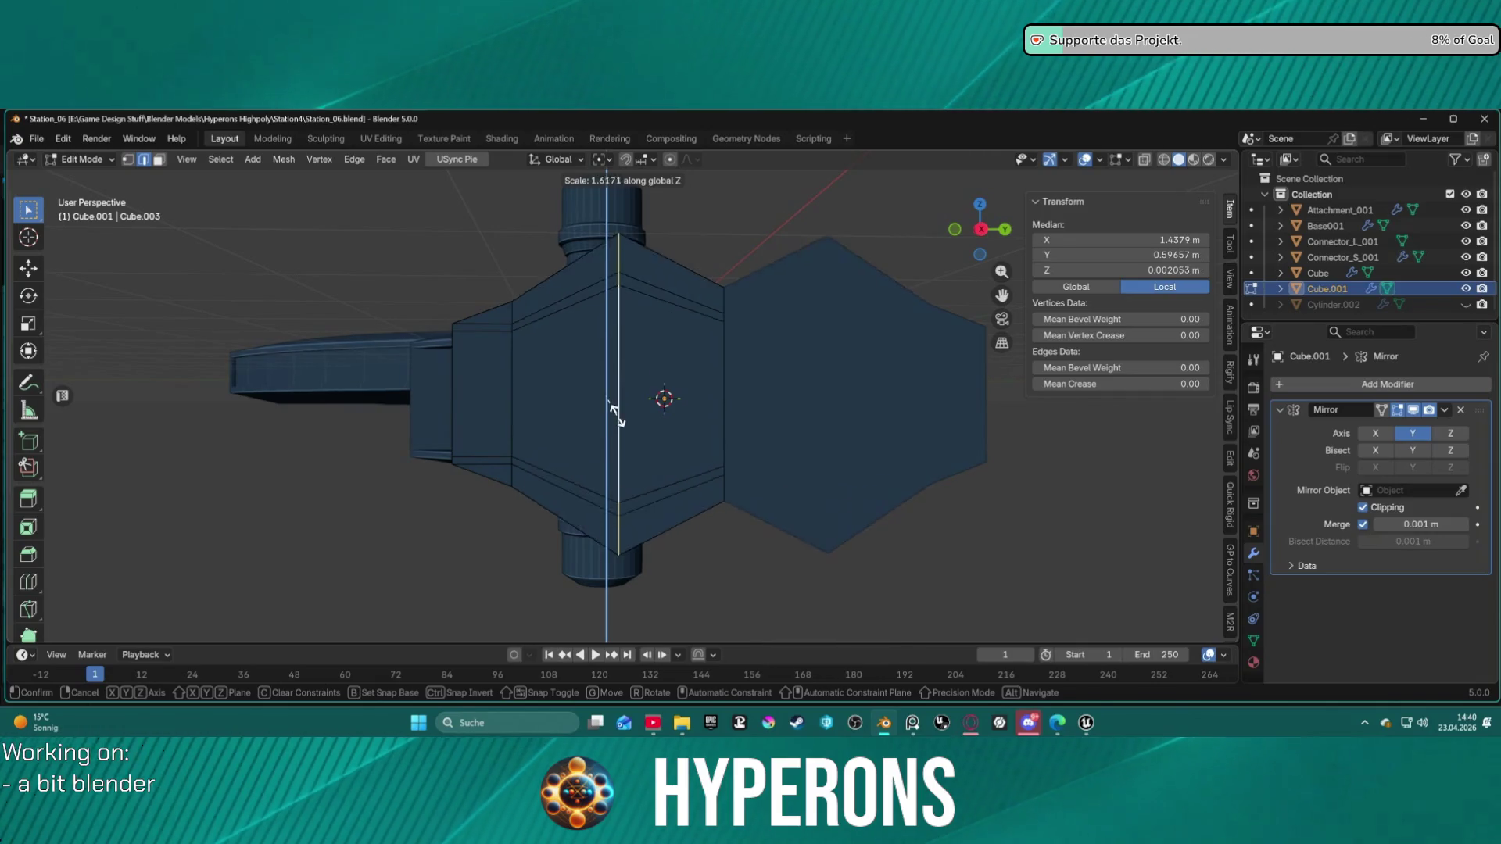
key("Escape")
key("s")
key("z")
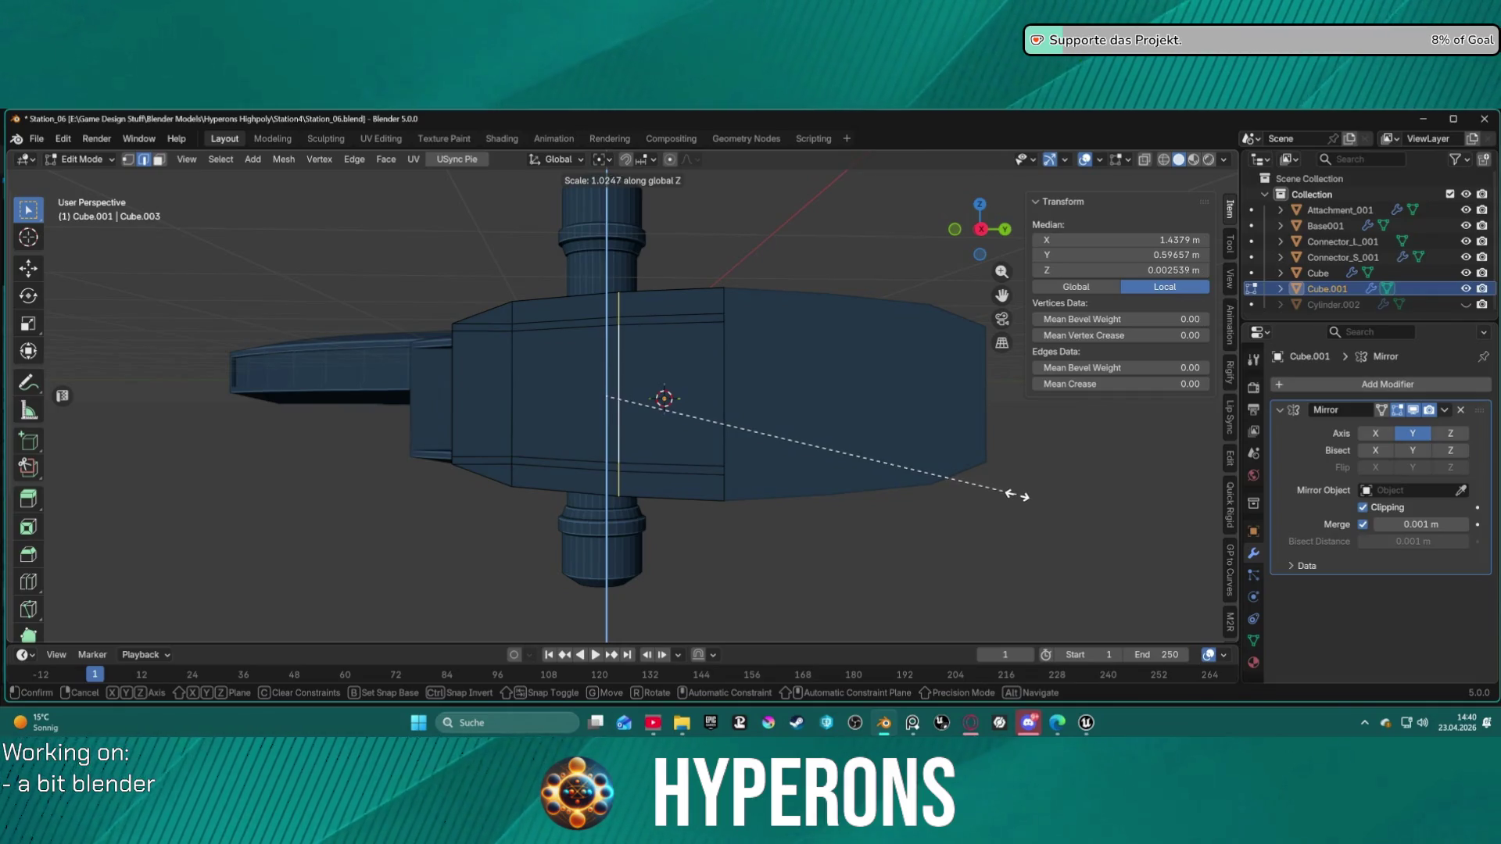
left_click(1019, 497)
key("alt+a")
scroll(678, 546, "up", 4)
mouse_move(678, 546)
middle_mouse_down()
mouse_move(749, 514)
mouse_move(731, 508)
mouse_move(706, 586)
mouse_move(698, 491)
mouse_move(764, 462)
mouse_move(737, 569)
mouse_move(681, 626)
mouse_move(736, 452)
mouse_move(730, 469)
middle_mouse_up()
scroll(496, 383, "up", 2)
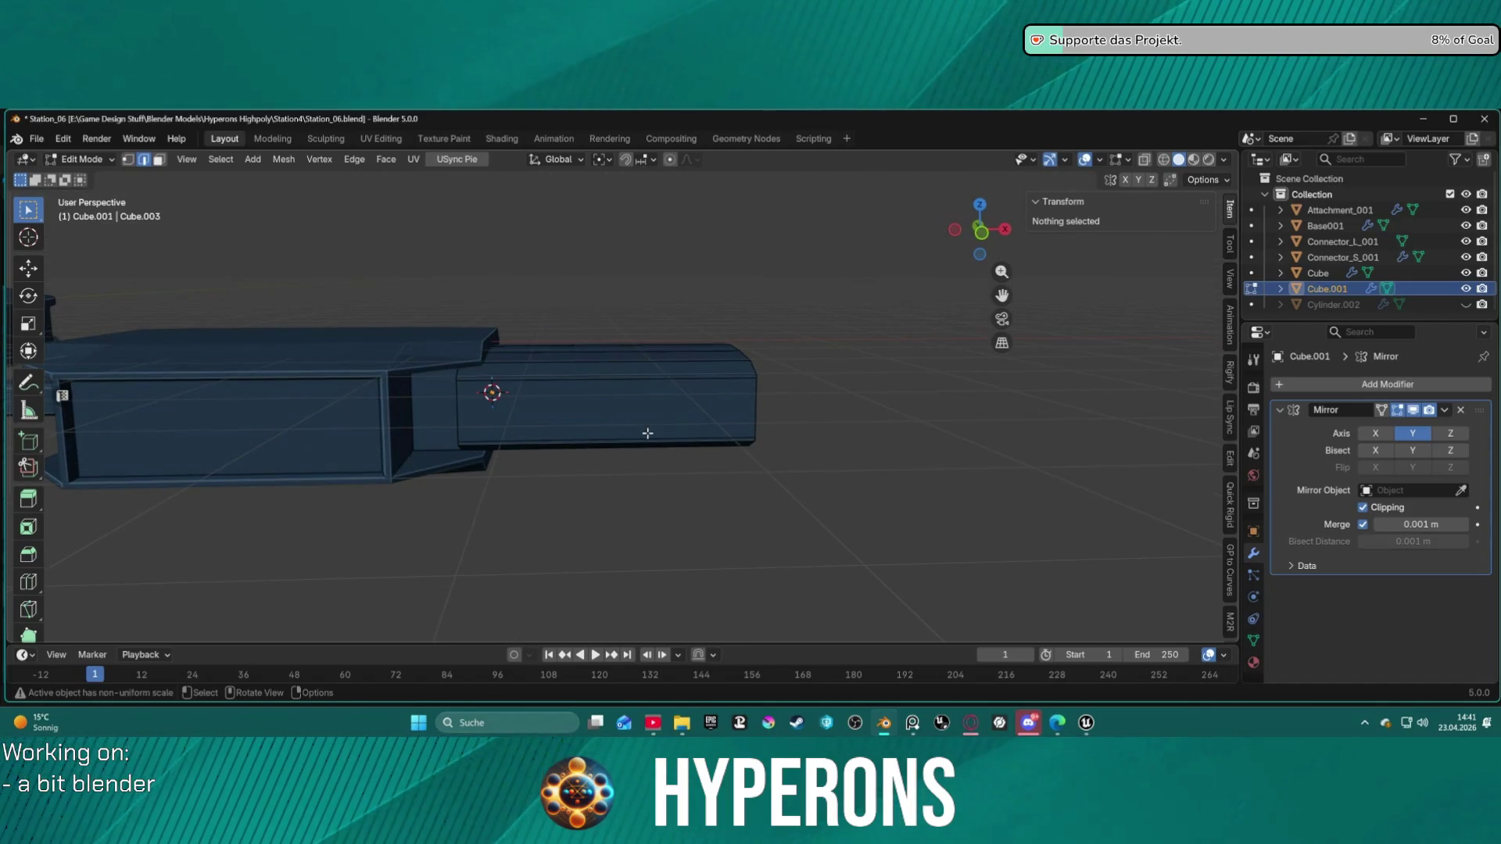
Step: Move the whole extension box about 0.48 m back along X into the hull module
mouse_move(656, 449)
middle_mouse_down()
mouse_move(519, 446)
mouse_move(519, 496)
mouse_move(675, 479)
mouse_move(526, 446)
mouse_move(335, 455)
mouse_move(439, 456)
mouse_move(757, 353)
middle_mouse_up()
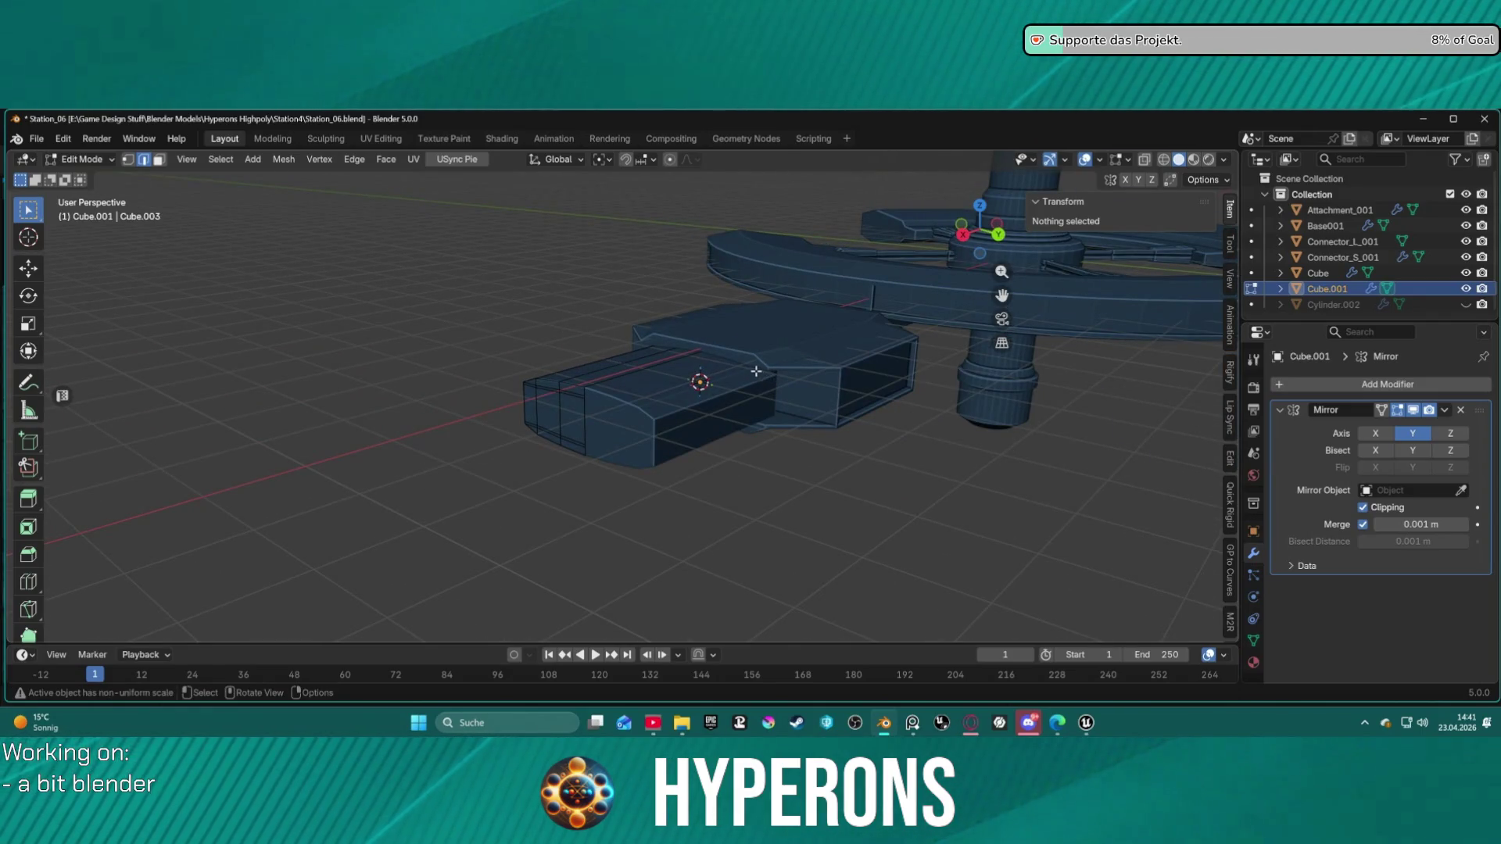
mouse_move(744, 363)
middle_mouse_down()
mouse_move(766, 321)
mouse_move(831, 295)
mouse_move(914, 297)
mouse_move(876, 315)
mouse_move(412, 369)
middle_mouse_up()
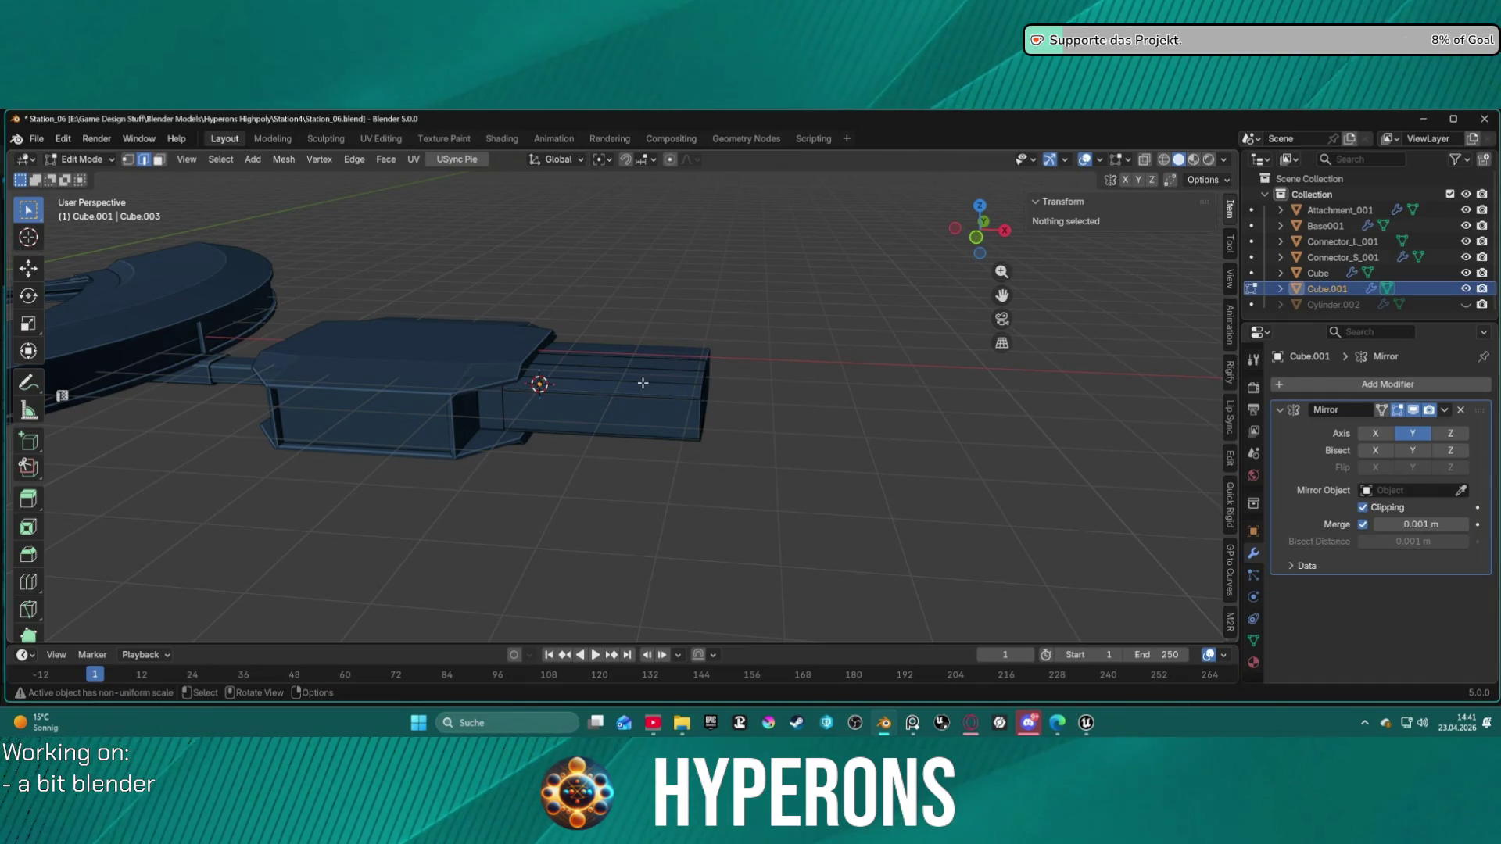
mouse_move(540, 352)
middle_mouse_down()
mouse_move(666, 338)
mouse_move(667, 303)
mouse_move(735, 281)
mouse_move(811, 301)
mouse_move(571, 344)
mouse_move(395, 319)
middle_mouse_up()
mouse_move(339, 317)
middle_mouse_down()
mouse_move(587, 305)
mouse_move(683, 386)
middle_mouse_up()
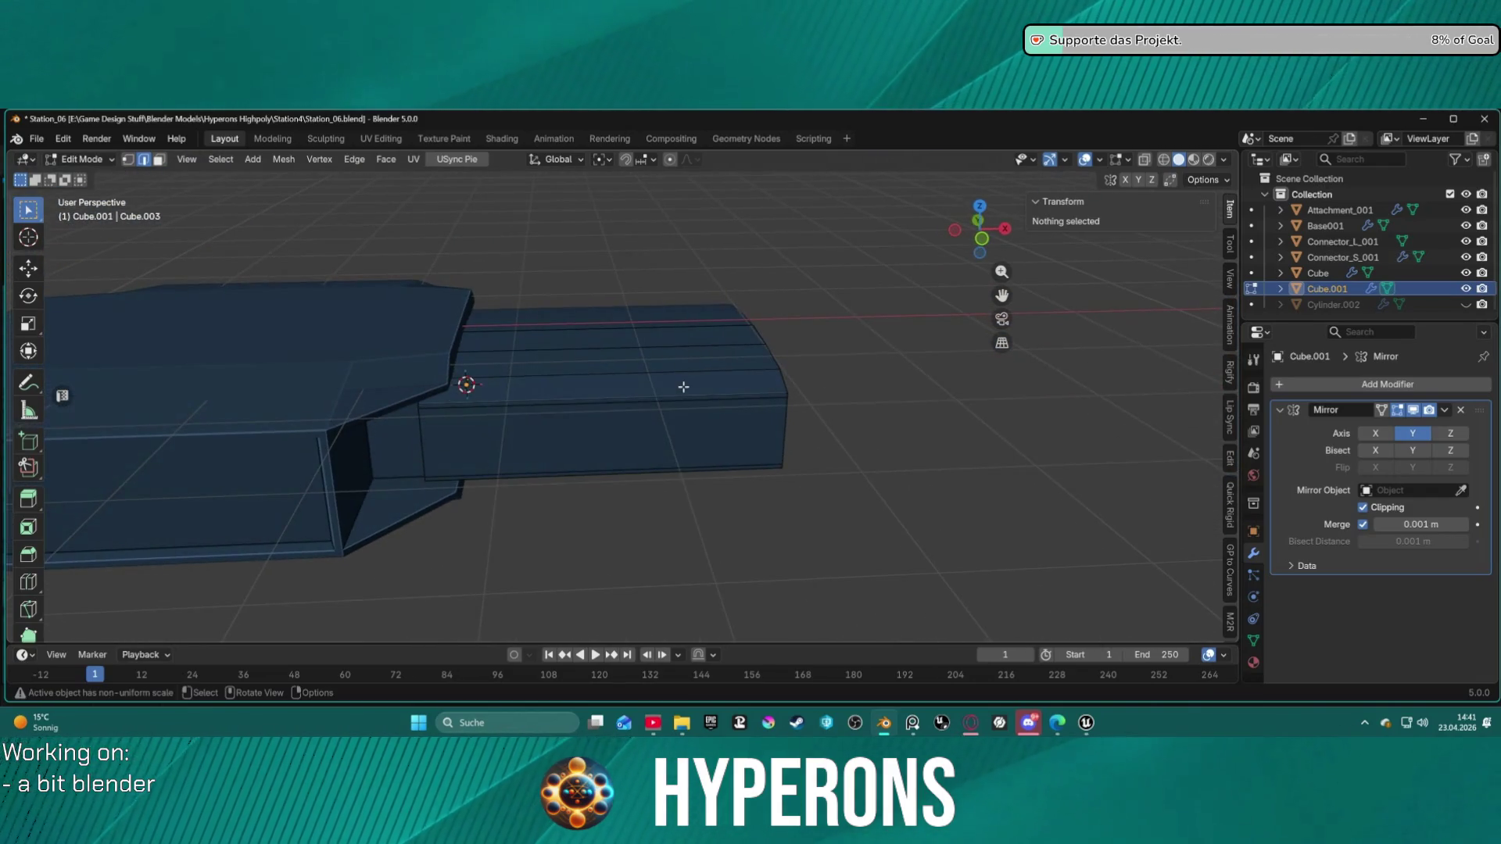
left_click(683, 387)
key("ctrl+l")
key("g")
key("x")
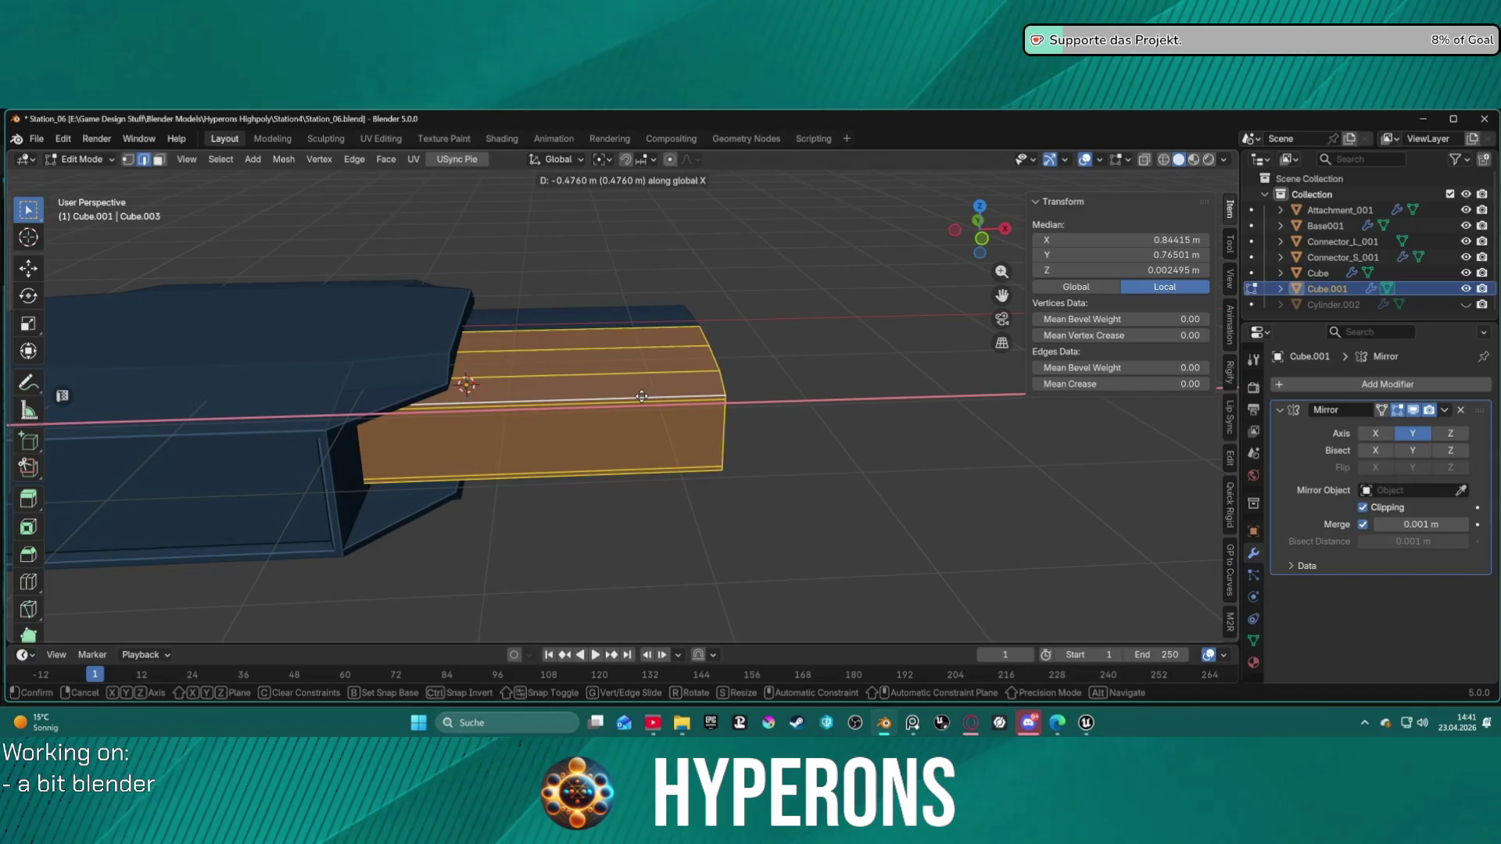
left_click(641, 396)
Step: Box-select the vertices at the extension box's right end
key("alt+a")
scroll(767, 459, "down", 5)
mouse_move(767, 459)
middle_mouse_down()
mouse_move(707, 492)
mouse_move(670, 469)
mouse_move(633, 472)
mouse_move(673, 409)
mouse_move(680, 429)
mouse_move(673, 396)
middle_mouse_up()
scroll(684, 411, "up", 5)
scroll(684, 411, "up", 1)
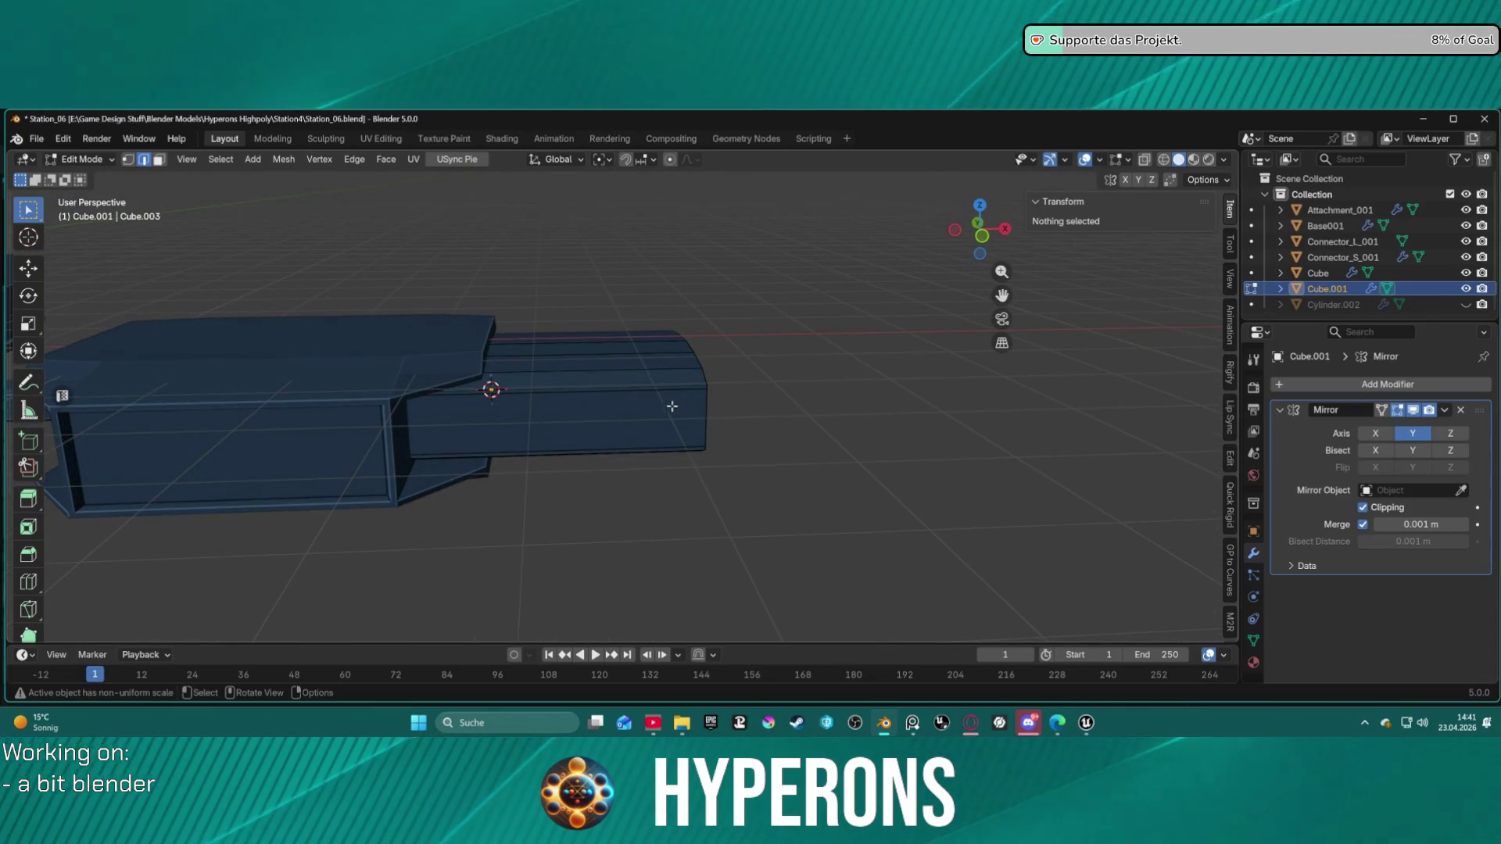
left_click_drag(661, 289, 779, 491)
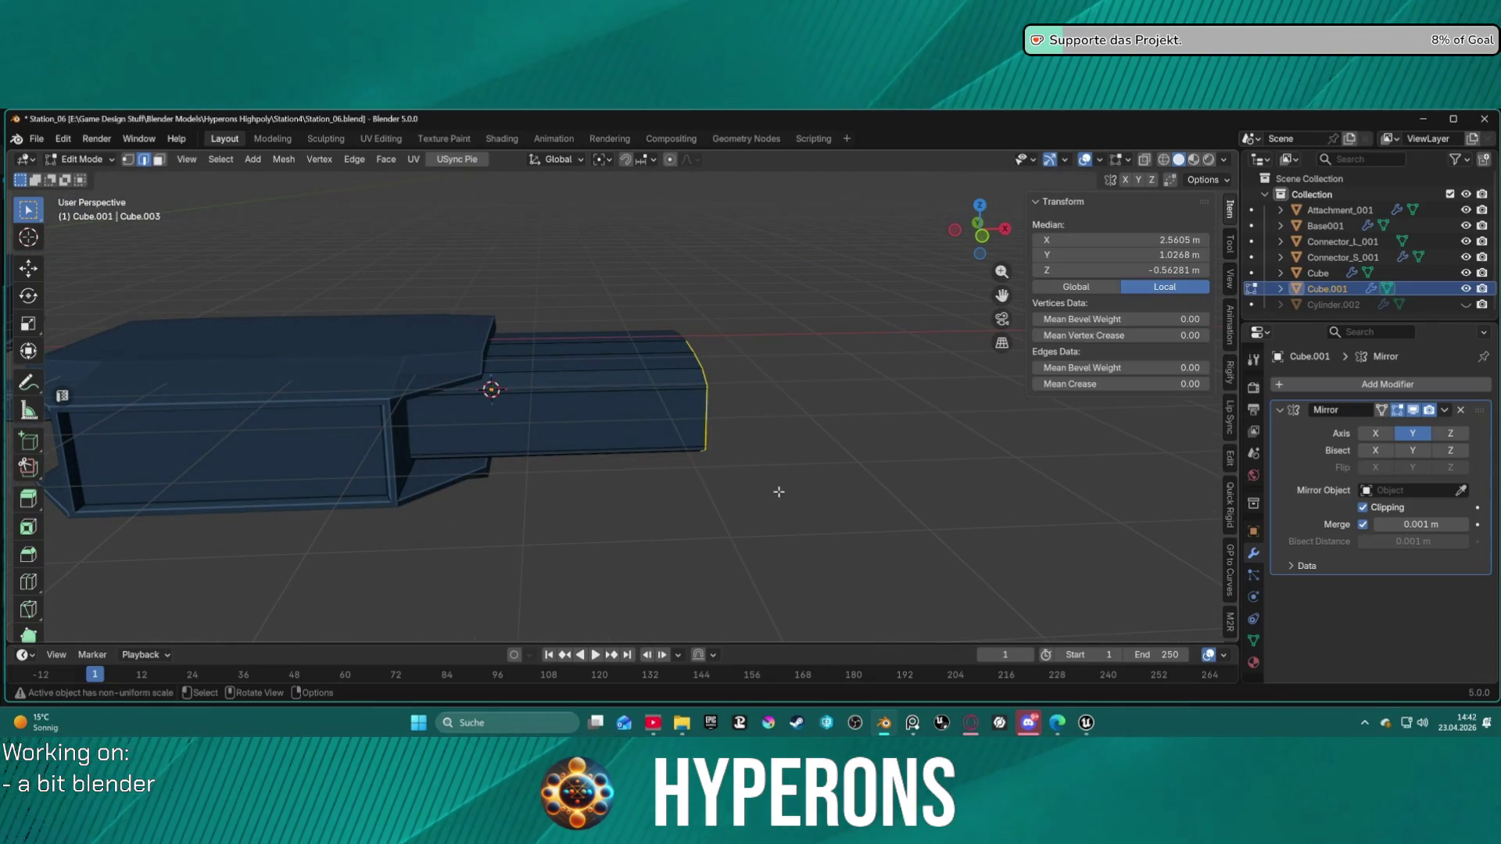
Step: Extend the box's end faces 0.74 m outward along X
middle_click_drag(798, 469, 668, 426)
mouse_move(547, 297)
left_mouse_down()
mouse_move(695, 439)
mouse_move(798, 486)
left_mouse_up()
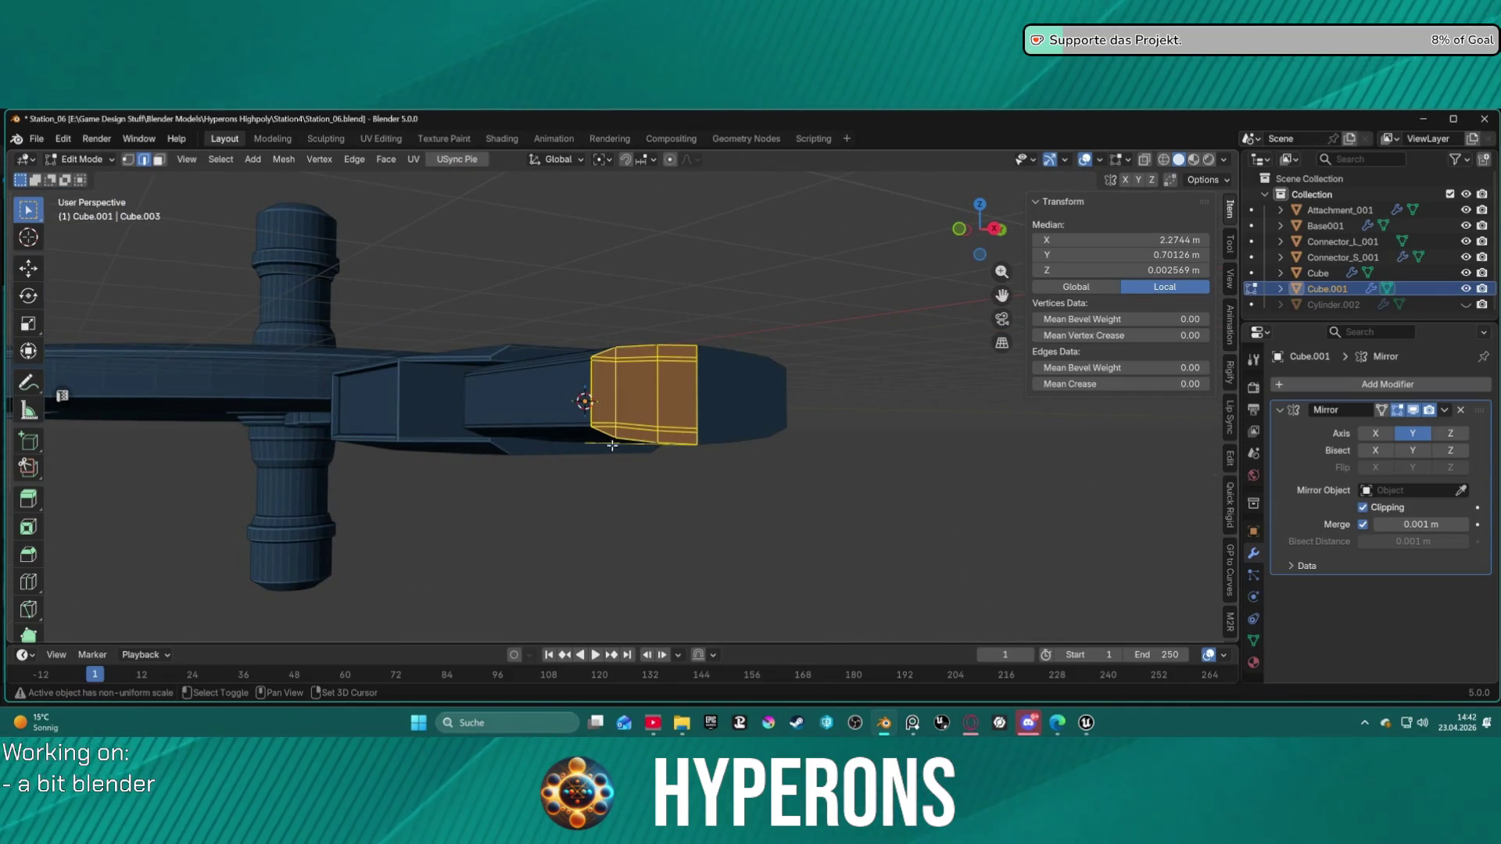
mouse_move(743, 464)
middle_mouse_down()
mouse_move(780, 439)
mouse_move(751, 461)
mouse_move(787, 512)
mouse_move(696, 365)
middle_mouse_up()
left_click(696, 365, "shift")
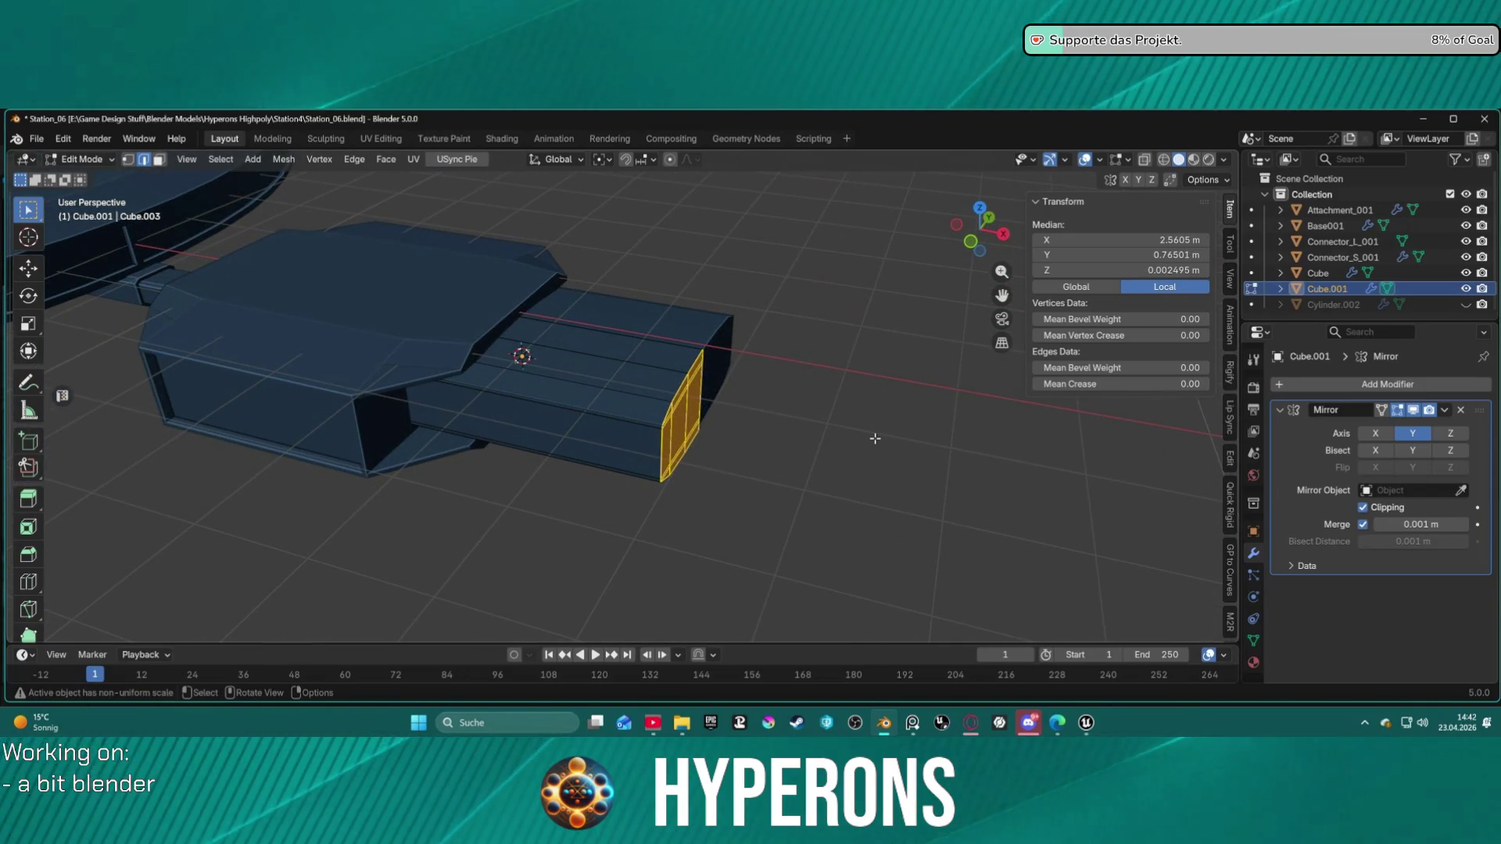
key("g")
key("x")
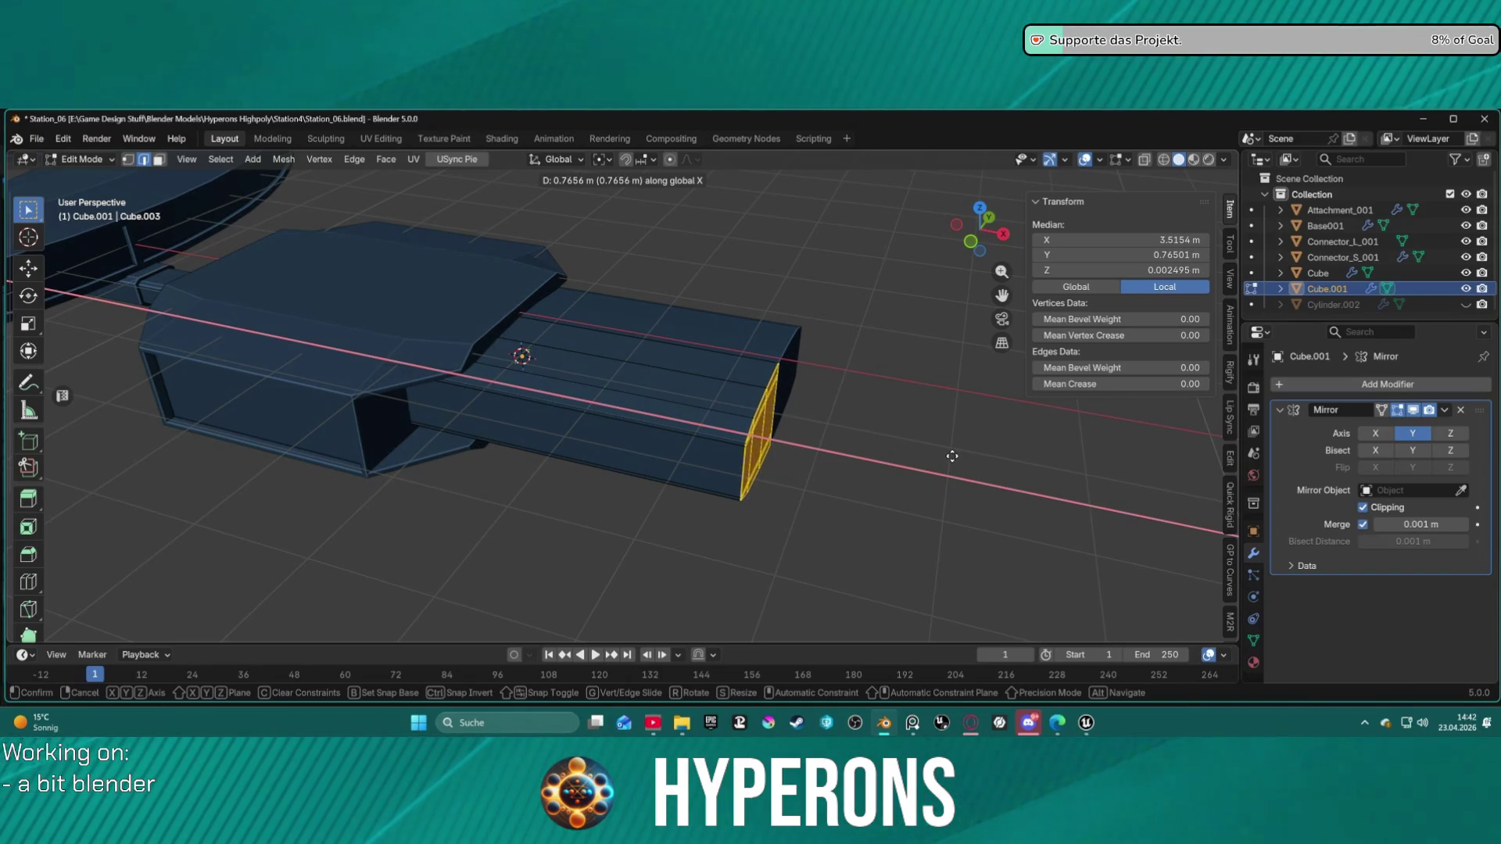
left_click(947, 453)
Step: Pull the box's end edge back about 0.13 m along X to taper the tip
mouse_move(947, 453)
middle_mouse_down()
mouse_move(828, 446)
mouse_move(794, 402)
mouse_move(928, 408)
middle_mouse_up()
left_click(851, 466)
mouse_move(851, 466)
middle_mouse_down()
mouse_move(727, 444)
mouse_move(798, 479)
mouse_move(797, 509)
mouse_move(751, 539)
mouse_move(727, 452)
mouse_move(764, 469)
middle_mouse_up()
scroll(750, 446, "up", 5)
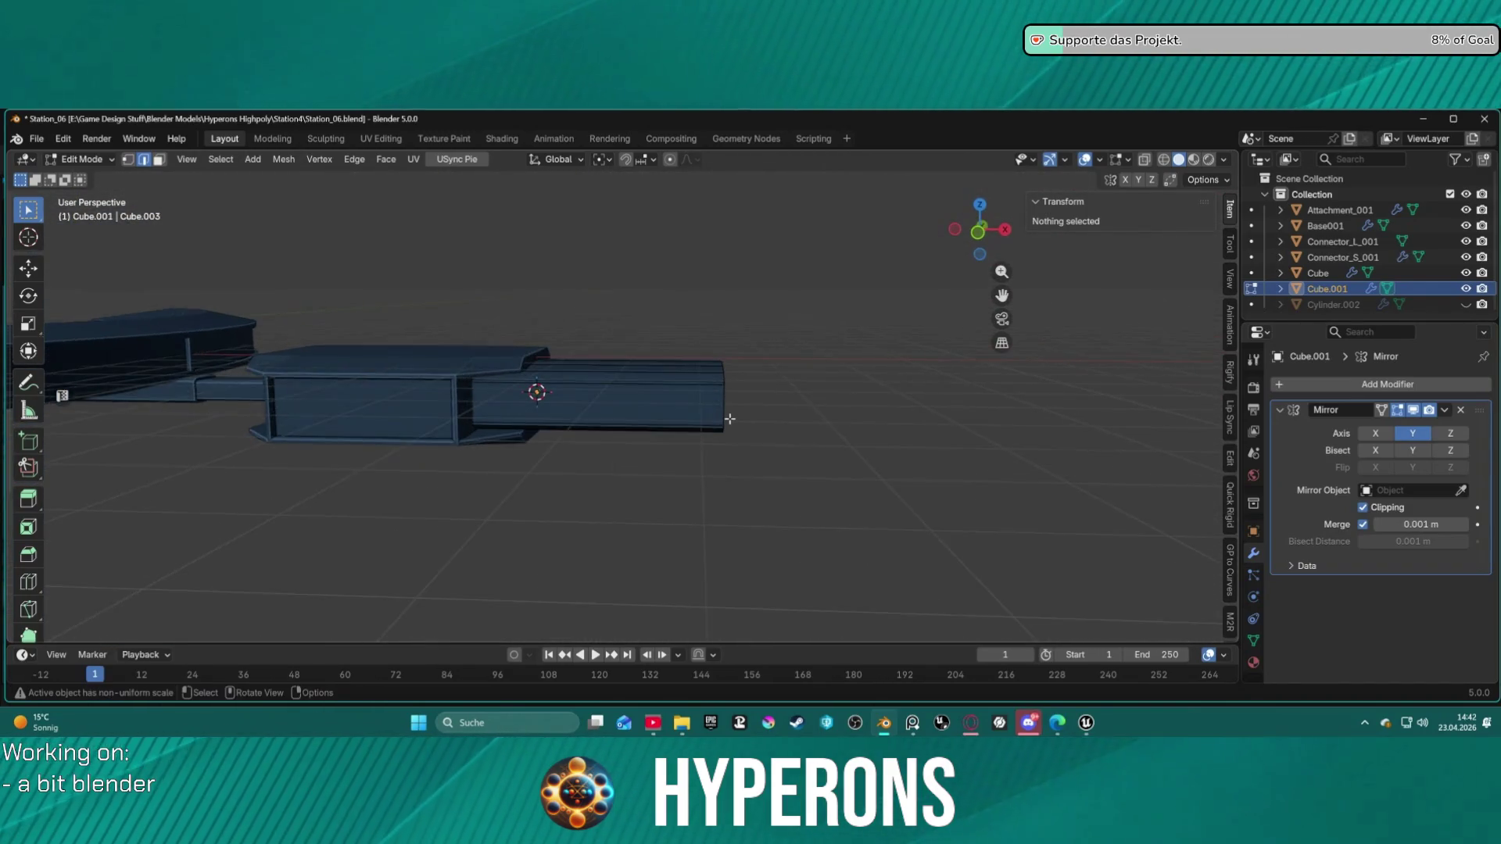
scroll(730, 419, "up", 1)
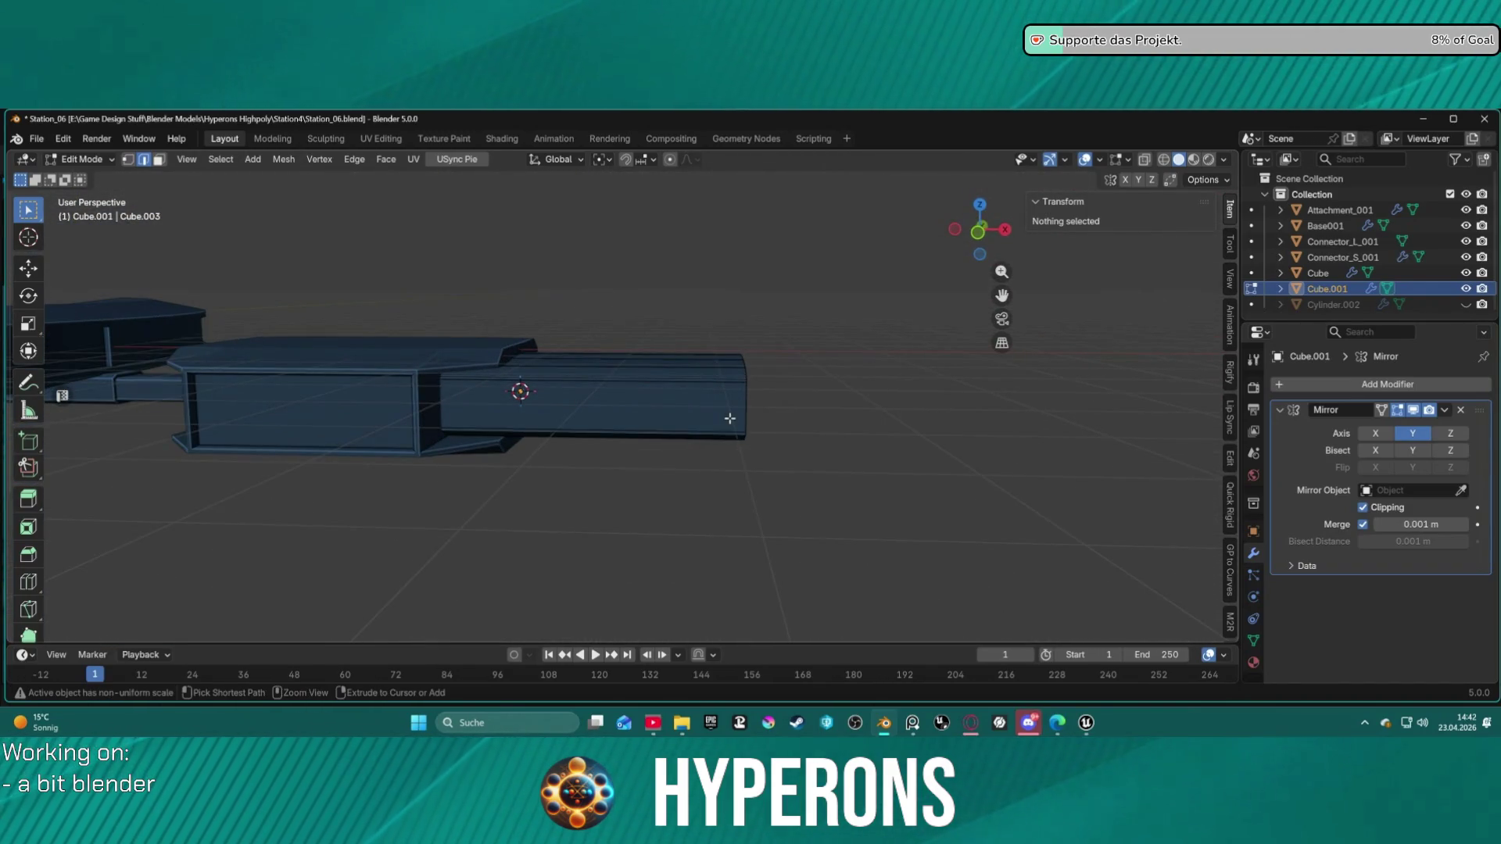
left_click(789, 358)
key("g")
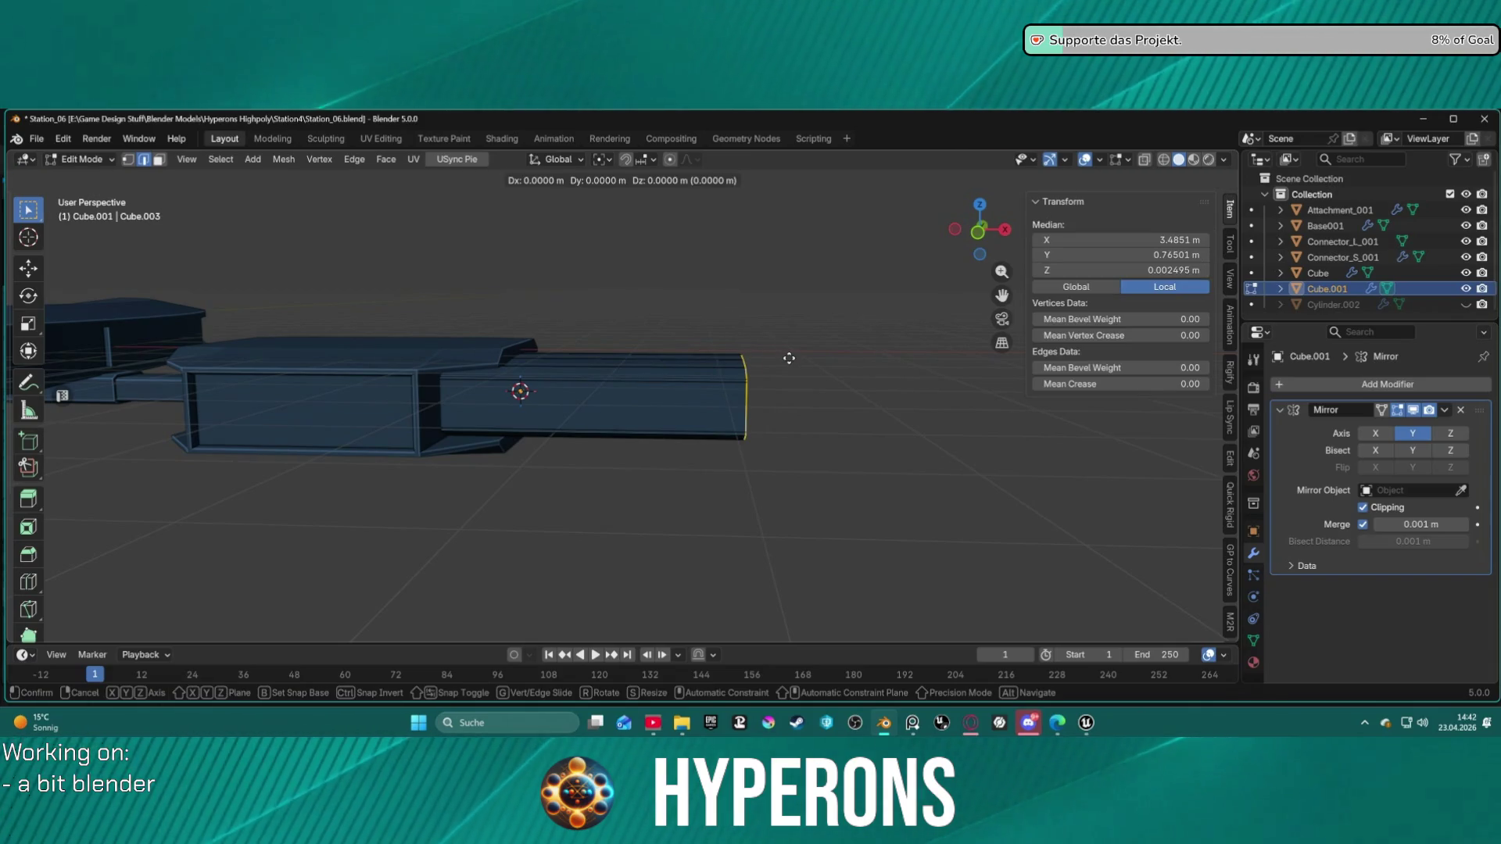
key("x")
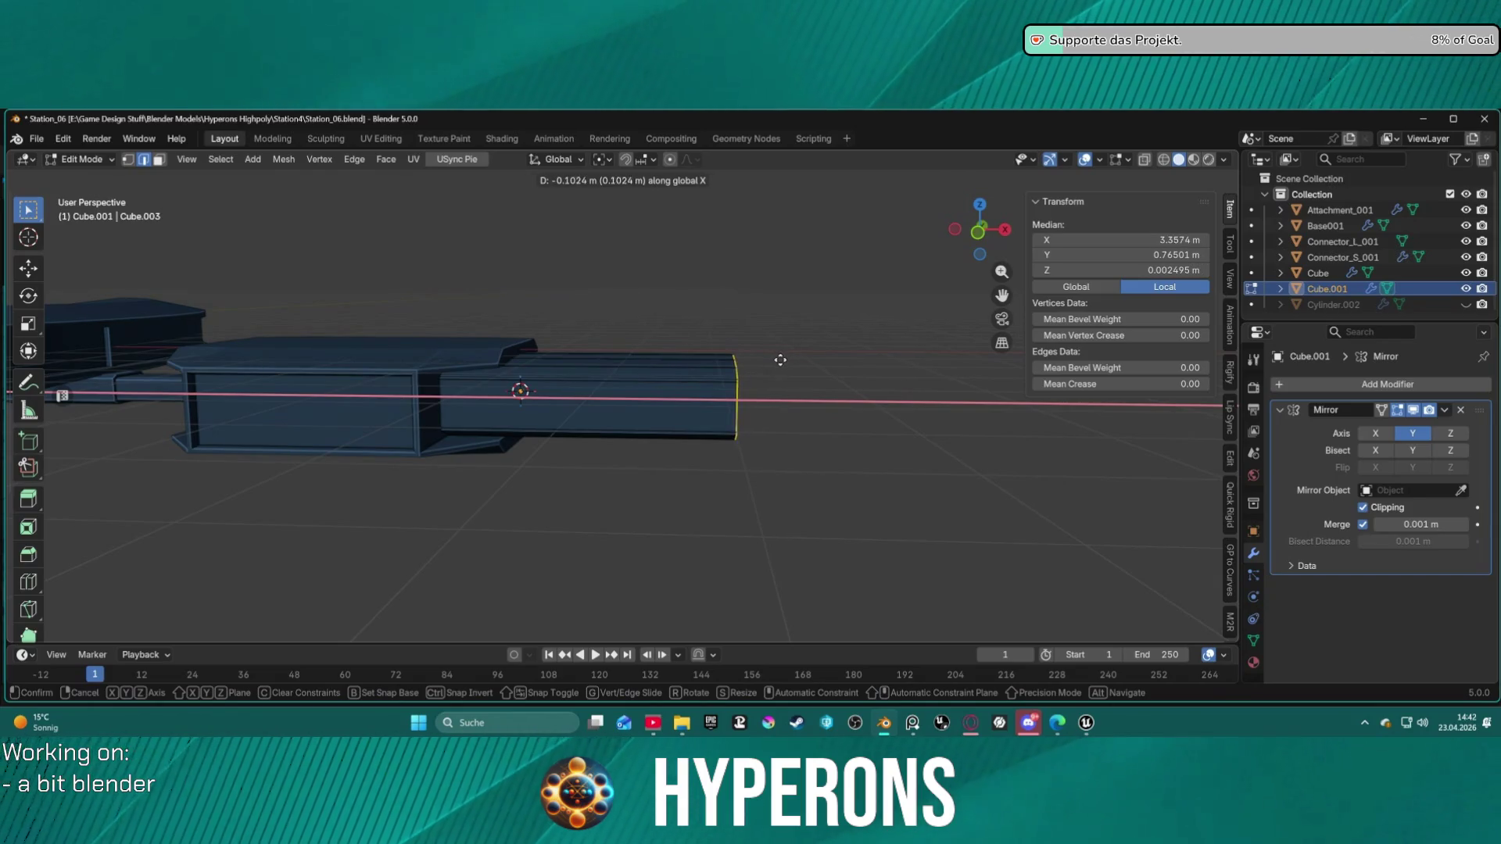
left_click(778, 361)
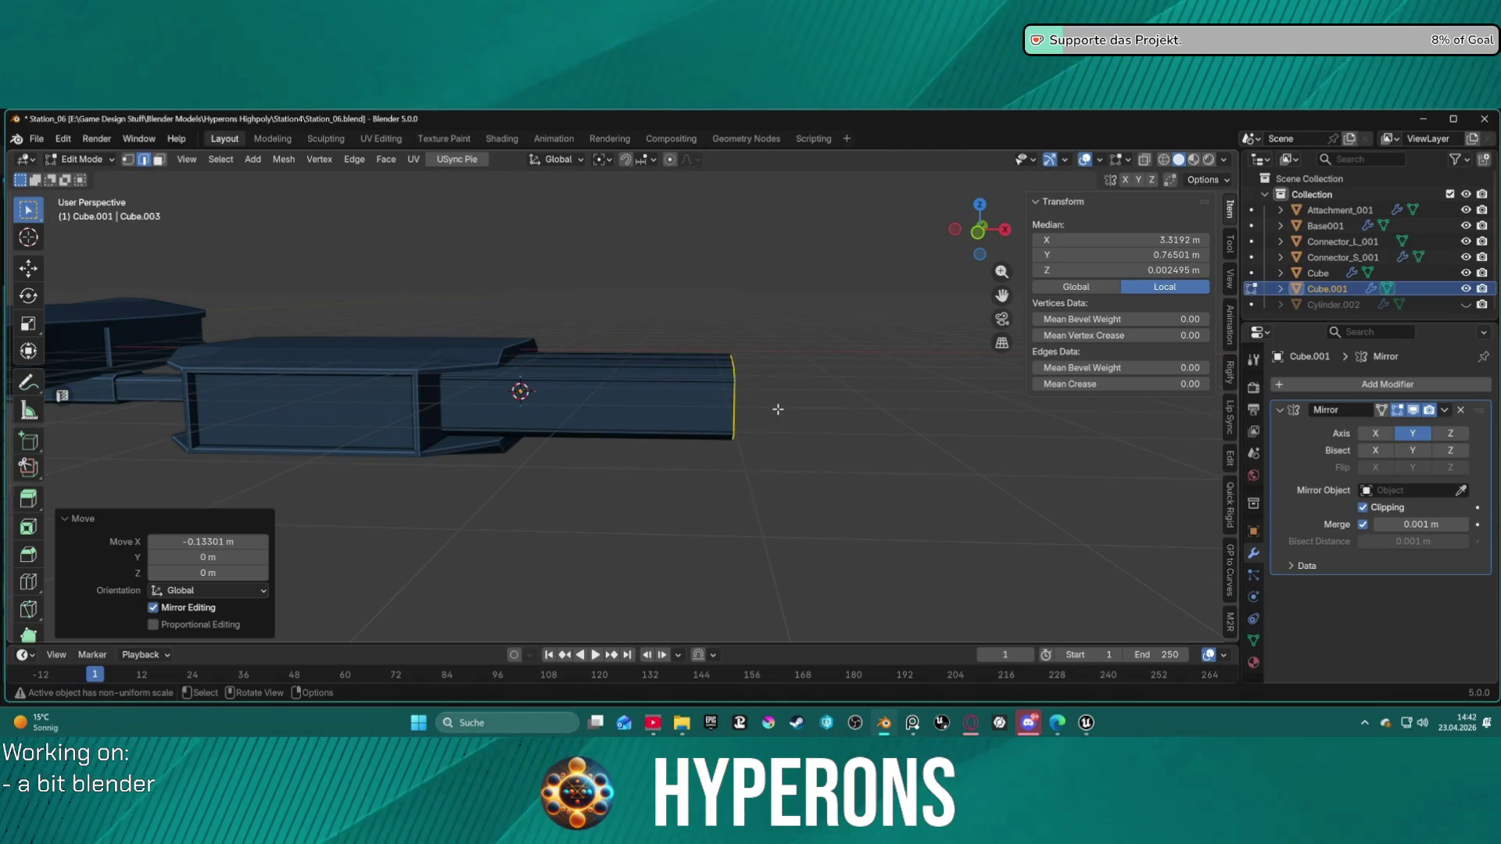
key("x")
key("x")
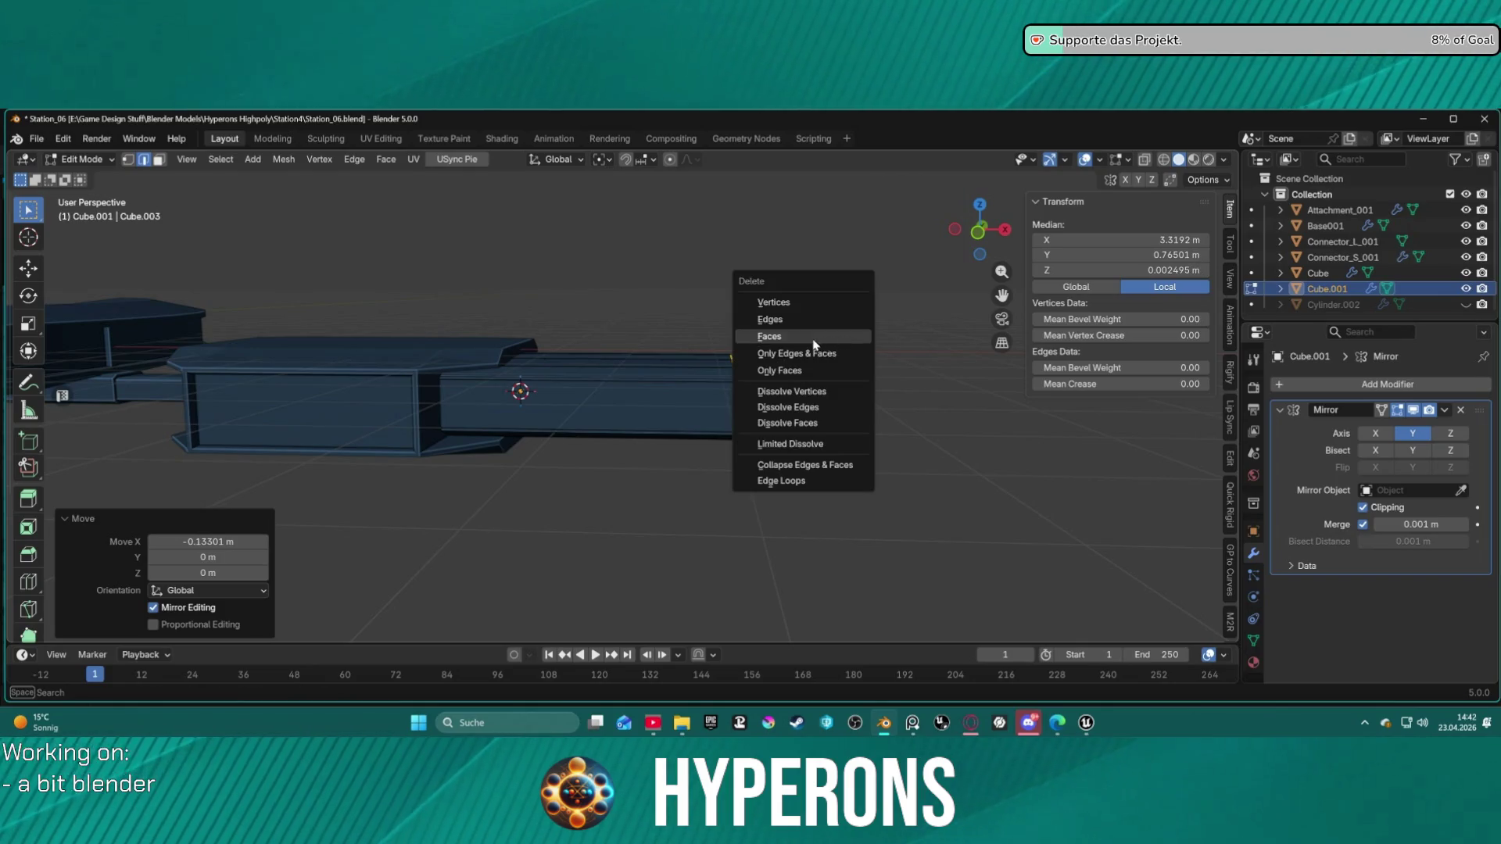
key("x")
key("Escape")
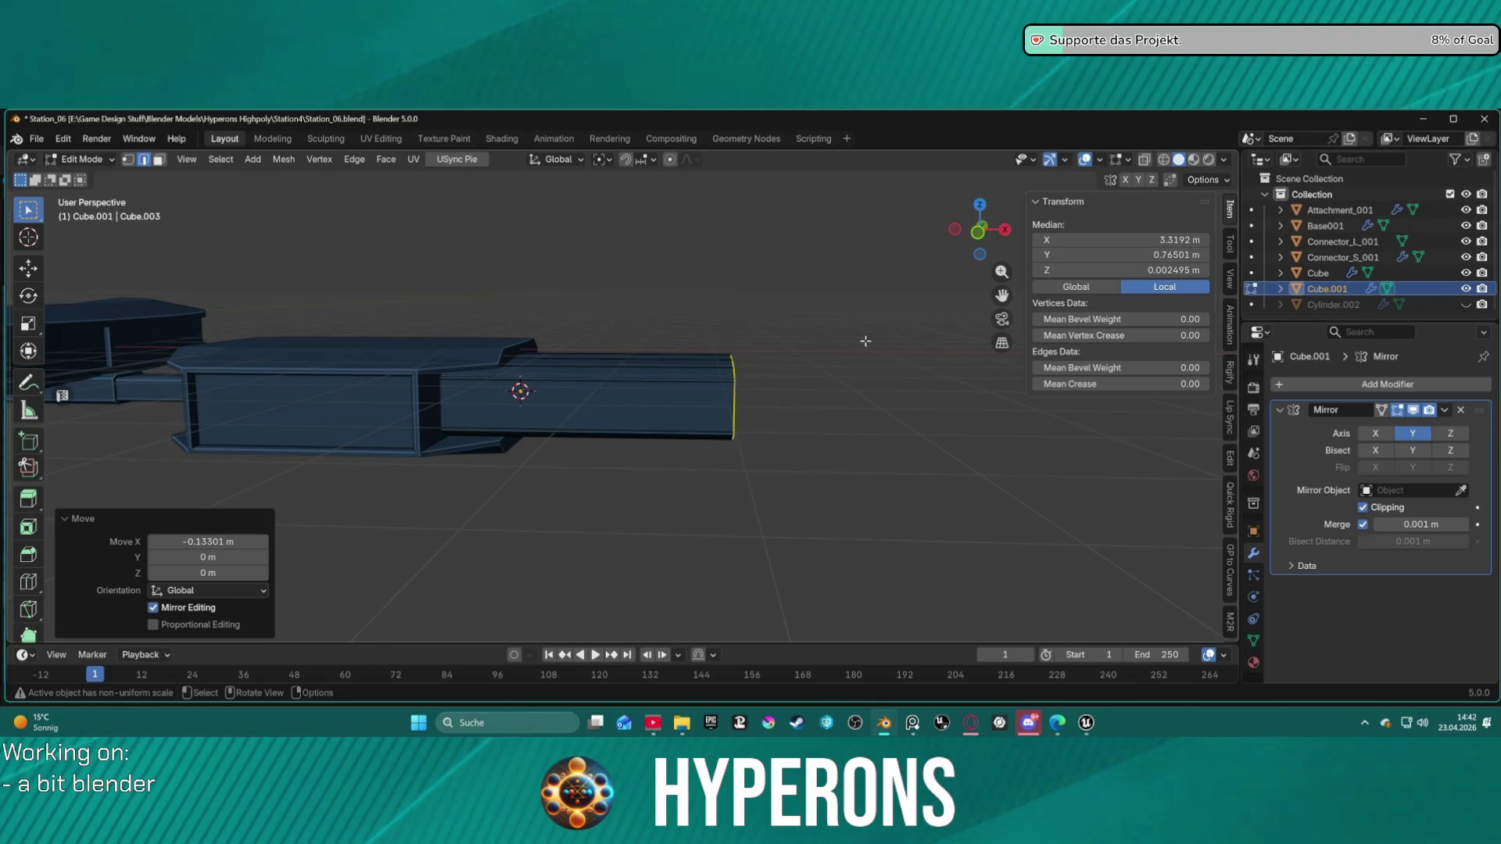
key("g")
key("x")
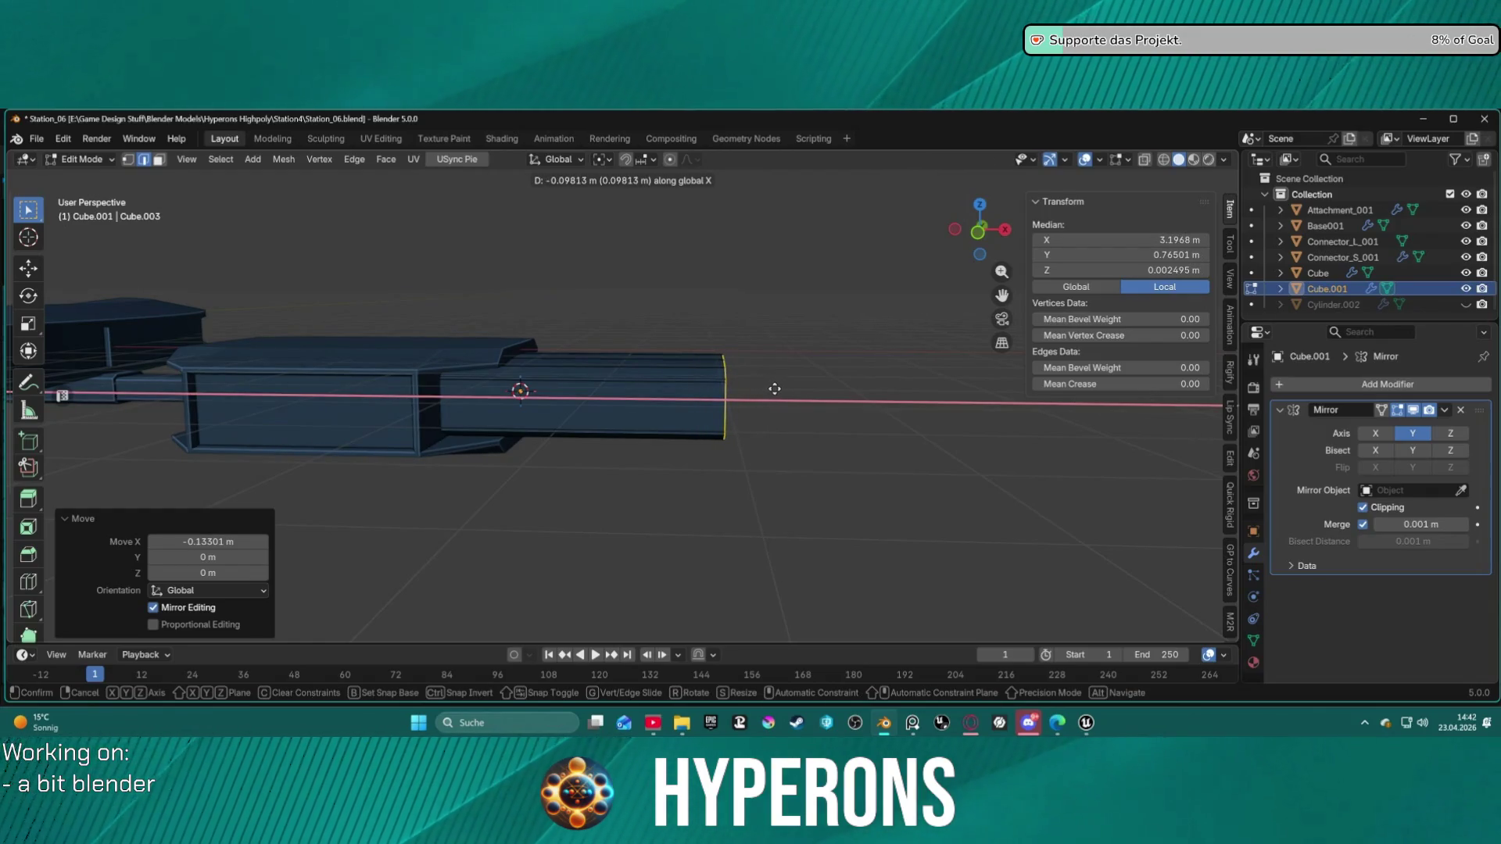
left_click(814, 409)
key("alt+a")
Step: Select the whole extension box and begin scaling it
mouse_move(815, 409)
middle_mouse_down()
mouse_move(826, 540)
mouse_move(804, 436)
mouse_move(635, 434)
mouse_move(597, 496)
mouse_move(657, 448)
mouse_move(774, 440)
mouse_move(821, 453)
mouse_move(817, 468)
mouse_move(791, 415)
mouse_move(763, 418)
mouse_move(721, 459)
mouse_move(613, 438)
mouse_move(627, 395)
mouse_move(613, 386)
mouse_move(643, 409)
mouse_move(590, 395)
middle_mouse_up()
scroll(587, 362, "up", 5)
mouse_move(570, 342)
middle_mouse_down()
mouse_move(773, 345)
mouse_move(750, 358)
mouse_move(777, 362)
mouse_move(754, 425)
mouse_move(777, 356)
mouse_move(768, 411)
mouse_move(771, 363)
mouse_move(721, 360)
mouse_move(767, 396)
mouse_move(777, 496)
mouse_move(772, 408)
mouse_move(728, 379)
middle_mouse_up()
key("l")
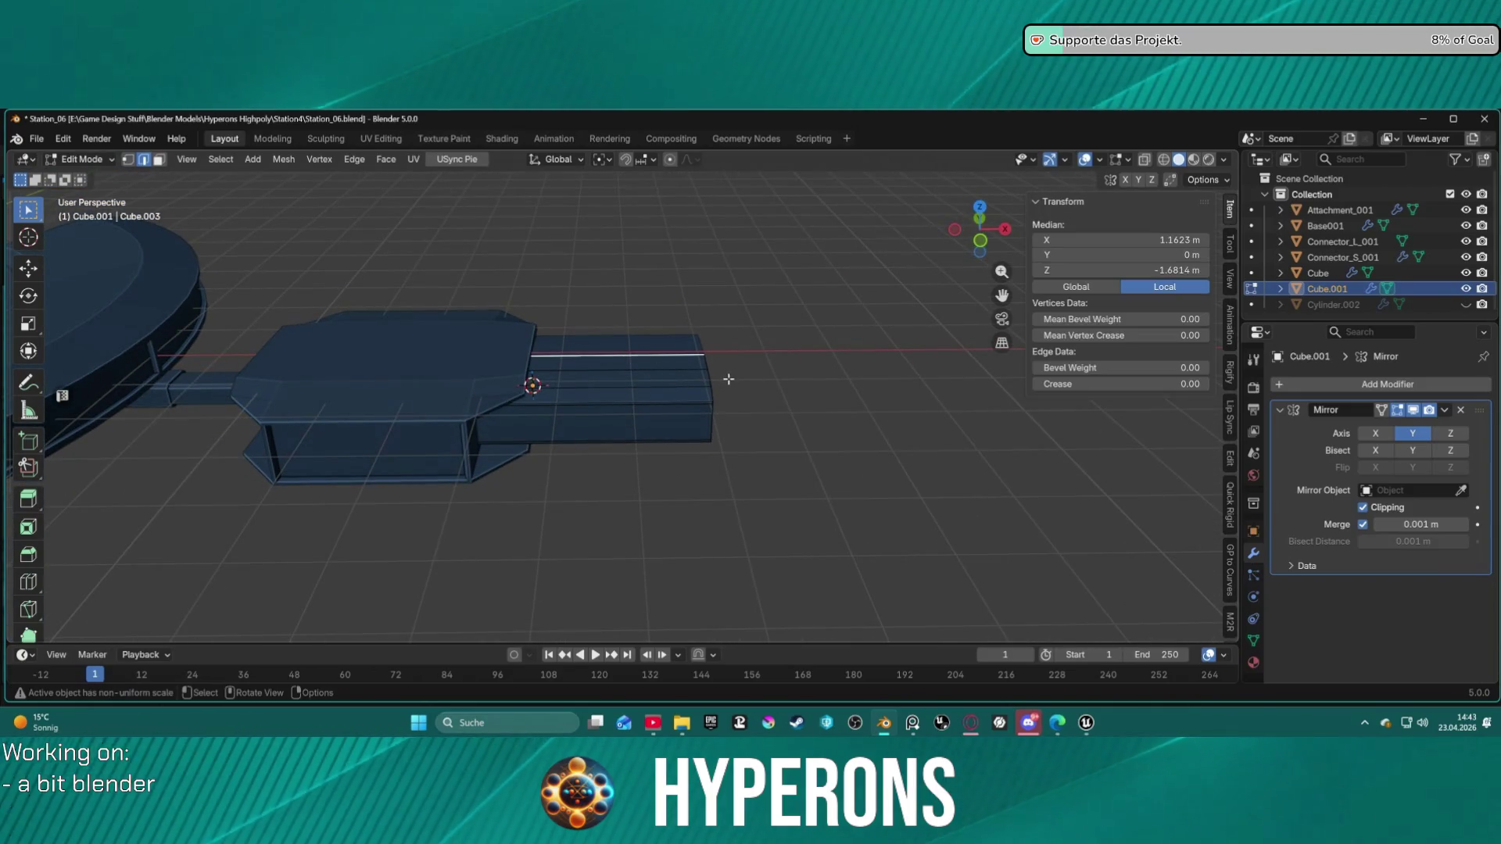
key("s")
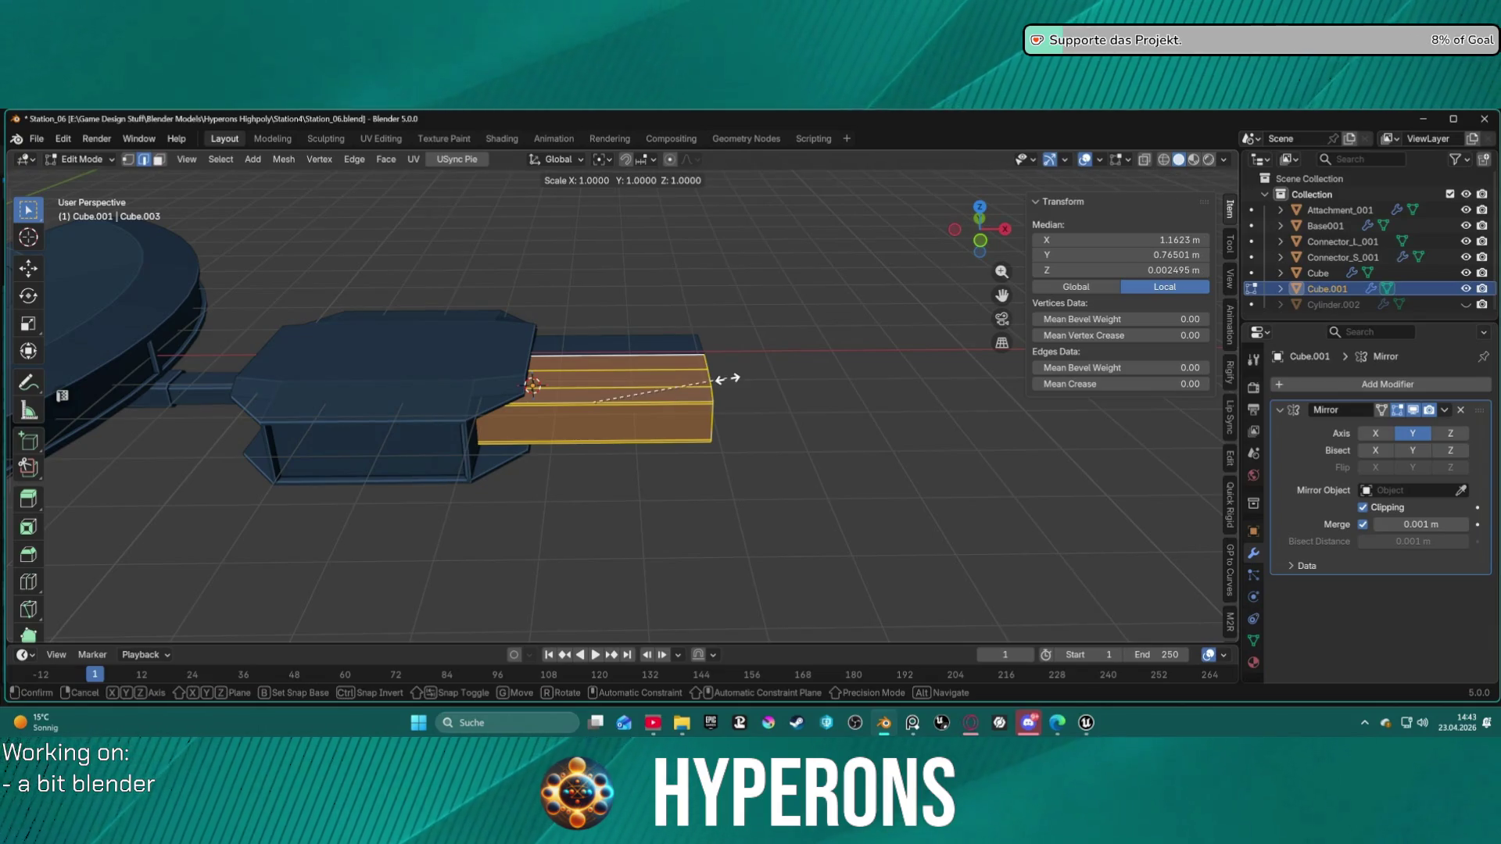
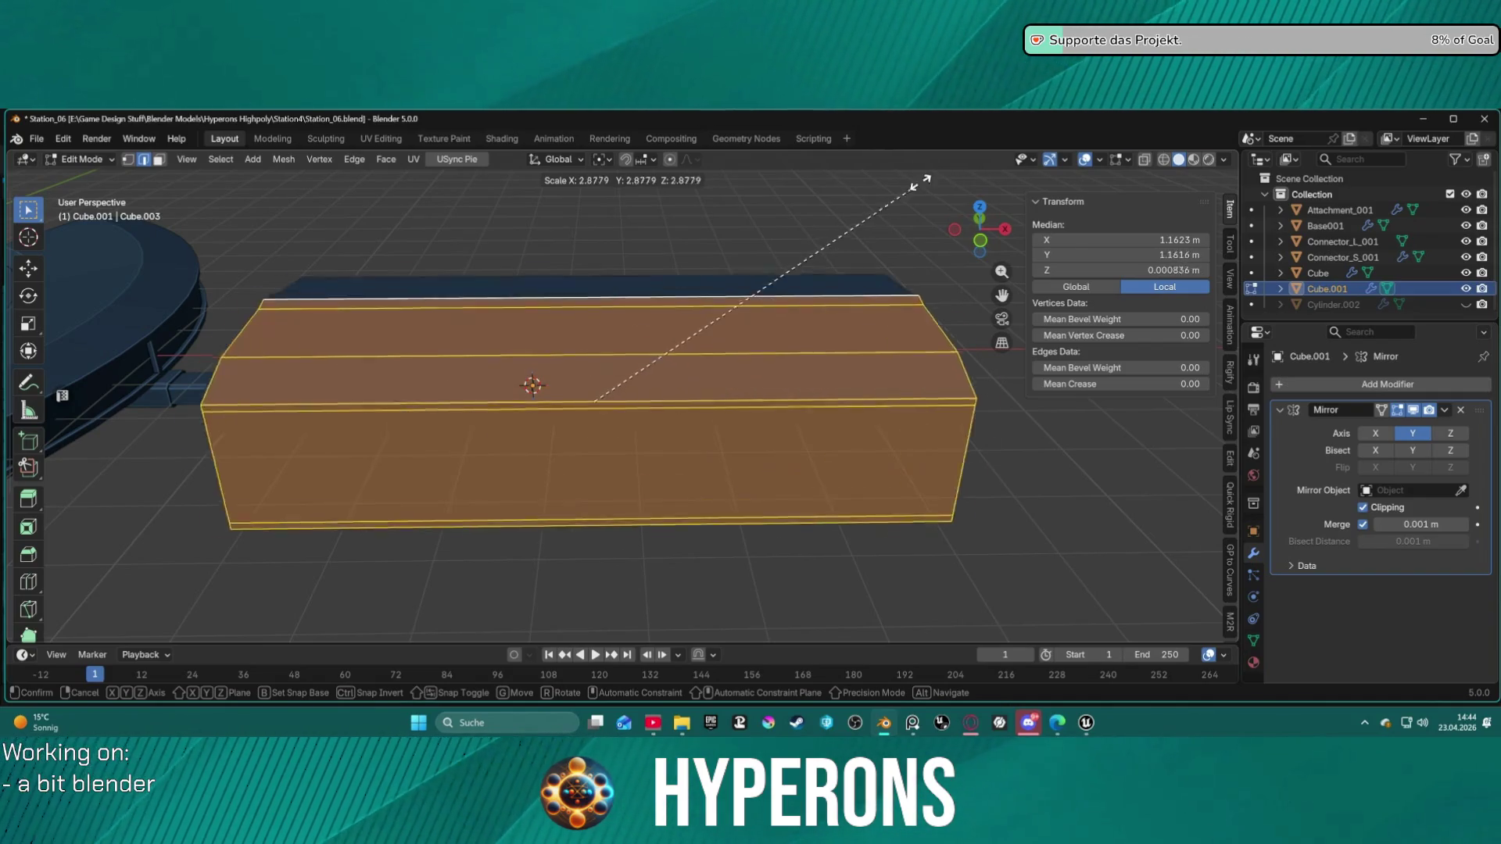
Step: Scale the end-cap block about 1.27× taller along Z only, then deselect everything
key("Escape")
mouse_move(805, 306)
middle_mouse_down()
mouse_move(777, 376)
mouse_move(704, 390)
mouse_move(750, 373)
middle_mouse_up()
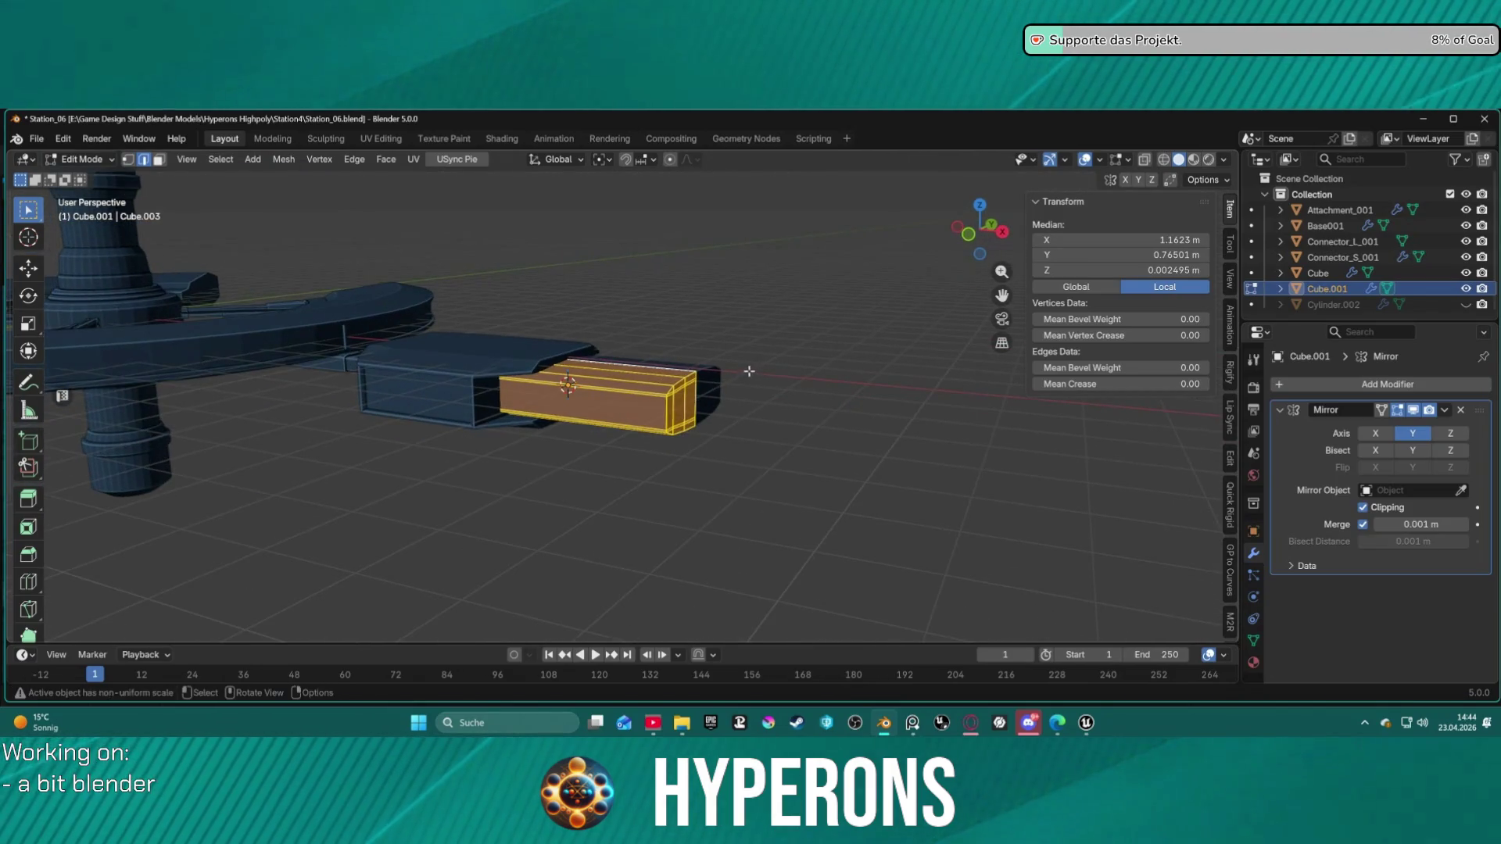
key("s")
key("z")
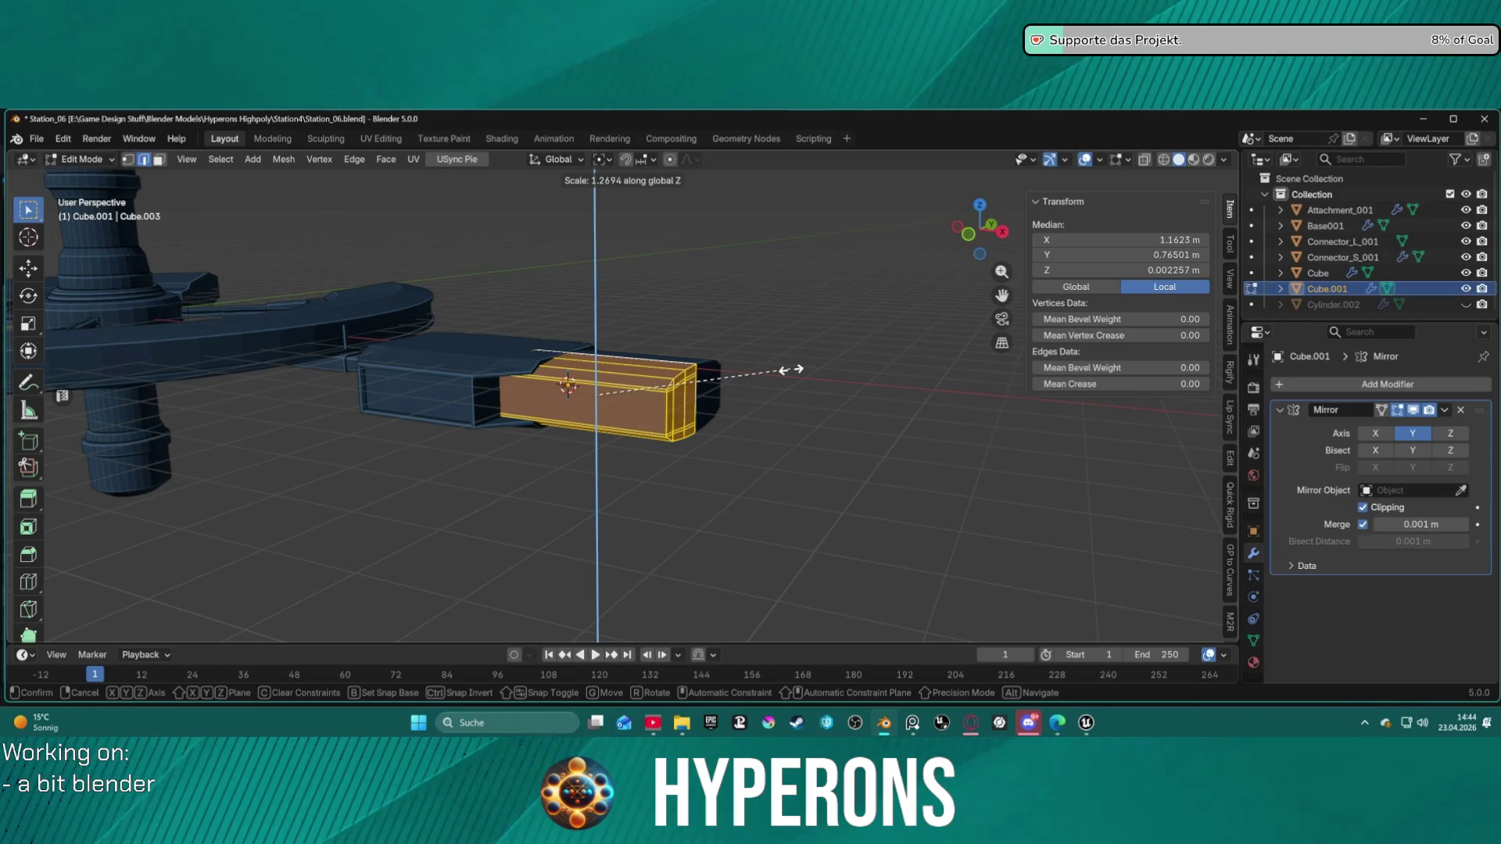
left_click(794, 369)
left_click(744, 399)
mouse_move(744, 398)
middle_mouse_down()
mouse_move(767, 325)
mouse_move(879, 304)
mouse_move(774, 279)
mouse_move(758, 391)
mouse_move(693, 402)
mouse_move(733, 408)
middle_mouse_up()
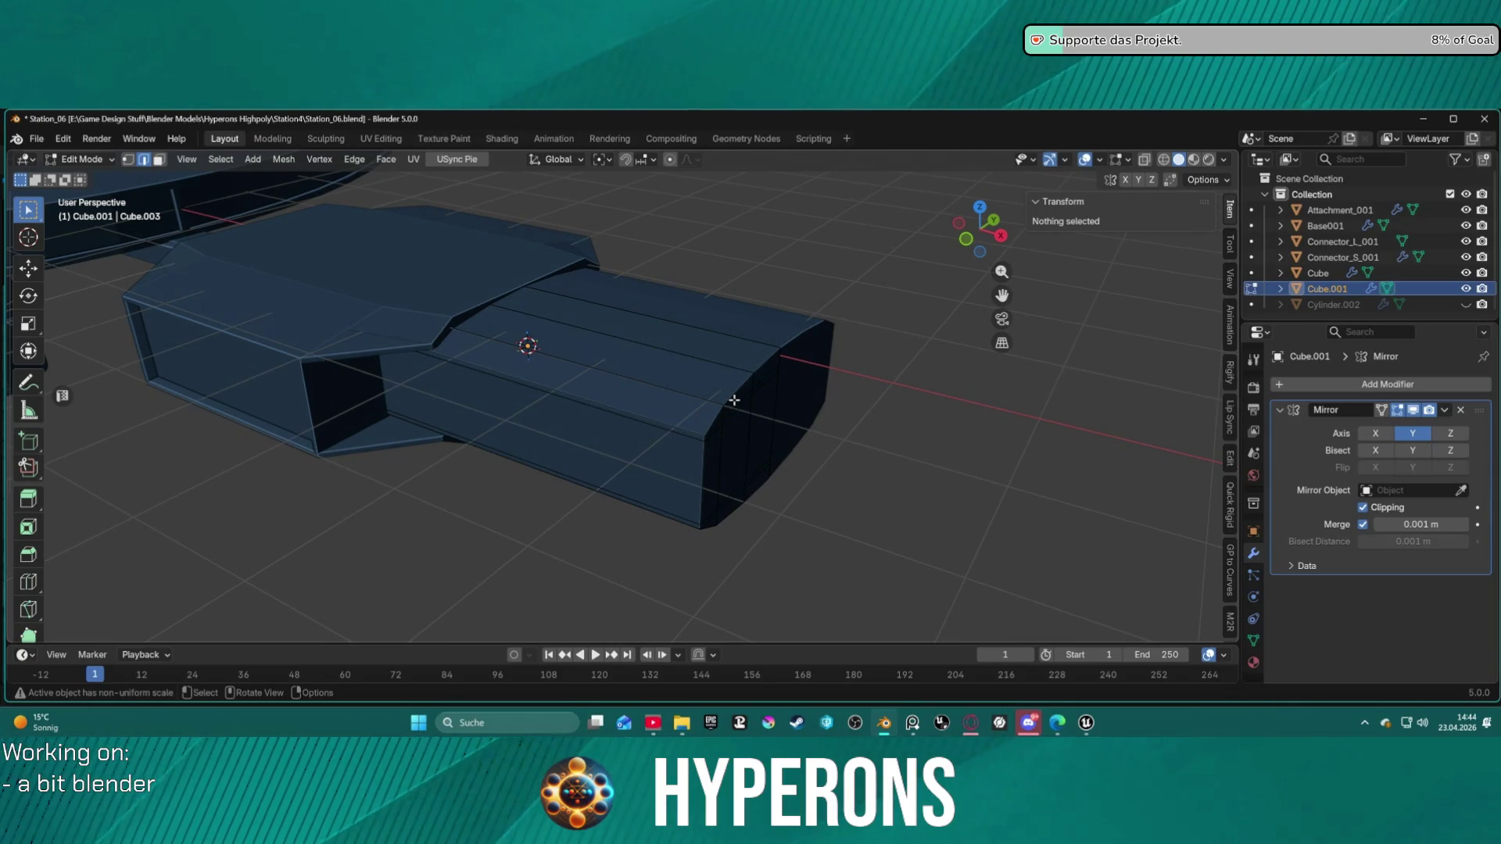
Step: Select the linked end-cap block, nudge it slightly, and view its top surface
key("l")
key("ctrl+z")
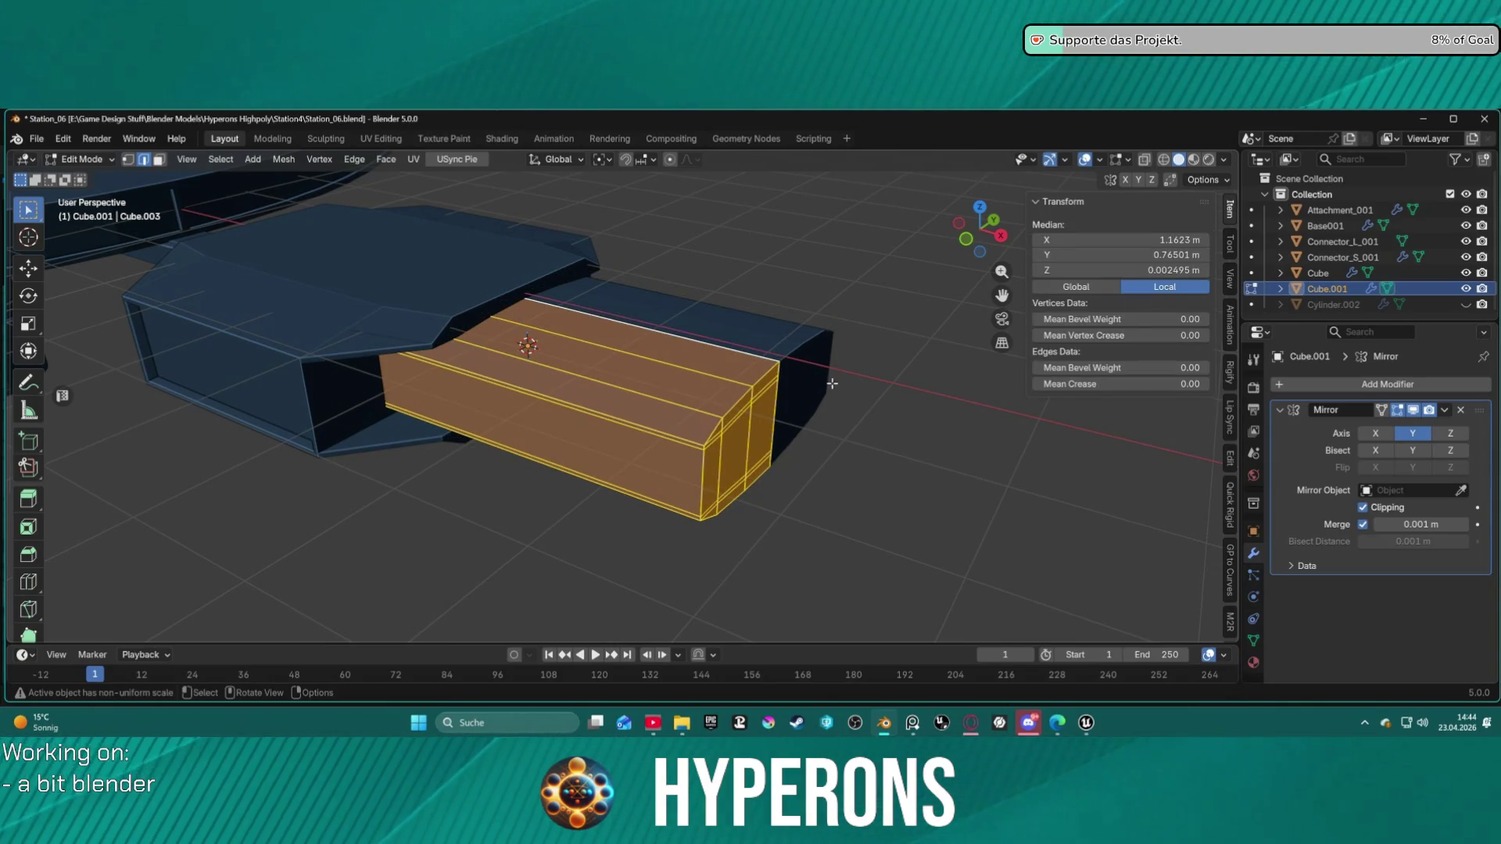
mouse_move(815, 387)
middle_mouse_down()
mouse_move(724, 344)
mouse_move(888, 339)
mouse_move(748, 361)
mouse_move(739, 344)
mouse_move(758, 356)
mouse_move(714, 365)
mouse_move(670, 338)
middle_mouse_up()
mouse_move(611, 377)
middle_mouse_down()
mouse_move(635, 340)
mouse_move(795, 325)
mouse_move(853, 345)
mouse_move(725, 381)
mouse_move(821, 328)
mouse_move(880, 333)
mouse_move(834, 326)
mouse_move(737, 349)
mouse_move(654, 336)
mouse_move(630, 357)
mouse_move(797, 331)
mouse_move(530, 338)
mouse_move(680, 335)
mouse_move(551, 340)
mouse_move(572, 341)
middle_mouse_up()
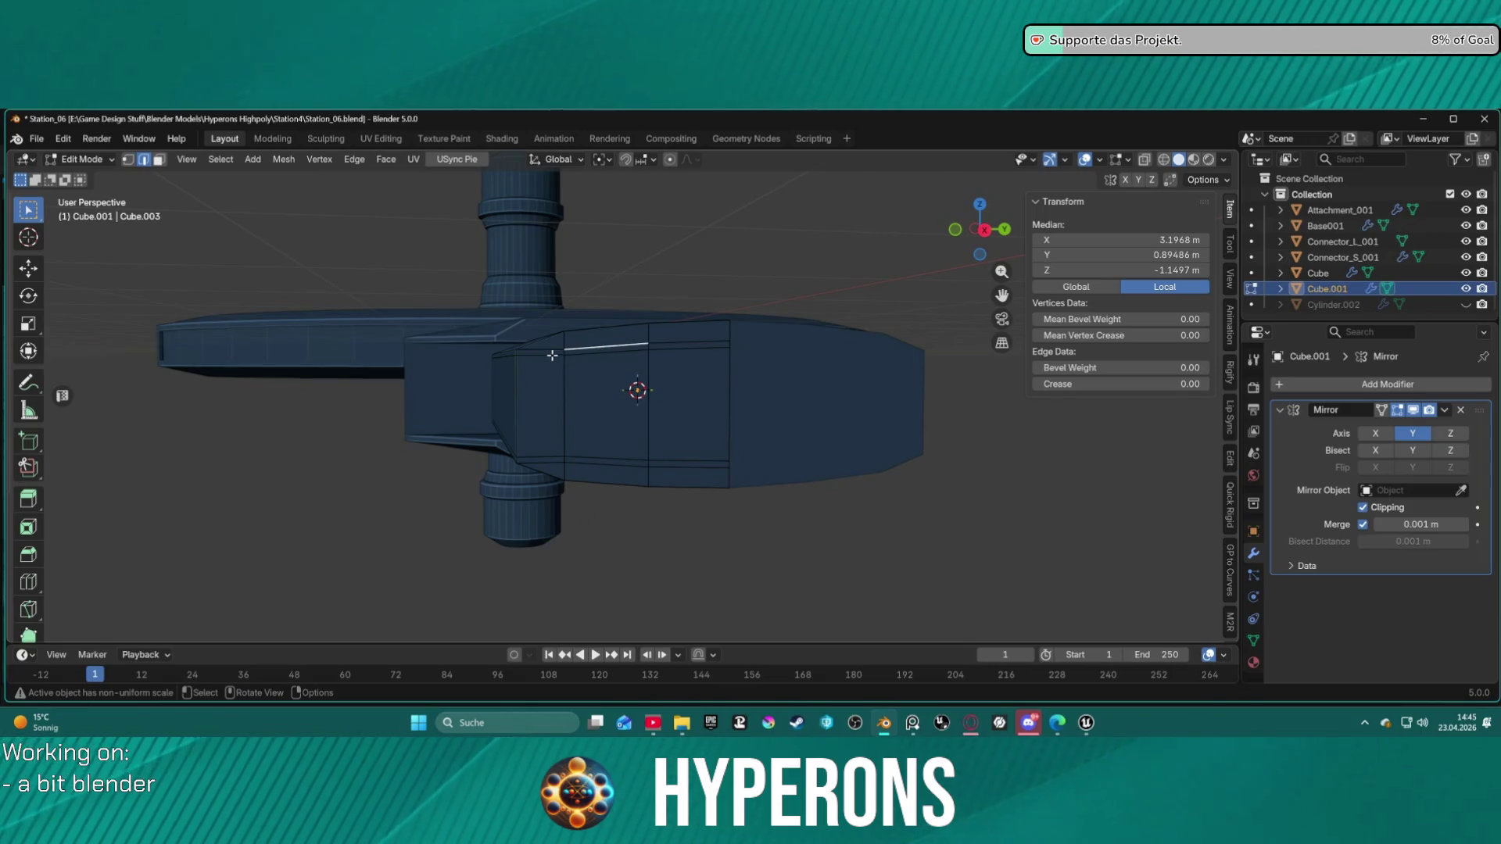
Step: Select the upper edge loop running across the block's top
left_click(689, 345, "shift")
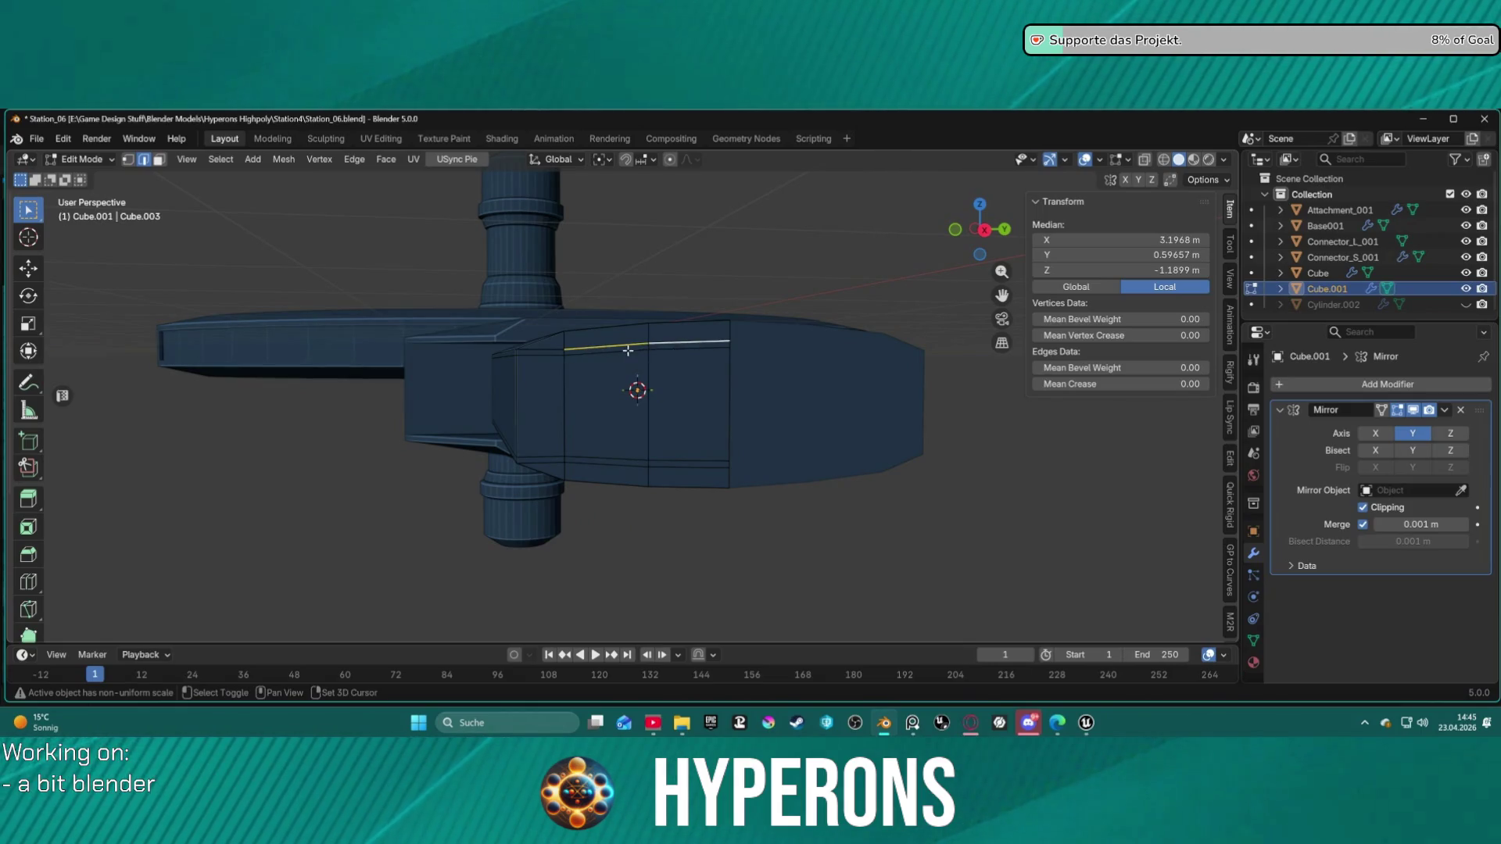
left_click(667, 351, "shift")
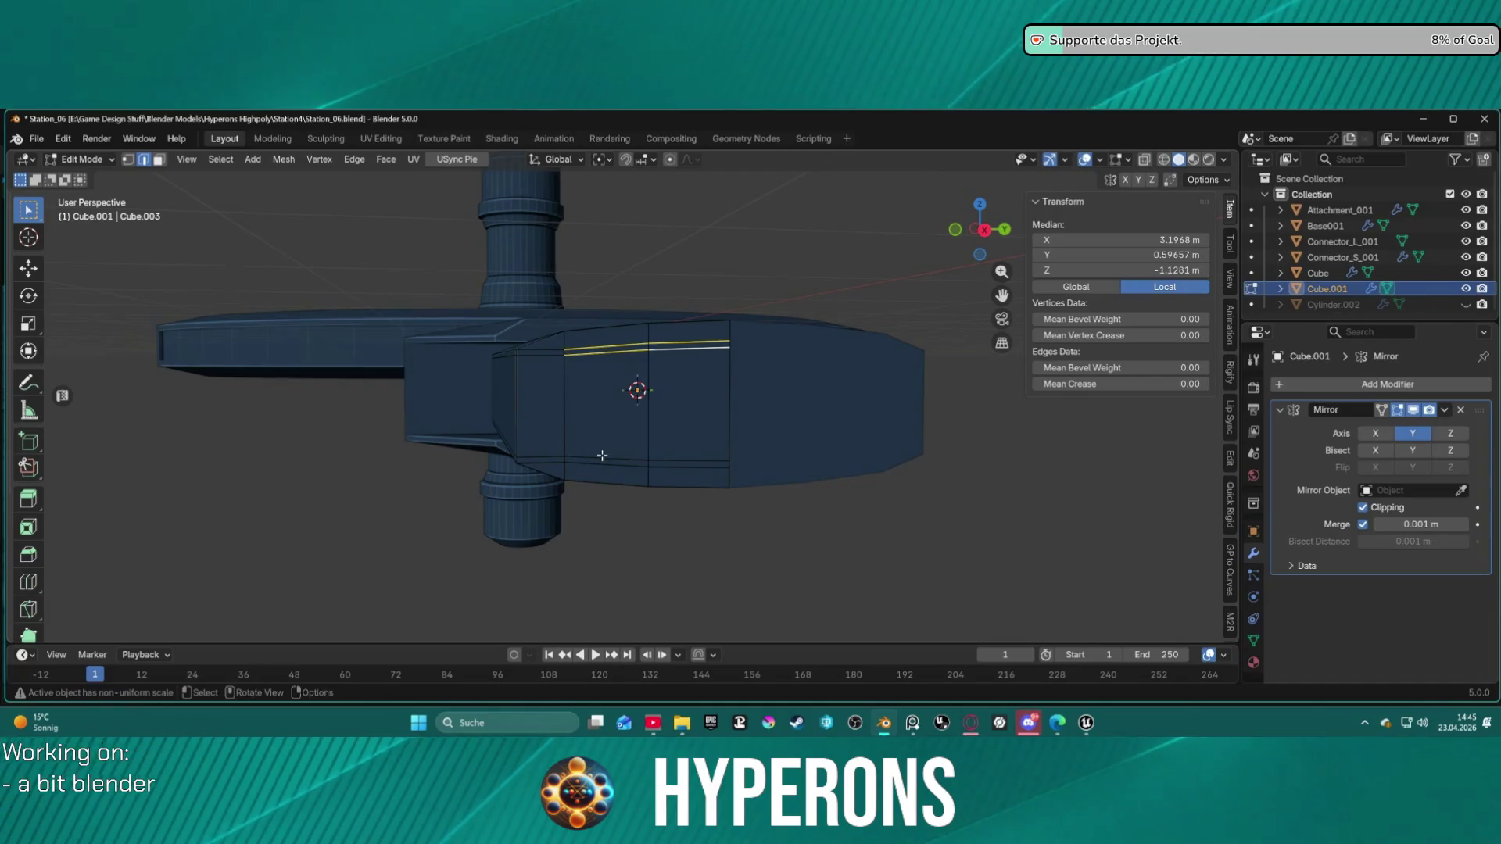
left_click(597, 340)
left_click(601, 344, "alt")
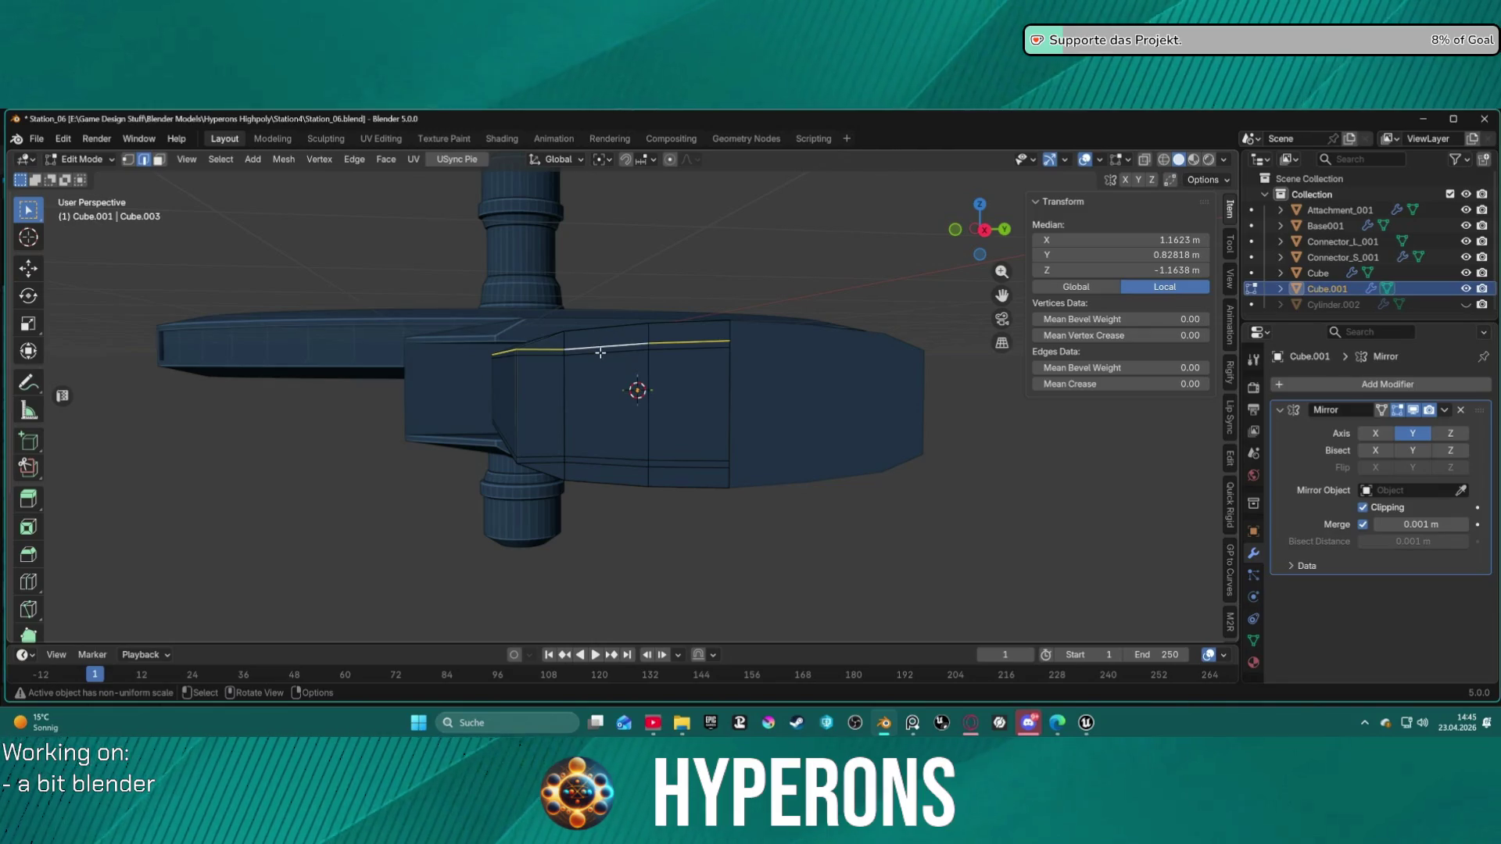
left_click(601, 351)
left_click(587, 353, "alt+shift")
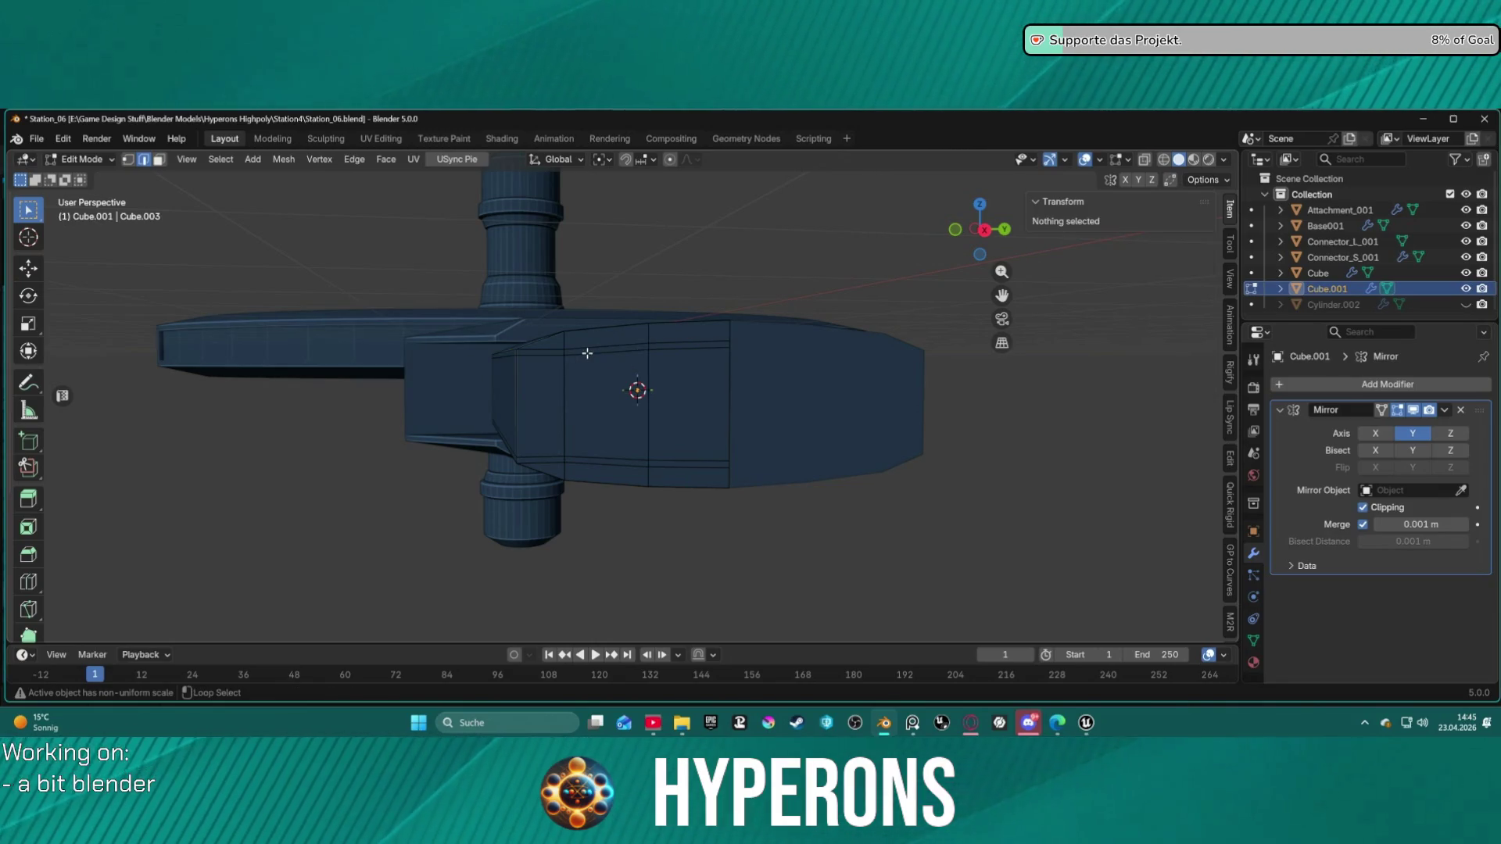
Step: Scale the upper loop to 0 along Z so it lies perfectly level
key("s")
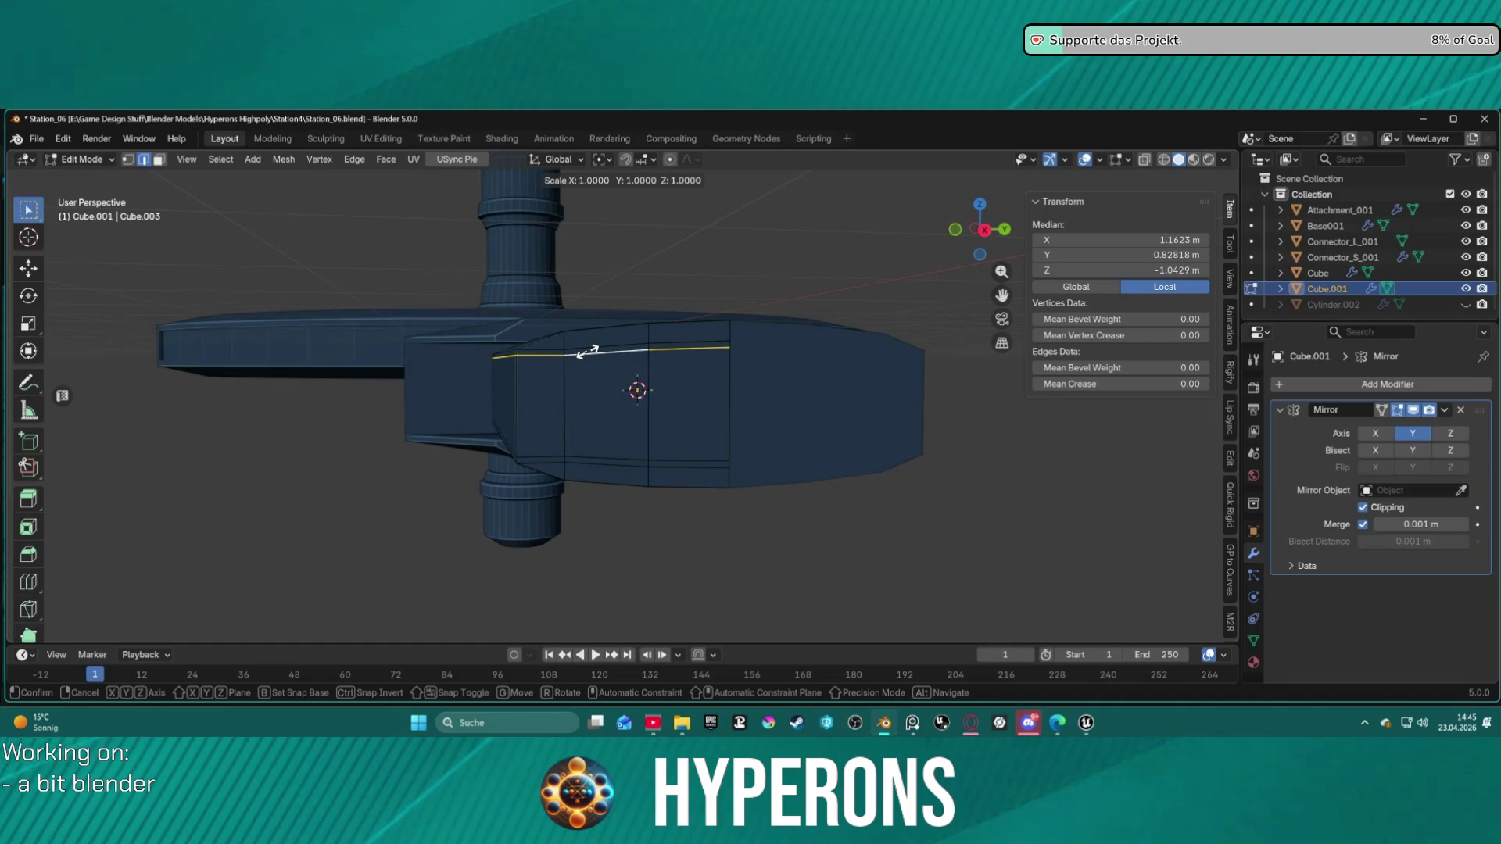
key("z")
key("0")
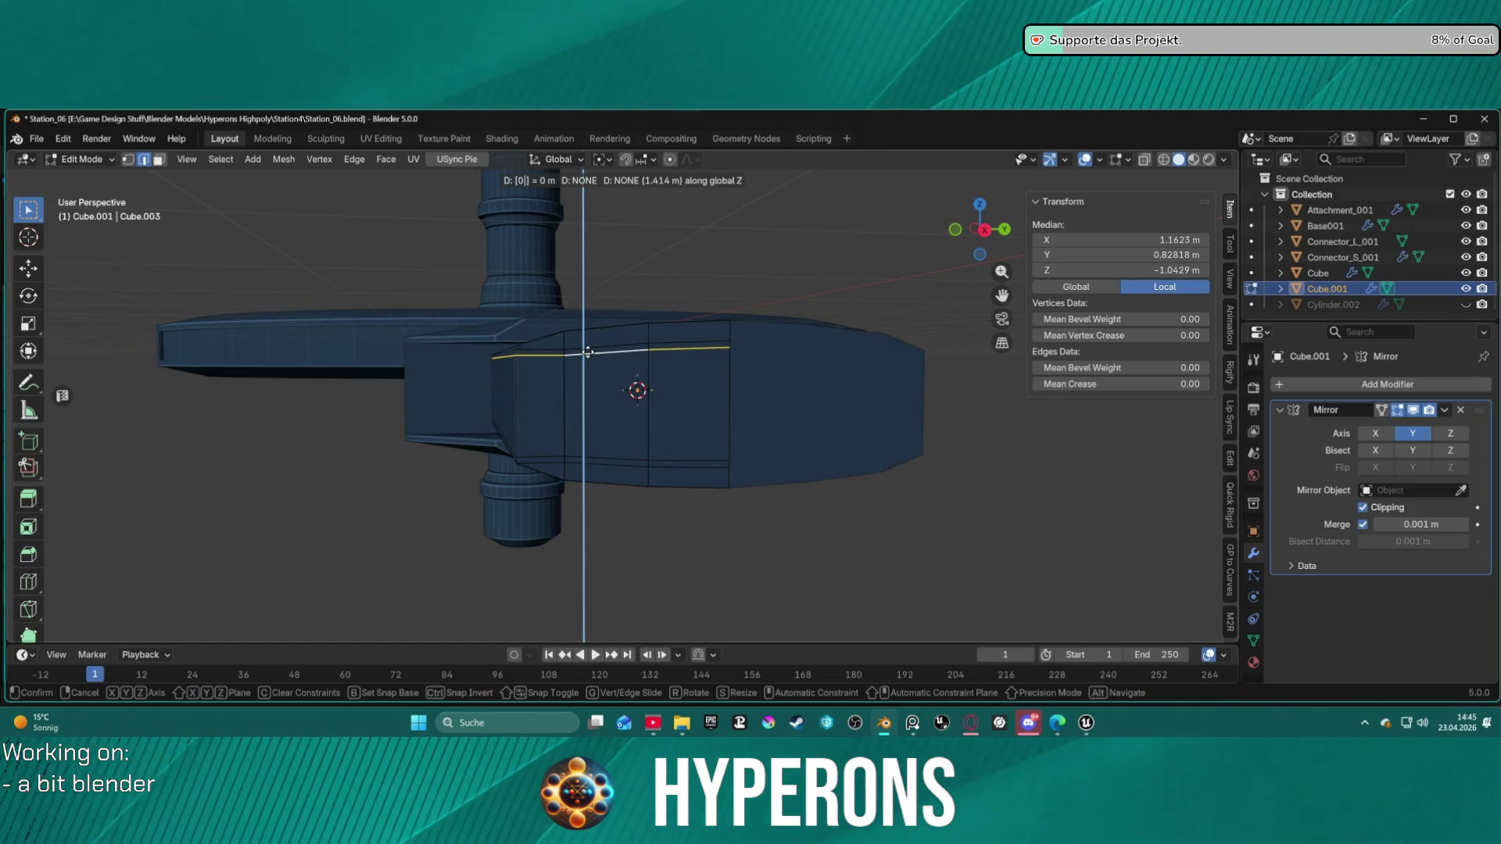
key("Return")
left_click(688, 322)
mouse_move(799, 379)
middle_mouse_down()
mouse_move(905, 385)
mouse_move(832, 386)
middle_mouse_up()
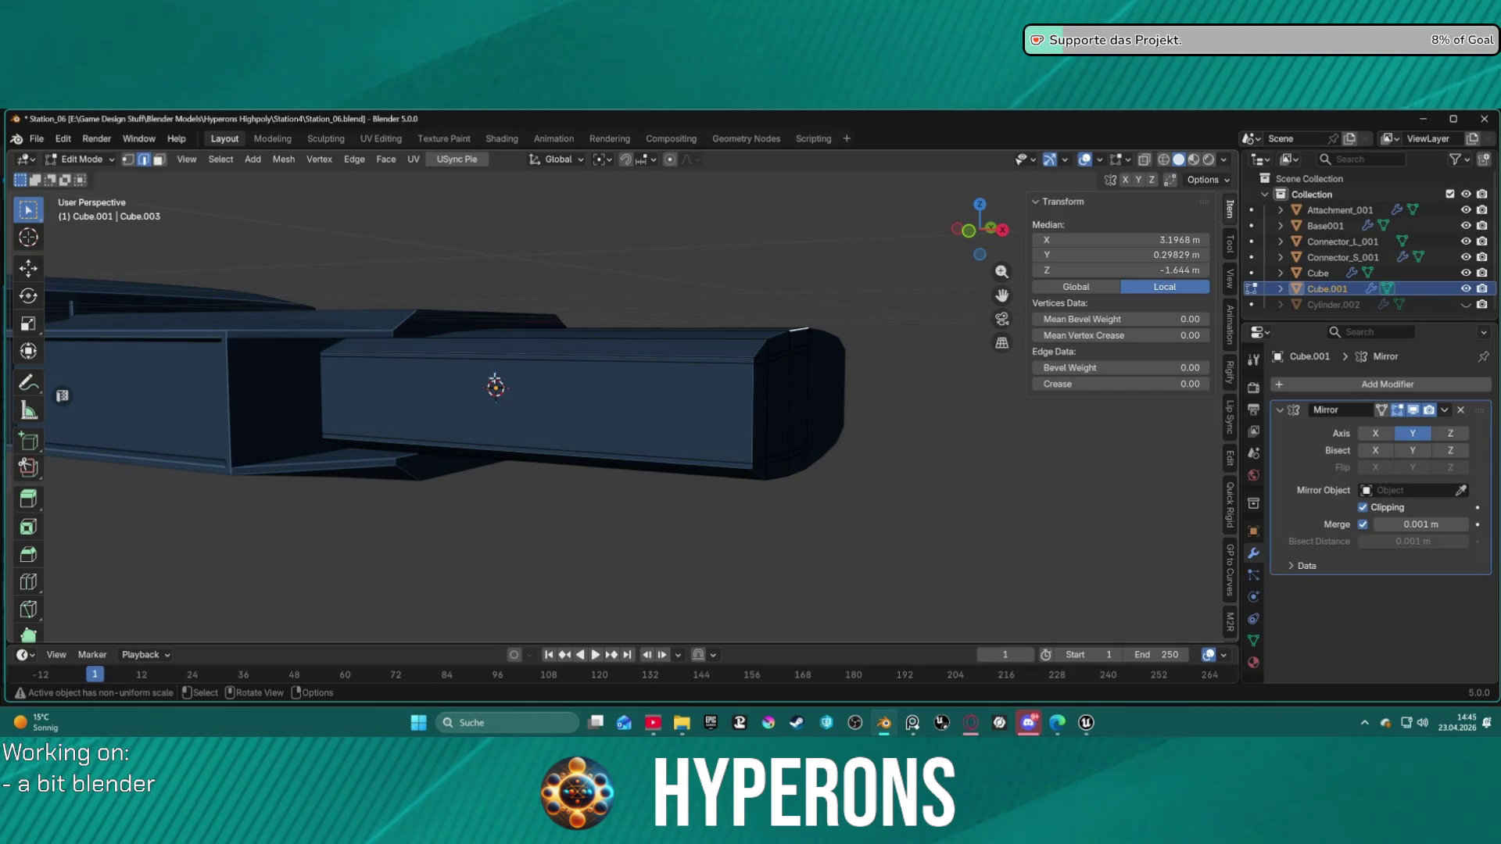
Step: Cut a new edge loop around the end-cap block and switch to vertex selection
left_click(28, 581)
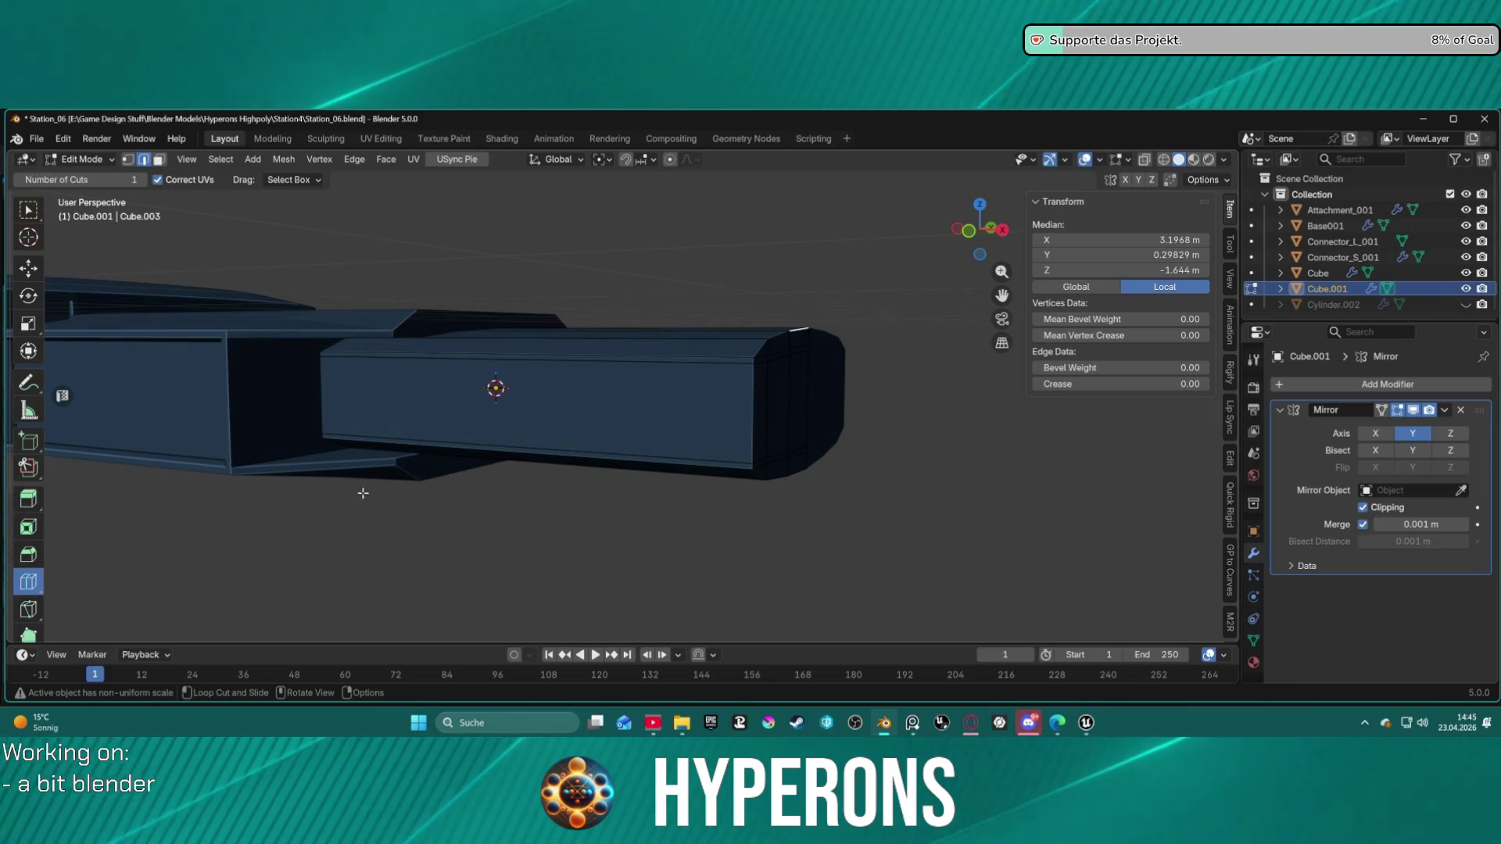
left_click(768, 394)
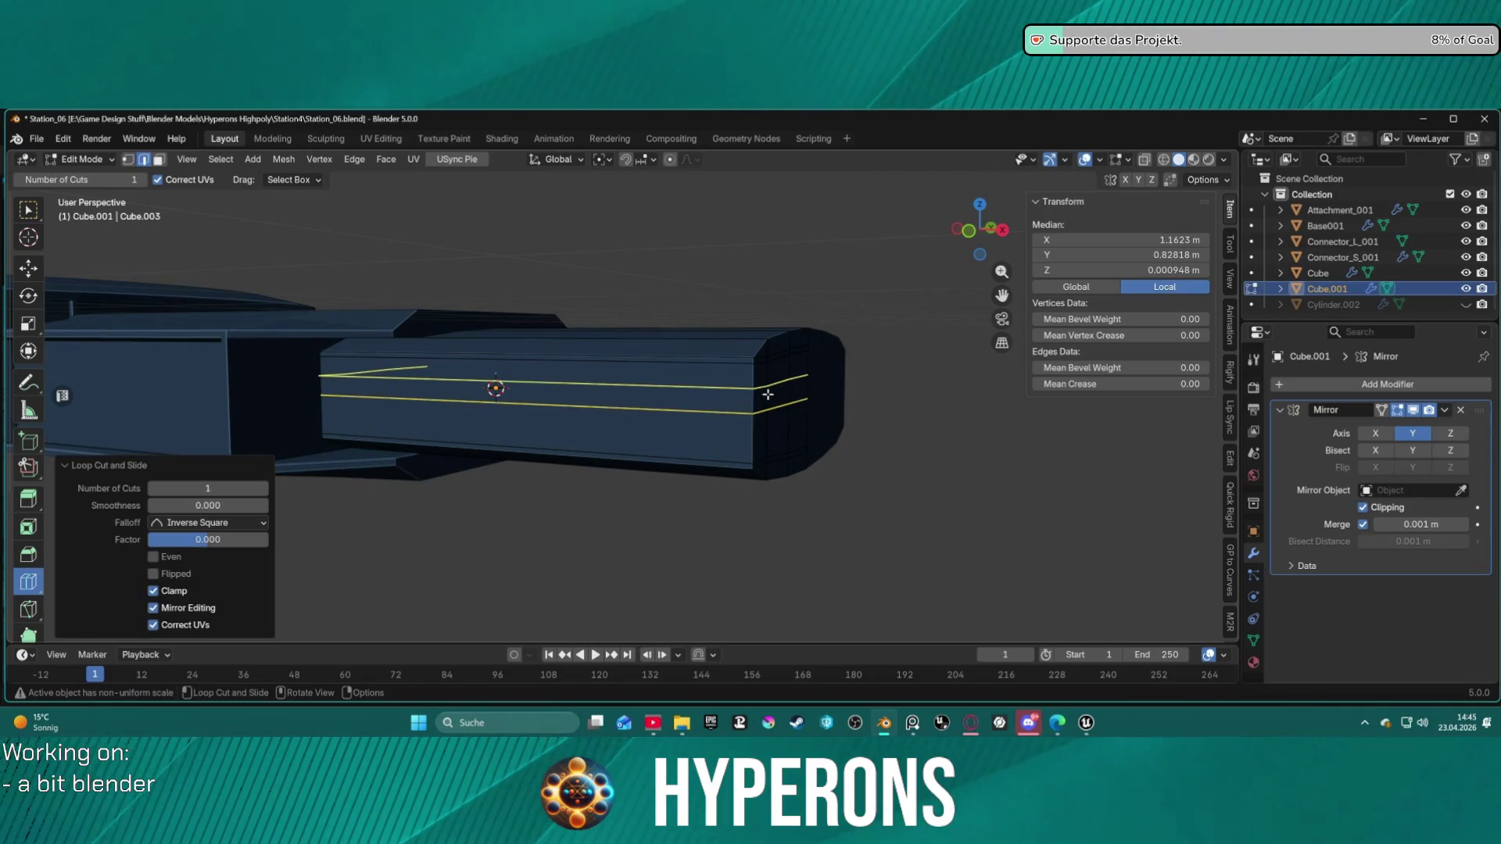
middle_click_drag(768, 394, 1095, 422)
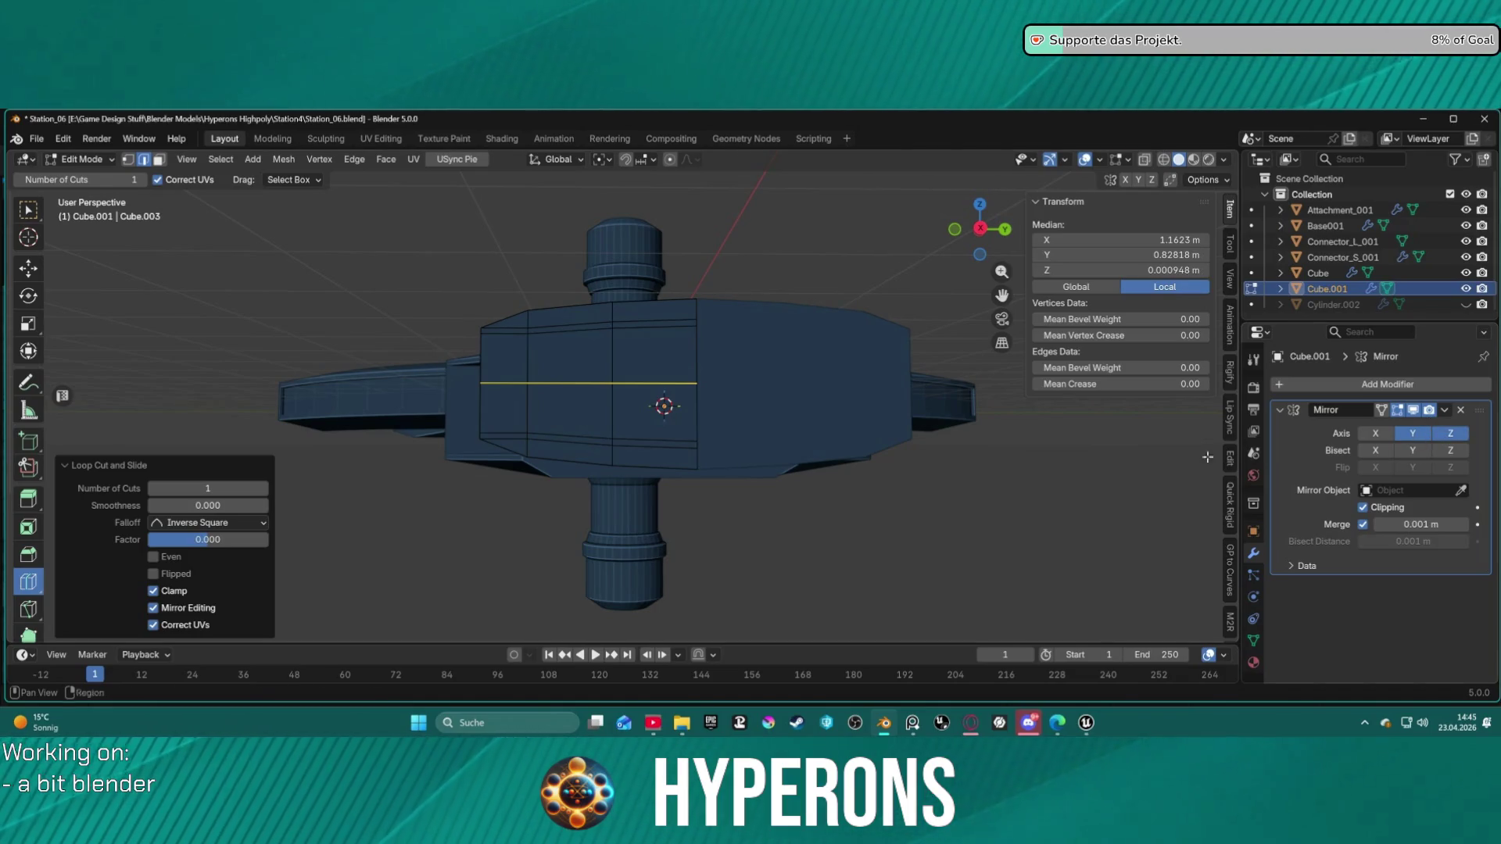
middle_click_drag(786, 496, 874, 513)
key("ctrl+l")
key("1")
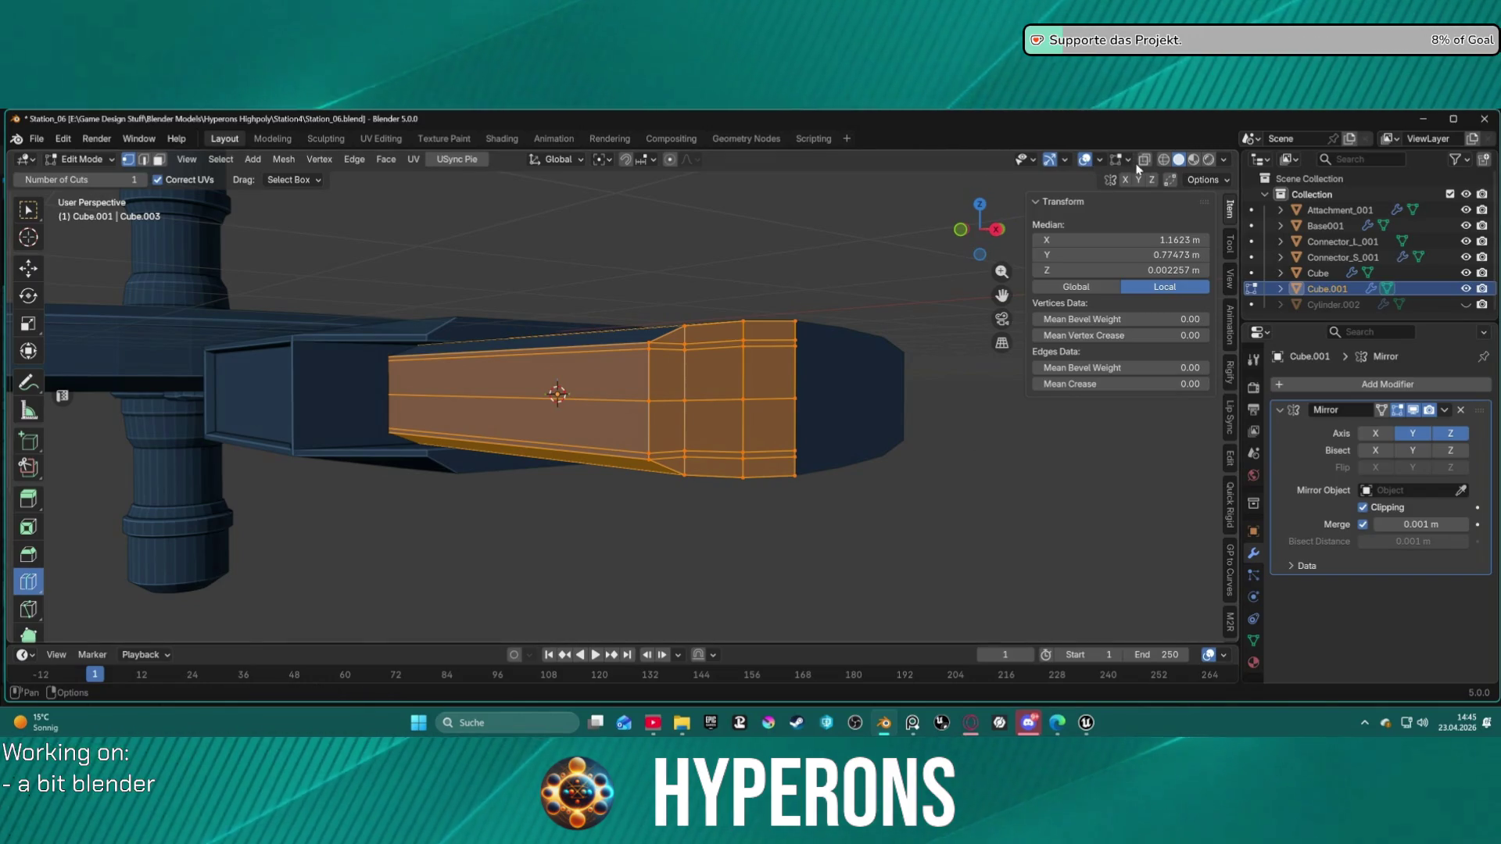
Step: With X-ray on, cut a second loop near the block's bottom and box-select the lower faces
left_click(1144, 161)
mouse_move(891, 438)
middle_mouse_down()
mouse_move(913, 441)
mouse_move(931, 502)
mouse_move(888, 519)
mouse_move(919, 486)
middle_mouse_up()
left_click_drag(699, 533, 678, 532)
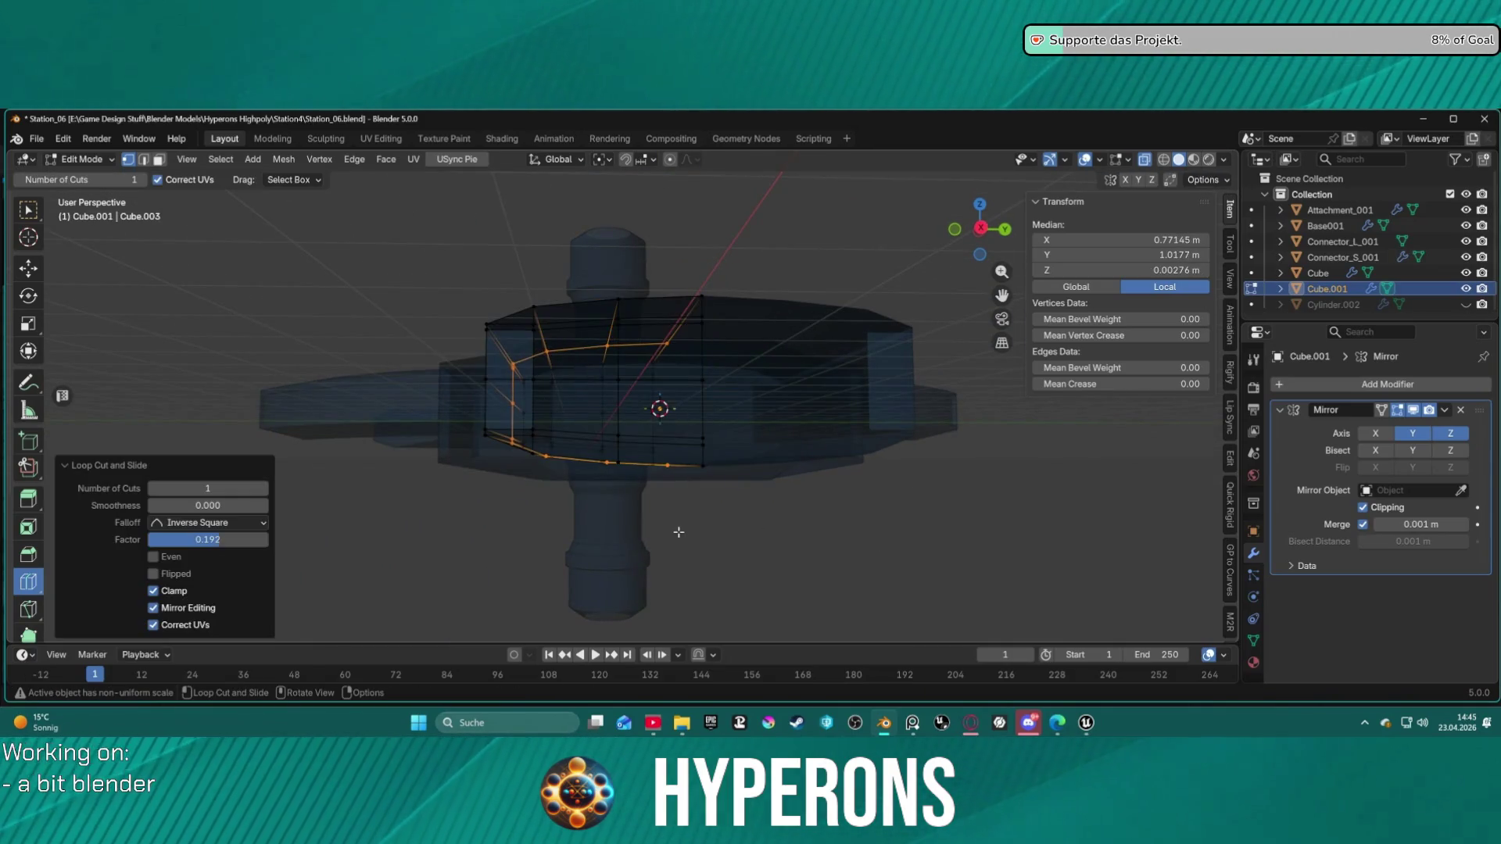
key("w")
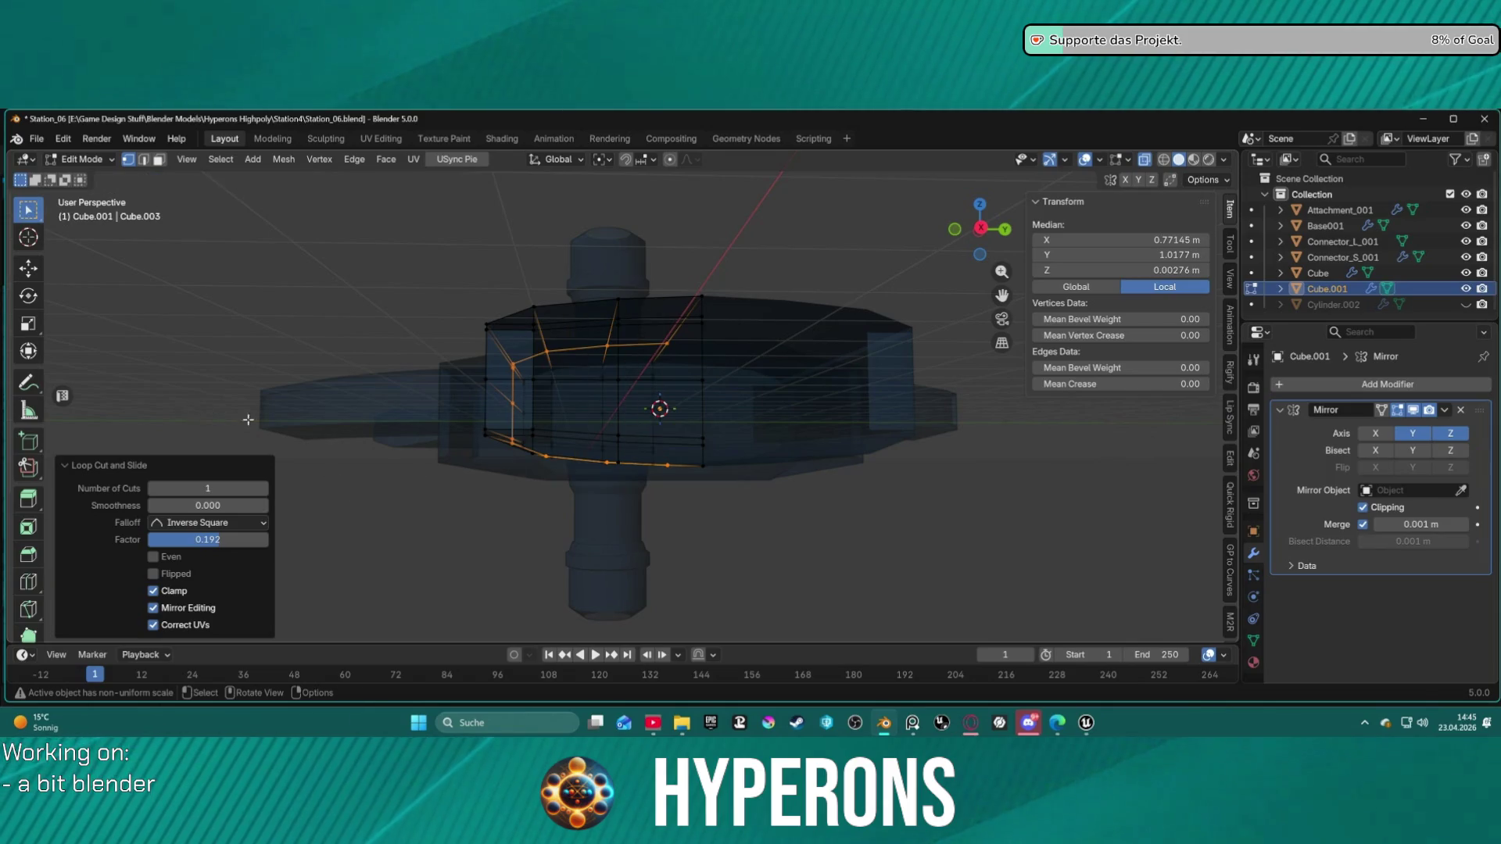
middle_click_drag(460, 475, 422, 446)
left_click(448, 439)
left_click_drag(436, 408, 673, 498)
Step: Delete the selected lower vertices of the end-cap block
key("x")
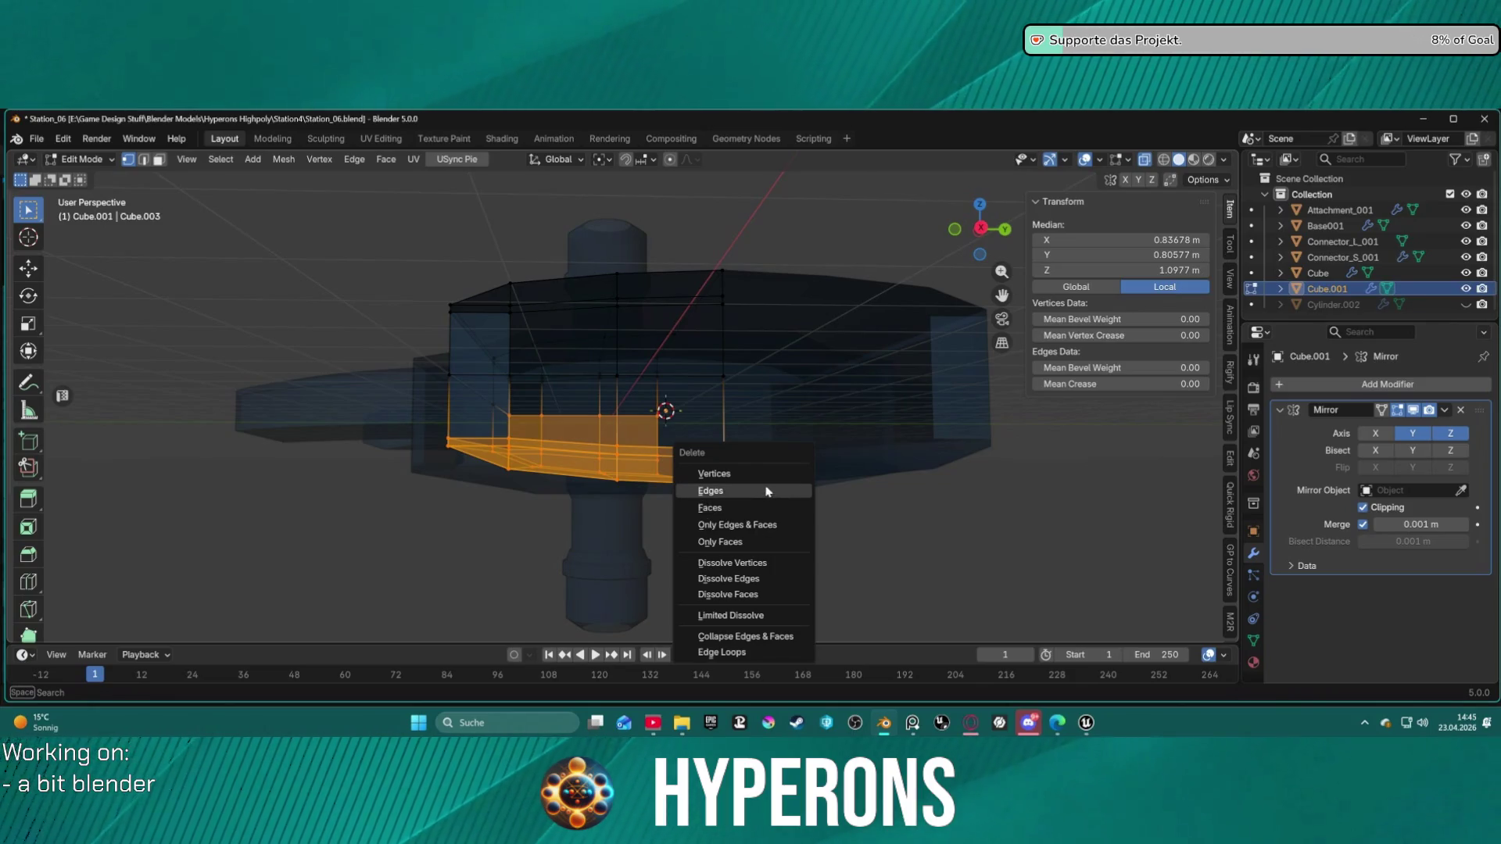
left_click(704, 473)
middle_click_drag(690, 462, 923, 488)
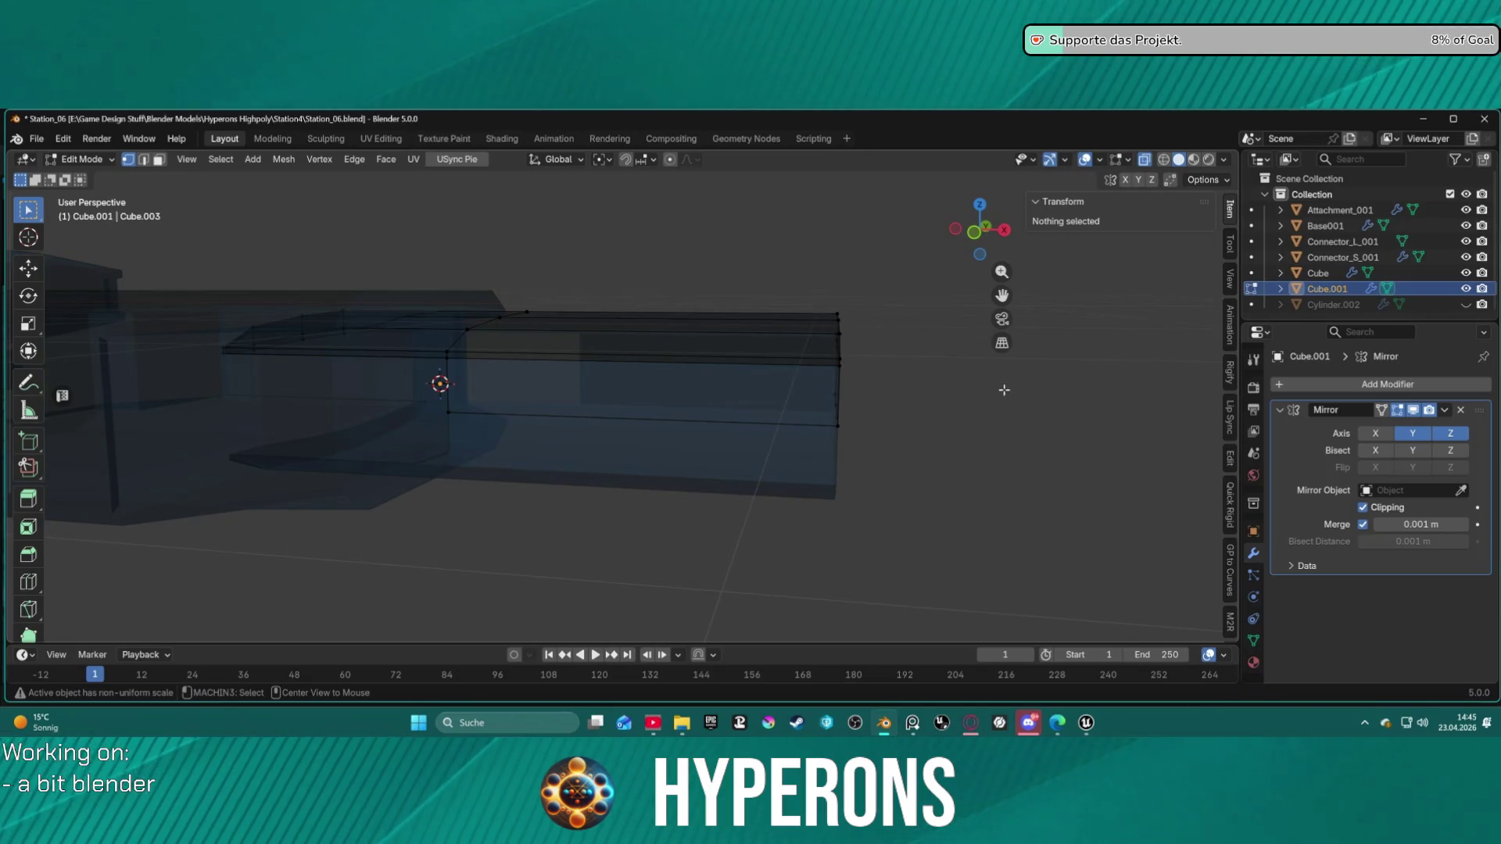
key("alt+z")
mouse_move(953, 468)
middle_mouse_down()
mouse_move(930, 455)
mouse_move(975, 453)
mouse_move(781, 422)
middle_mouse_up()
Step: Box-select all bottom faces in X-ray, dissolve them, then turn X-ray off
key("ctrl+z")
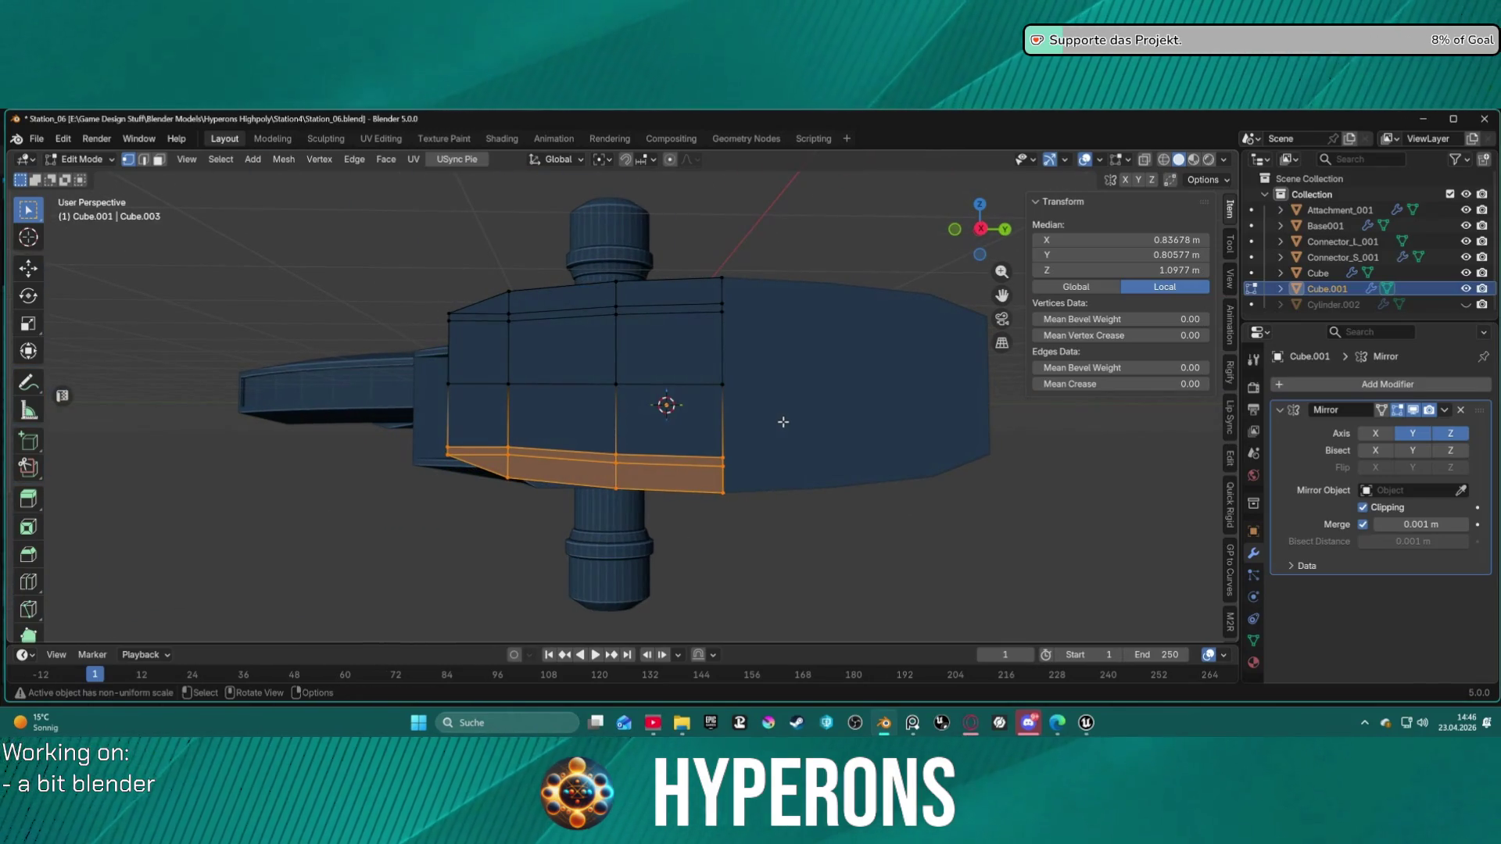
key("alt+z")
left_click(710, 570)
left_click_drag(337, 425, 845, 560)
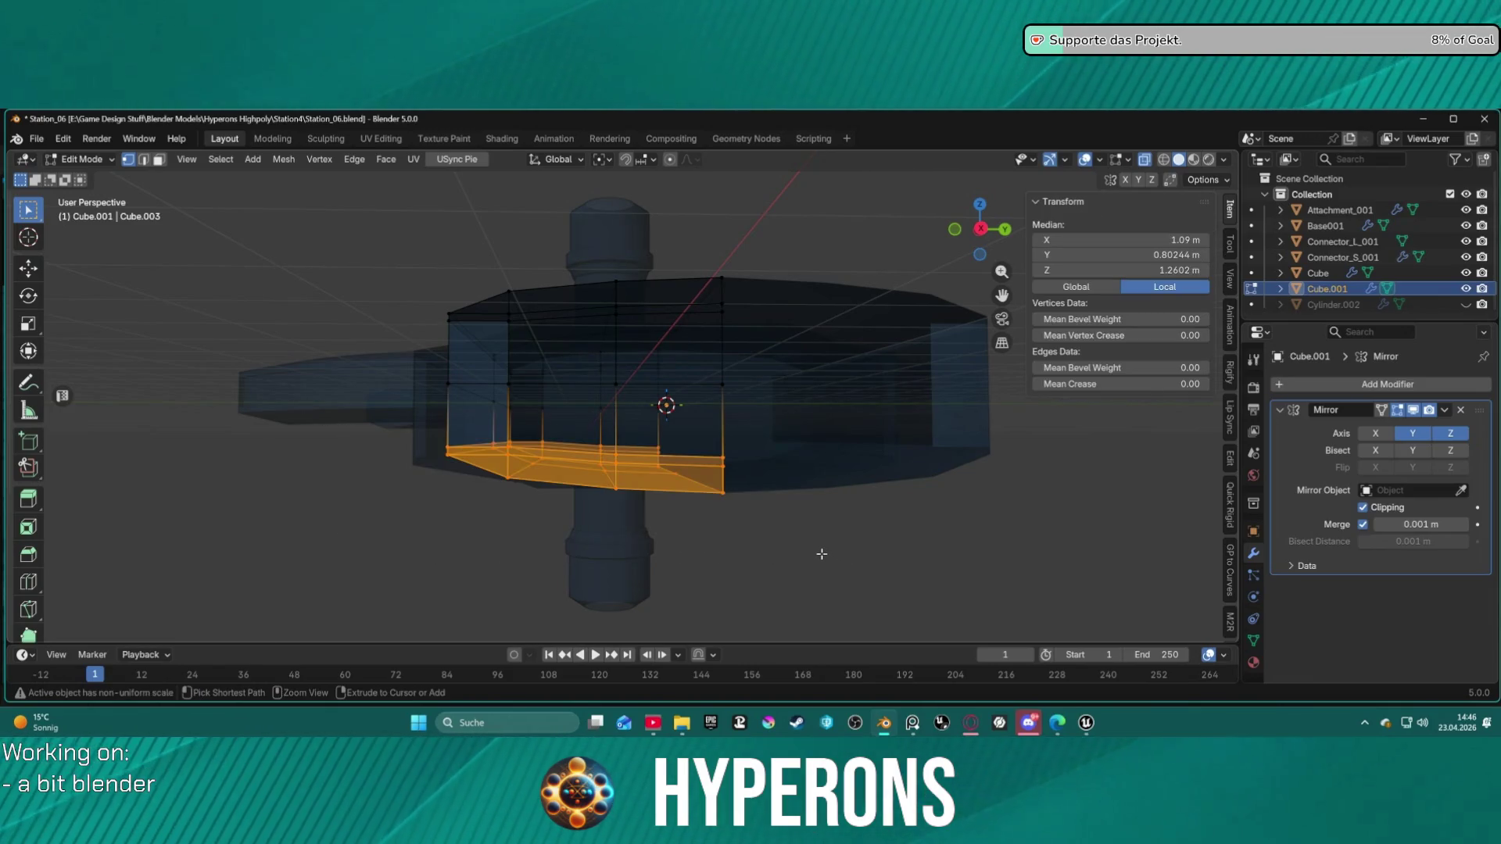
key("ctrl+x")
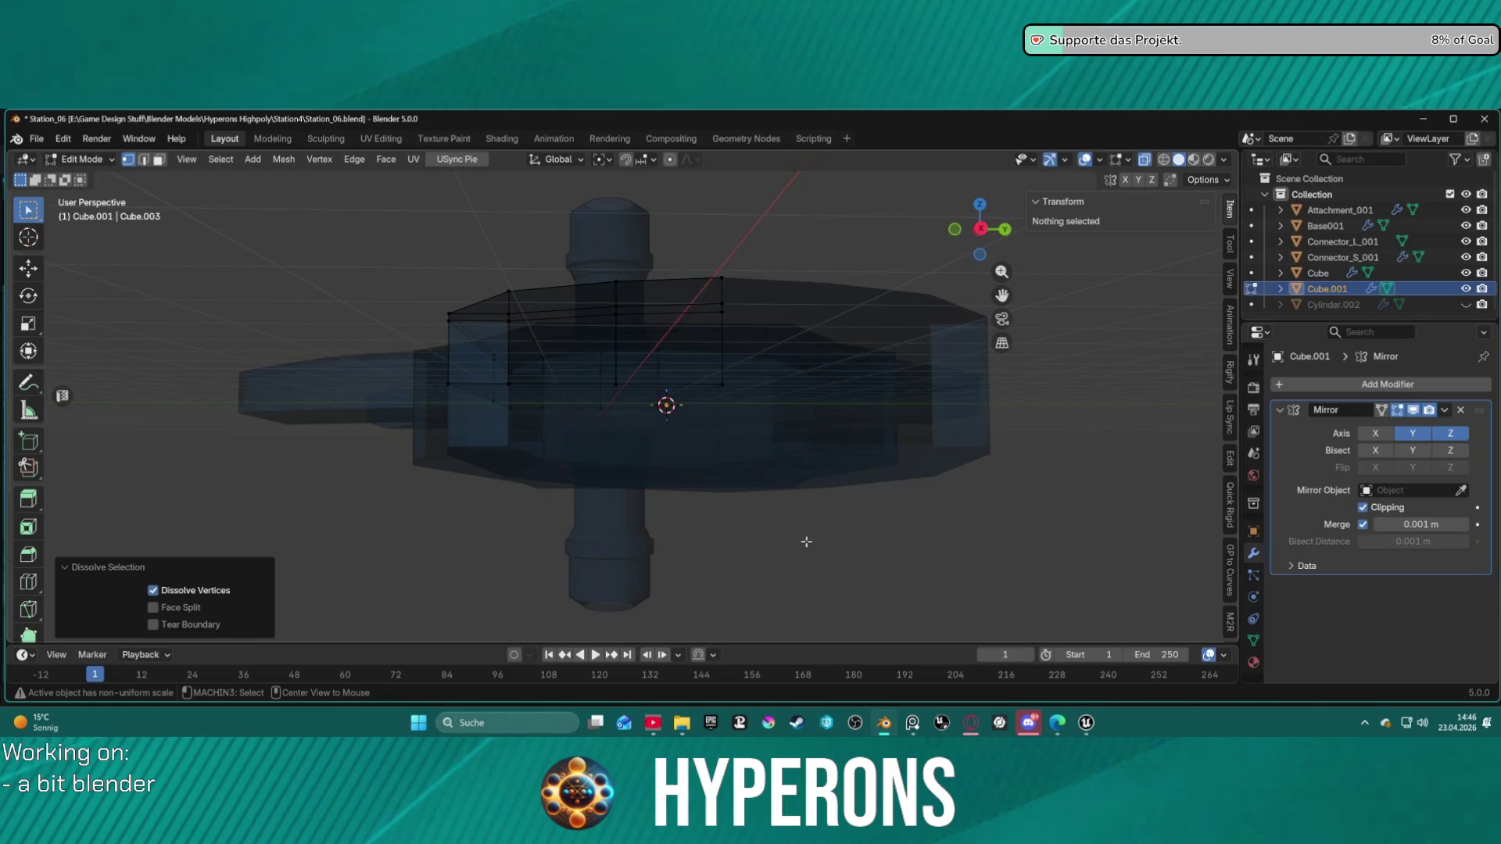
key("alt+z")
mouse_move(806, 541)
middle_mouse_down()
mouse_move(891, 519)
mouse_move(761, 434)
mouse_move(610, 439)
mouse_move(745, 444)
mouse_move(693, 406)
middle_mouse_up()
scroll(693, 401, "up", 3)
Step: Extrude the left and right side faces inward as a manifold, about 0.073 m deep
key("3")
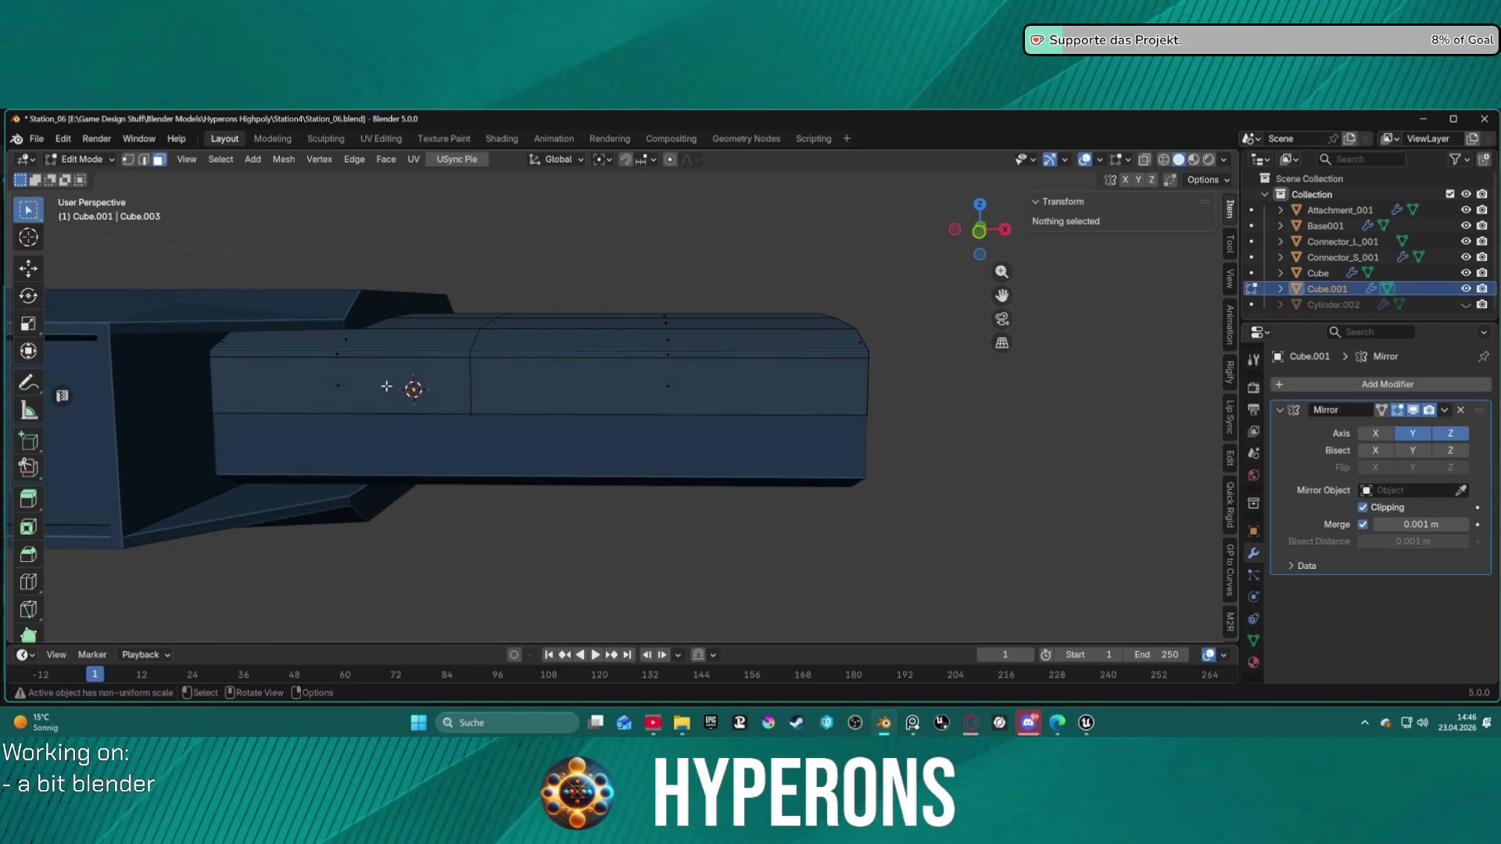
left_click(386, 386)
left_click(649, 388, "shift")
middle_click_drag(665, 389, 686, 421)
right_click(685, 421)
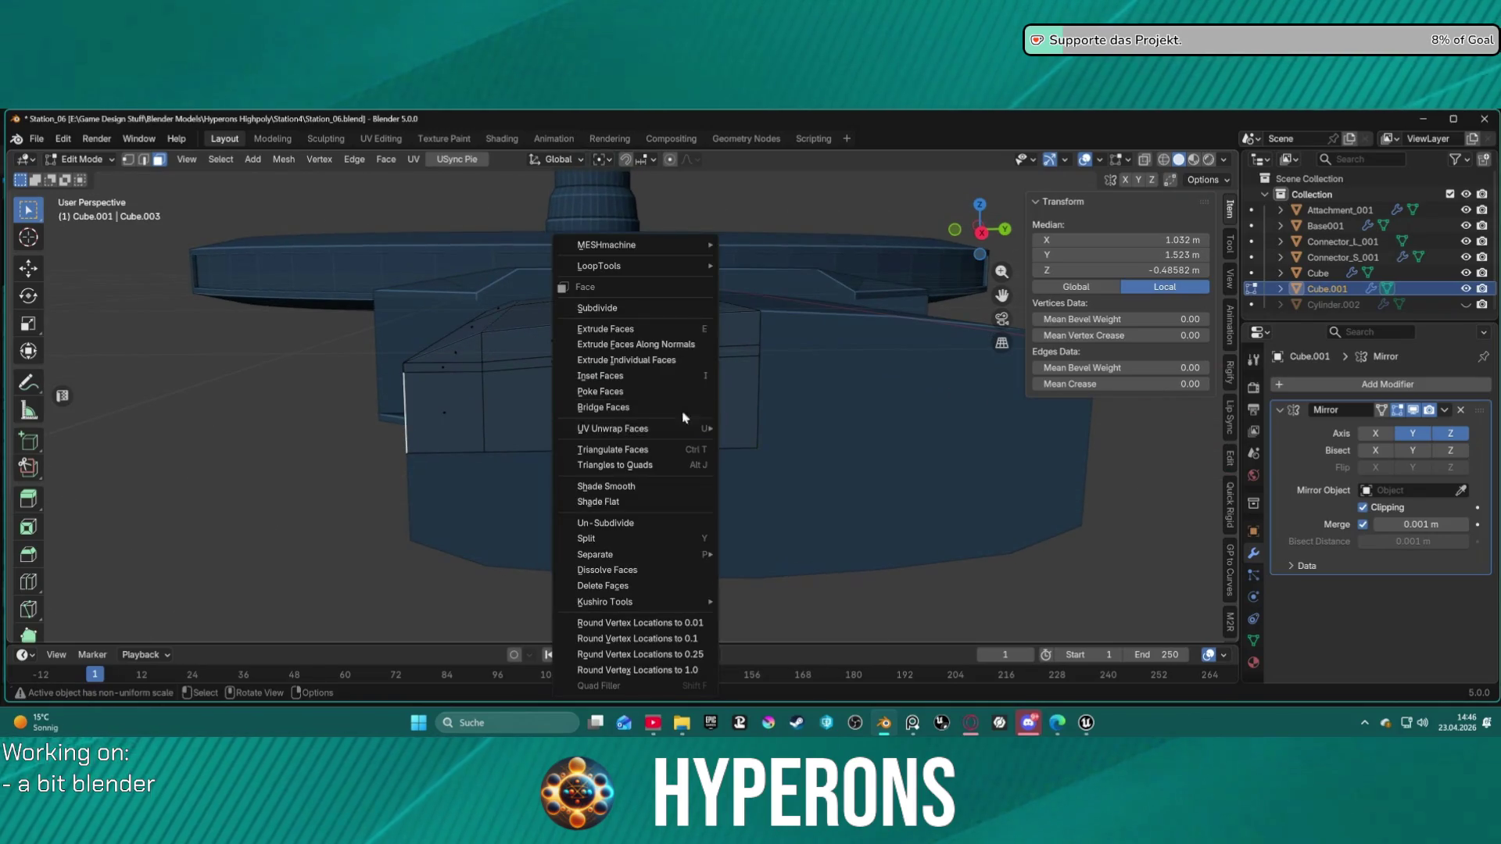
left_click(957, 593)
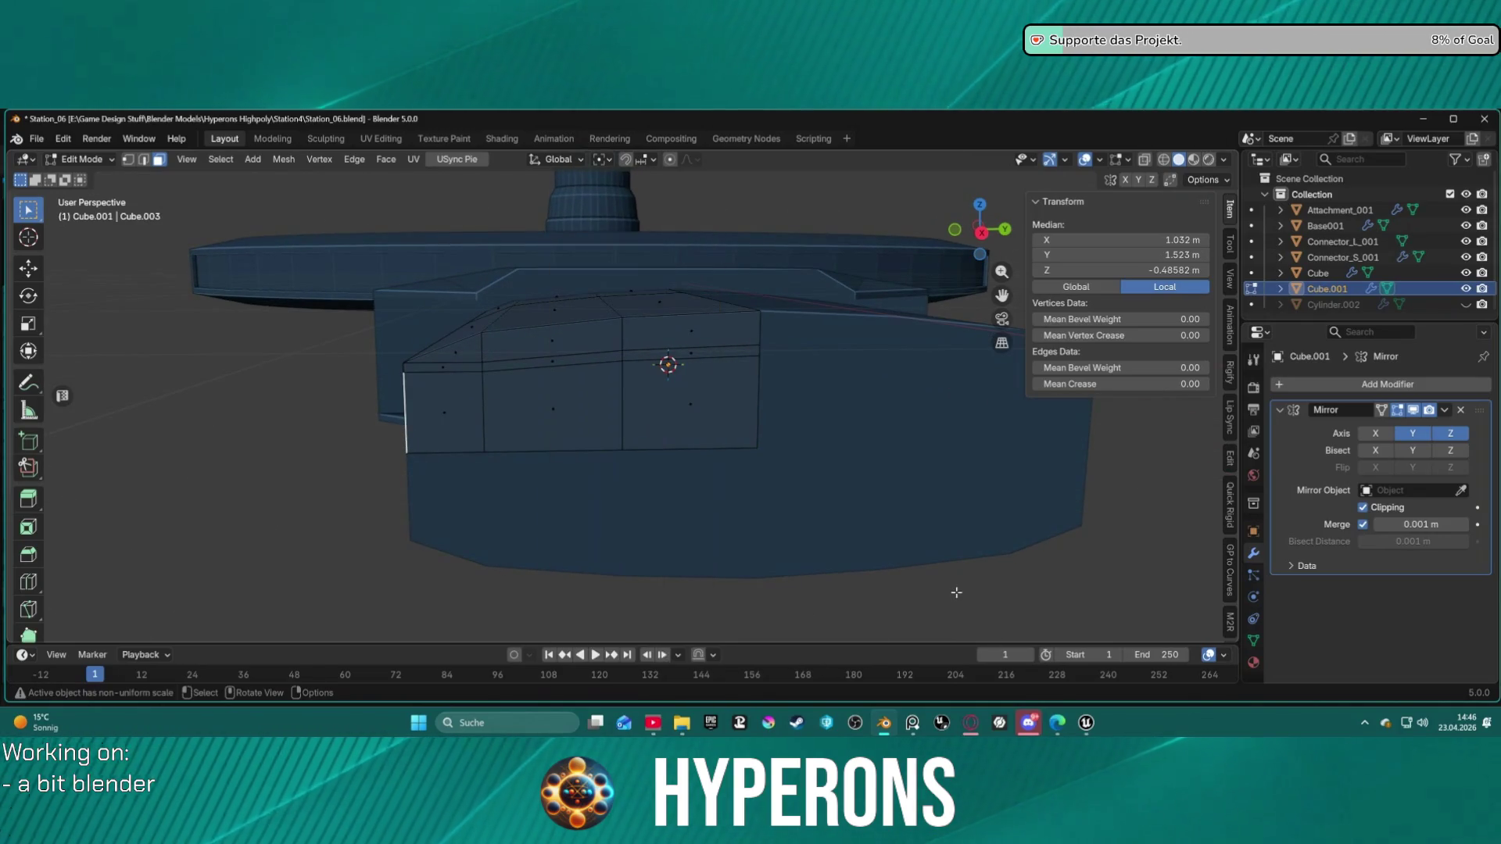
key("alt+e")
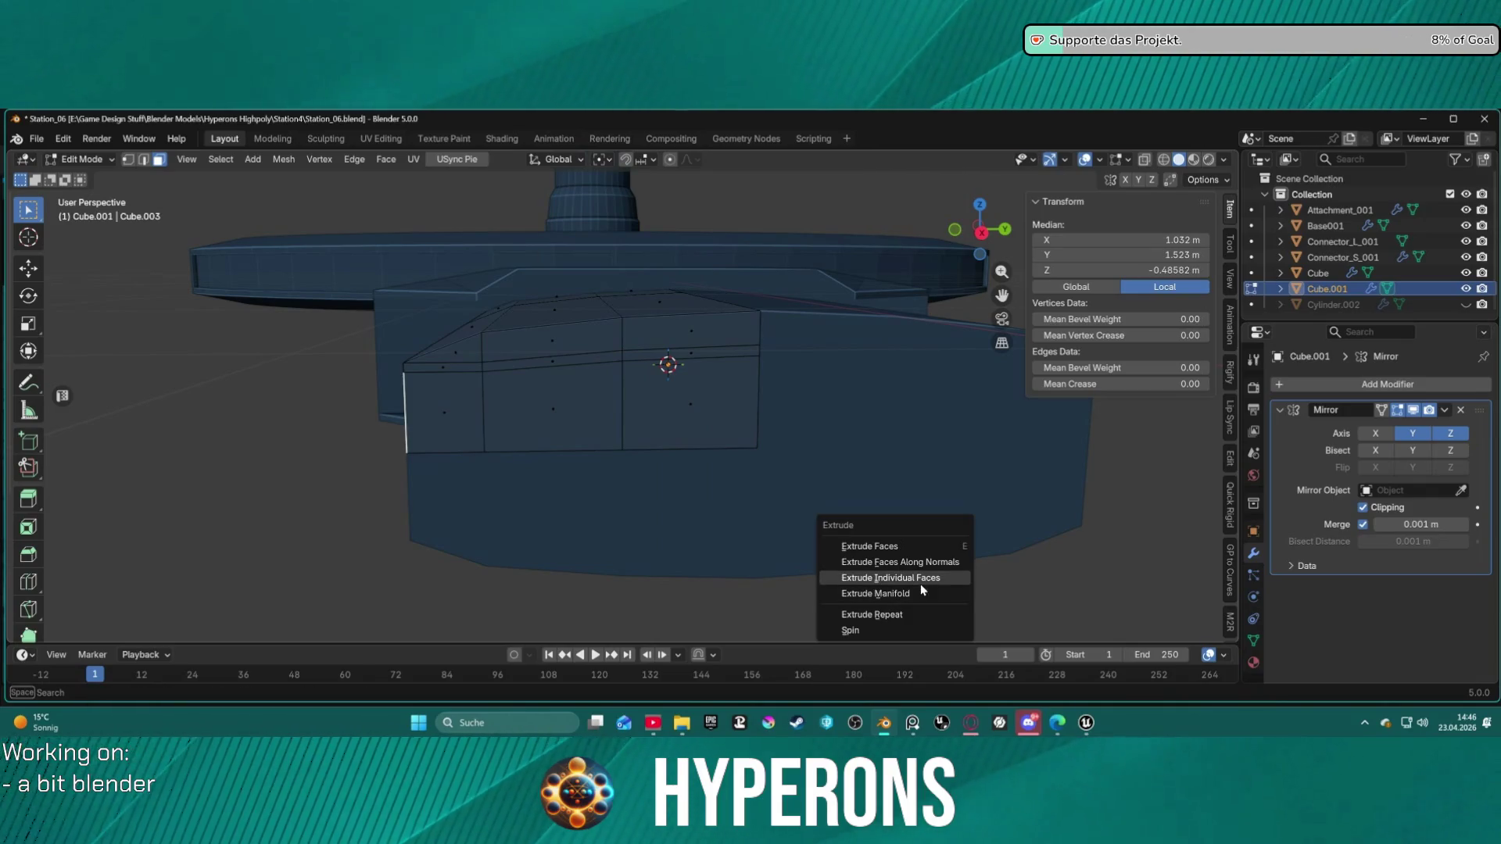
left_click(938, 591)
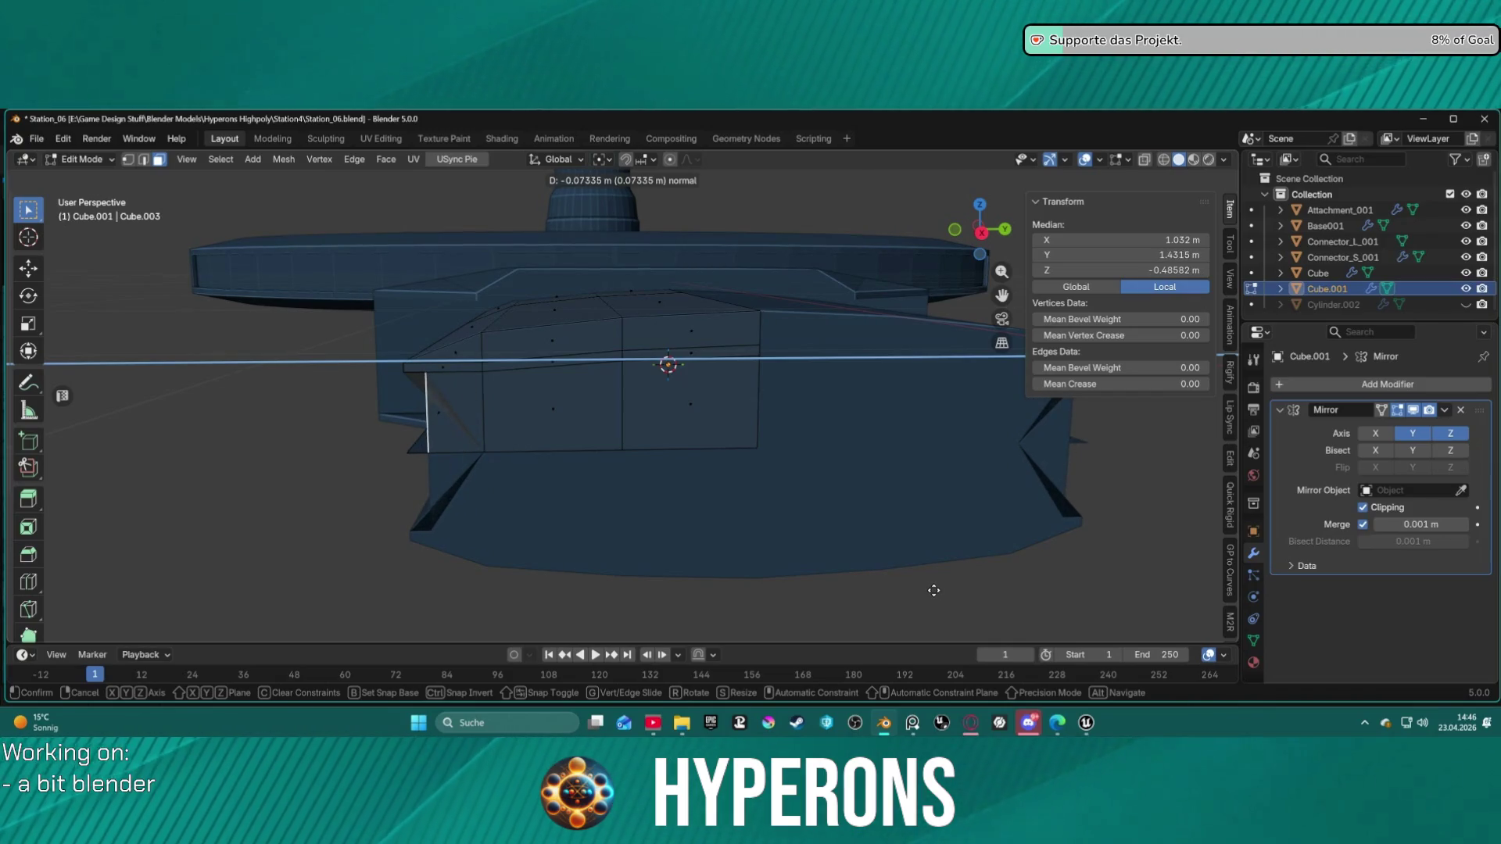
left_click(933, 590)
middle_click_drag(777, 539, 899, 555)
Step: Delete the two thin strip faces and select the edge loop along the strip's top
key("alt+a")
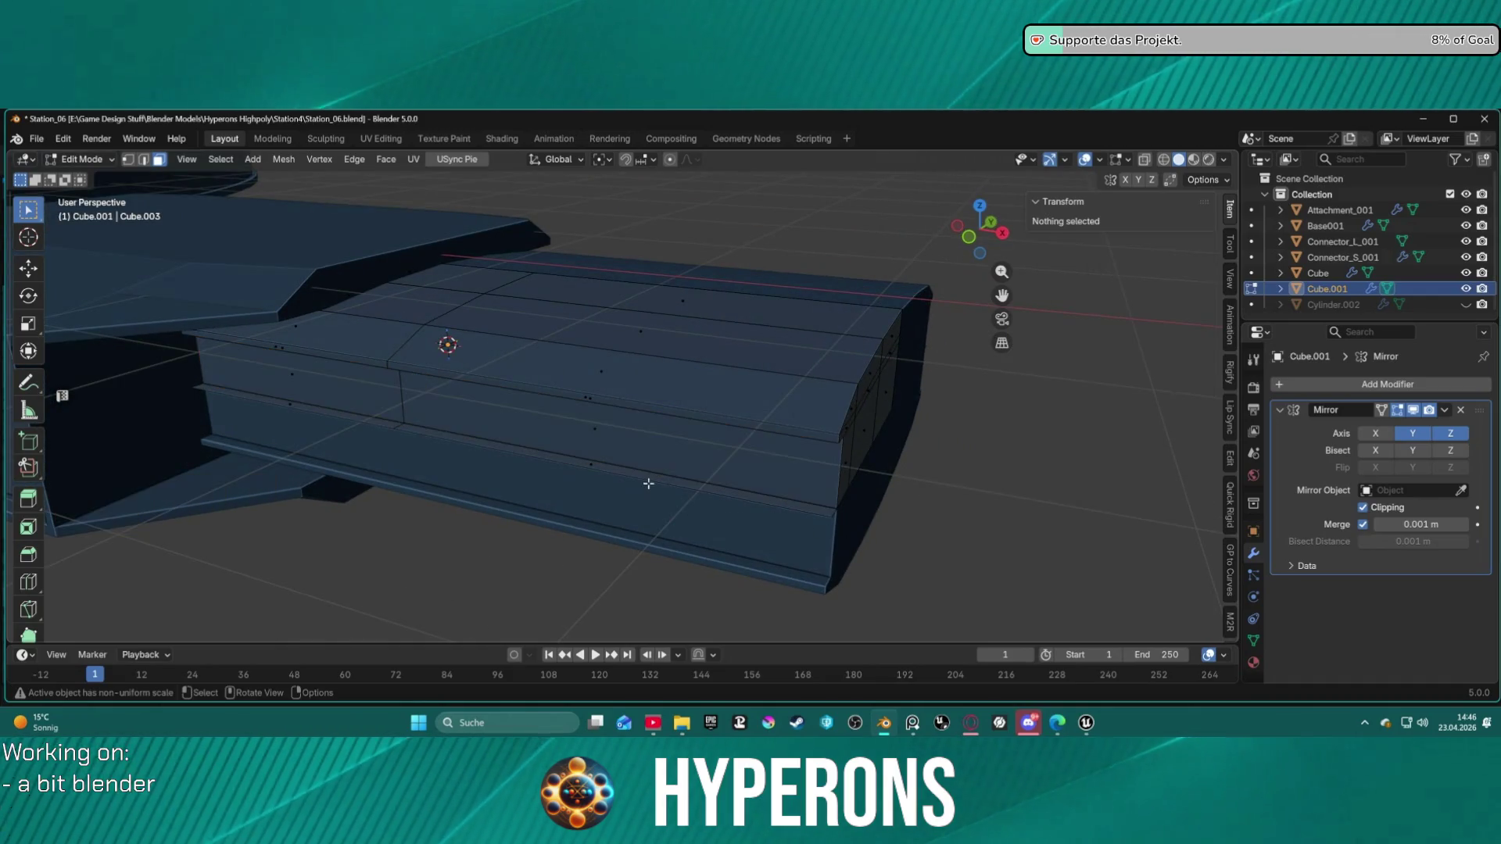
left_click(423, 430, "shift")
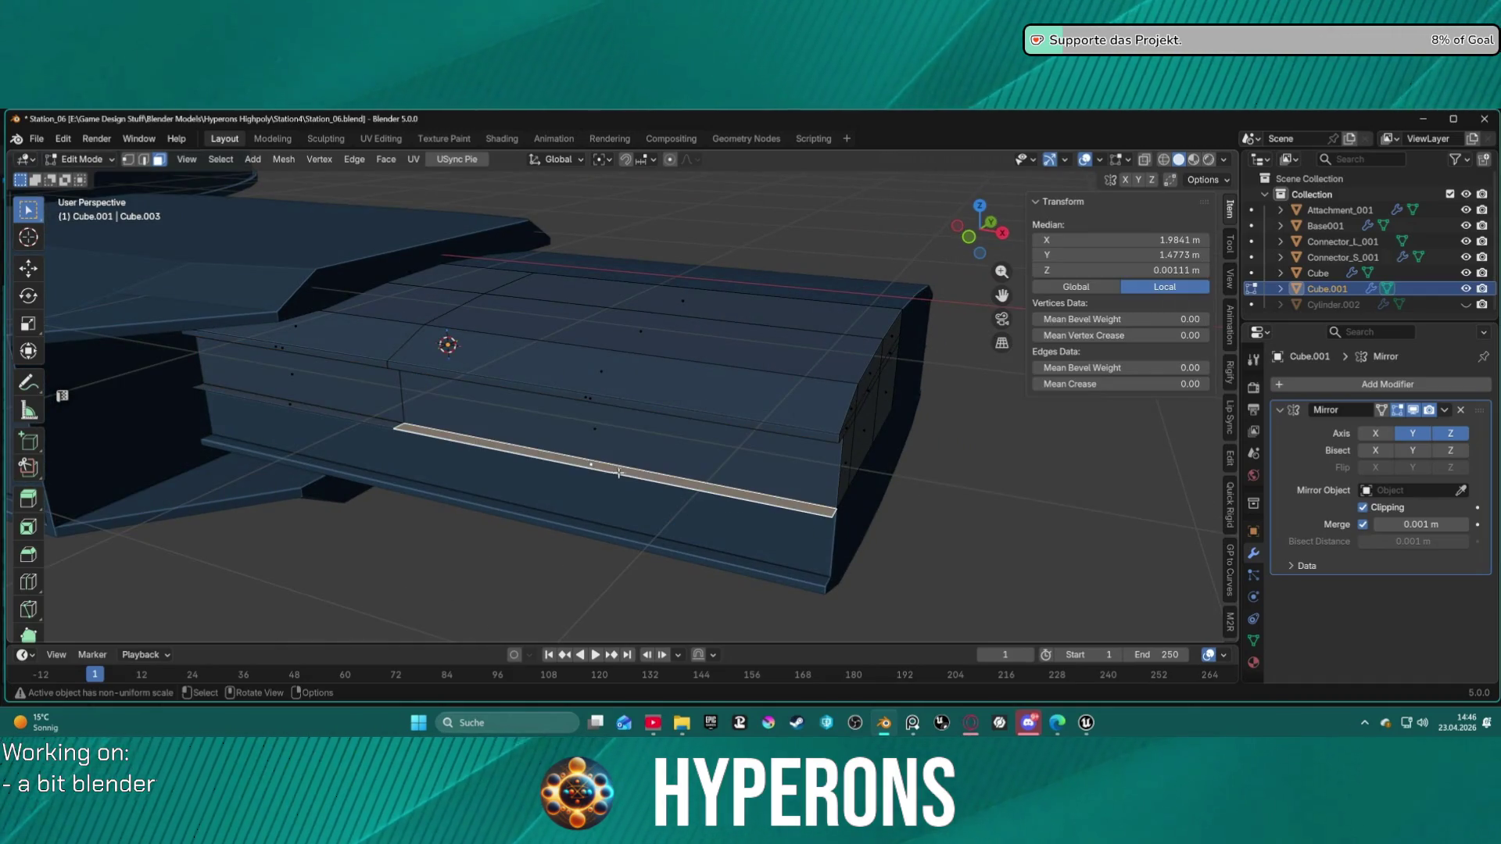
left_click(356, 417, "shift")
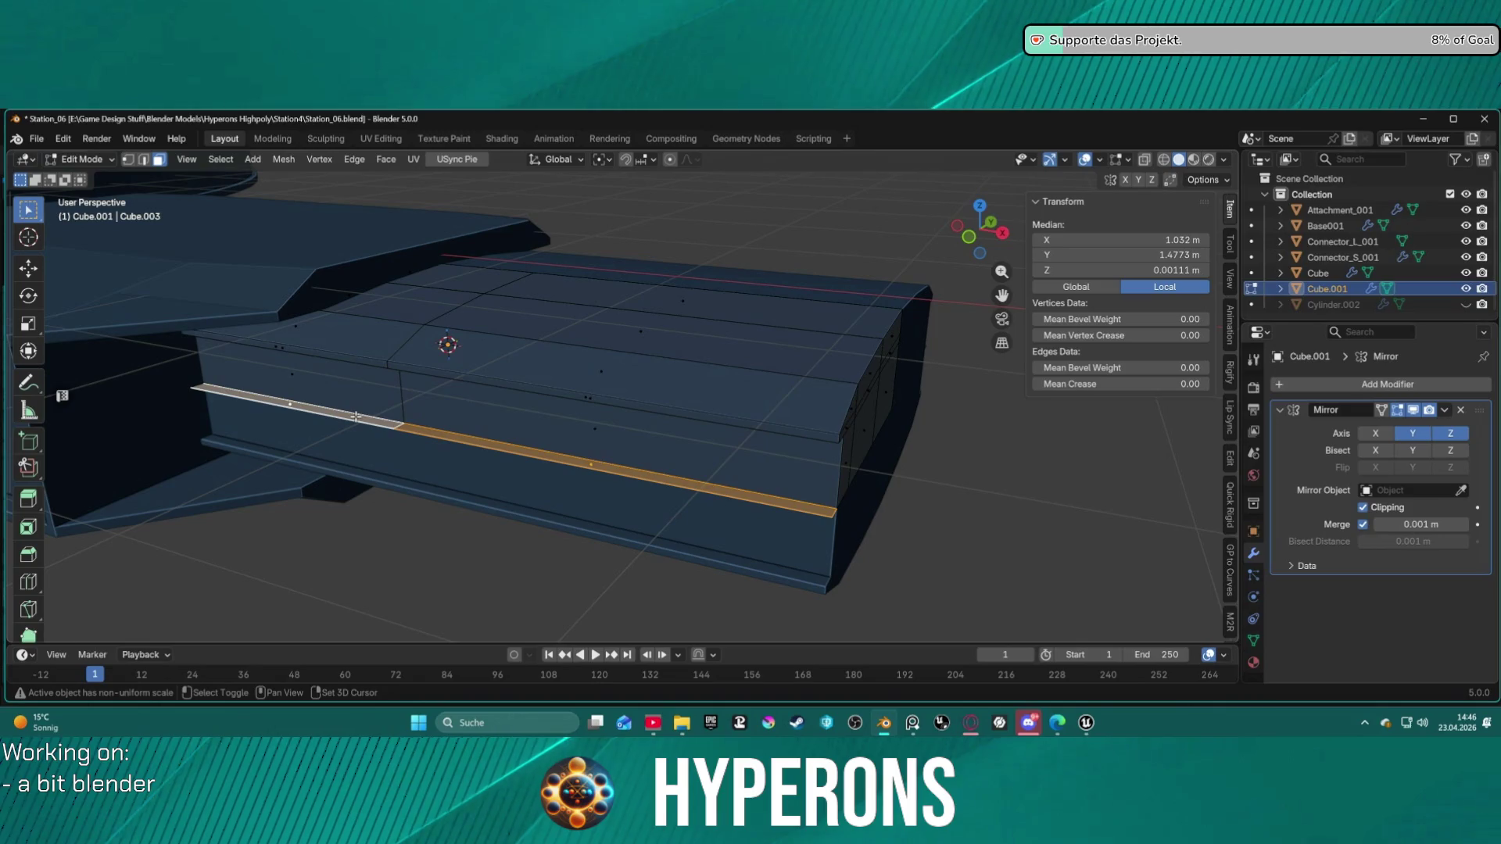
key("x")
left_click(446, 456)
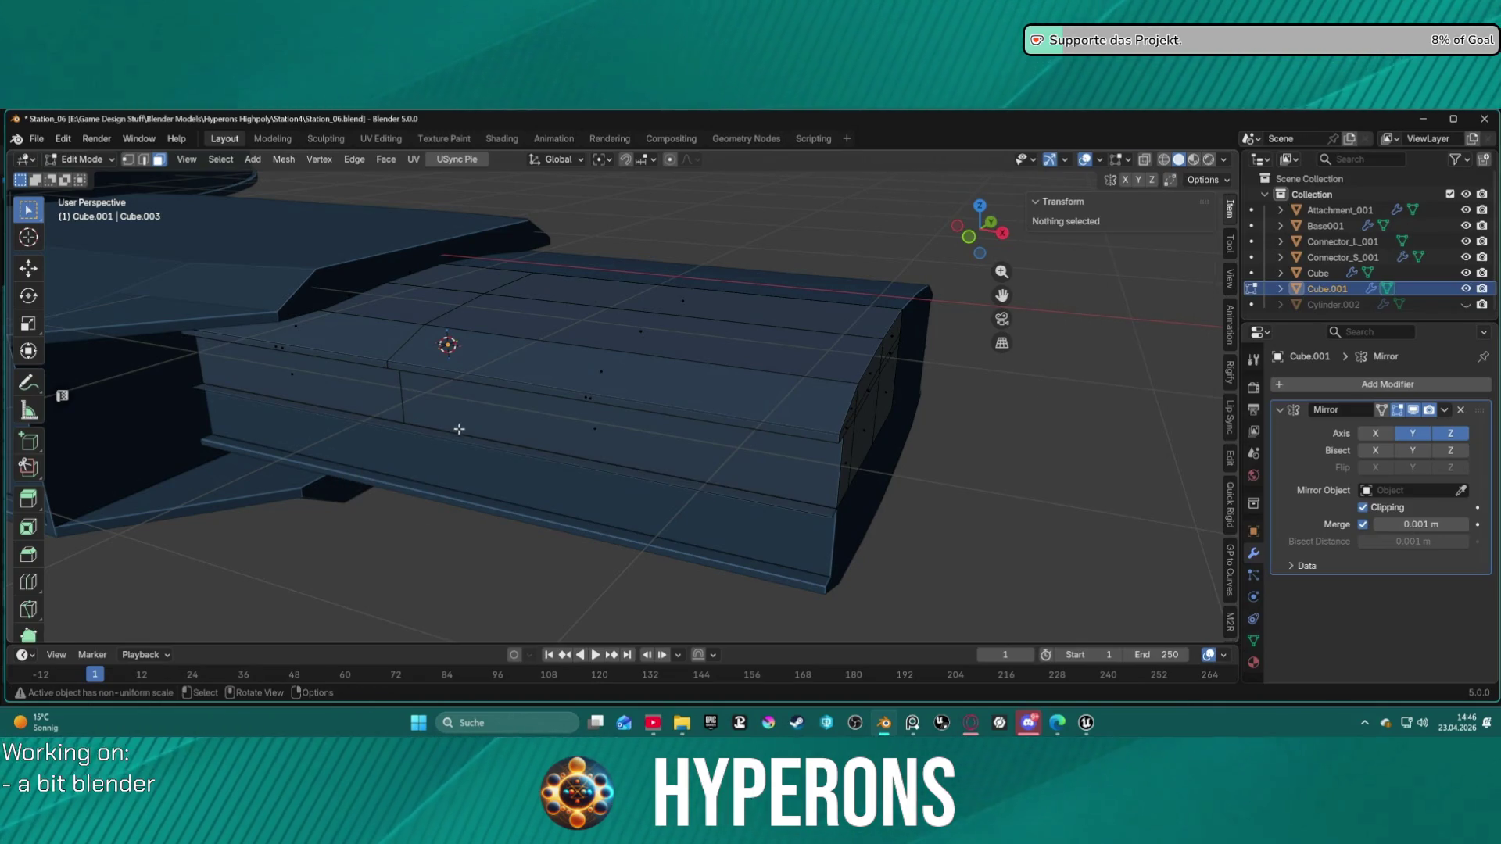
left_click(473, 441, "alt")
Step: Delete the selected edge loop using Delete > Edge Loops
key("x")
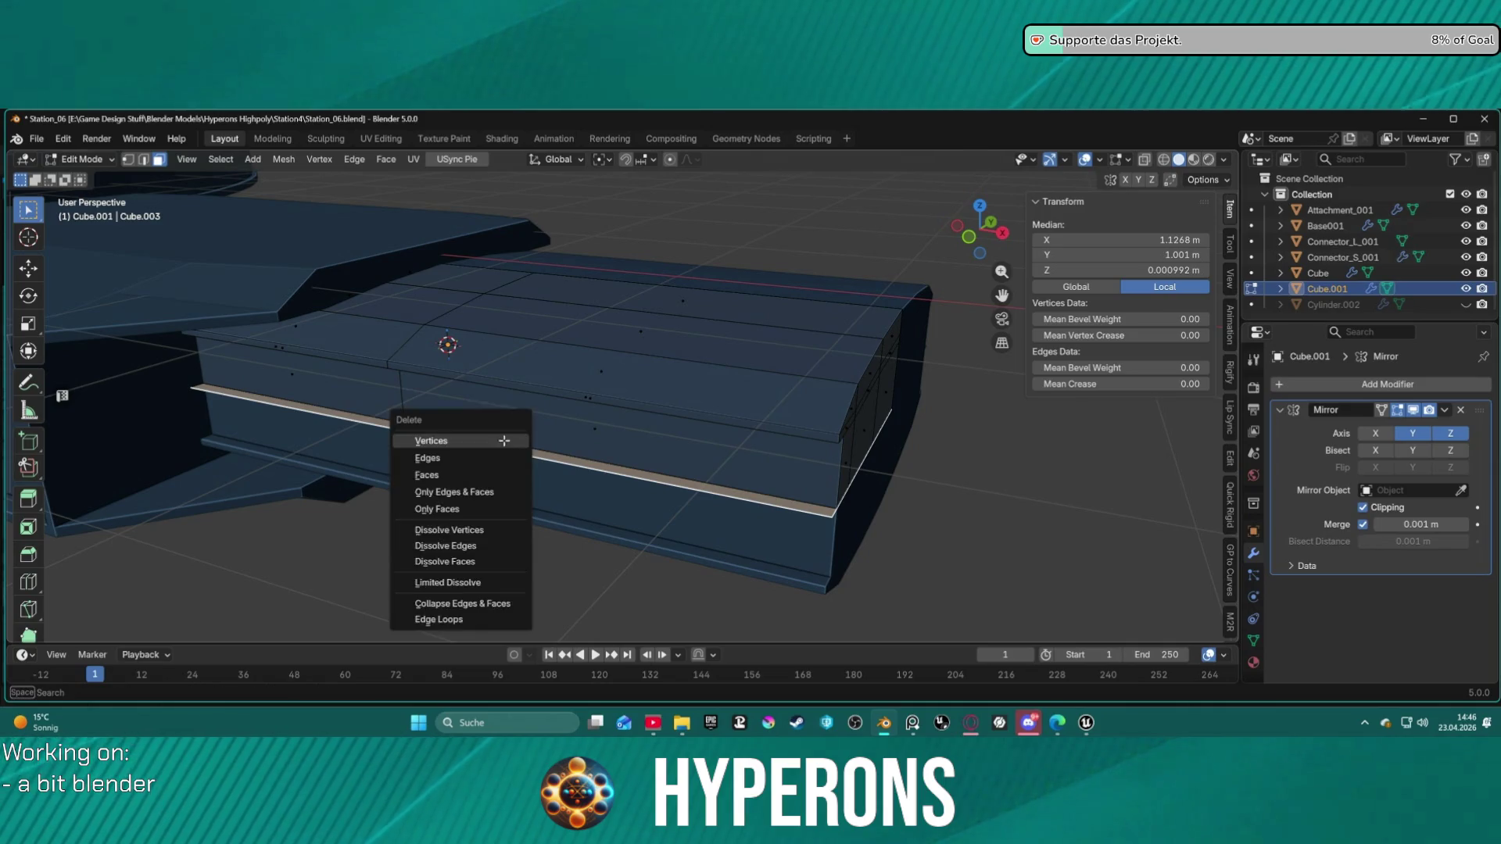
left_click(504, 441)
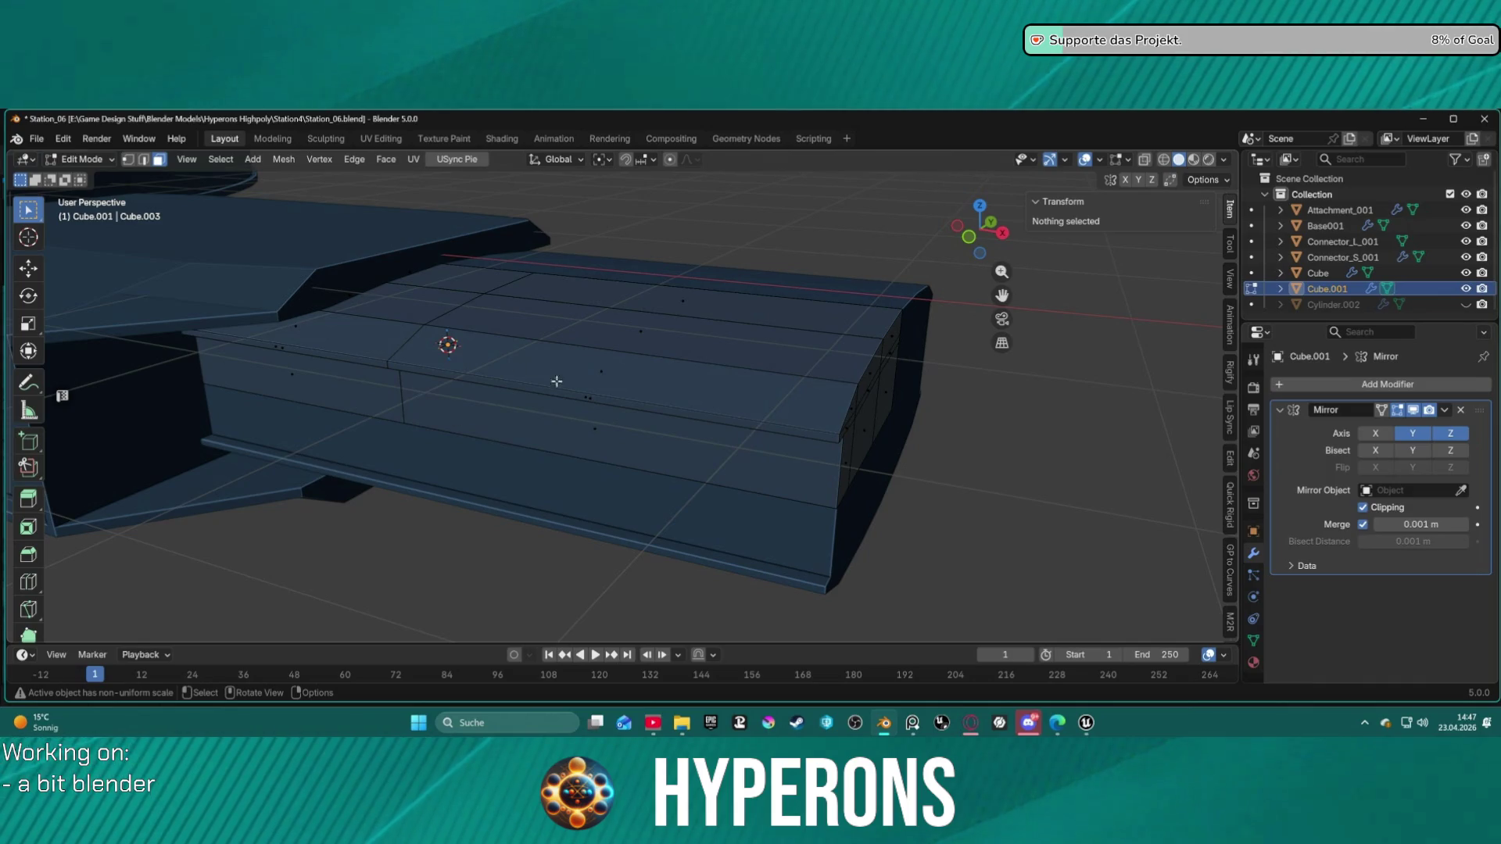
mouse_move(947, 412)
middle_mouse_down()
mouse_move(847, 388)
mouse_move(1036, 384)
mouse_move(914, 388)
mouse_move(873, 427)
mouse_move(1081, 355)
mouse_move(847, 396)
mouse_move(844, 439)
mouse_move(795, 483)
mouse_move(727, 486)
middle_mouse_up()
scroll(728, 486, "up", 3)
scroll(885, 402, "down", 19, "alt")
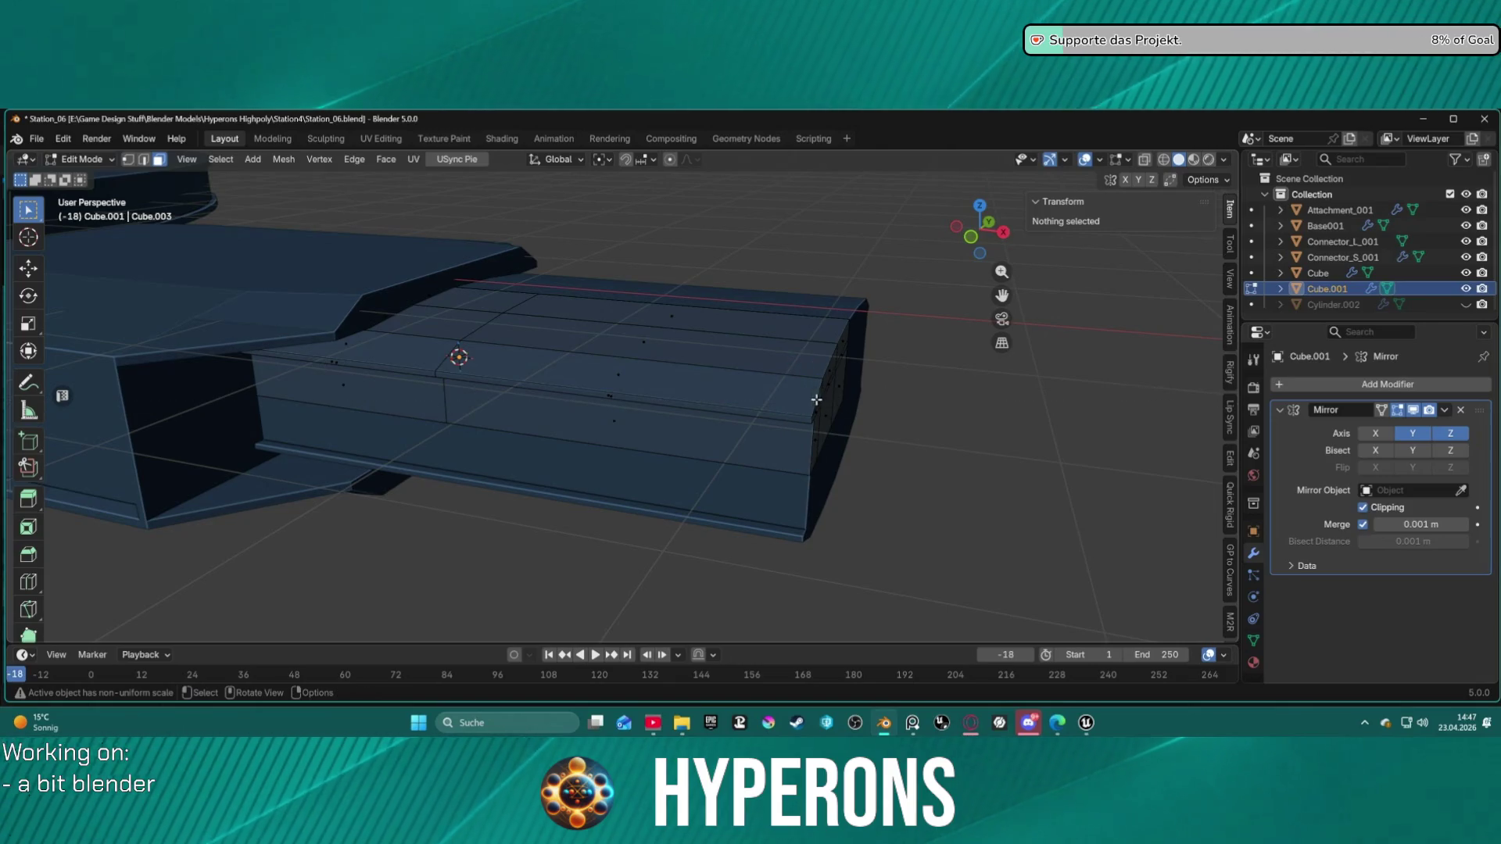
middle_click_drag(907, 436, 764, 378)
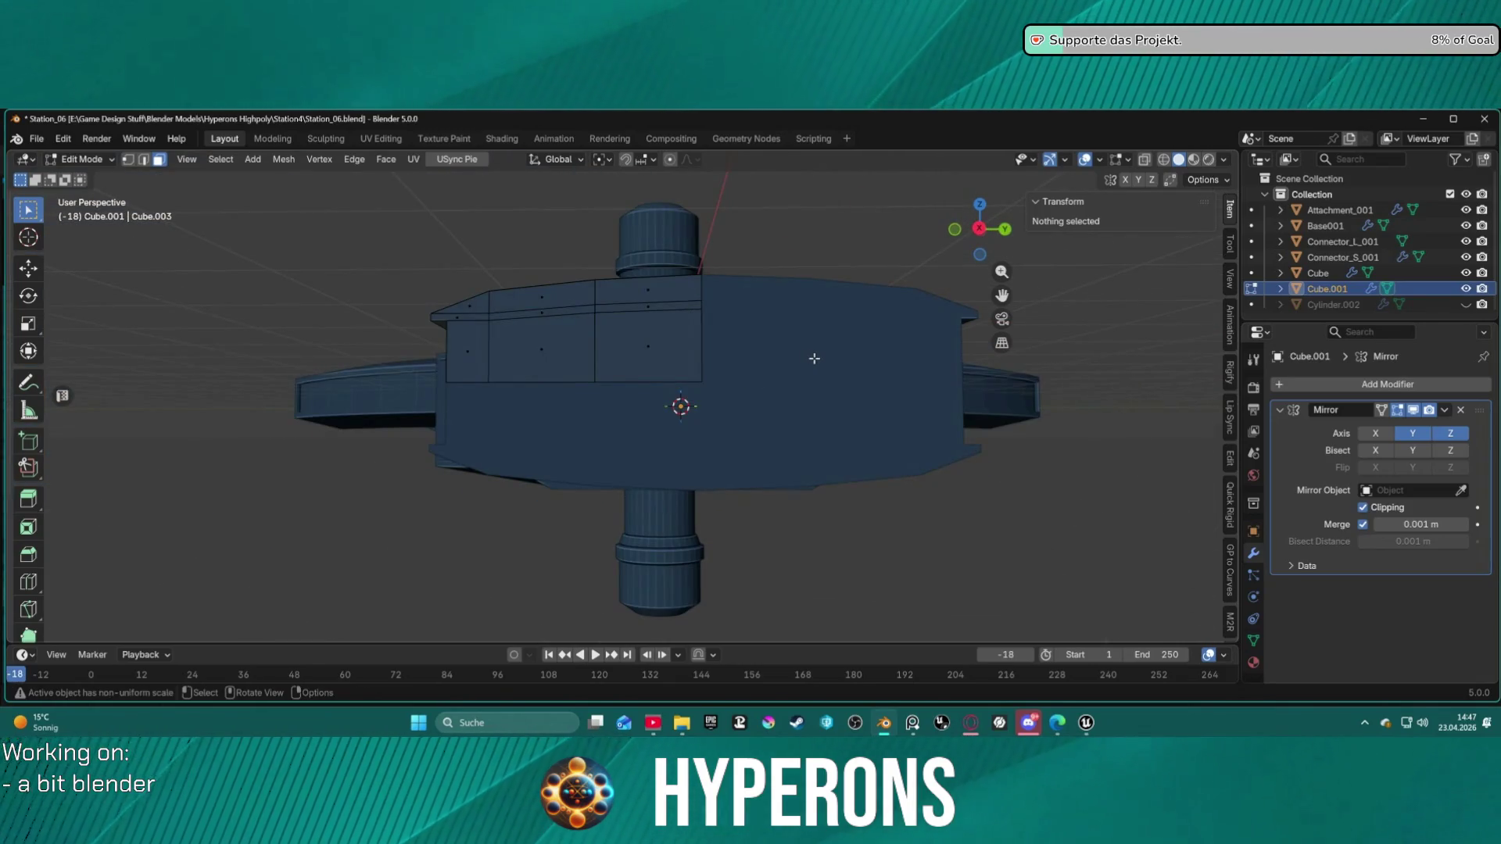
mouse_move(967, 358)
middle_mouse_down()
mouse_move(879, 406)
mouse_move(896, 421)
mouse_move(931, 385)
mouse_move(867, 367)
mouse_move(844, 419)
mouse_move(888, 415)
mouse_move(876, 372)
middle_mouse_up()
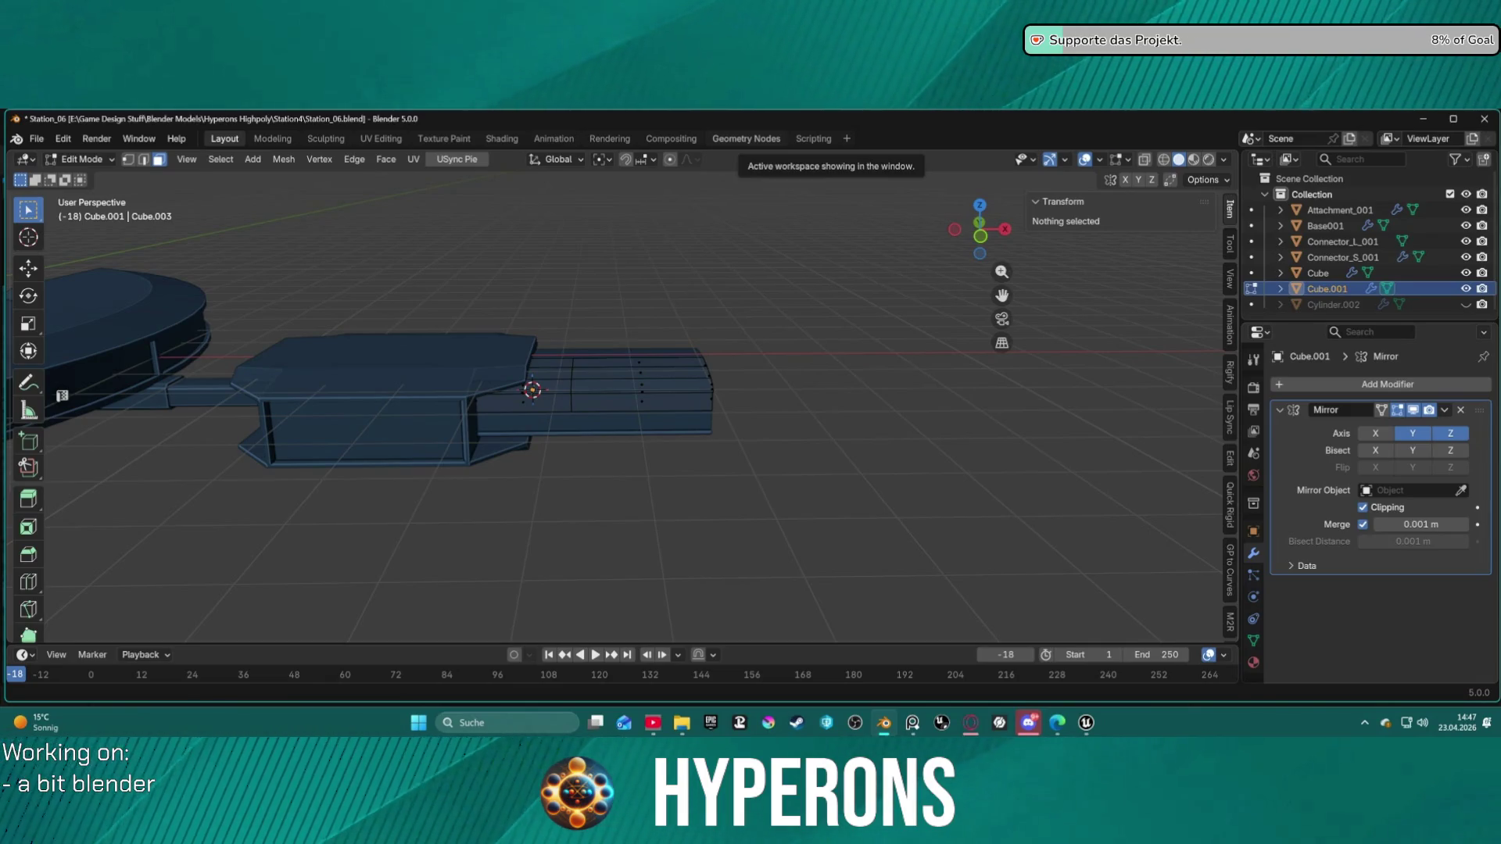
mouse_move(762, 374)
middle_mouse_down()
mouse_move(767, 419)
mouse_move(646, 427)
mouse_move(720, 349)
mouse_move(761, 383)
mouse_move(760, 419)
mouse_move(821, 403)
mouse_move(681, 362)
mouse_move(619, 300)
middle_mouse_up()
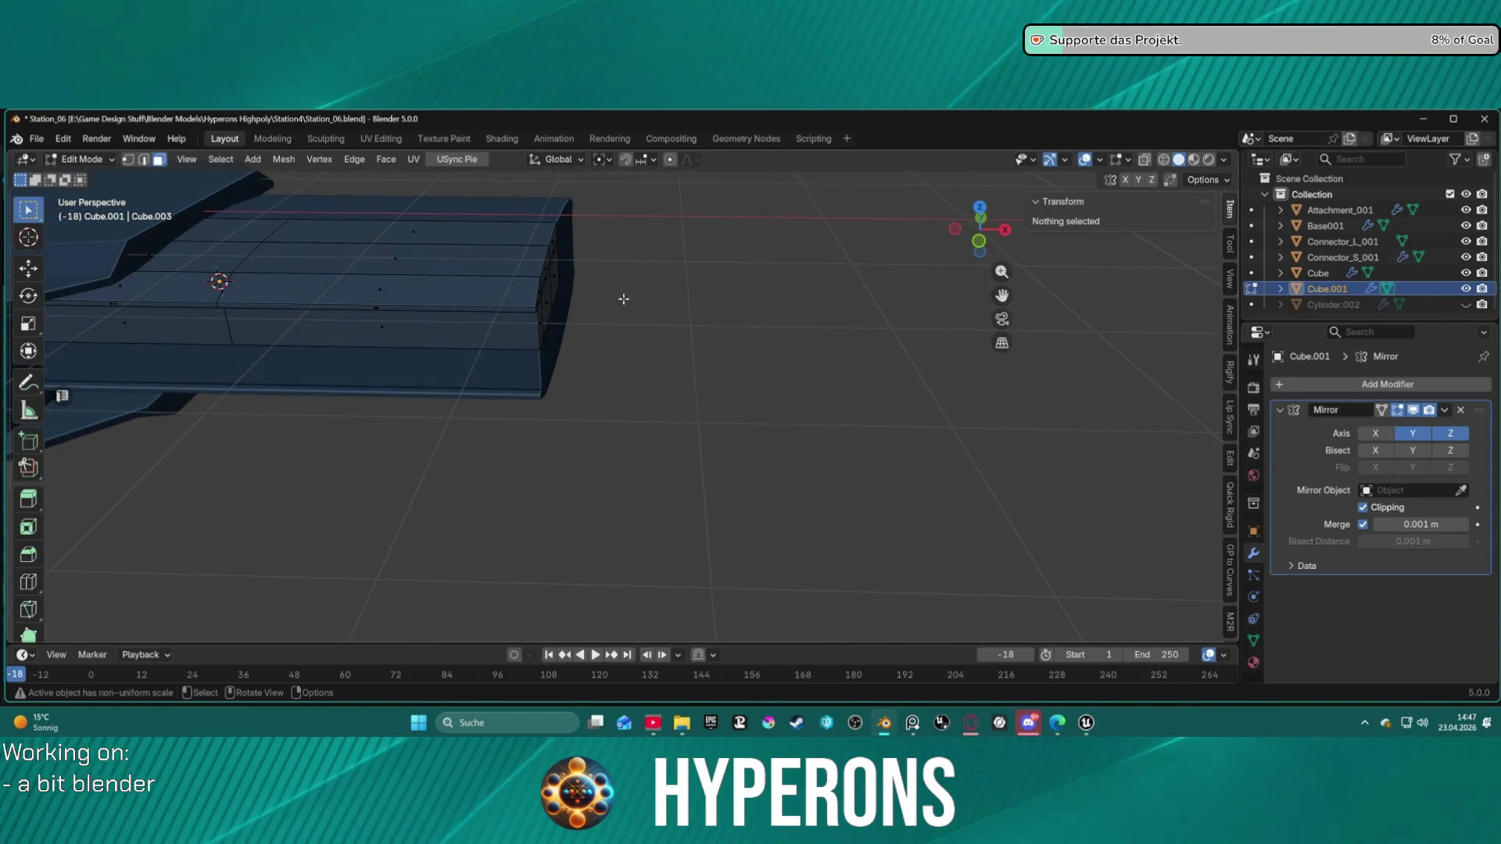
scroll(652, 294, "down", 4)
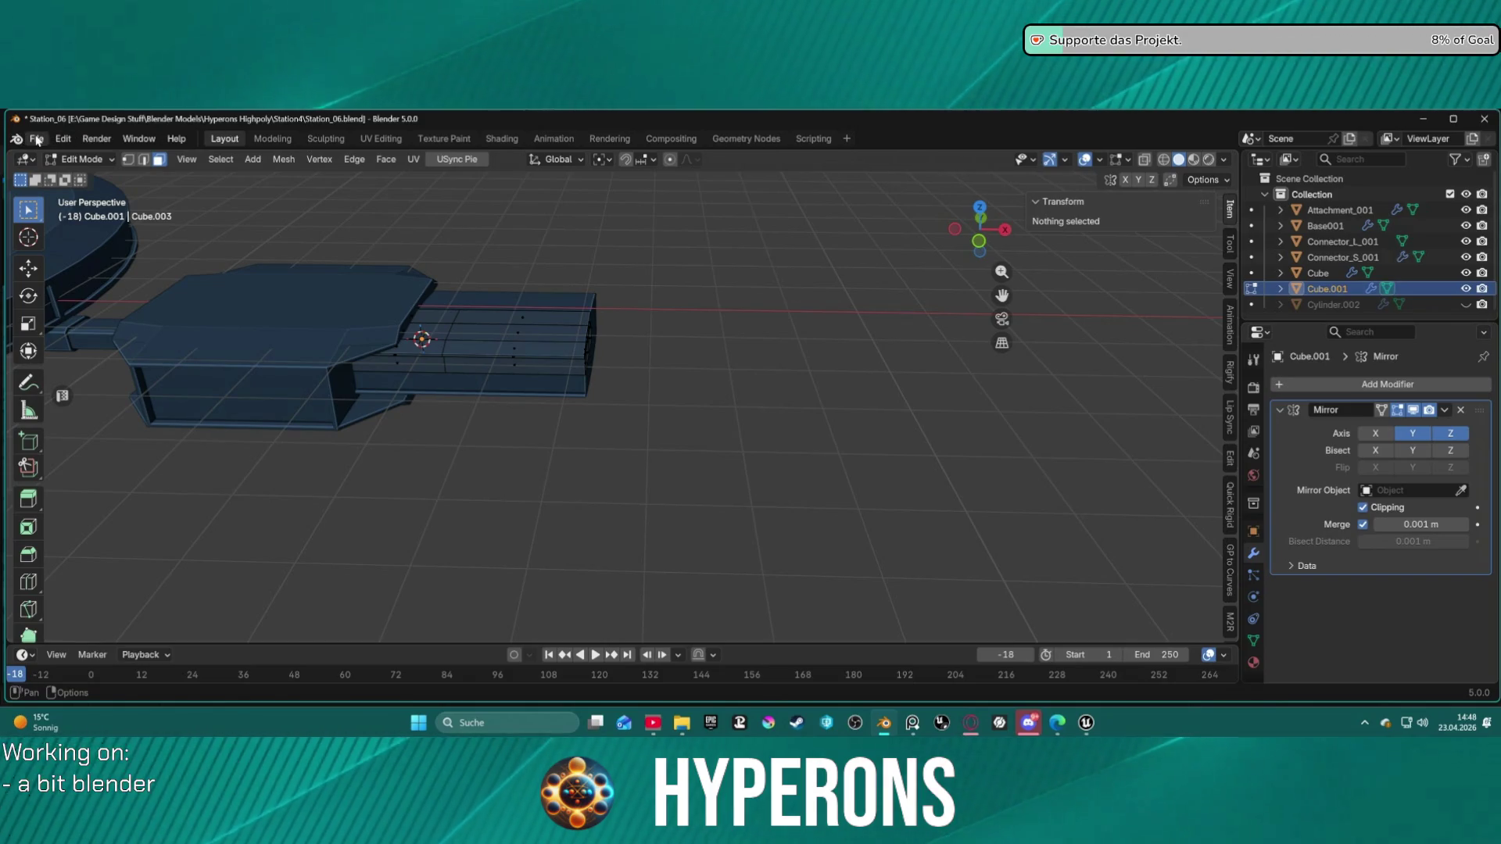
Step: Open Station05.blend from recent files, inspect its connector and cutter blocks, then close it
right_click(883, 723)
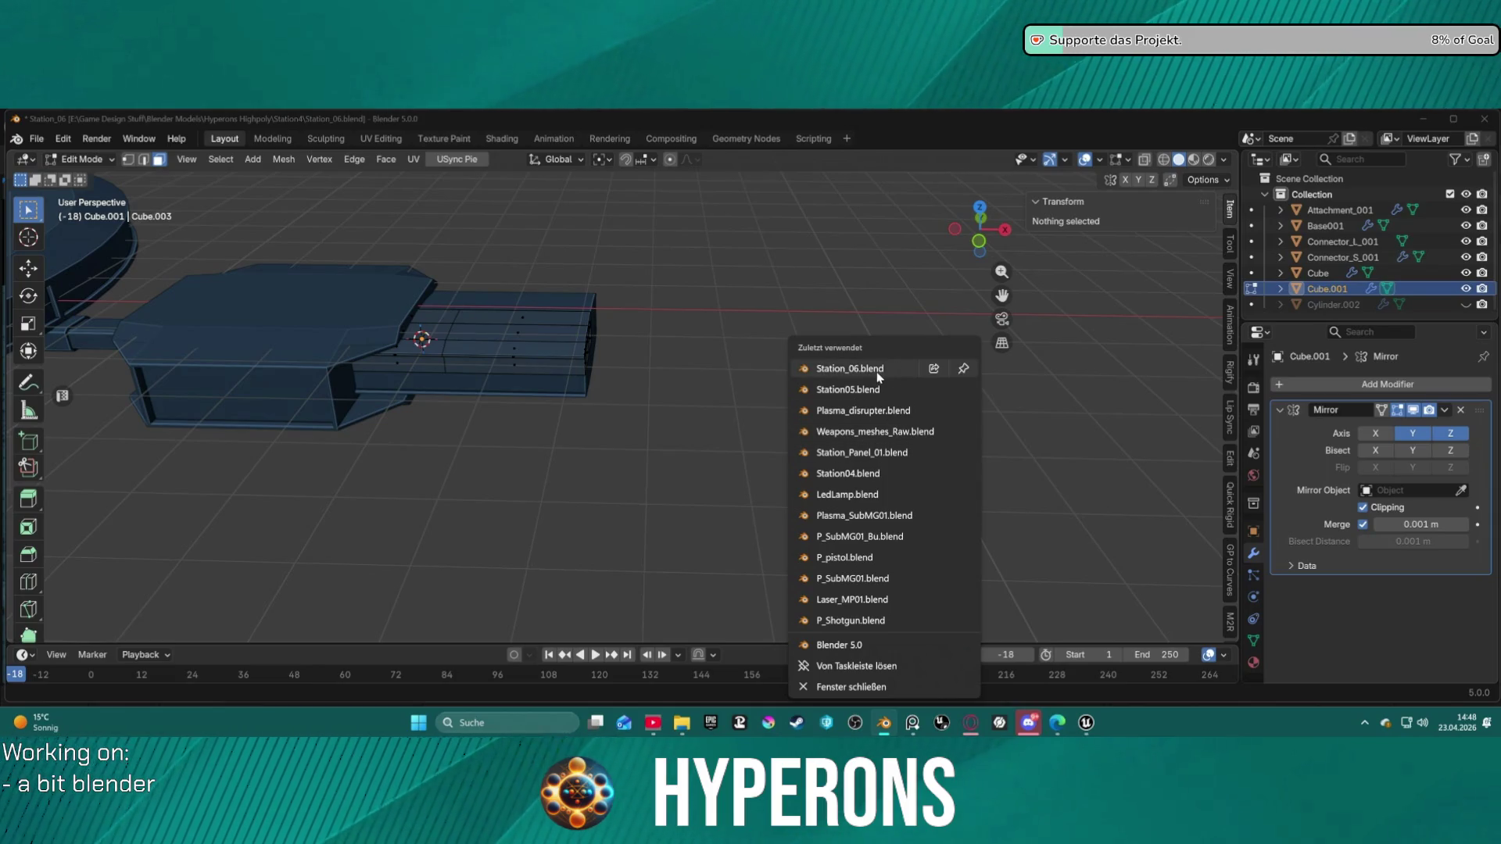
left_click(860, 387)
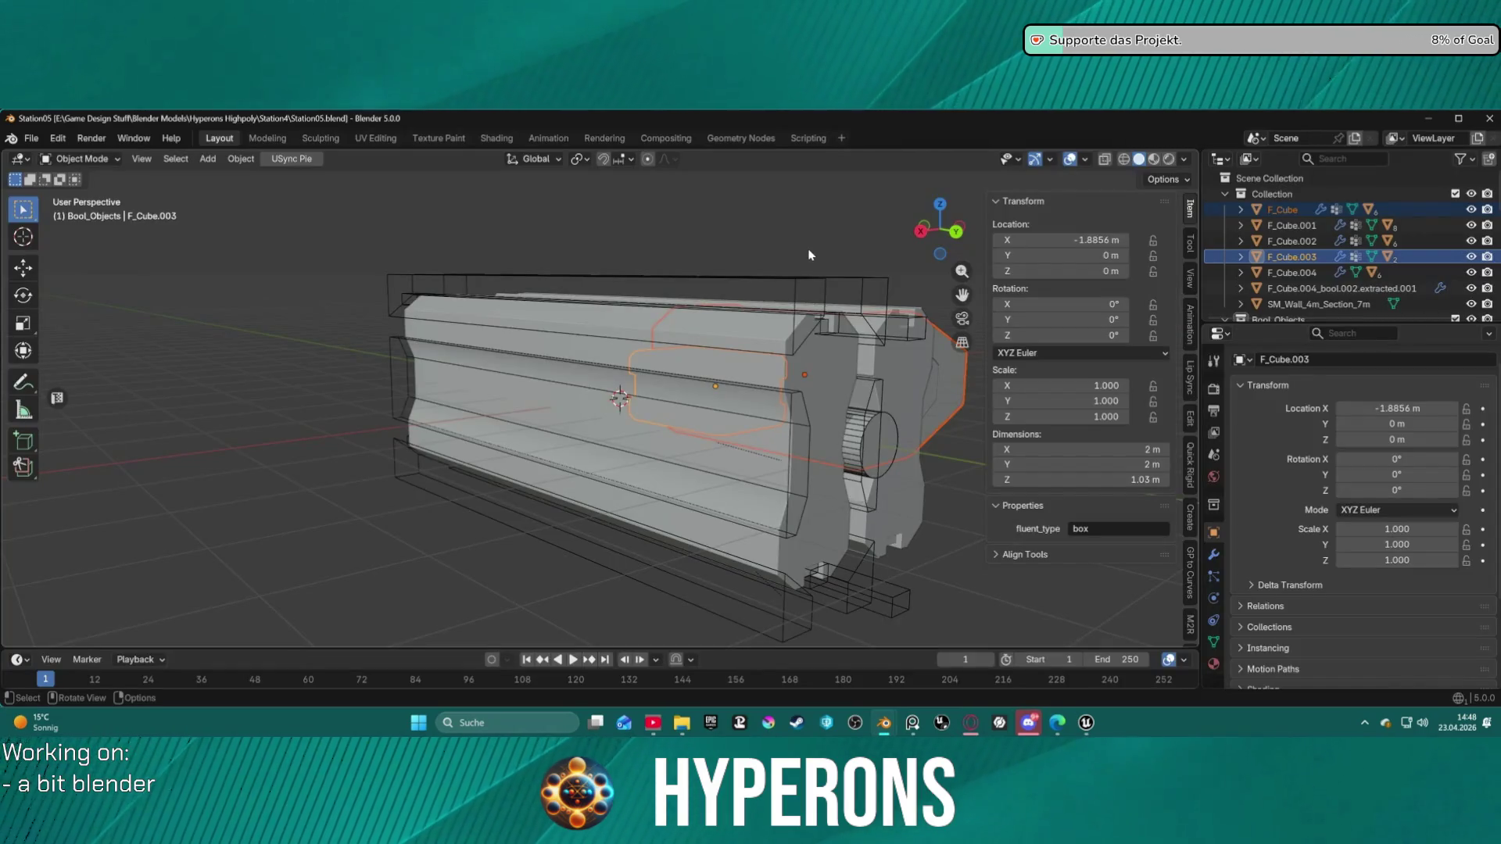
mouse_move(811, 258)
middle_mouse_down()
mouse_move(653, 302)
mouse_move(634, 290)
middle_mouse_up()
mouse_move(642, 280)
middle_mouse_down()
mouse_move(655, 227)
mouse_move(762, 291)
mouse_move(738, 326)
middle_mouse_up()
scroll(727, 324, "down", 3)
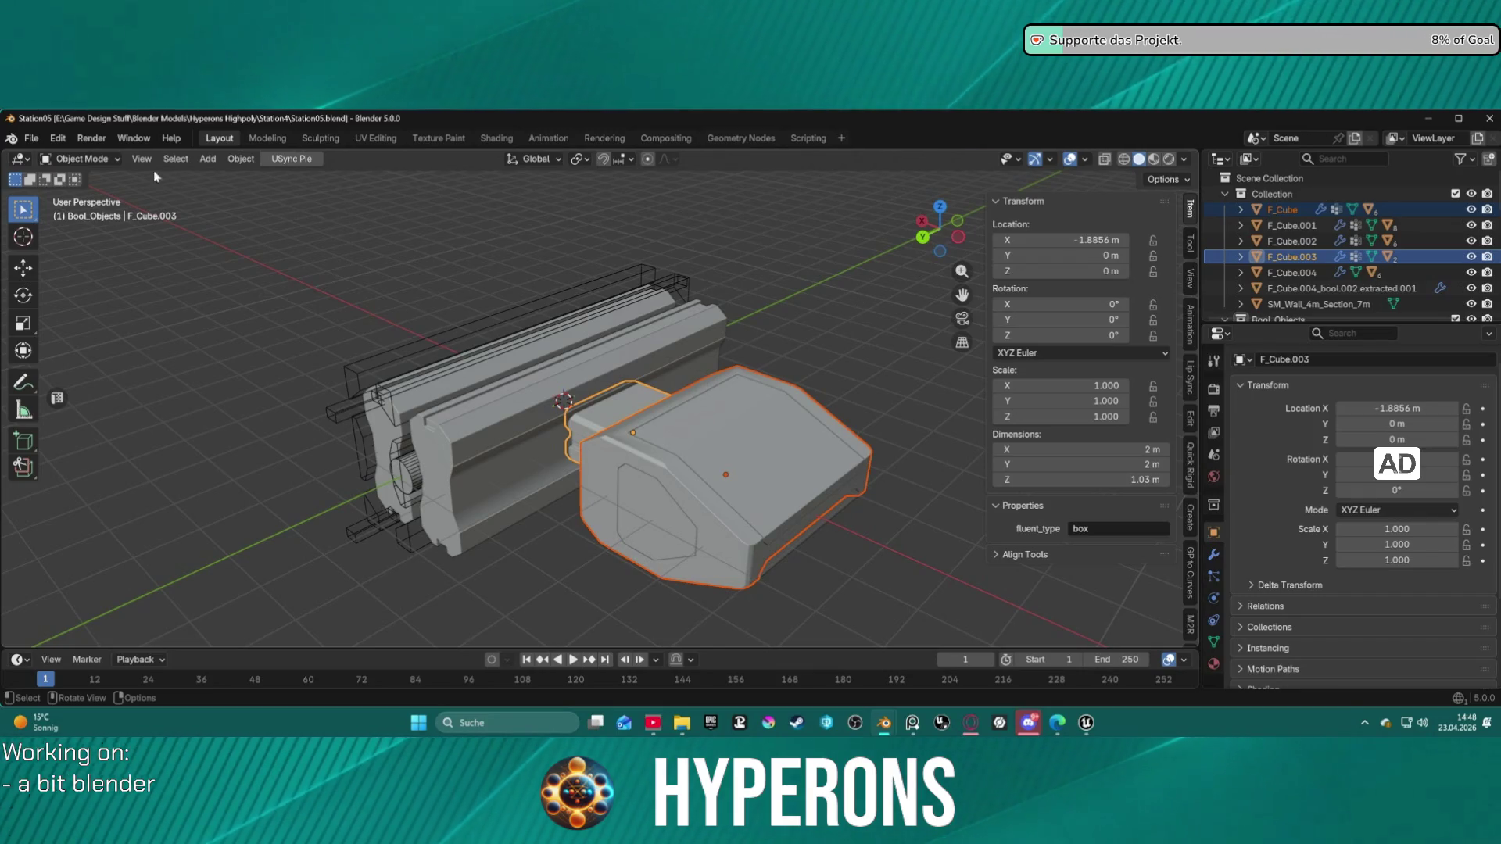
left_click(1489, 118)
Step: Snap the 3D cursor to a corner vertex at the connector arm's end
mouse_move(426, 335)
middle_mouse_down()
mouse_move(649, 285)
mouse_move(740, 305)
mouse_move(784, 284)
mouse_move(633, 283)
middle_mouse_up()
scroll(649, 285, "up", 5)
scroll(633, 282, "up", 1)
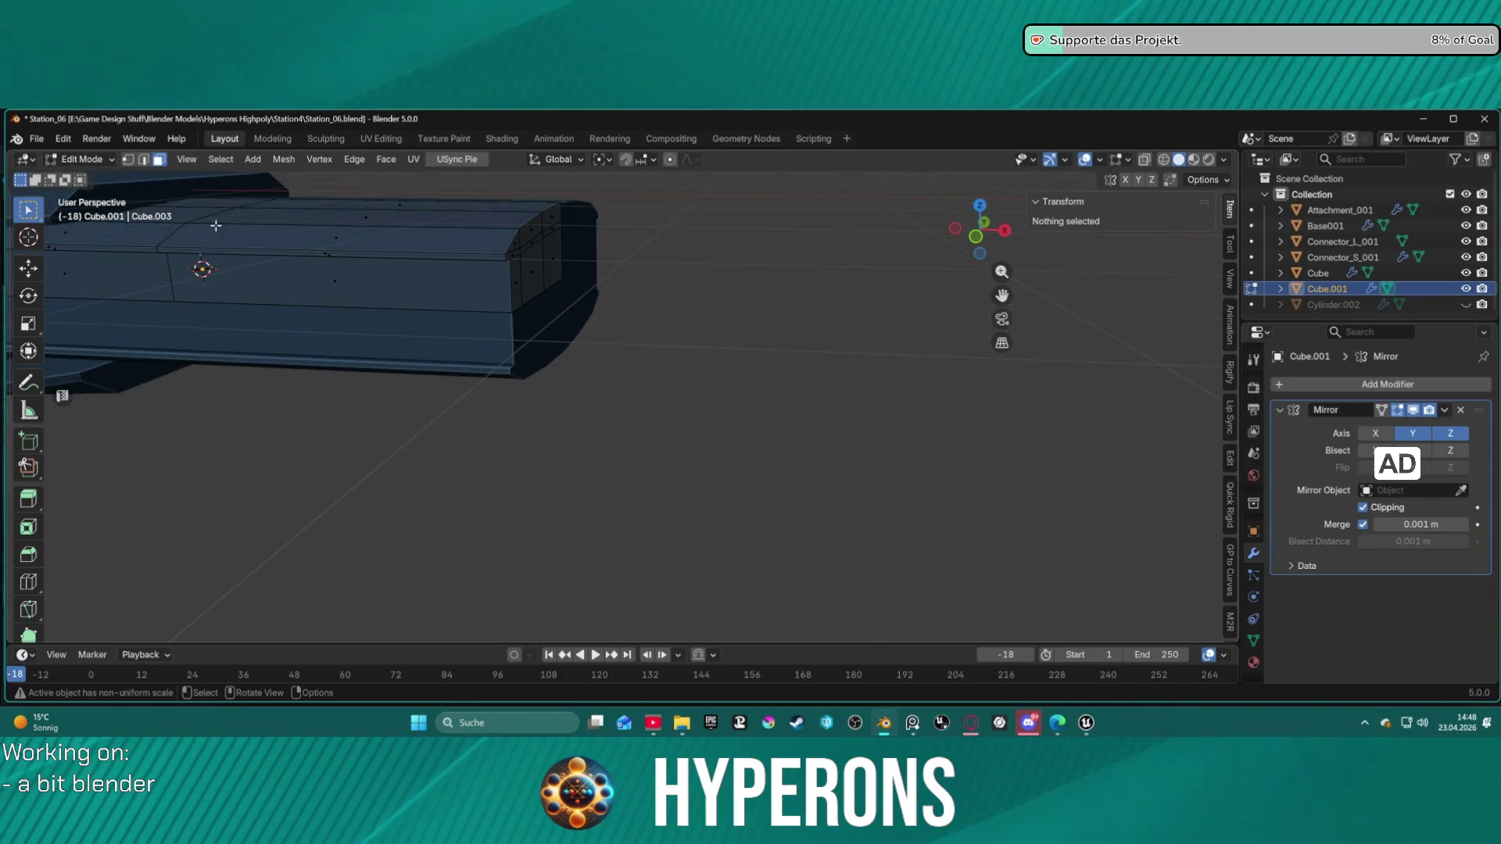
key("1")
left_click(578, 278)
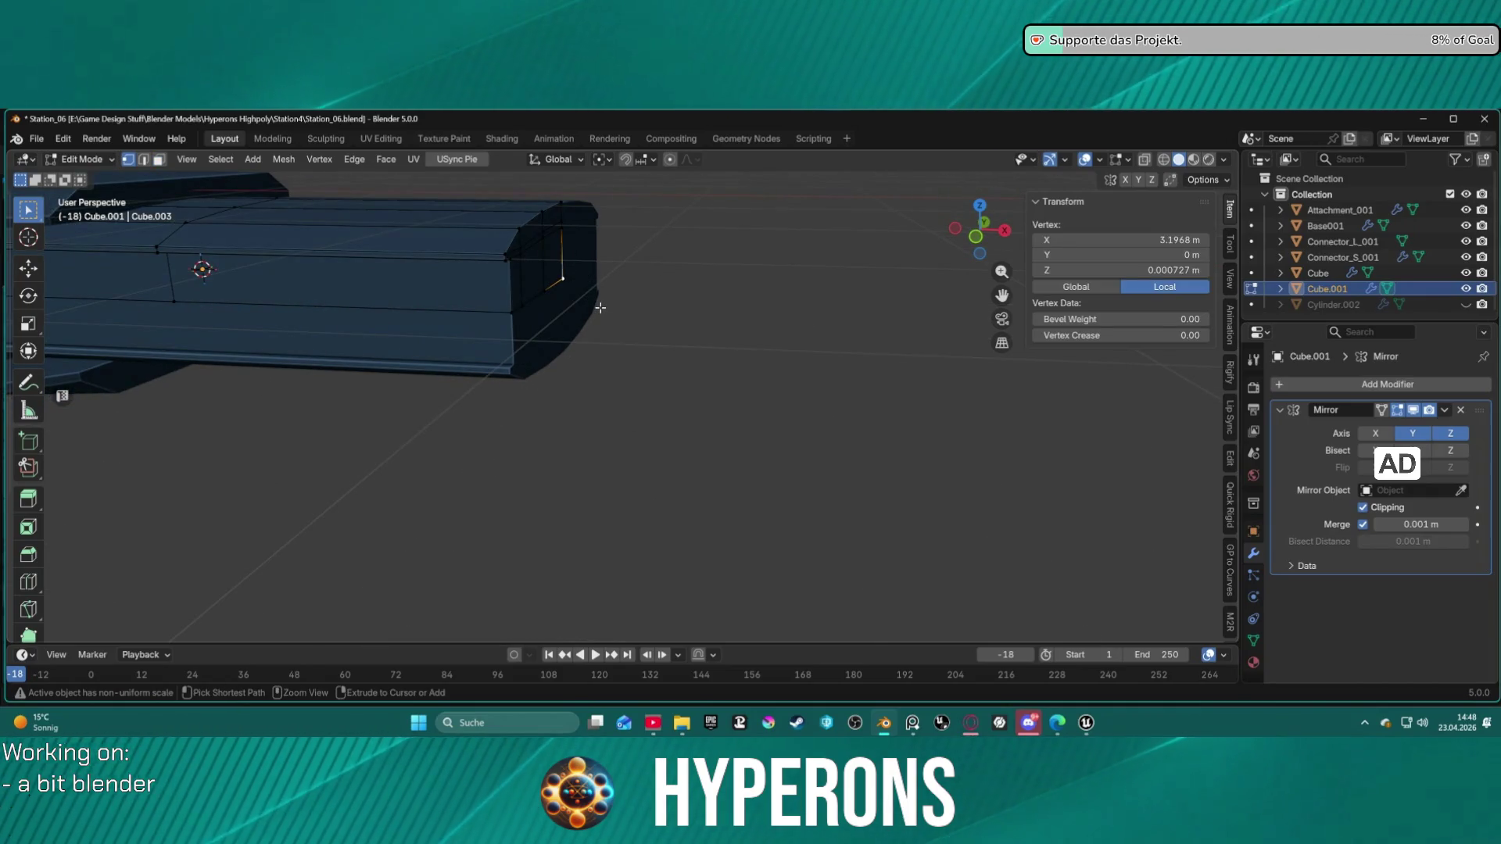
key("shift+s")
left_click(602, 404)
Step: In Object Mode, add a cube at the 3D cursor and scale it to 0.522
mouse_move(604, 310)
middle_mouse_down()
mouse_move(636, 325)
mouse_move(496, 276)
middle_mouse_up()
key("Tab")
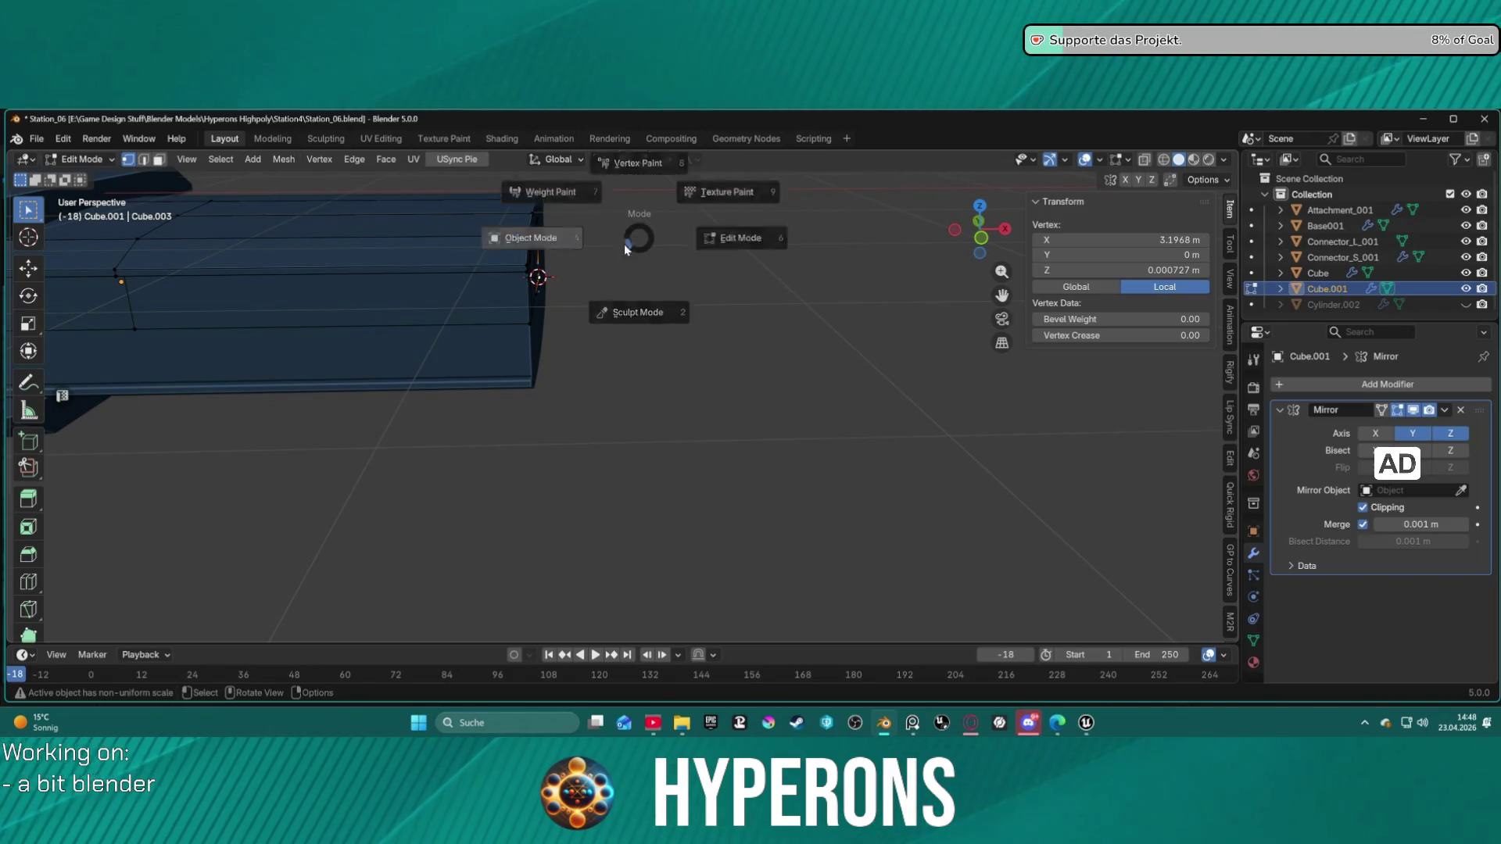
left_click(523, 249)
left_click(213, 158)
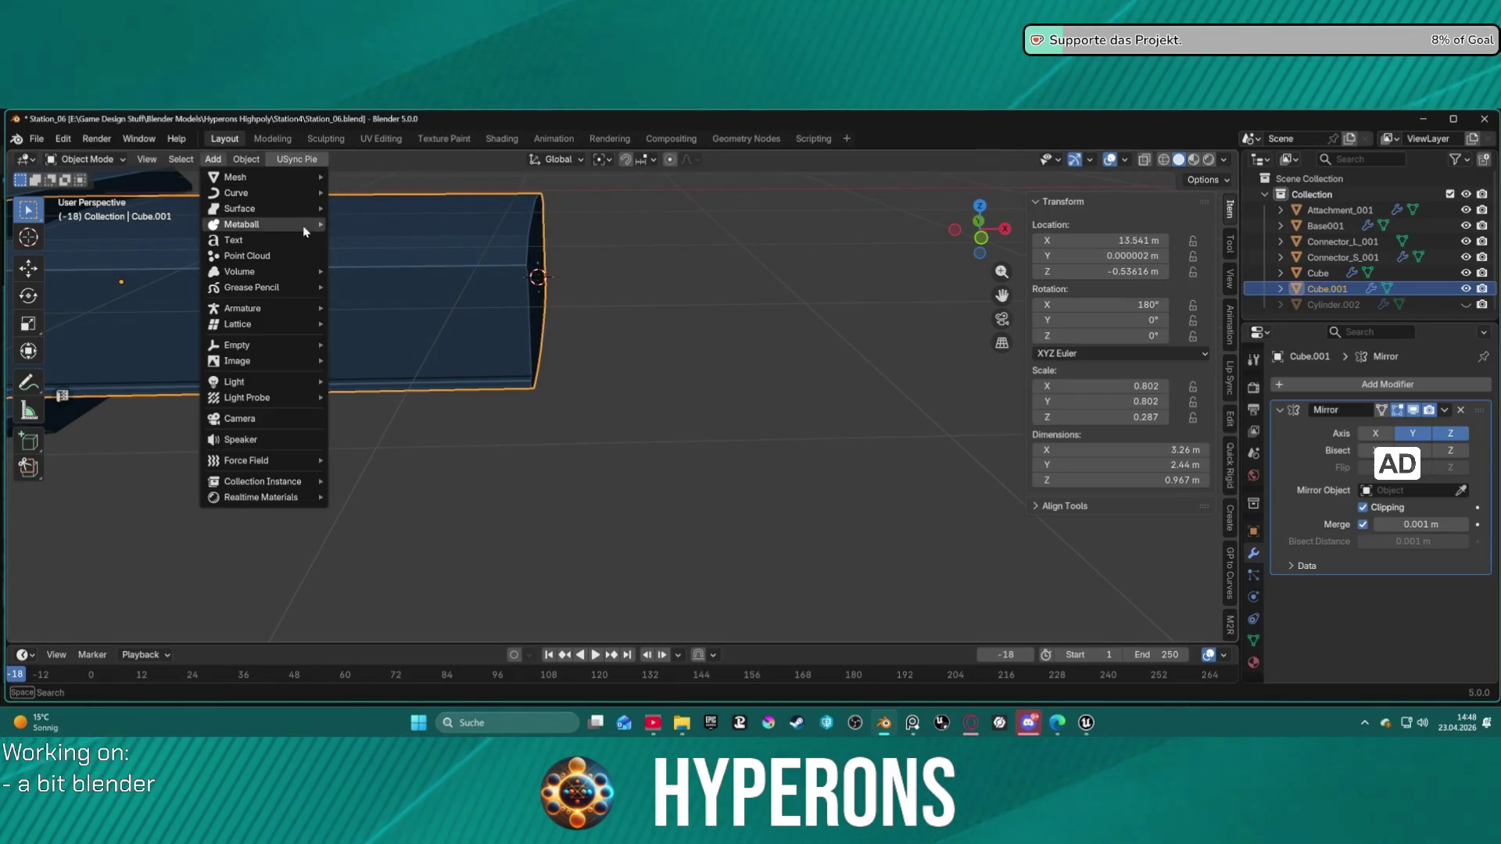
mouse_move(298, 186)
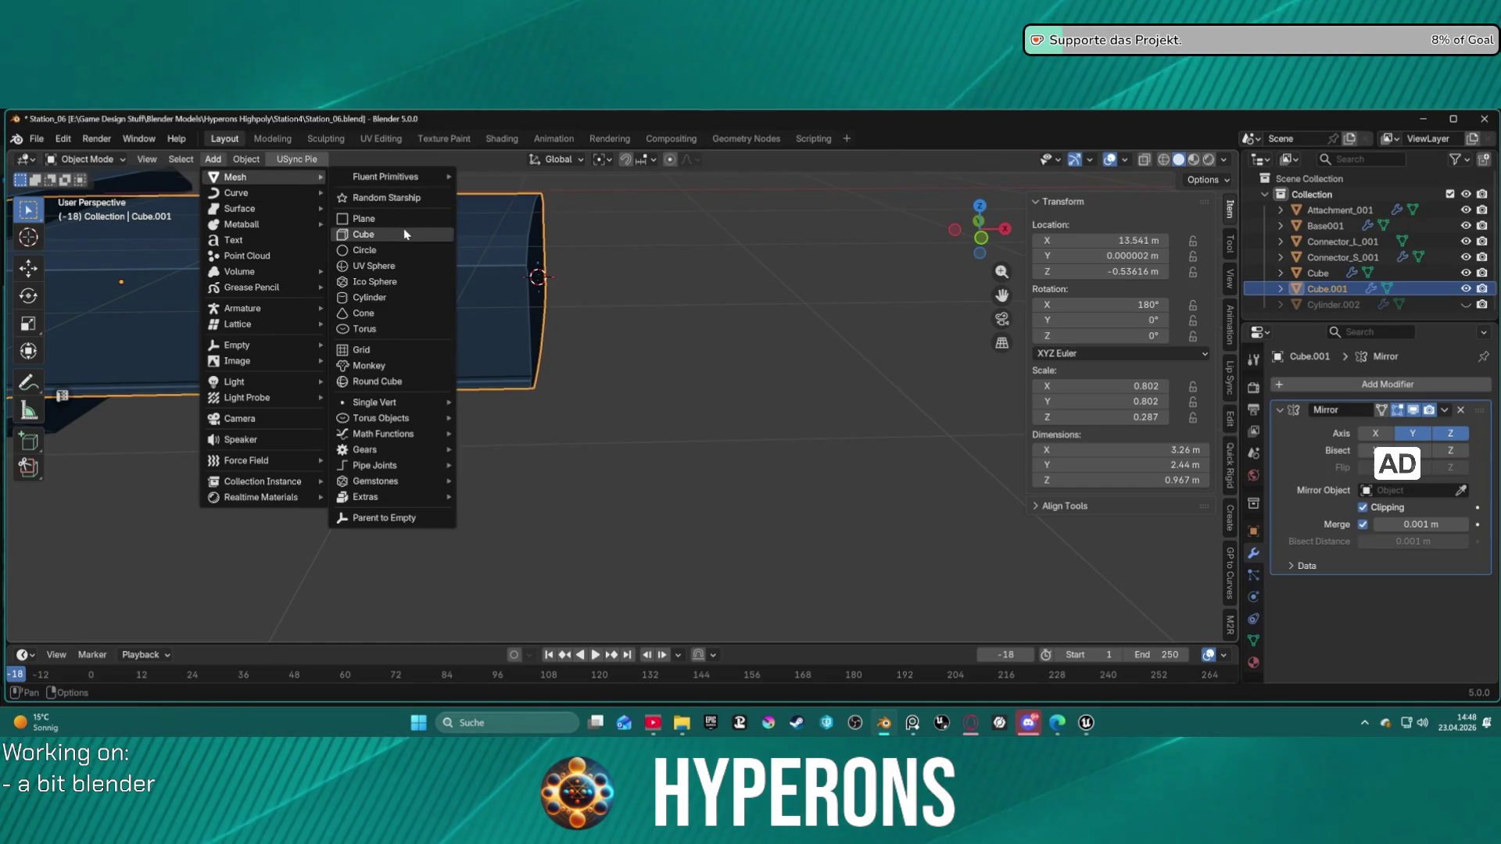
left_click(404, 228)
scroll(563, 257, "down", 5)
key("s")
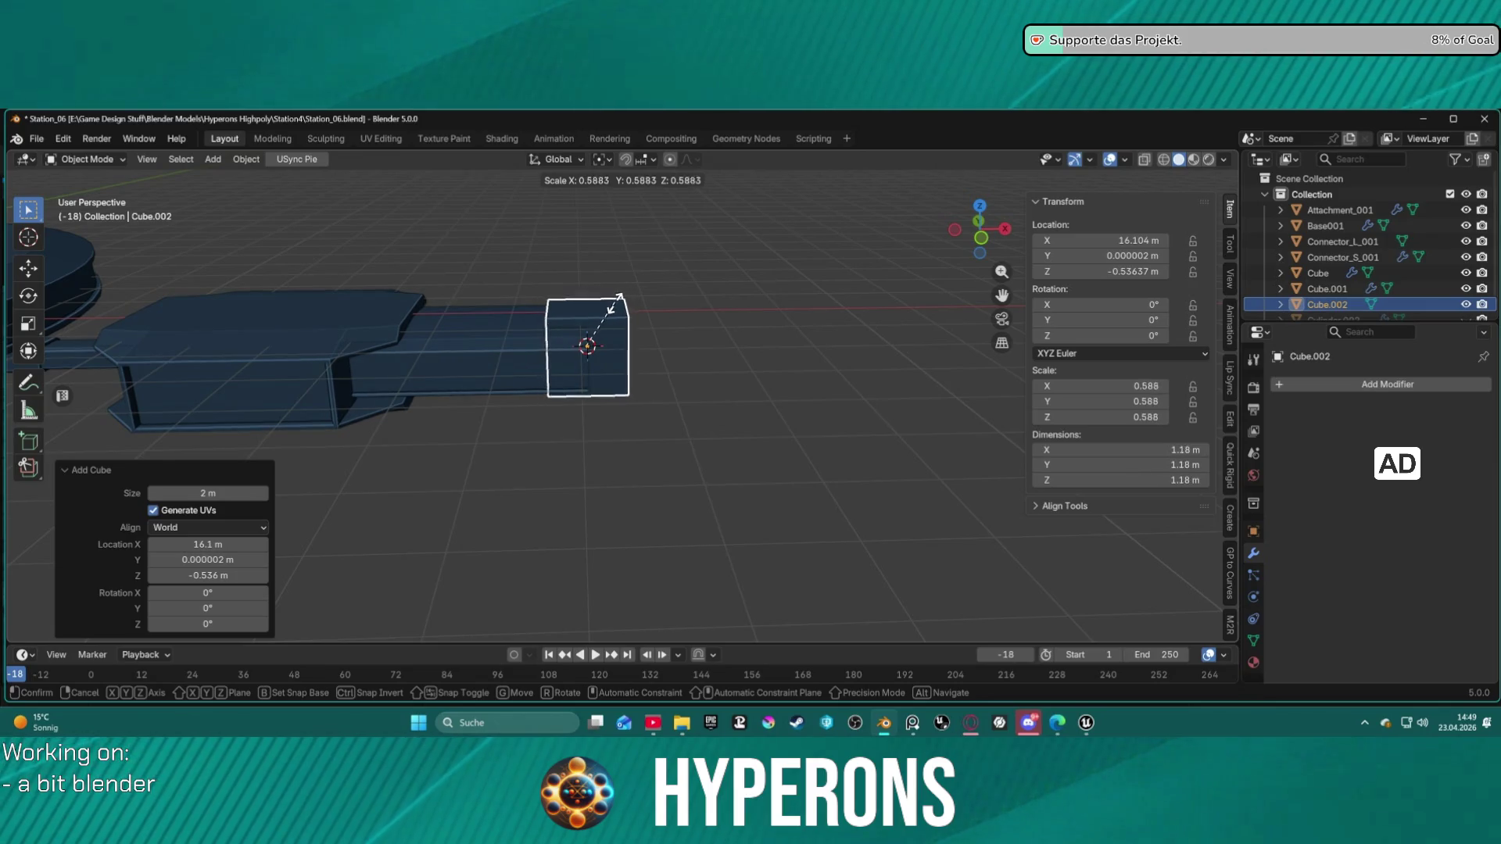
left_click(609, 304)
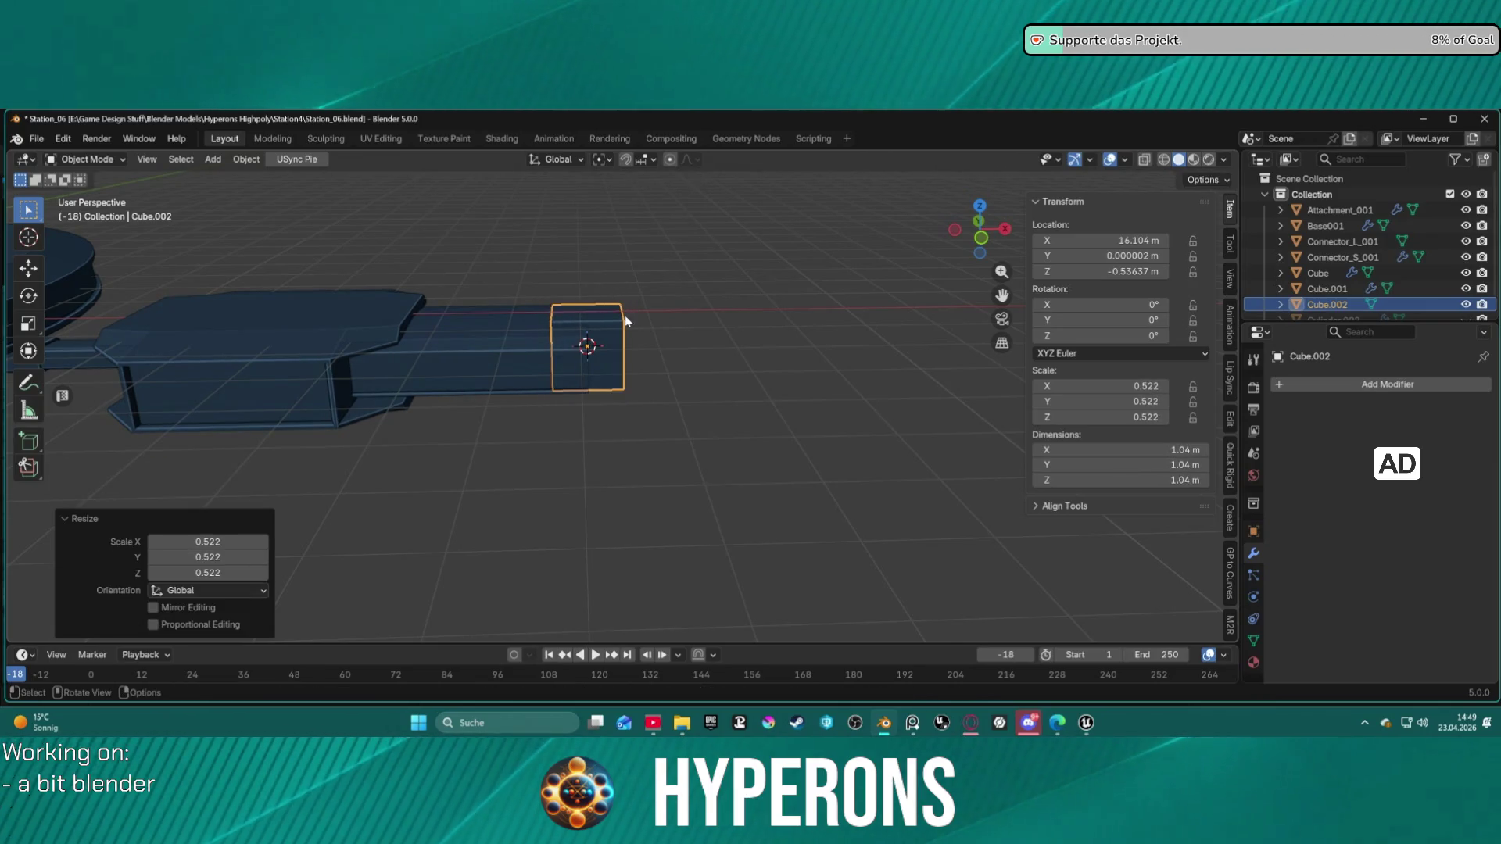
Step: Move the new cube along X so it sits just past the arm's end
key("s")
key("x")
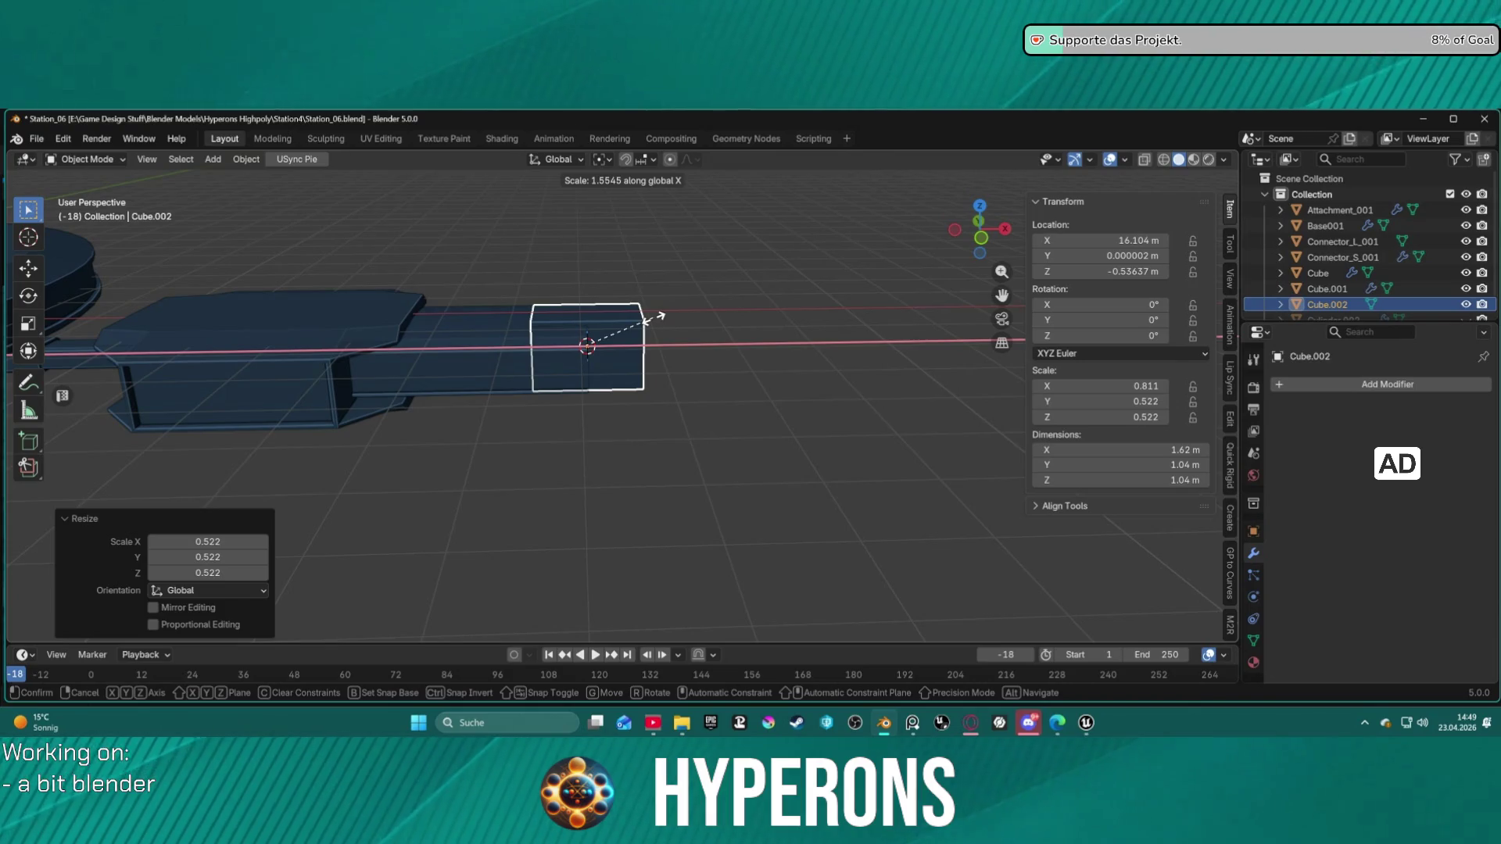
key("Escape")
key("g")
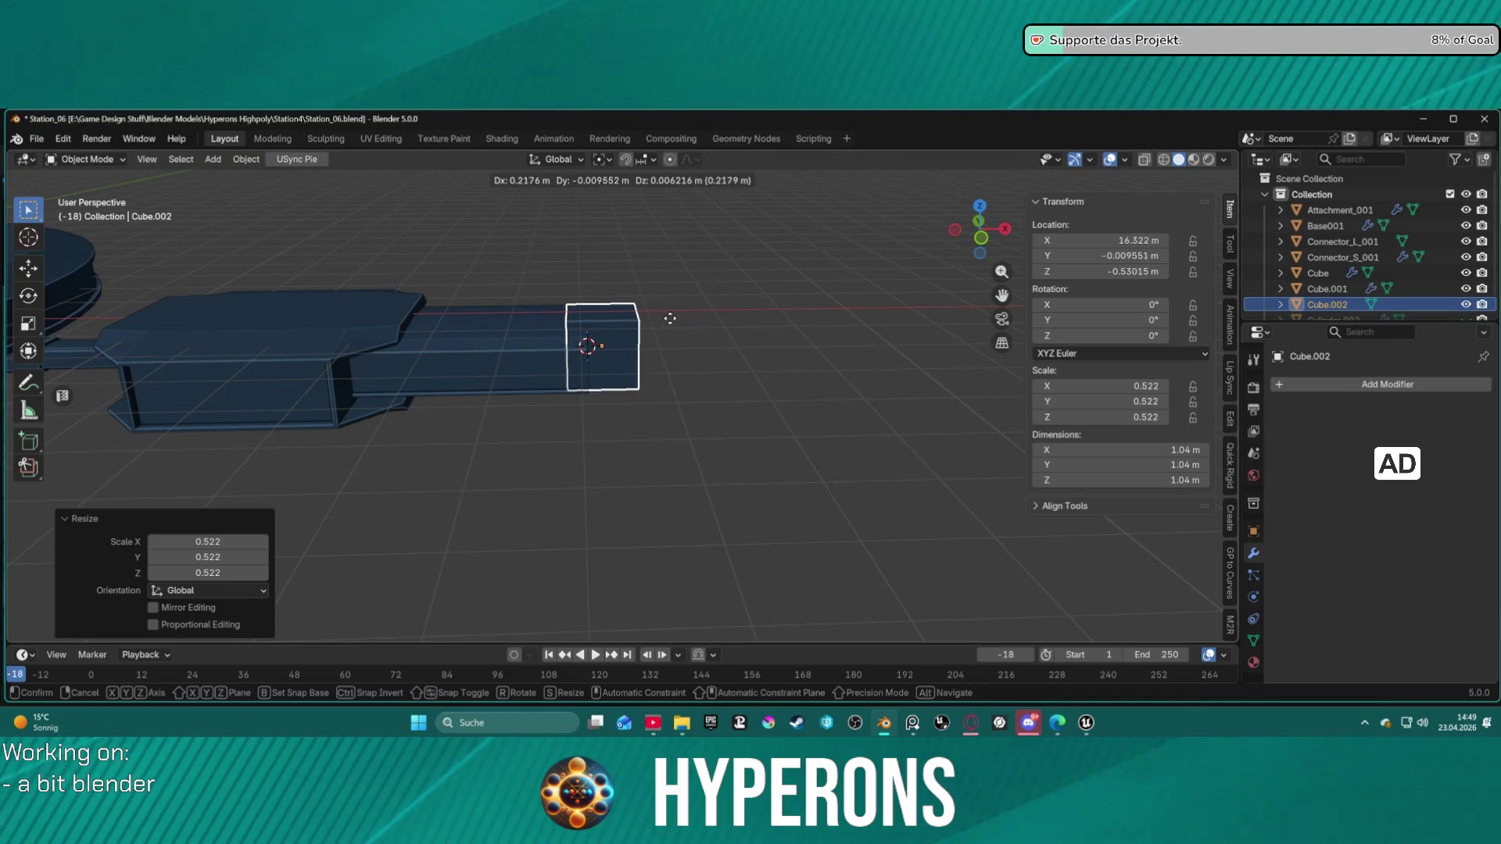
key("x")
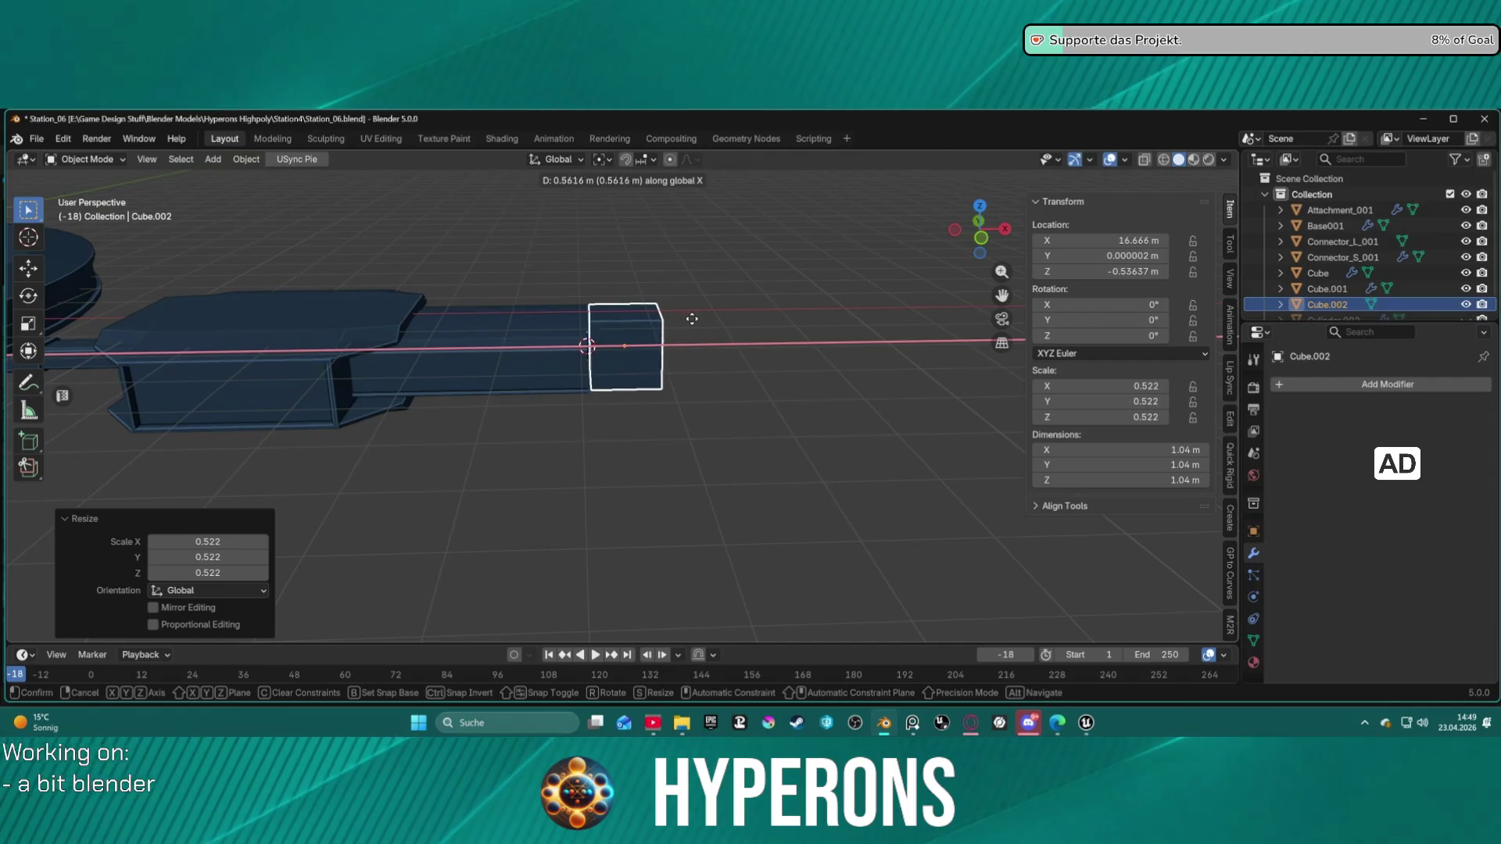
left_click(687, 318)
scroll(641, 294, "down", 3)
mouse_move(678, 312)
middle_mouse_down()
mouse_move(641, 294)
mouse_move(695, 298)
mouse_move(585, 348)
mouse_move(546, 288)
mouse_move(704, 241)
mouse_move(763, 258)
mouse_move(758, 352)
mouse_move(748, 325)
mouse_move(771, 300)
mouse_move(730, 268)
mouse_move(777, 247)
mouse_move(714, 211)
mouse_move(466, 228)
mouse_move(540, 247)
mouse_move(579, 299)
middle_mouse_up()
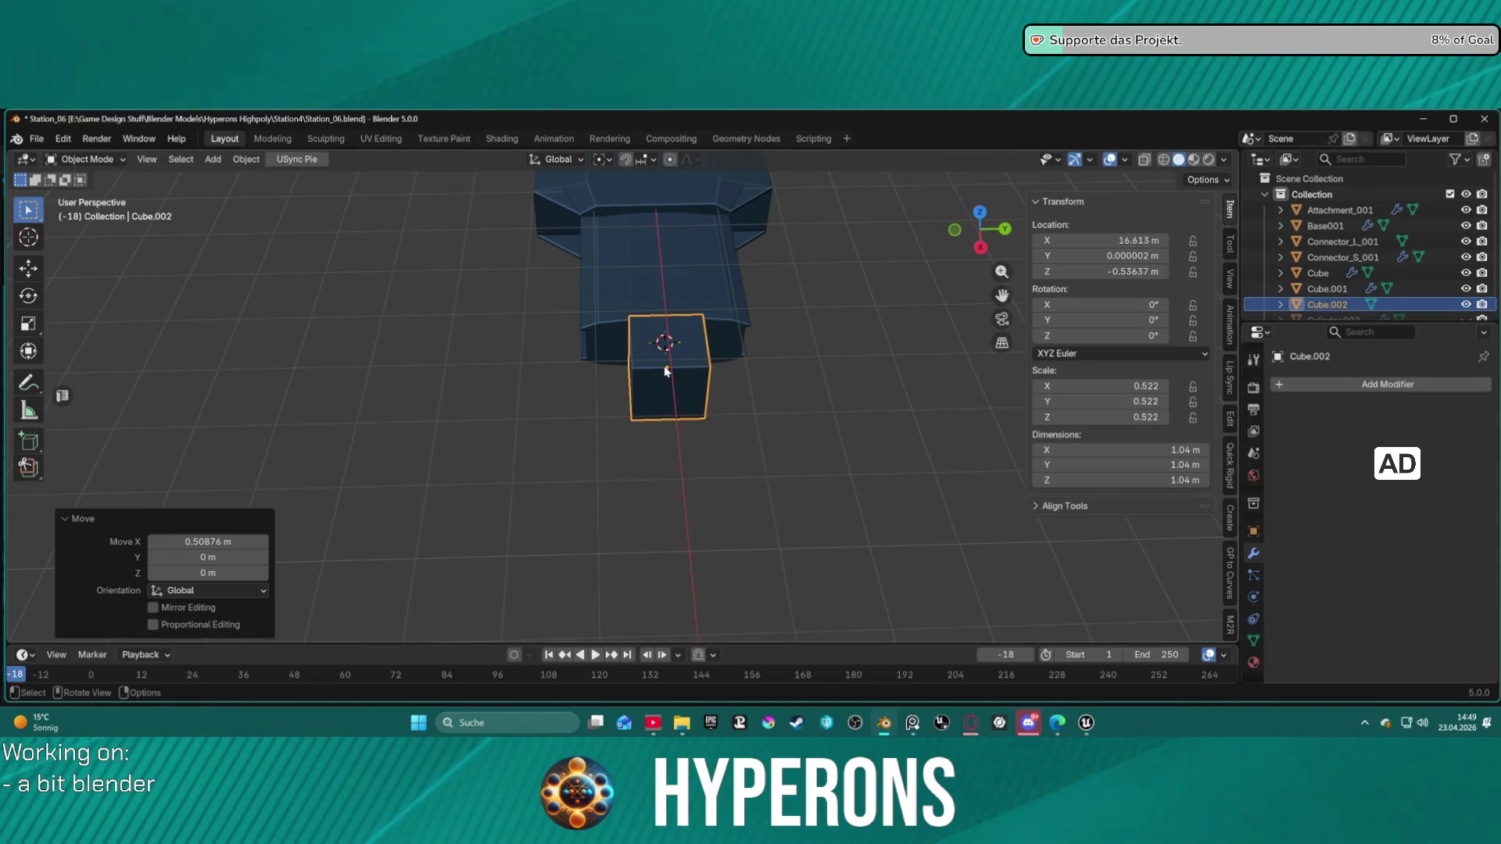
key("Tab")
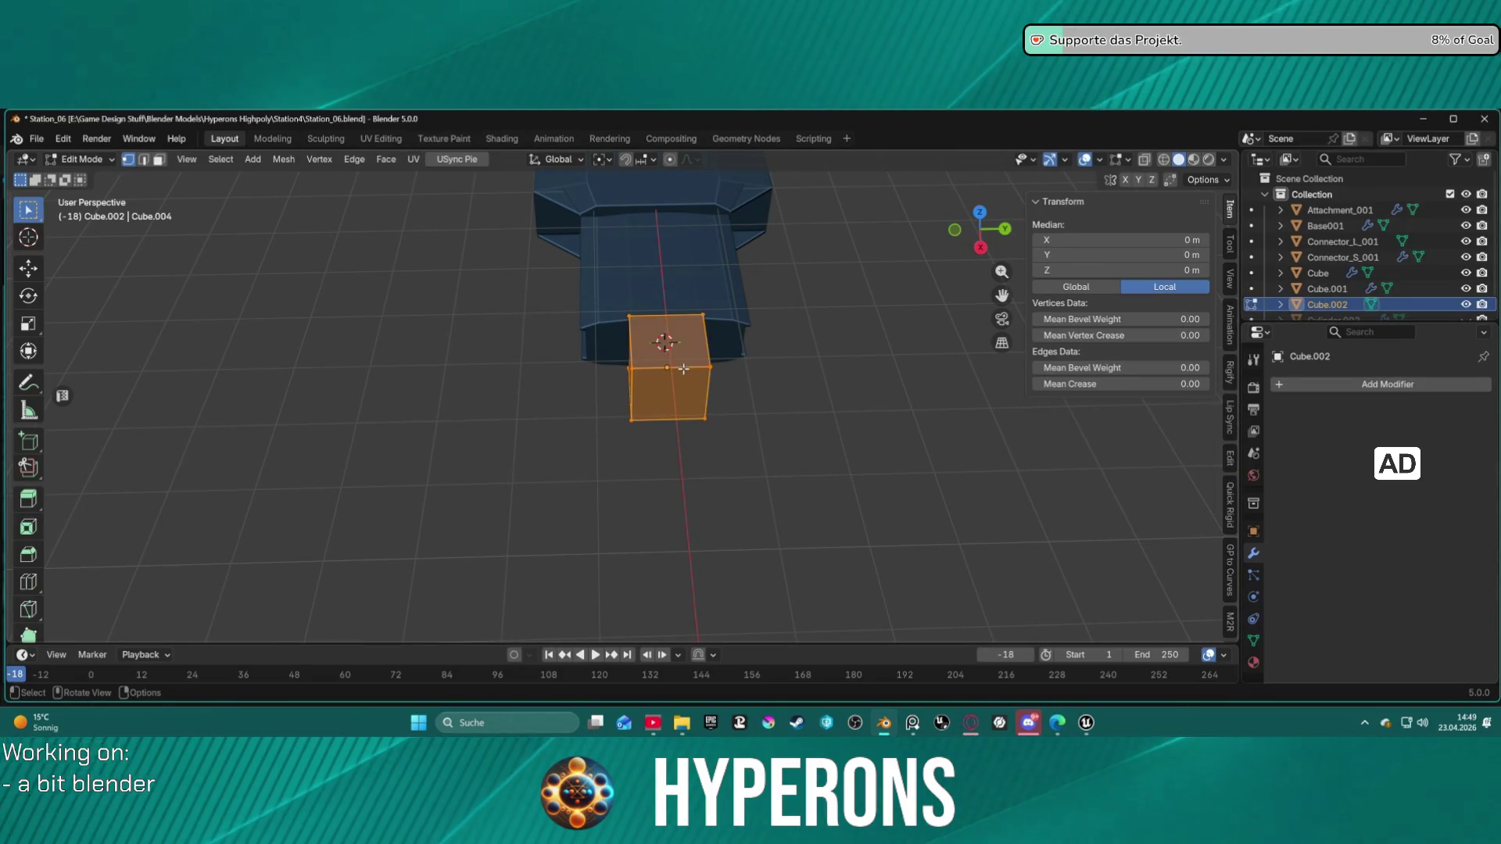
Step: Subdivide the cube once, giving each face a 2×2 grid
right_click(684, 368)
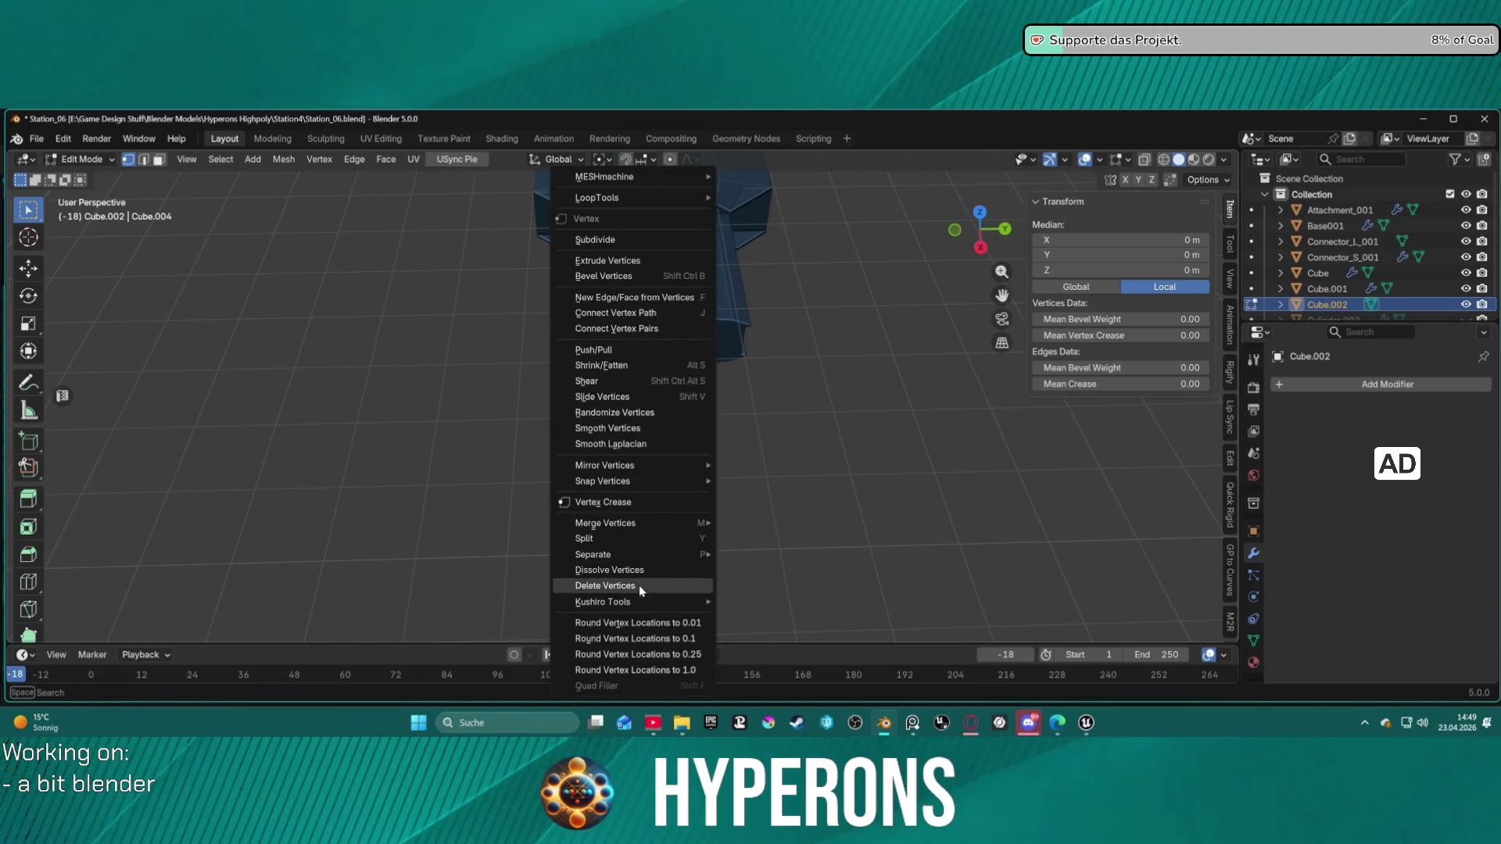
left_click(623, 239)
middle_click_drag(786, 380, 844, 298)
left_click(1407, 385)
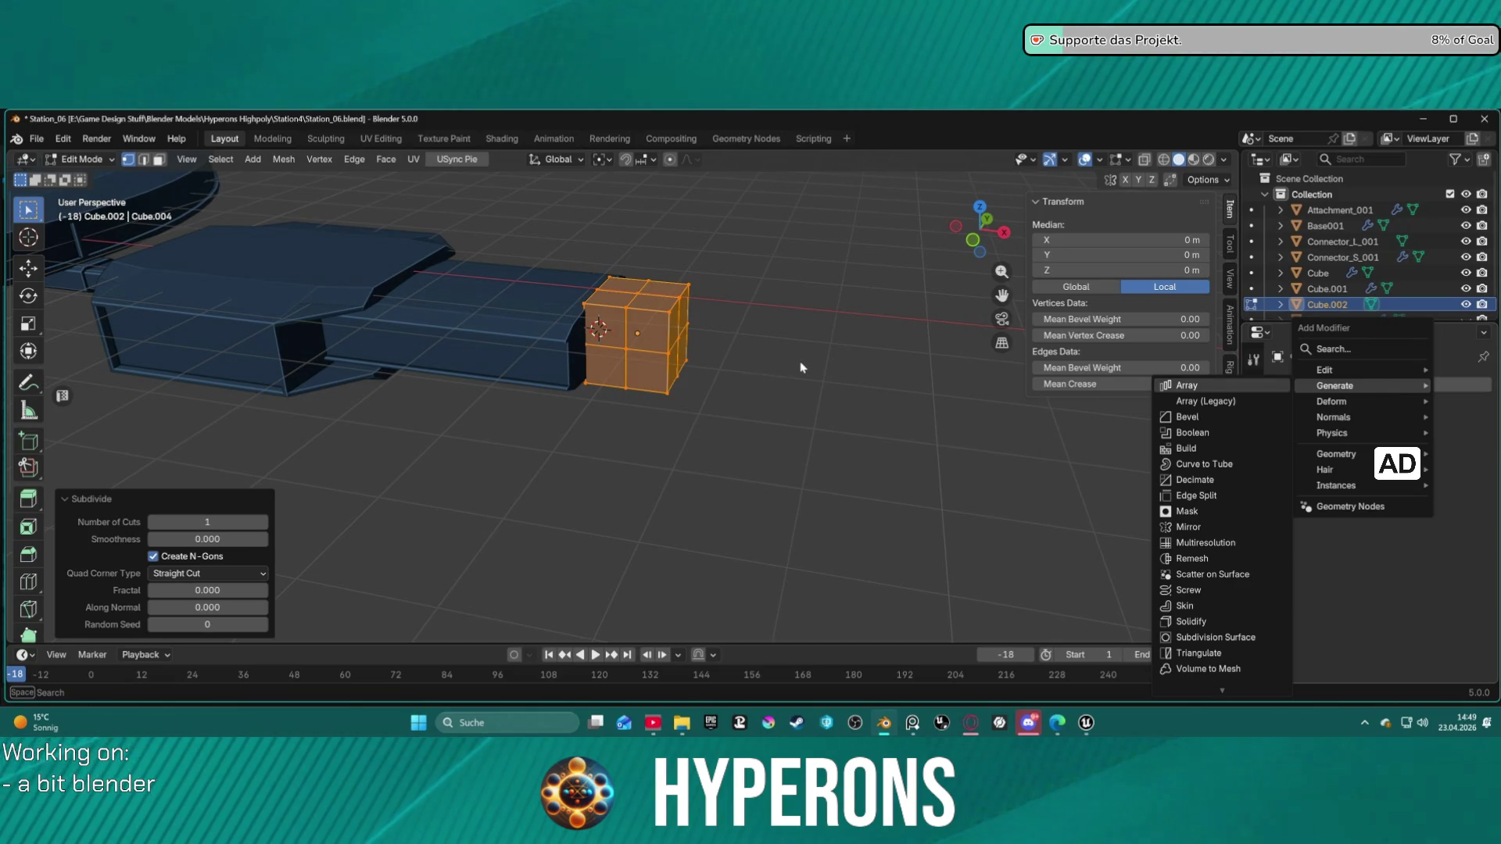
middle_click_drag(774, 324, 627, 306)
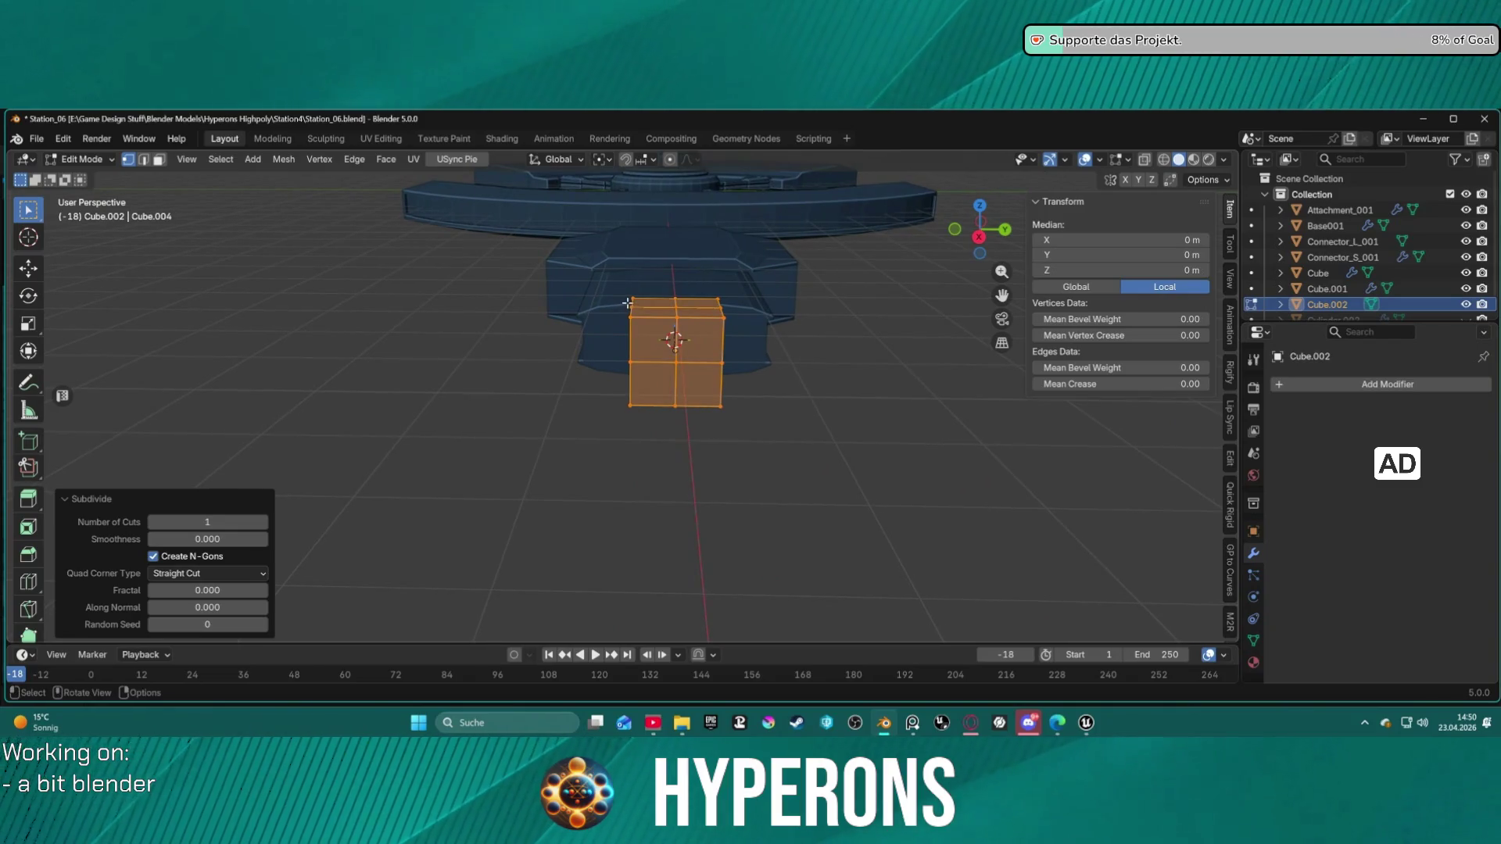
Step: Try shifting the cube −1.2175 m along Y, then undo the move
key("g")
key("x")
key("y")
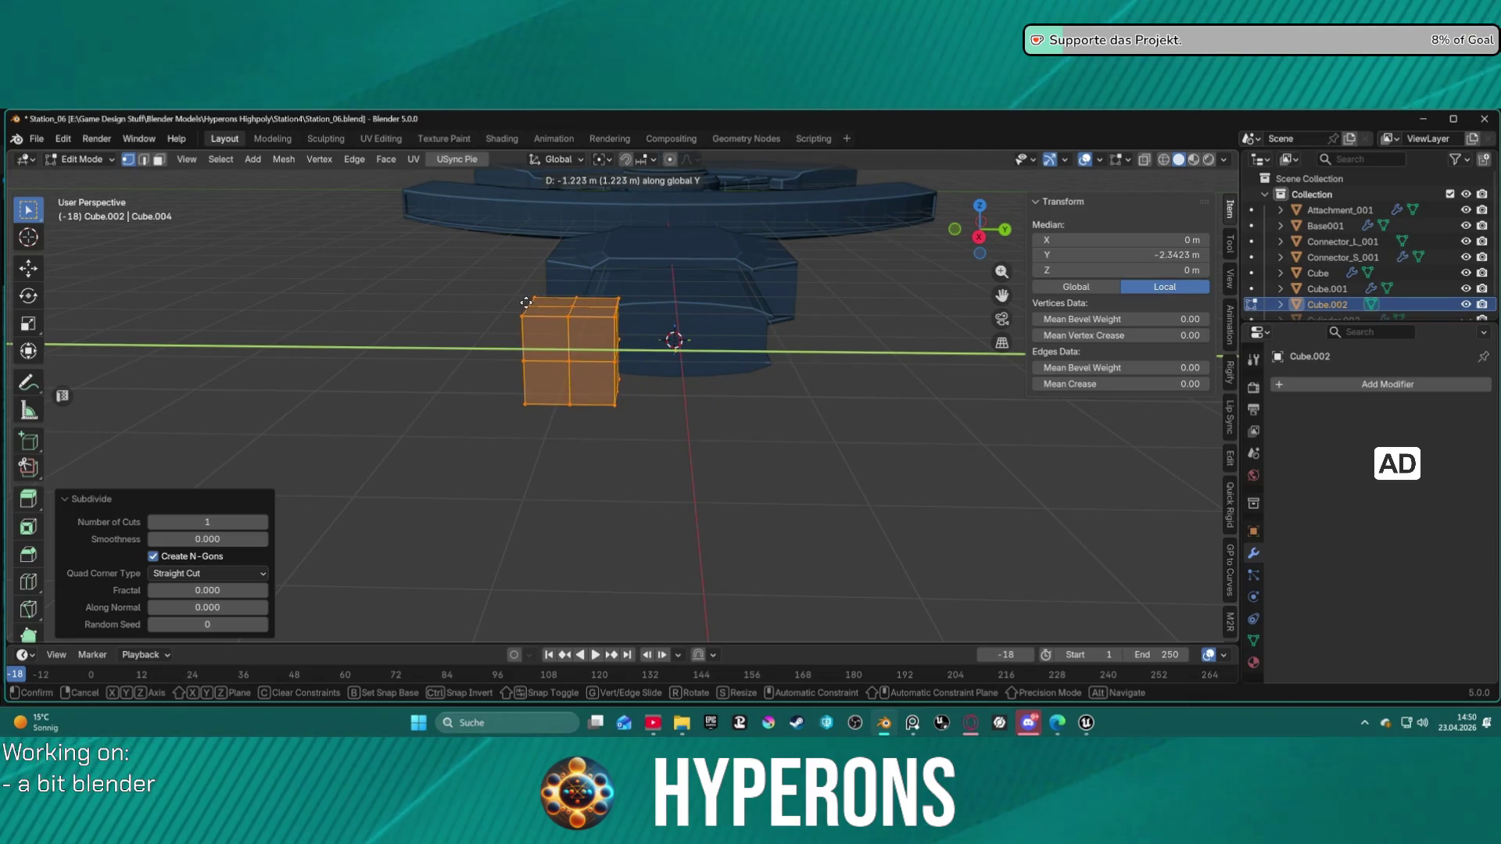
left_click(526, 303)
mouse_move(703, 317)
middle_mouse_down()
mouse_move(863, 325)
mouse_move(781, 426)
mouse_move(680, 406)
mouse_move(650, 339)
mouse_move(659, 309)
middle_mouse_up()
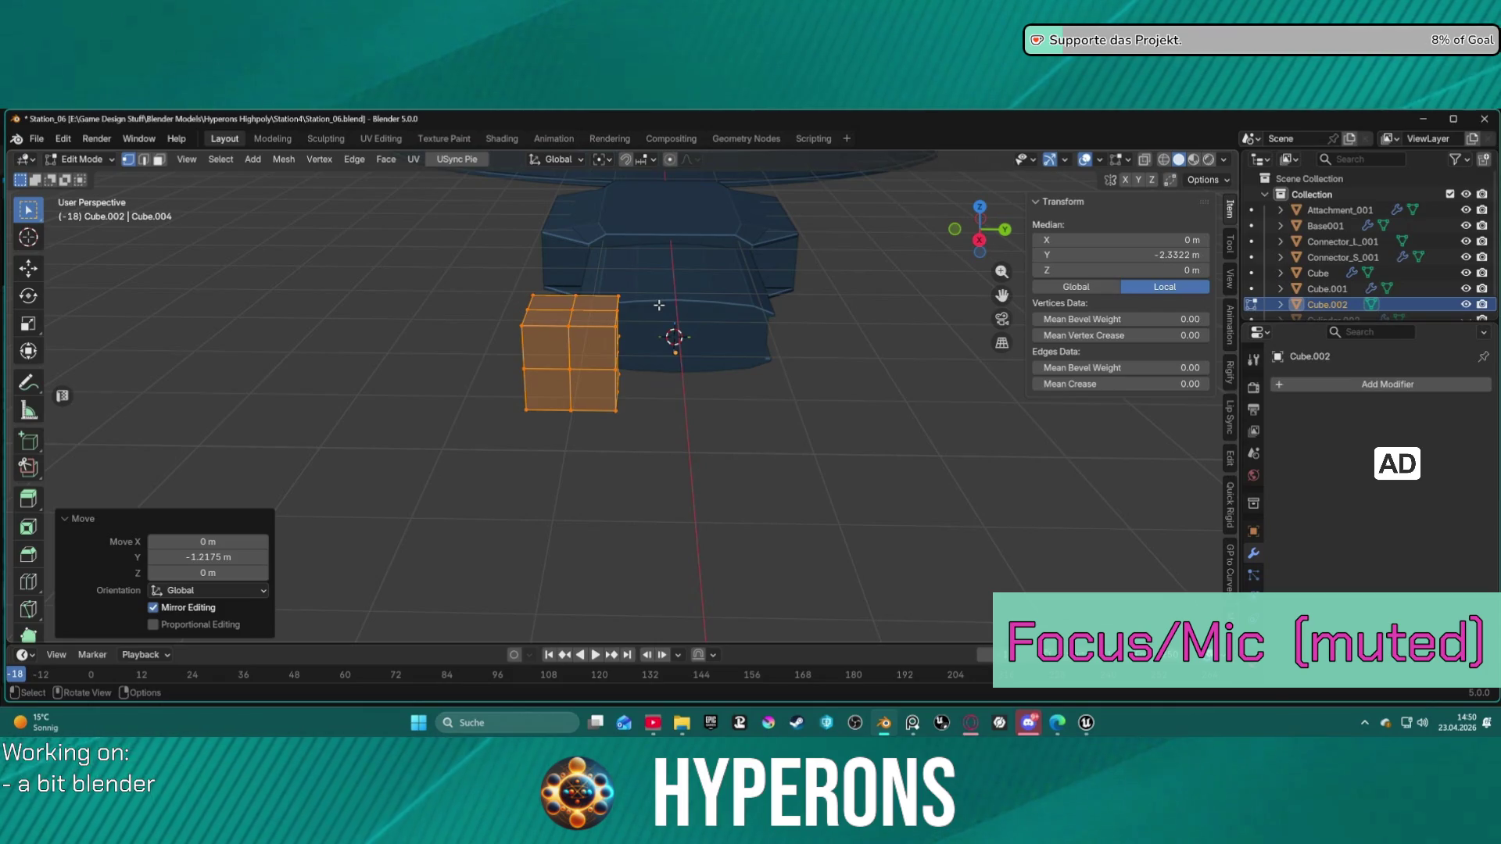
mouse_move(659, 305)
middle_mouse_down()
mouse_move(920, 326)
mouse_move(785, 283)
mouse_move(962, 301)
mouse_move(822, 304)
mouse_move(837, 301)
middle_mouse_up()
key("ctrl+z")
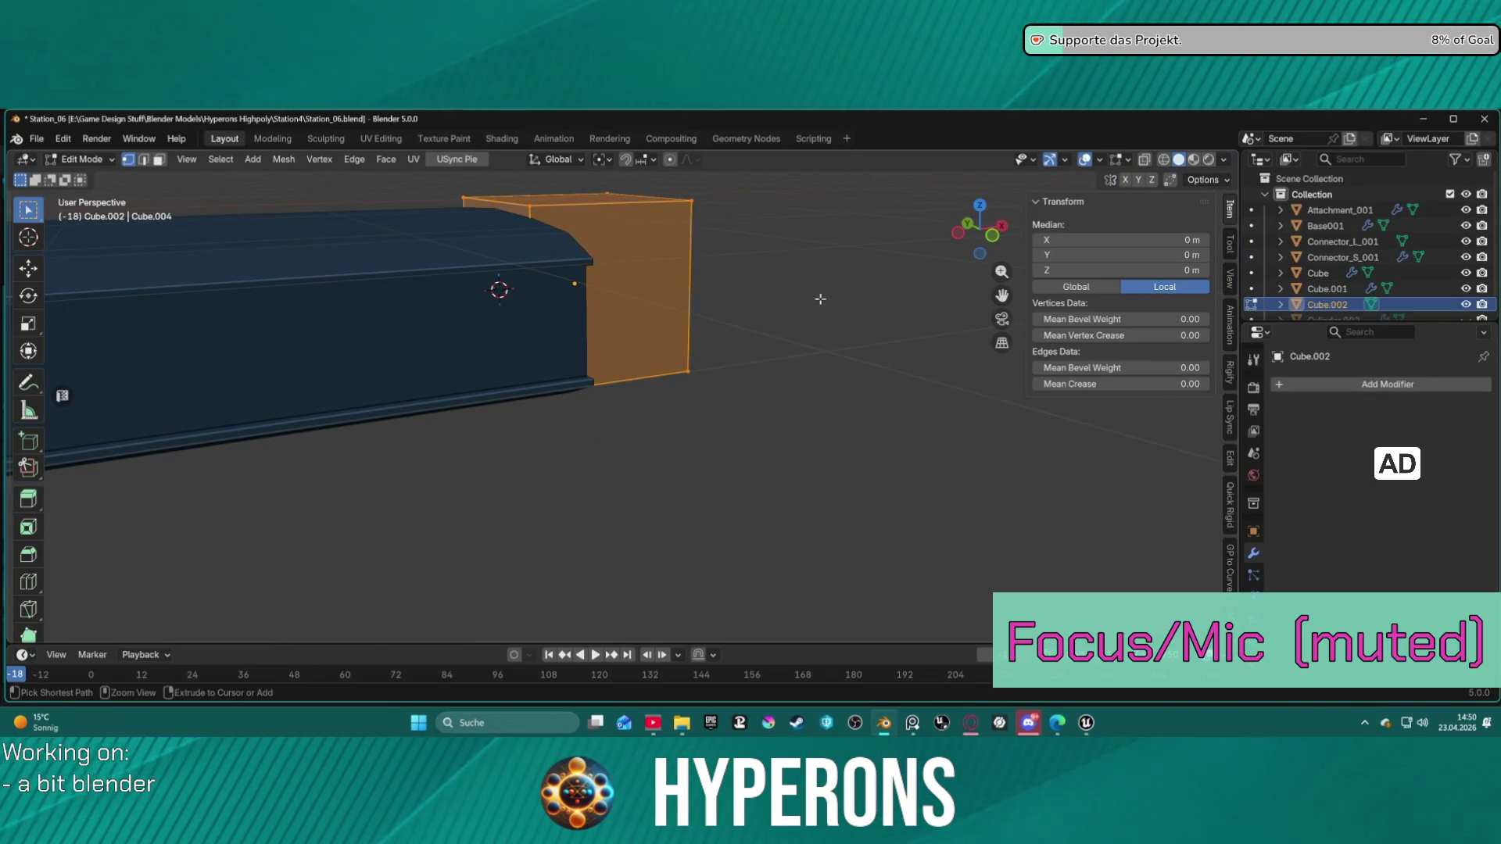
Step: Undo the earlier cube, snap the 3D cursor to the selected connector vertex and return to Object Mode
key("ctrl+z")
key("ctrl+z")
key("ctrl+z")
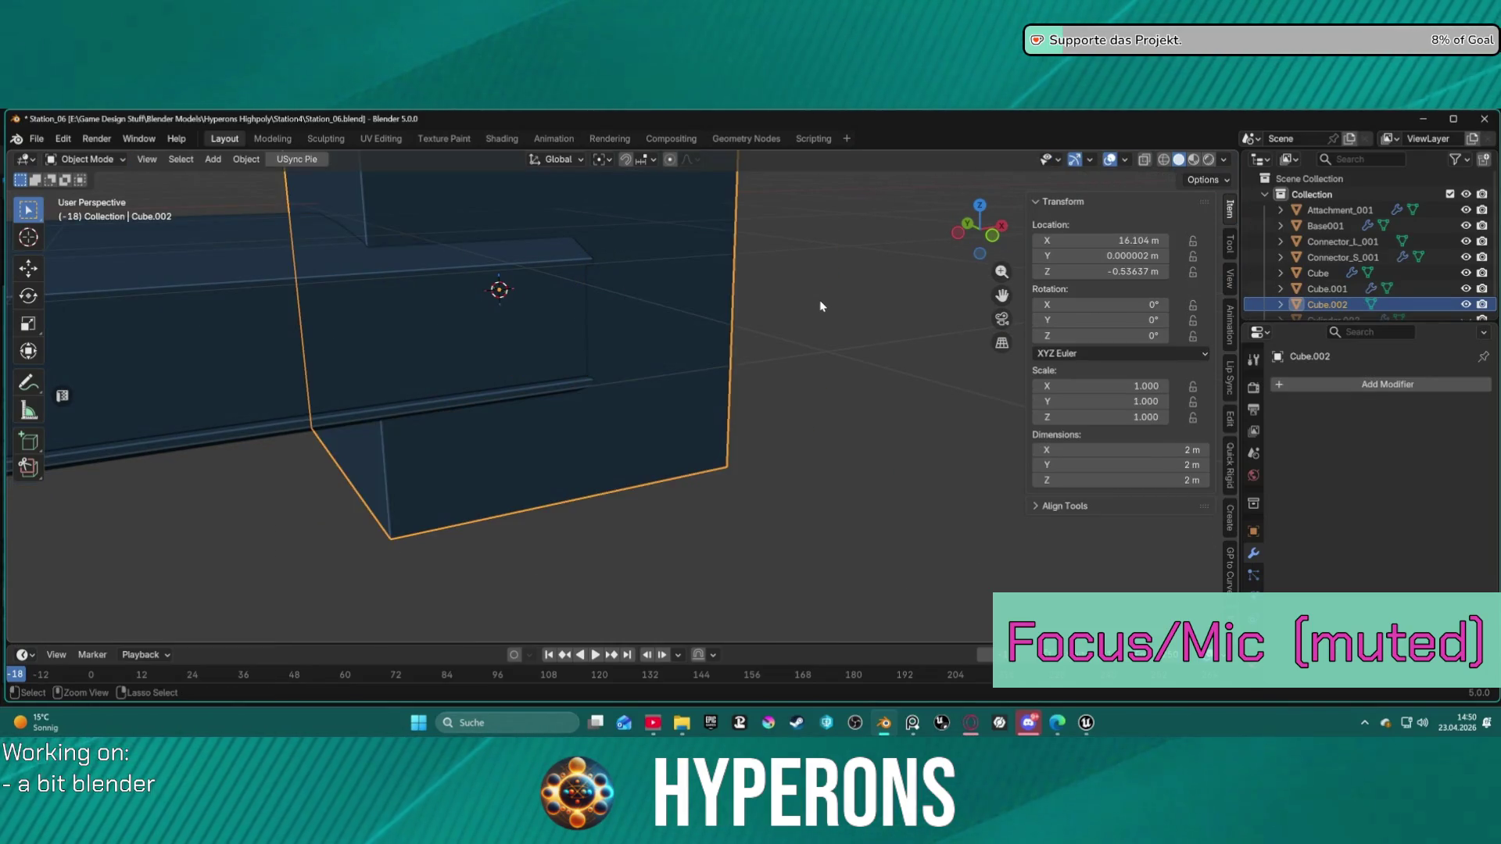
mouse_move(820, 307)
middle_mouse_down()
mouse_move(664, 288)
mouse_move(477, 296)
middle_mouse_up()
key("ctrl+Tab")
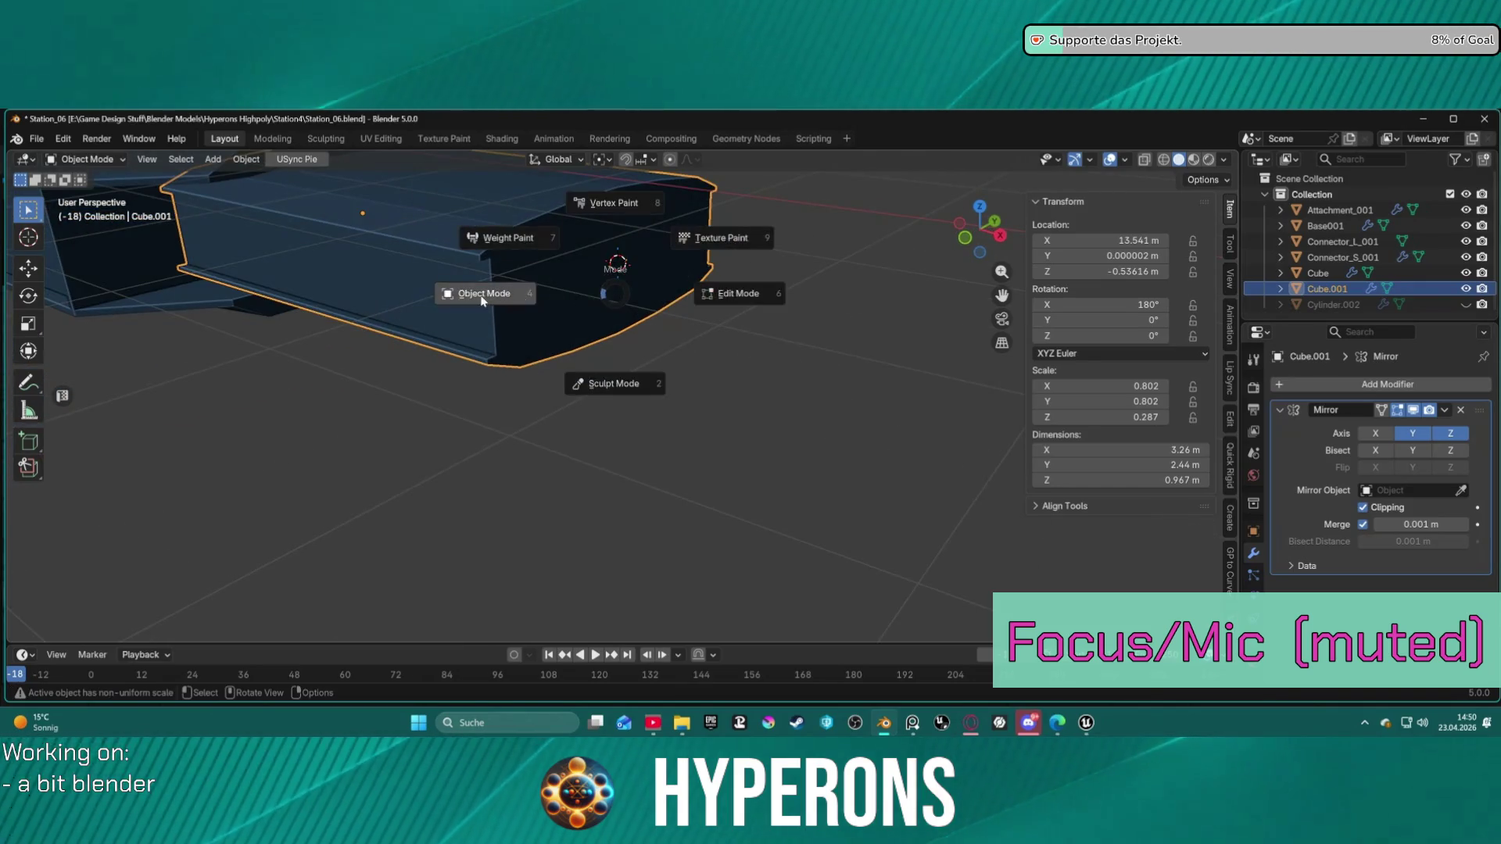
left_click(540, 294)
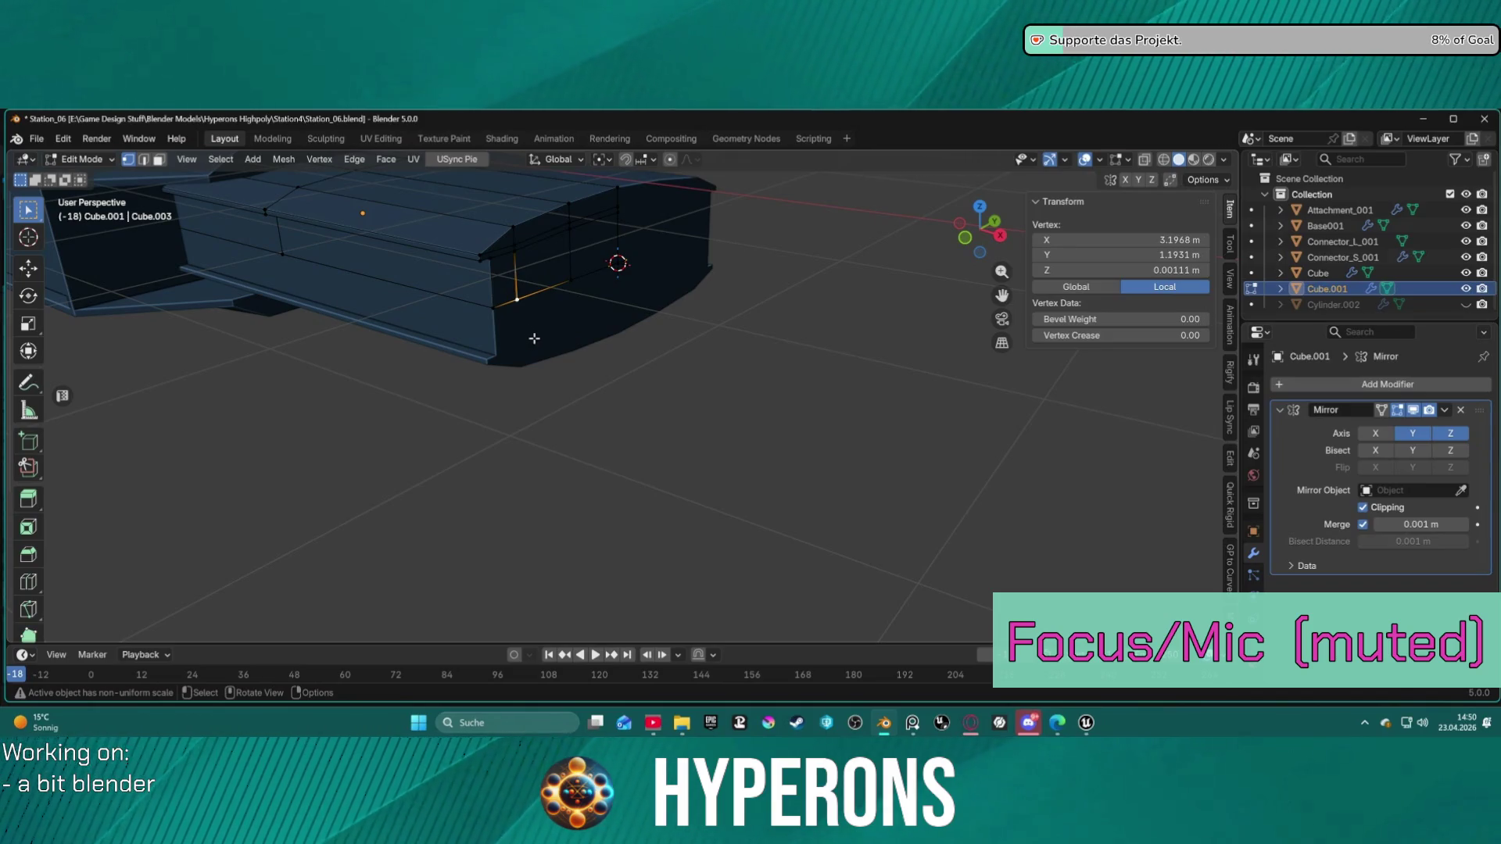
key("shift+s")
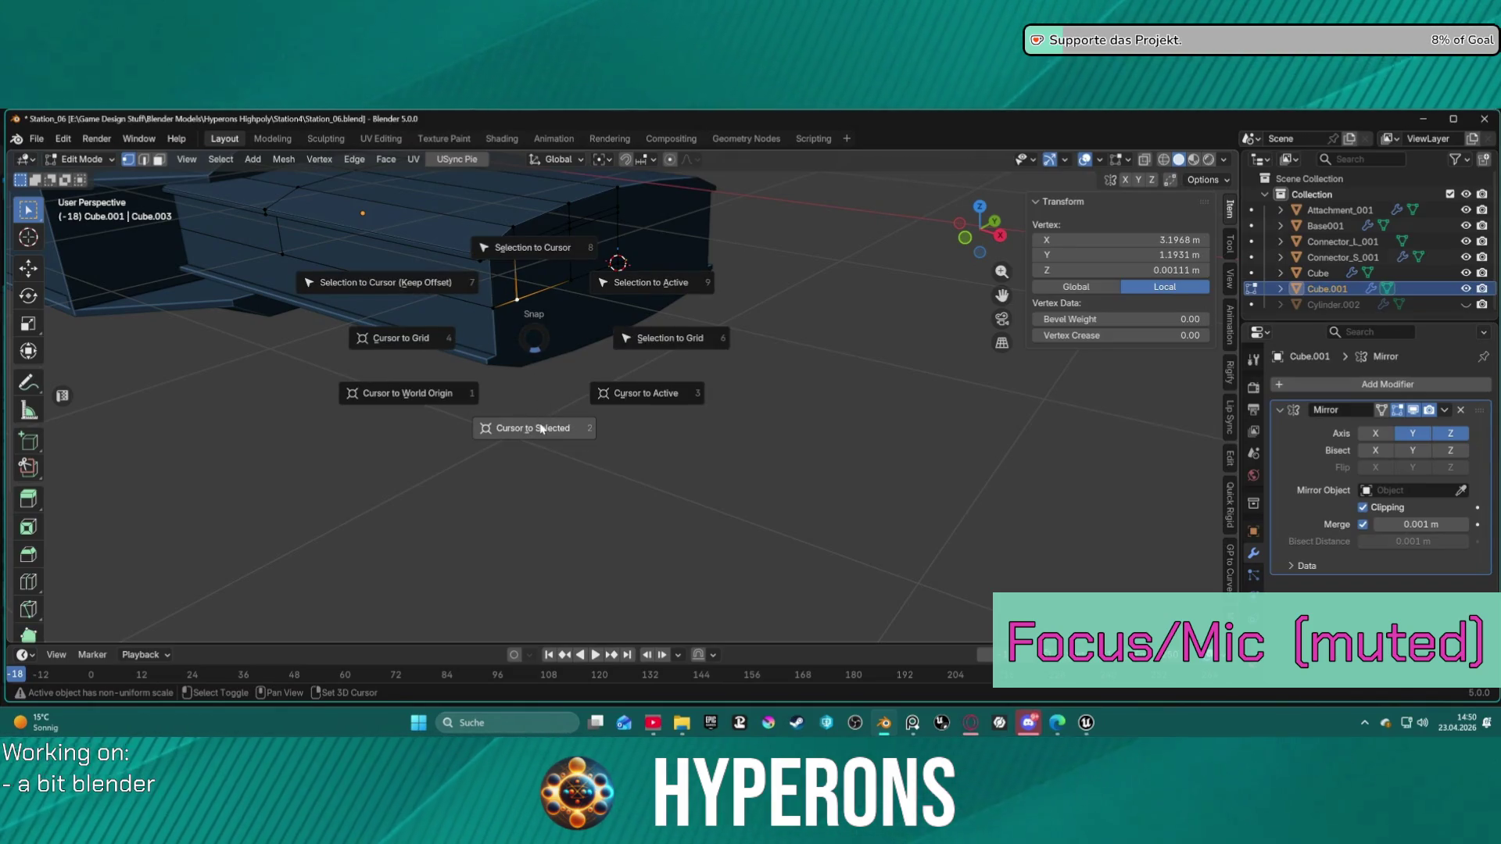
left_click(540, 428)
key("ctrl+Tab")
key("ctrl+Tab")
left_click(505, 411)
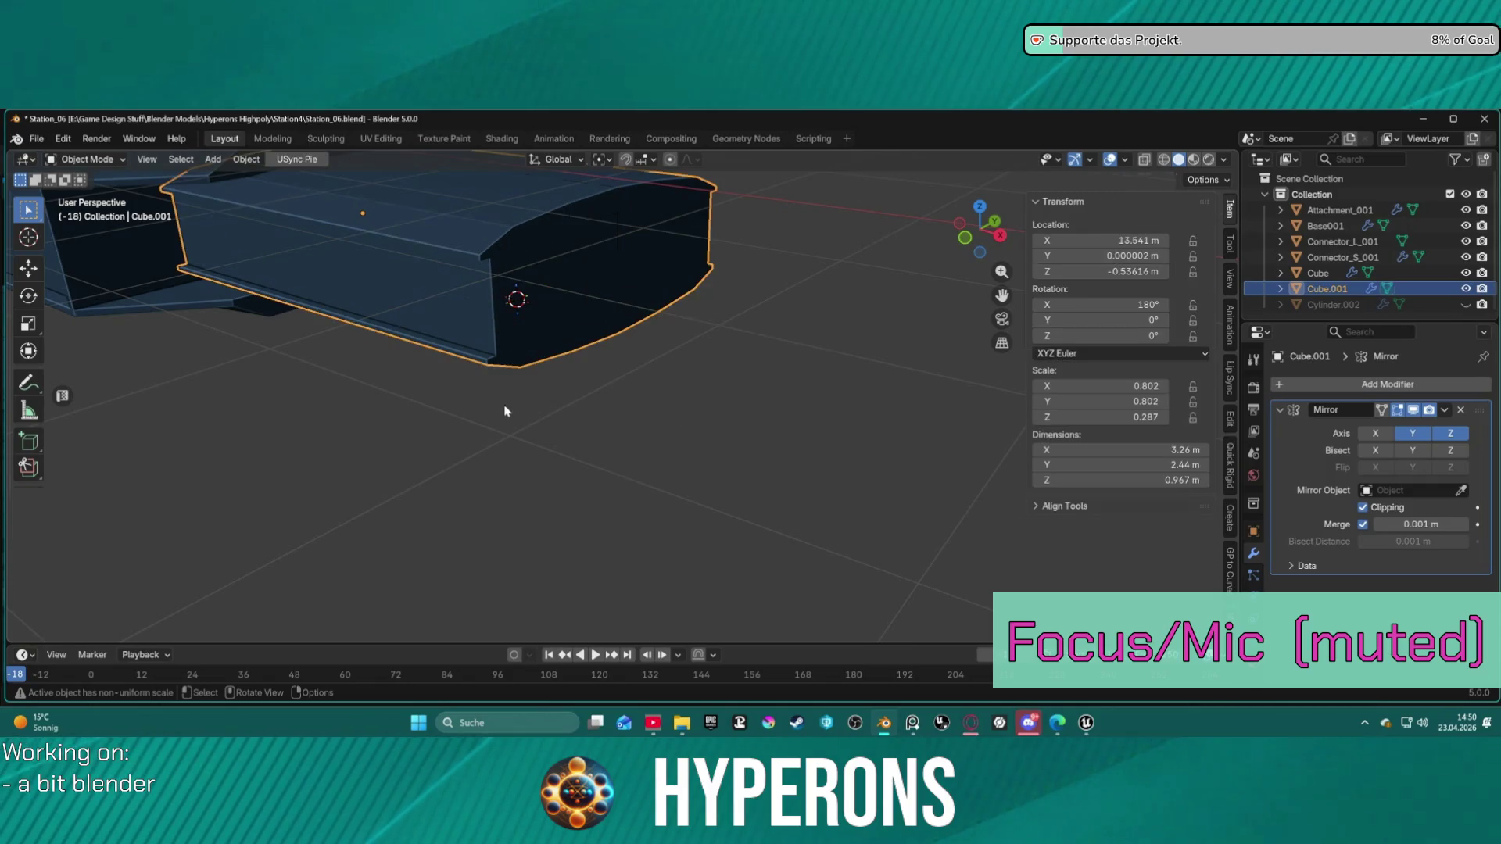
Step: Add a new cube at the 3D cursor and scale it to about 1 m per side
middle_click_drag(661, 379, 837, 331)
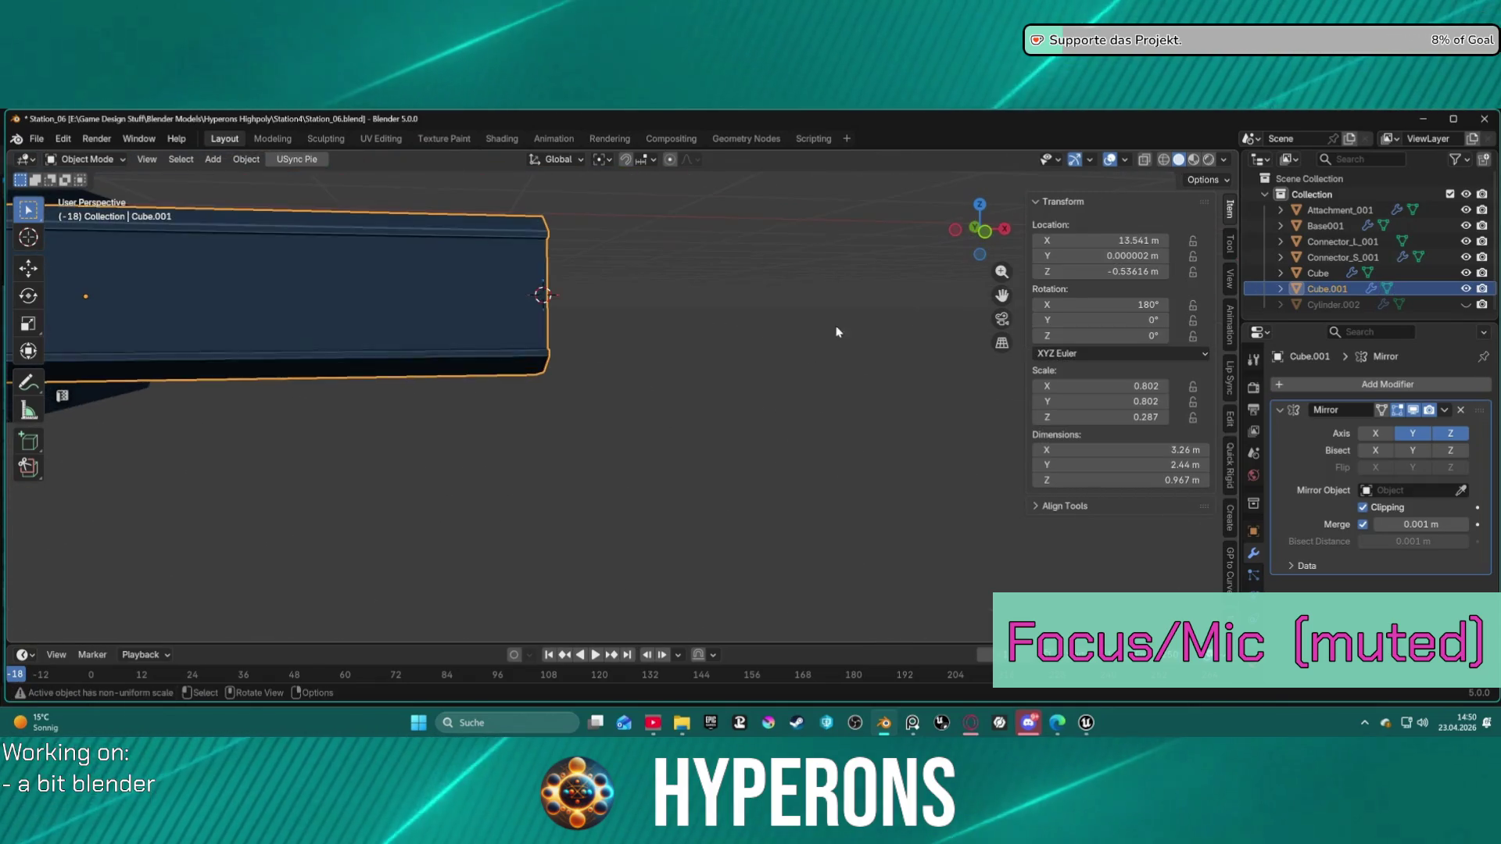
left_click(210, 160)
mouse_move(227, 179)
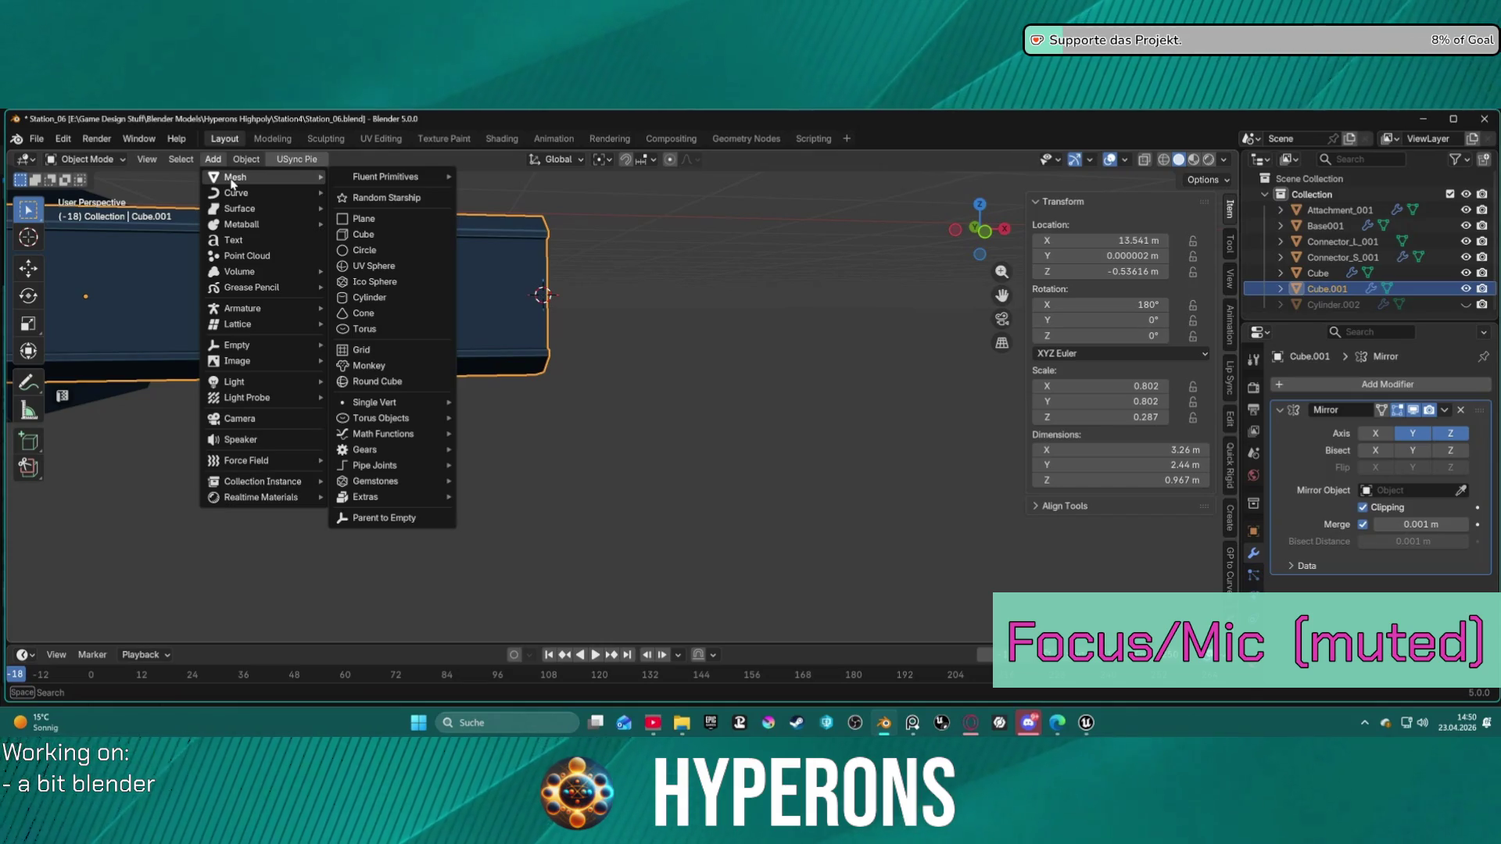
left_click(378, 235)
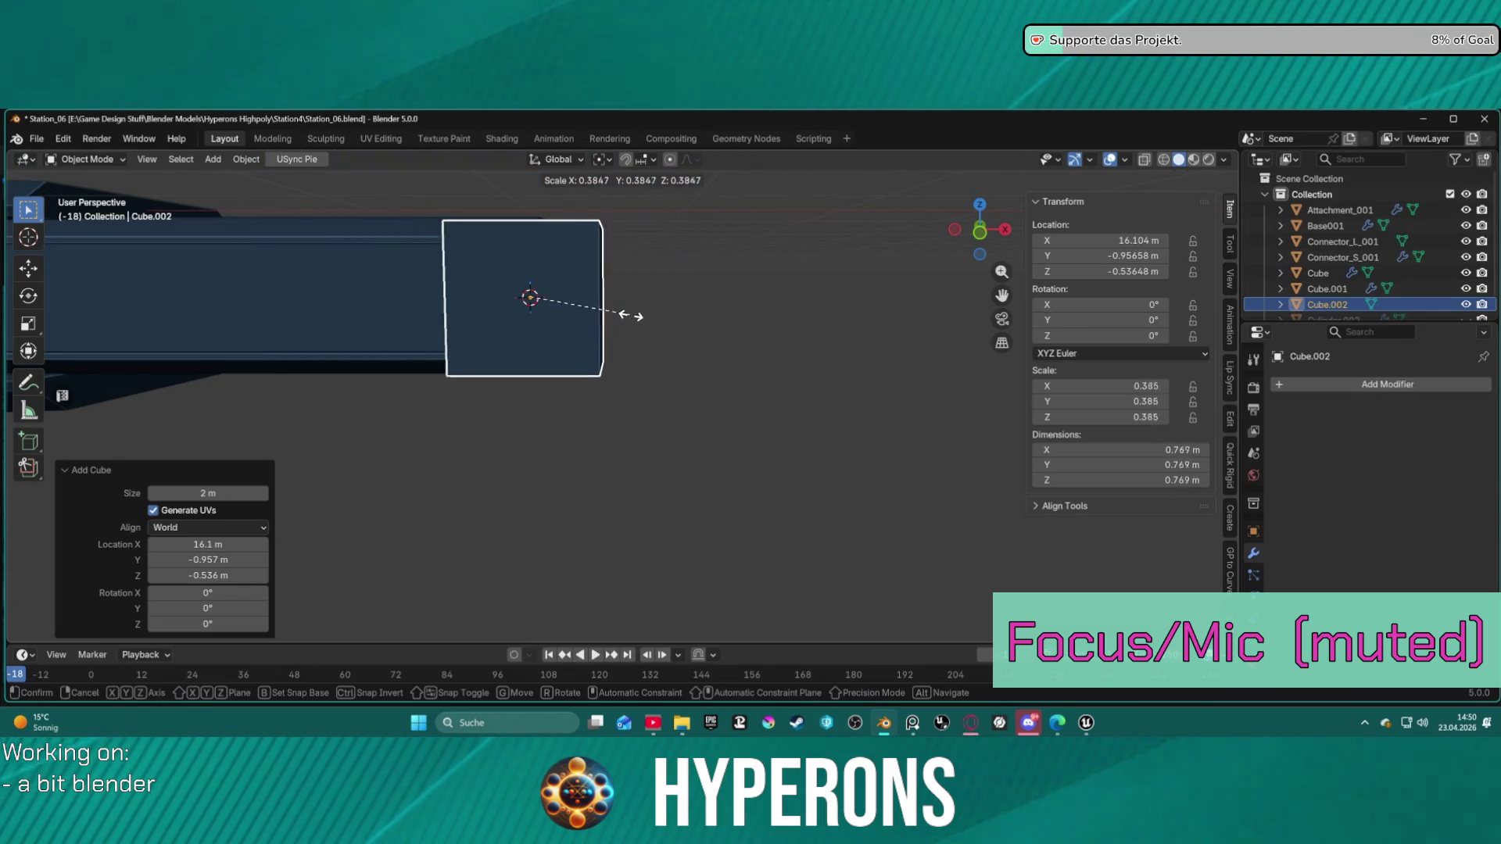
left_click(647, 313)
mouse_move(647, 313)
middle_mouse_down()
mouse_move(566, 311)
mouse_move(594, 297)
mouse_move(625, 313)
mouse_move(603, 328)
mouse_move(736, 307)
mouse_move(716, 317)
middle_mouse_up()
key("s")
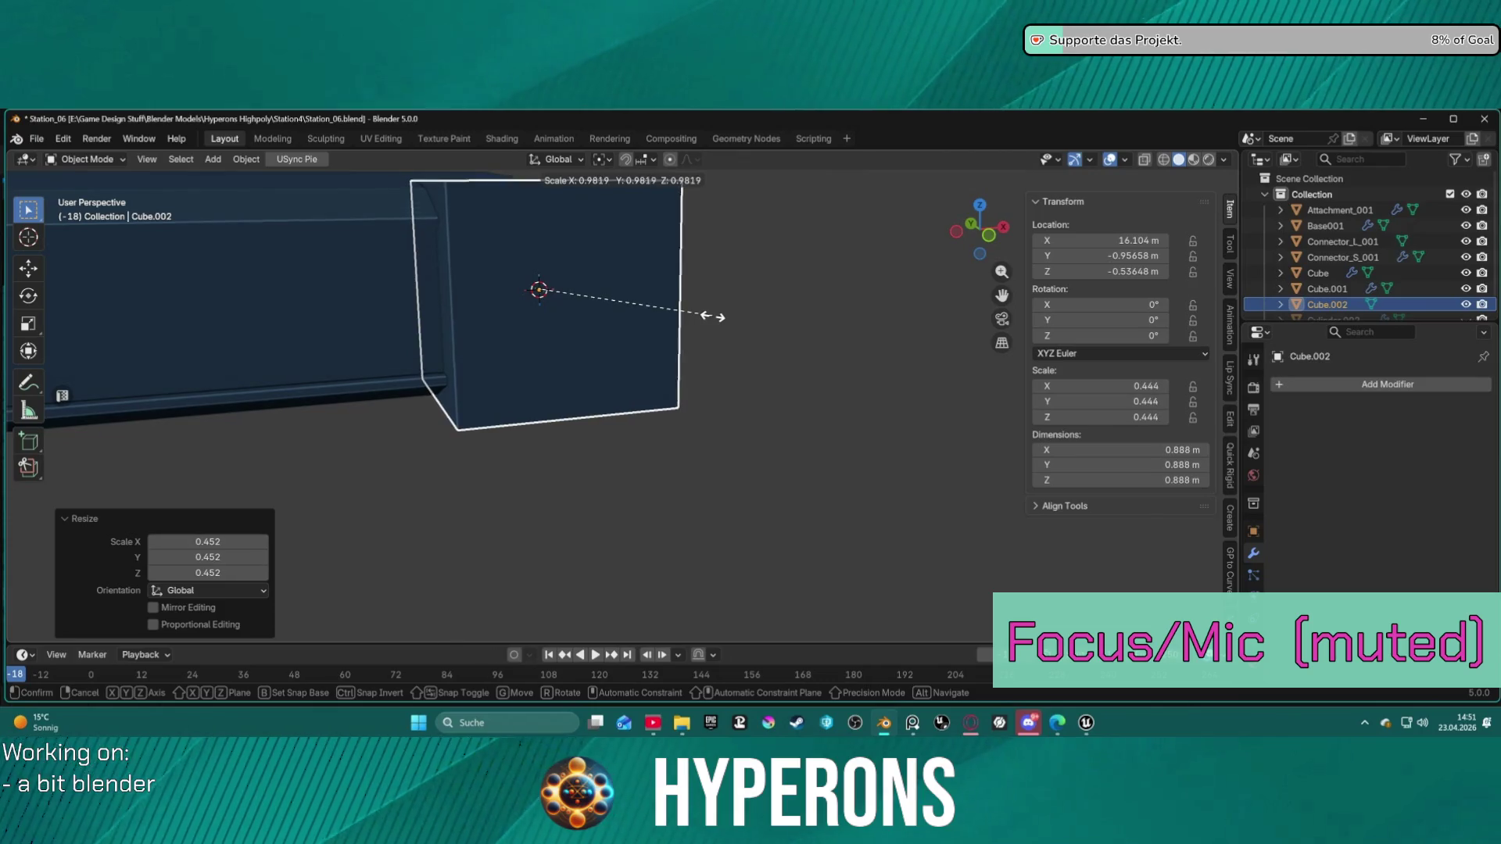
left_click(739, 323)
mouse_move(786, 329)
middle_mouse_down()
mouse_move(704, 344)
mouse_move(766, 331)
mouse_move(711, 290)
mouse_move(673, 293)
mouse_move(658, 368)
mouse_move(670, 328)
mouse_move(438, 247)
mouse_move(577, 338)
mouse_move(618, 326)
mouse_move(576, 275)
mouse_move(589, 265)
mouse_move(656, 298)
mouse_move(640, 298)
mouse_move(636, 261)
middle_mouse_up()
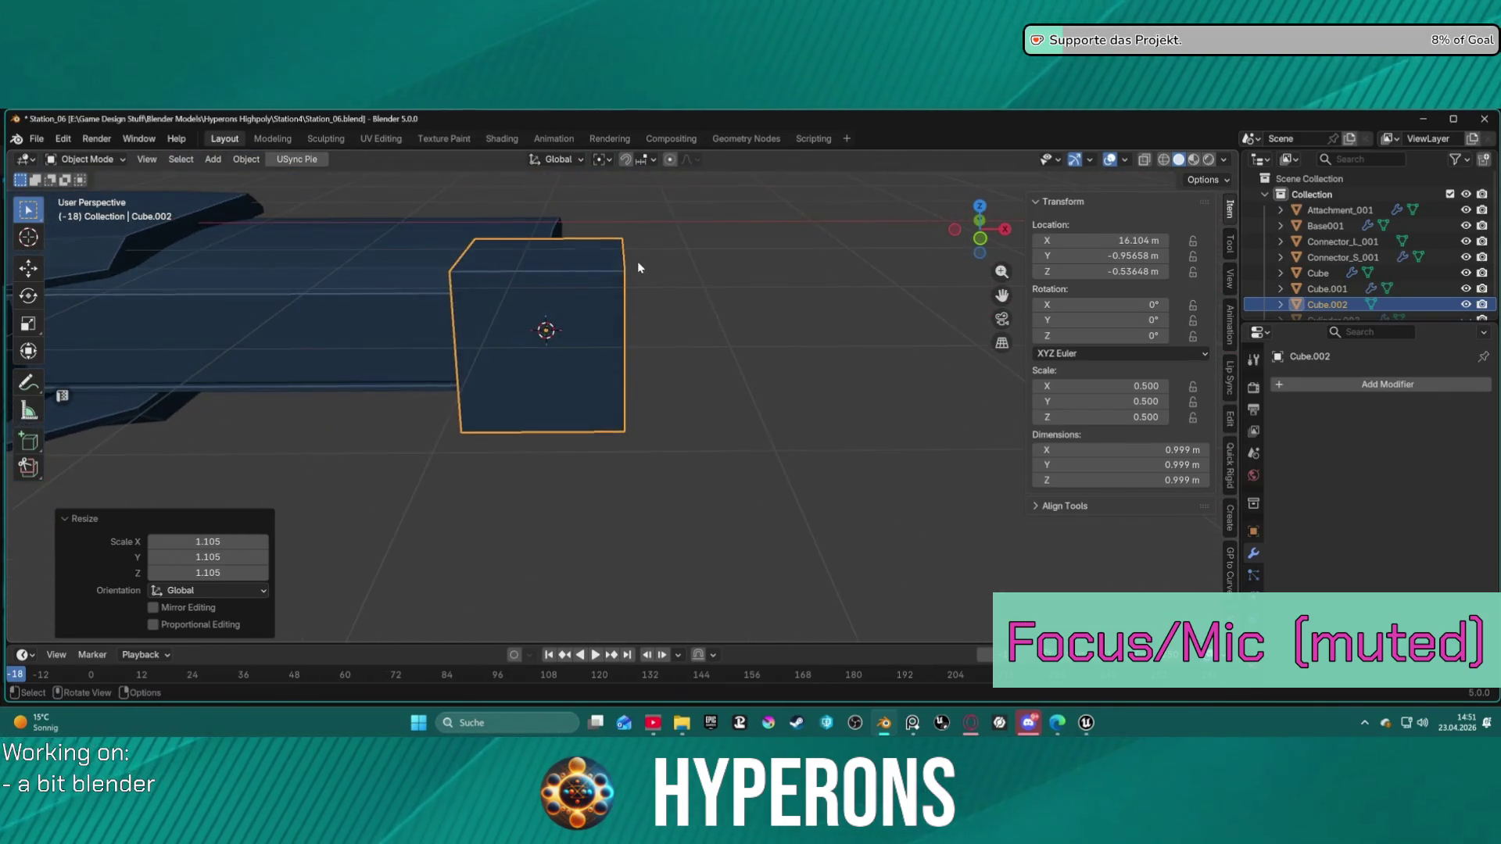
Step: Move the new cube about 0.45 m along X to X 16.55 m
key("g")
key("x")
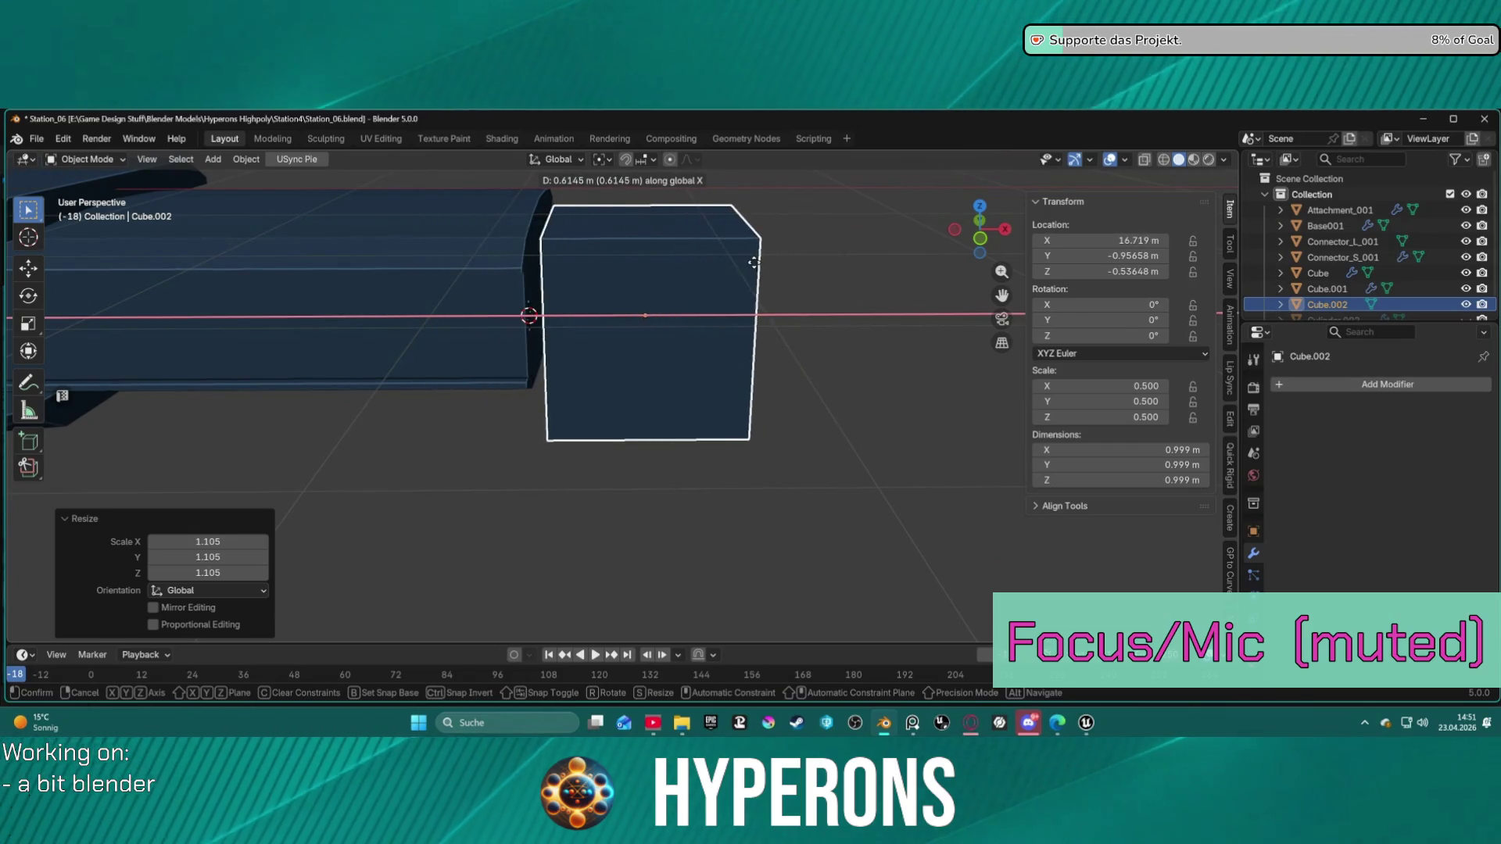
left_click(723, 263)
mouse_move(725, 264)
middle_mouse_down()
mouse_move(847, 271)
mouse_move(802, 276)
middle_mouse_up()
scroll(801, 276, "up", 1)
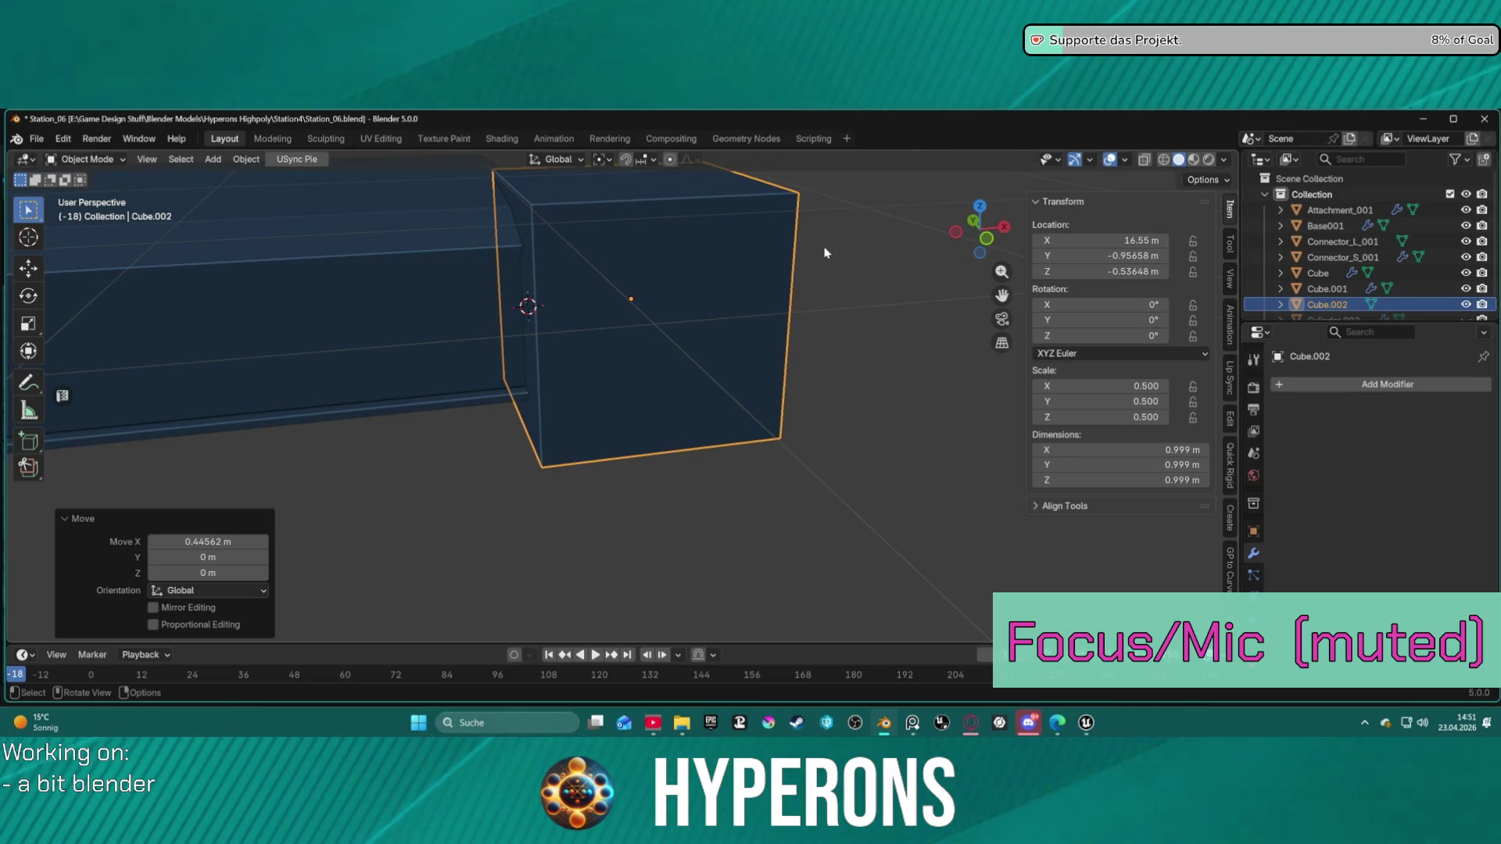
scroll(802, 269, "up", 3)
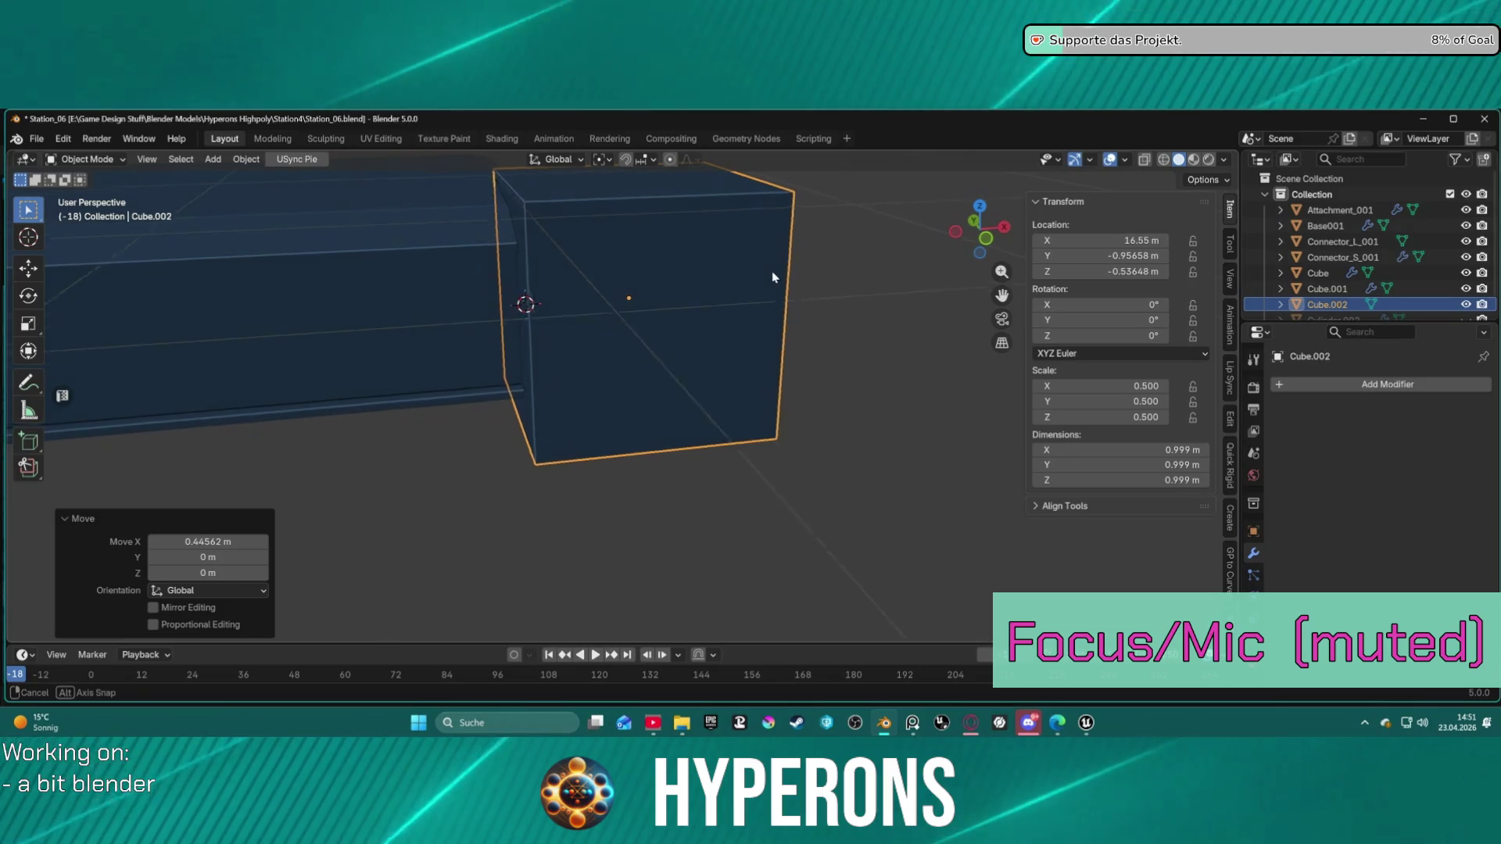
Step: Add a Mirror modifier to Cube.002
left_click(1350, 386)
mouse_move(1345, 402)
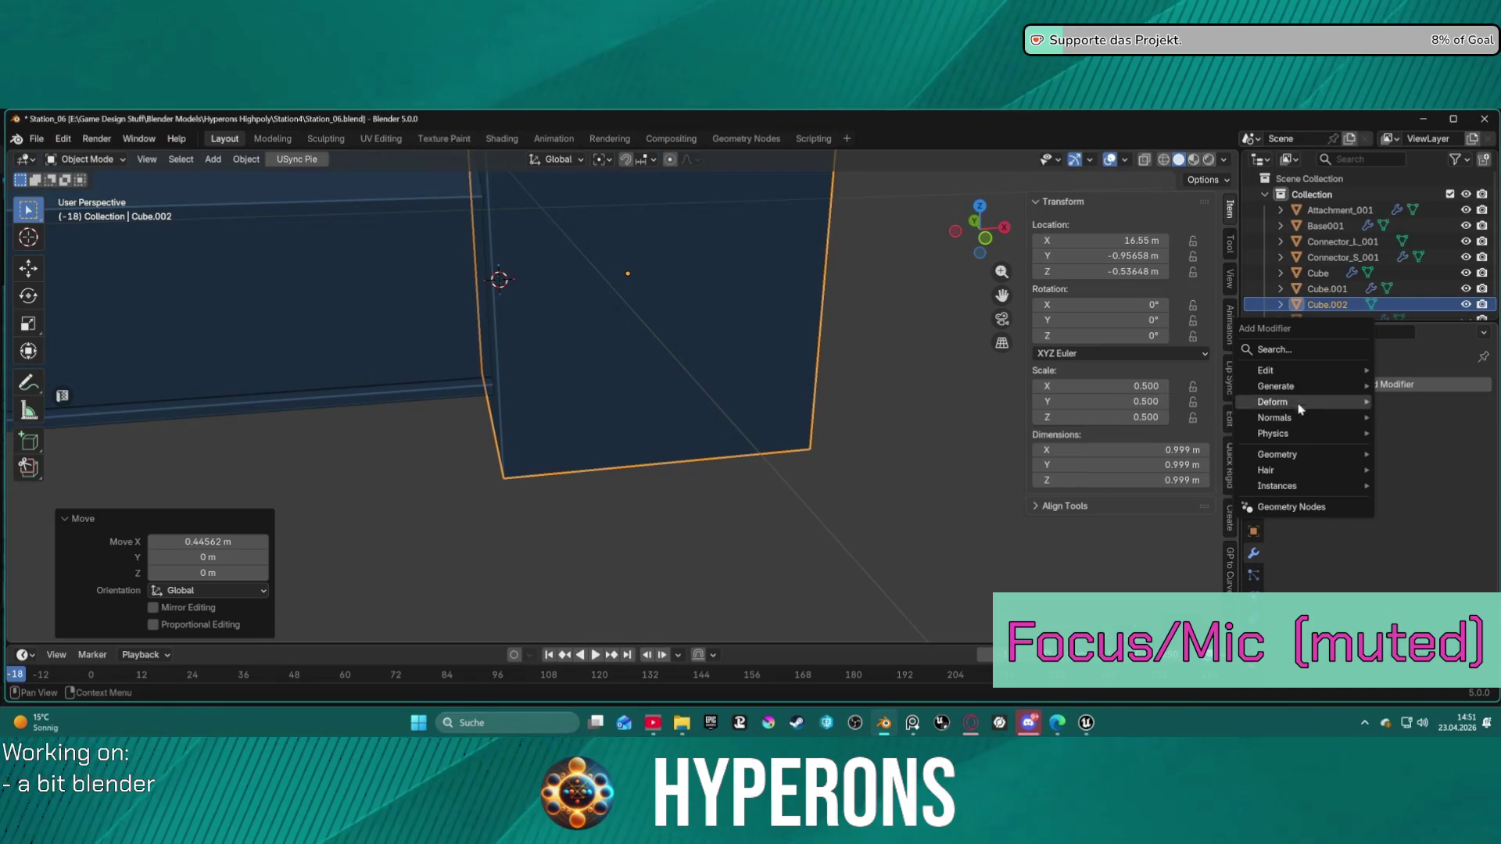
mouse_move(1298, 387)
left_click(1170, 527)
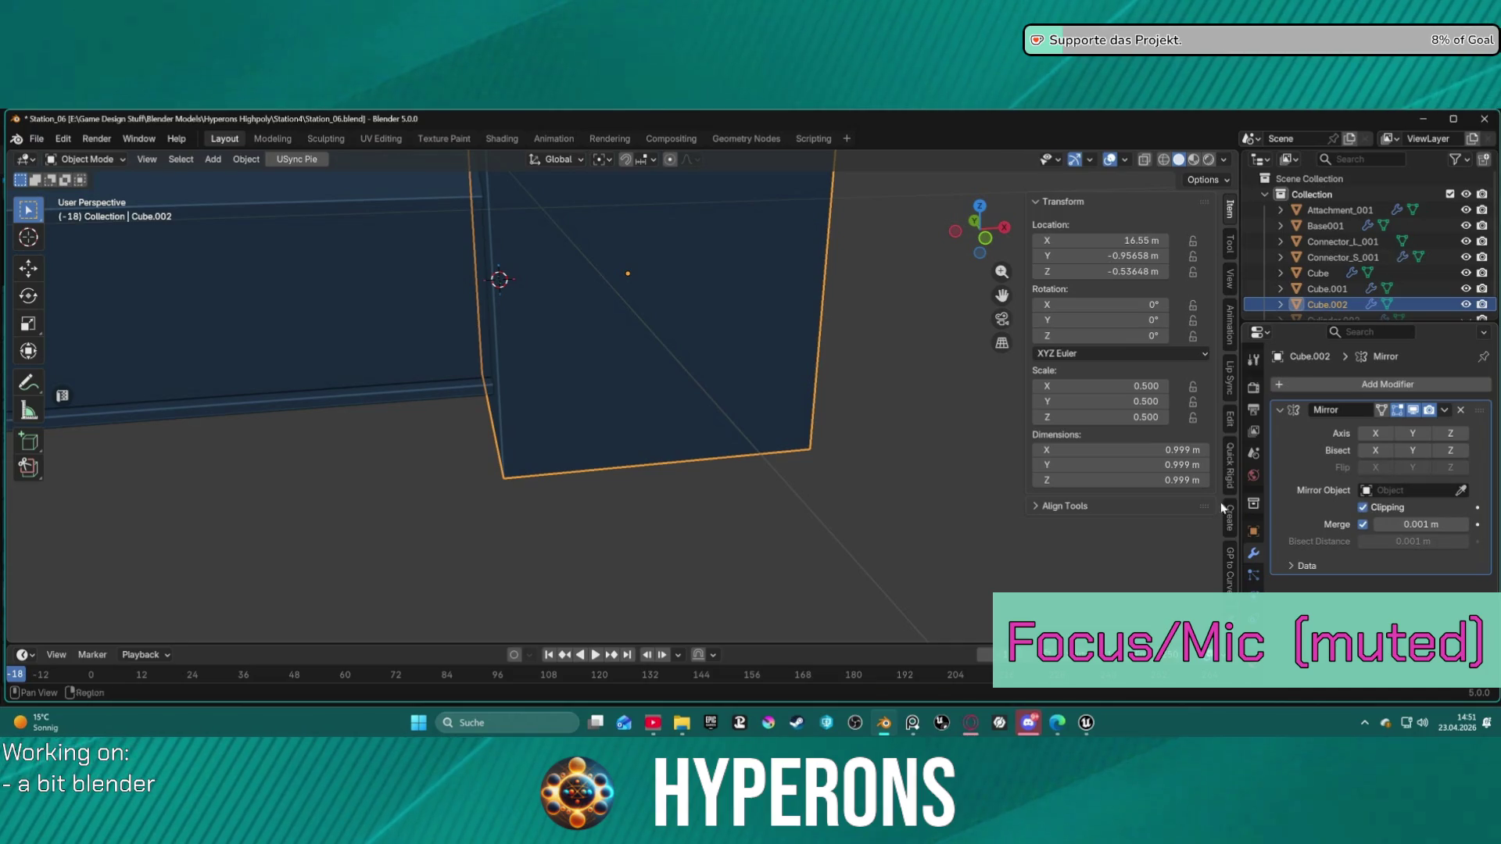
scroll(821, 378, "down", 5)
Step: Subdivide the cube once in Edit Mode into a 2×2 grid
key("Tab")
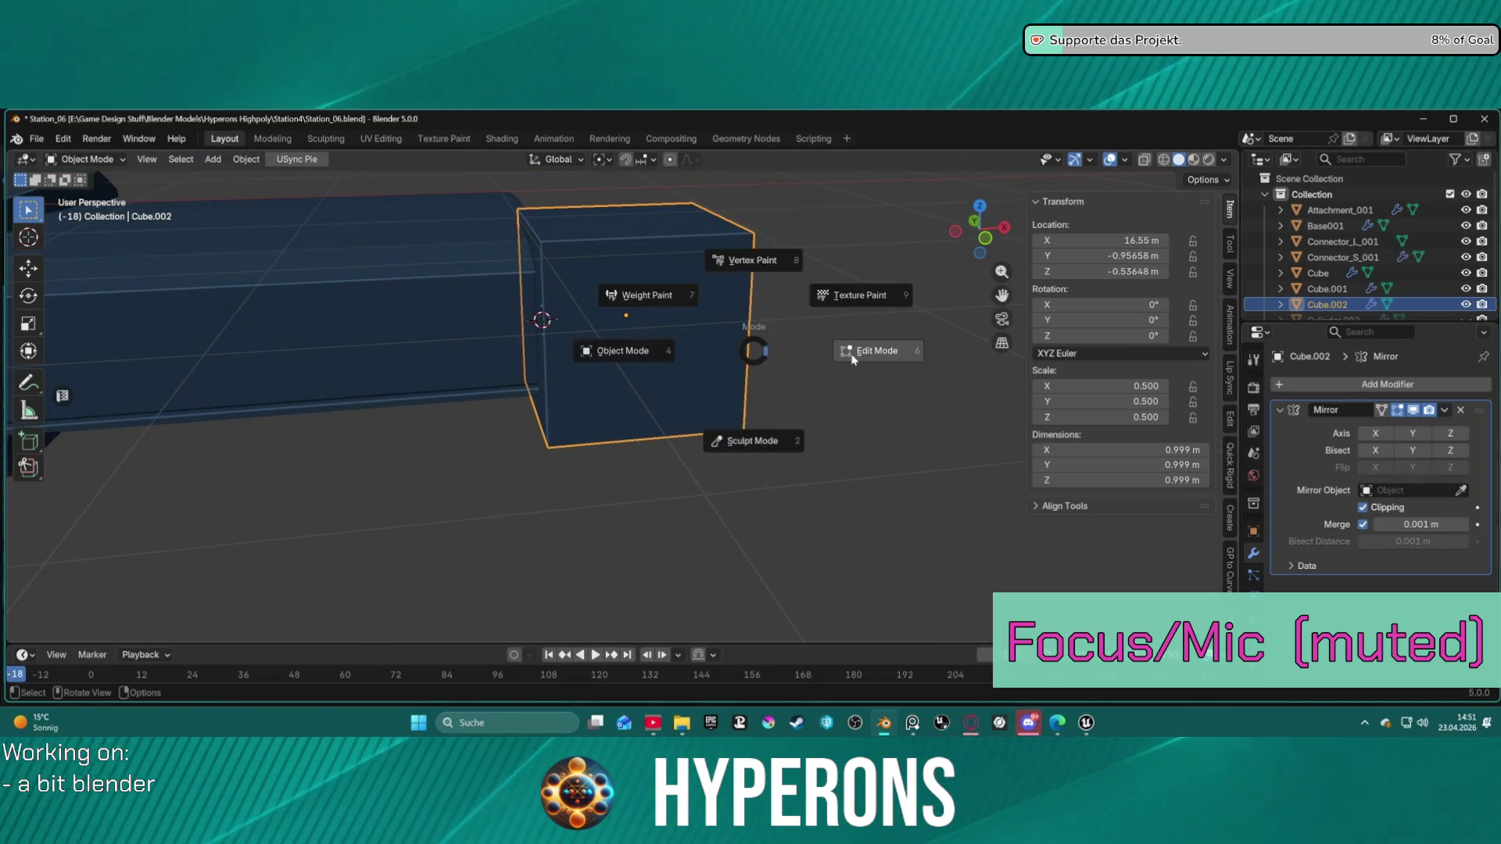
right_click(659, 349)
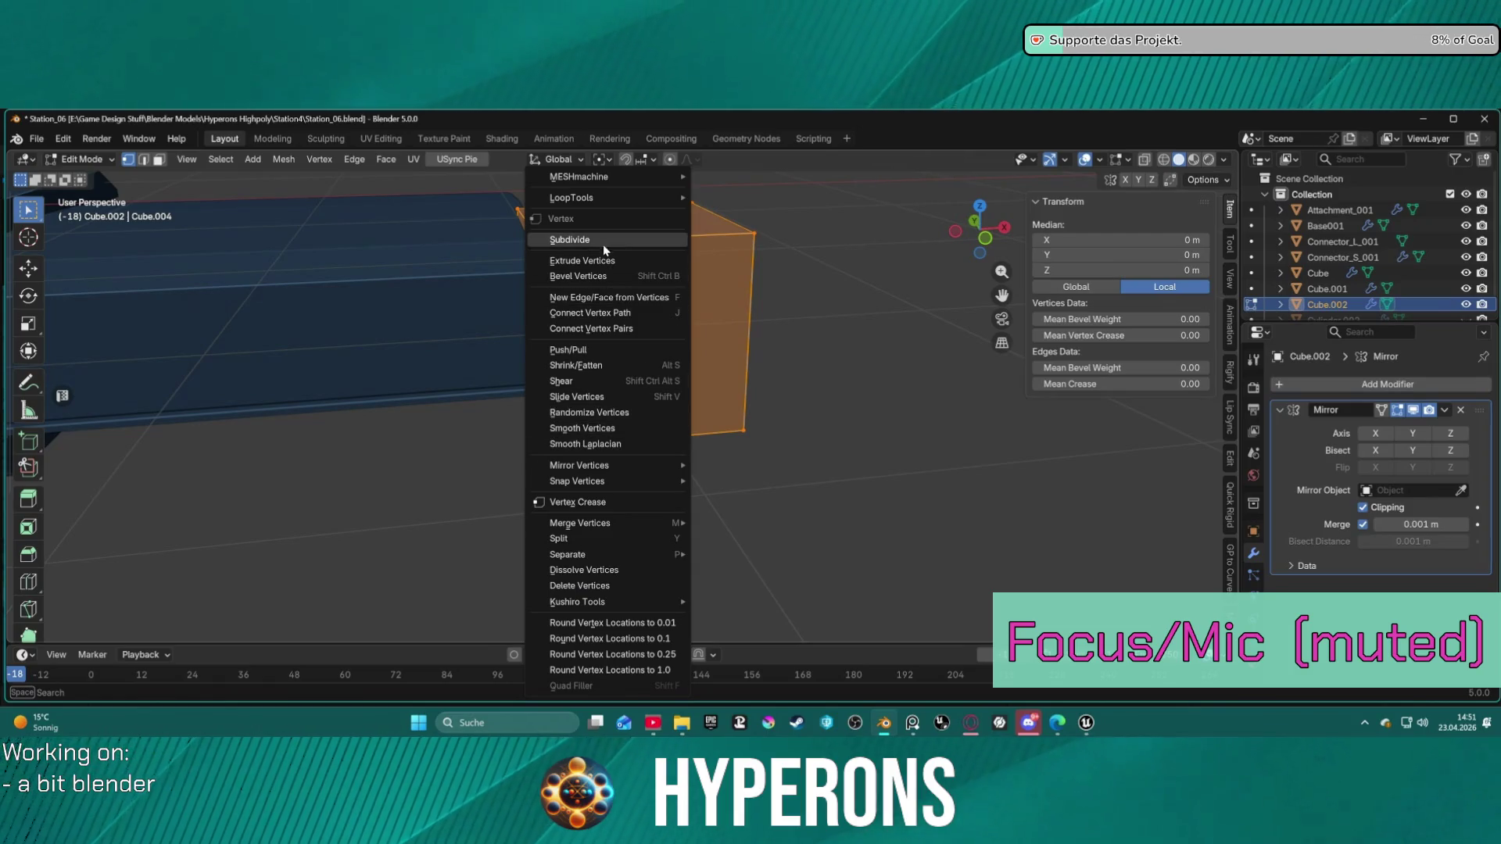
left_click(602, 241)
middle_click_drag(807, 313, 784, 281)
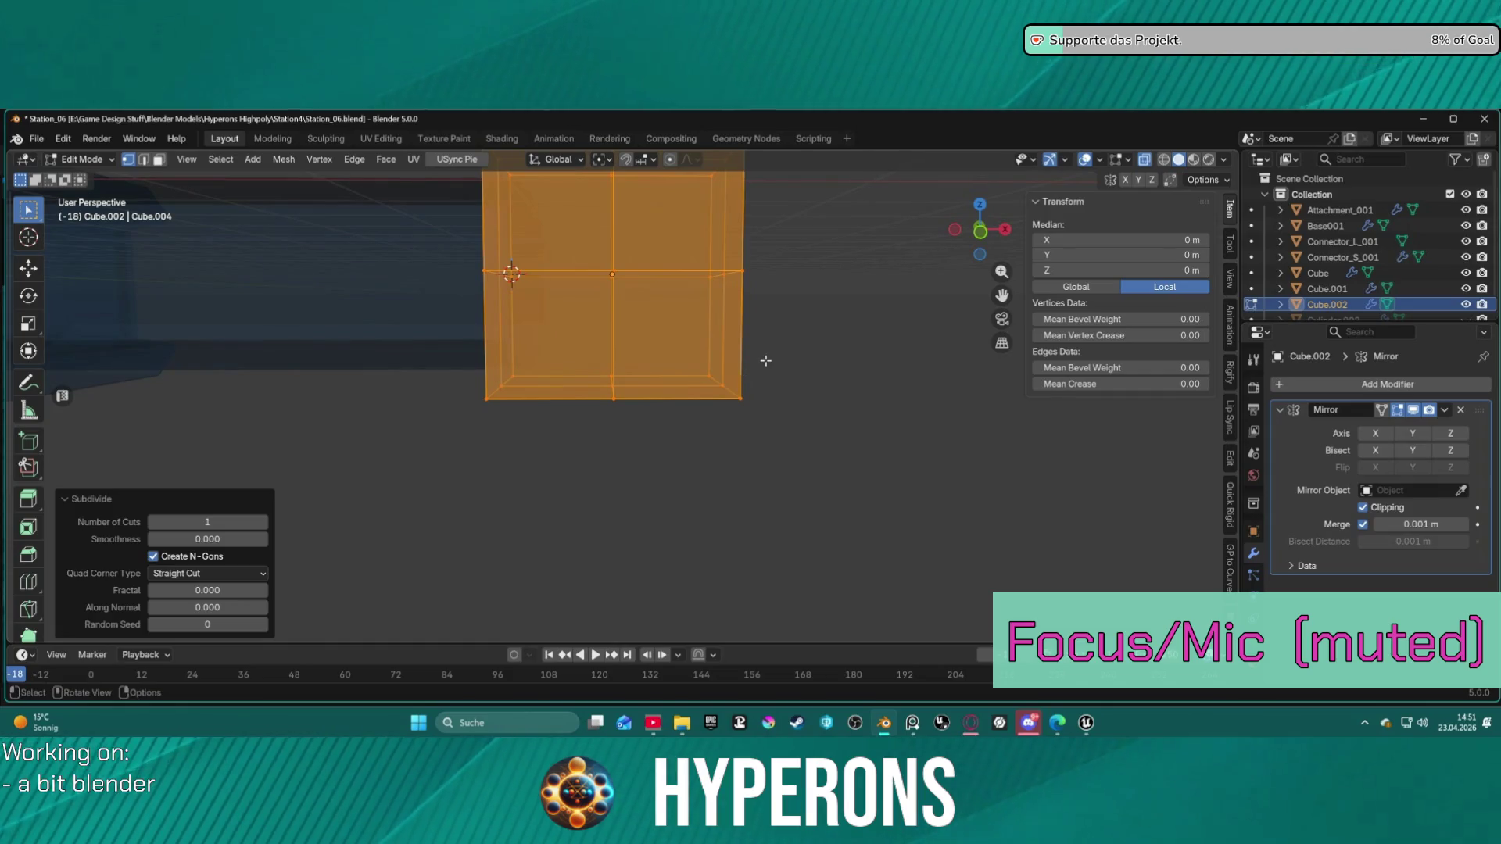
Step: Box-select and delete the vertices on the cube's right end
left_click(425, 362)
left_click_drag(425, 362, 844, 447)
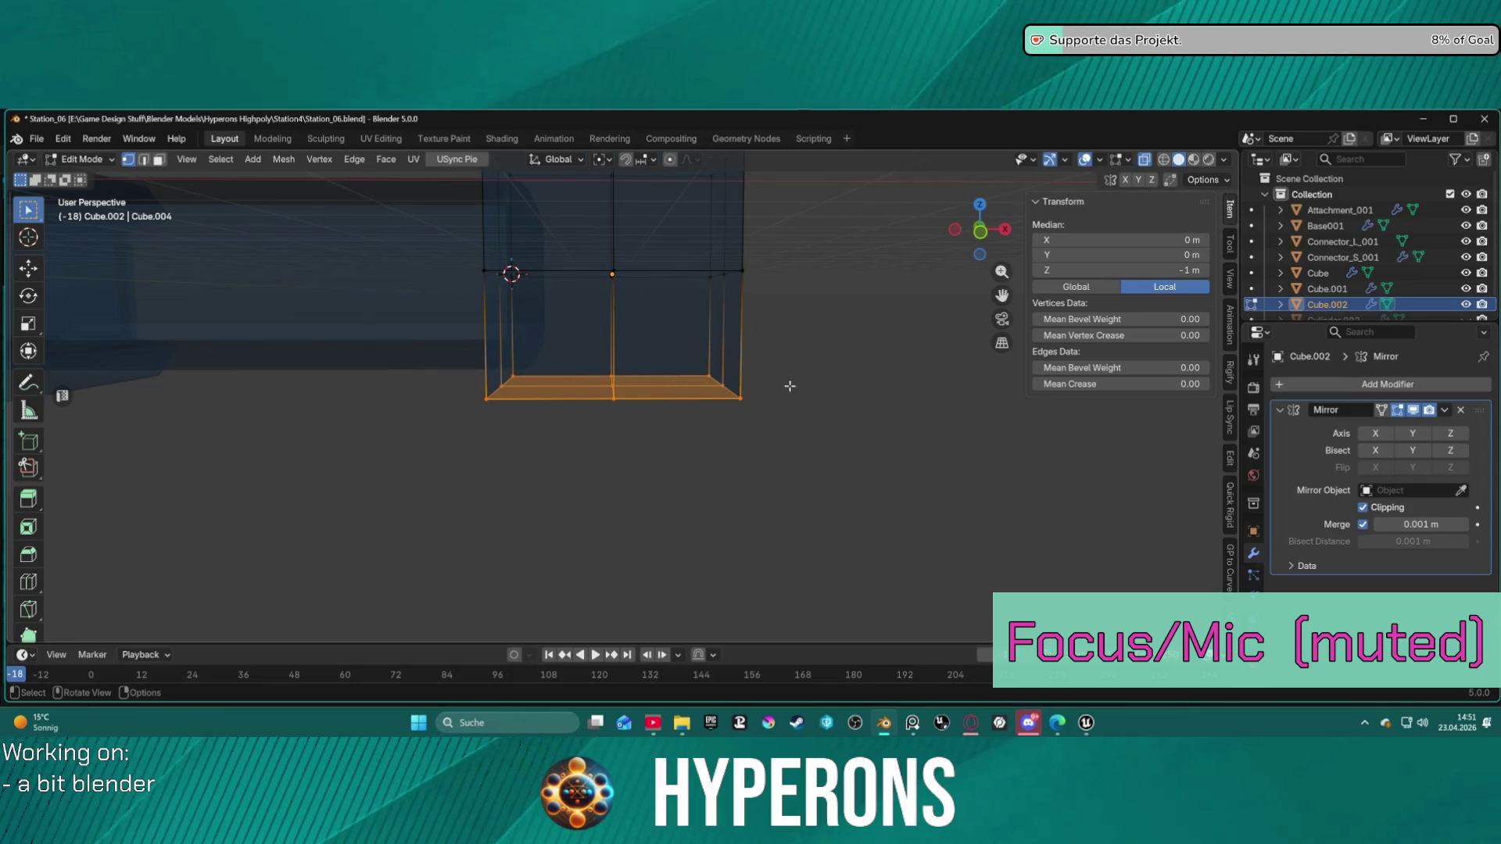
mouse_move(838, 322)
middle_mouse_down()
mouse_move(763, 324)
mouse_move(824, 332)
mouse_move(829, 350)
middle_mouse_up()
mouse_move(790, 434)
middle_mouse_down()
mouse_move(797, 473)
mouse_move(798, 388)
middle_mouse_up()
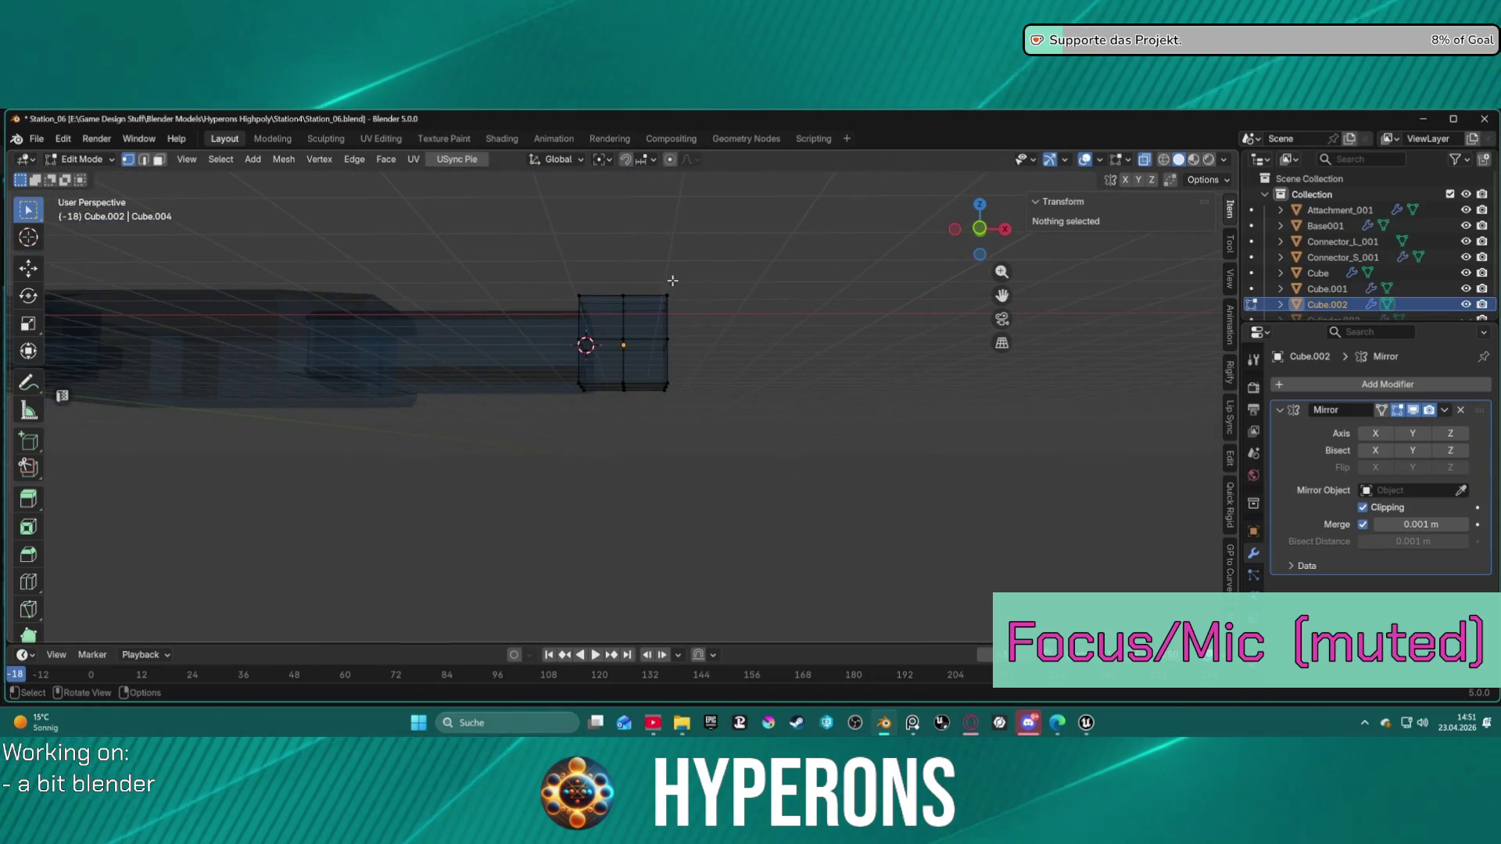
key("x")
left_click(747, 449)
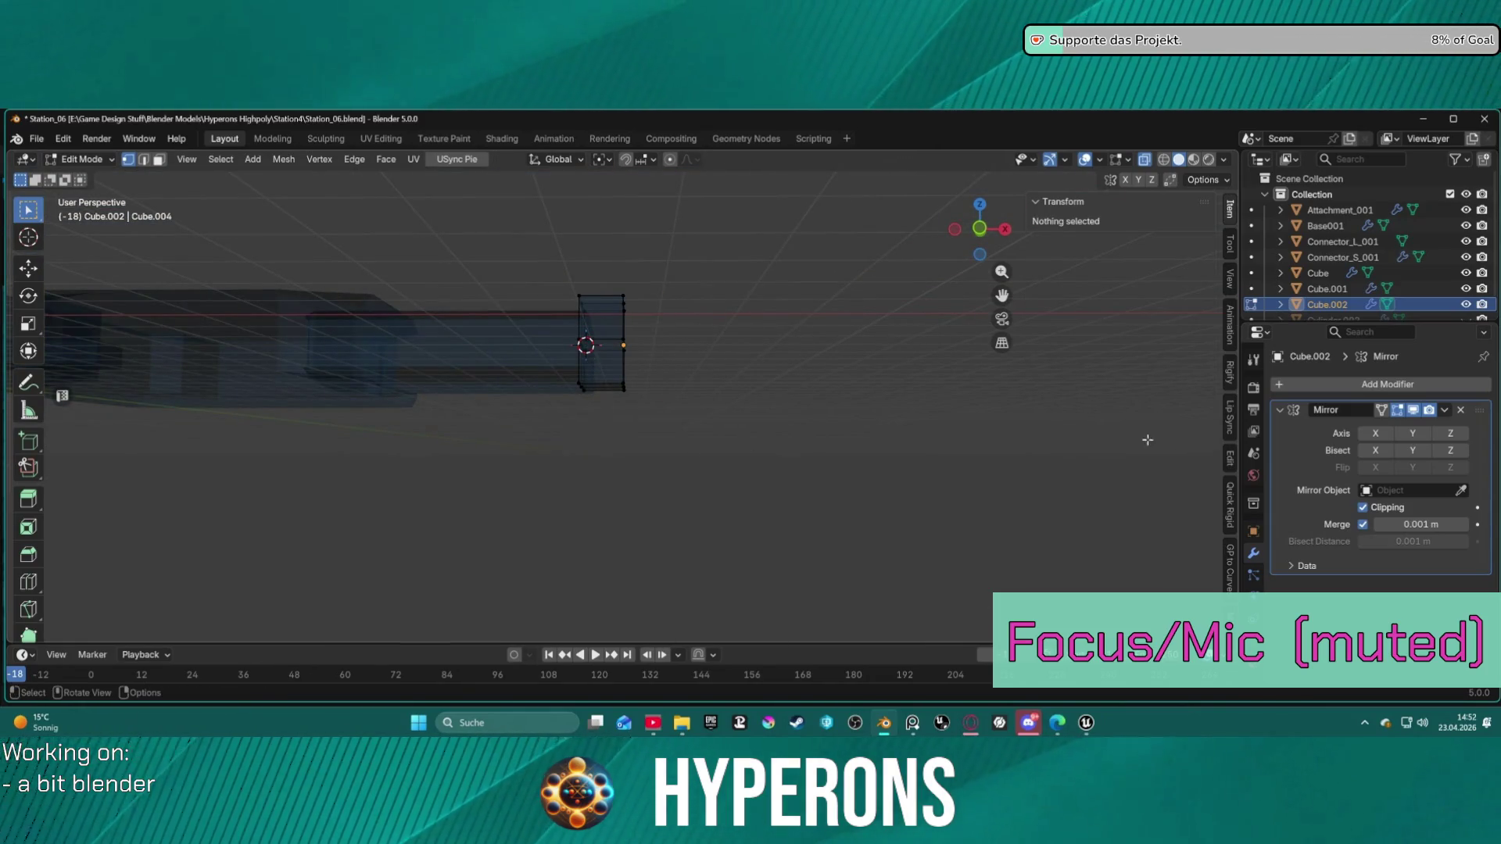
Step: Set the Mirror modifier to mirror across the X axis only
left_click(1366, 434)
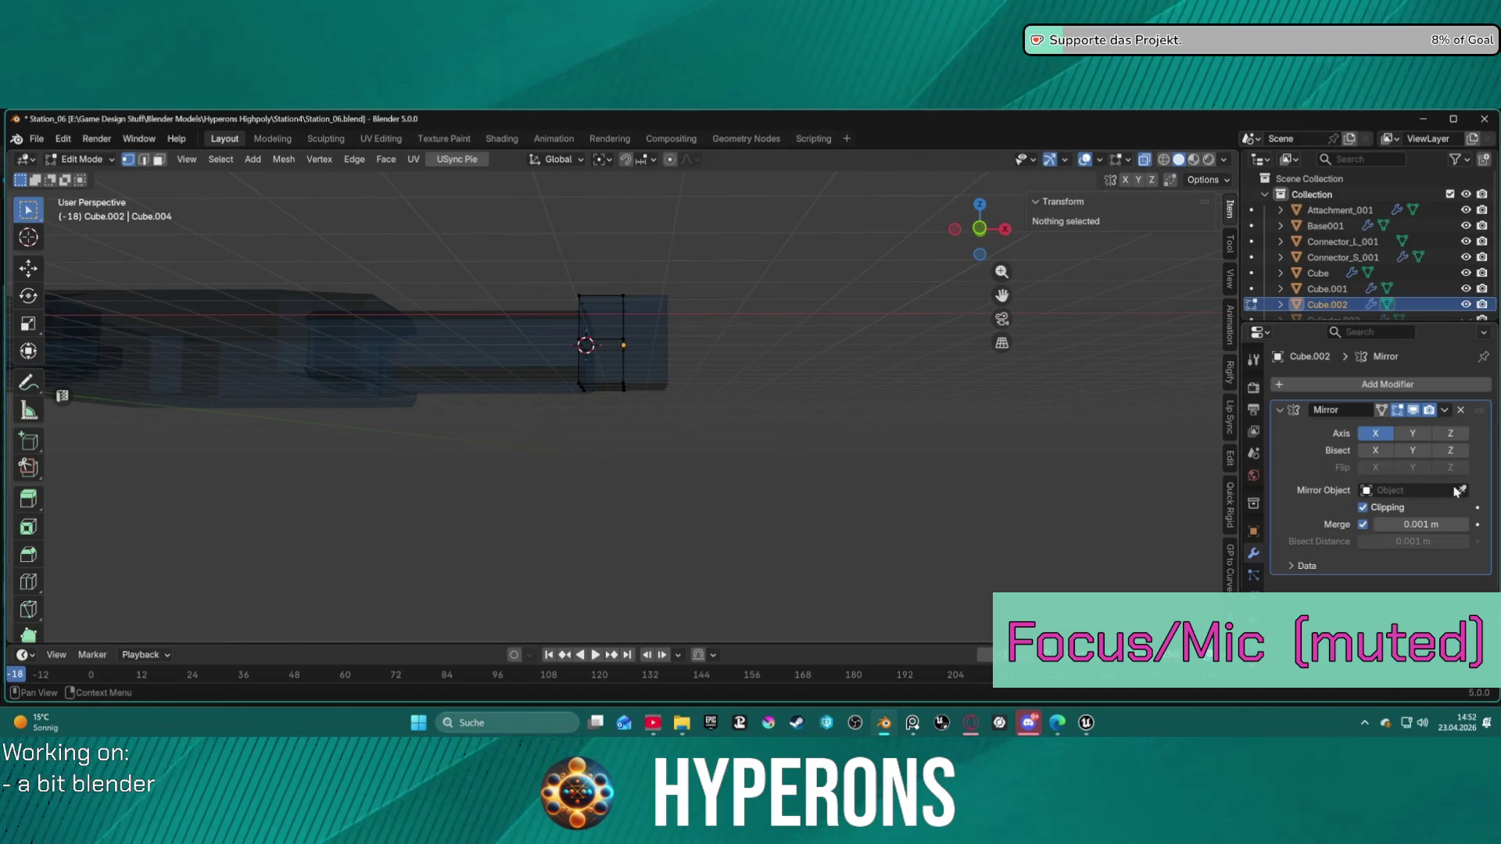
mouse_move(834, 345)
middle_mouse_down()
mouse_move(697, 344)
mouse_move(808, 347)
middle_mouse_up()
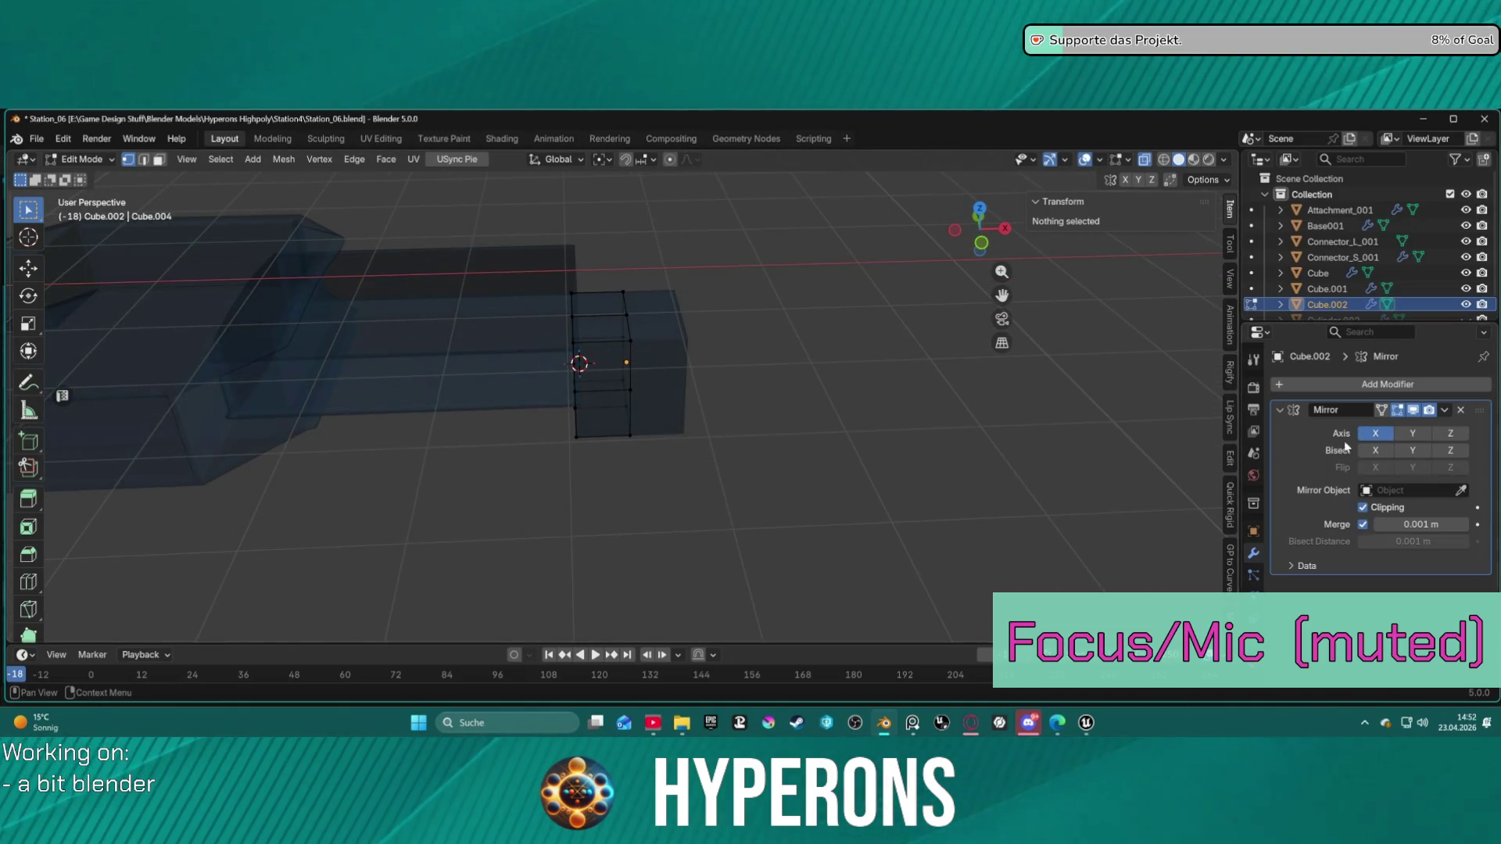
left_click(1375, 434)
left_click(1410, 434)
left_click(1376, 435)
mouse_move(887, 405)
middle_mouse_down()
mouse_move(727, 392)
mouse_move(824, 351)
mouse_move(813, 335)
mouse_move(799, 360)
middle_mouse_up()
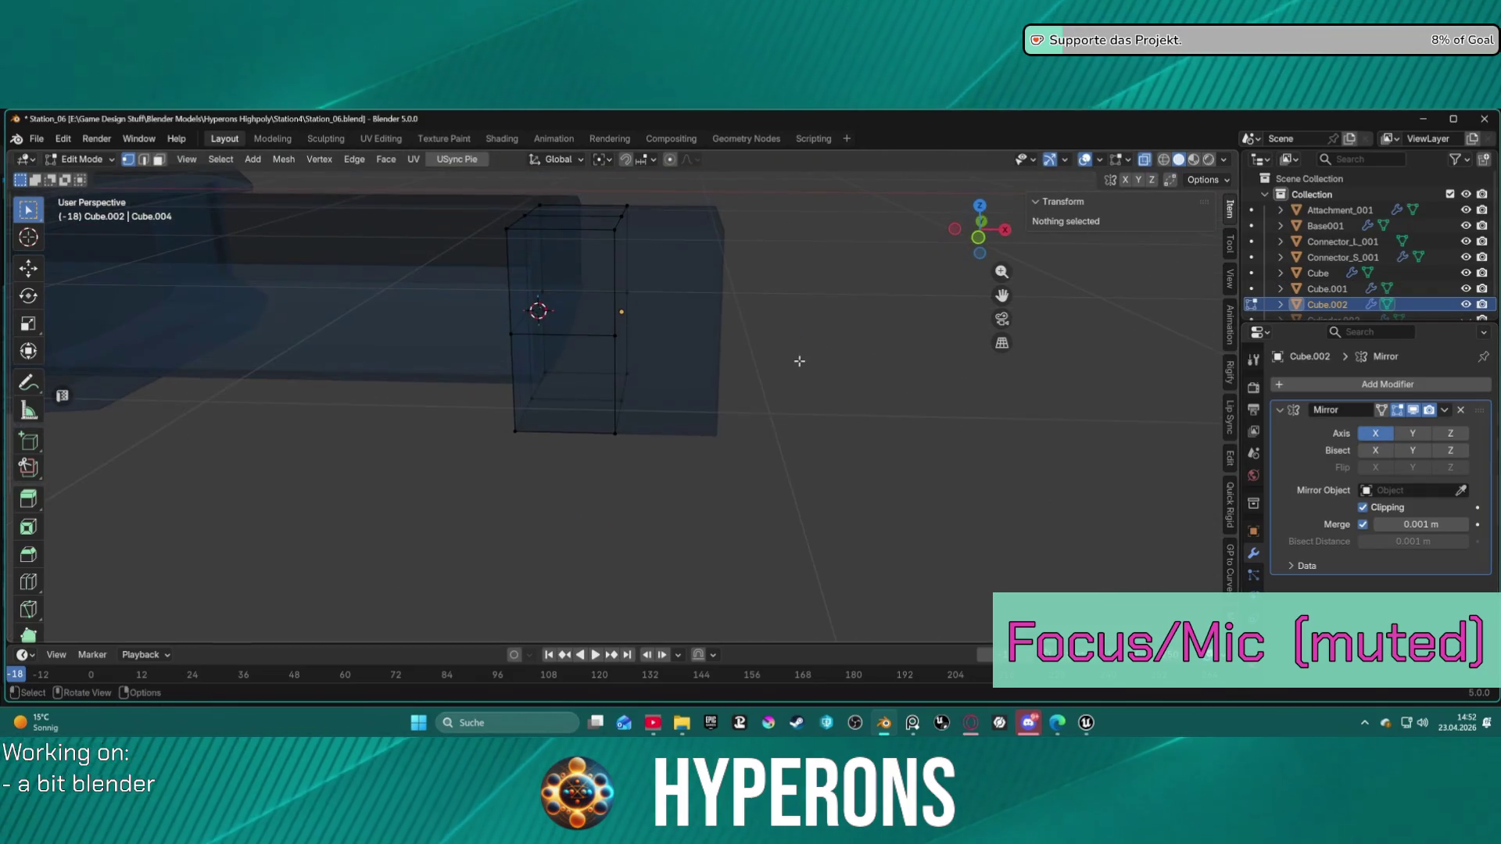
key("ctrl+Tab")
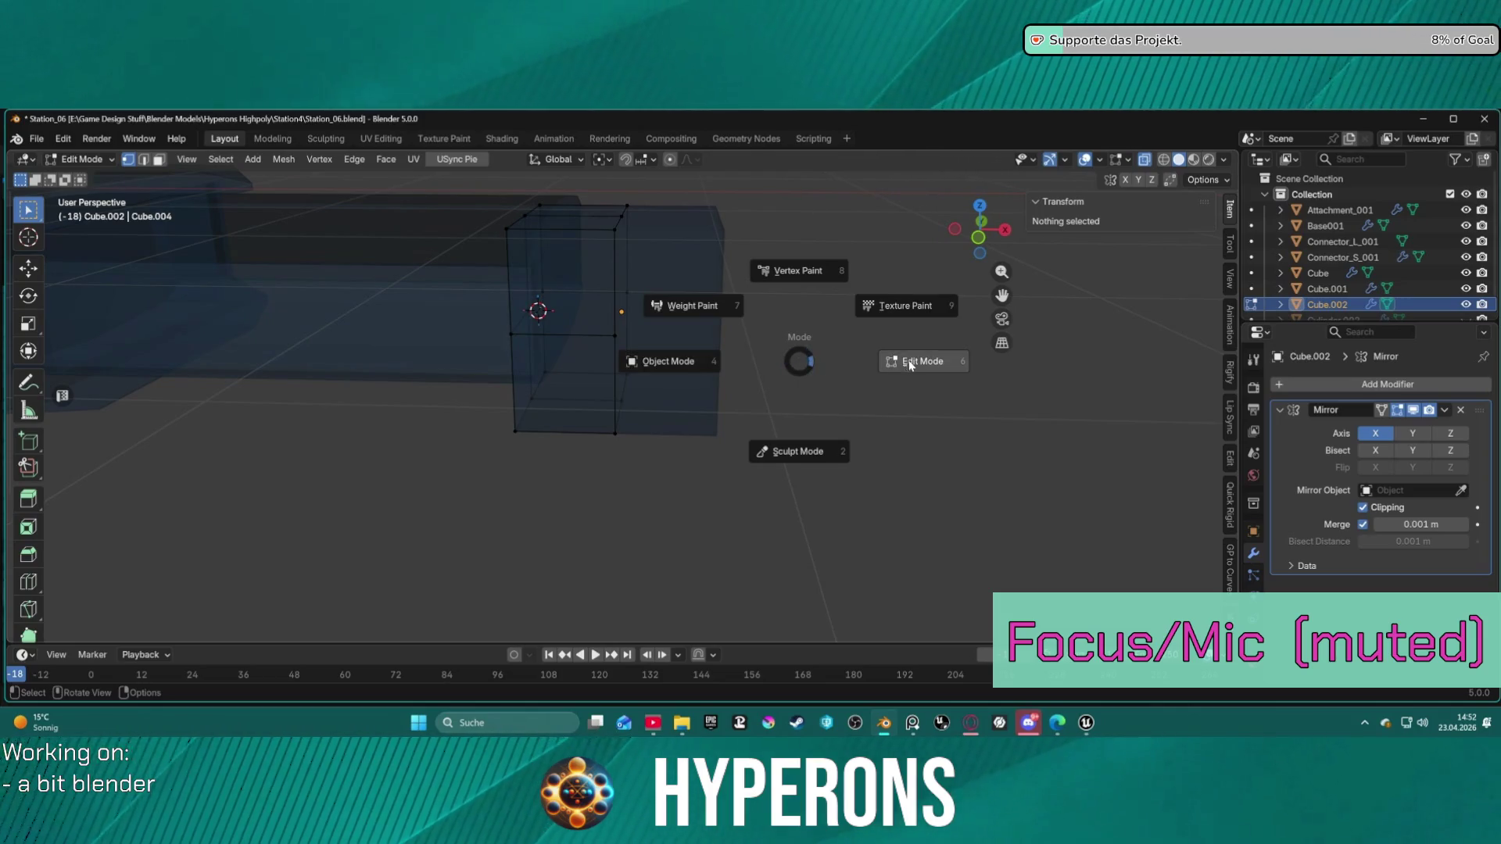
Step: Turn off X-ray and select the cube's top edge in edge select mode
left_click(909, 364)
key("alt+z")
mouse_move(823, 351)
middle_mouse_down()
mouse_move(818, 302)
mouse_move(767, 234)
mouse_move(781, 258)
mouse_move(724, 252)
middle_mouse_up()
key("2")
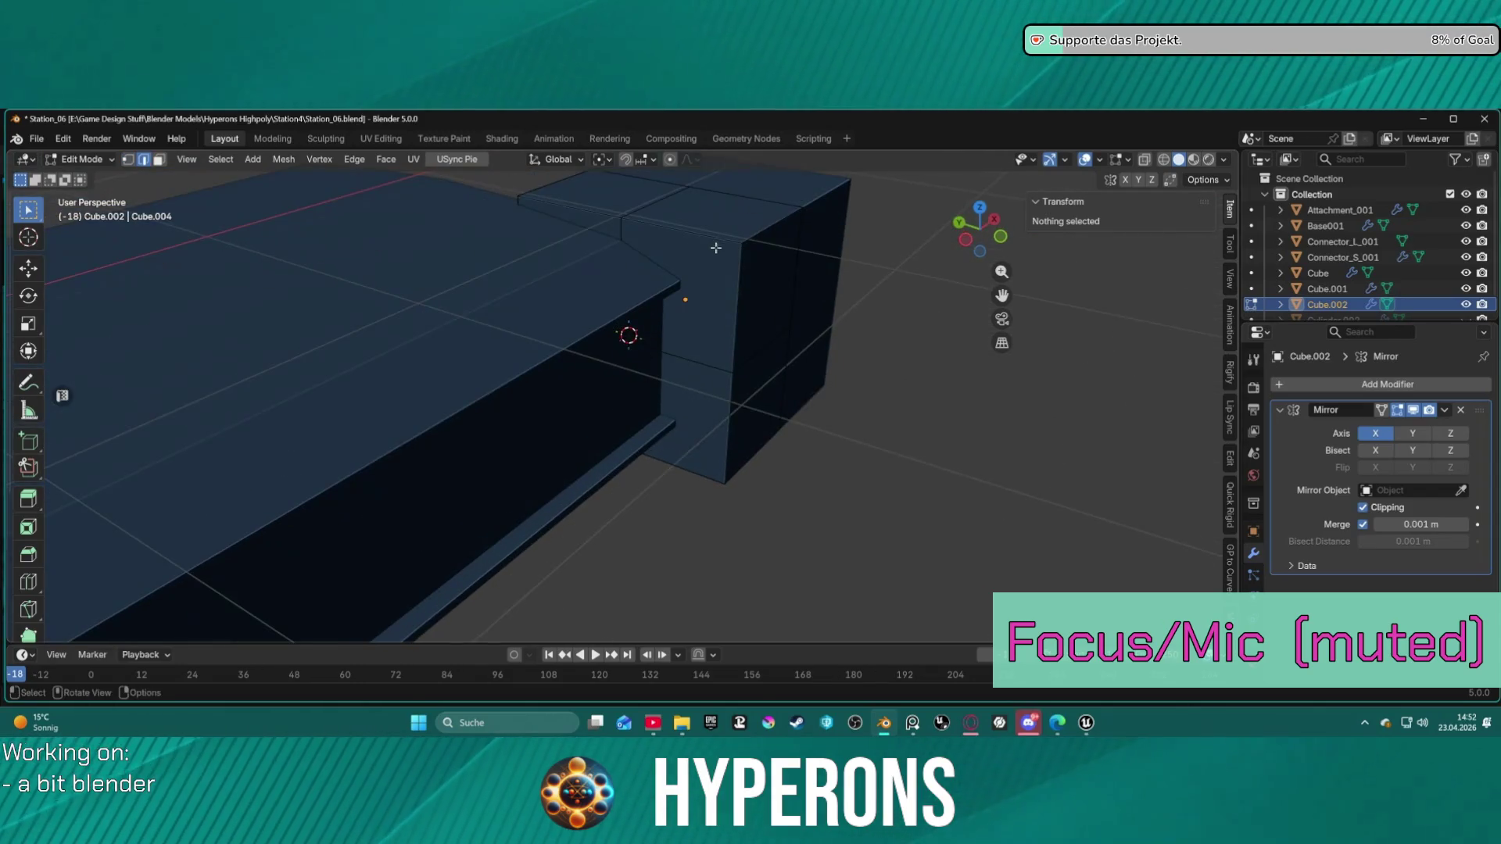
left_click(693, 235)
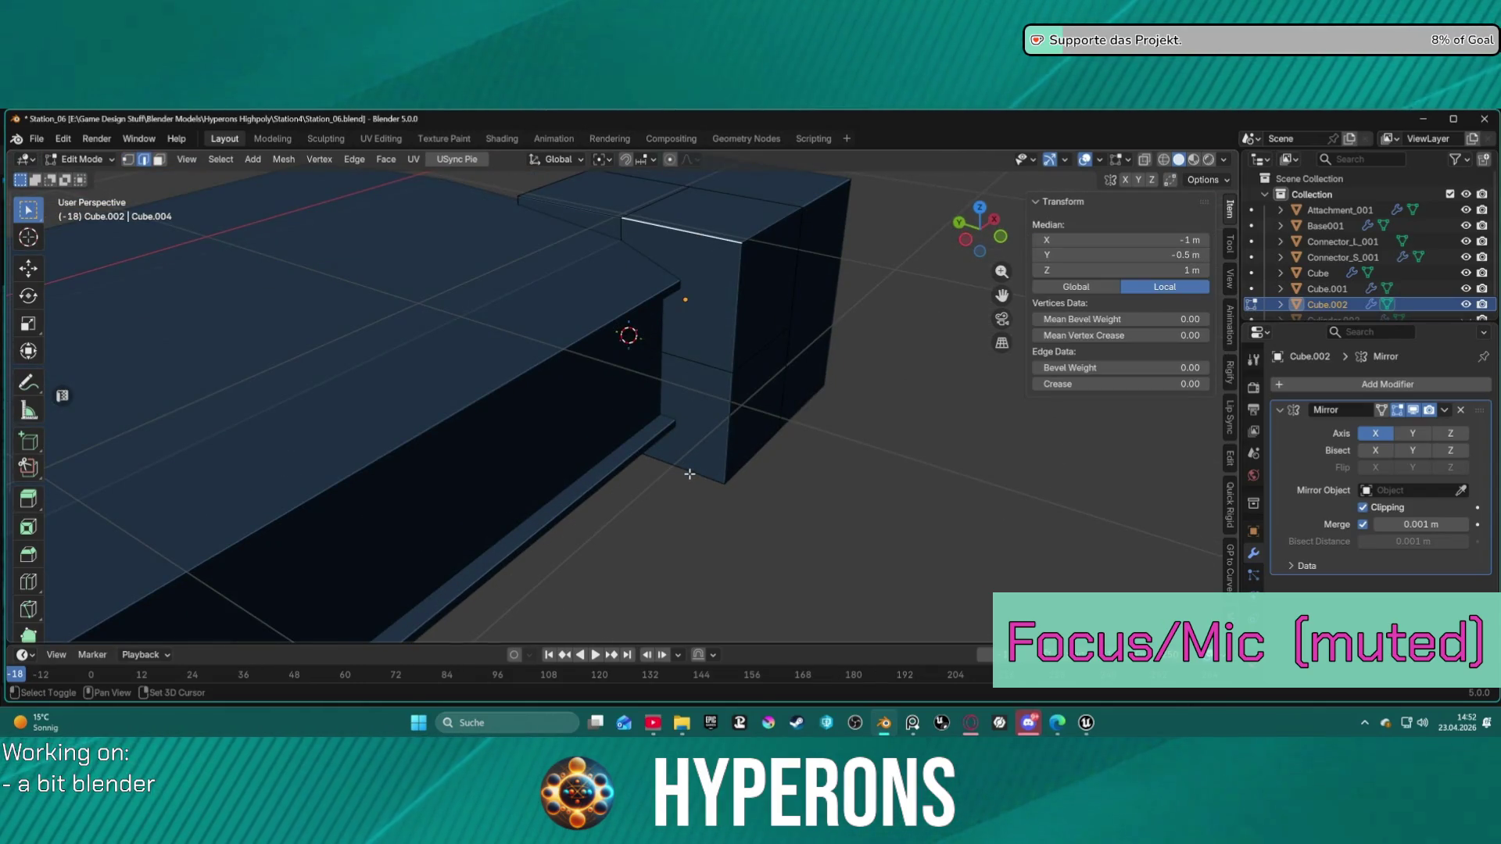
Step: Bevel the selected edge by 0.216 m, then undo the bevel
mouse_move(702, 472)
middle_mouse_down()
mouse_move(770, 408)
mouse_move(707, 379)
mouse_move(730, 363)
mouse_move(769, 411)
middle_mouse_up()
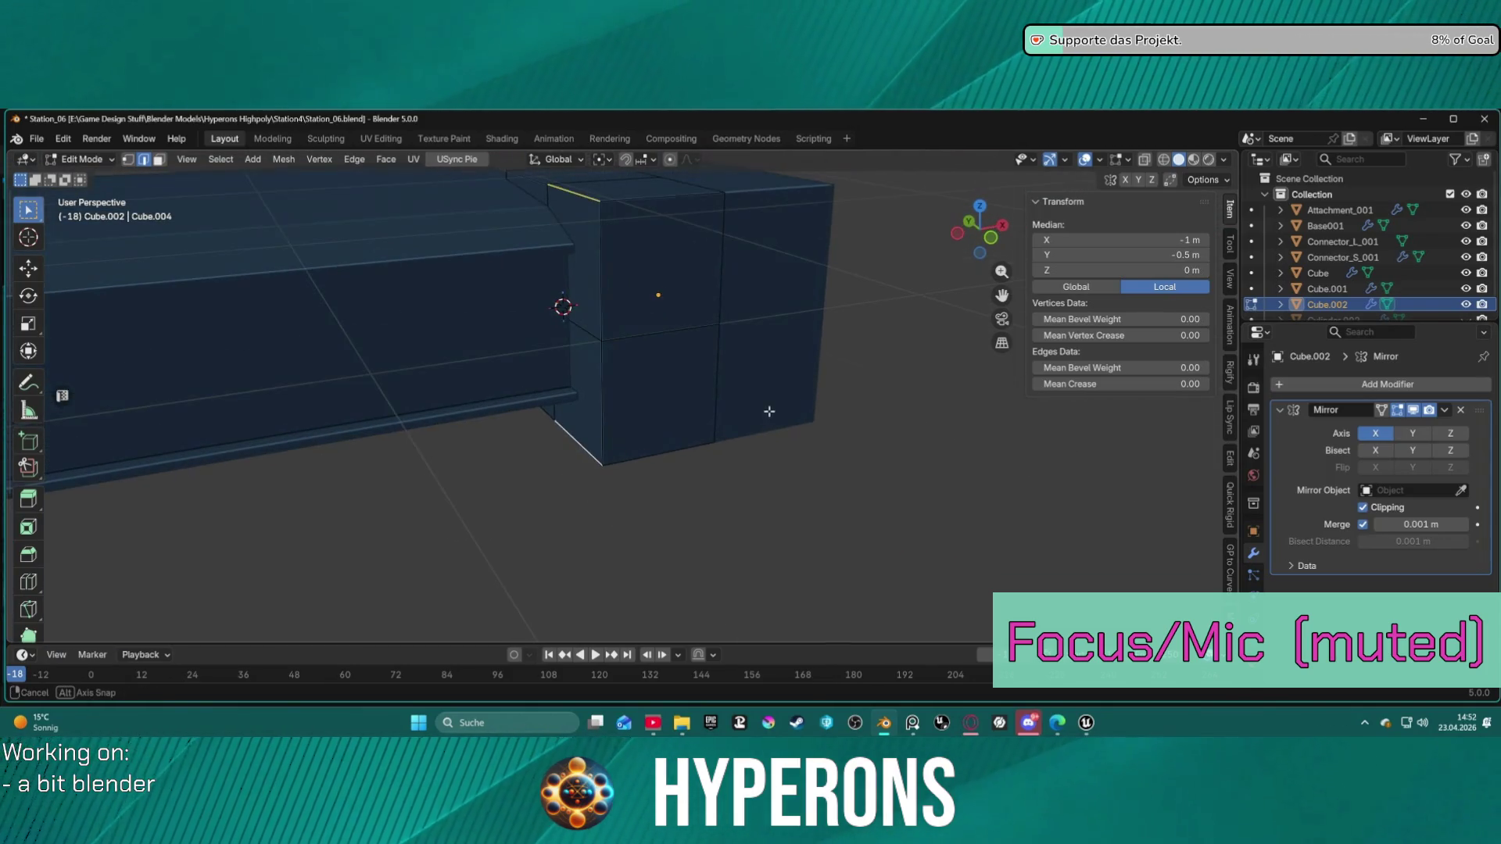
key("ctrl+b")
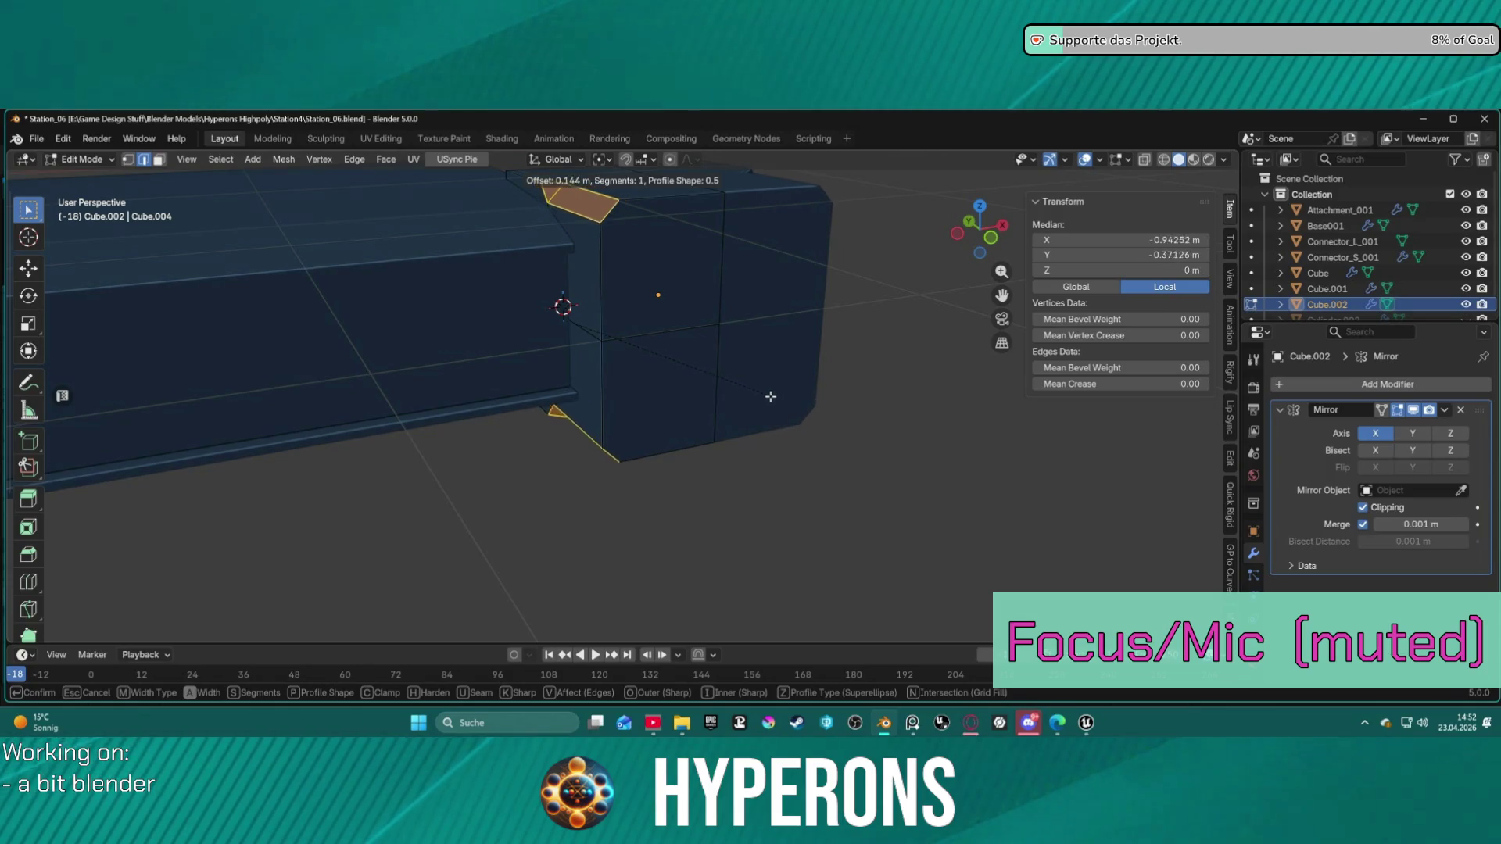
left_click(777, 397)
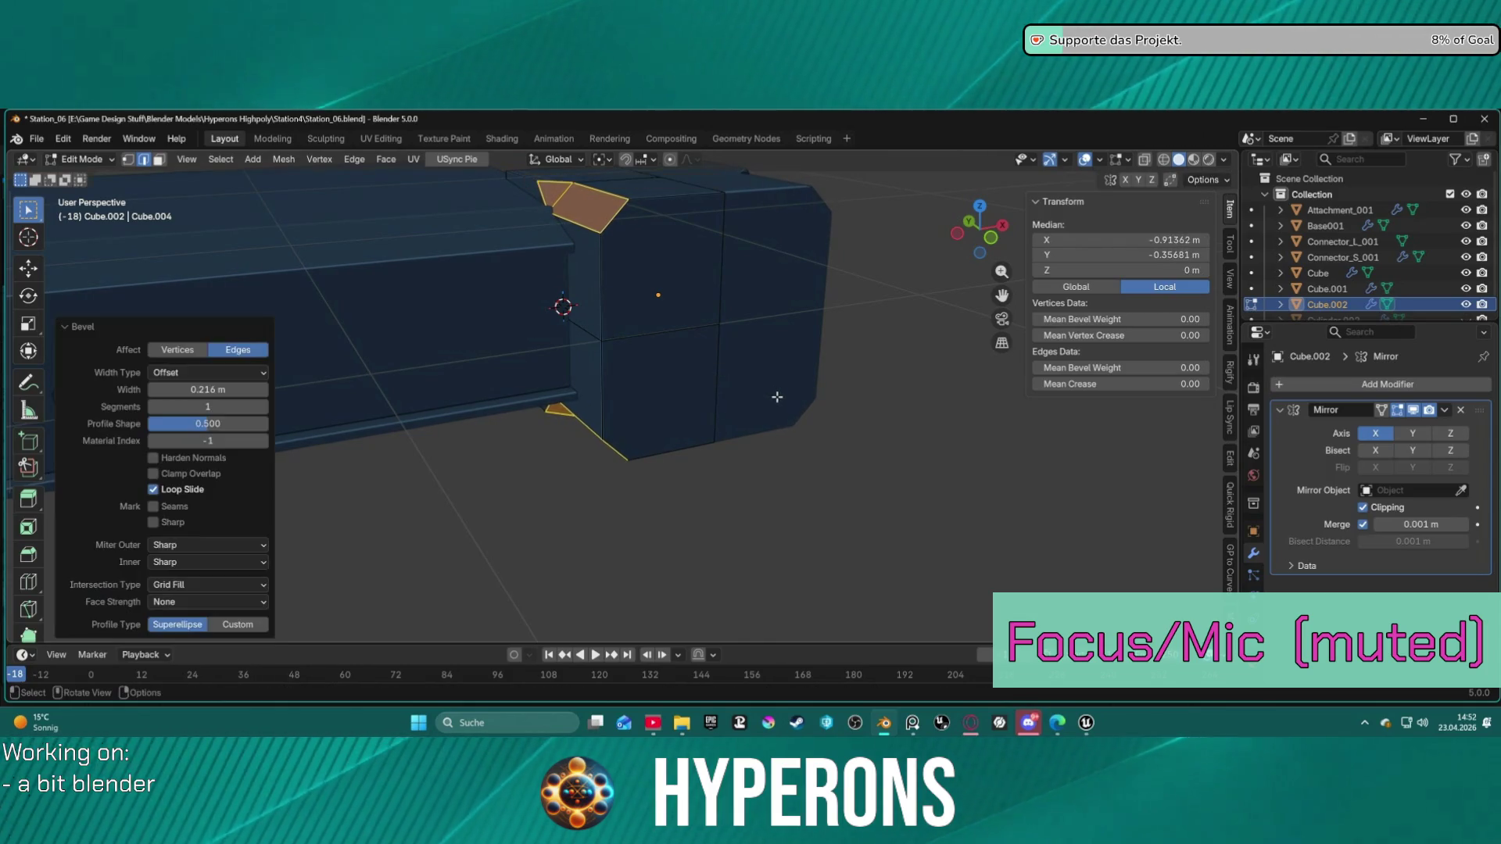
mouse_move(796, 393)
middle_mouse_down()
mouse_move(774, 339)
mouse_move(753, 335)
mouse_move(777, 362)
mouse_move(661, 381)
mouse_move(810, 419)
mouse_move(792, 458)
mouse_move(775, 431)
middle_mouse_up()
key("ctrl+z")
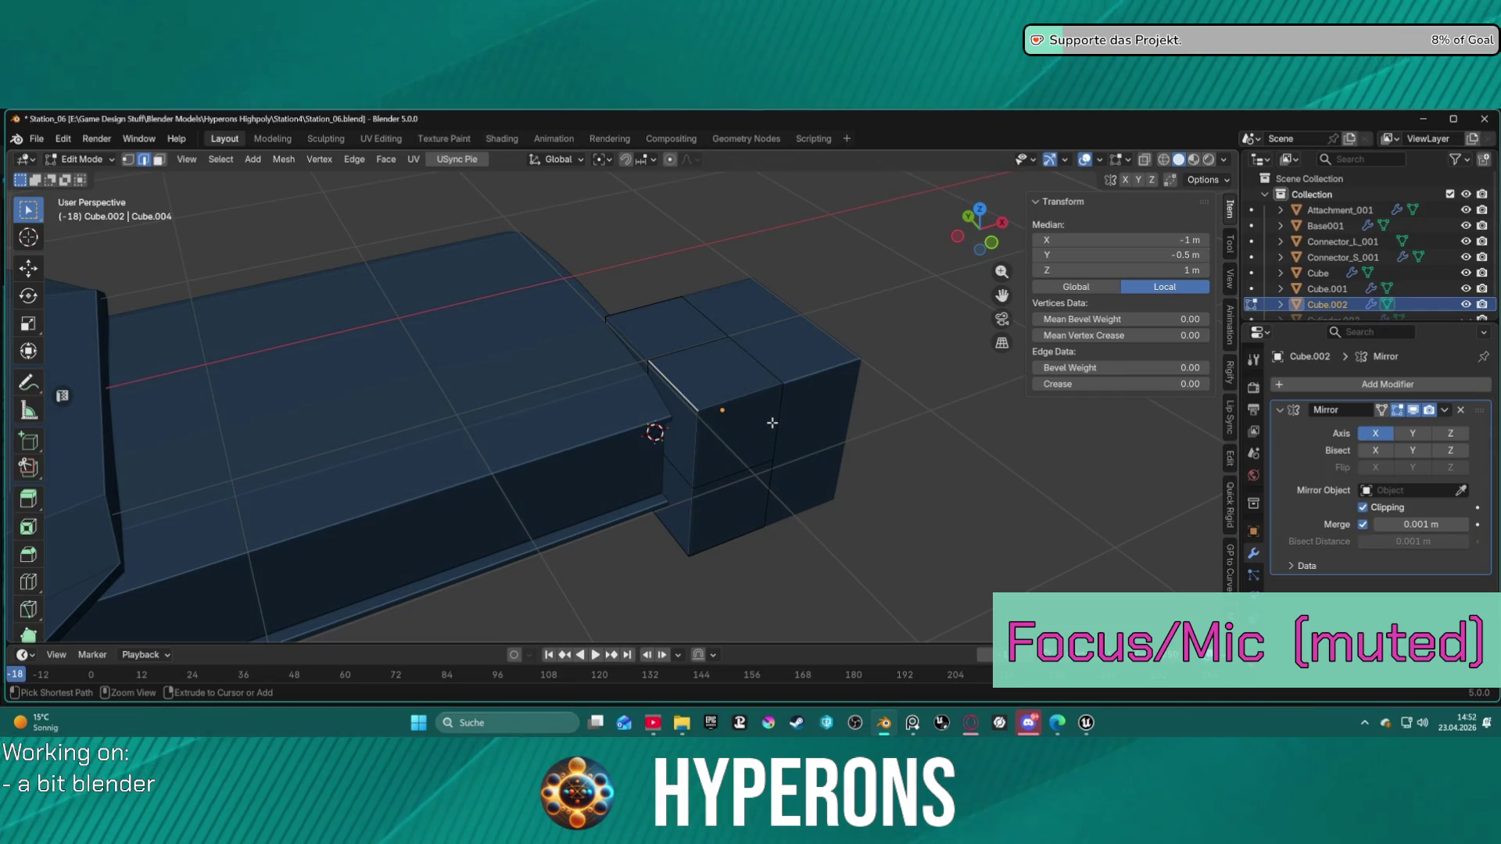
Step: Retry a bevel on the top edge, cancel it, and open the Edge menu
mouse_move(784, 382)
middle_mouse_down()
mouse_move(831, 378)
mouse_move(849, 255)
mouse_move(829, 302)
middle_mouse_up()
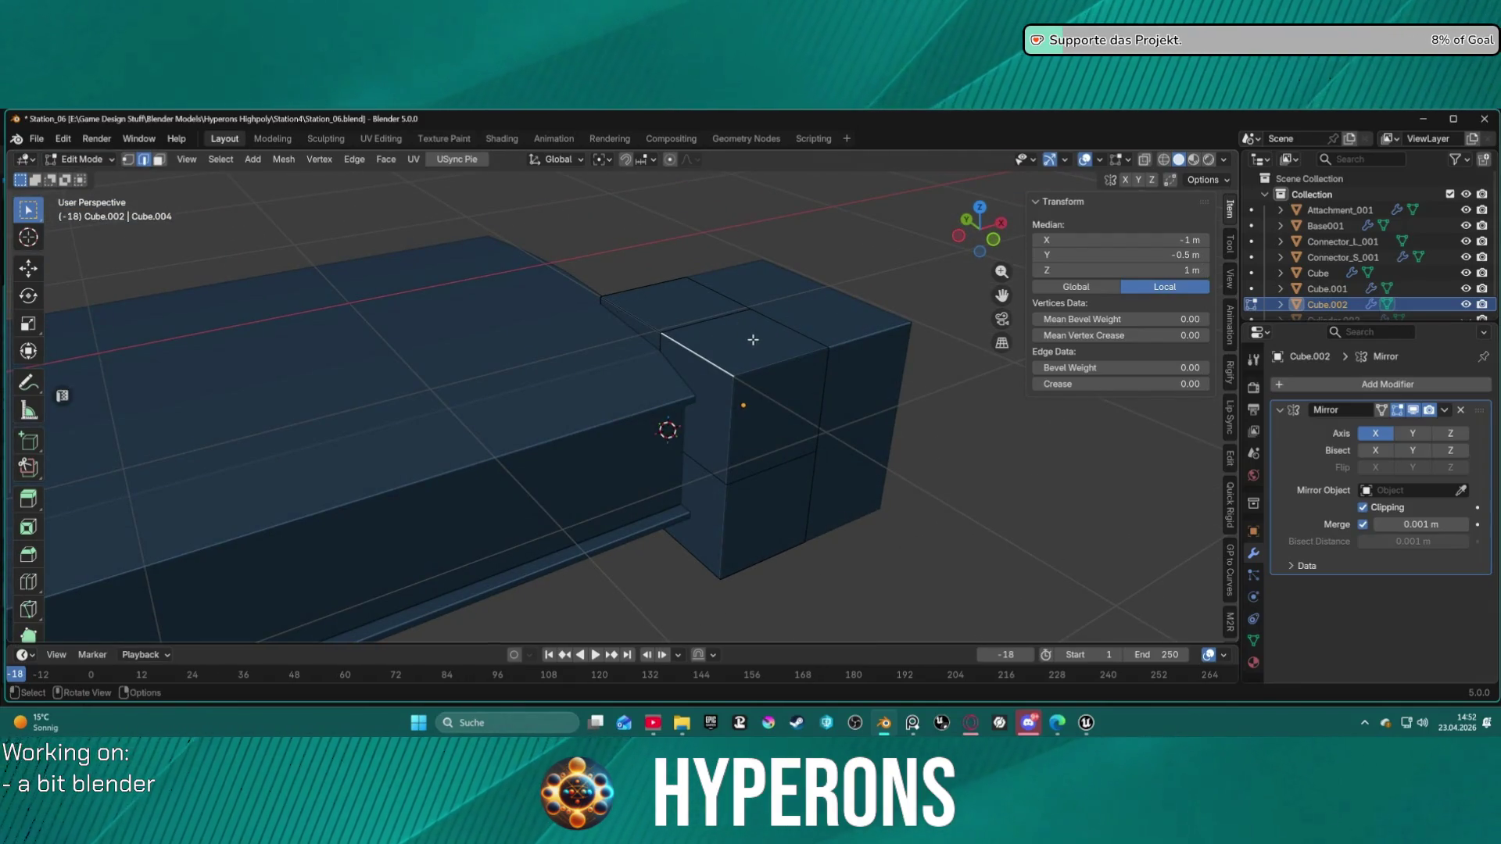
mouse_move(769, 347)
middle_mouse_down()
mouse_move(743, 406)
mouse_move(761, 339)
mouse_move(735, 418)
mouse_move(629, 320)
mouse_move(767, 416)
mouse_move(774, 312)
mouse_move(748, 288)
mouse_move(726, 554)
middle_mouse_up()
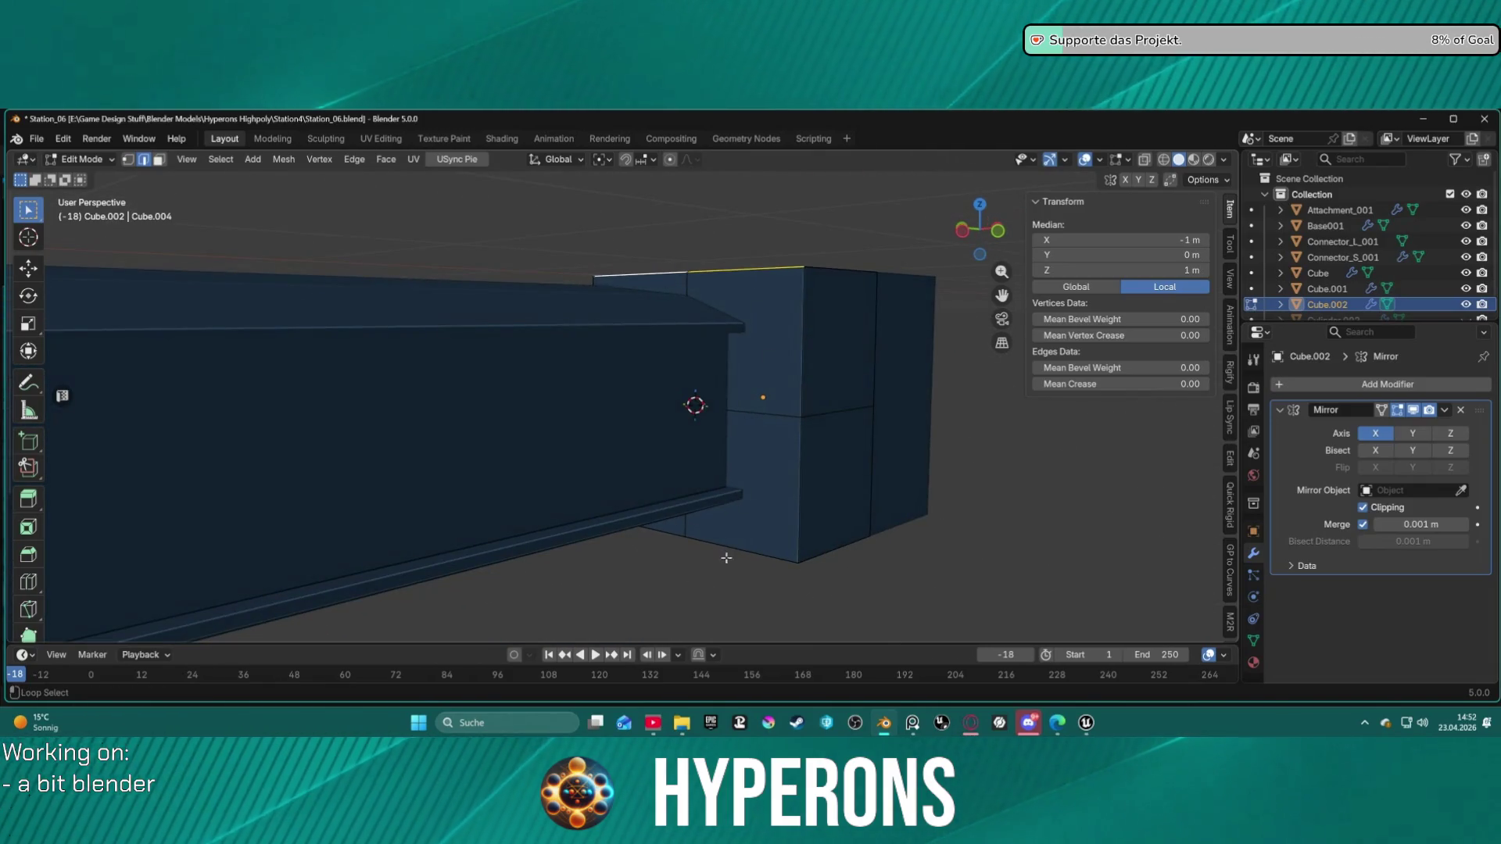
mouse_move(794, 520)
middle_mouse_down()
mouse_move(764, 392)
mouse_move(690, 446)
mouse_move(713, 509)
mouse_move(856, 513)
mouse_move(710, 503)
middle_mouse_up()
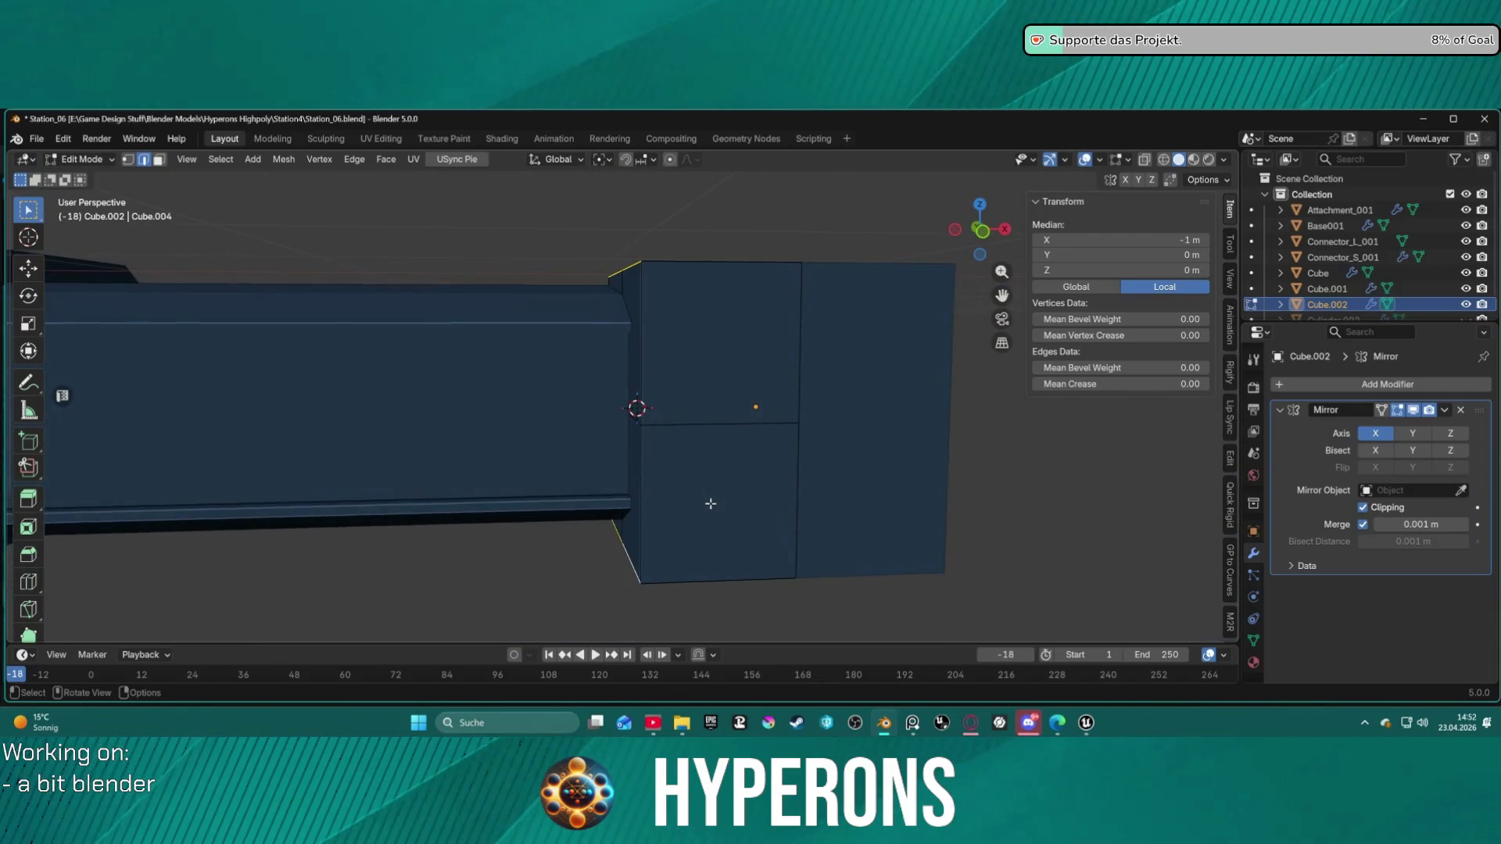
key("ctrl+b")
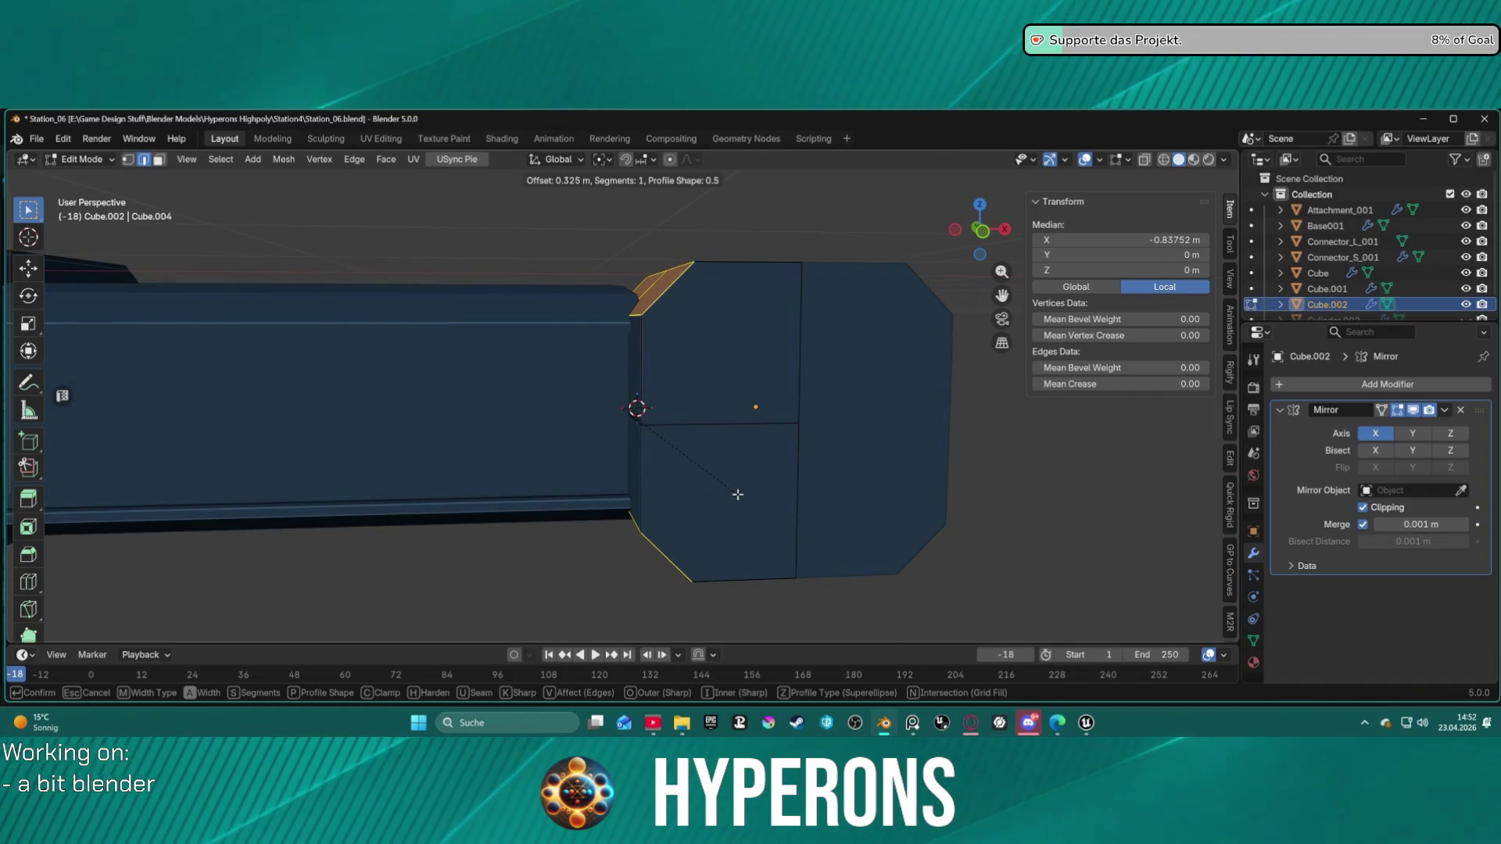
key("Escape")
mouse_move(737, 496)
middle_mouse_down()
mouse_move(797, 469)
mouse_move(888, 496)
mouse_move(887, 509)
middle_mouse_up()
key("ctrl+e")
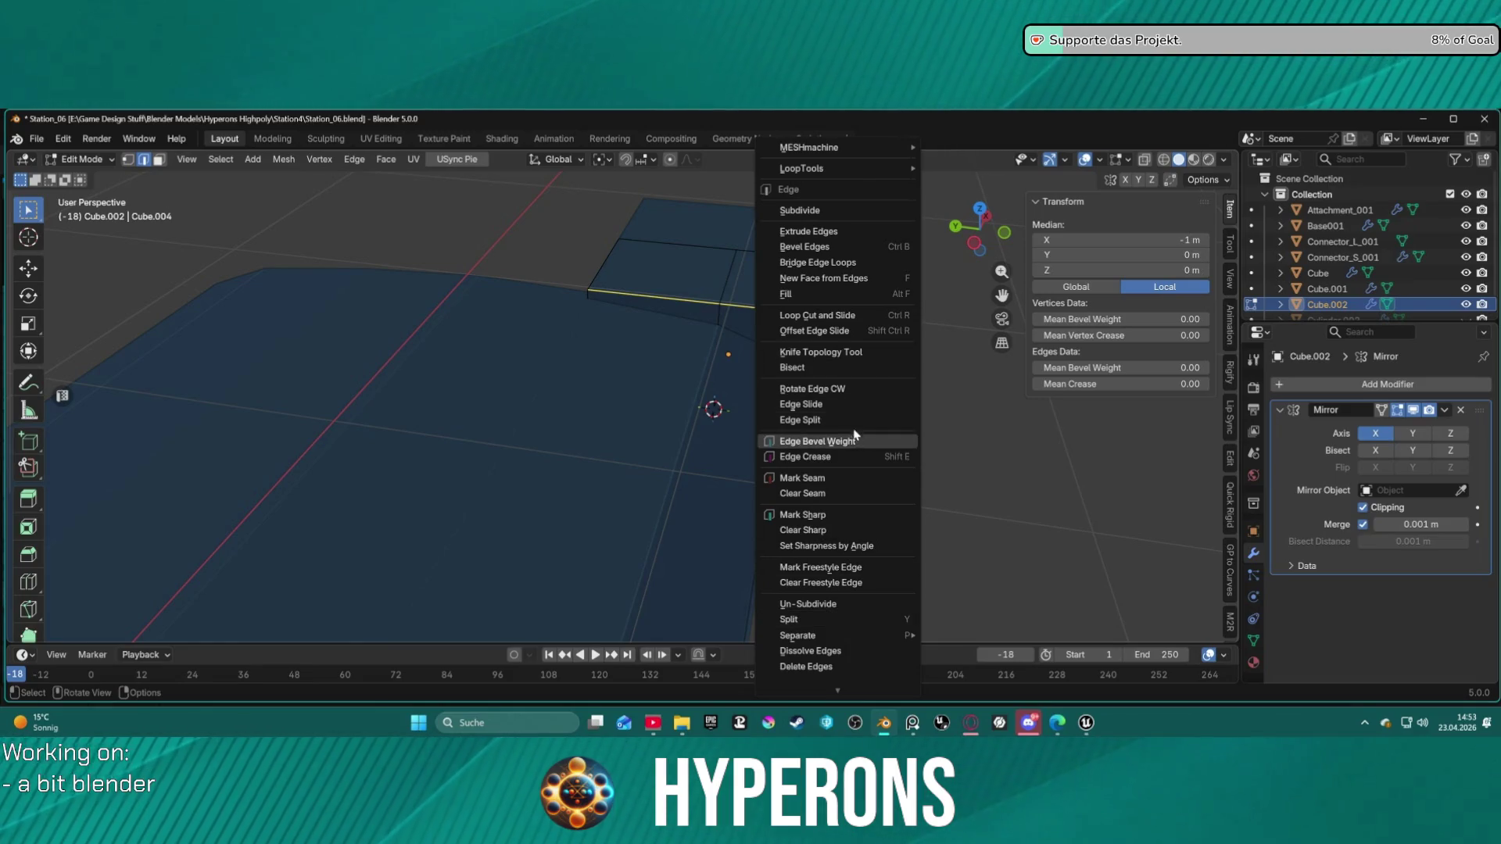
key("3")
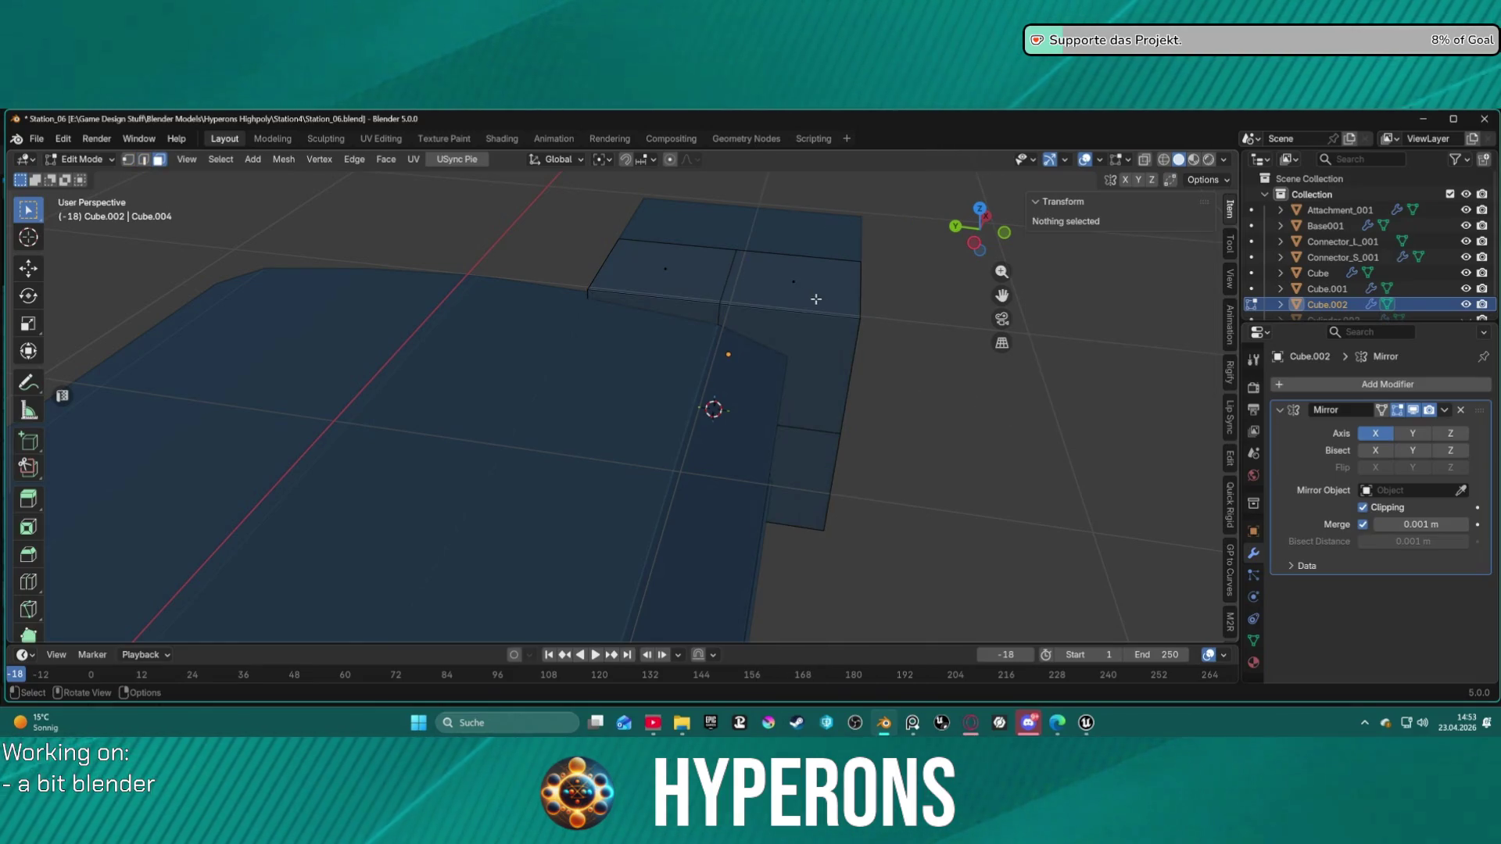
Step: Subdivide the L-shaped loop of top faces into a finer grid
left_click(681, 268)
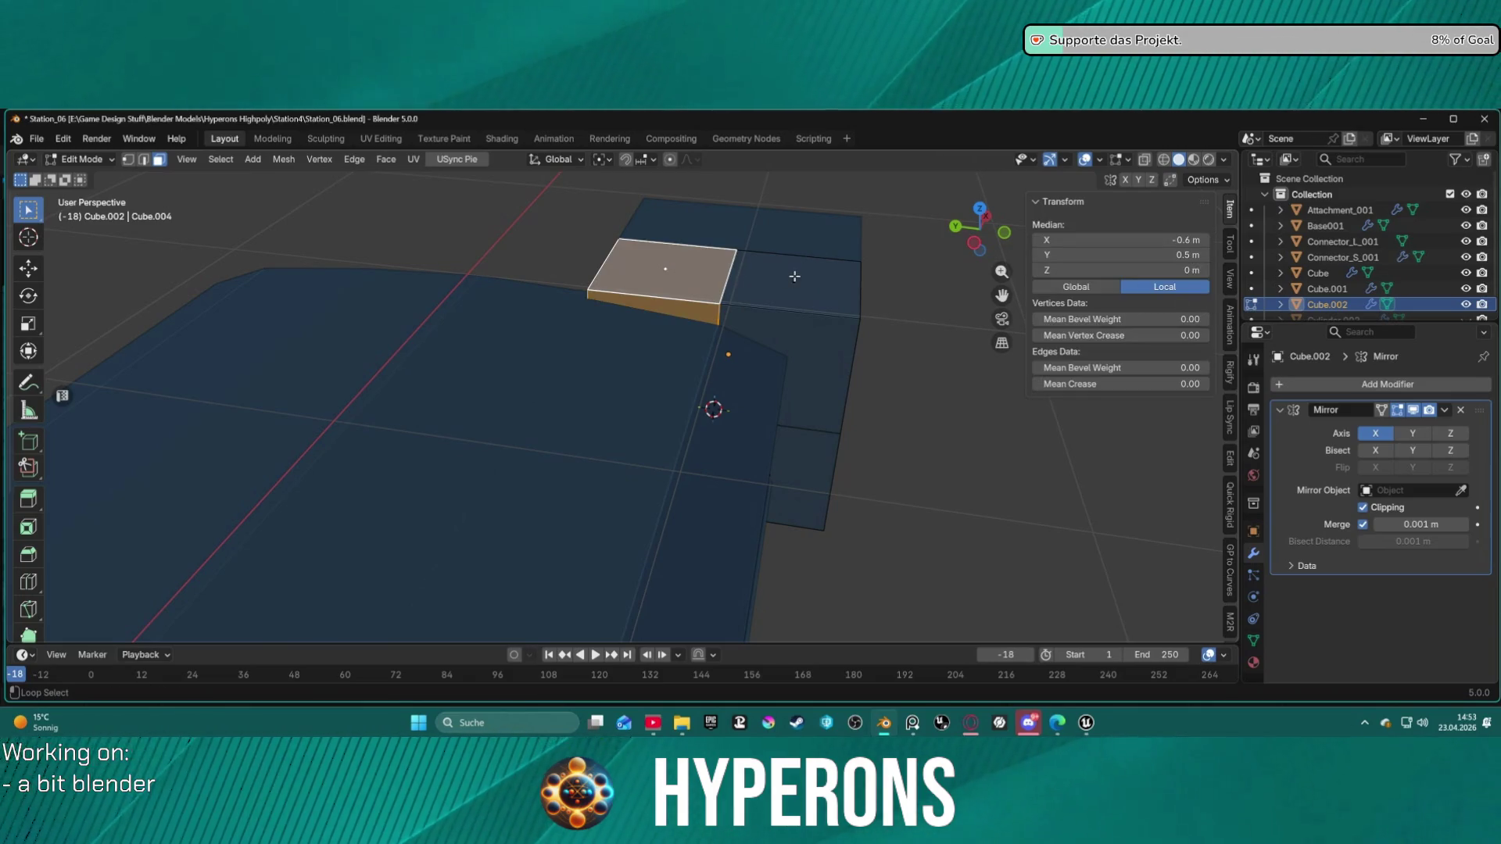
left_click(792, 285, "alt")
right_click(781, 287)
left_click(781, 286)
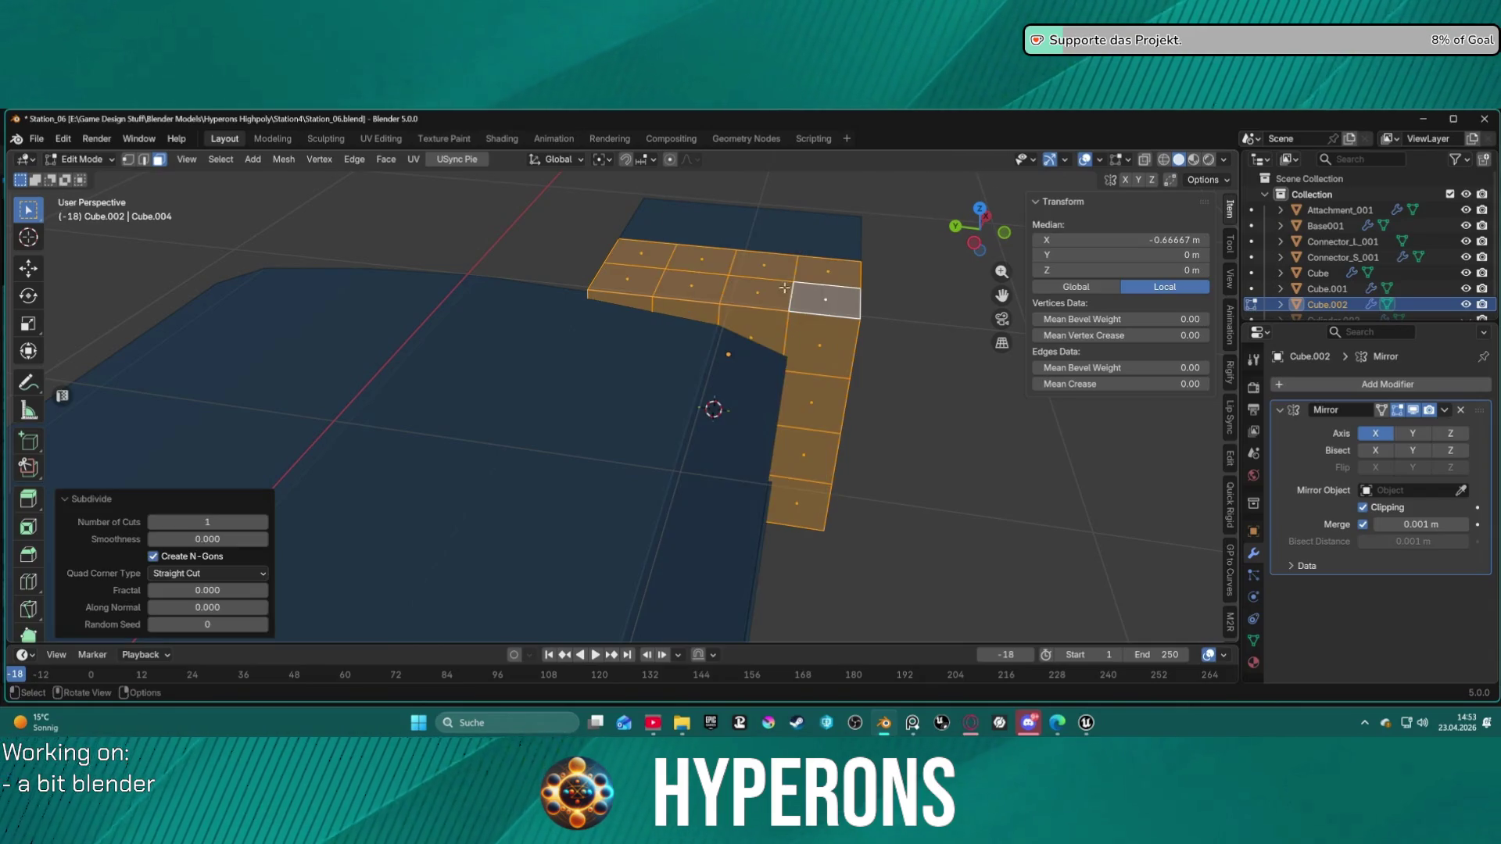
left_click(919, 360)
mouse_move(919, 361)
middle_mouse_down()
mouse_move(781, 359)
mouse_move(762, 282)
mouse_move(820, 325)
mouse_move(867, 335)
mouse_move(740, 355)
mouse_move(763, 399)
mouse_move(853, 353)
mouse_move(790, 362)
mouse_move(734, 438)
mouse_move(773, 415)
mouse_move(791, 376)
mouse_move(901, 382)
mouse_move(750, 358)
mouse_move(797, 365)
middle_mouse_up()
Step: Add a loop cut across the block's side
left_click(768, 372)
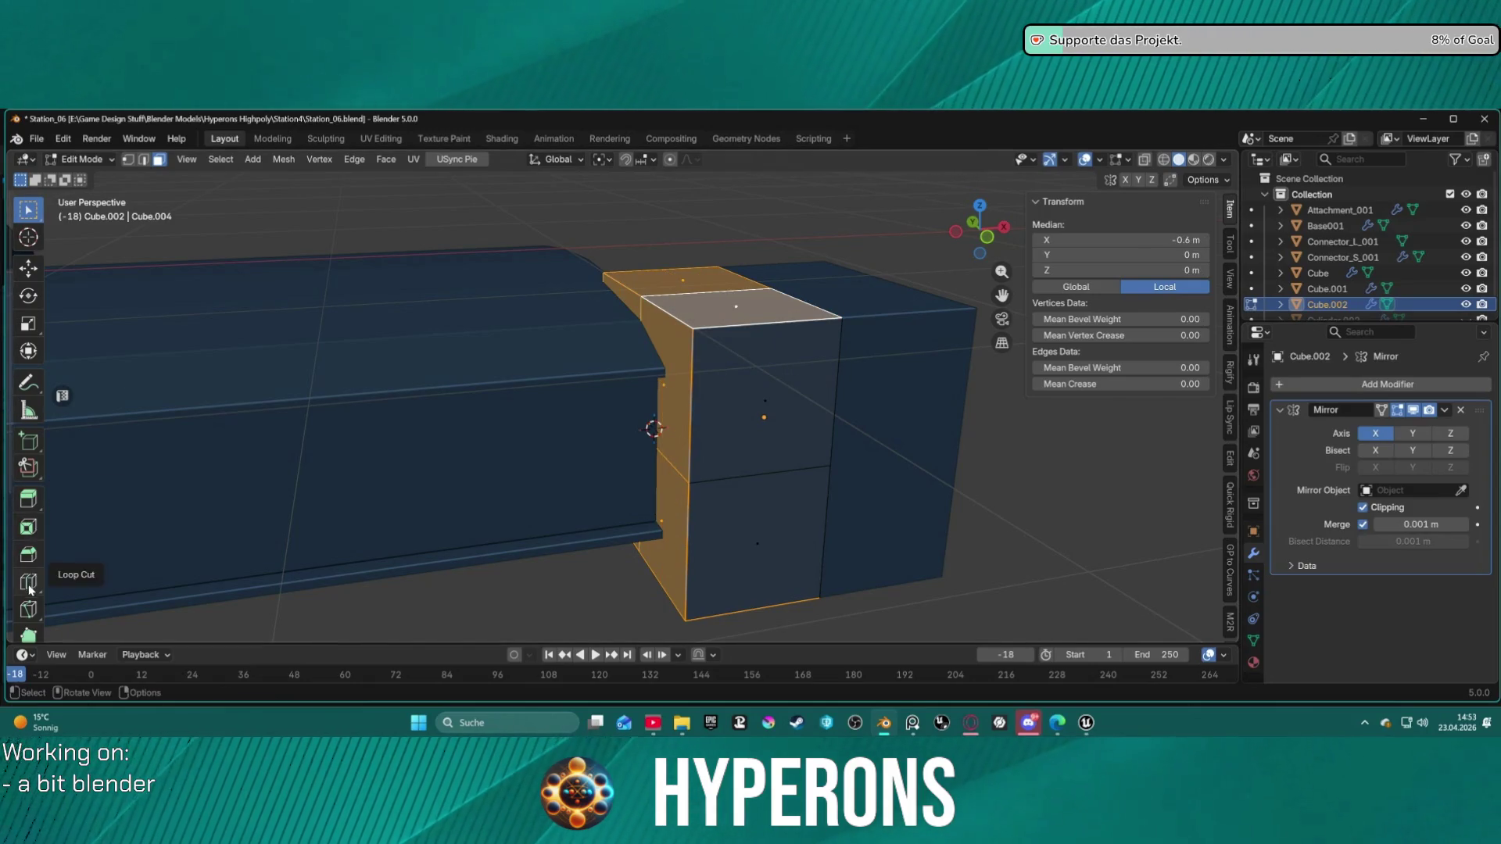
left_click(28, 582)
left_click(752, 338)
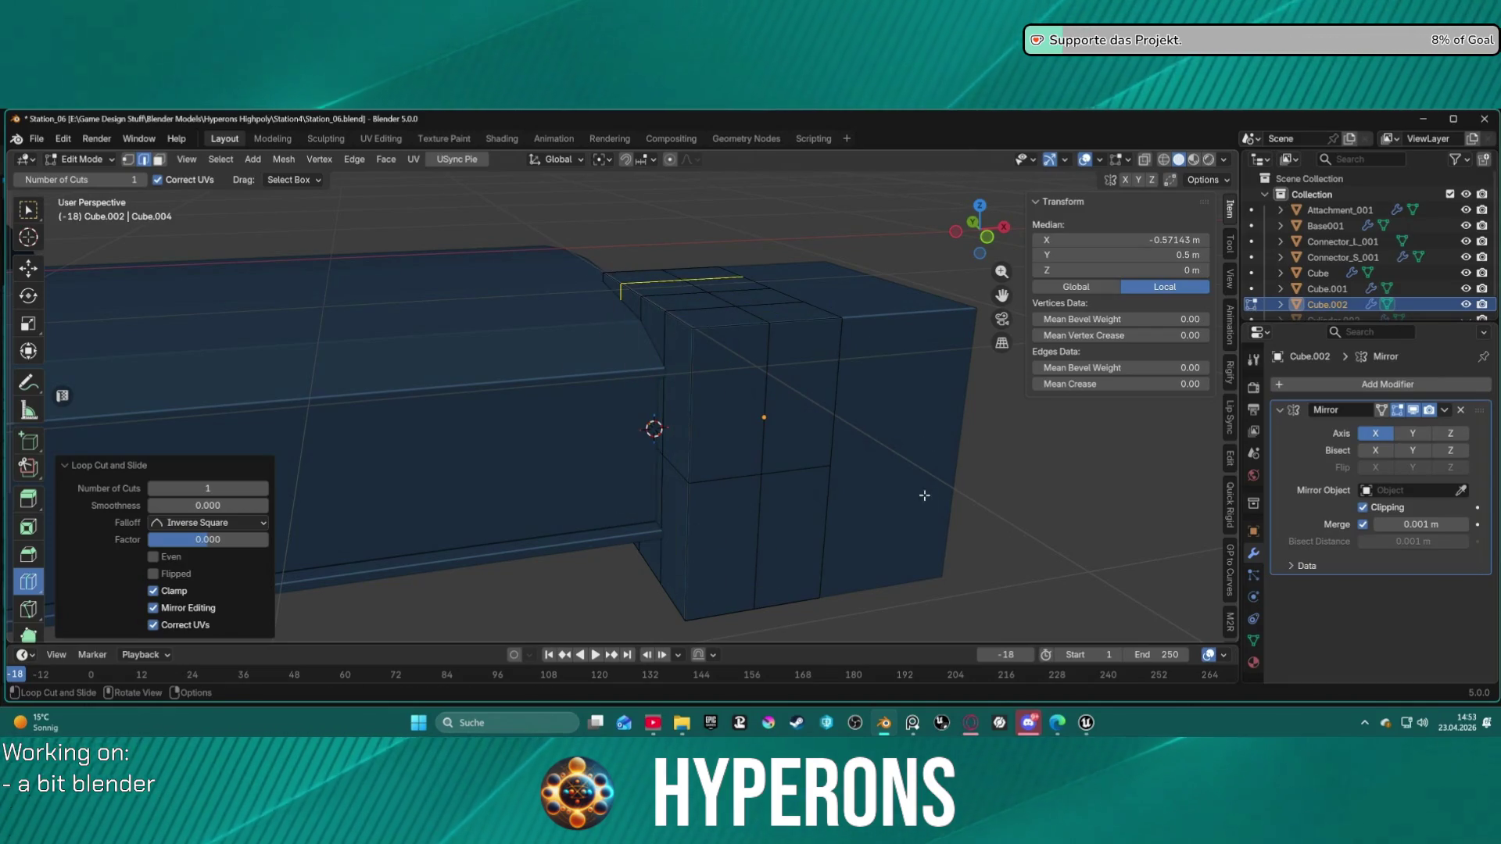
key("w")
mouse_move(796, 440)
middle_mouse_down()
mouse_move(805, 473)
mouse_move(774, 429)
mouse_move(814, 402)
mouse_move(900, 402)
mouse_move(845, 453)
mouse_move(829, 518)
mouse_move(852, 469)
mouse_move(884, 459)
mouse_move(735, 422)
mouse_move(864, 435)
mouse_move(844, 402)
mouse_move(768, 400)
mouse_move(829, 424)
mouse_move(777, 415)
mouse_move(723, 325)
middle_mouse_up()
Step: Chamfer the block's top edge loop, then undo the chamfer
left_click(725, 322)
left_click(724, 322, "alt")
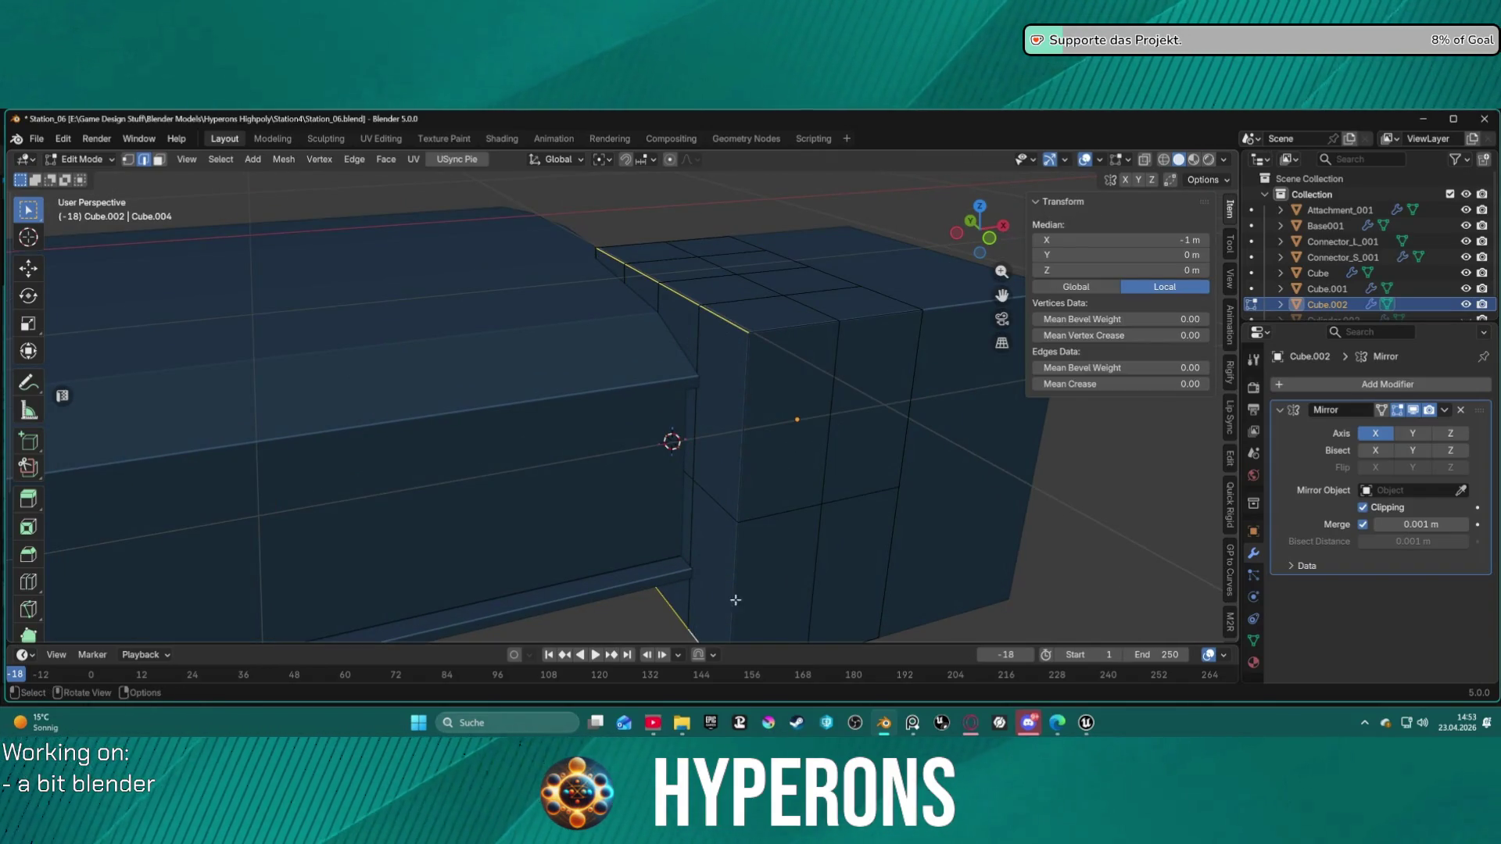
key("ctrl+b")
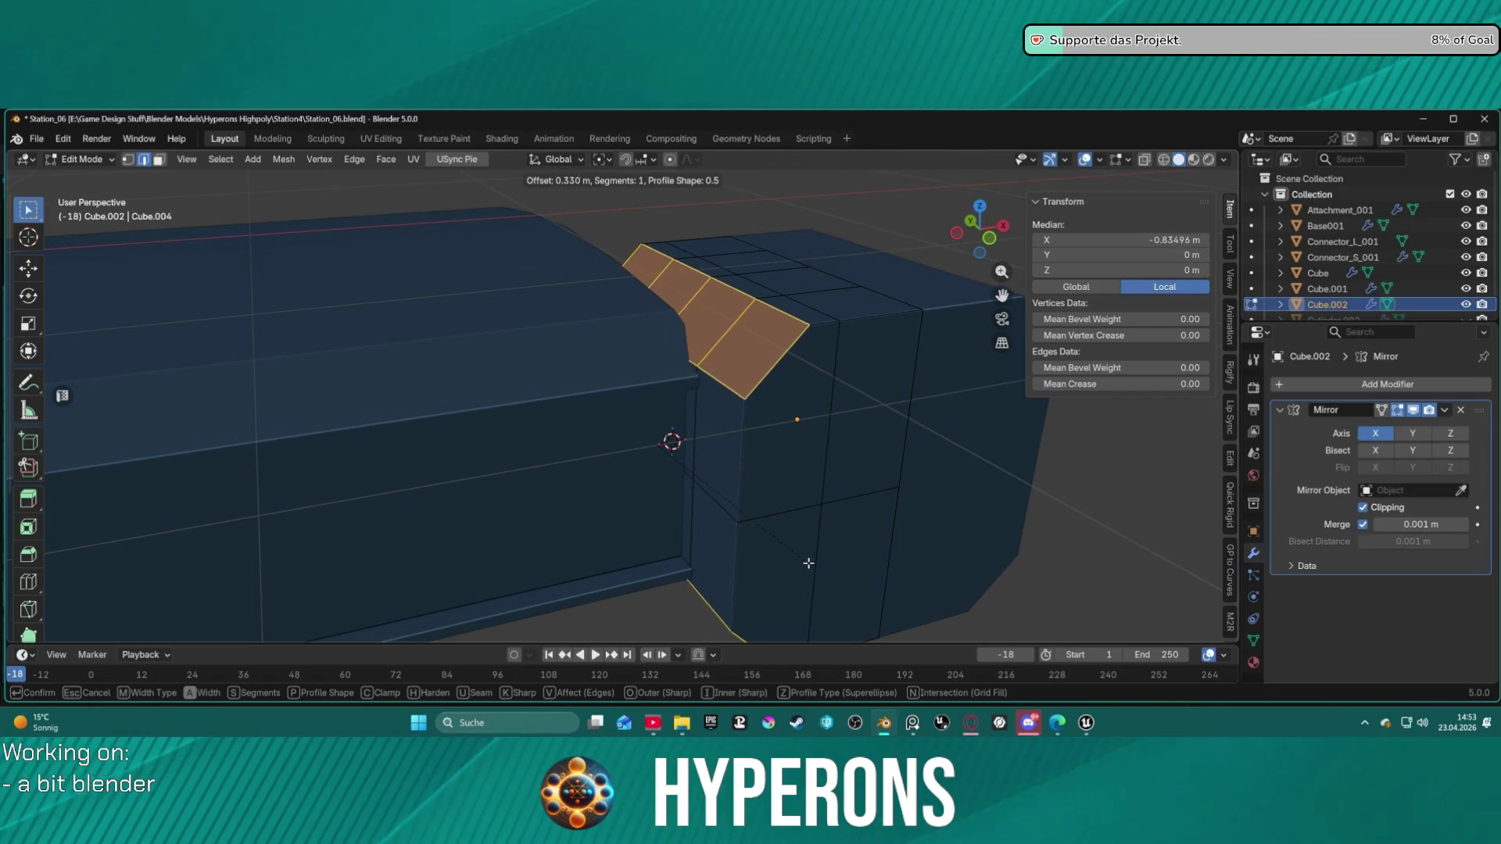
left_click(810, 563)
mouse_move(874, 537)
middle_mouse_down()
mouse_move(905, 493)
mouse_move(874, 461)
middle_mouse_up()
left_click(501, 275)
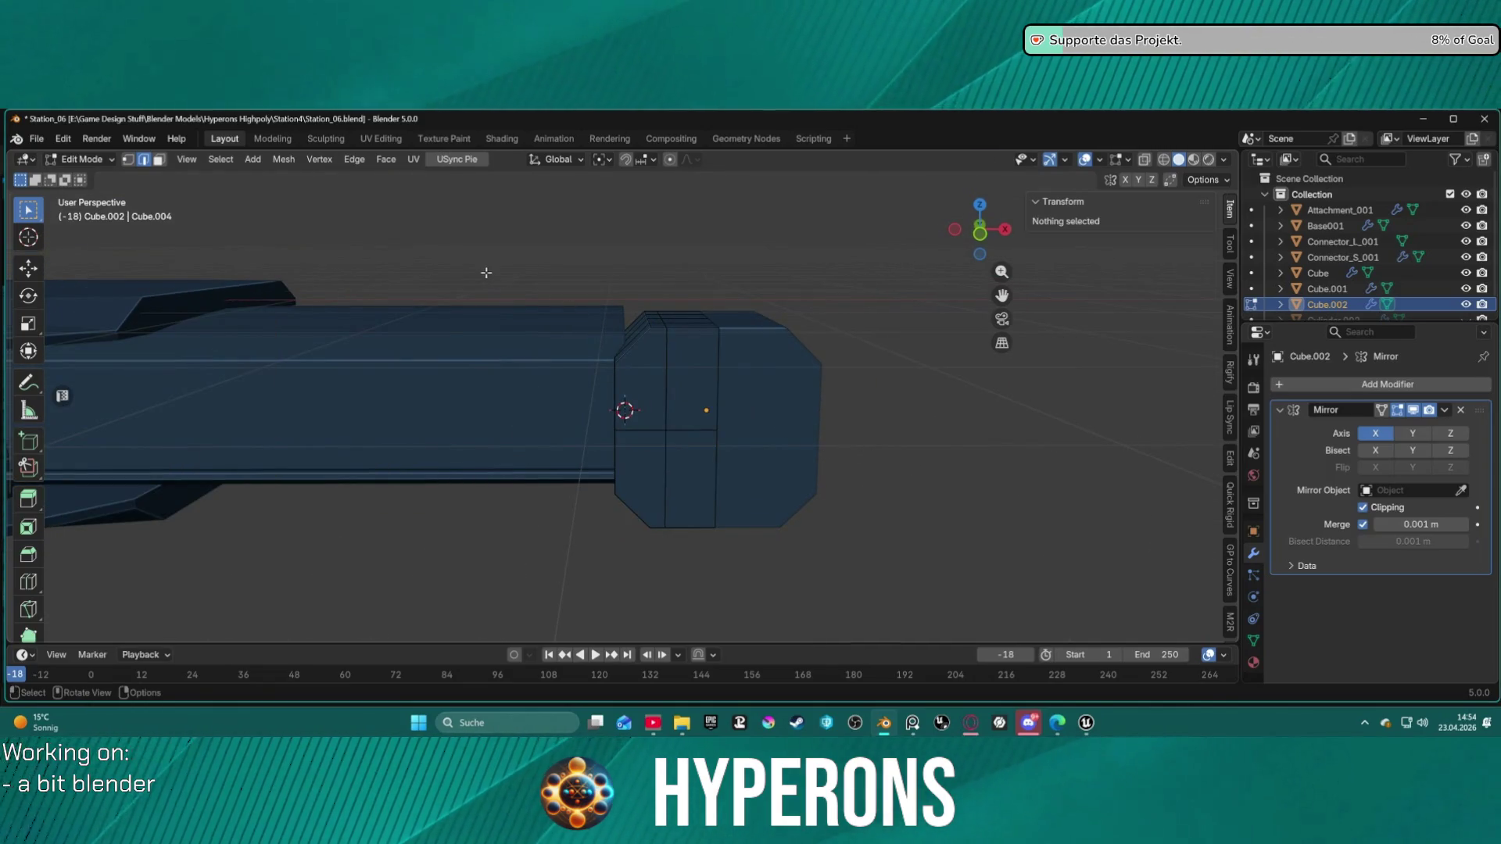
key("ctrl+z")
key("ctrl+z")
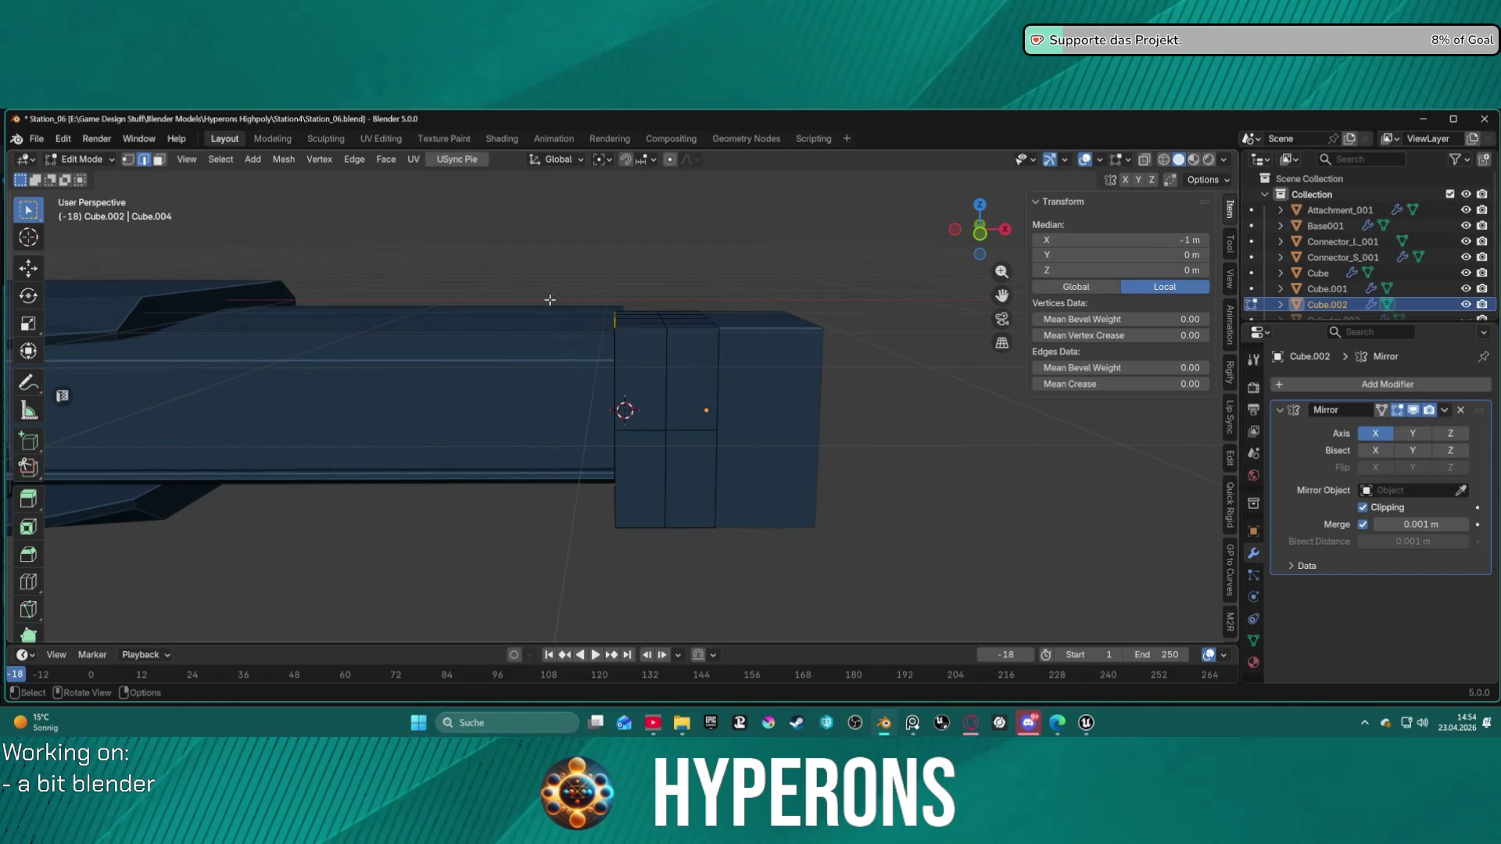
Step: Select the block's inner face column through X-ray and move it 0.21 m along X
mouse_move(556, 283)
left_mouse_down()
mouse_move(623, 469)
mouse_move(704, 579)
left_mouse_up()
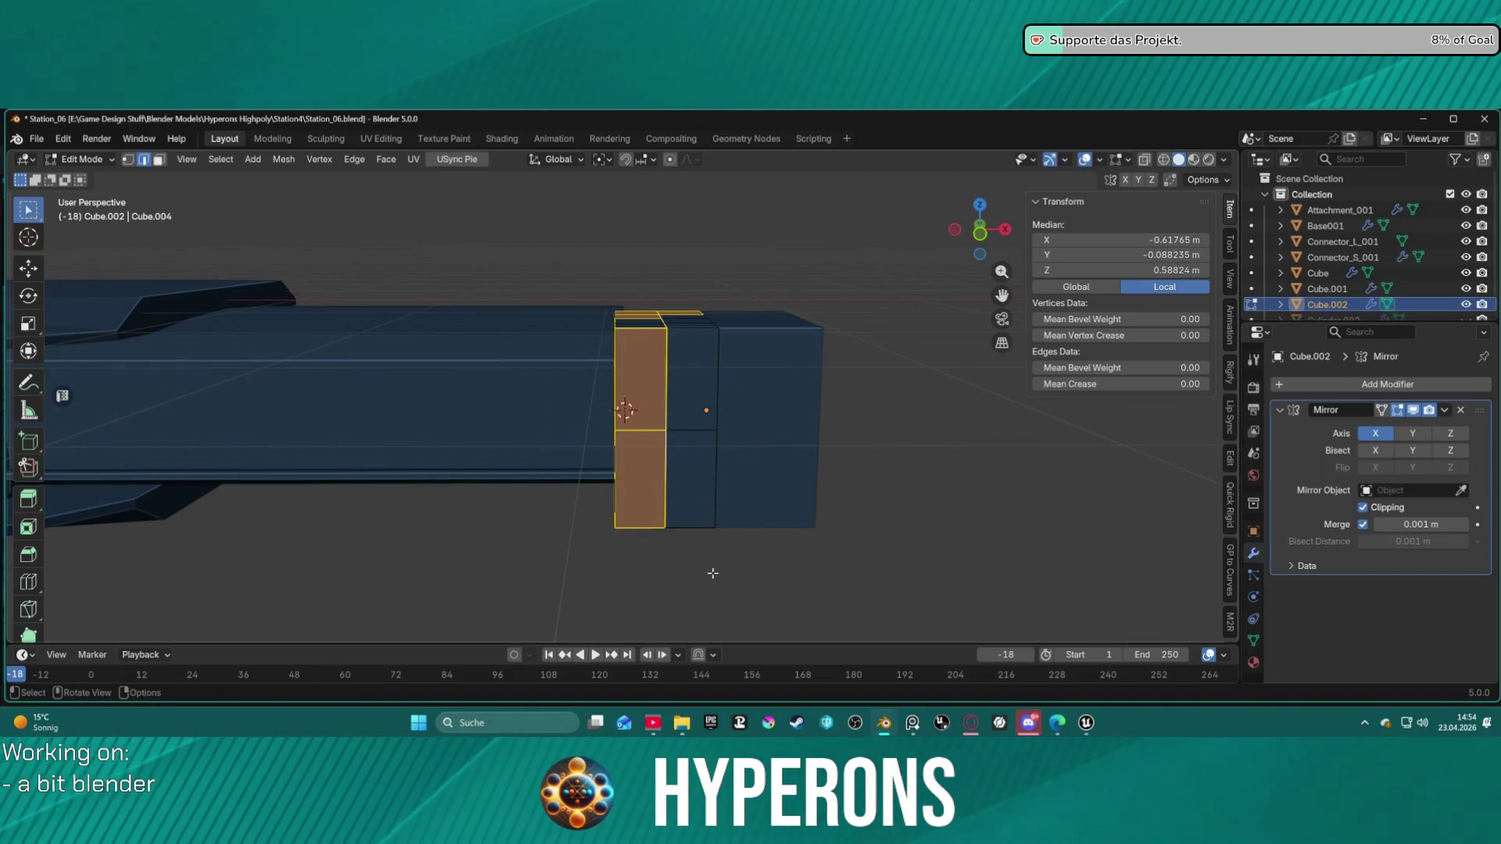
key("1")
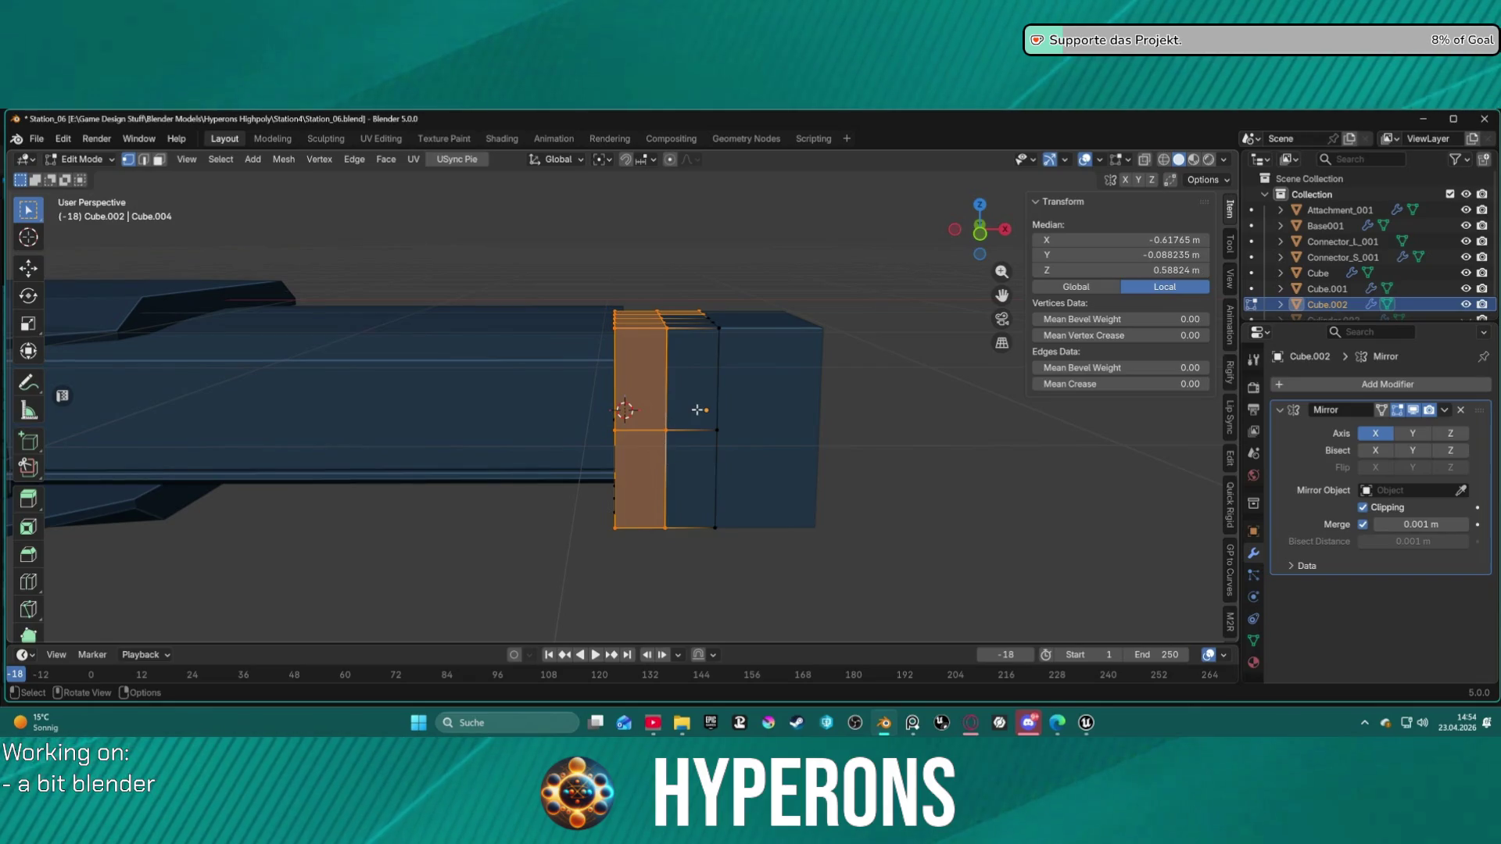
key("a")
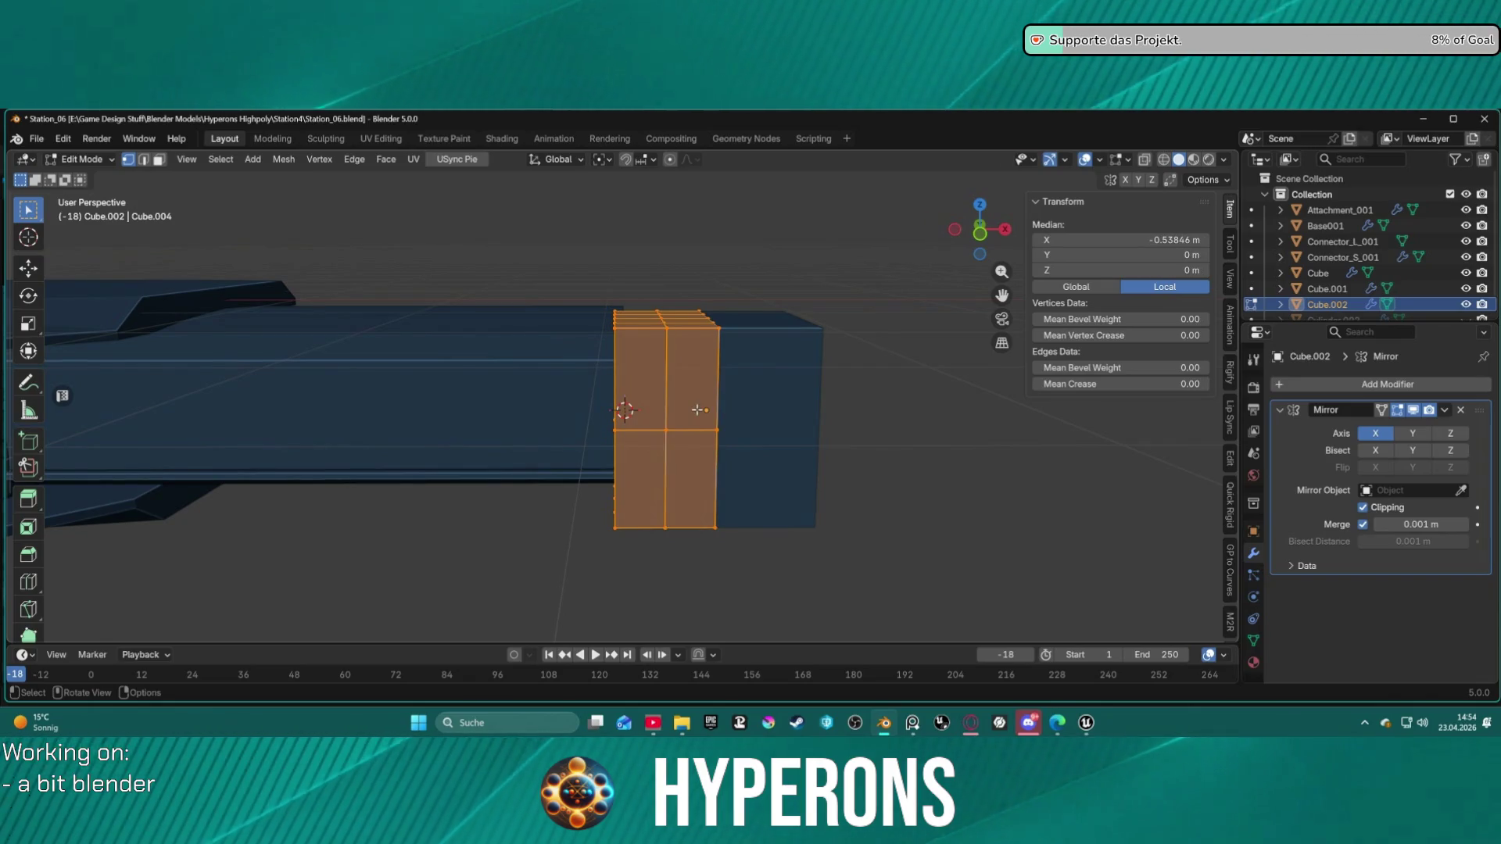
key("alt+a")
left_click_drag(514, 247, 697, 576)
key("alt+z")
left_click_drag(533, 226, 704, 584)
key("g")
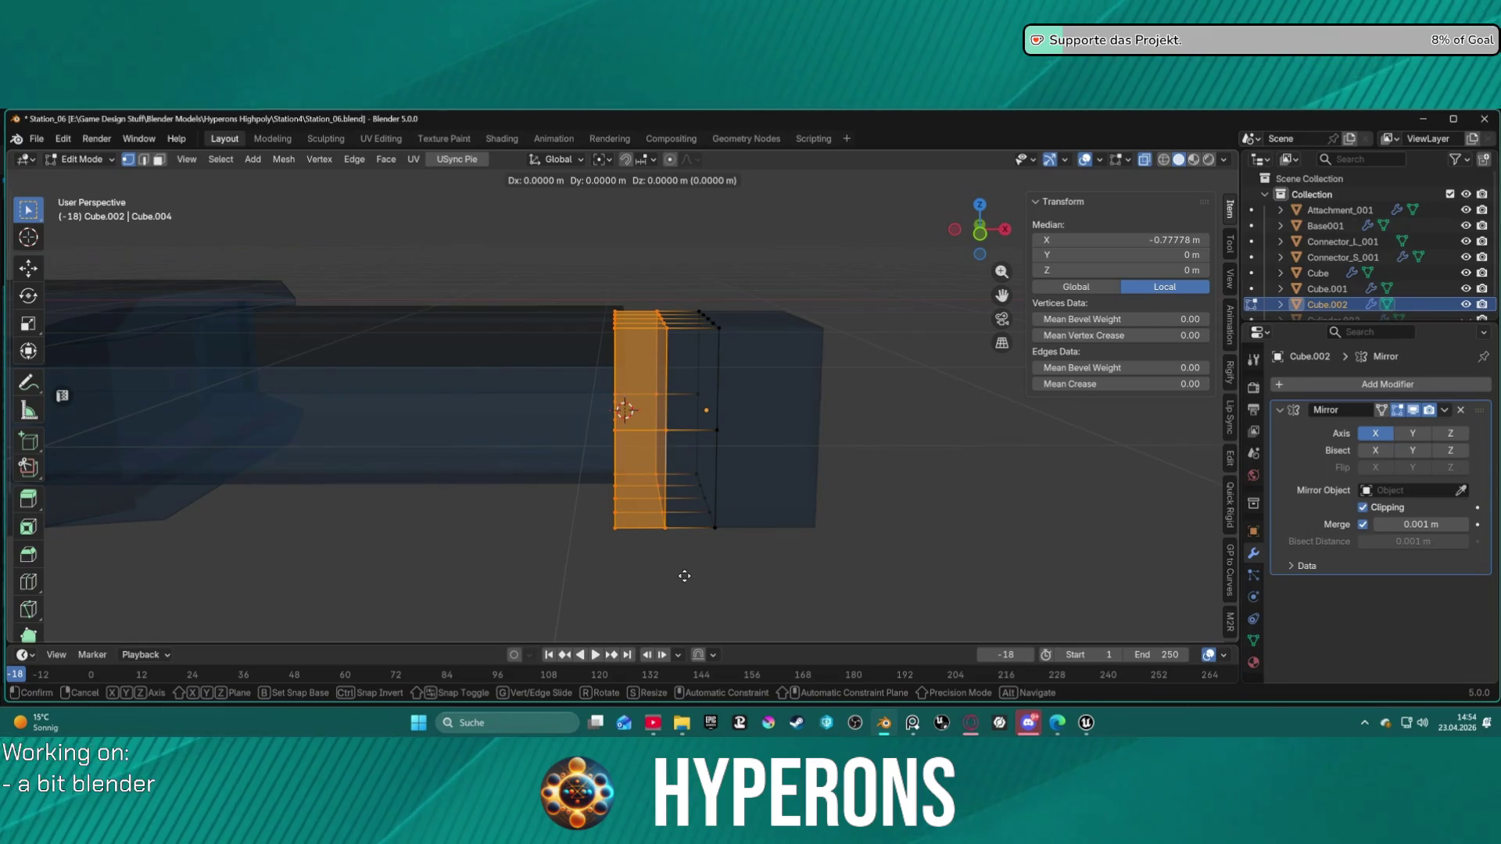
key("x")
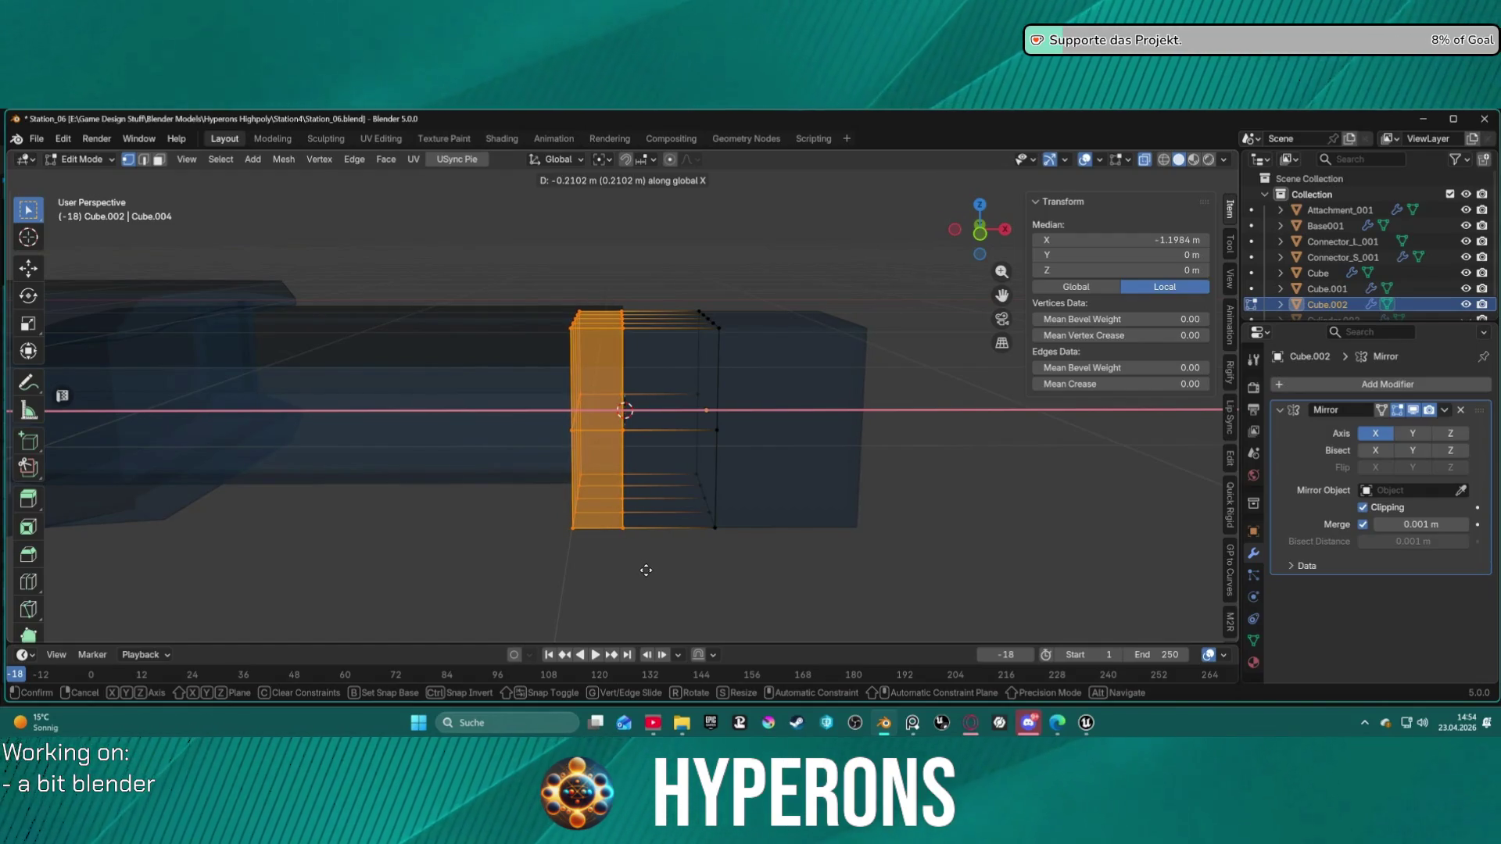
left_click(646, 570)
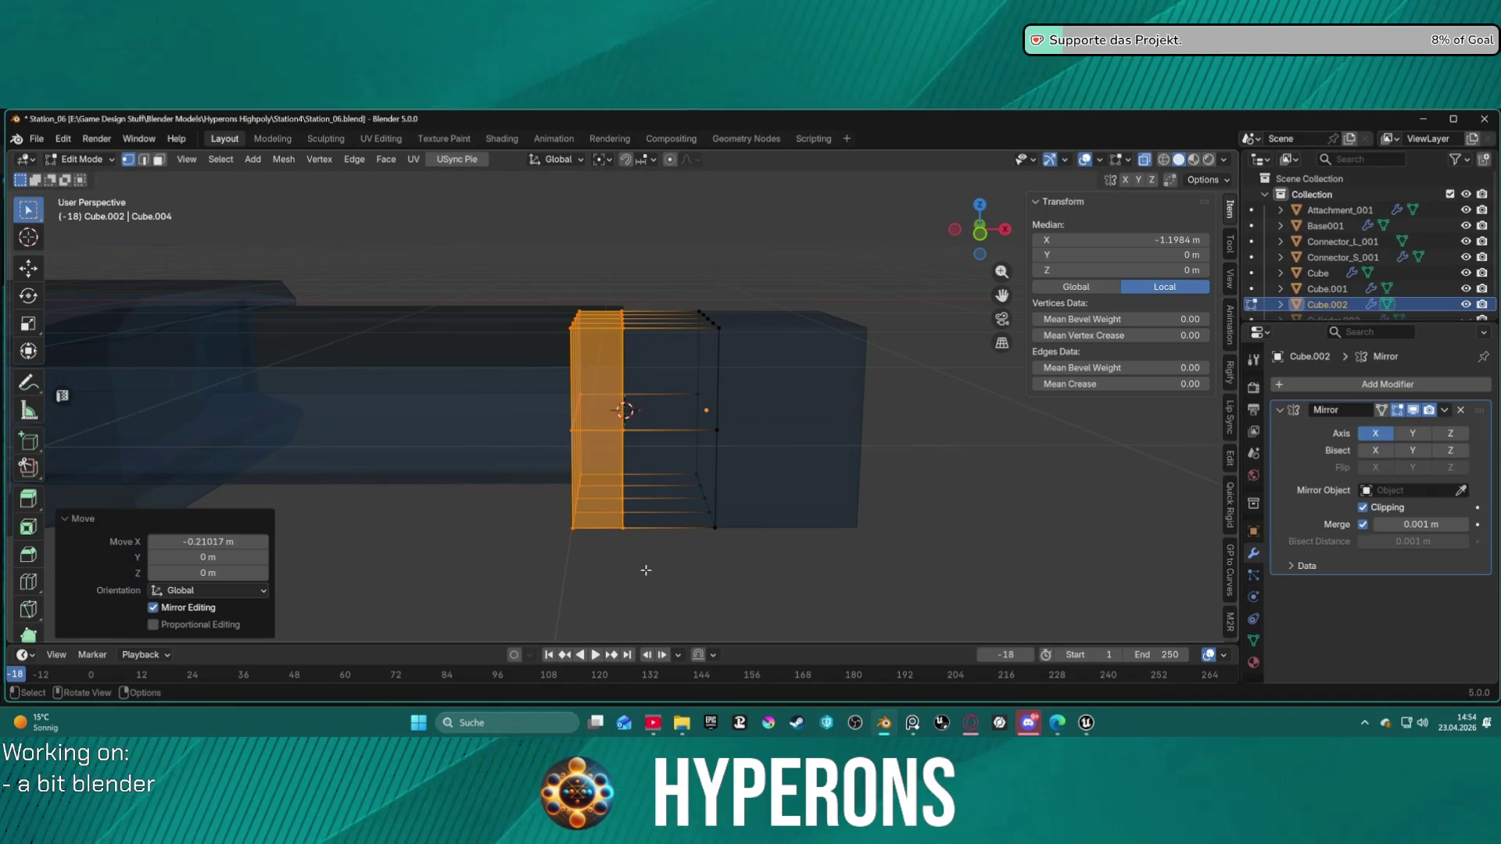
mouse_move(700, 535)
middle_mouse_down()
mouse_move(665, 537)
mouse_move(831, 537)
mouse_move(693, 523)
mouse_move(708, 538)
middle_mouse_up()
Step: Move the whole Cube.002 object a further 0.17 m along X, to X 16.722 m
key("a")
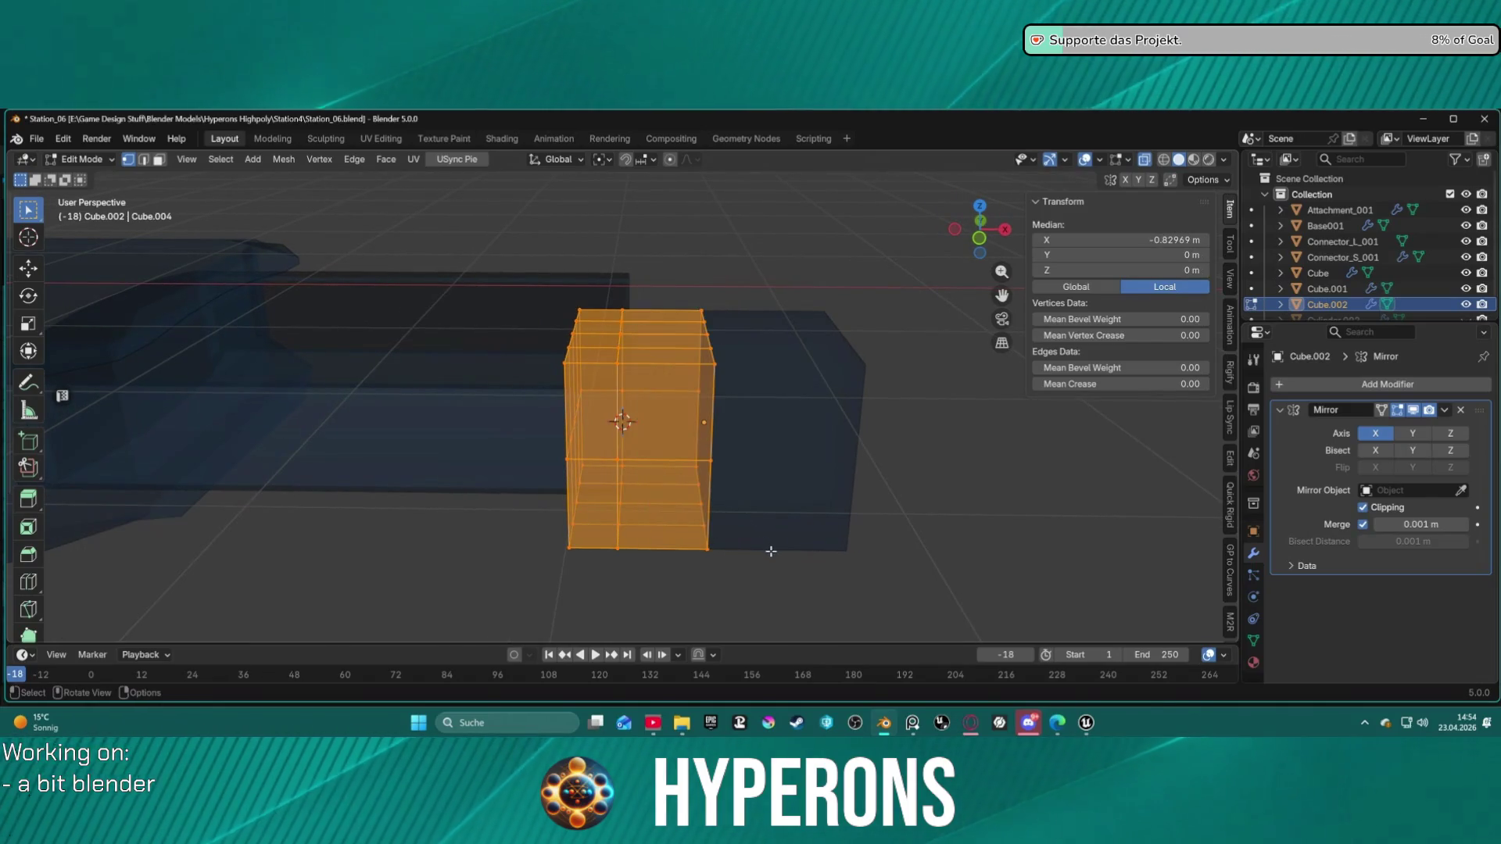
key("g")
key("x")
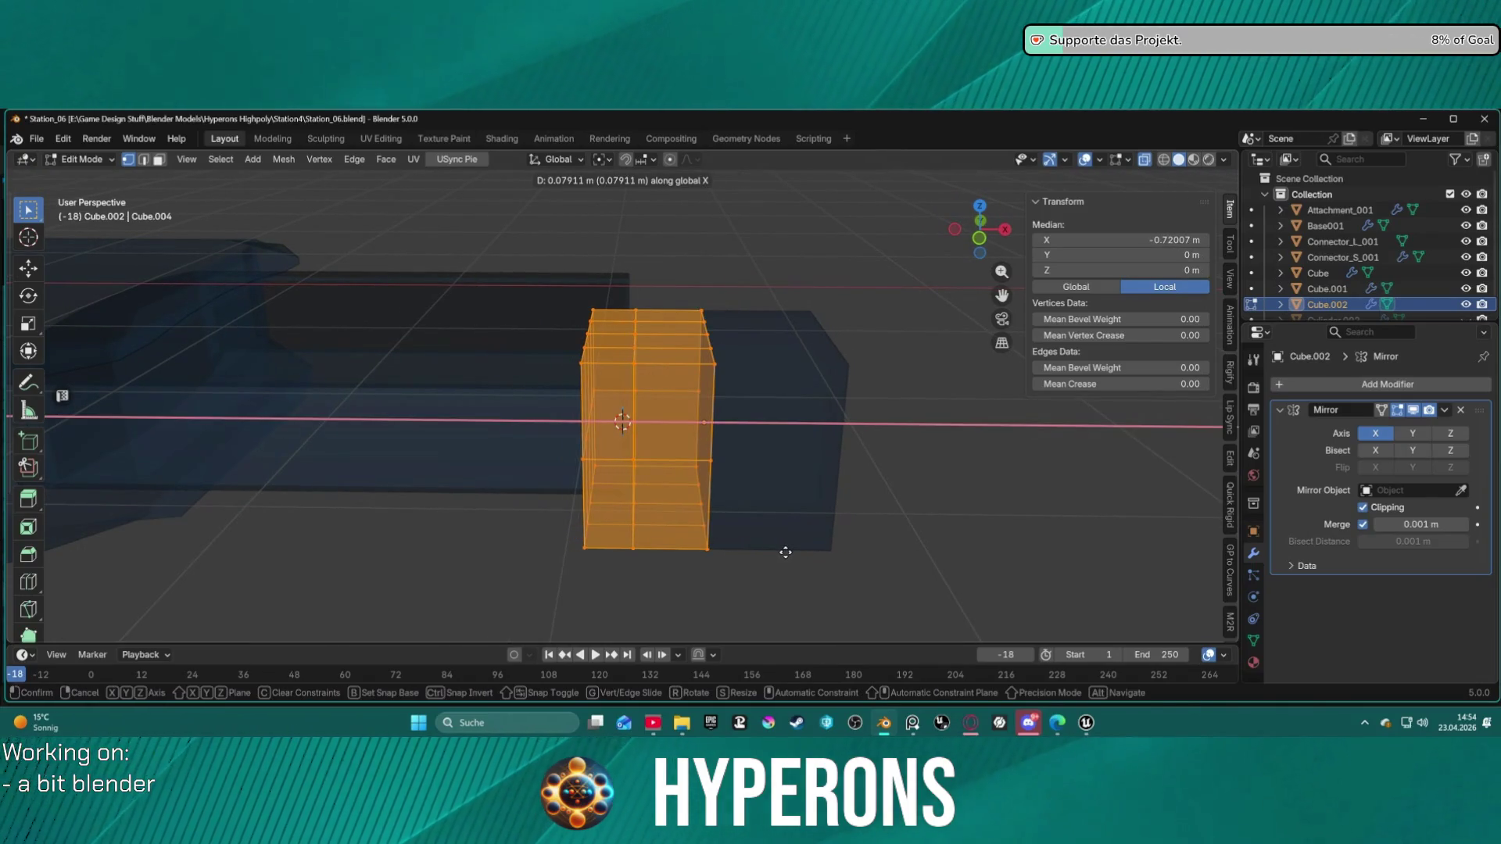
key("Escape")
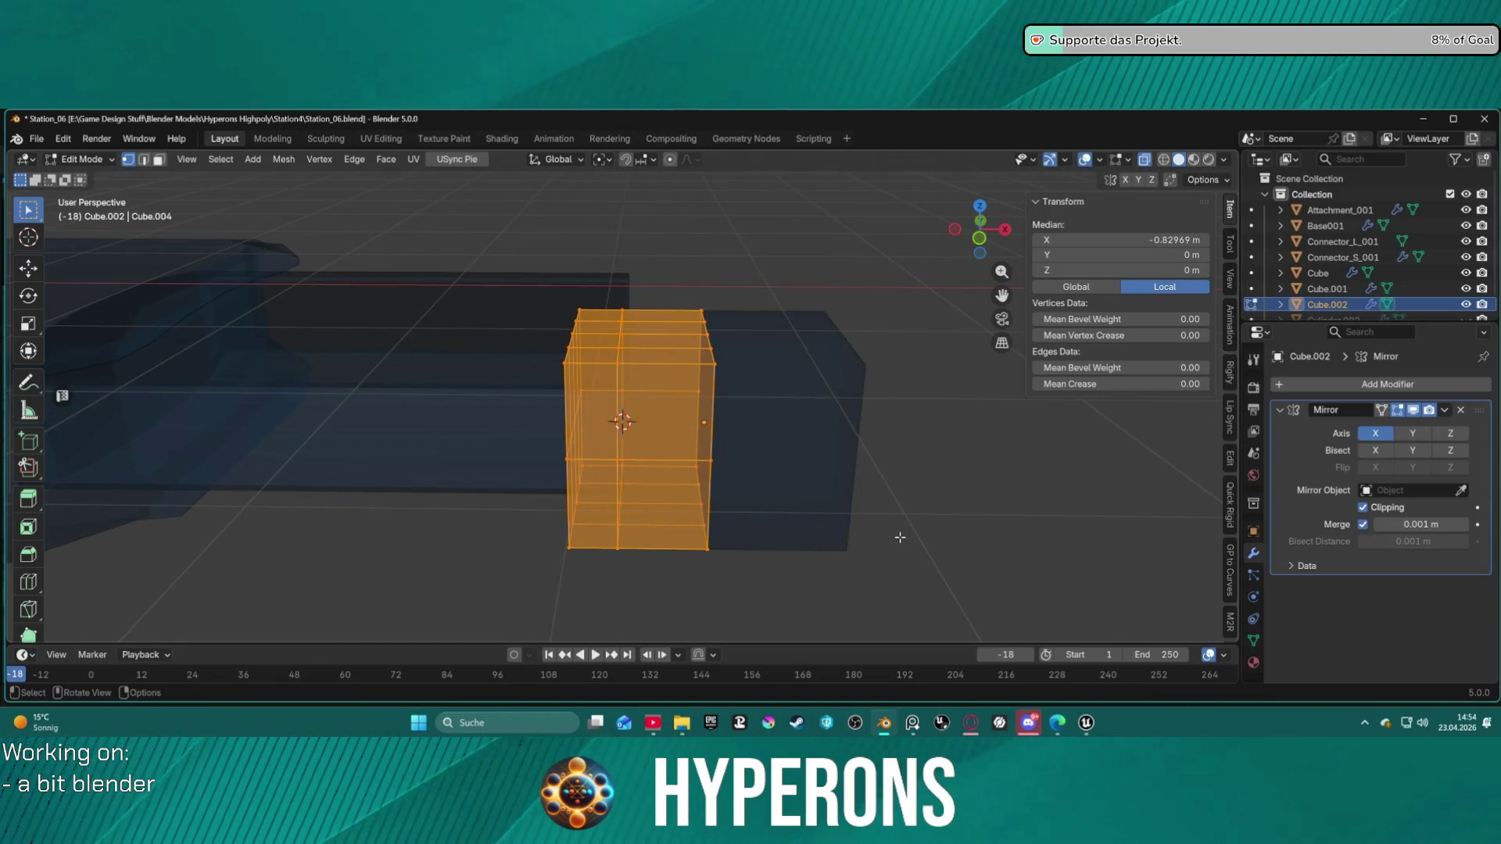
key("Tab")
key("g")
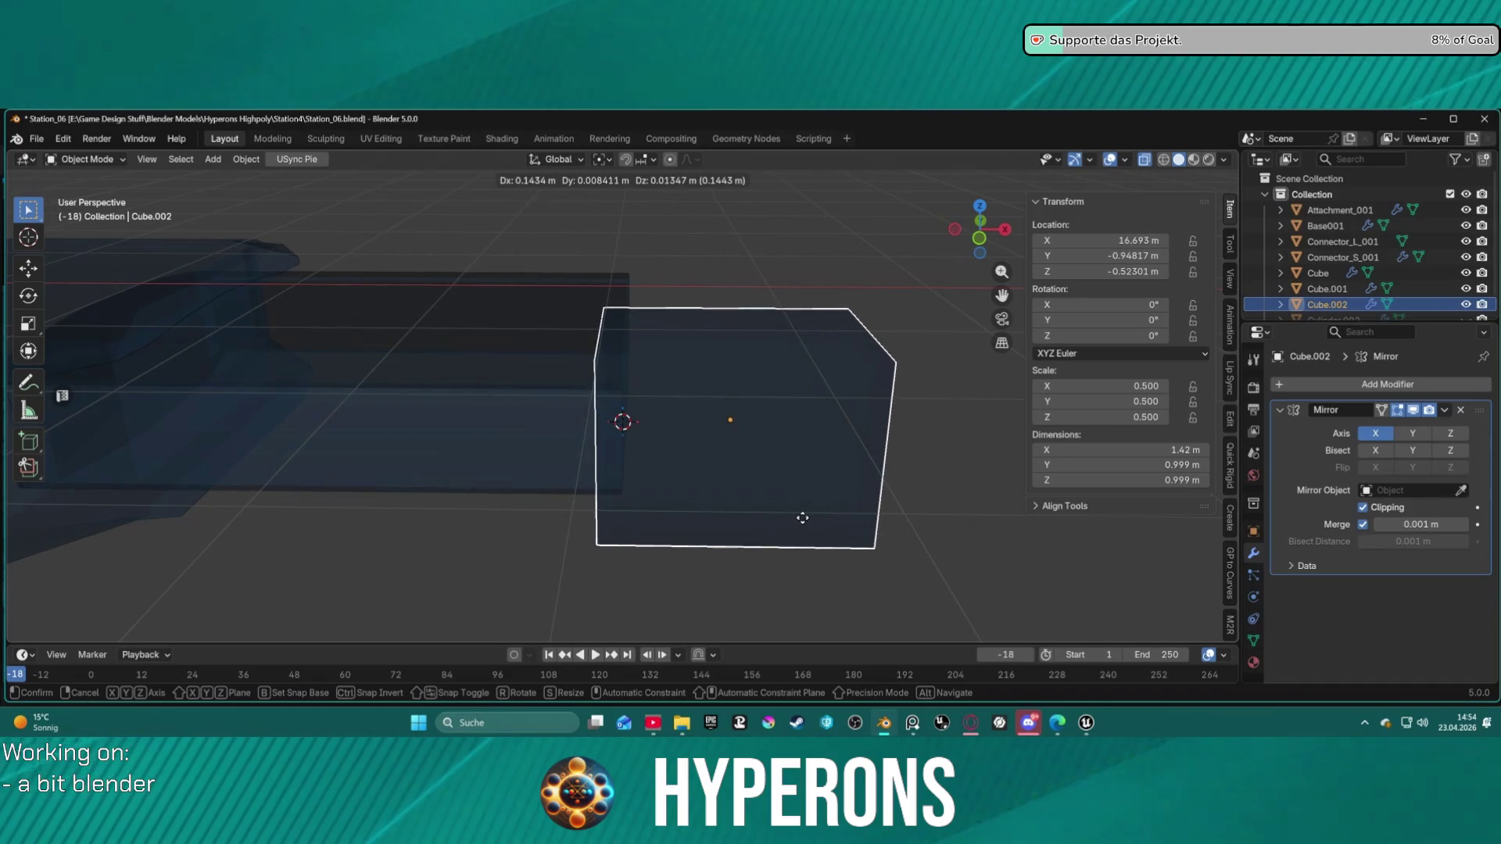
key("x")
left_click(809, 522)
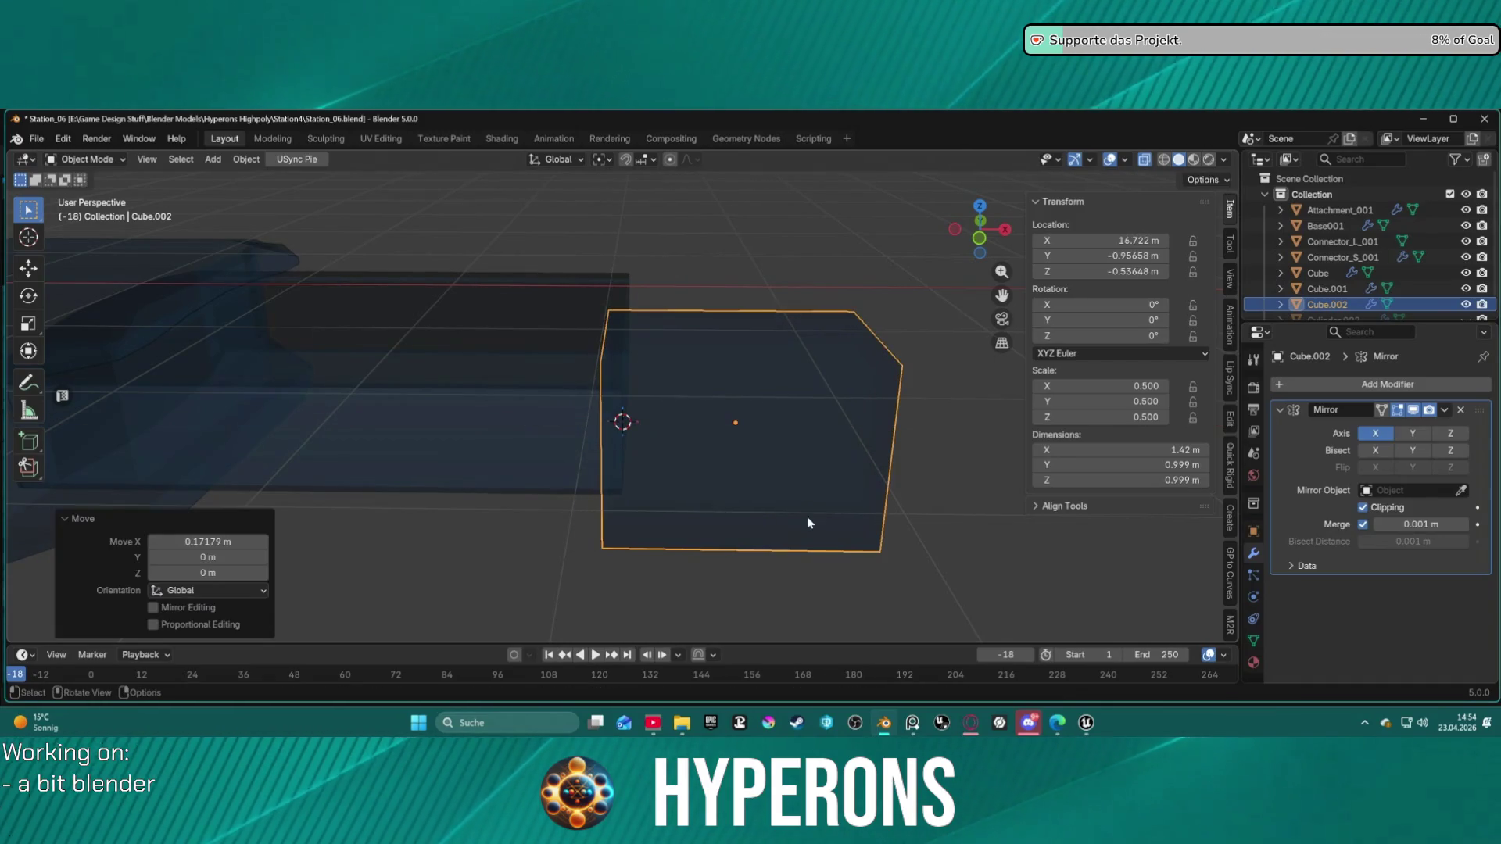
left_click(883, 588)
Step: Return to Edit Mode on the block and clear the mesh selection
key("ctrl+Tab")
left_click(938, 547)
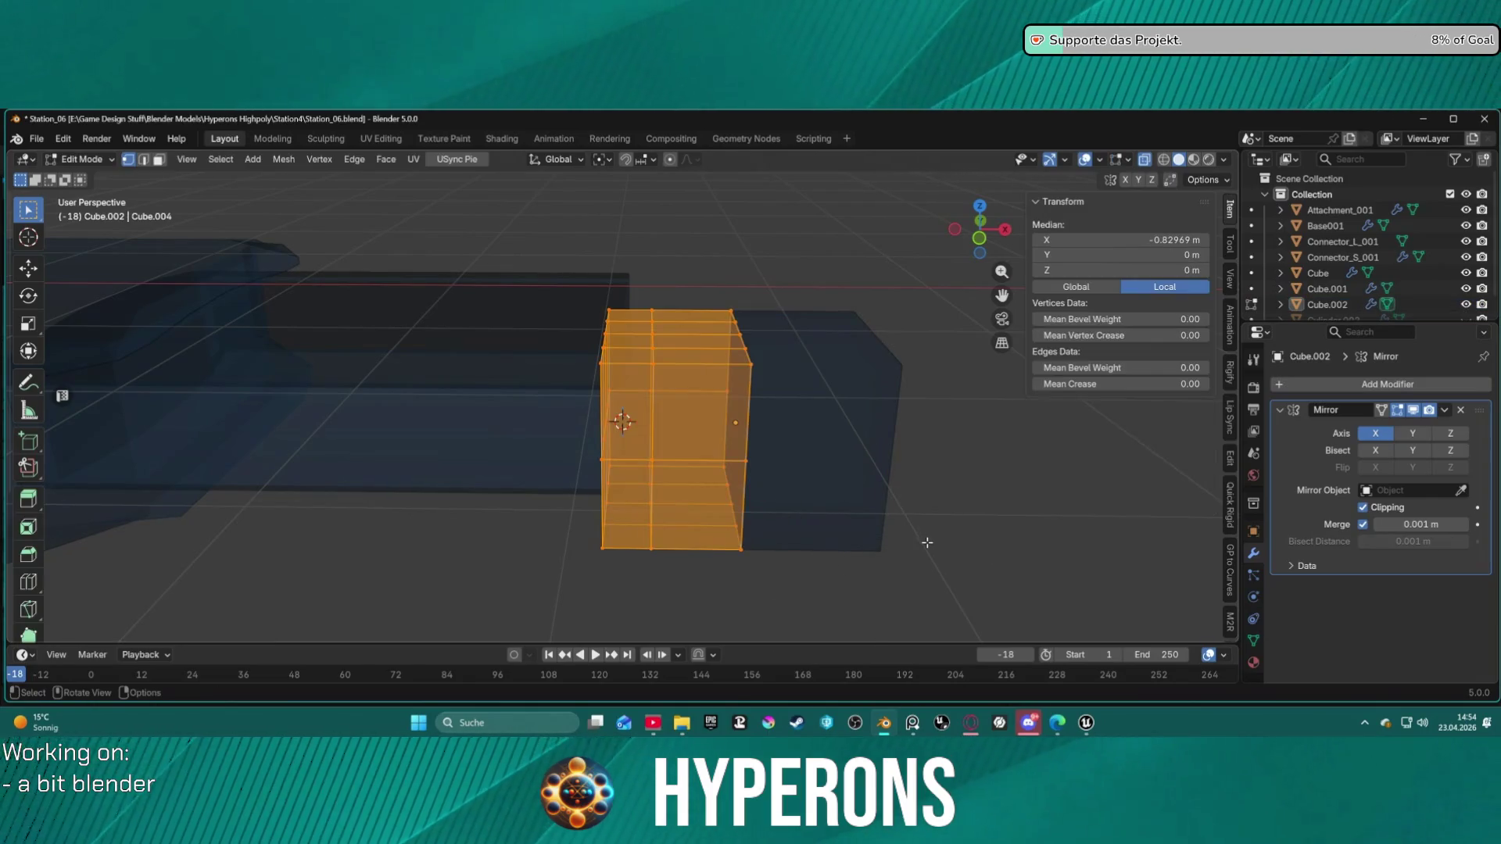
scroll(796, 469, "up", 2)
scroll(797, 469, "down", 5)
mouse_move(867, 436)
middle_mouse_down()
mouse_move(1018, 469)
mouse_move(894, 479)
mouse_move(915, 439)
middle_mouse_up()
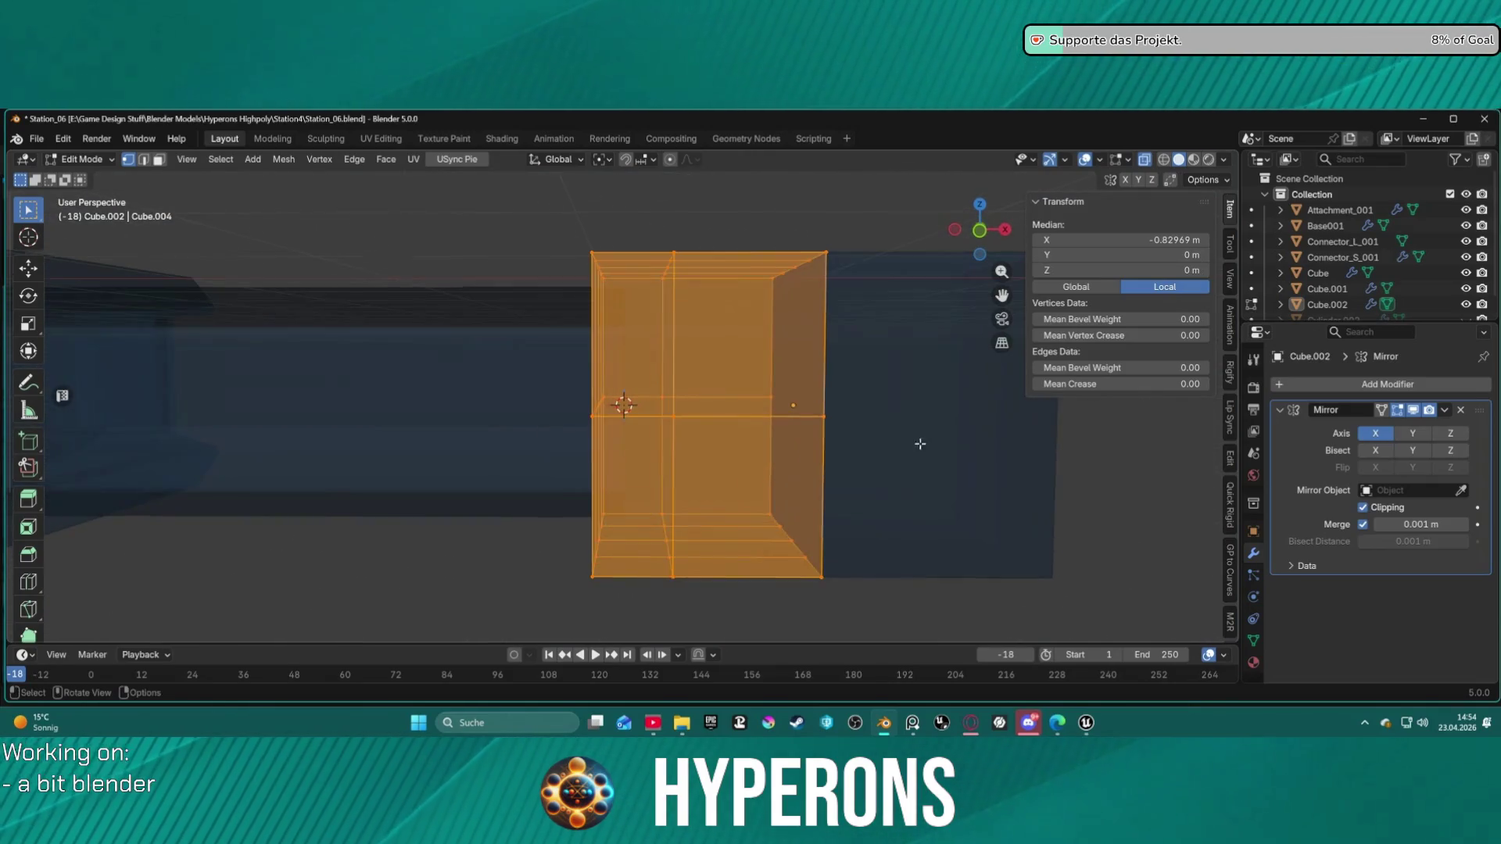
left_click(1014, 470)
mouse_move(1014, 470)
middle_mouse_down()
mouse_move(865, 486)
mouse_move(821, 412)
mouse_move(824, 449)
mouse_move(806, 394)
middle_mouse_up()
Step: Chamfer the block's outer end edge loops about 0.38 m wide
left_click(696, 308)
middle_click_drag(697, 309, 834, 358)
left_click(933, 261, "alt")
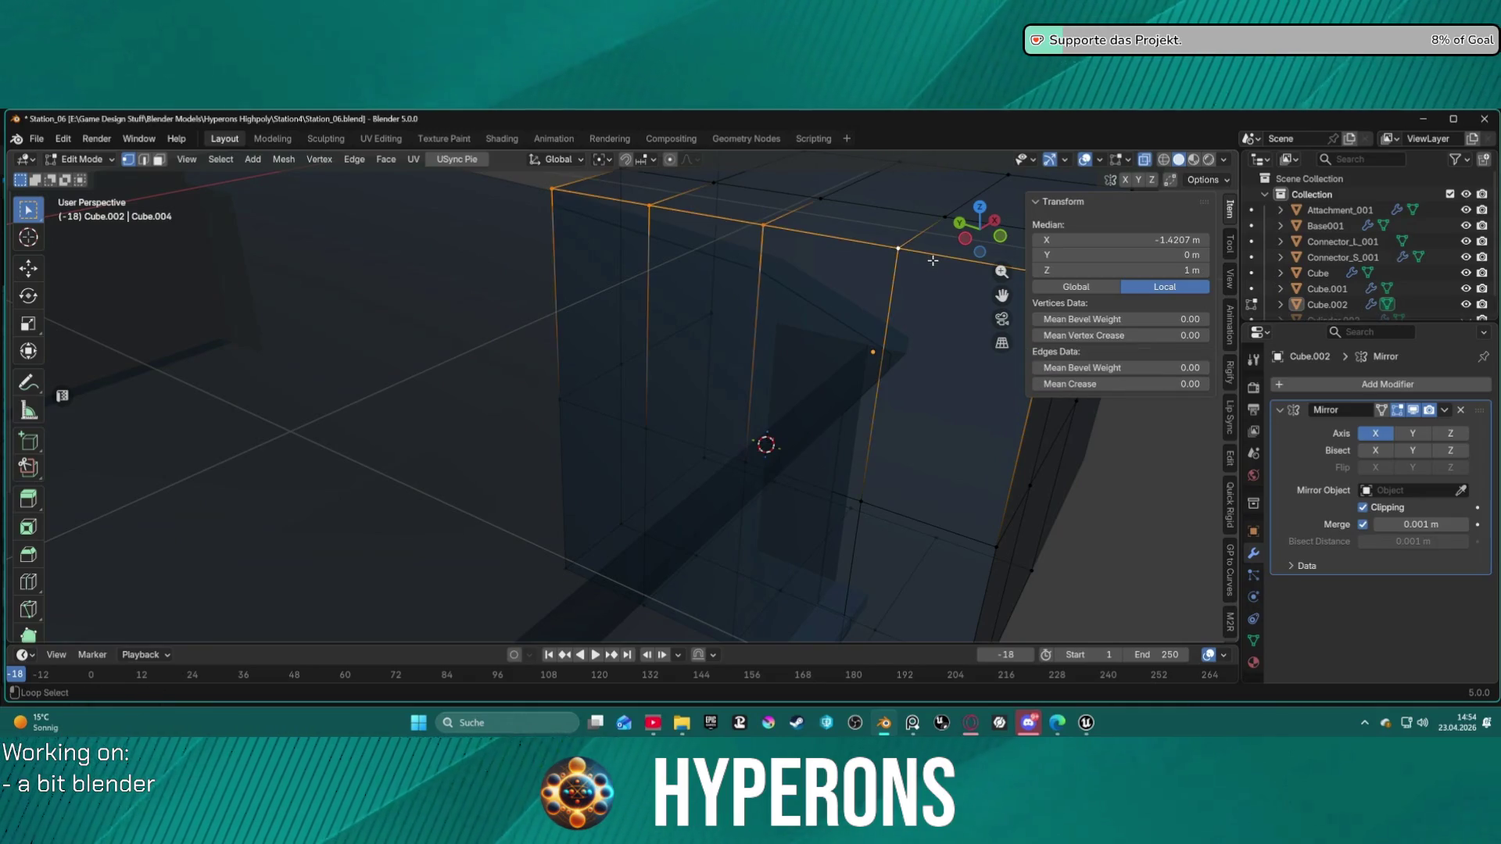
left_click(674, 629, "alt")
mouse_move(781, 621)
middle_mouse_down()
mouse_move(734, 522)
mouse_move(761, 512)
mouse_move(713, 519)
middle_mouse_up()
key("ctrl+b")
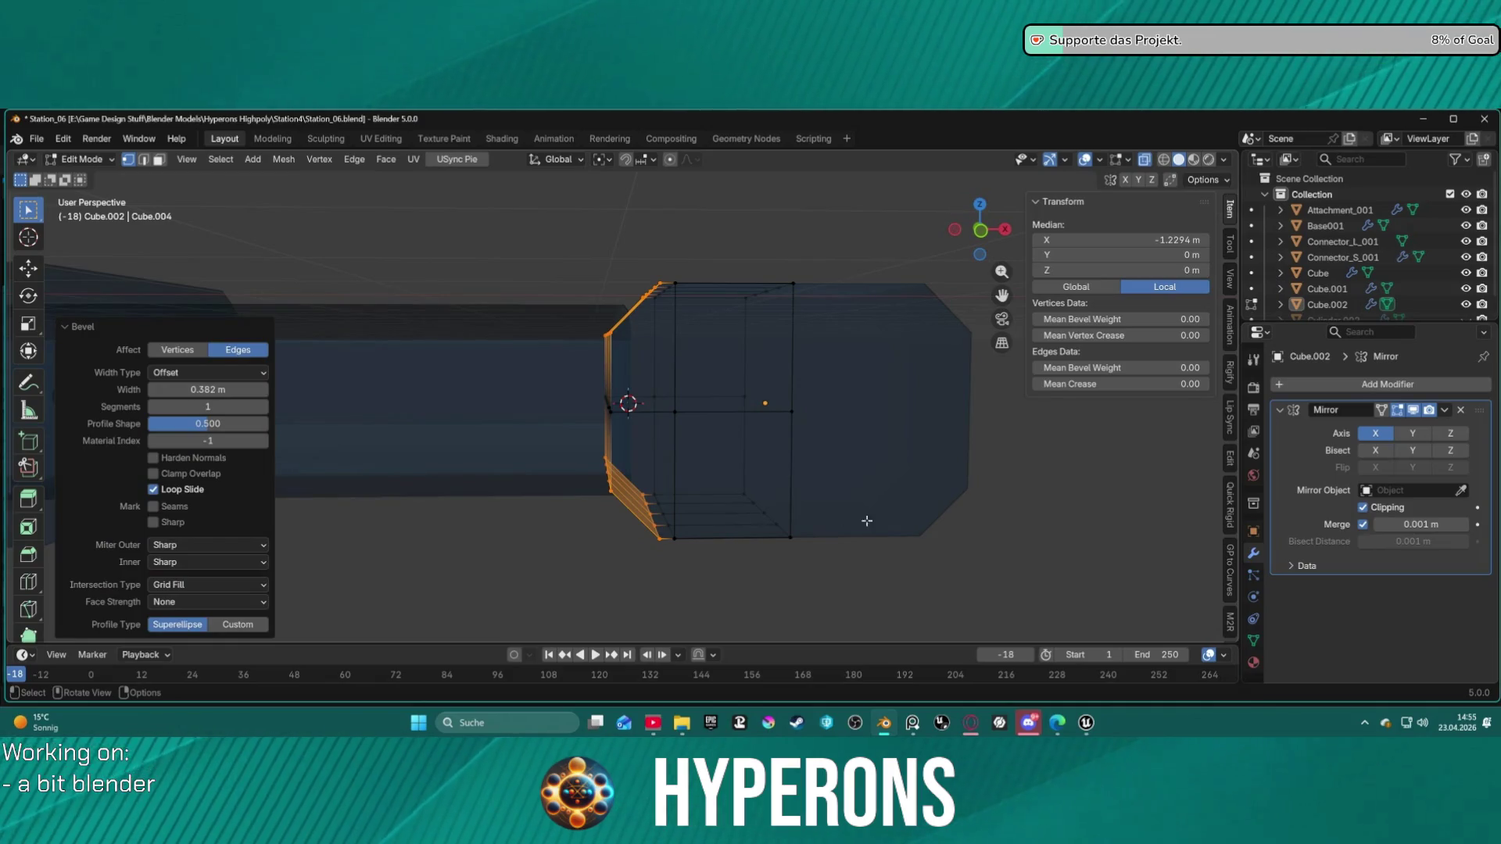
left_click(834, 525)
Step: Edge-slide an inner vertical edge loop to a new position along the block
left_click(679, 487, "alt")
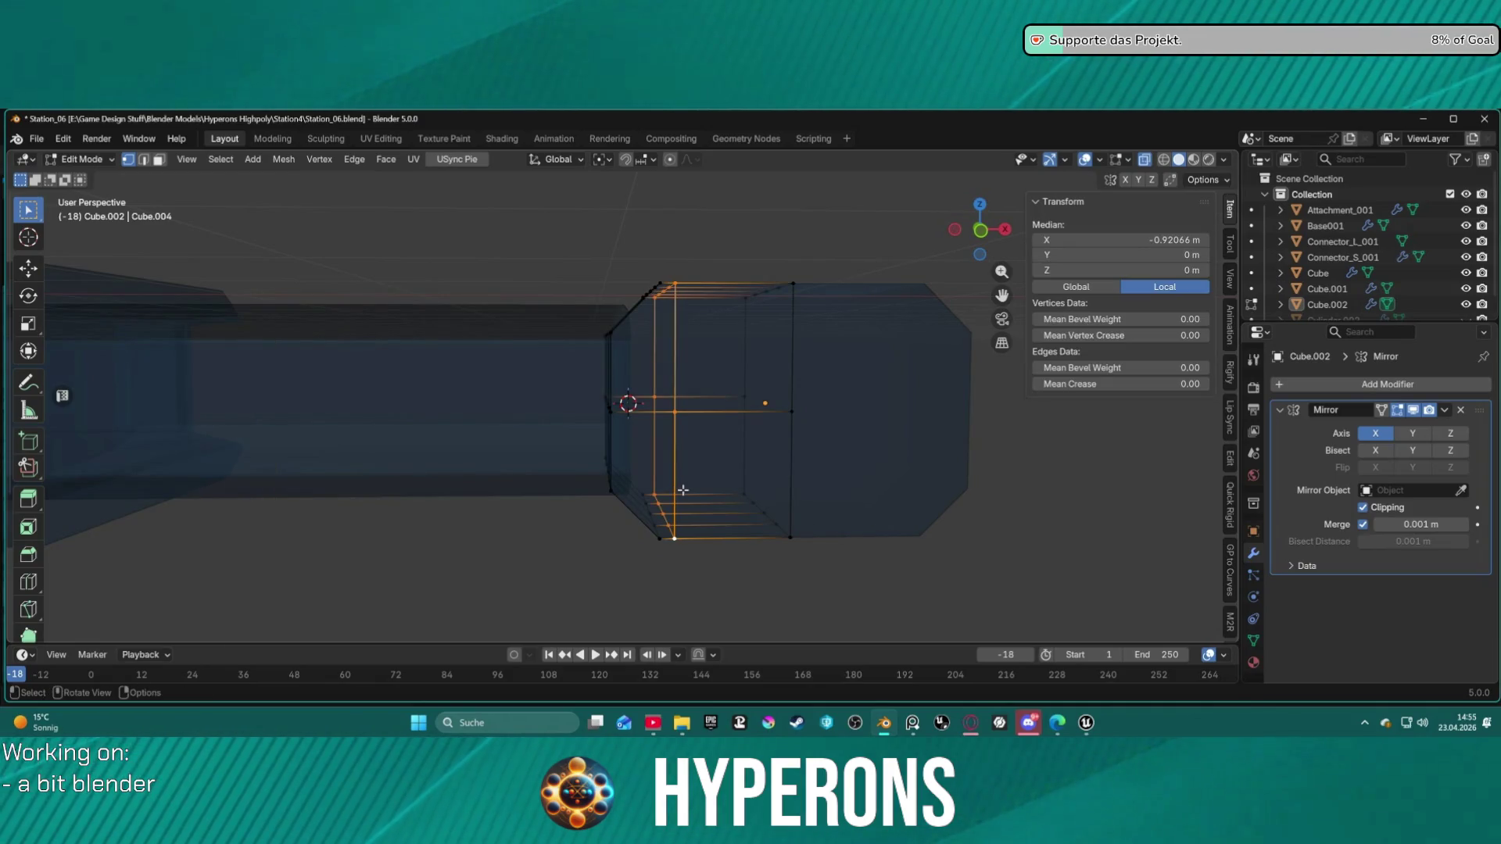
key("g")
key("g")
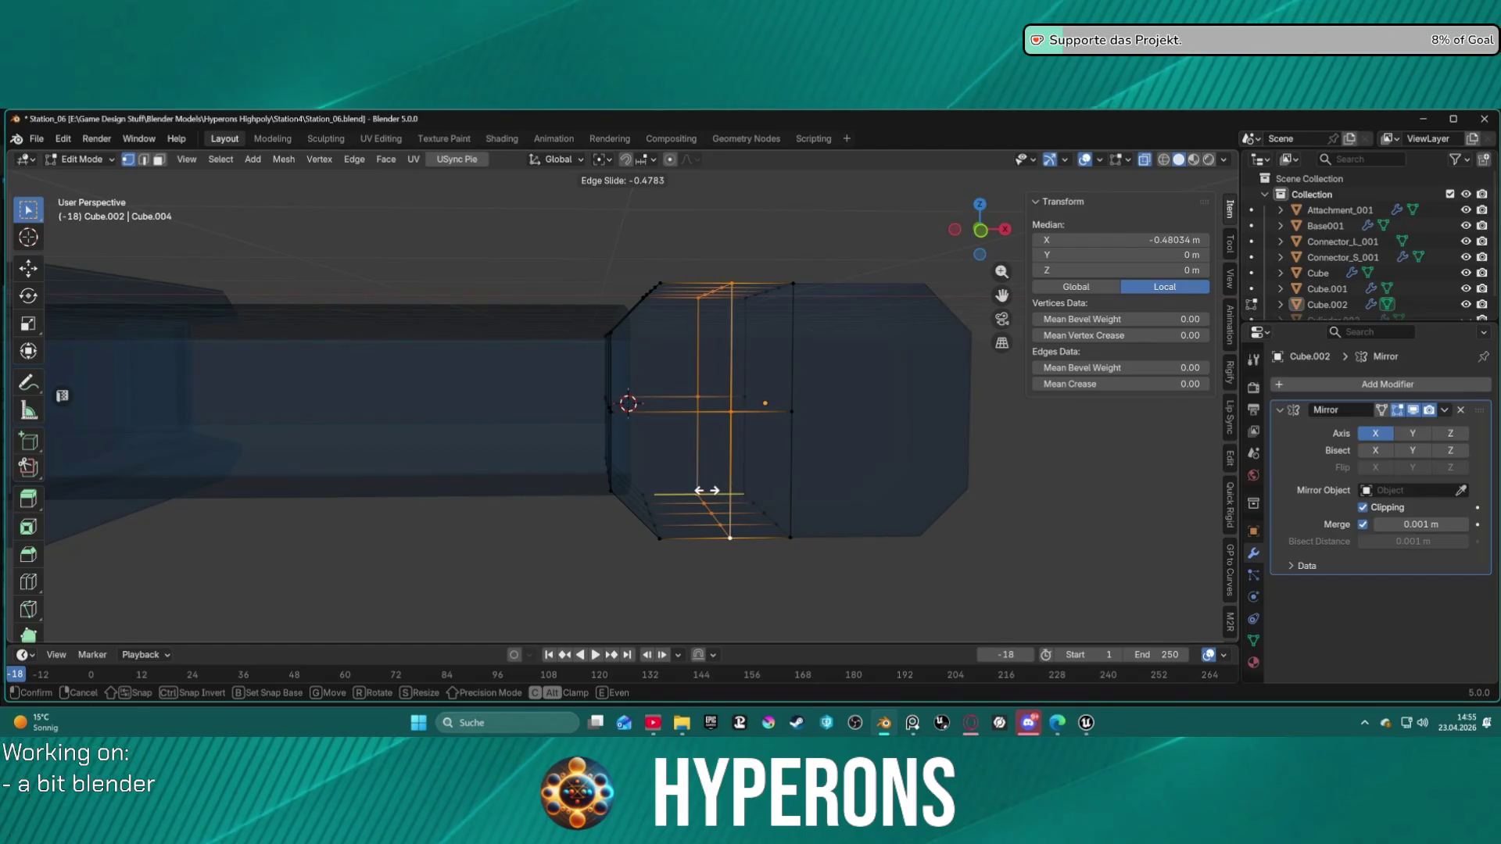
left_click(785, 515)
left_click(898, 576)
mouse_move(898, 576)
middle_mouse_down()
mouse_move(878, 579)
mouse_move(831, 519)
middle_mouse_up()
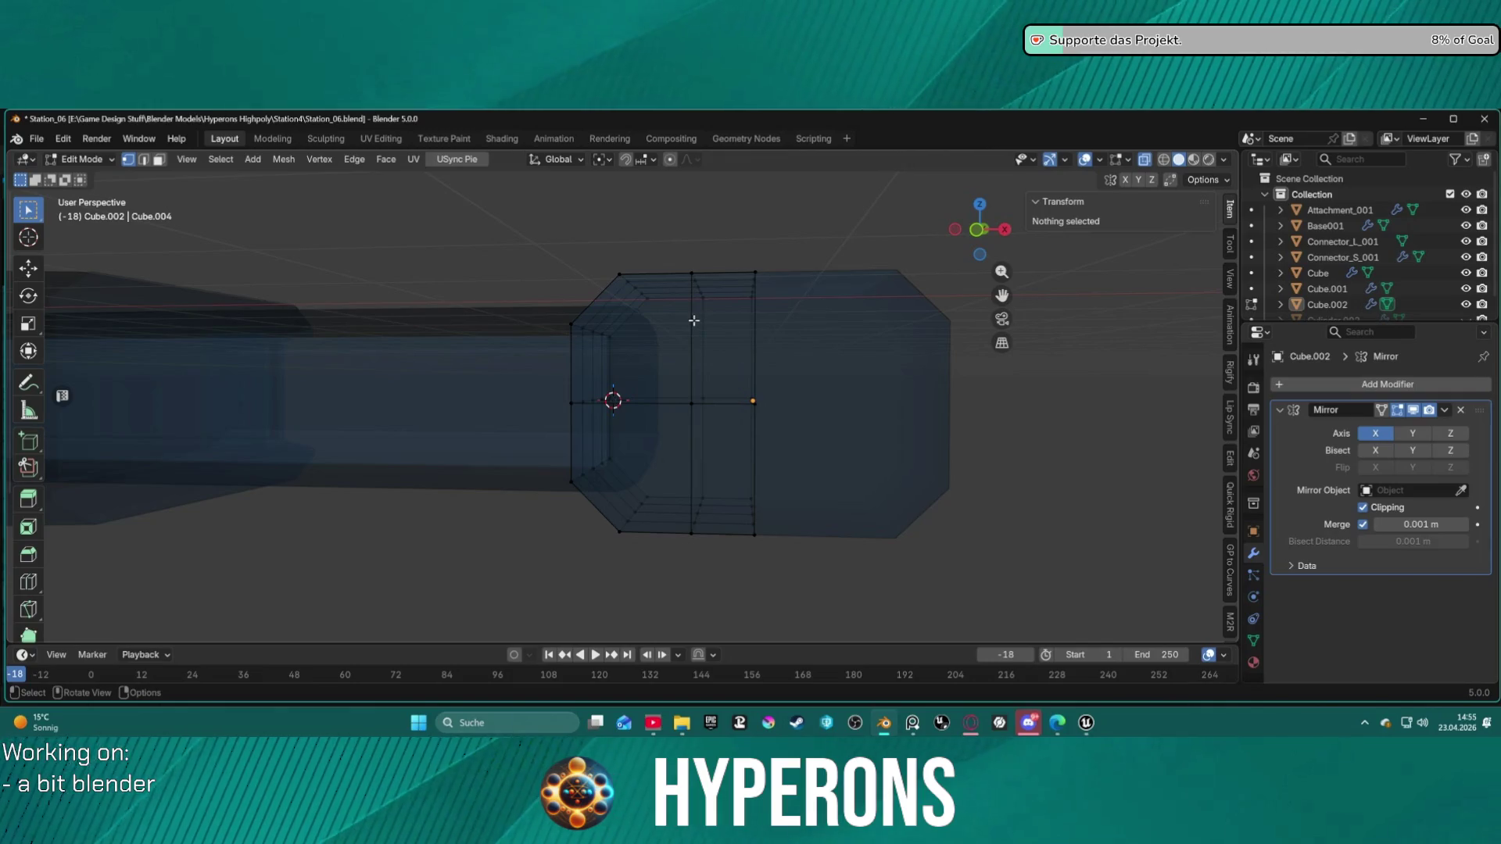
mouse_move(694, 347)
middle_mouse_down()
mouse_move(727, 358)
mouse_move(720, 382)
mouse_move(878, 403)
mouse_move(821, 479)
mouse_move(782, 461)
mouse_move(680, 411)
mouse_move(738, 338)
mouse_move(731, 422)
mouse_move(715, 427)
middle_mouse_up()
Step: Select the block's top edge loop plus a vertical and a horizontal edge
key("2")
left_click(641, 405)
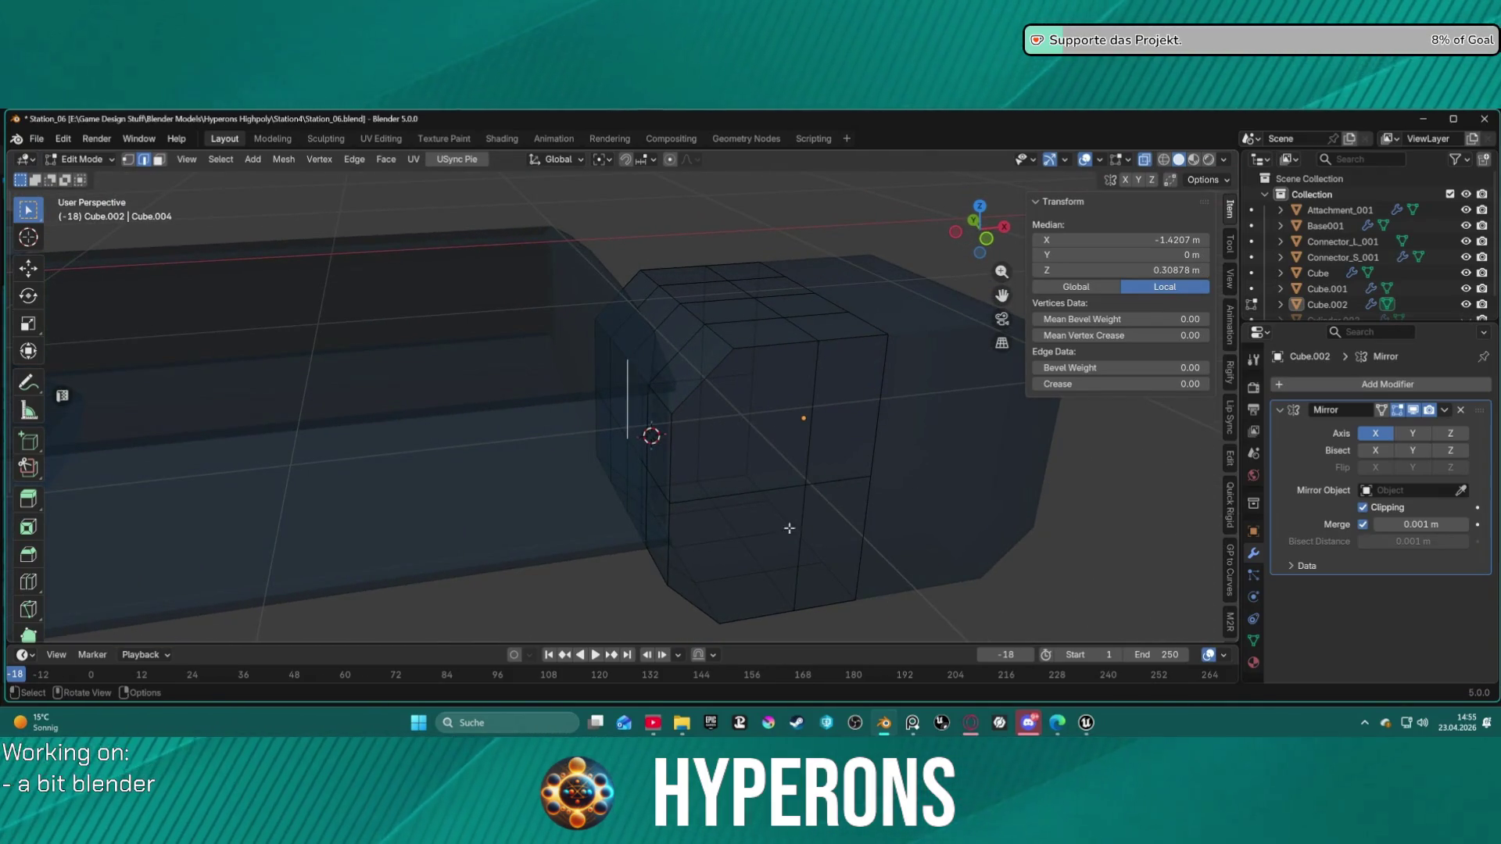
key("alt+a")
middle_click_drag(814, 584, 735, 523)
middle_click_drag(736, 456, 709, 364)
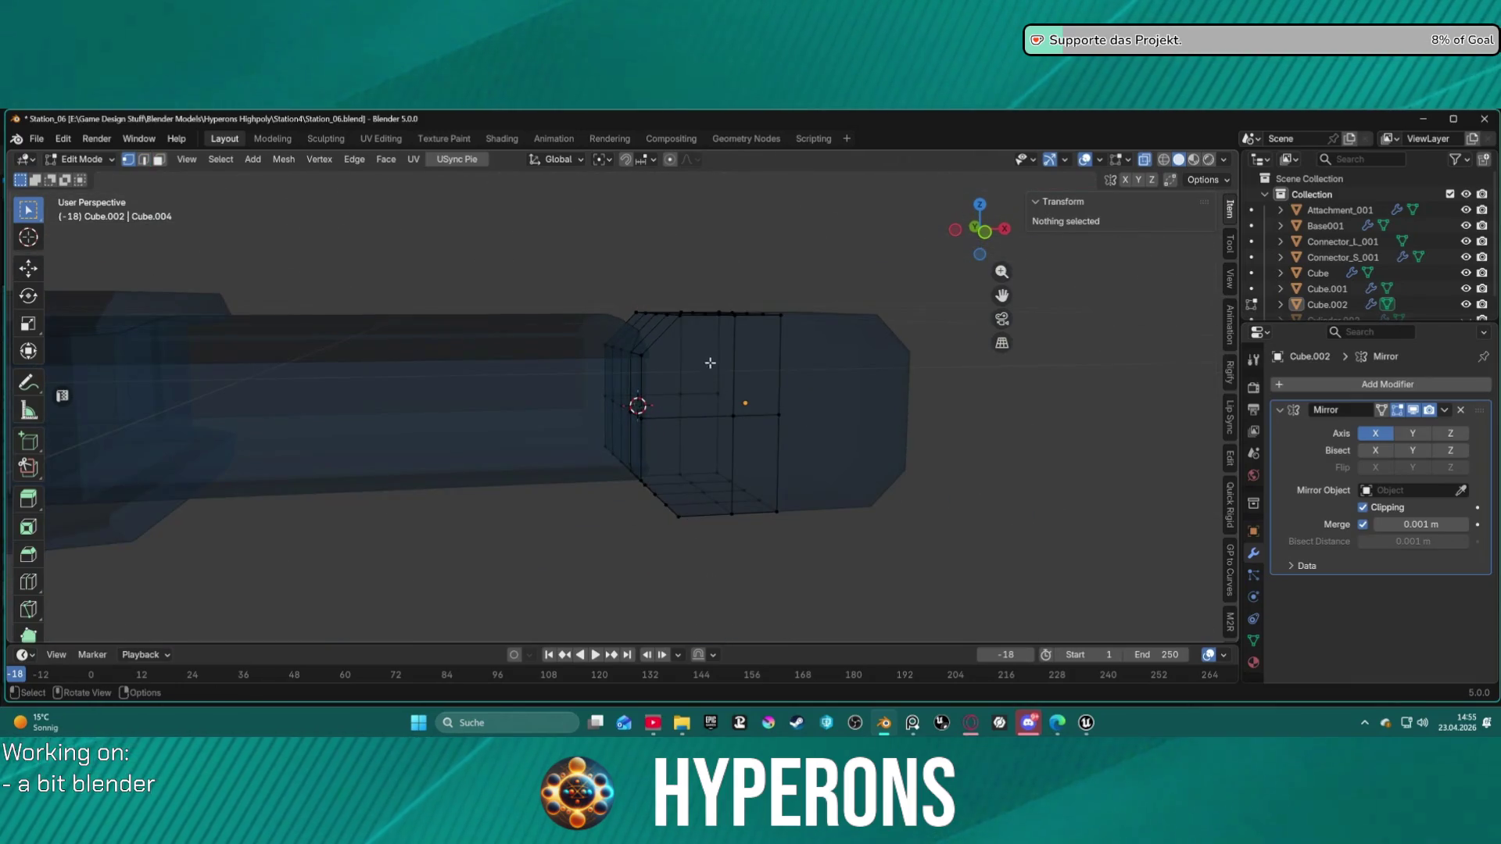
left_click(682, 322, "alt")
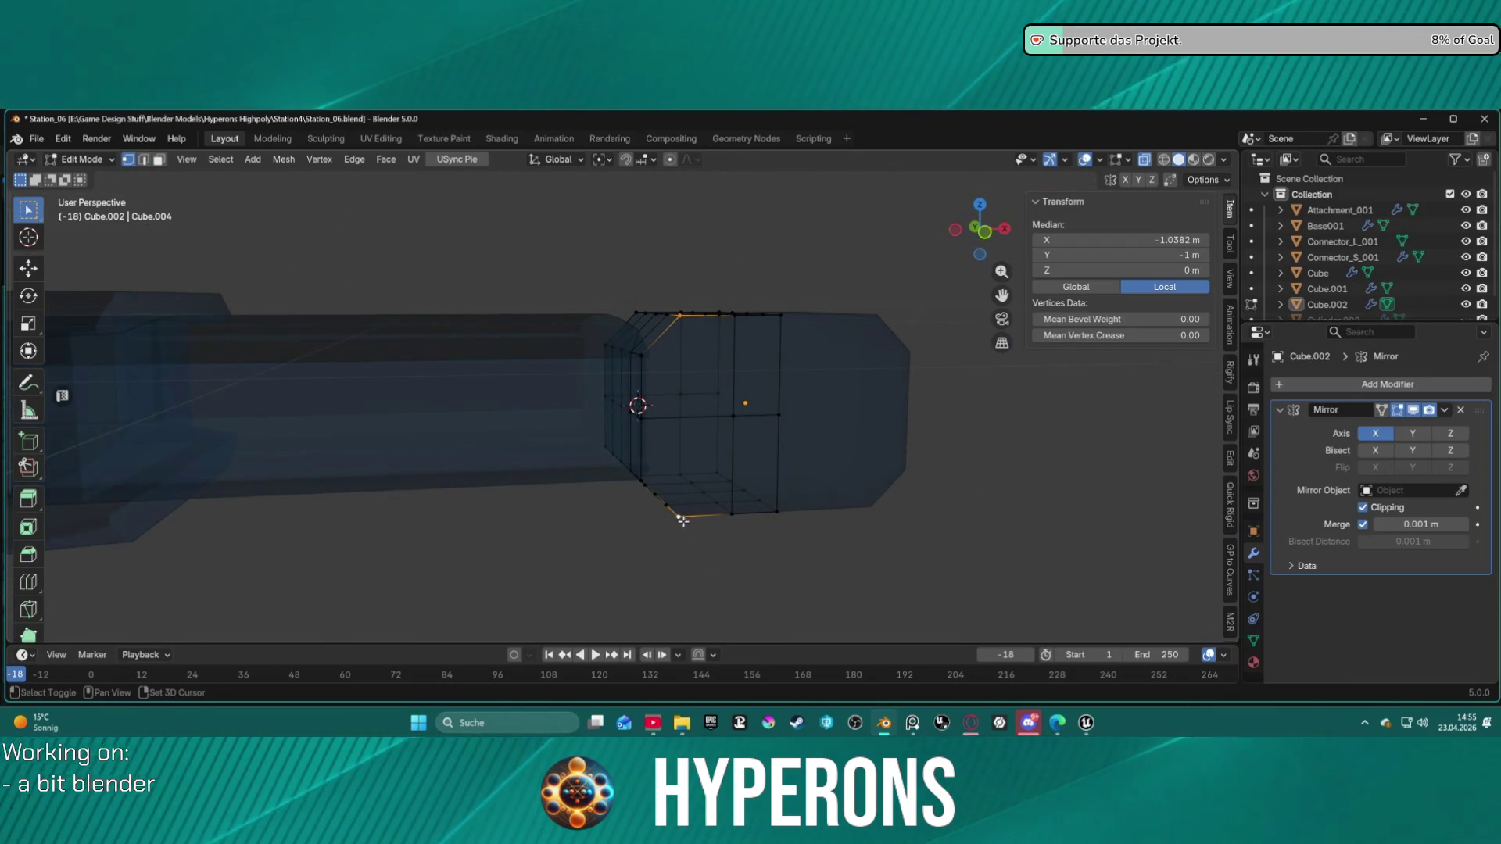
left_click(689, 530, "alt+shift")
mouse_move(691, 506)
middle_mouse_down()
mouse_move(508, 469)
mouse_move(338, 496)
middle_mouse_up()
Step: Pick the block's upper-right corner vertex and arm the Knife tool
left_click(596, 319)
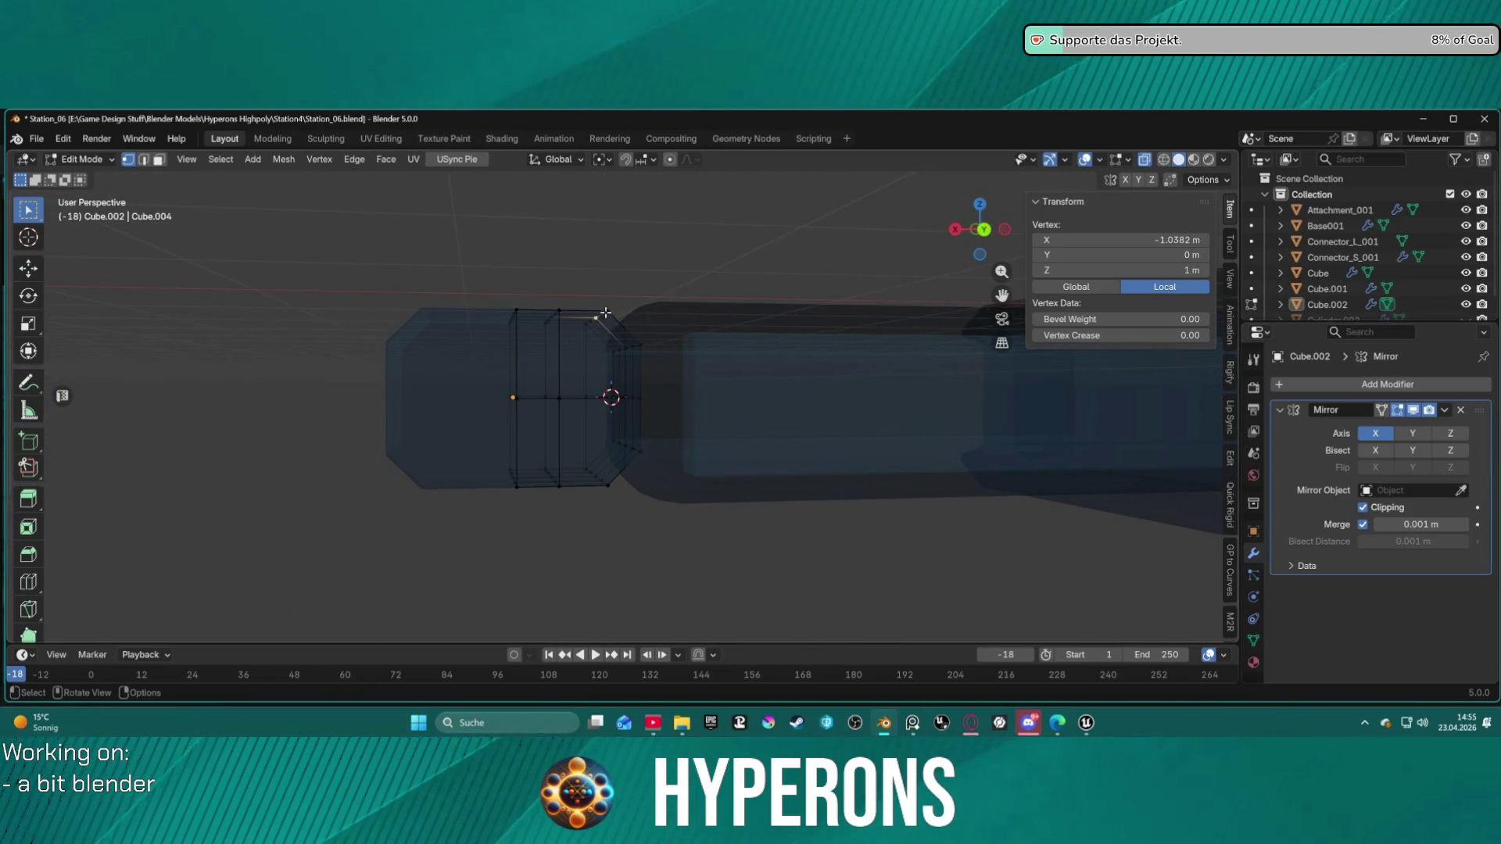
left_click(610, 487, "shift")
left_click(632, 449)
middle_click_drag(527, 460, 594, 458)
key("2")
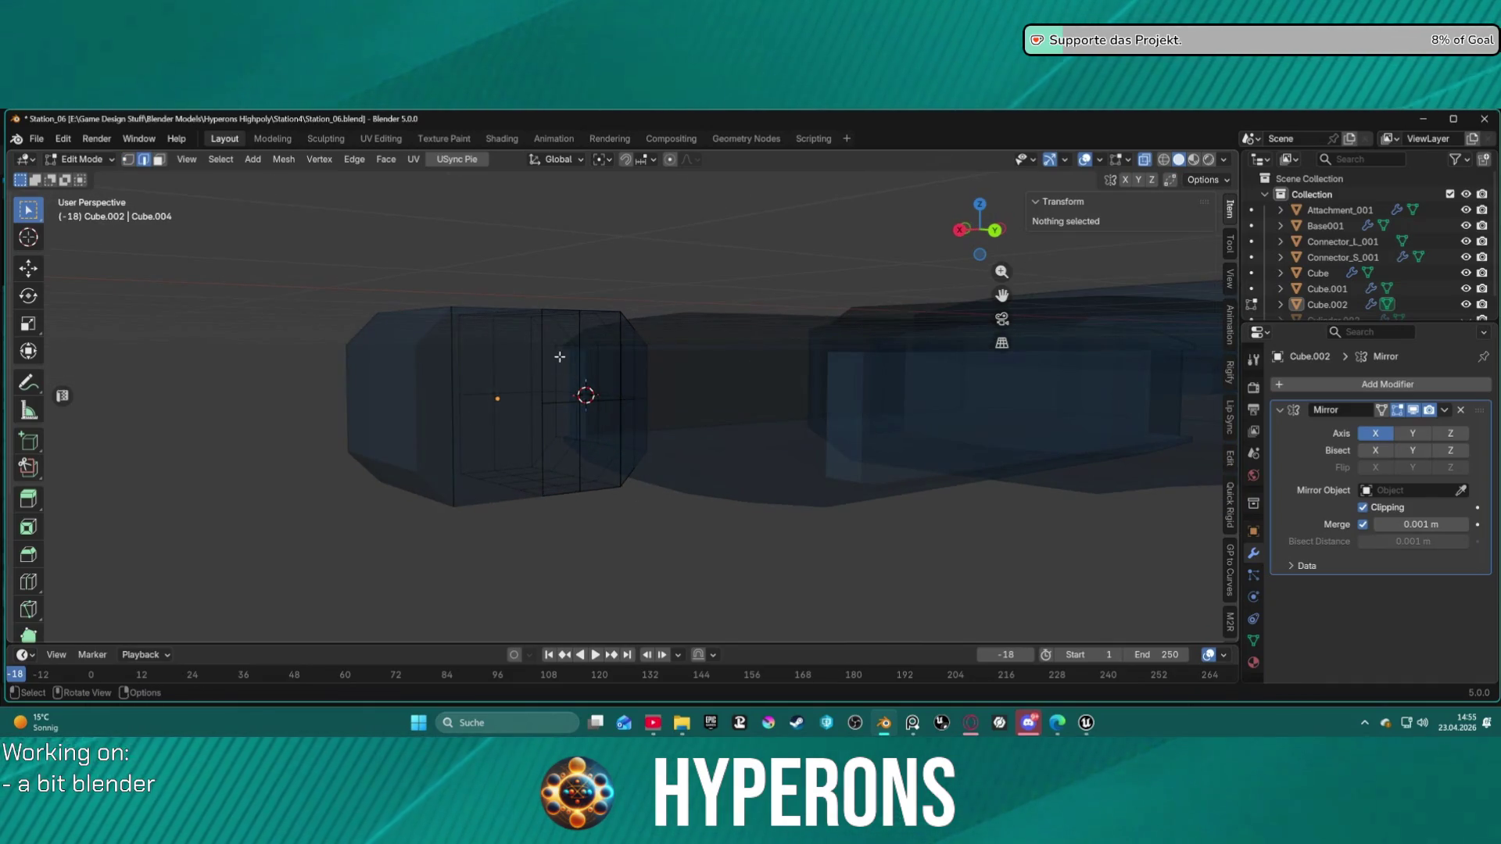
left_click(543, 344)
scroll(548, 342, "up", 2)
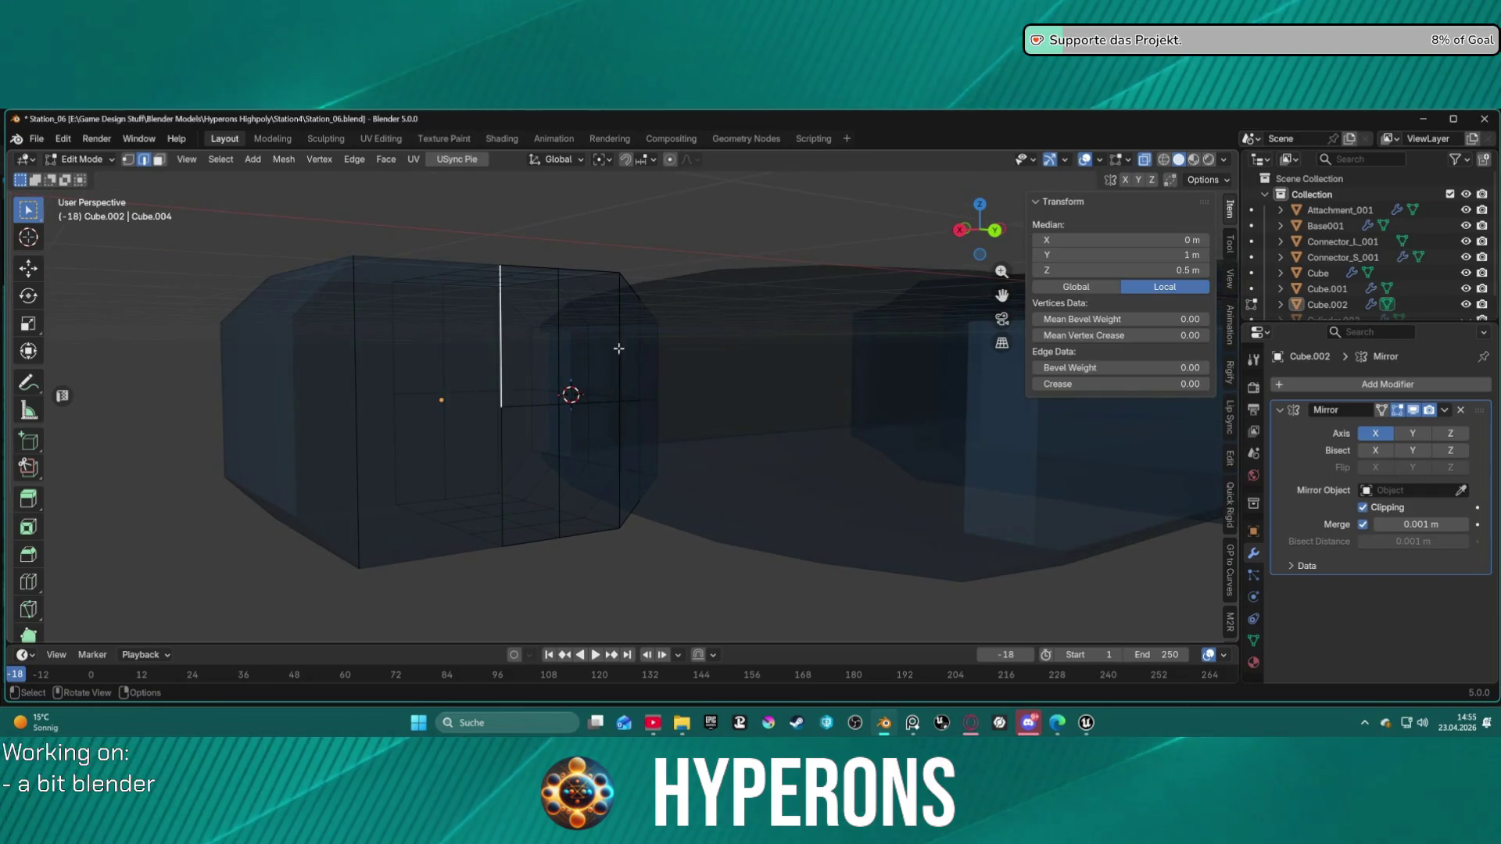
left_click(661, 324)
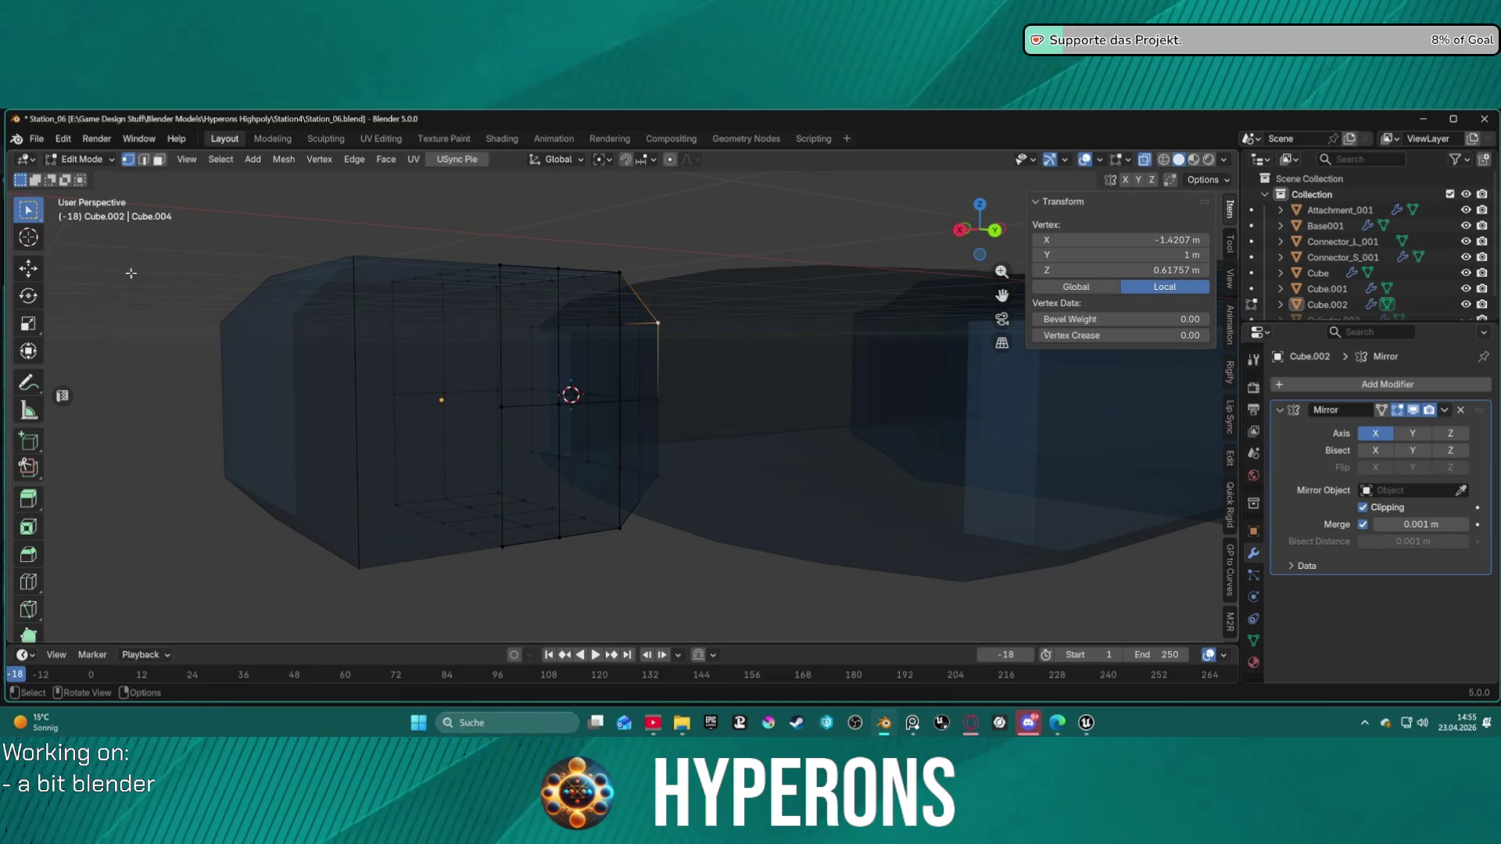
left_click(28, 609)
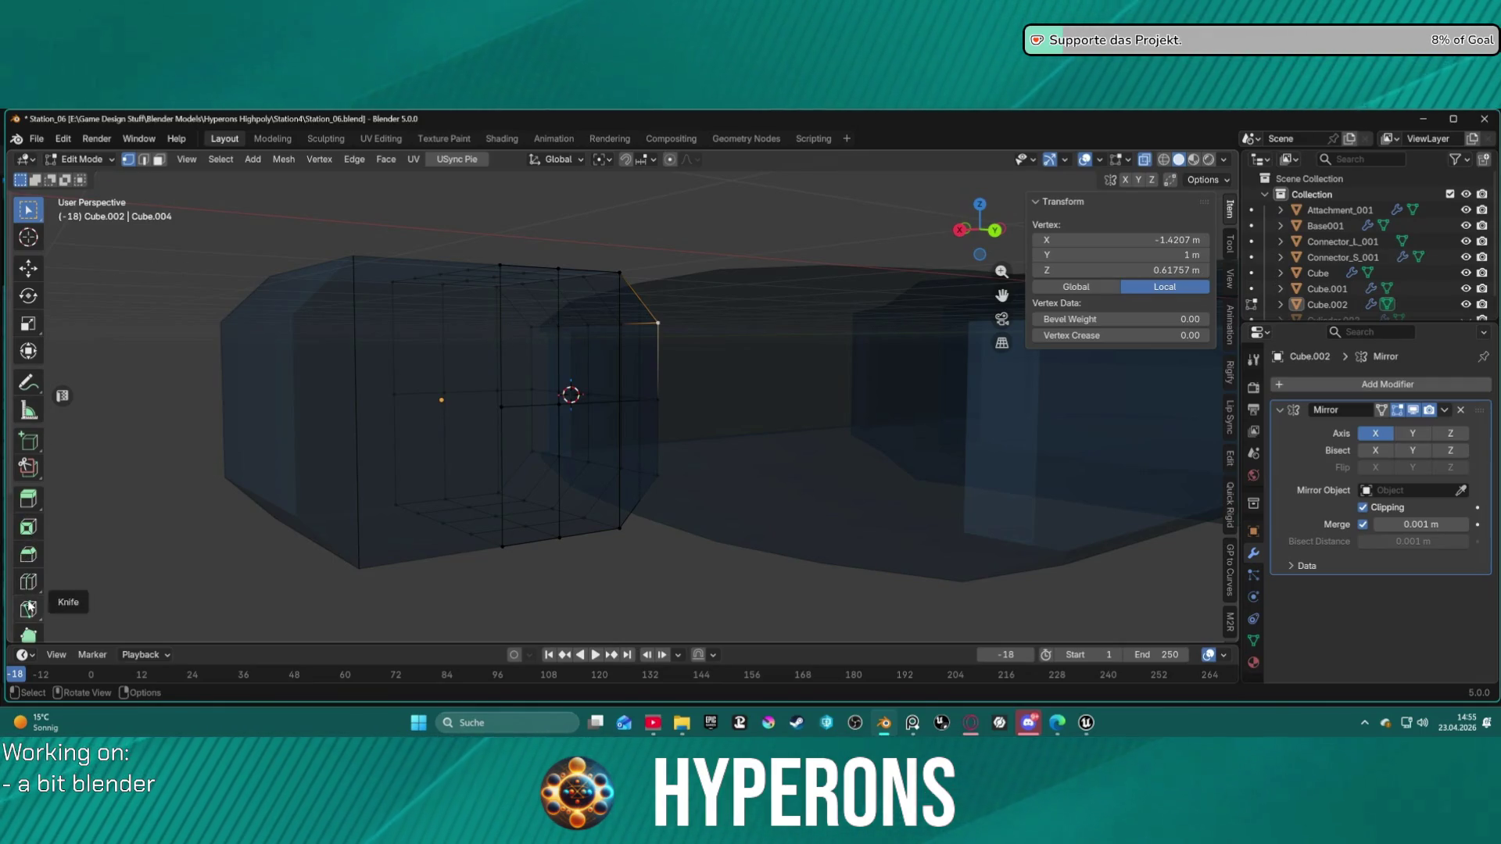
Step: Knife-cut a Y-constrained line across the block's side face
left_click(659, 321)
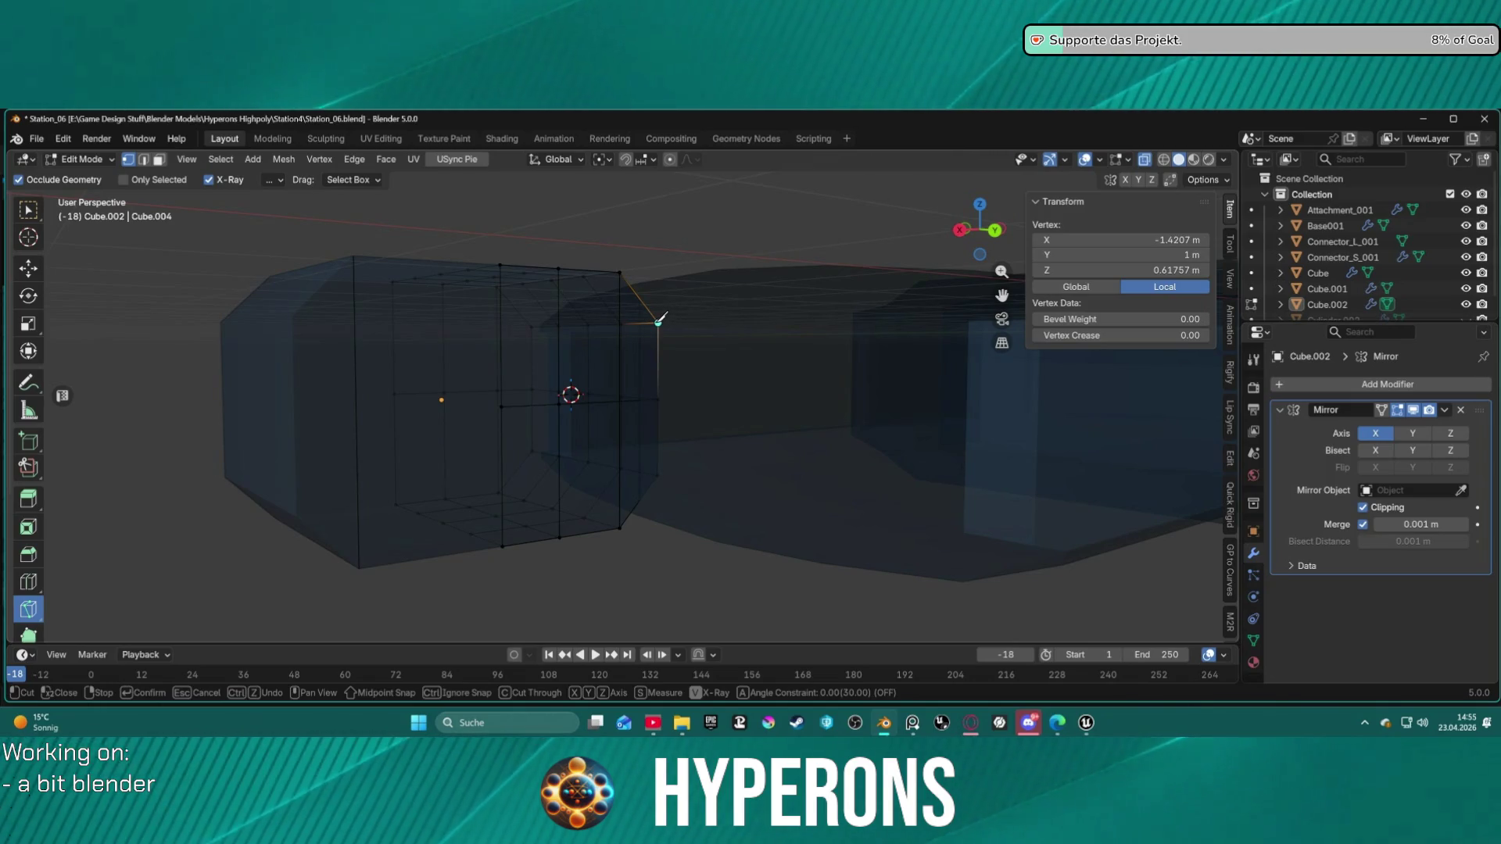
key("y")
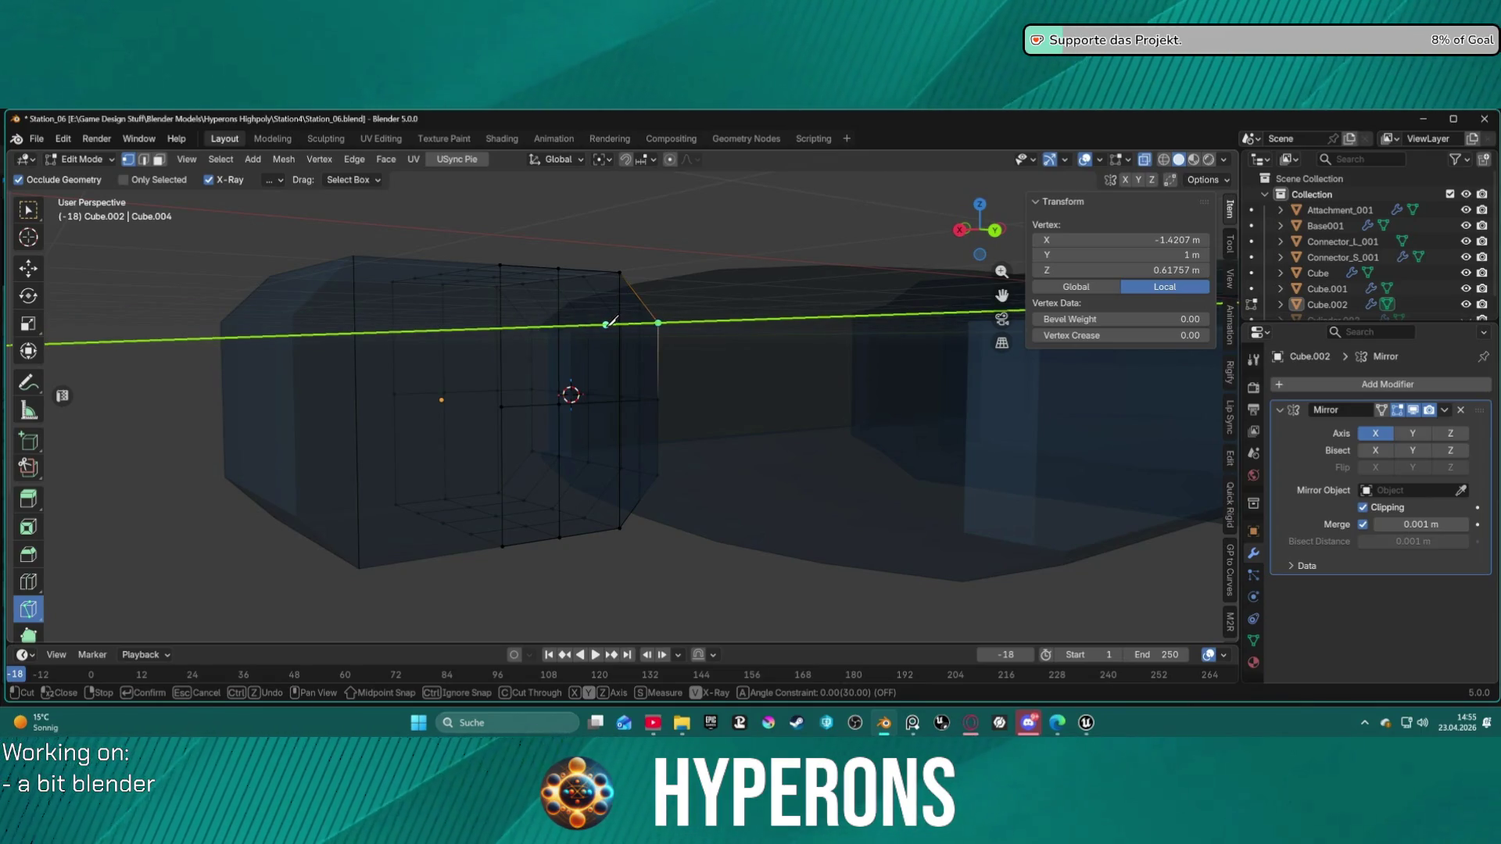
left_click(606, 324)
key("Return")
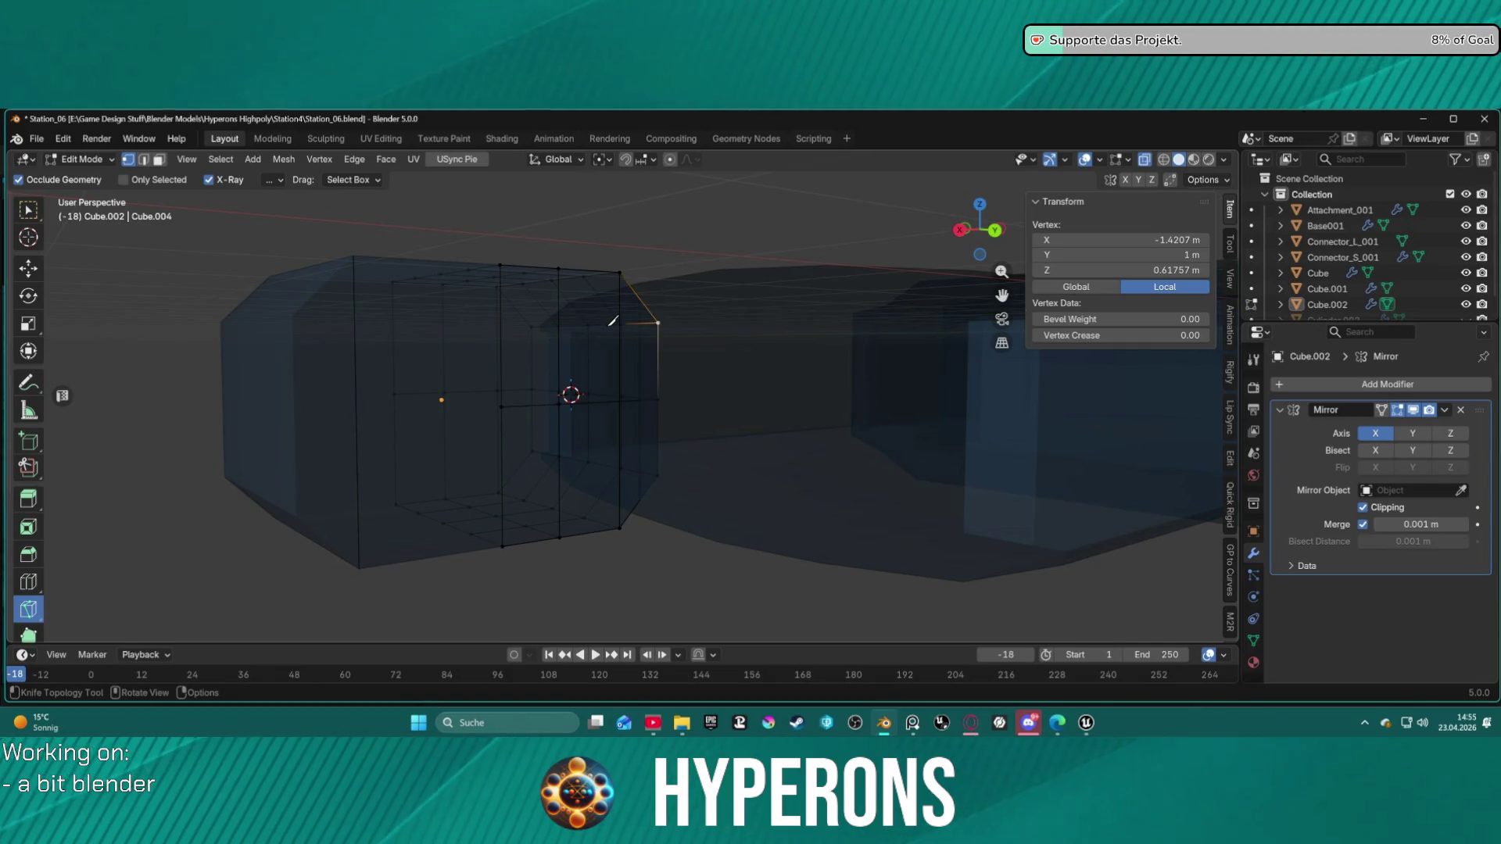
Step: Isolate the block in front view and cut upper and lower horizontal lines across the front face
key("KP_3")
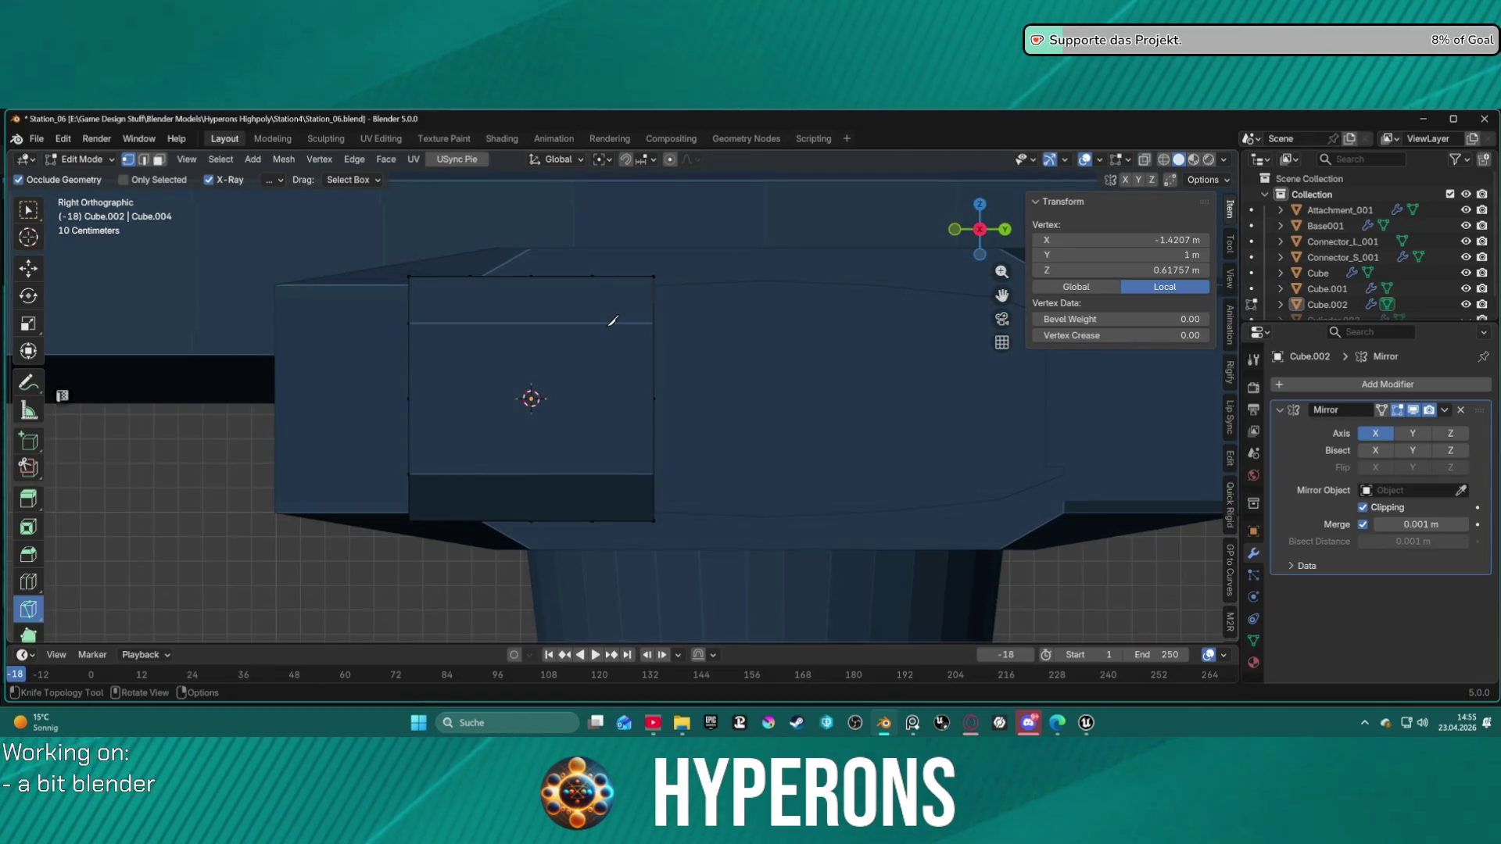
key("KP_Divide")
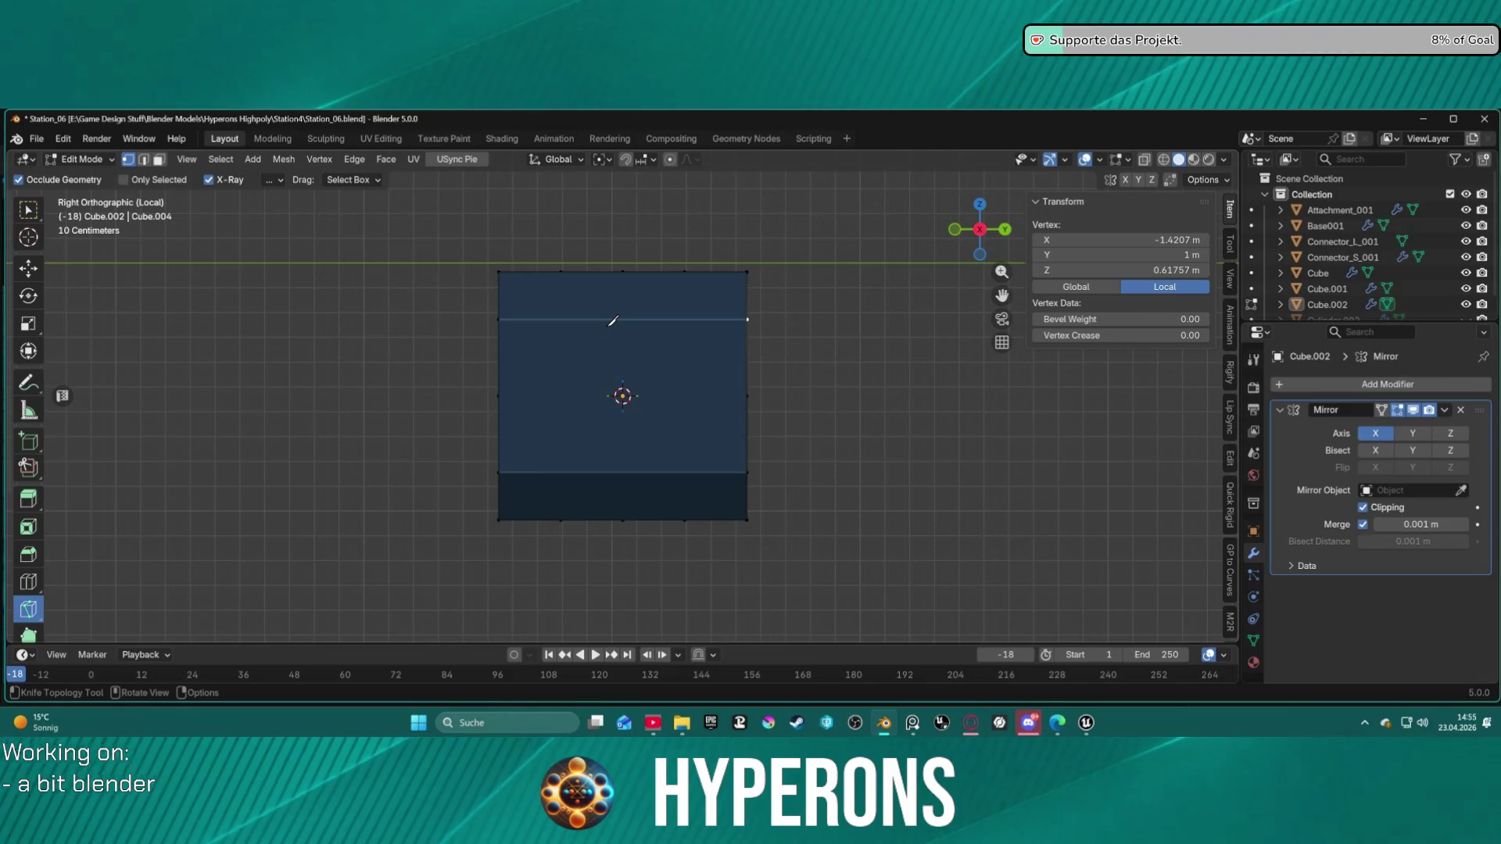
key("KP_1")
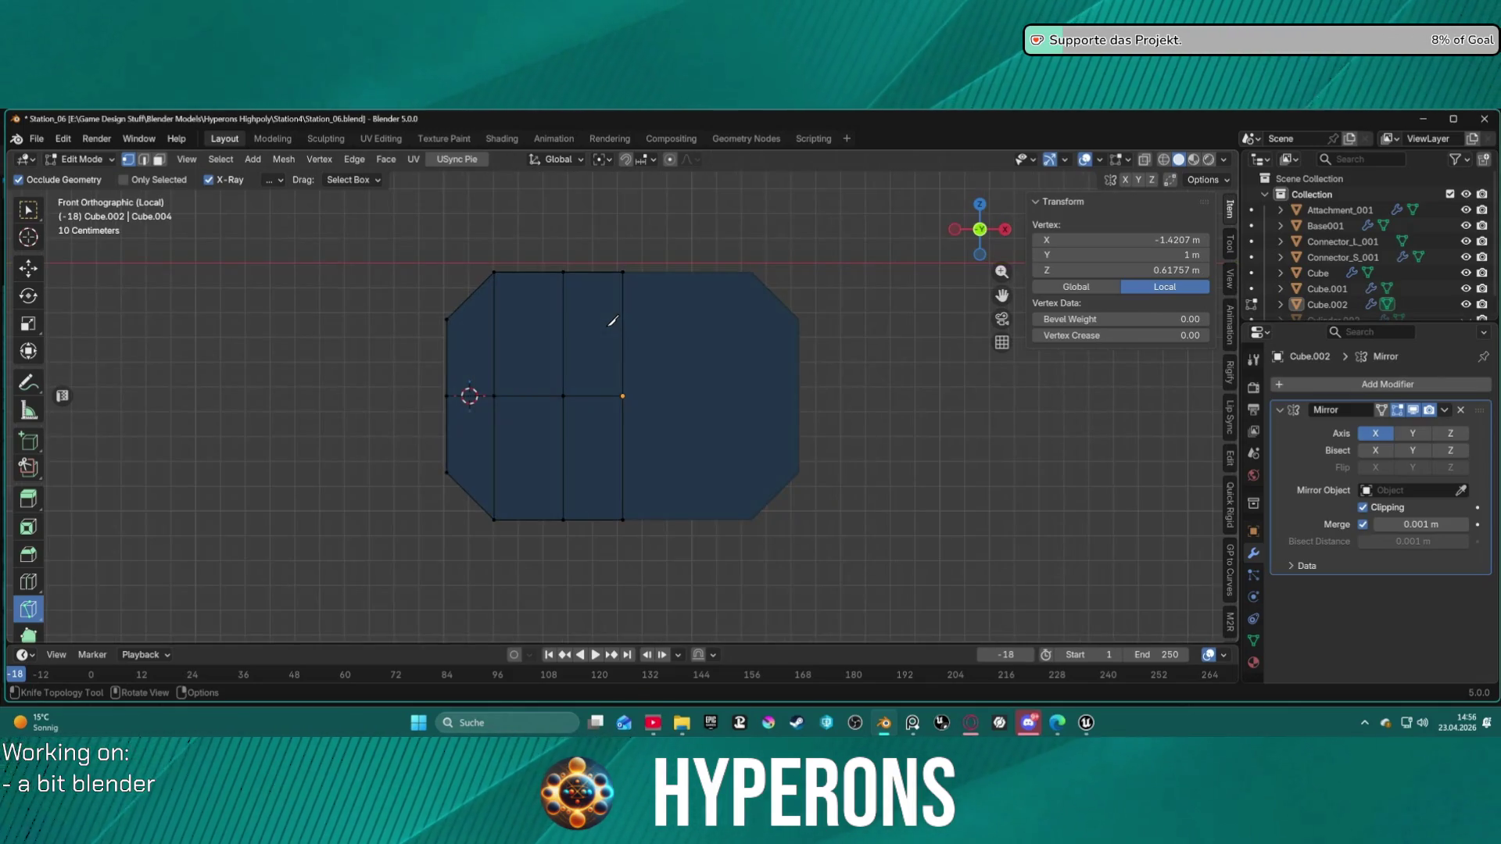
left_click(449, 319)
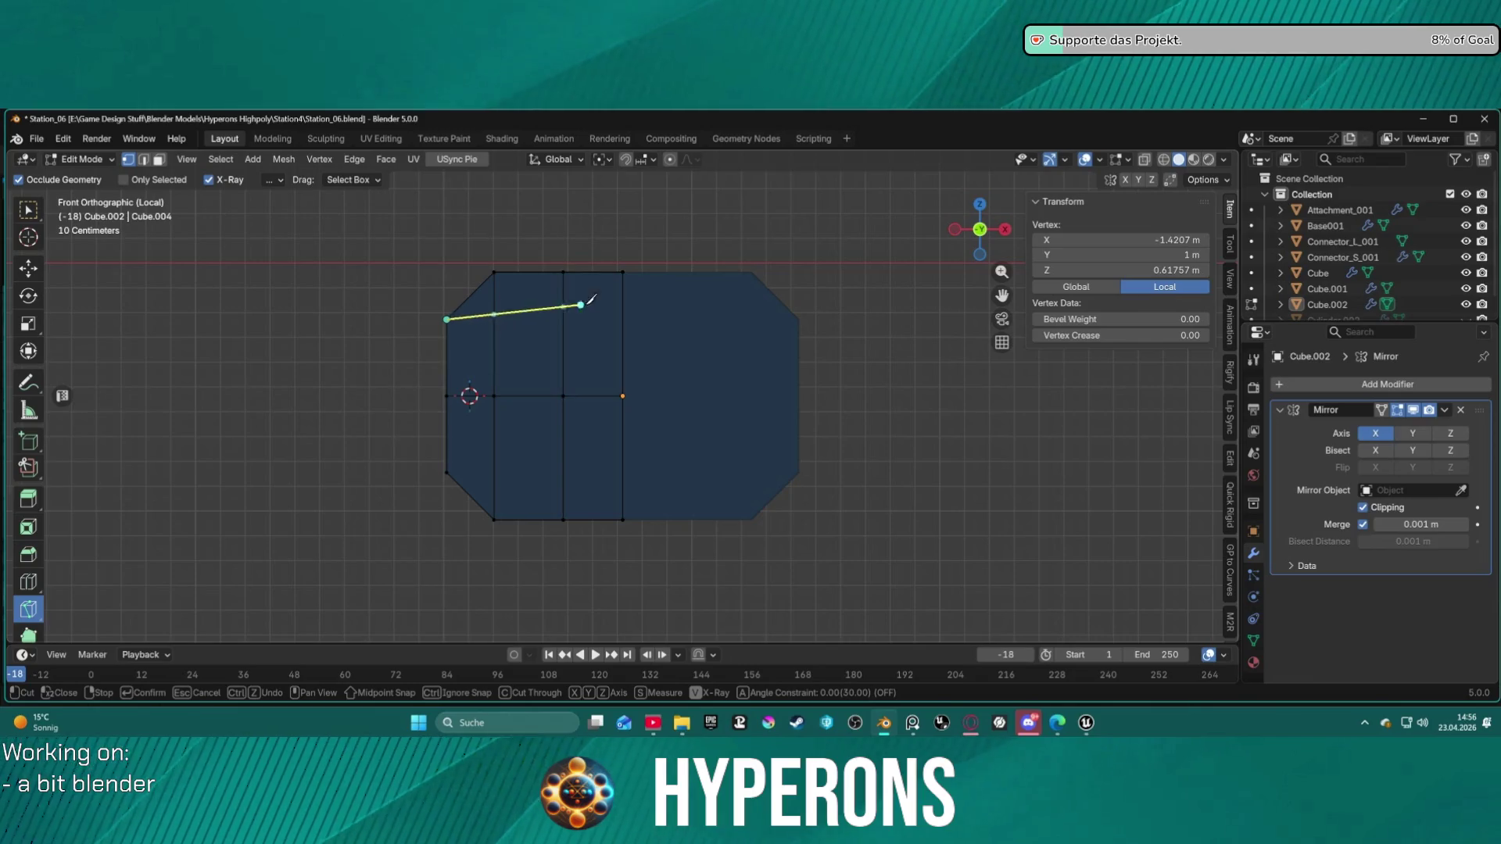
key("x")
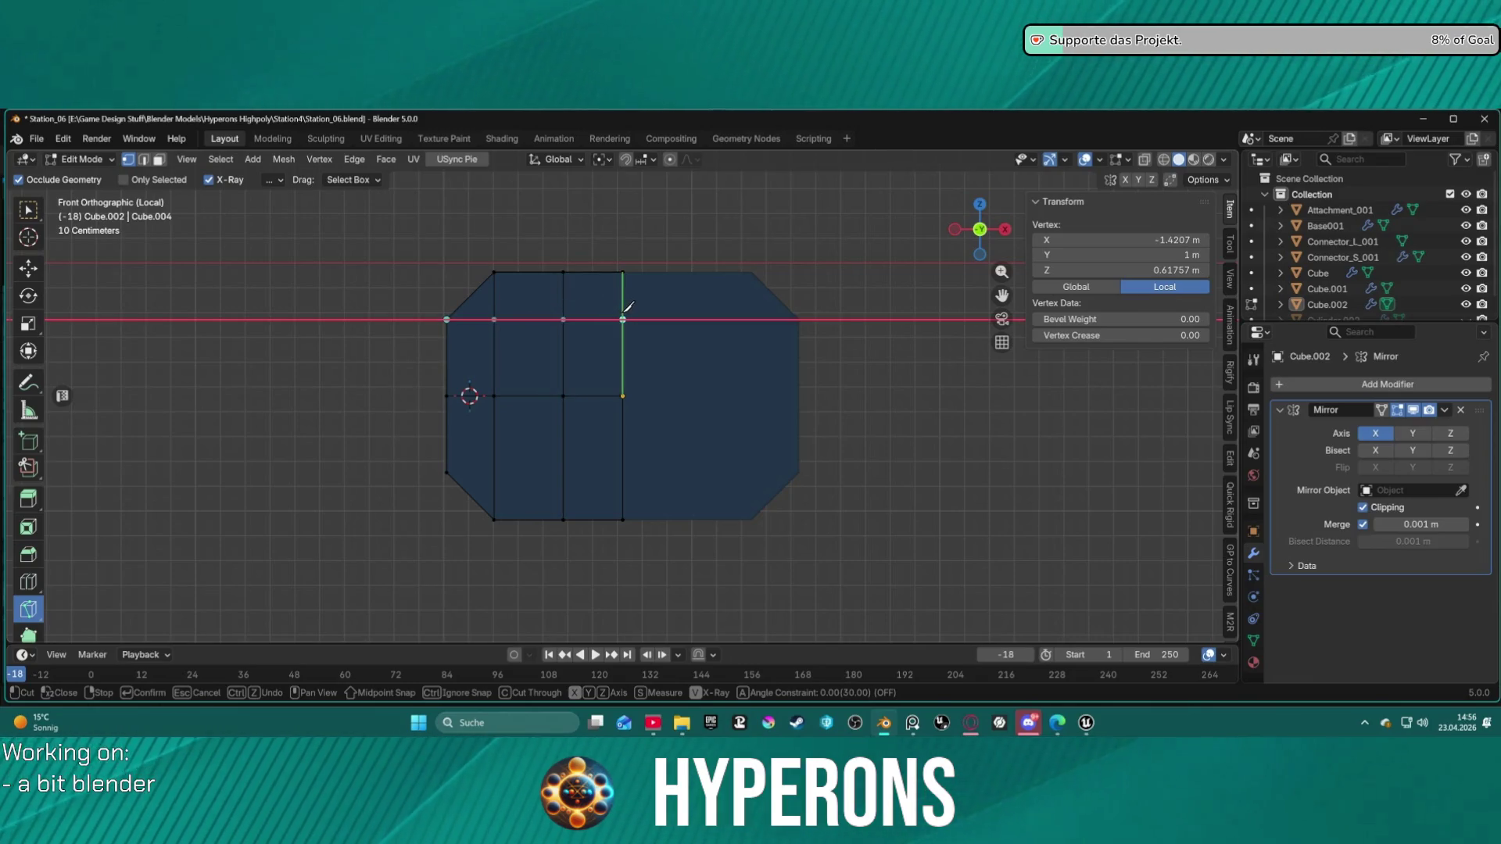
key("Return")
left_click(446, 472)
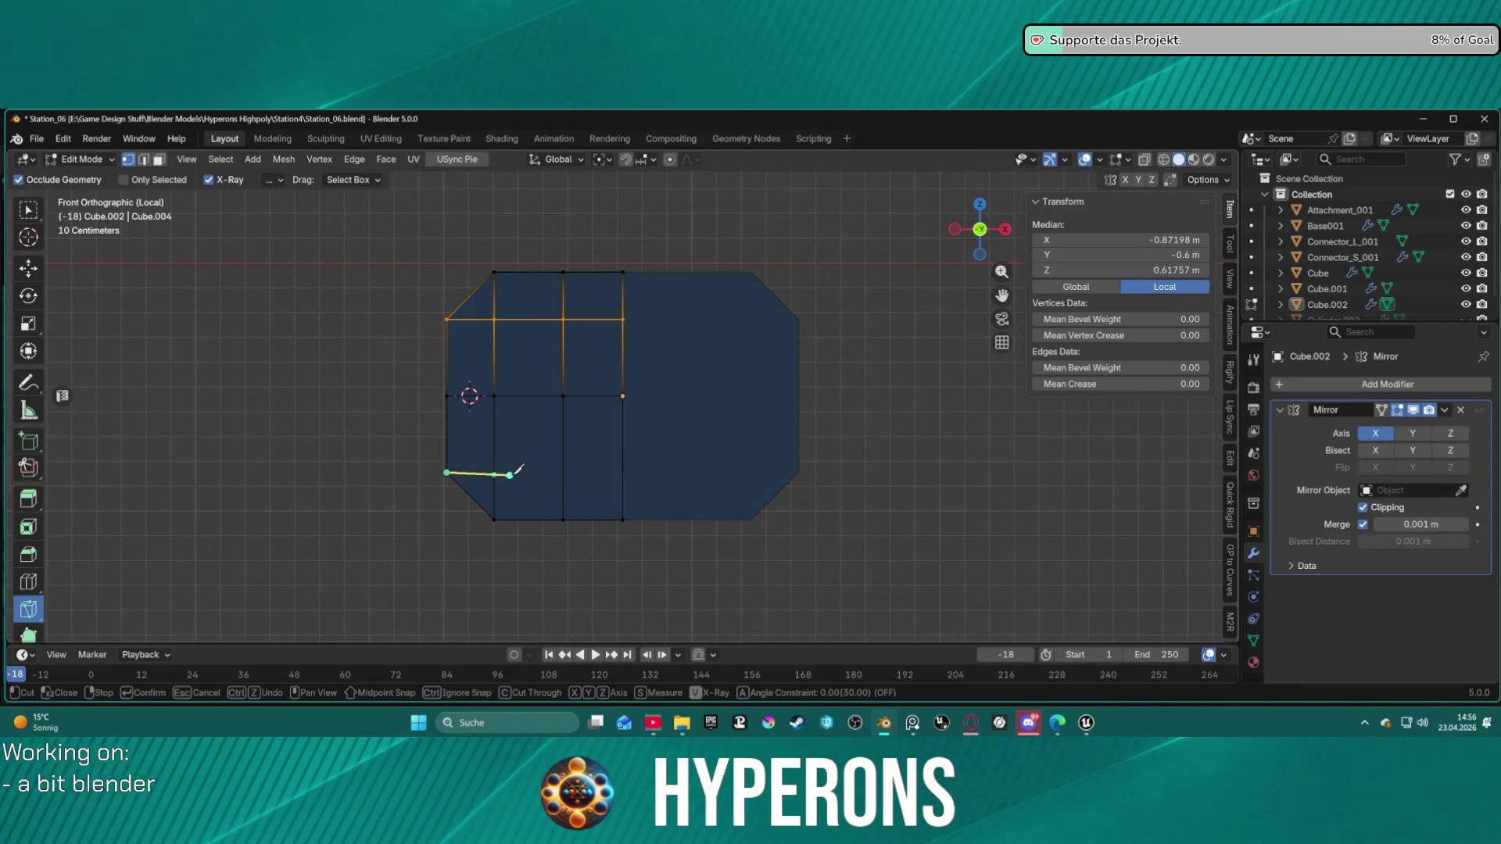
key("x")
key("x")
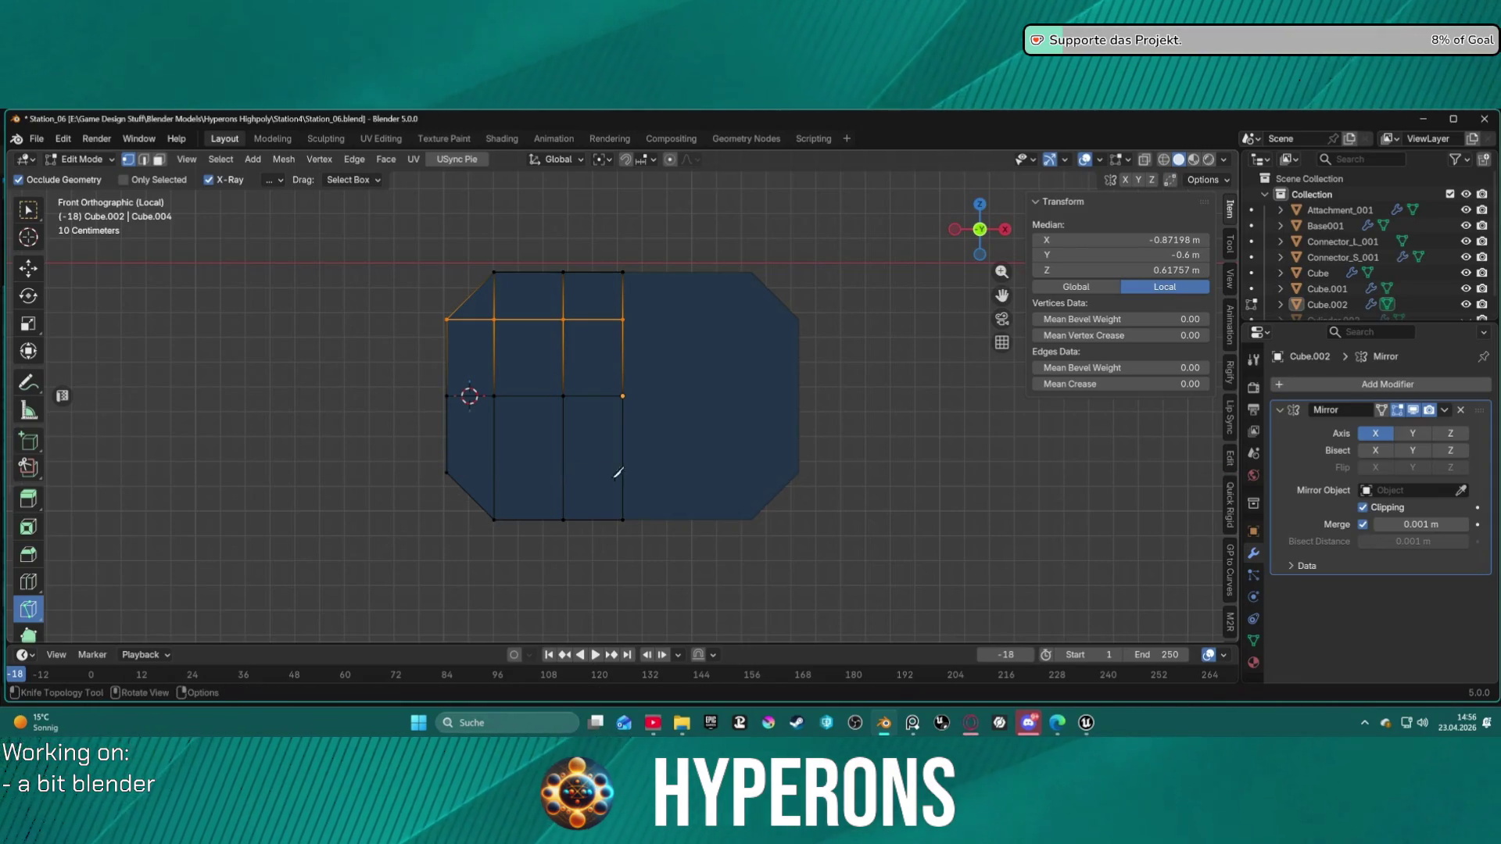
key("x")
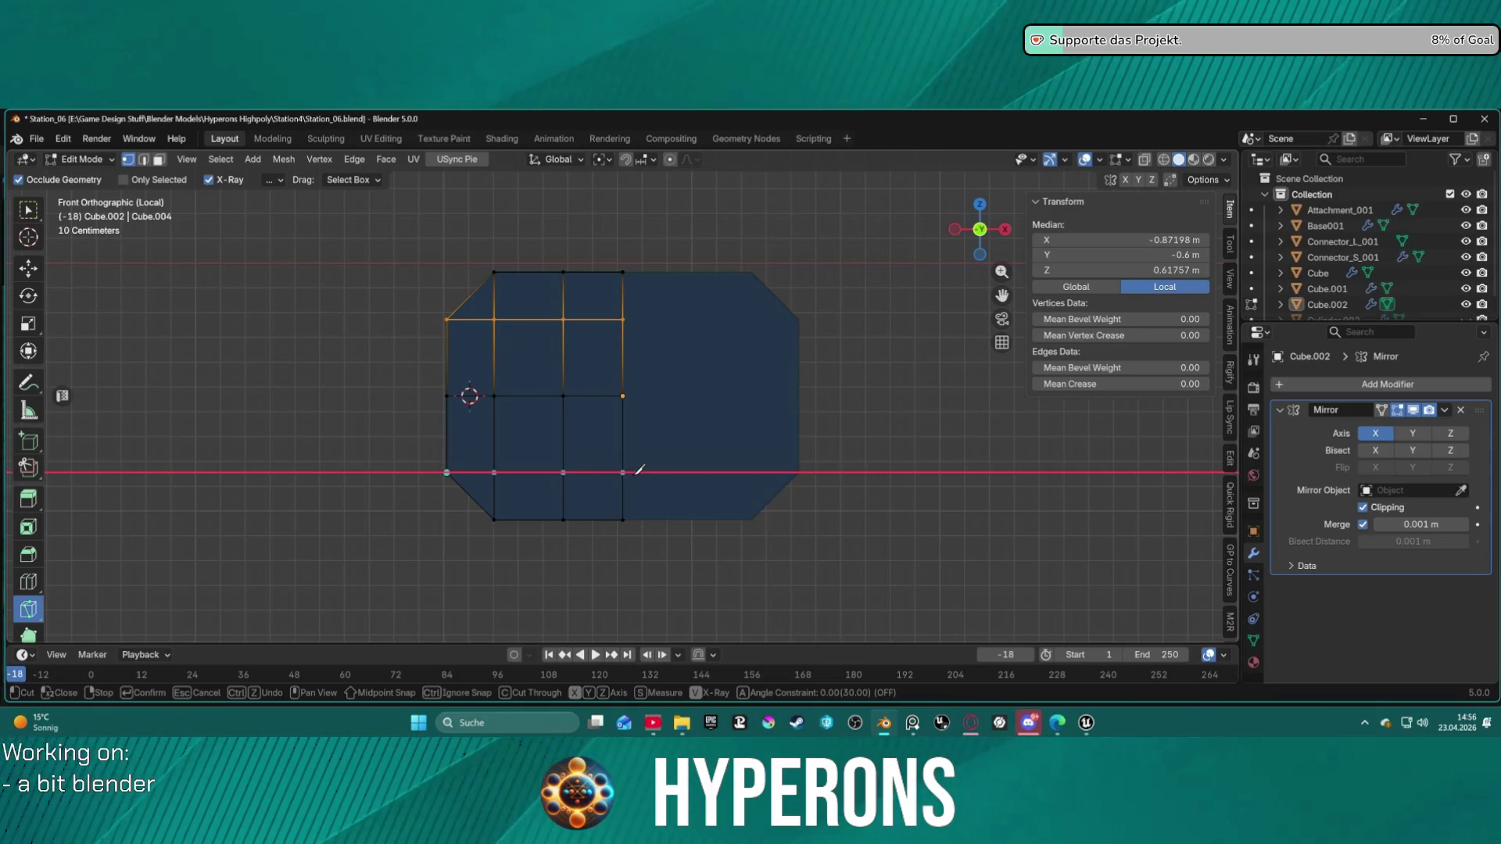
key("Return")
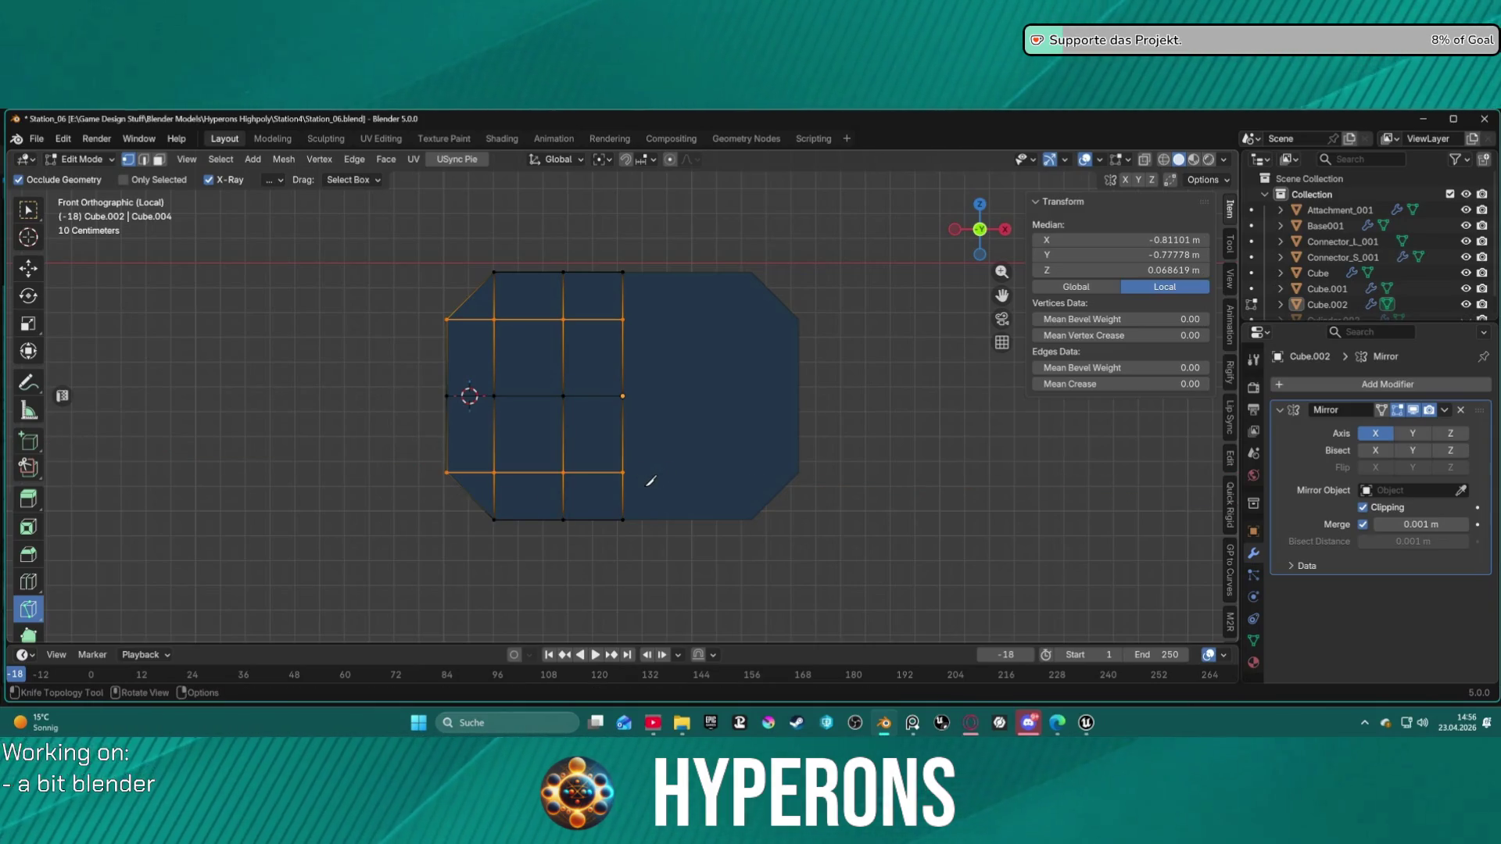
Step: In back view, cut upper and lower horizontal lines across the back face
key("ctrl+KP_1")
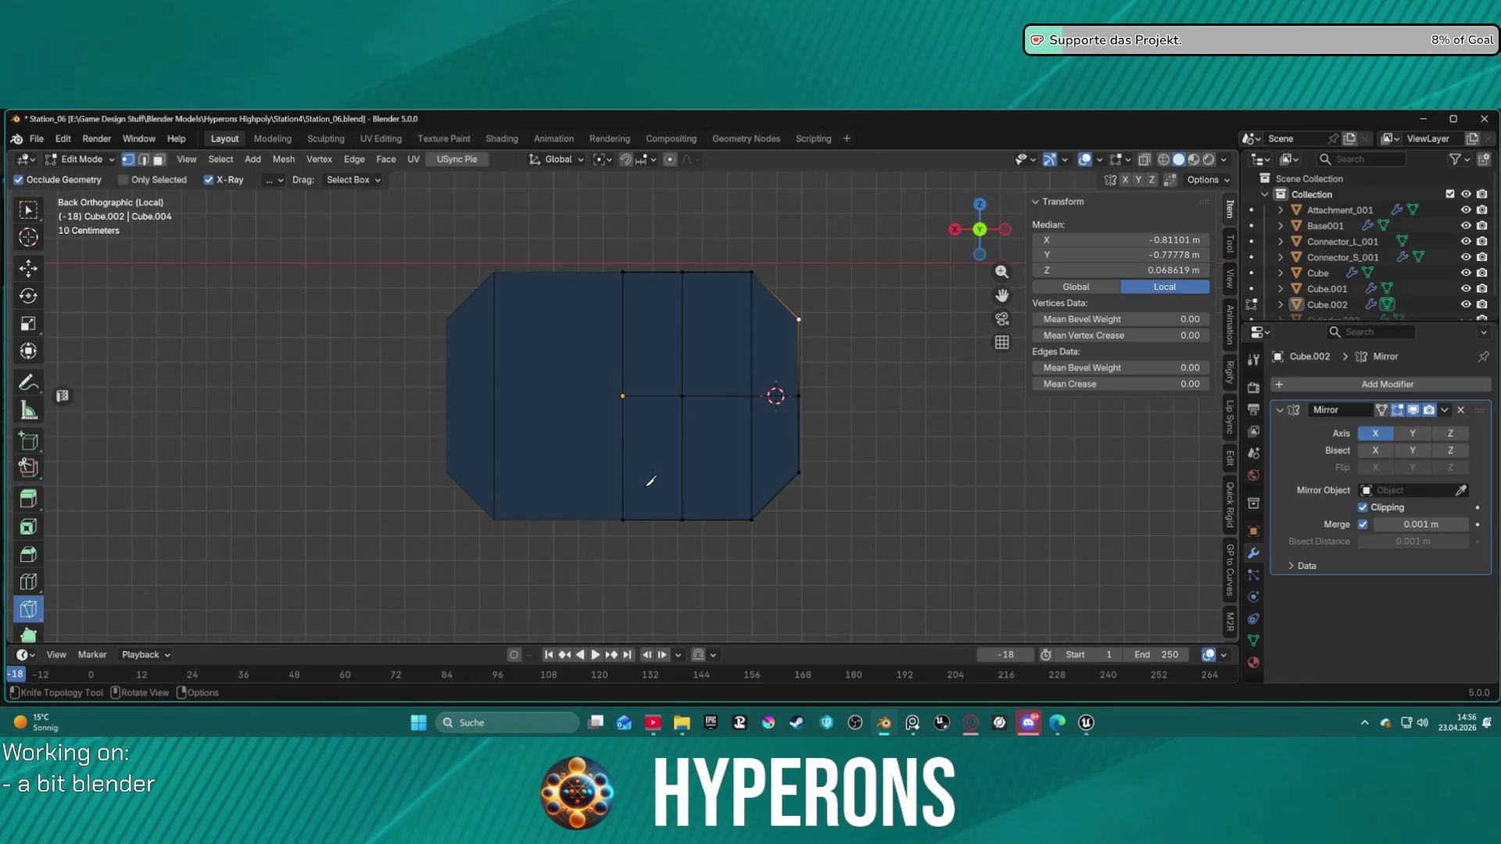
left_click(798, 319)
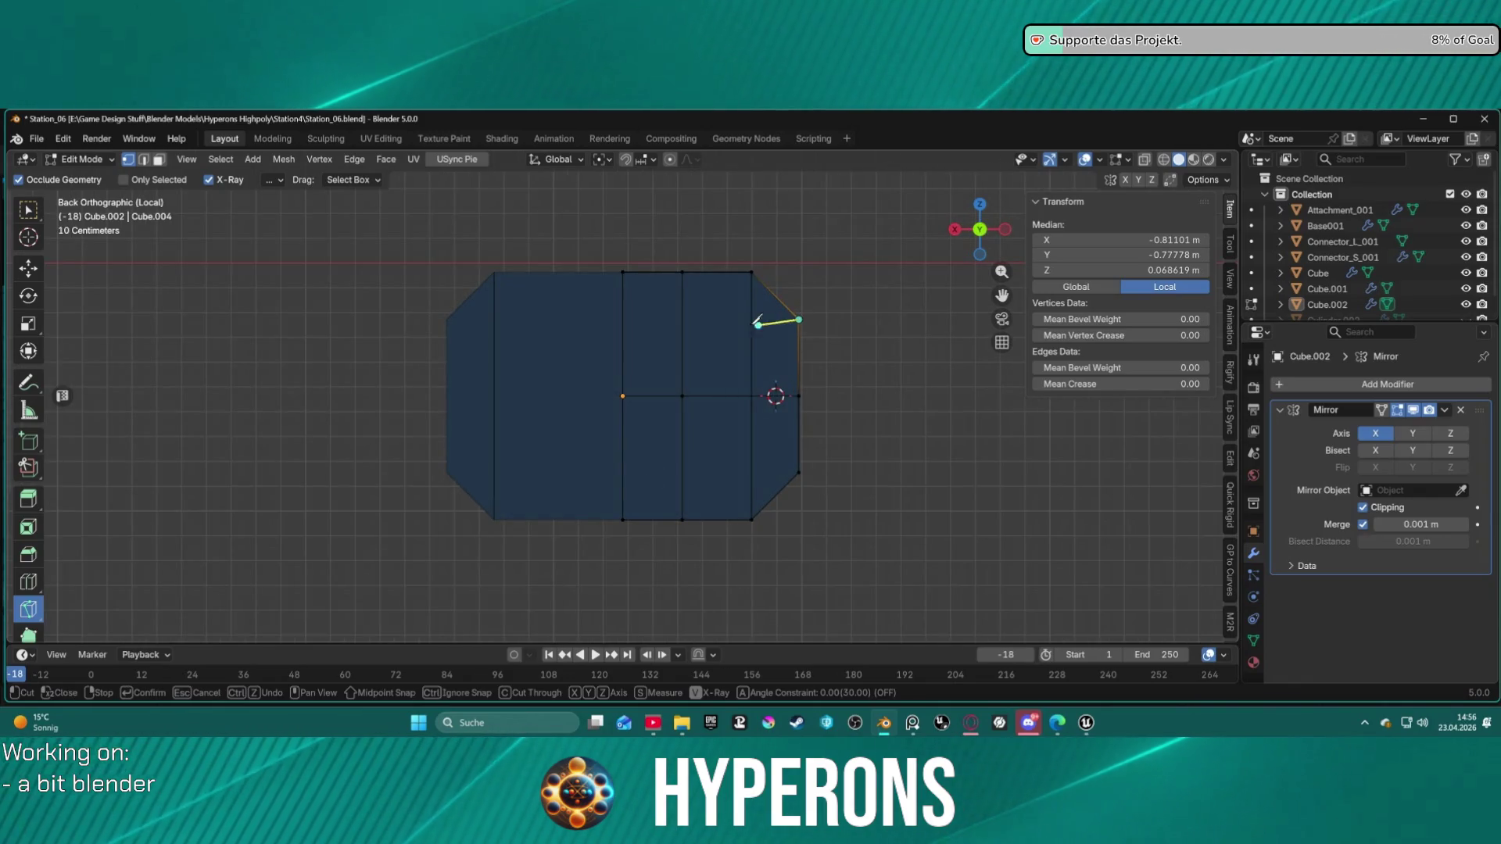
left_click(622, 316)
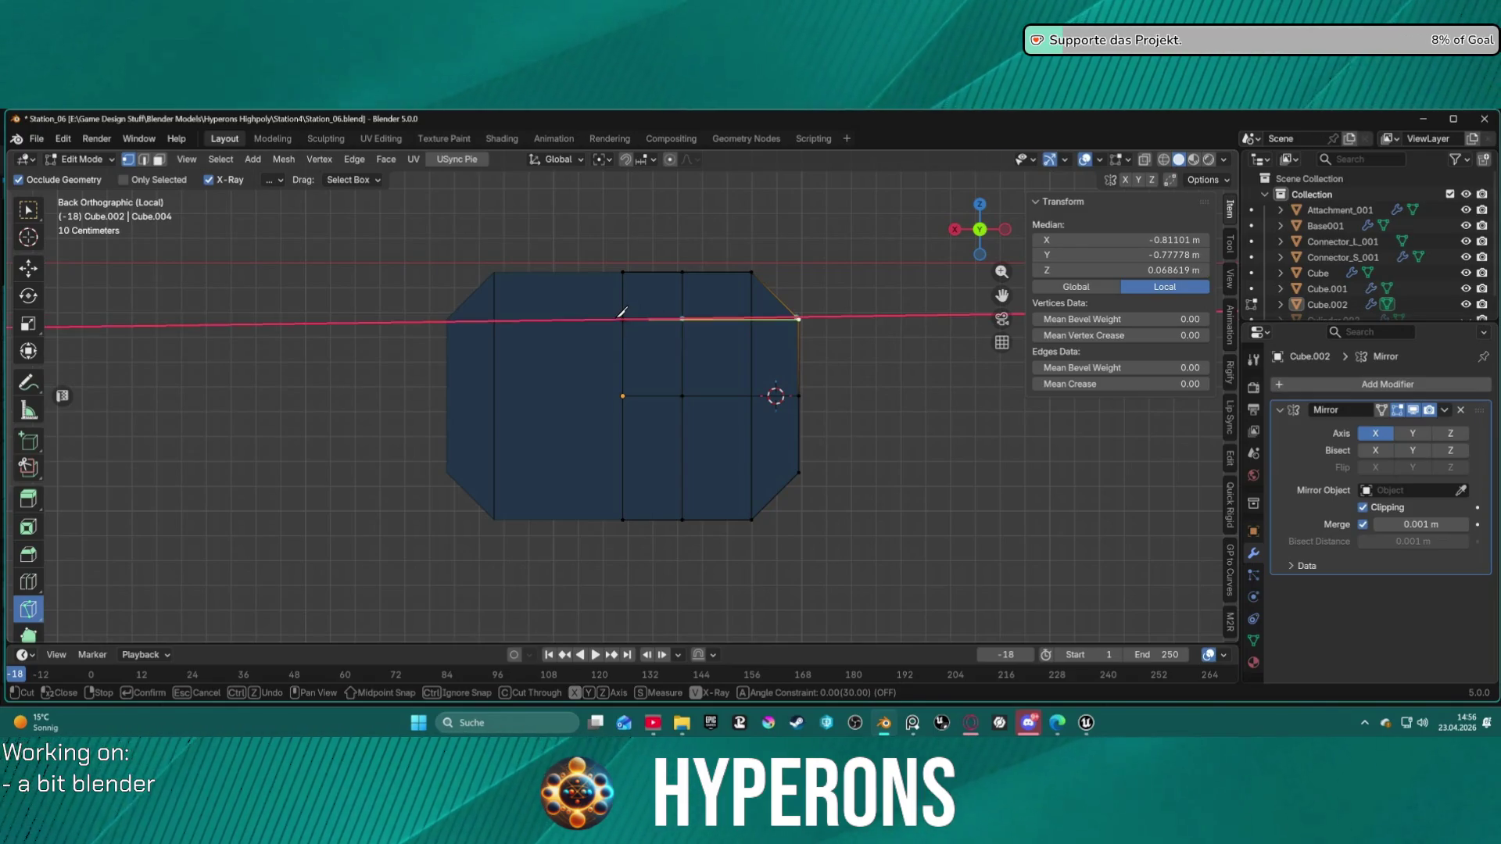
key("Return")
left_click(798, 472)
key("x")
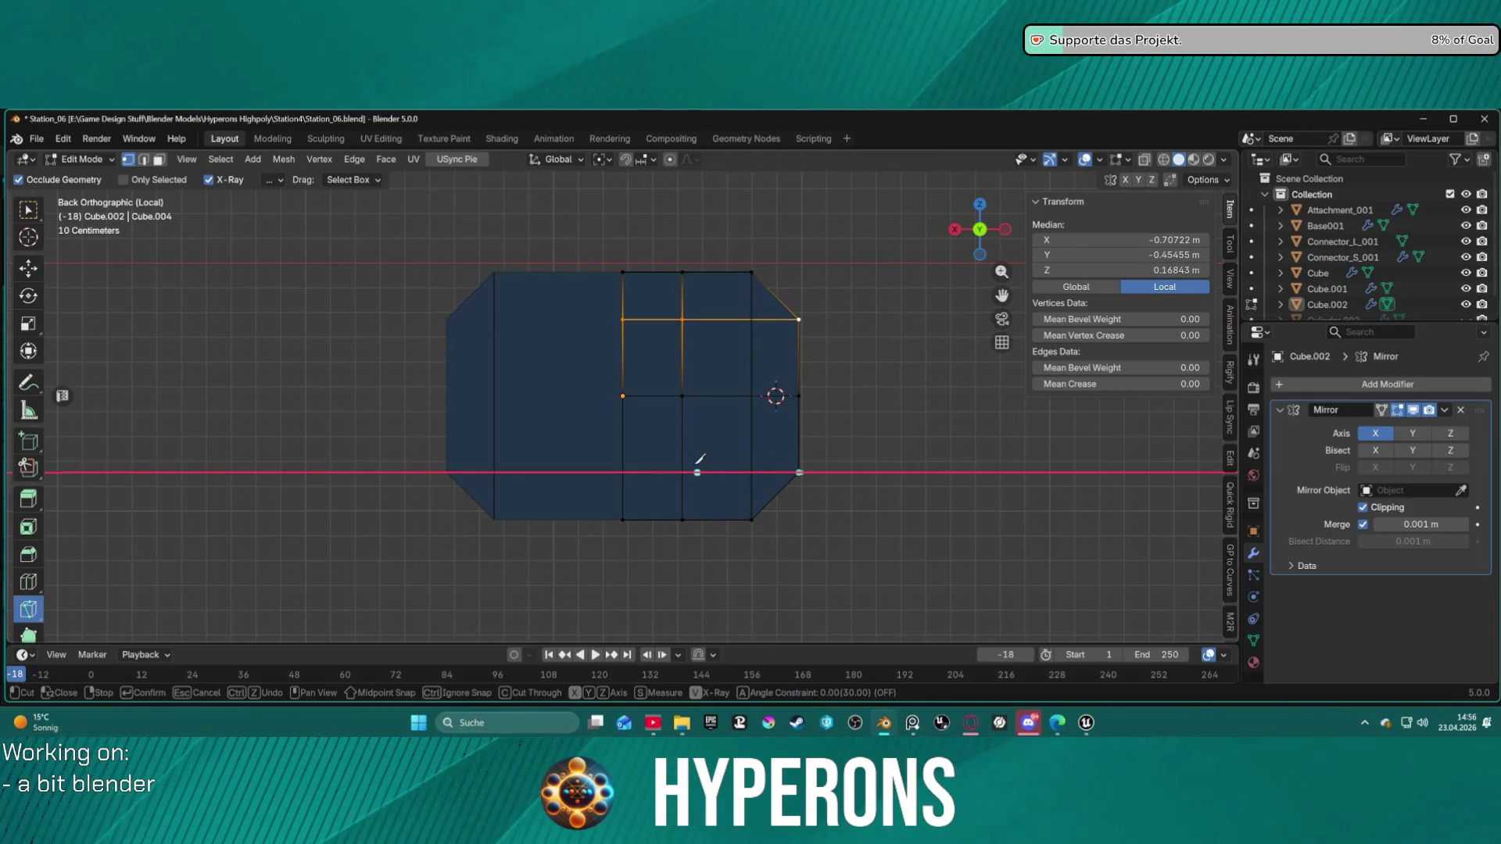
left_click(632, 467)
key("Return")
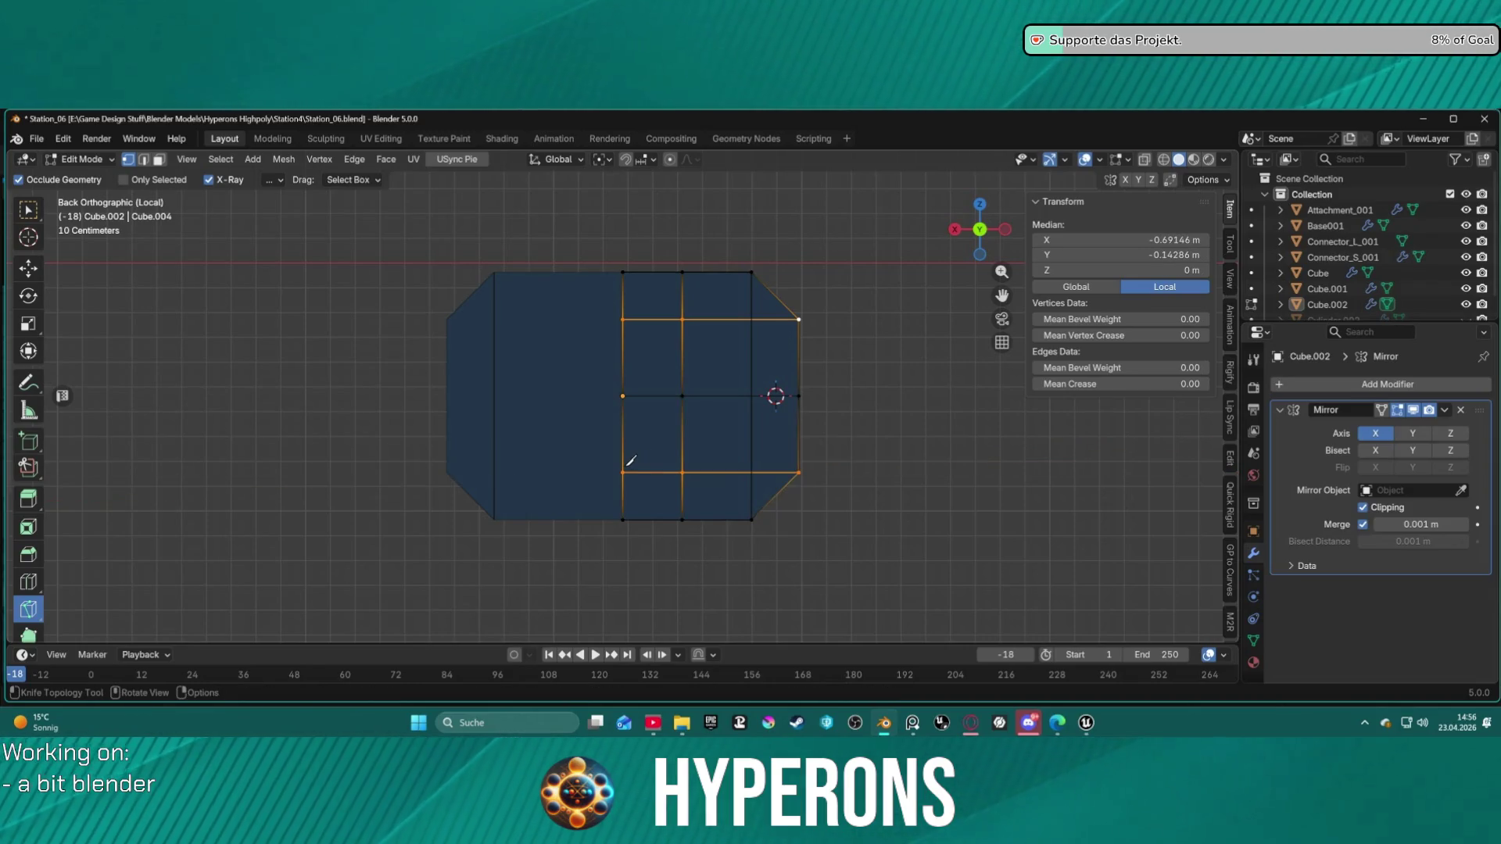
Step: Check the cuts from the right and front views, then exit knife cutting and clear the selection
key("KP_3")
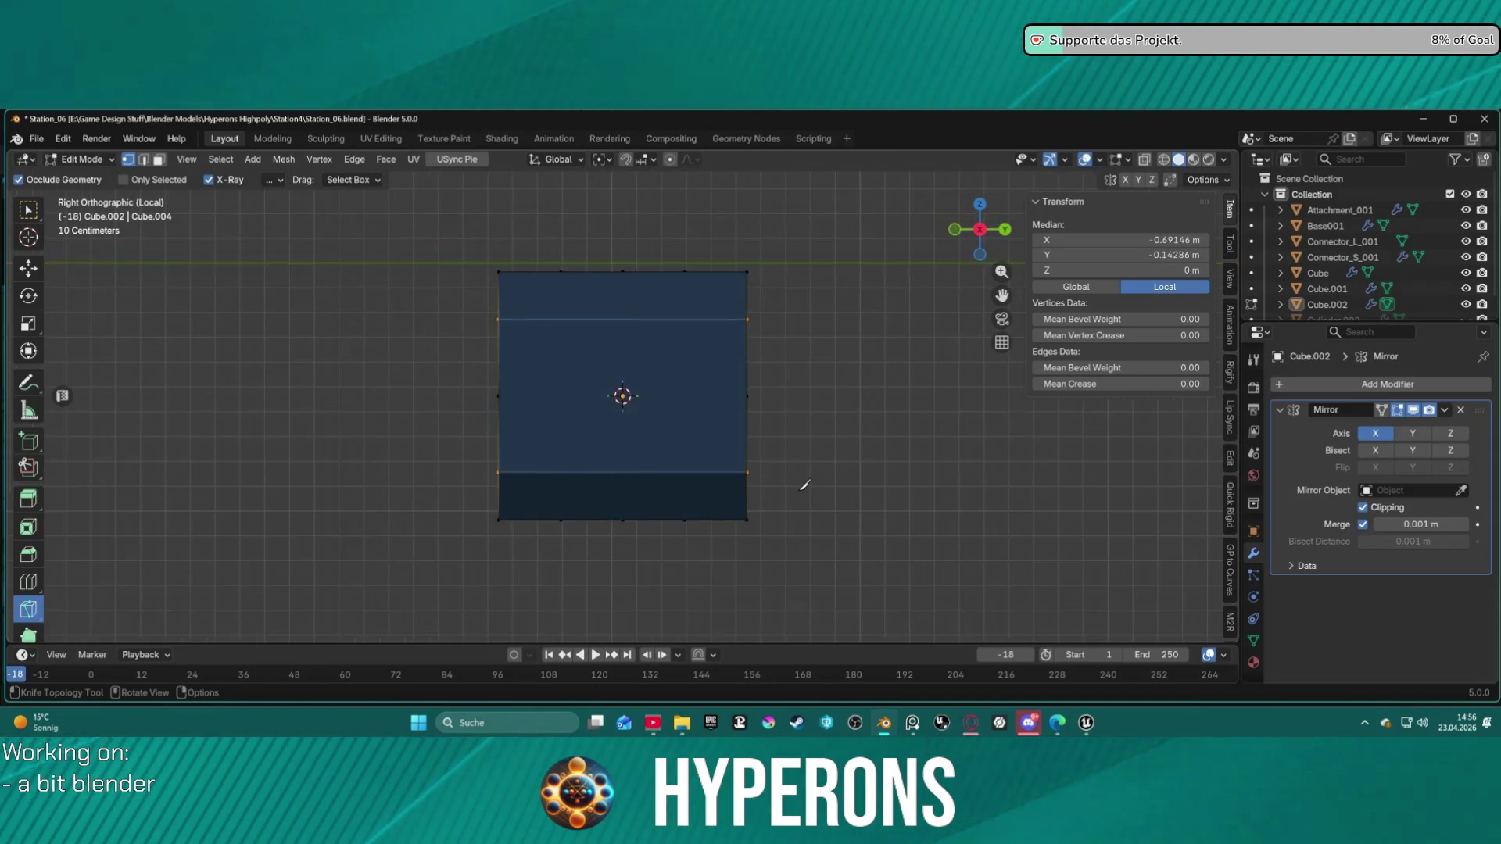
key("KP_6")
key("KP_6")
key("KP_6")
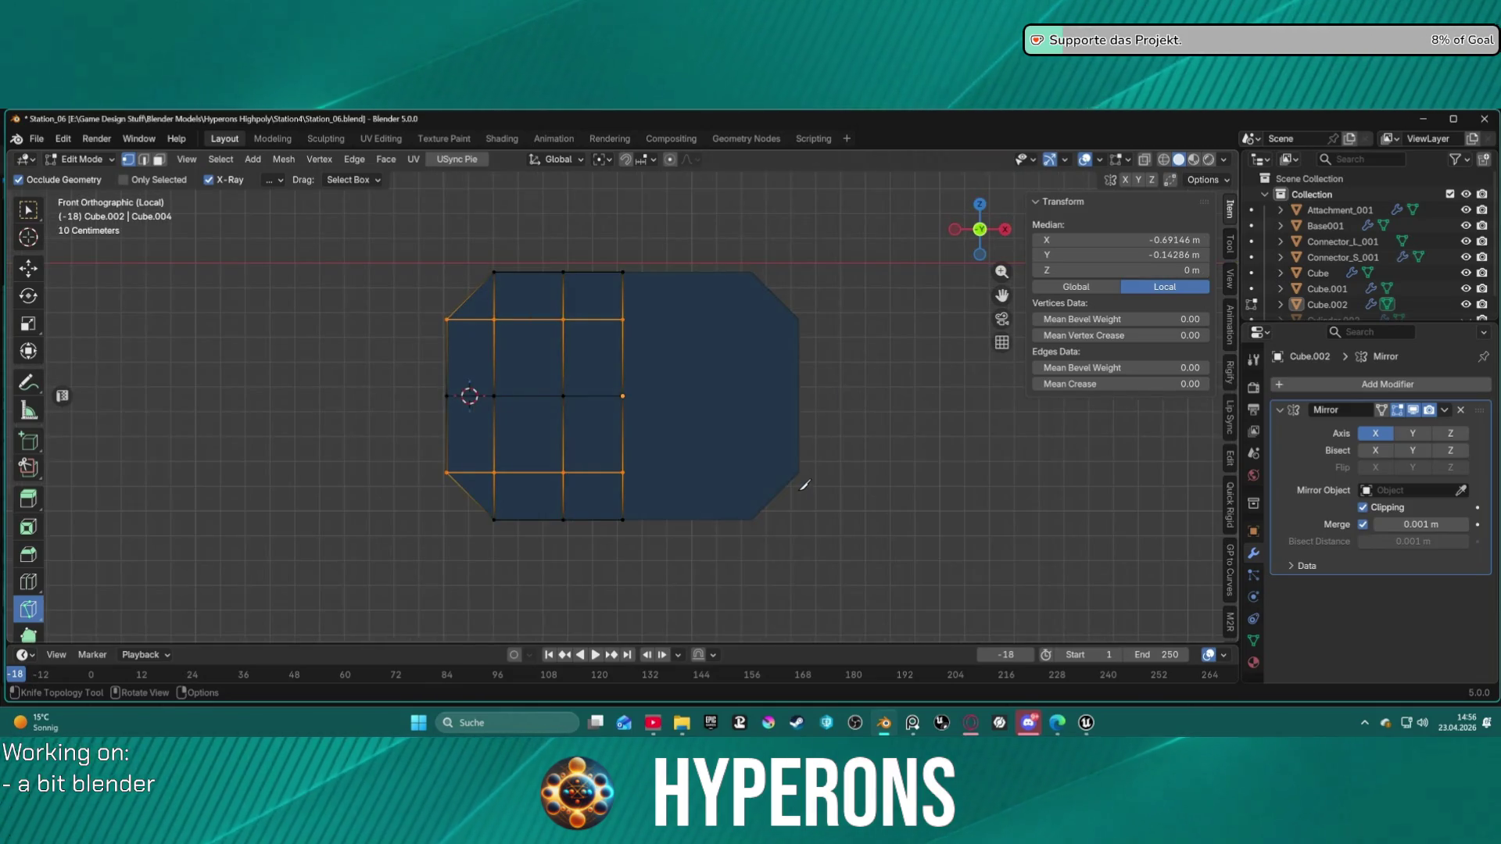
key("KP_3")
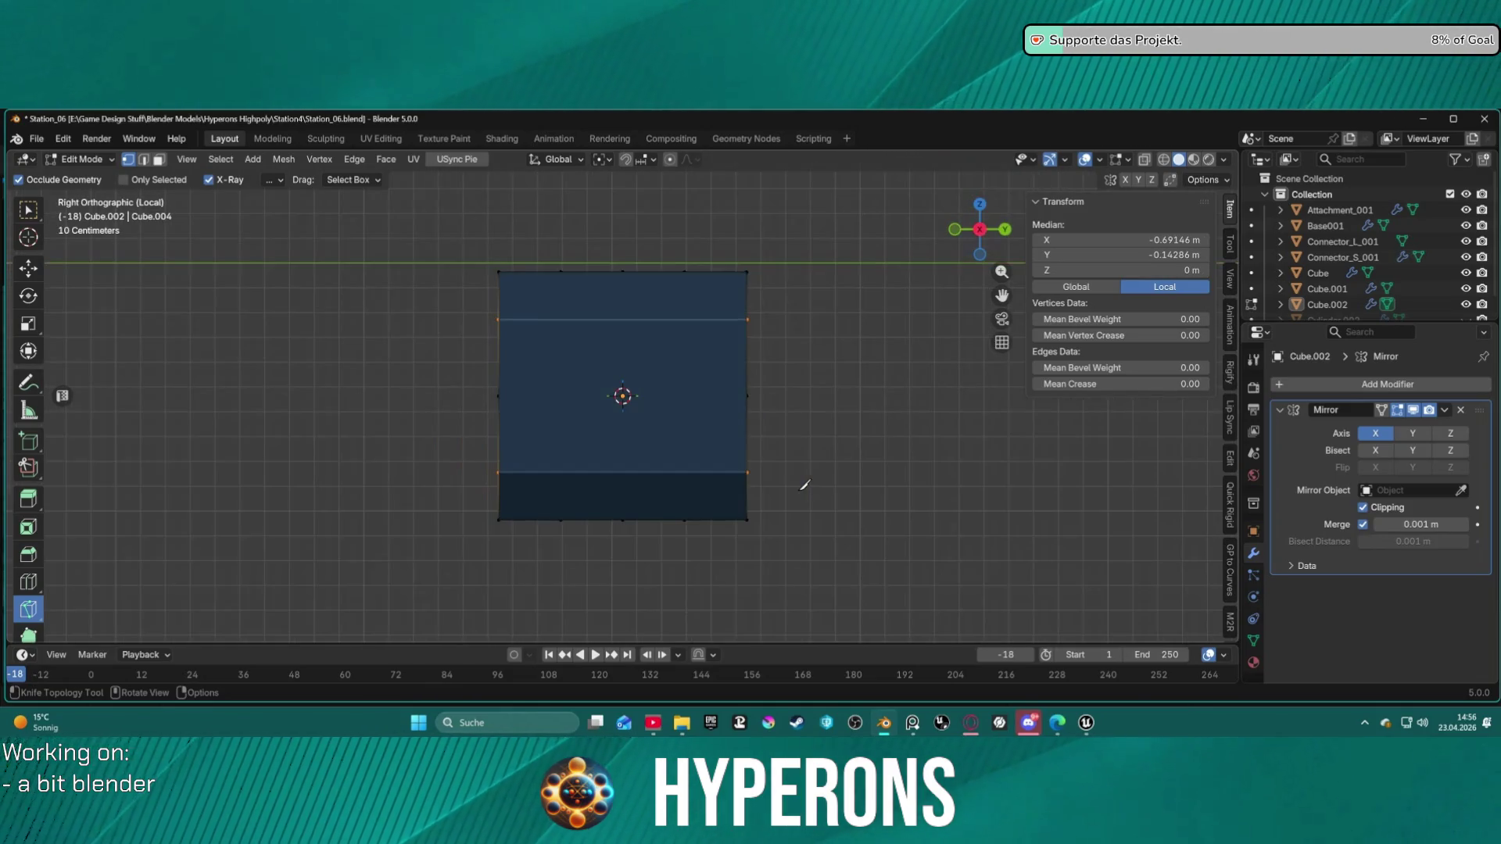
key("KP_1")
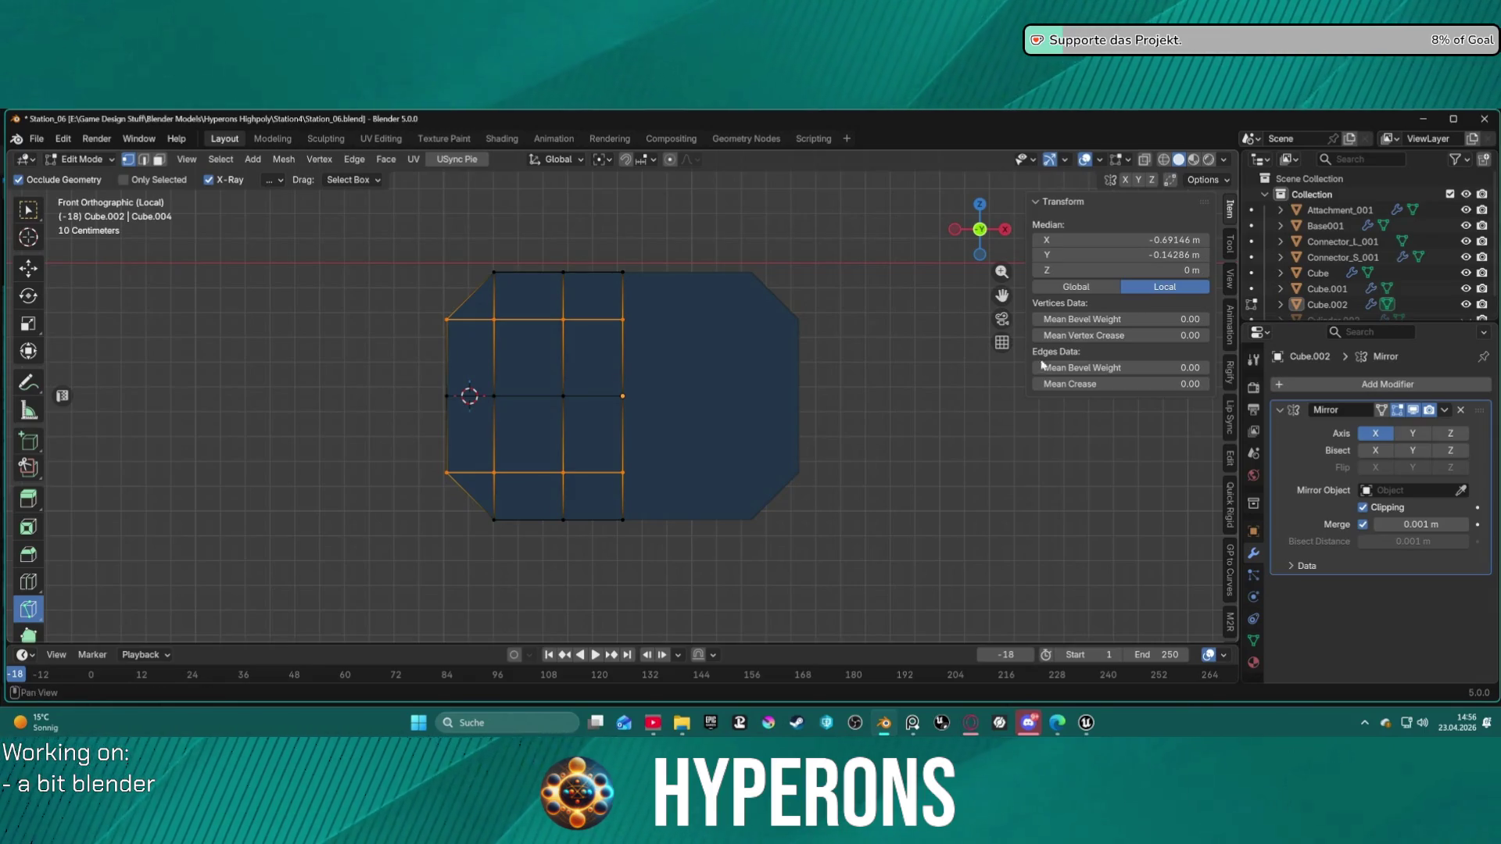
key("k")
key("Escape")
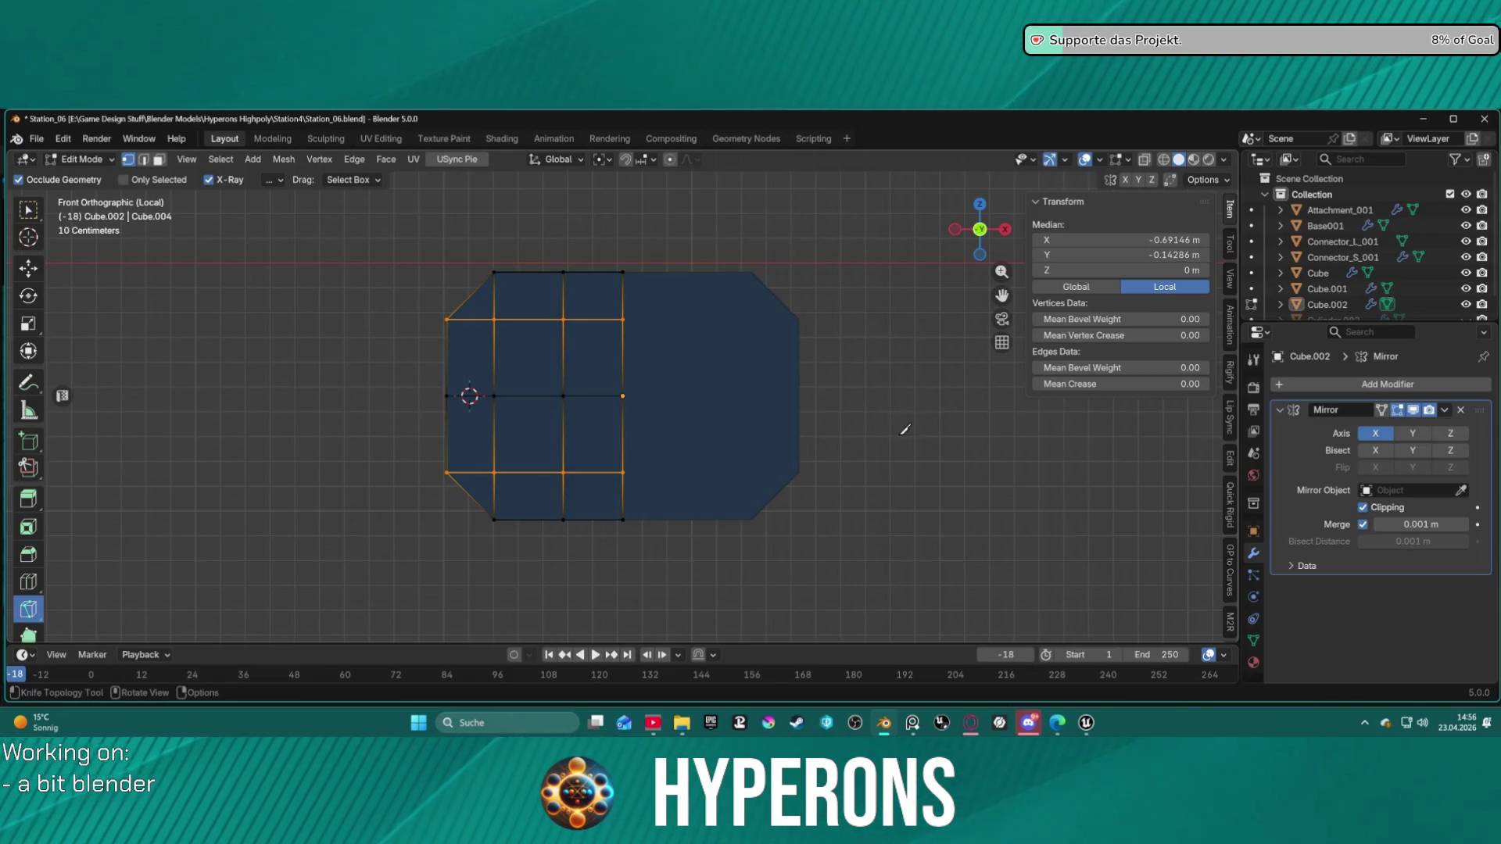
key("w")
left_click(862, 431)
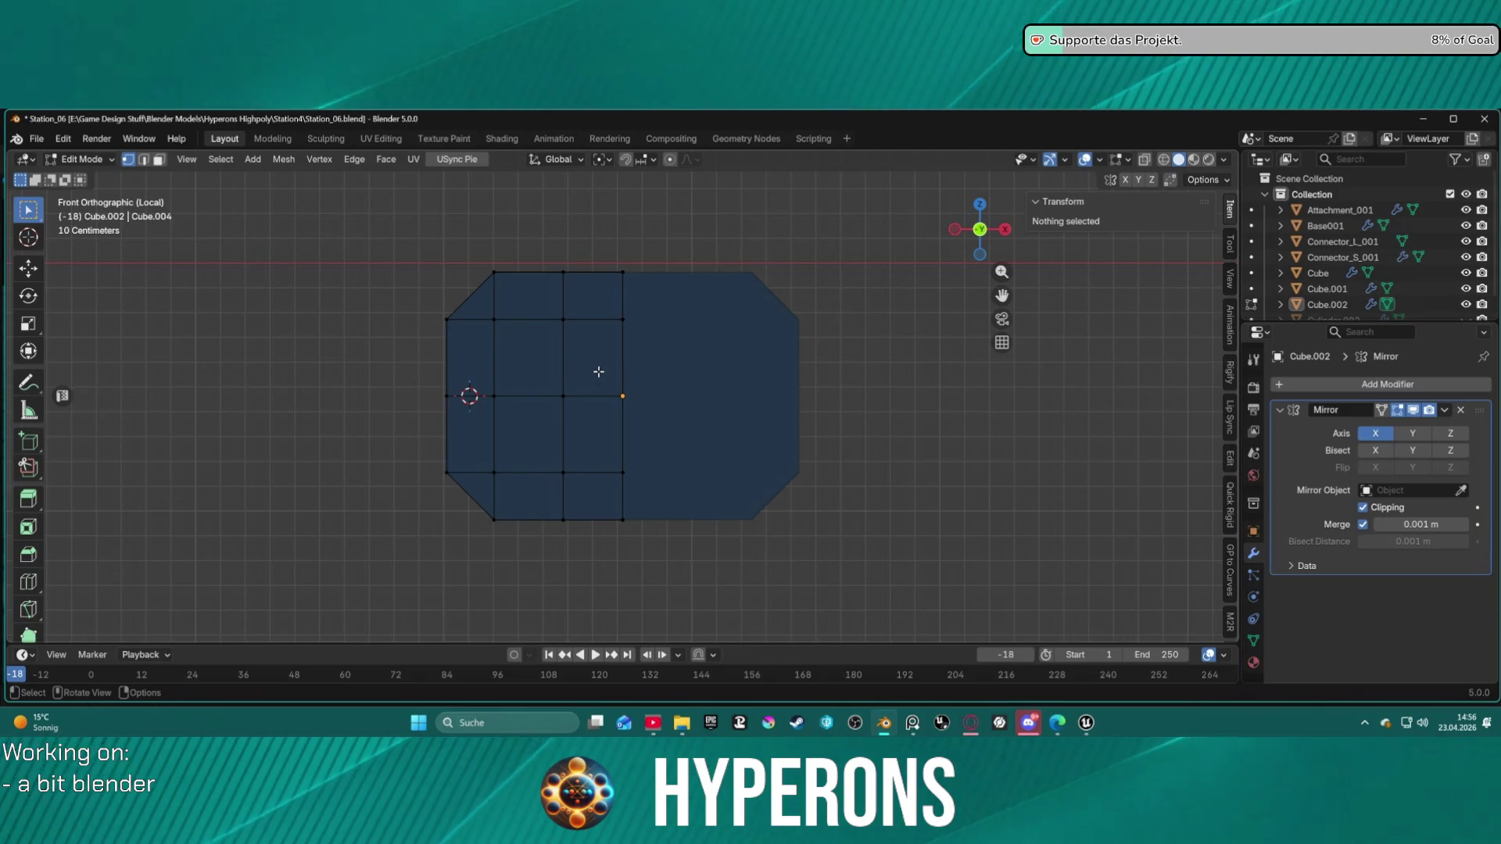
Step: Select the faces of the left grid area in face mode
mouse_move(476, 309)
left_mouse_down()
mouse_move(526, 415)
mouse_move(615, 507)
mouse_move(598, 505)
left_mouse_up()
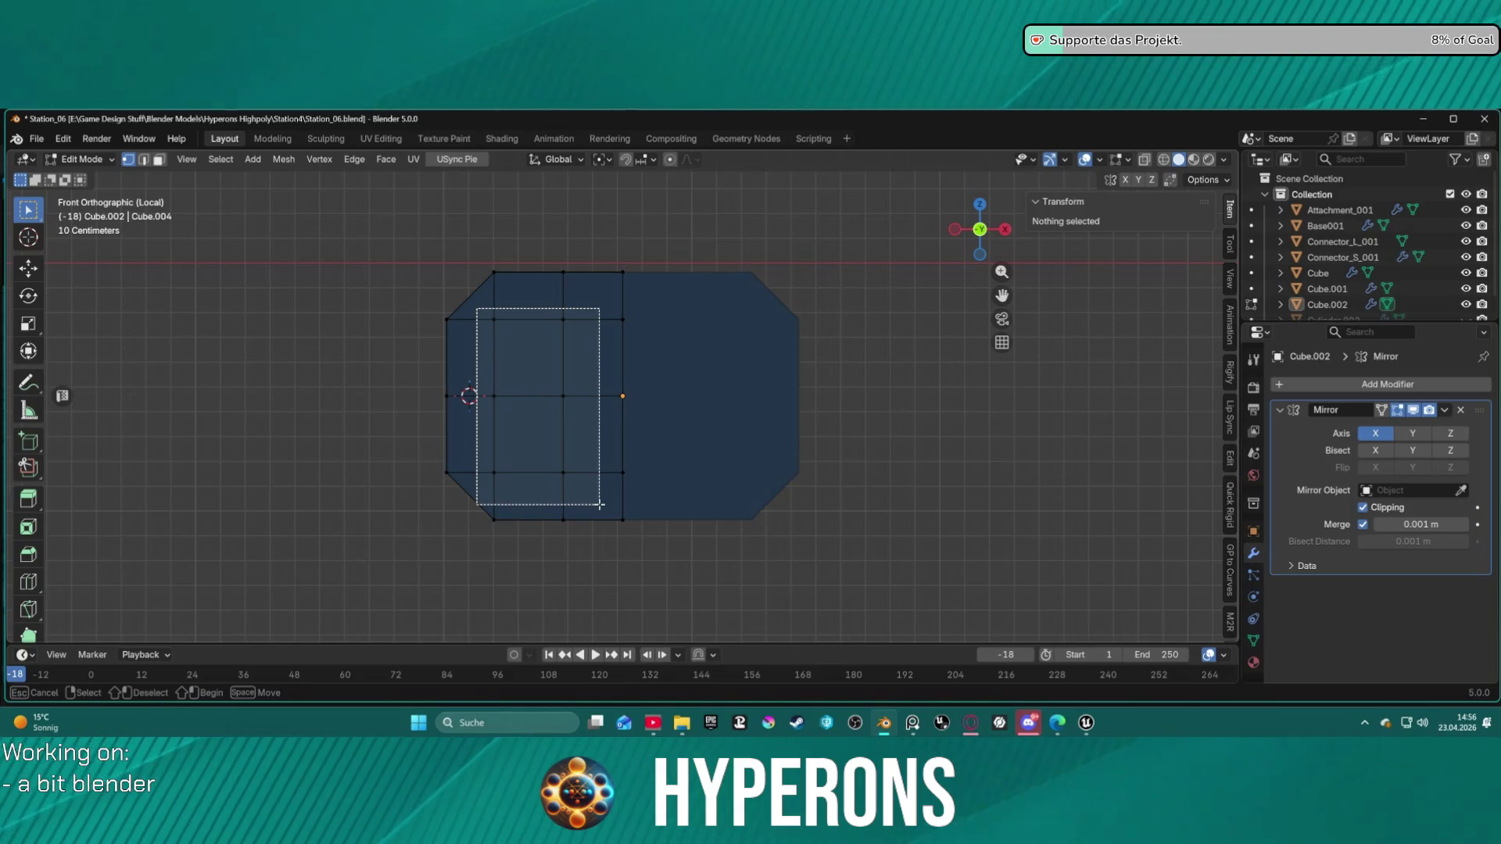
left_click_drag(601, 505, 601, 505)
key("3")
left_click(598, 500)
left_click(492, 481, "shift")
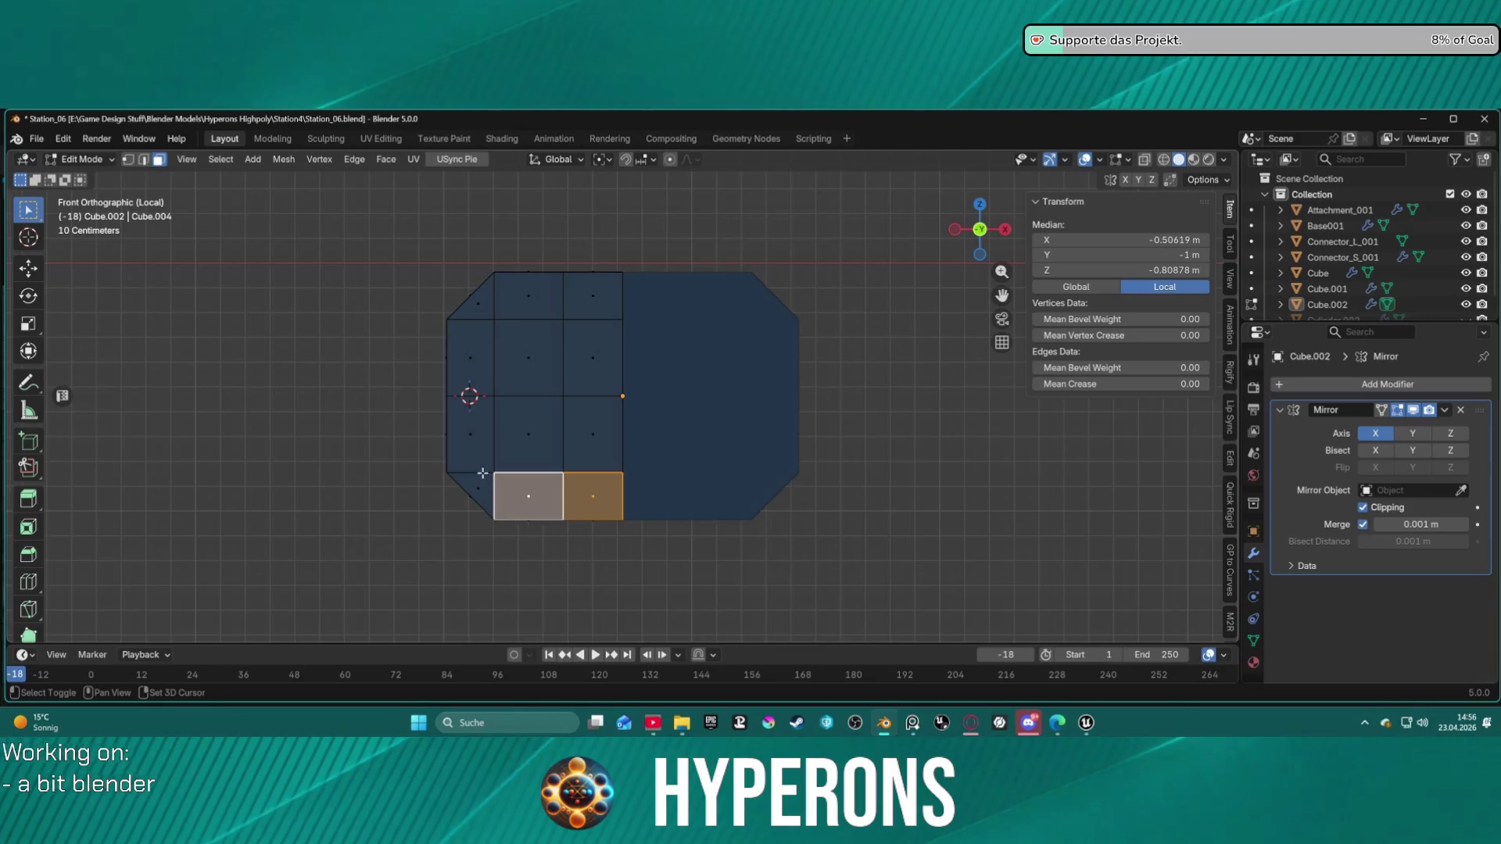
left_click(472, 435, "shift")
left_click(485, 479, "shift")
mouse_move(468, 302)
left_mouse_down("shift")
mouse_move(618, 438)
mouse_move(616, 485)
left_mouse_up("shift")
scroll(580, 362, "down", 6)
mouse_move(579, 362)
middle_mouse_down()
mouse_move(790, 445)
mouse_move(921, 425)
mouse_move(787, 413)
mouse_move(911, 415)
mouse_move(781, 445)
mouse_move(637, 268)
mouse_move(526, 285)
mouse_move(438, 392)
mouse_move(495, 308)
mouse_move(672, 266)
mouse_move(698, 227)
mouse_move(573, 242)
mouse_move(424, 215)
mouse_move(337, 227)
mouse_move(399, 266)
middle_mouse_up()
scroll(781, 445, "up", 5)
Step: Select the whole editable half and Merge by Distance, removing 0 vertices, then deselect
key("a")
middle_click_drag(481, 350, 811, 345)
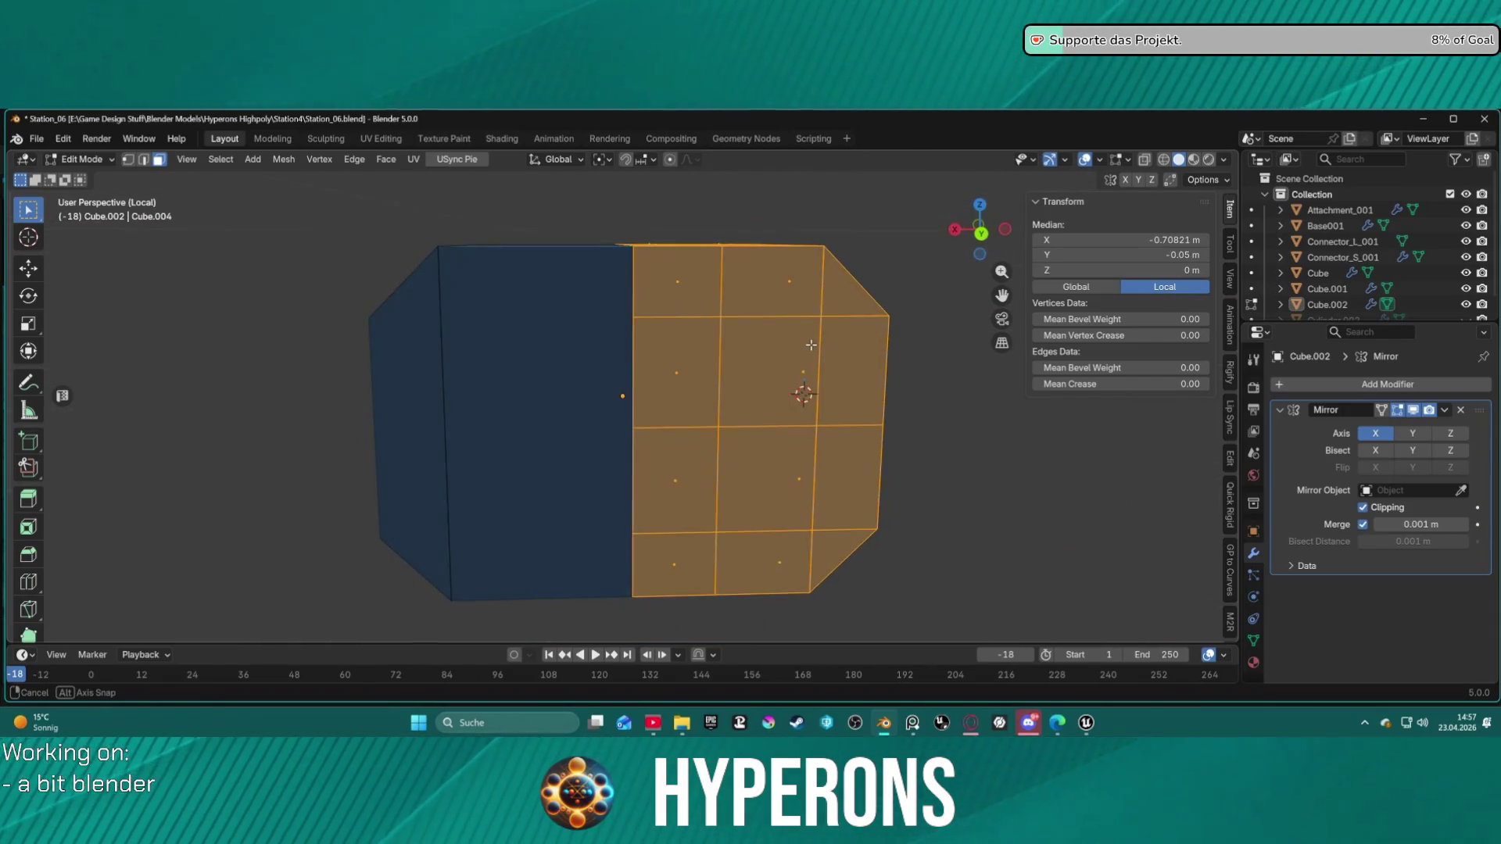
key("2")
key("alt+a")
key("a")
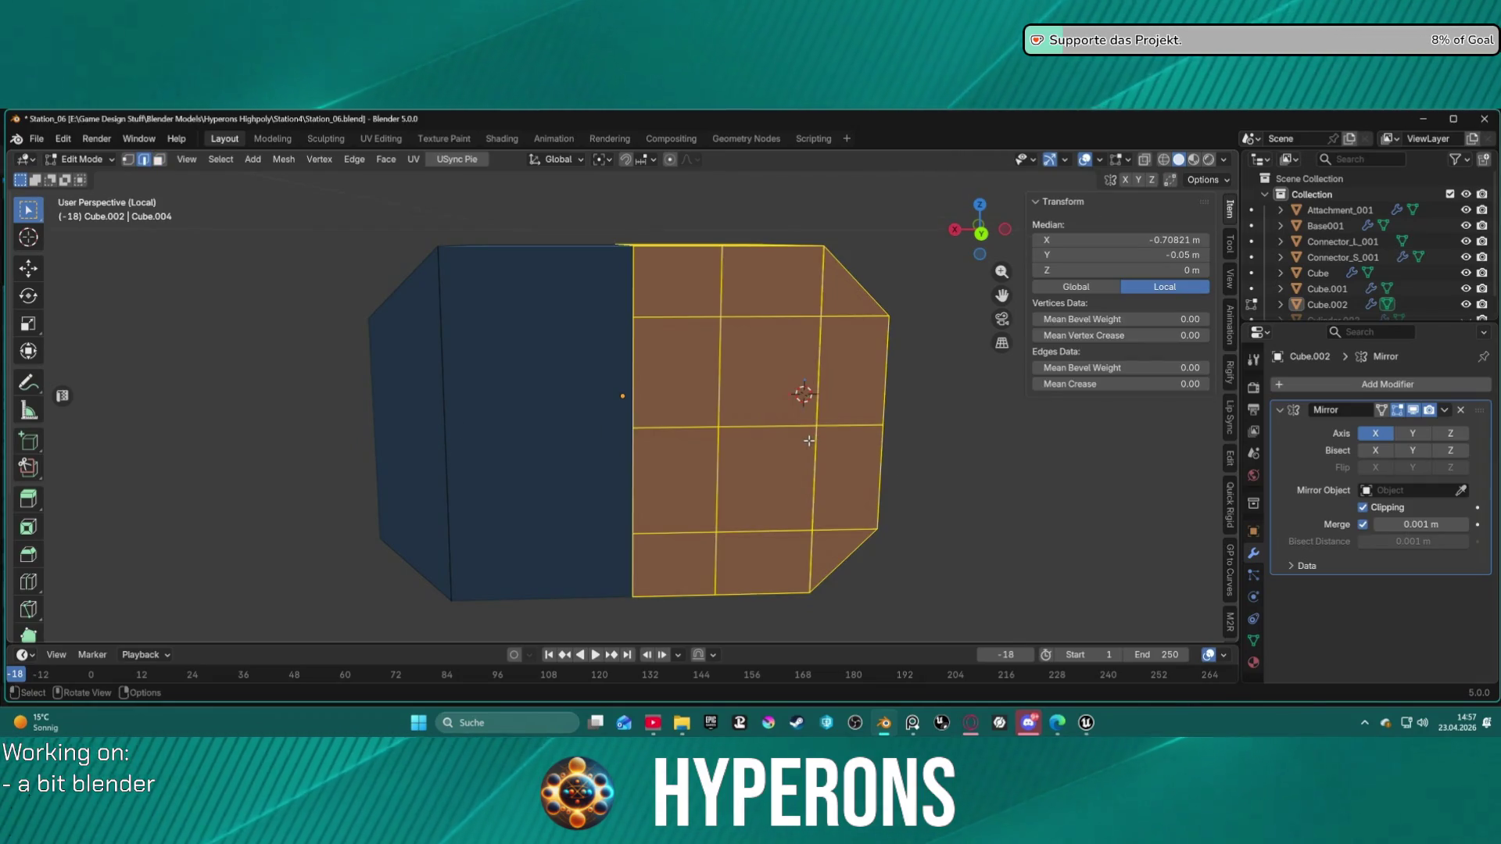
key("m")
left_click(809, 438)
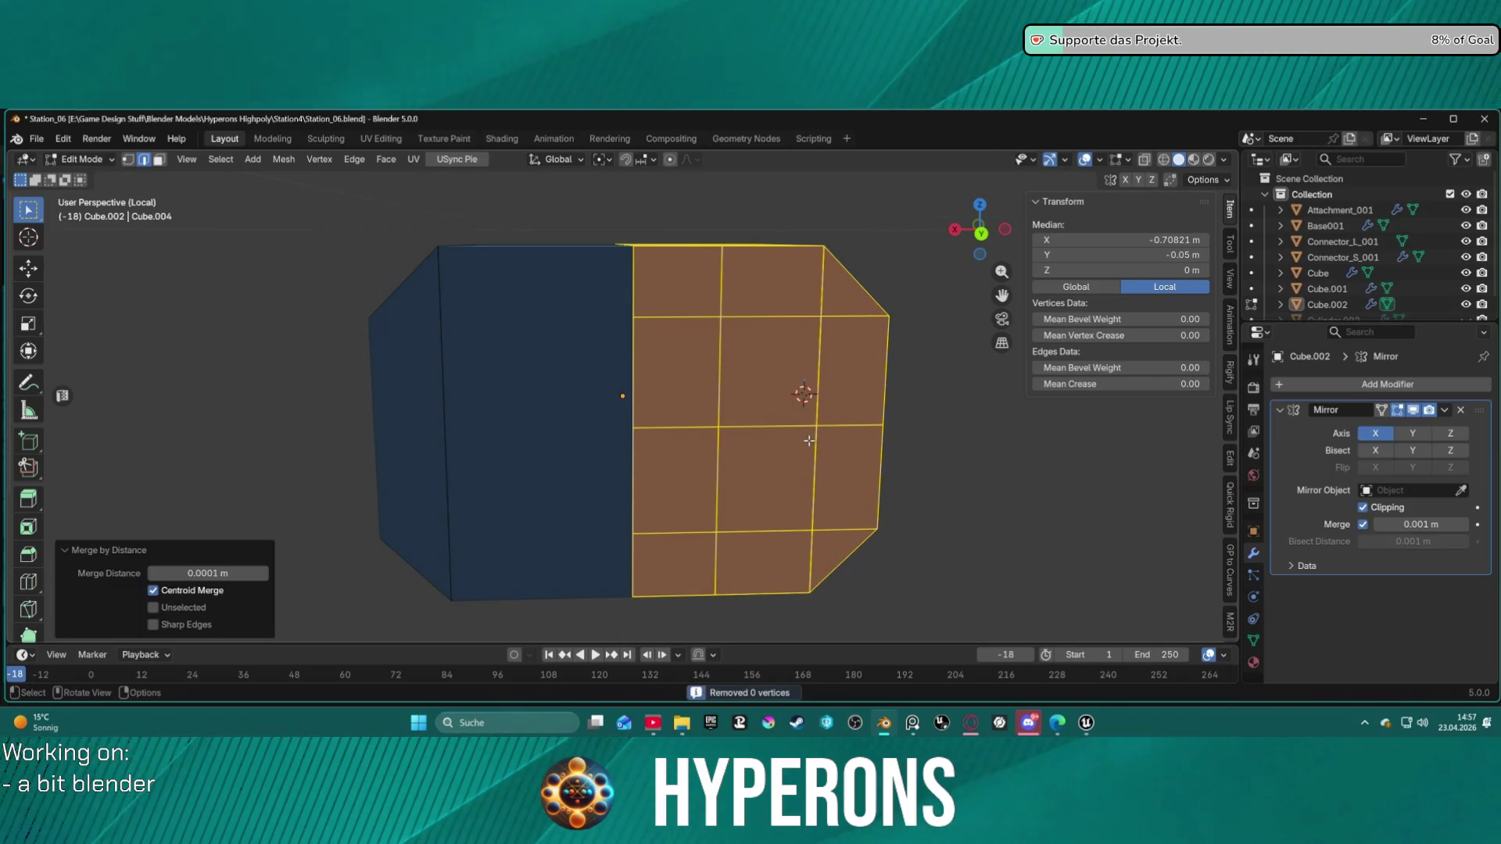
key("alt+a")
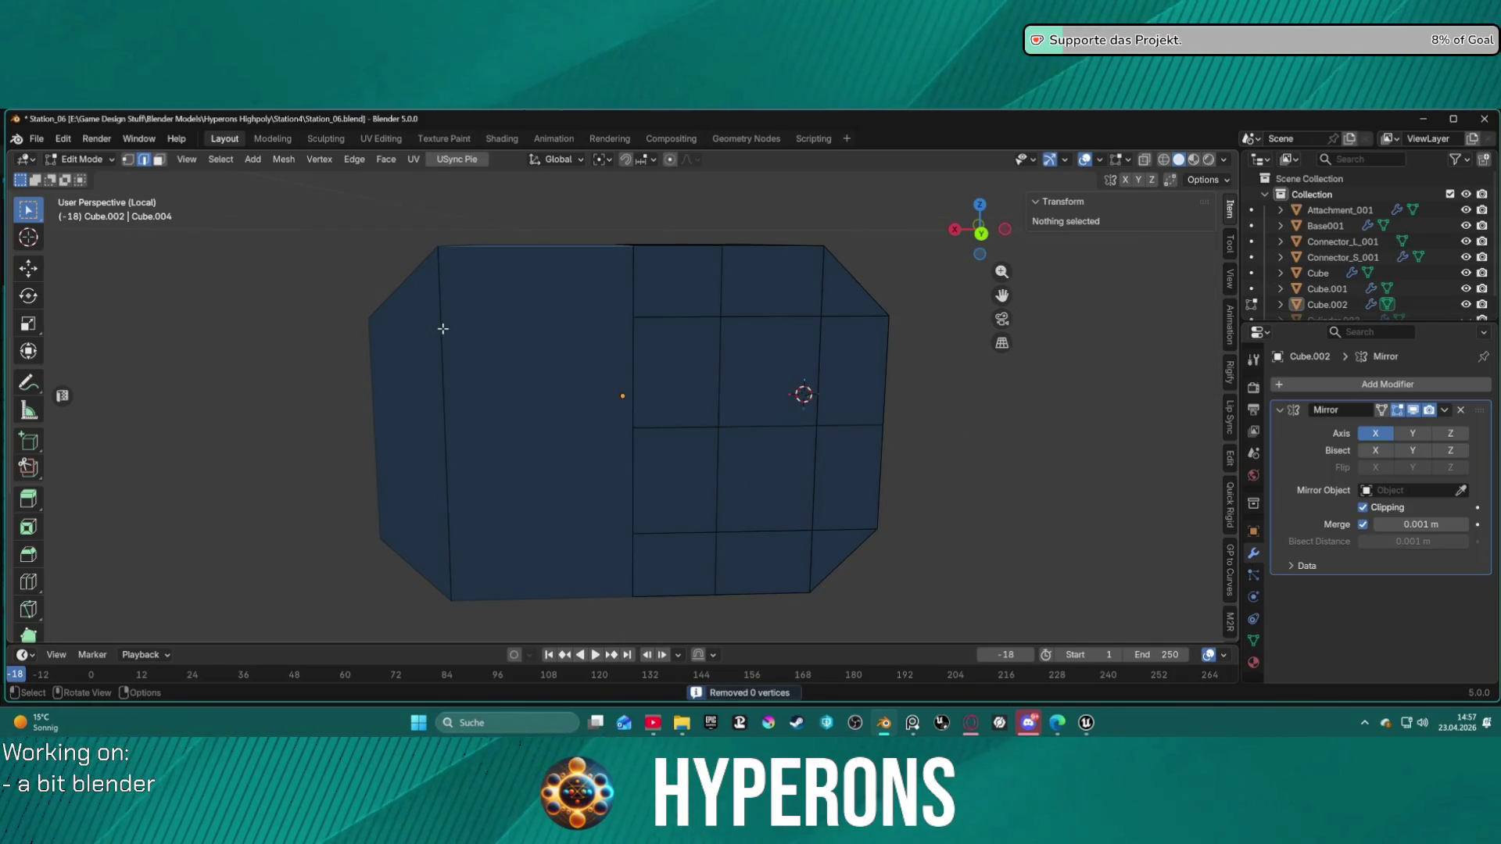
left_click(834, 357, "alt")
Step: Try moving the edge loop and merging the right-column faces, then undo and deselect
key("g")
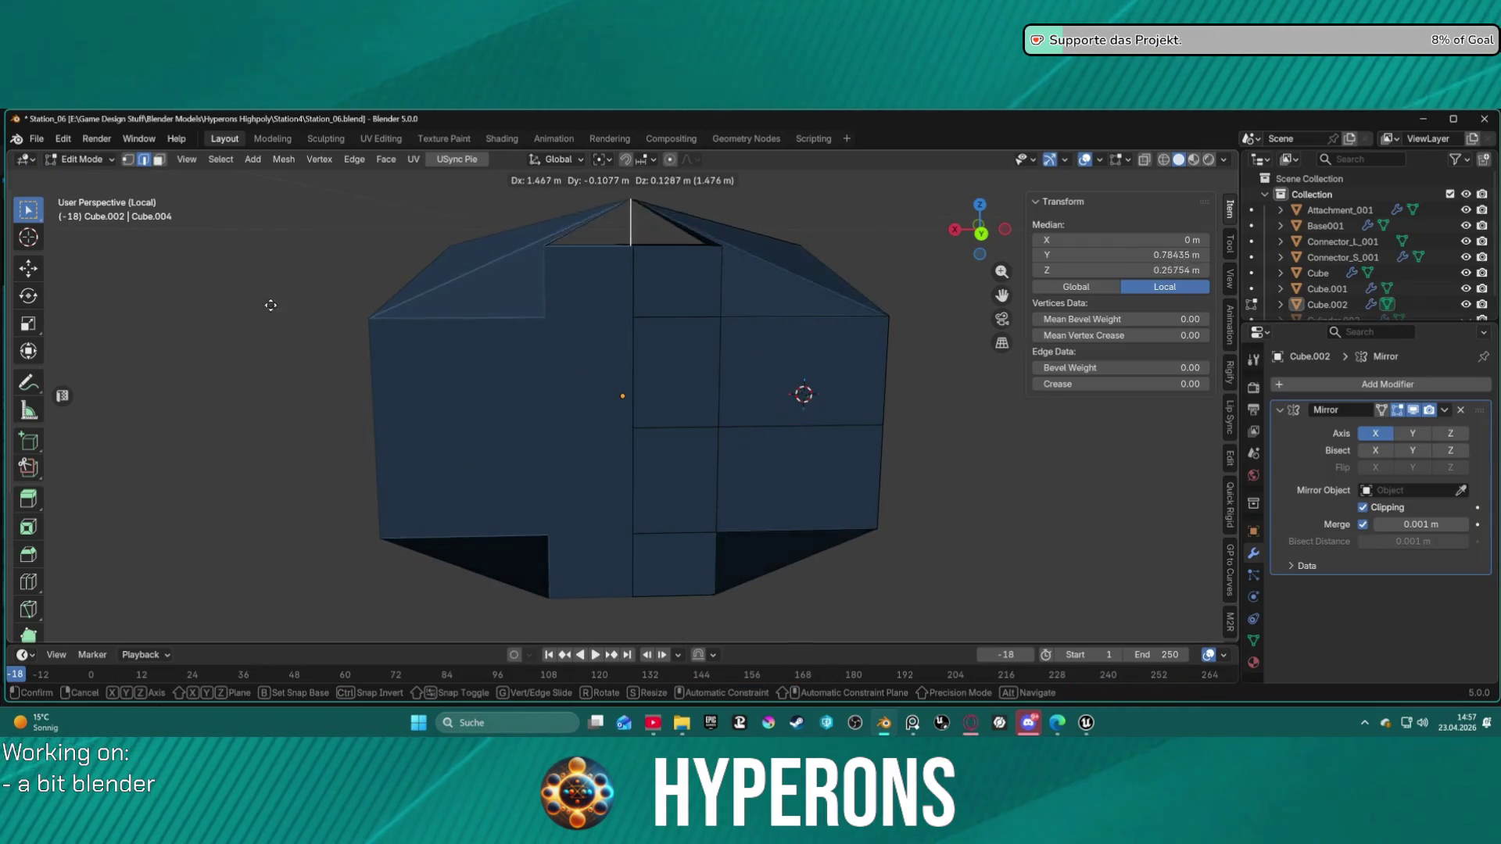
key("Escape")
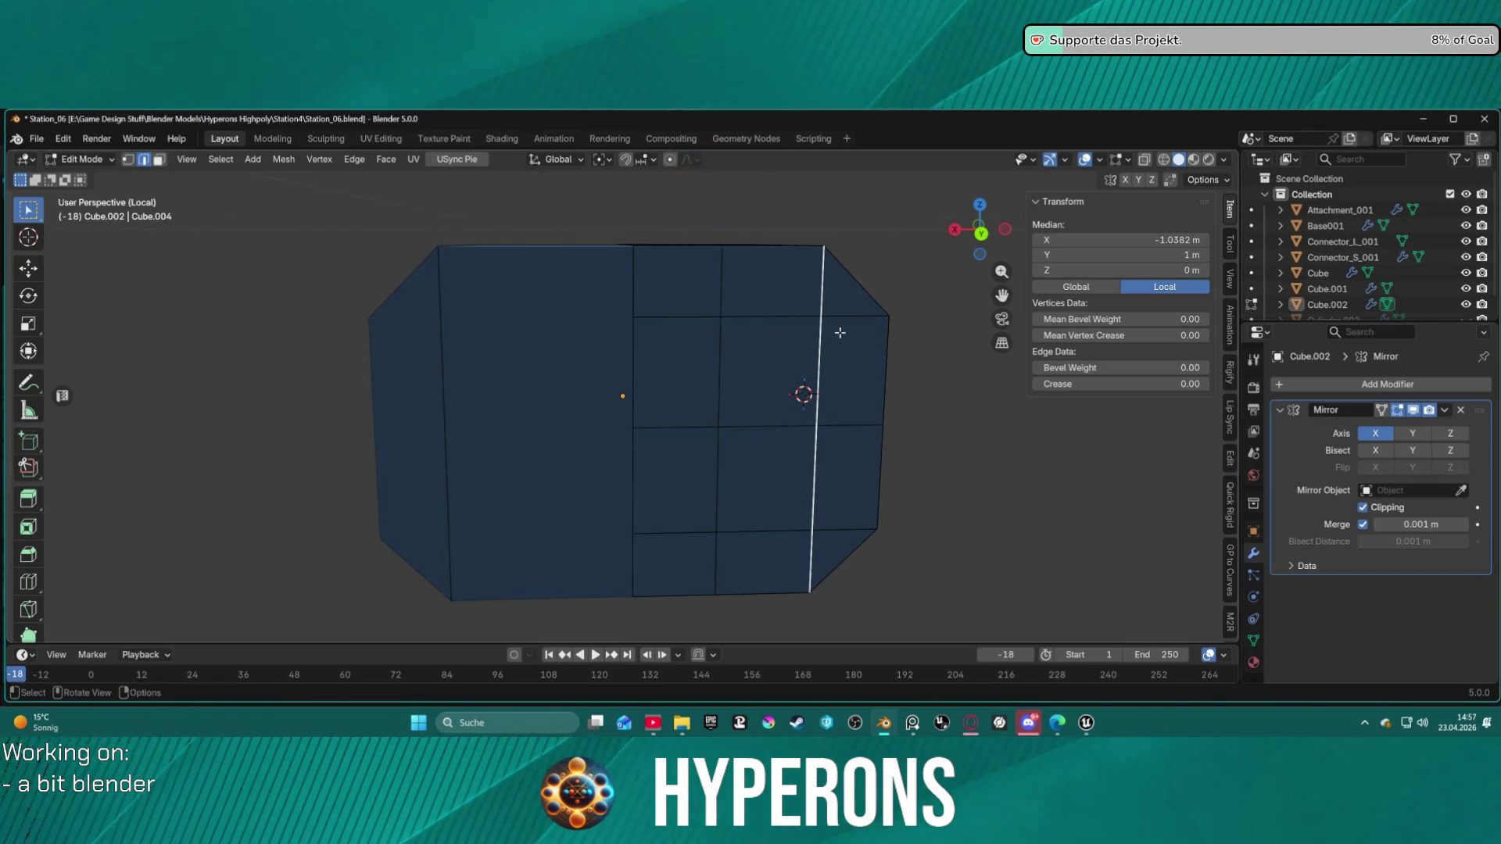
key("3")
left_click(791, 301)
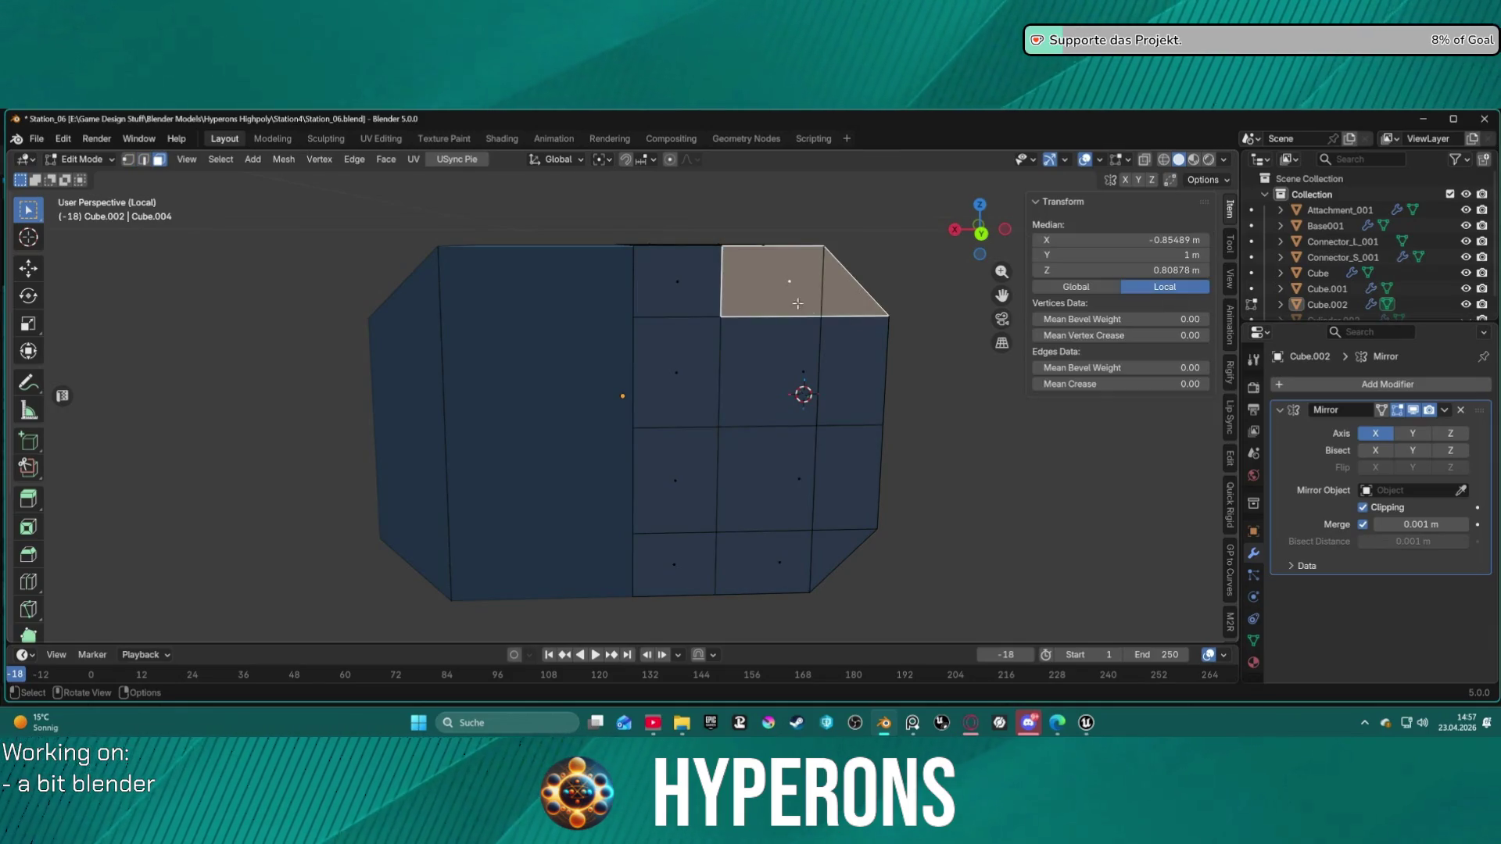
left_click(863, 365)
left_click(846, 307, "shift")
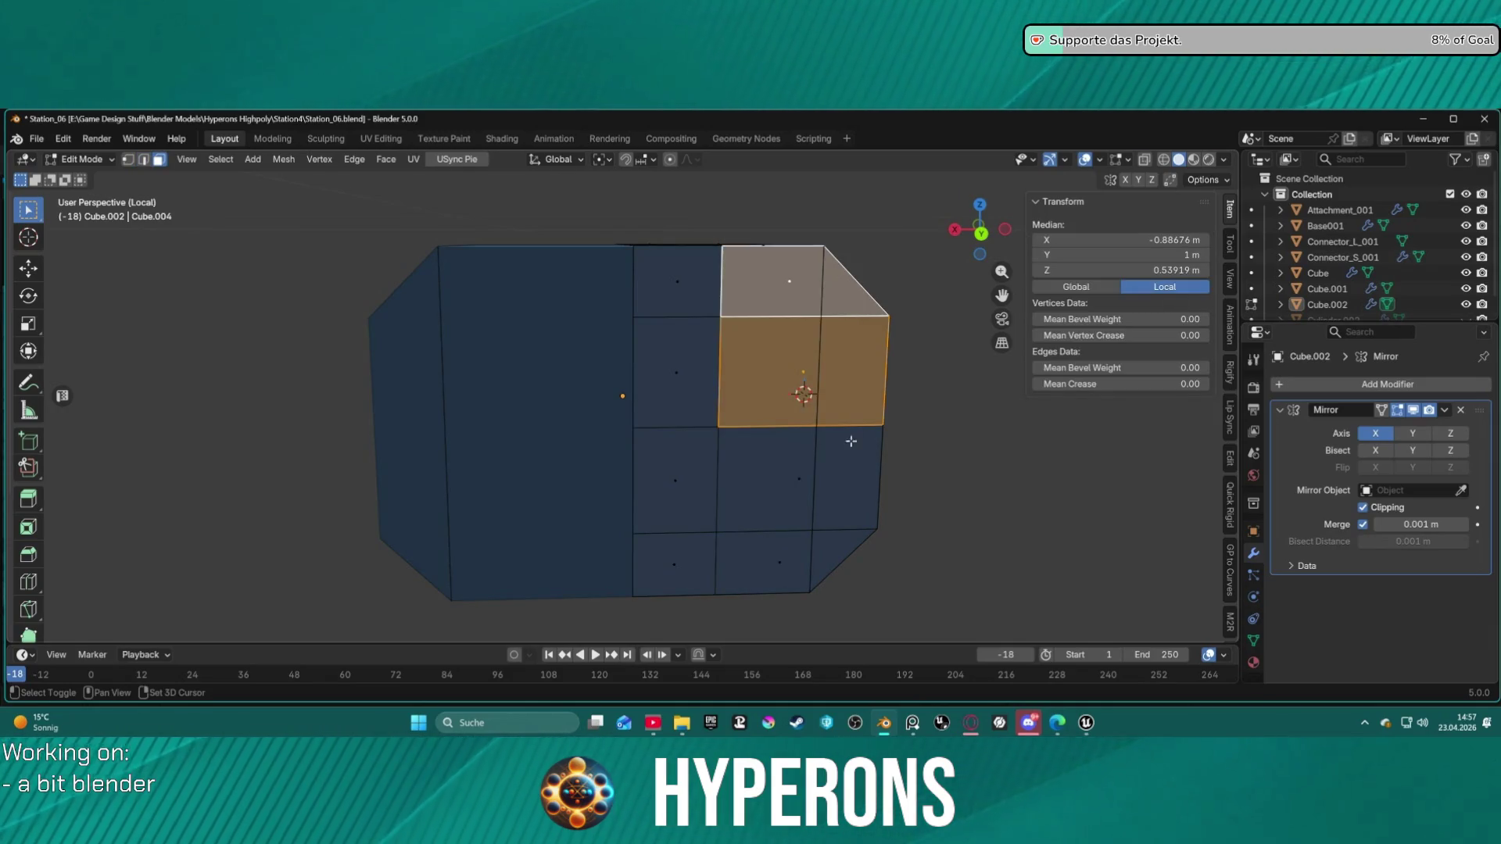
left_click(850, 489, "shift")
left_click(836, 548, "shift")
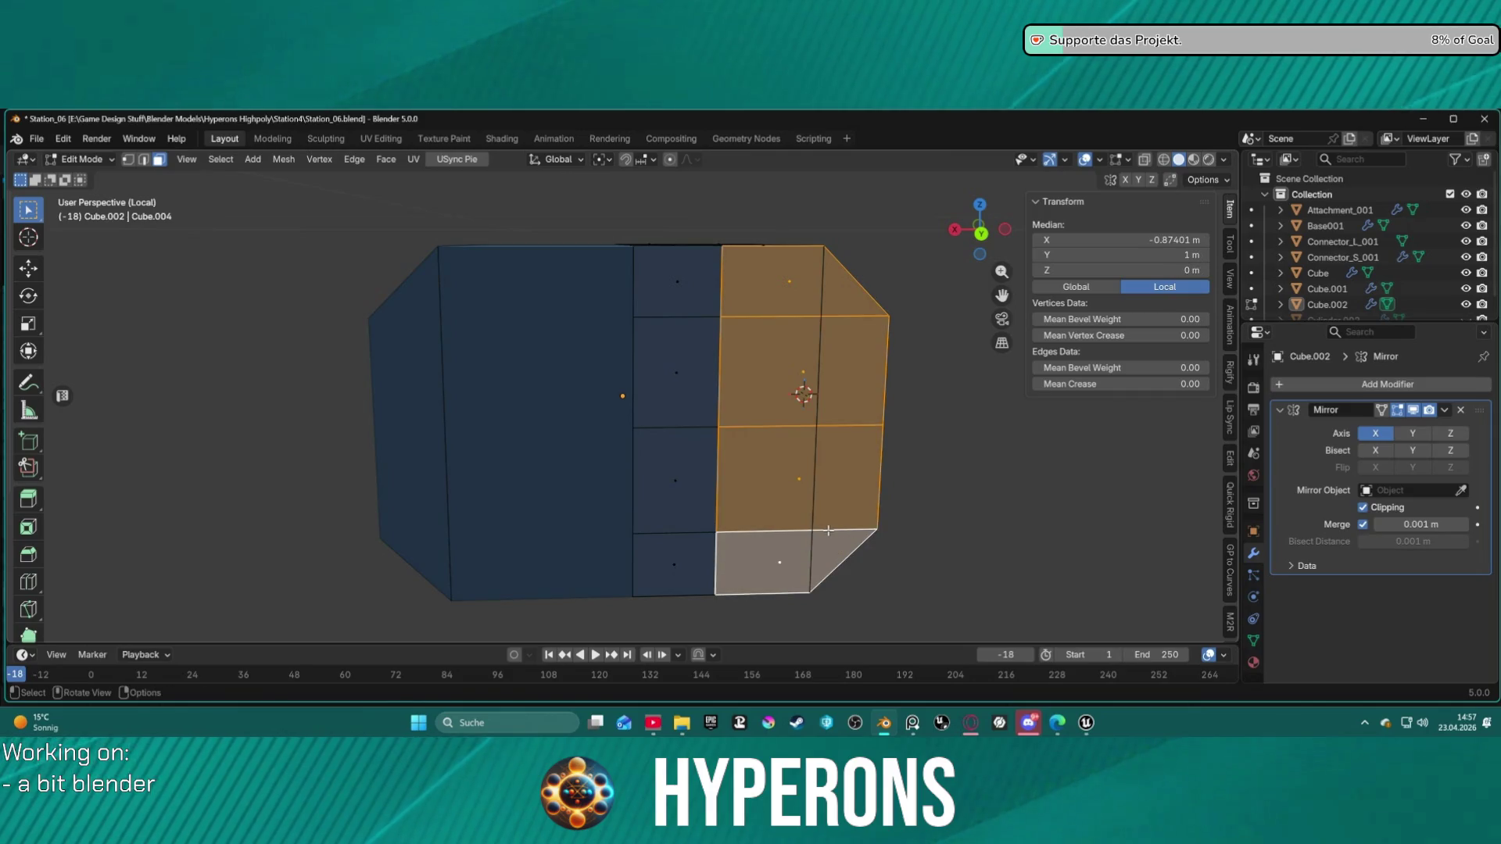
key("ctrl+x")
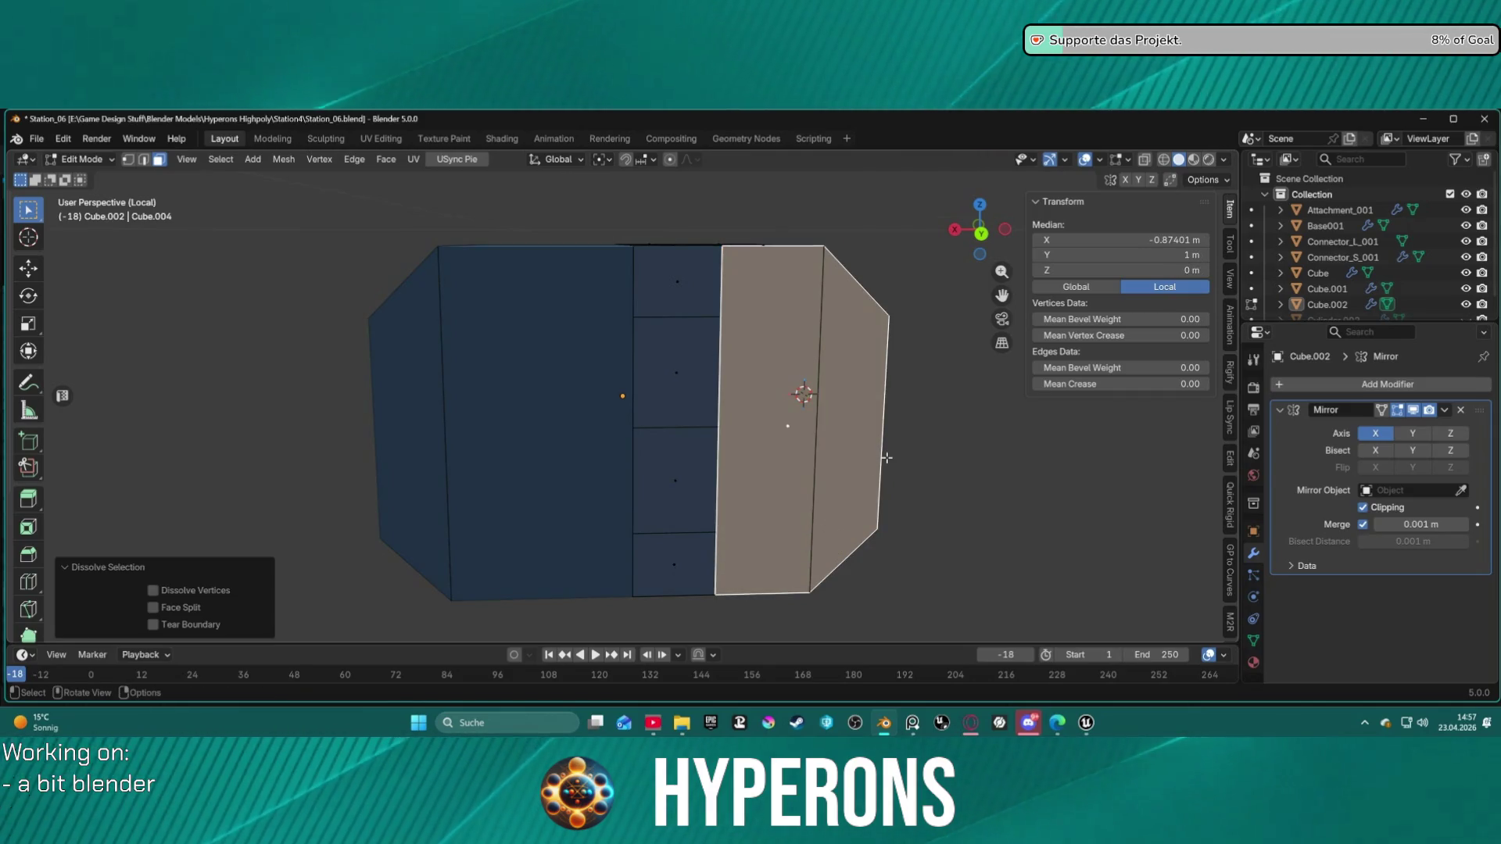
key("ctrl+z")
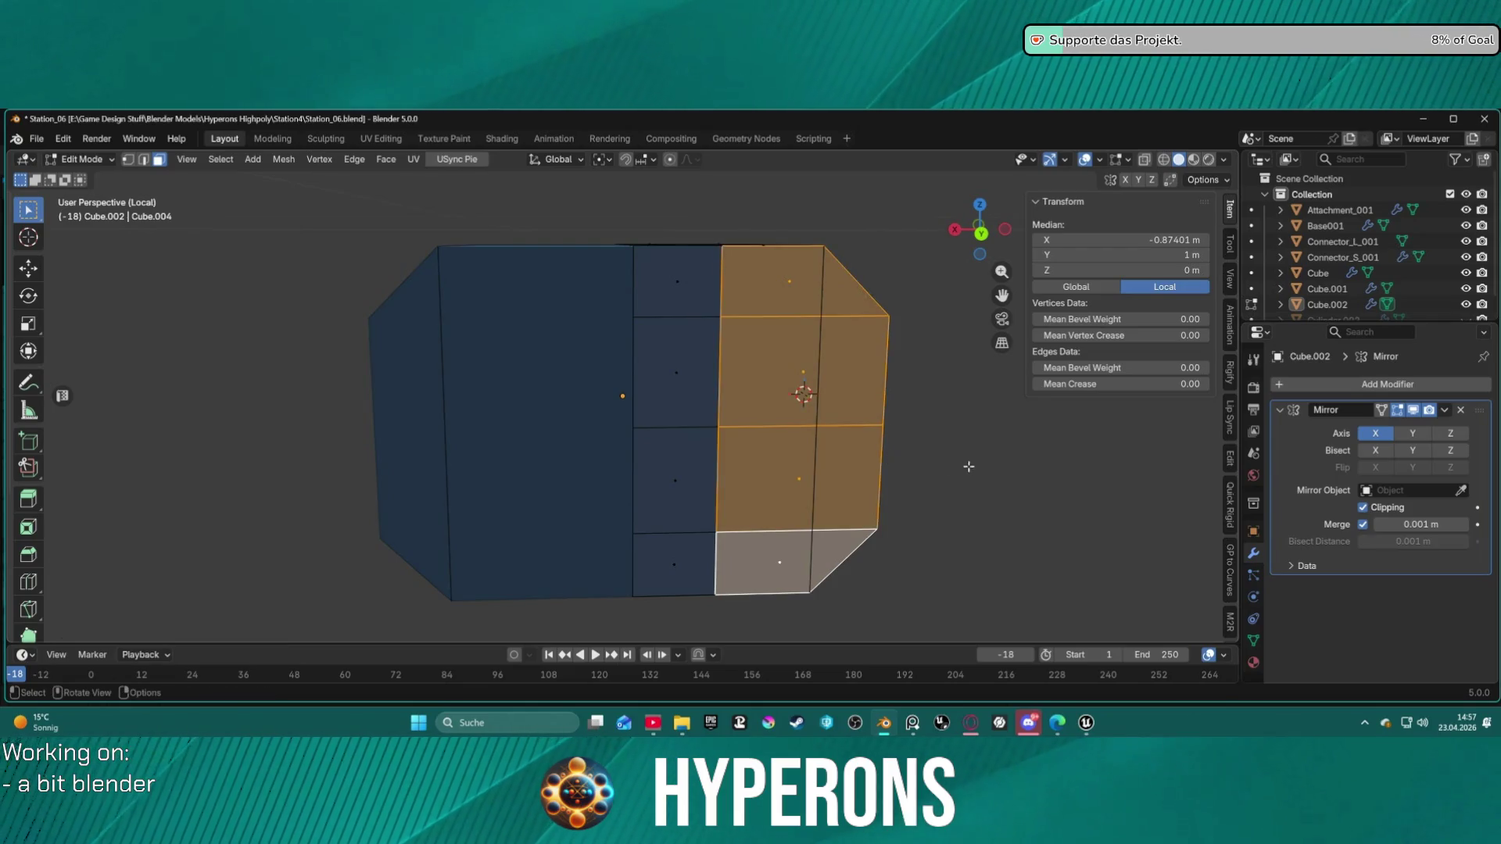
key("alt+a")
left_click(815, 445)
Step: Select the rightmost vertical edge loop and remove it via the X delete menu
key("2")
left_click(814, 379, "alt")
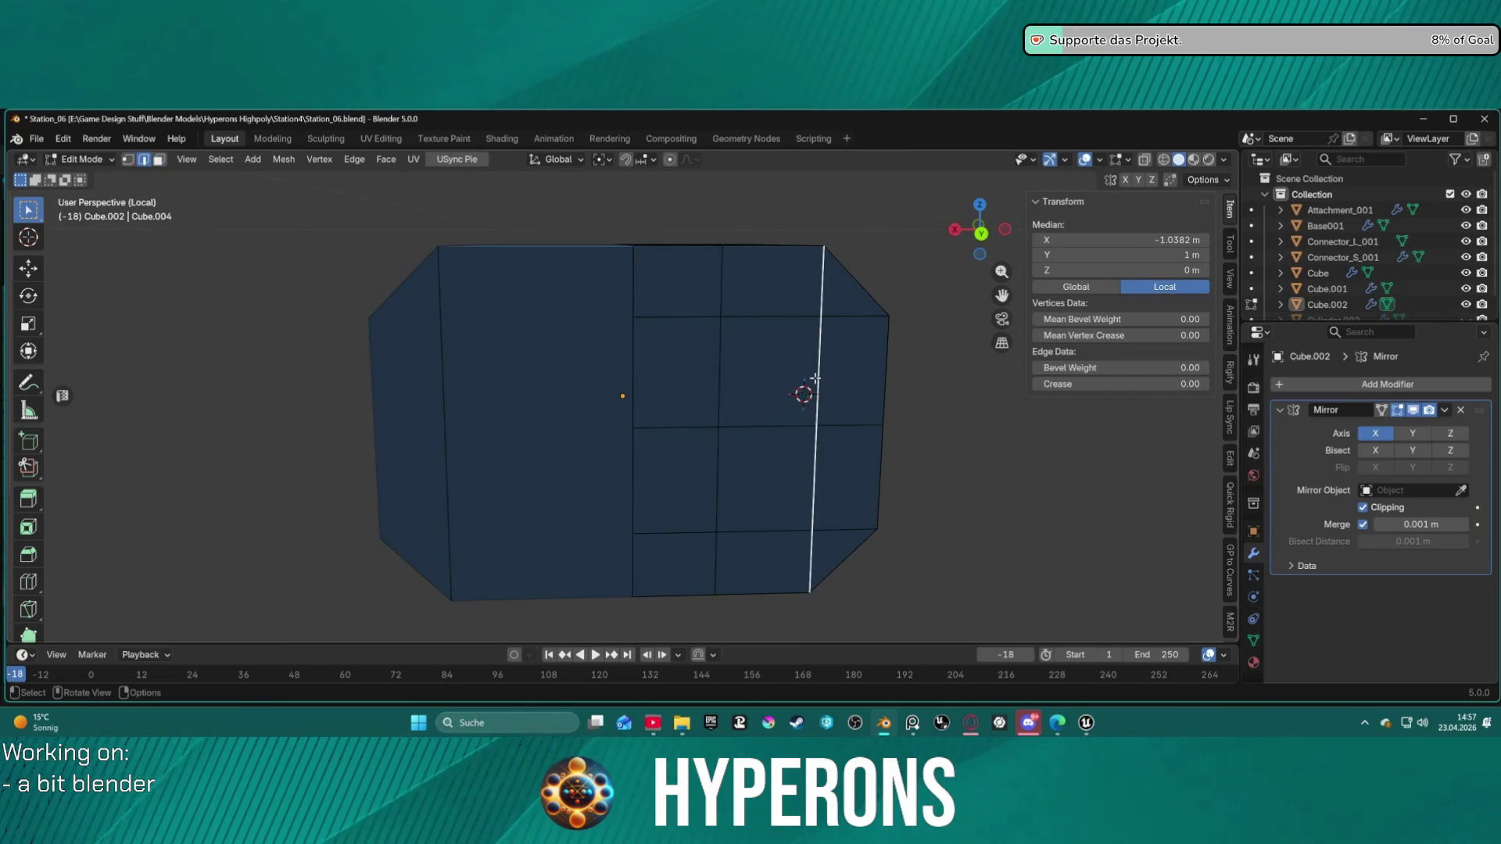
key("ctrl+x")
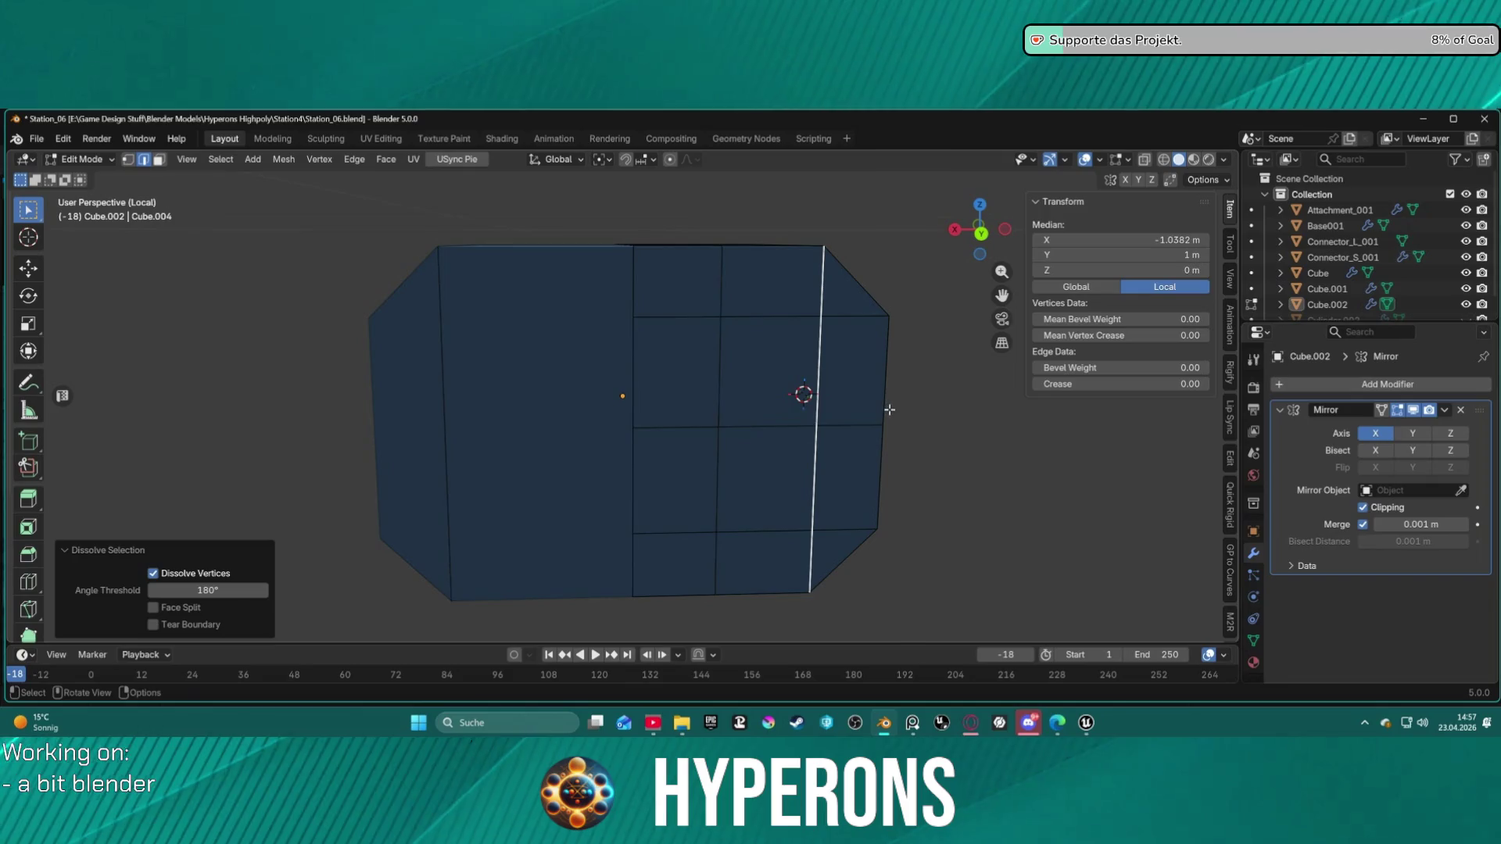
key("x")
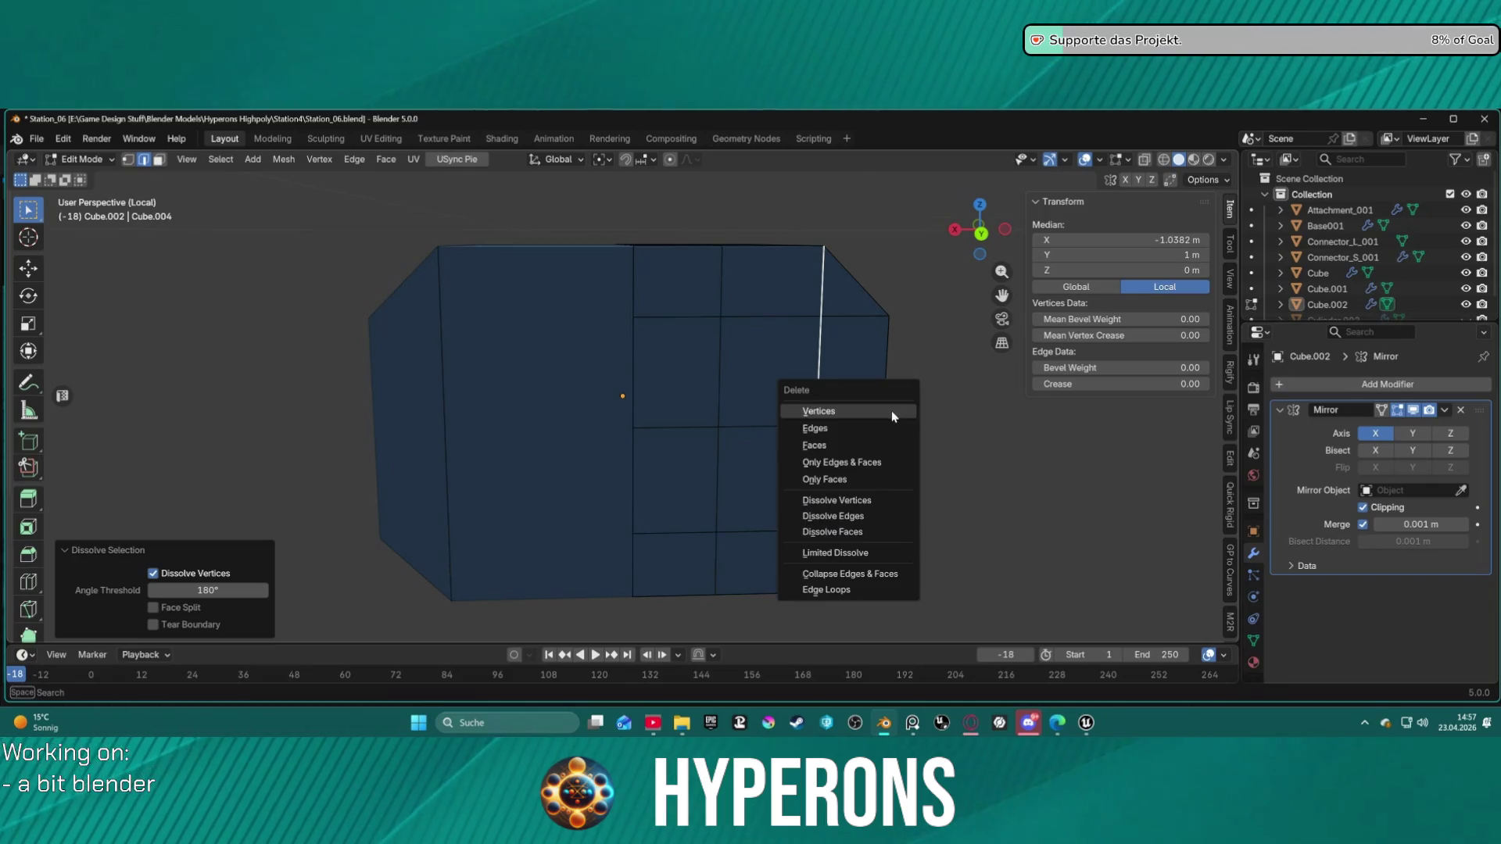
left_click(890, 430)
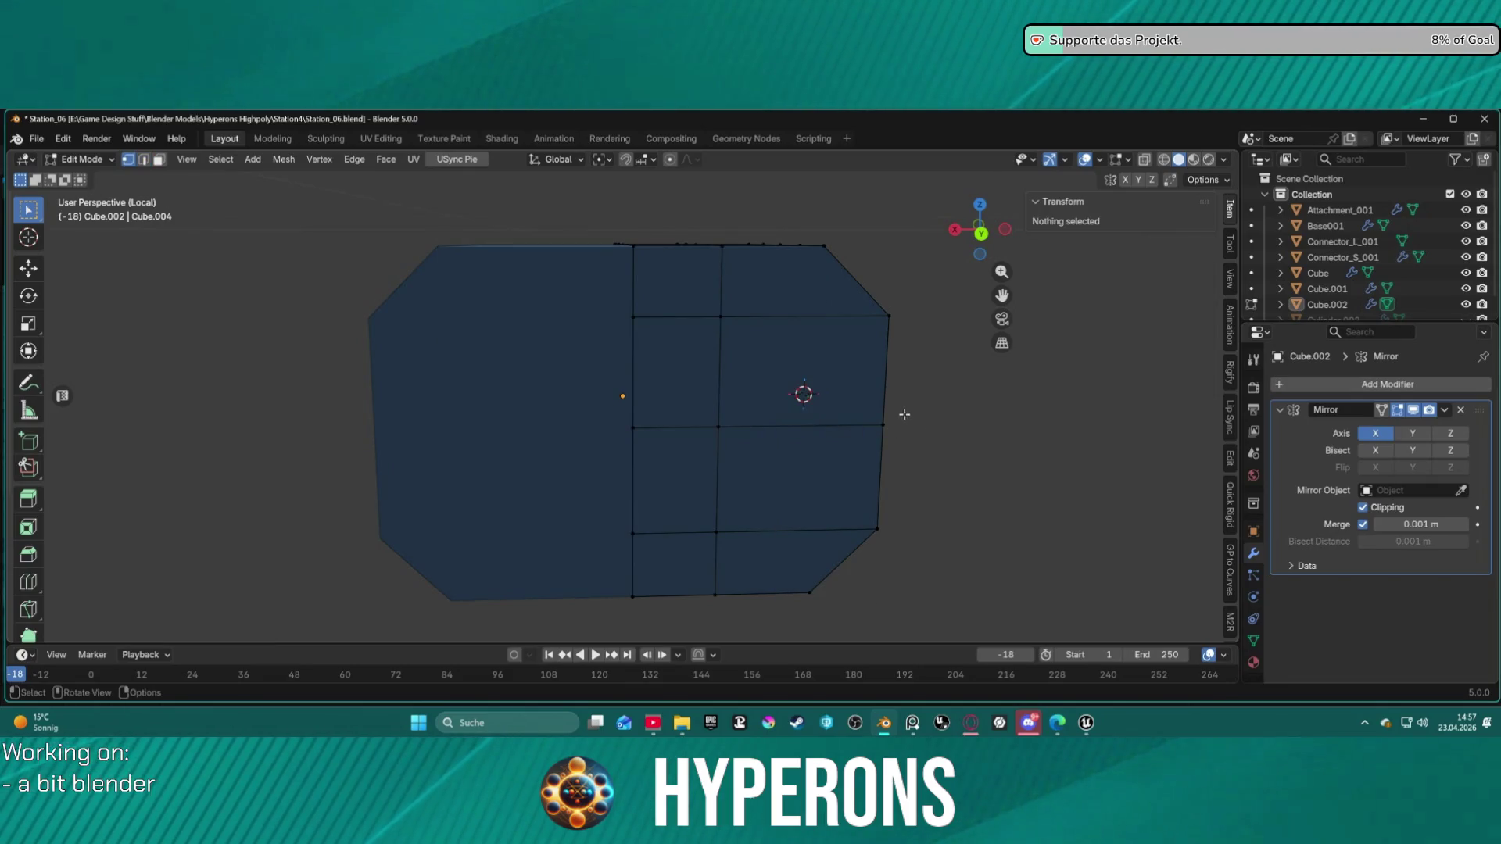
mouse_move(906, 410)
middle_mouse_down()
mouse_move(888, 406)
mouse_move(904, 400)
middle_mouse_up()
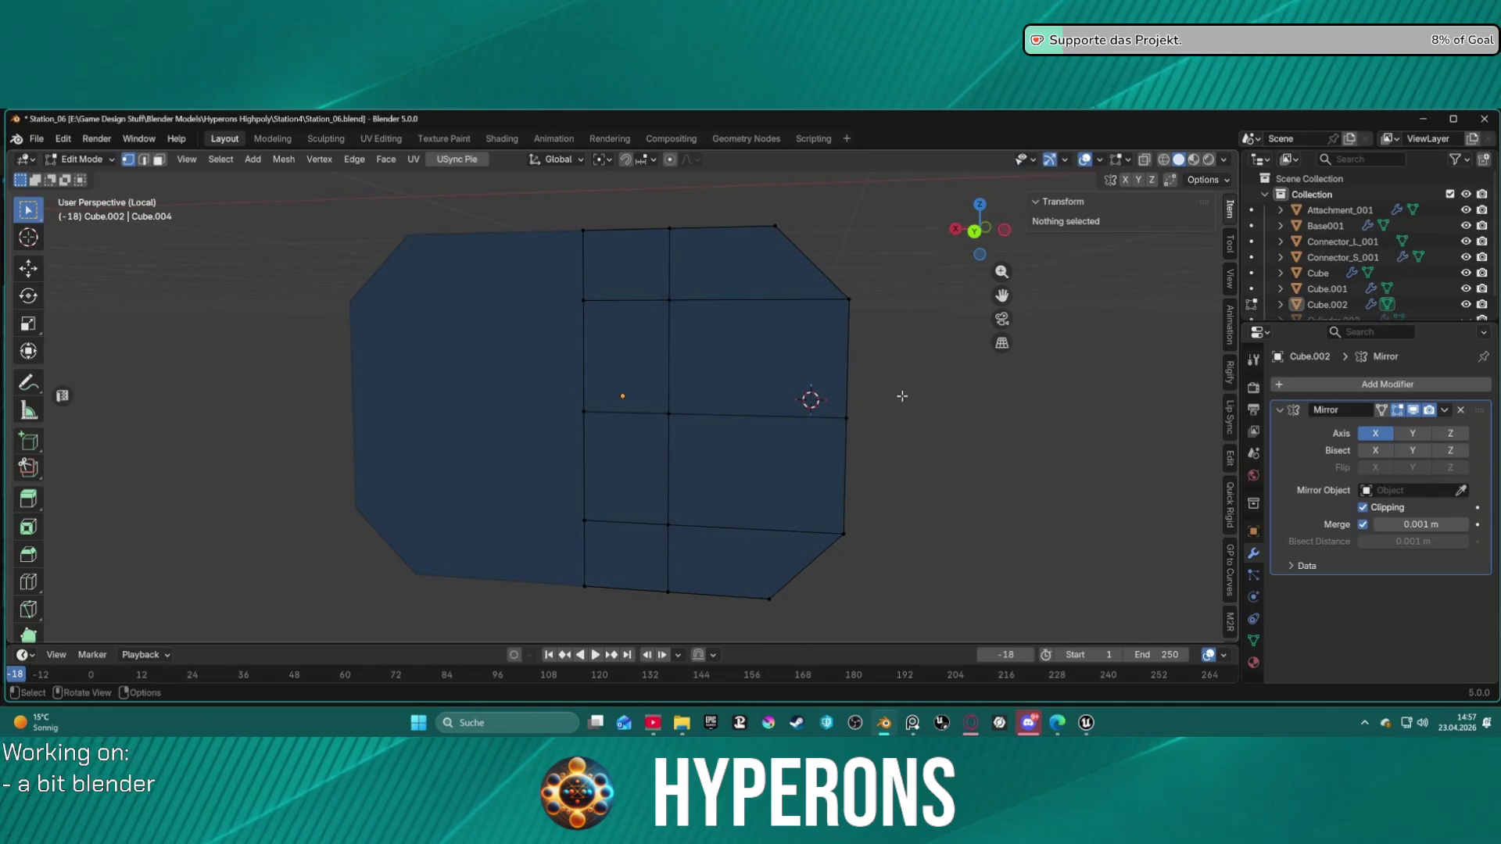
Step: Connect the top-right and bottom-right corner vertices with a new edge using J
key("1")
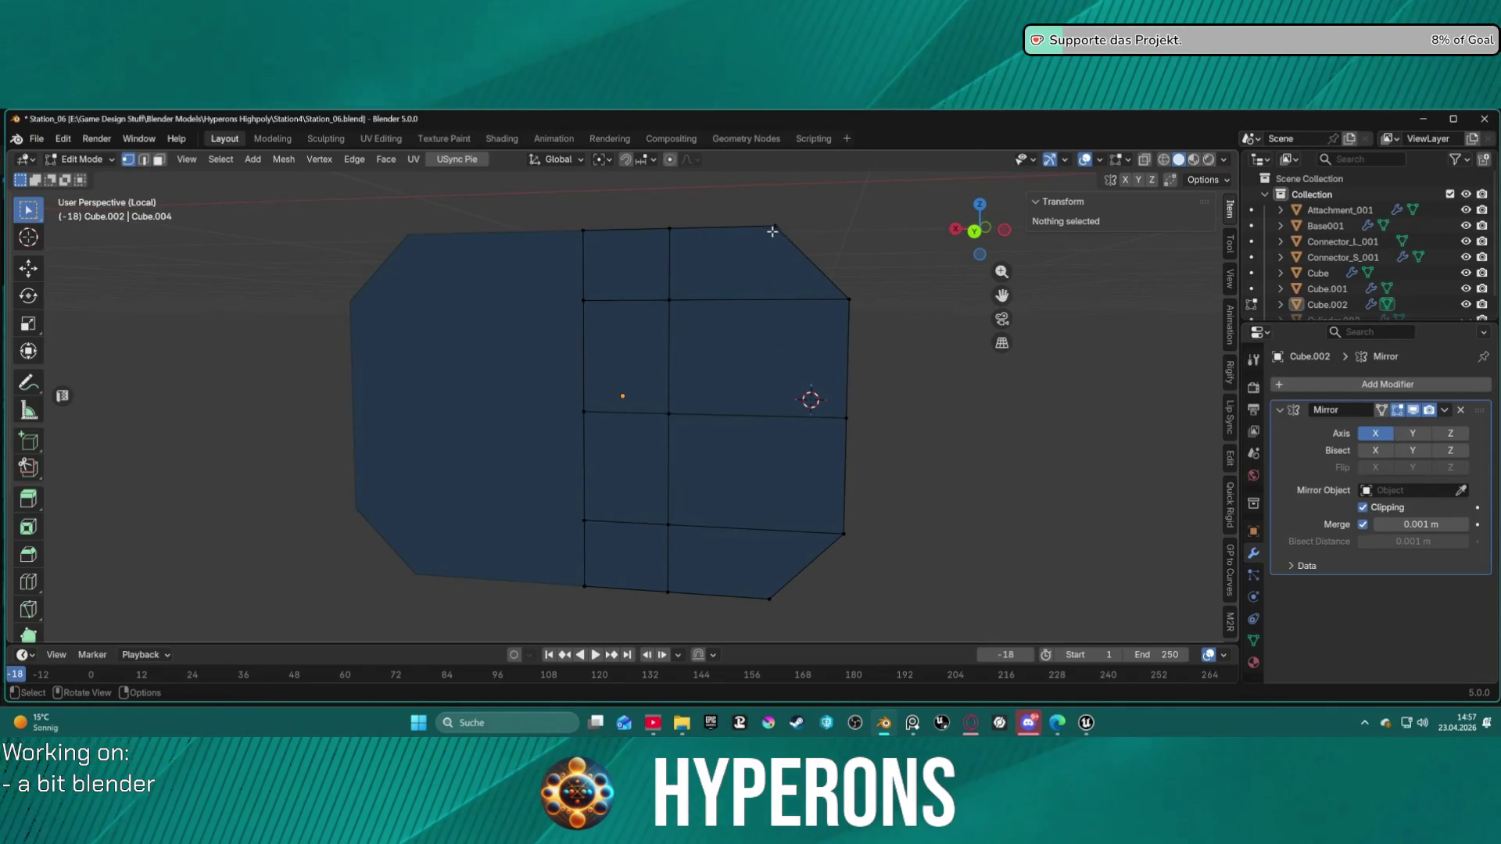
left_click(775, 227)
left_click(767, 600, "shift")
key("j")
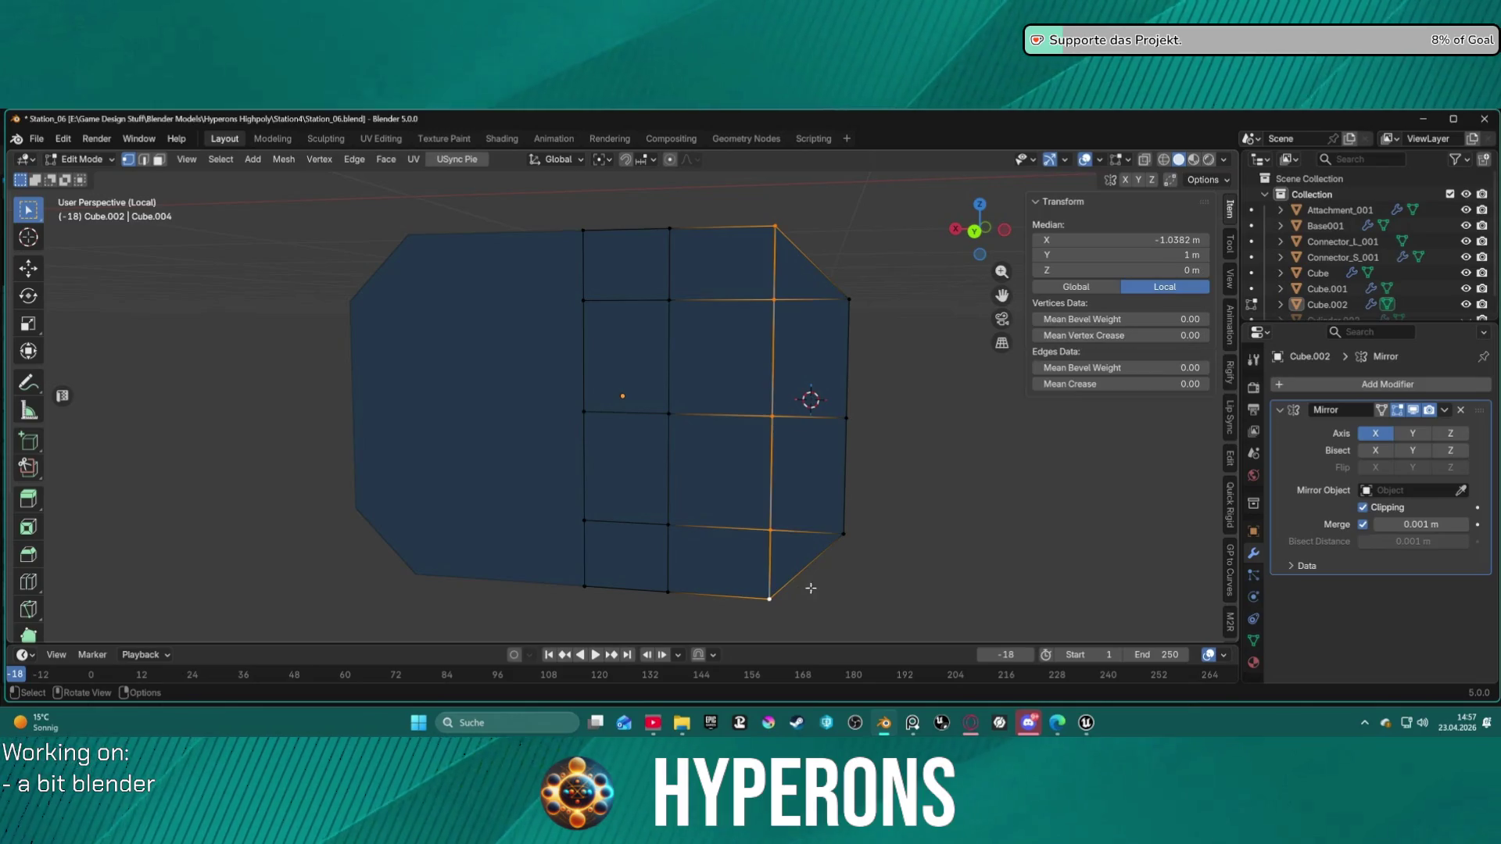
left_click(950, 537)
mouse_move(950, 537)
middle_mouse_down()
mouse_move(871, 496)
mouse_move(703, 496)
mouse_move(637, 448)
middle_mouse_up()
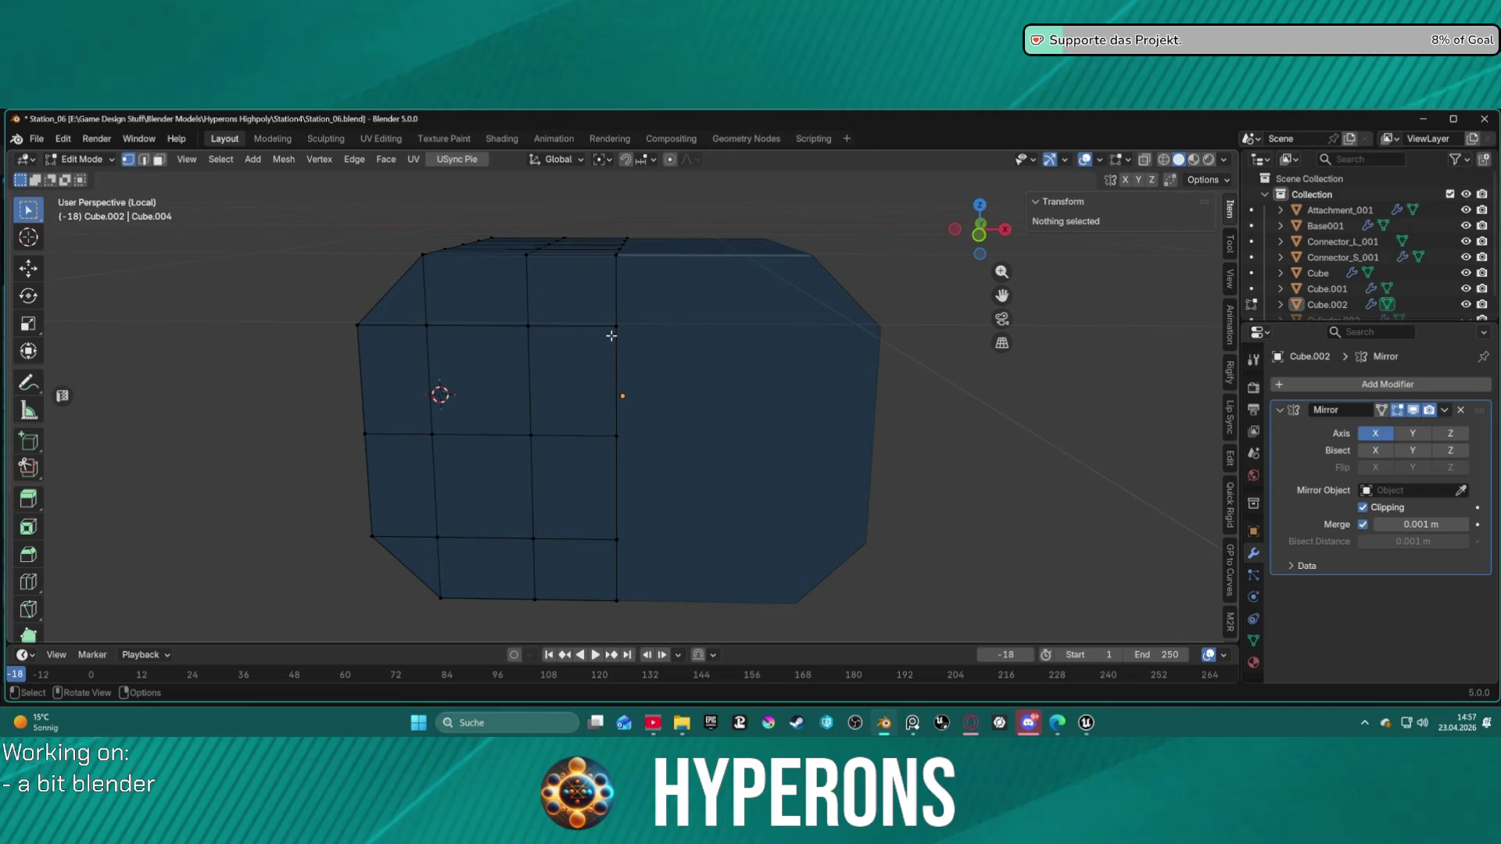
Step: Select several lower-left grid faces in face mode
key("3")
left_click(571, 383)
left_click(418, 506)
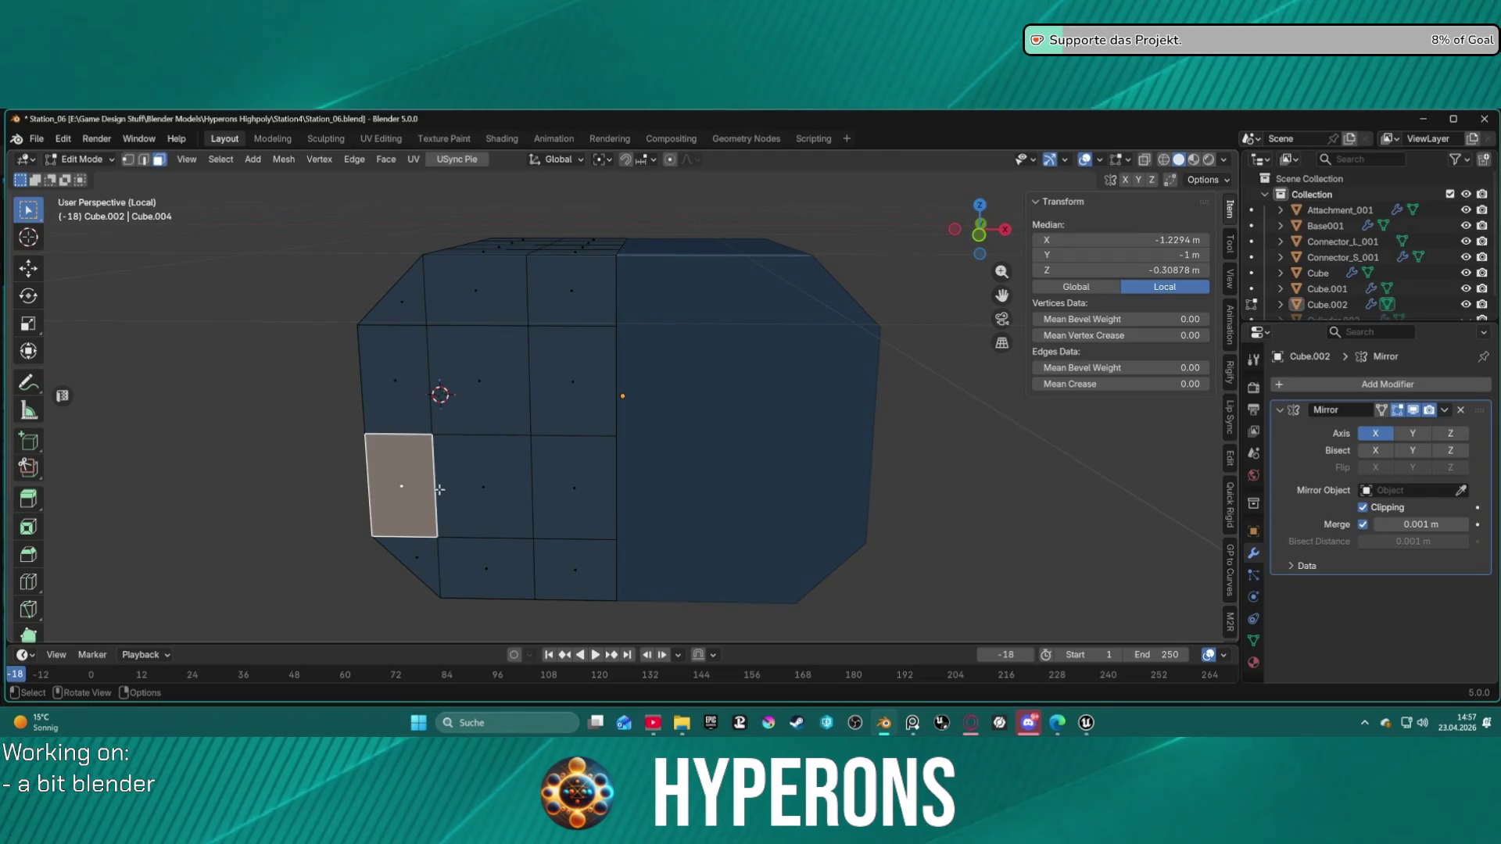
left_click(434, 364)
left_click(434, 364, "shift")
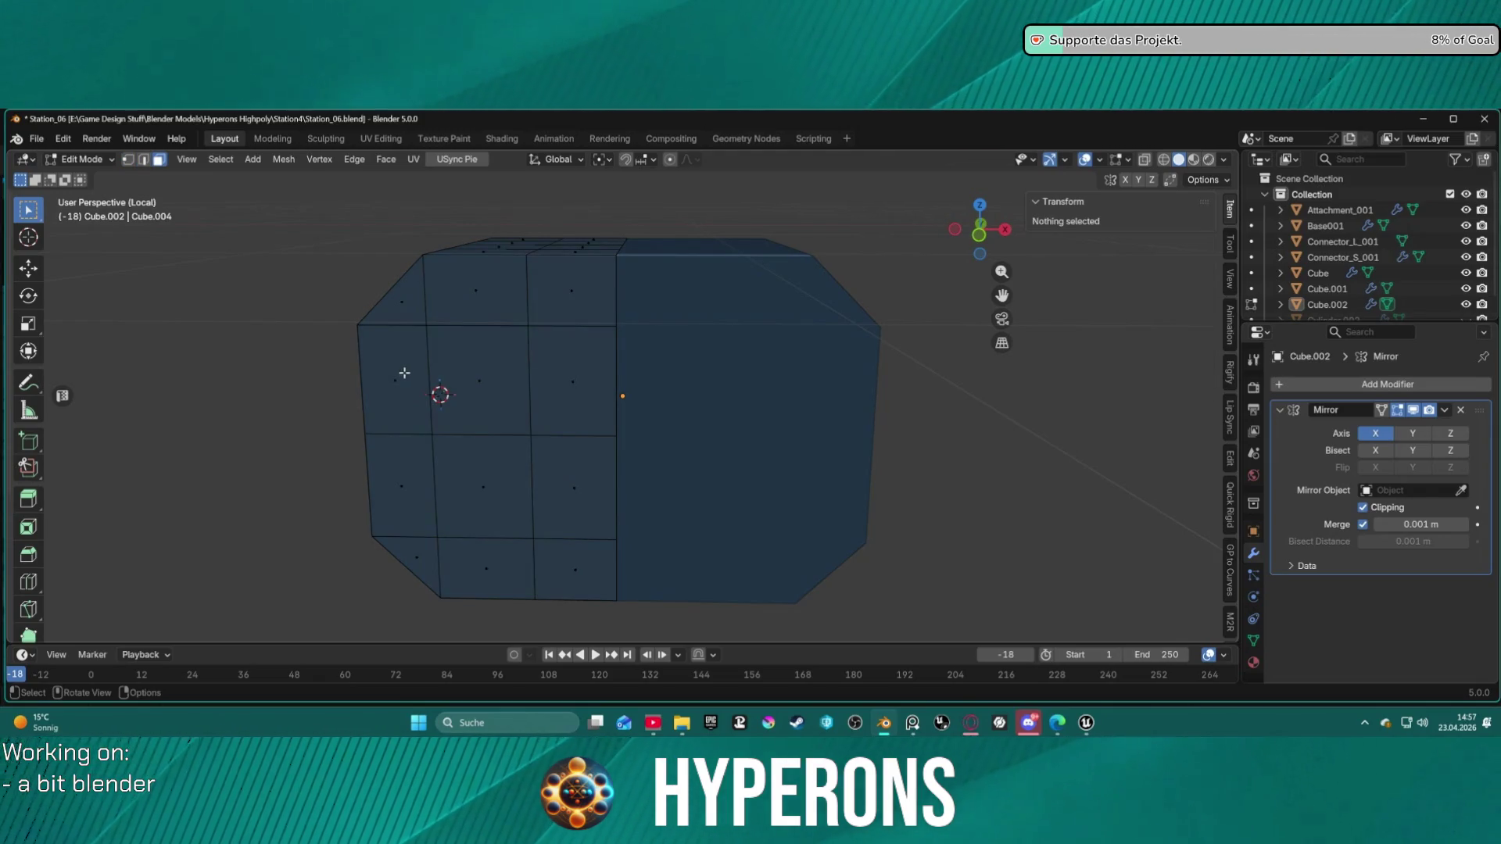
left_click(452, 485)
left_click(484, 567)
left_click(403, 484)
Step: Orbit and zoom around the mesh, leaving isolation and isolating the end-cap again
mouse_move(542, 422)
middle_mouse_down()
mouse_move(703, 438)
mouse_move(896, 423)
mouse_move(832, 441)
mouse_move(687, 359)
middle_mouse_up()
scroll(868, 462, "up", 3)
scroll(811, 406, "down", 8)
scroll(708, 358, "up", 4)
scroll(708, 358, "down", 6)
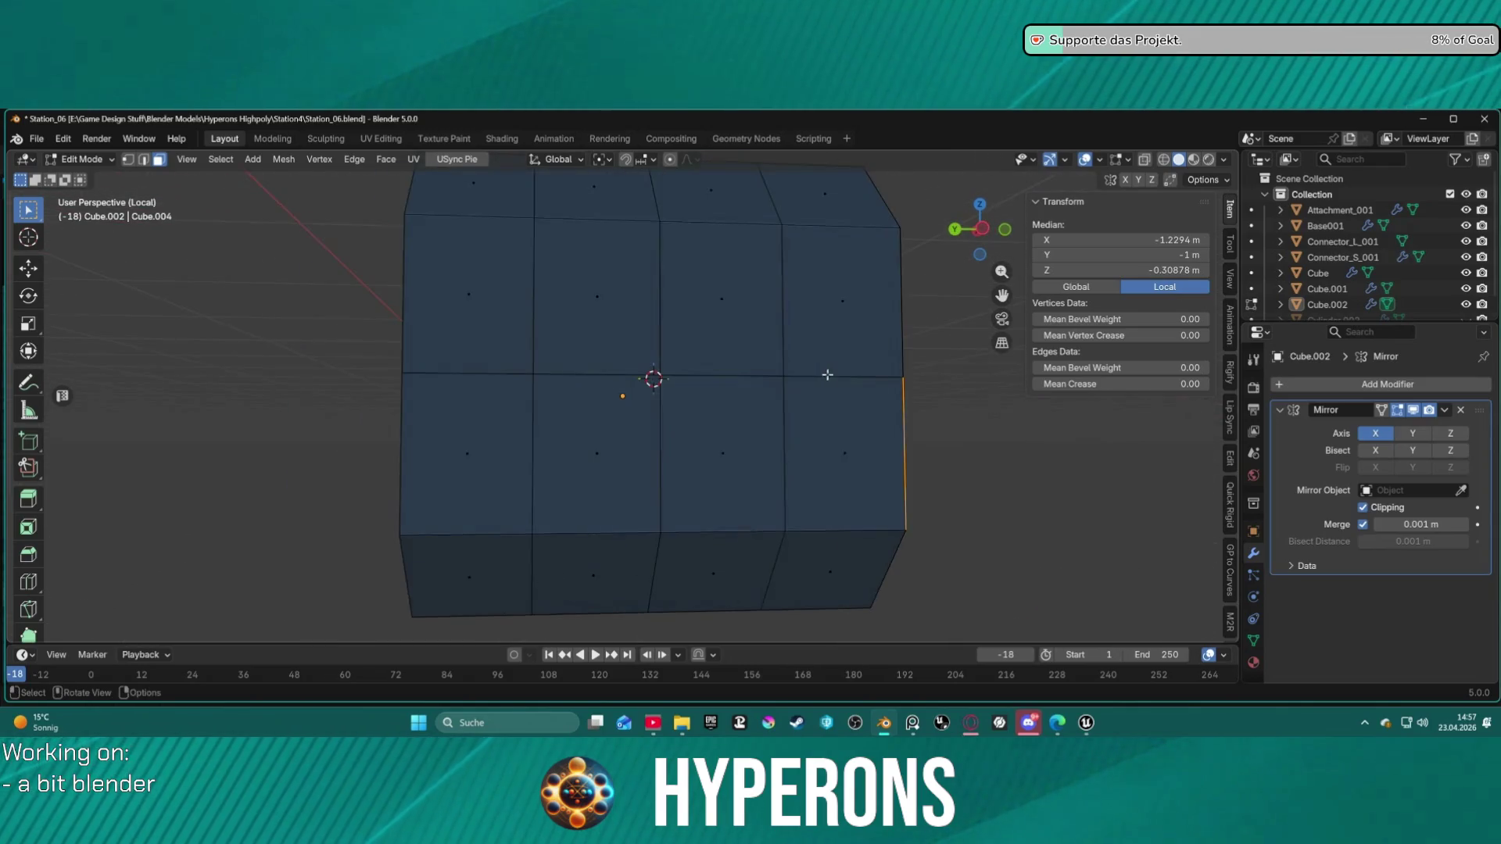
mouse_move(787, 392)
middle_mouse_down()
mouse_move(931, 429)
mouse_move(914, 428)
mouse_move(972, 391)
middle_mouse_up()
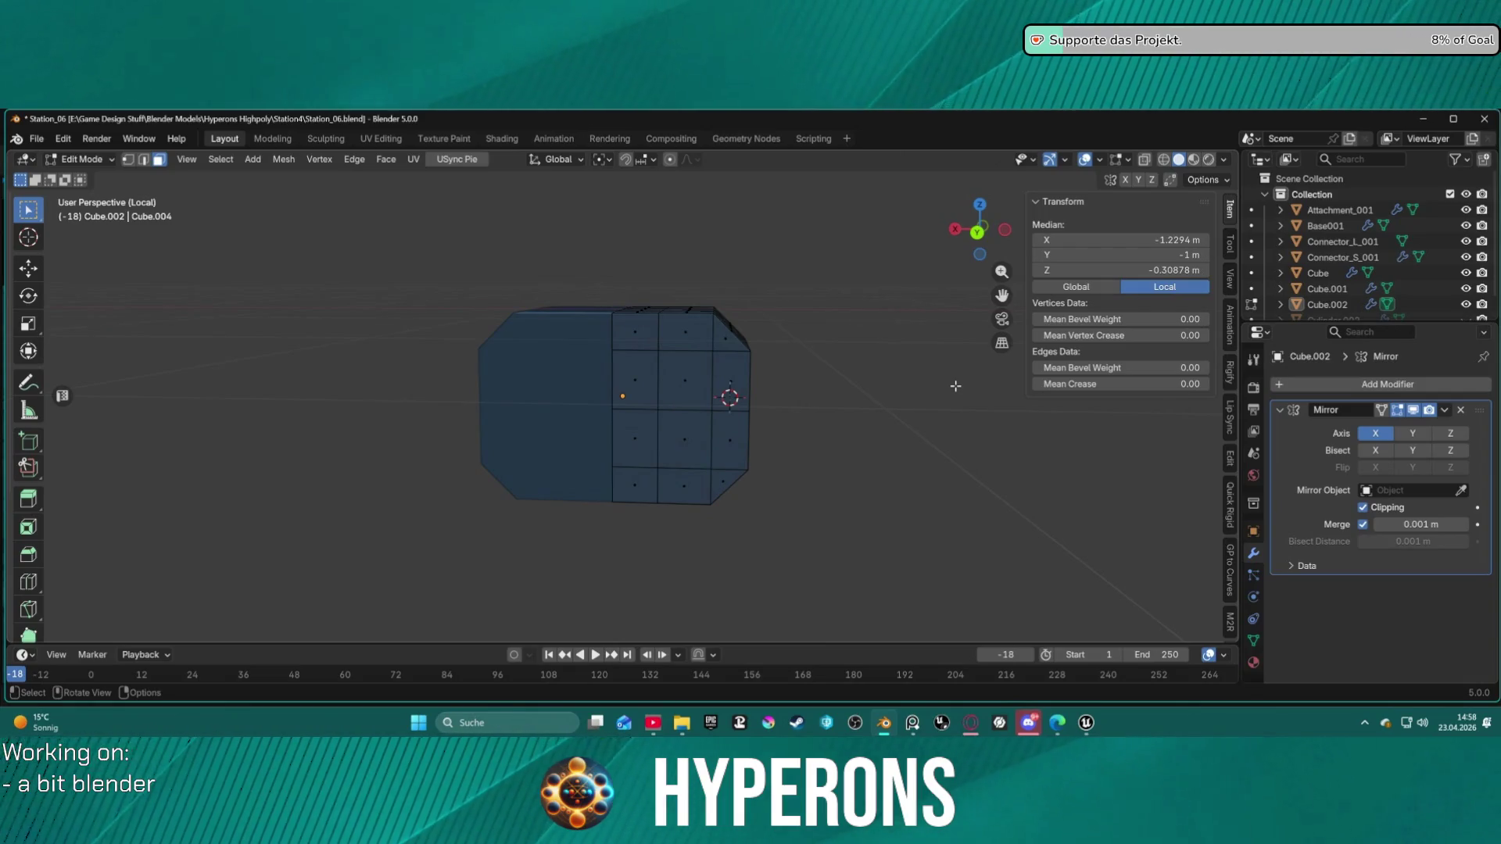
key("KP_Divide")
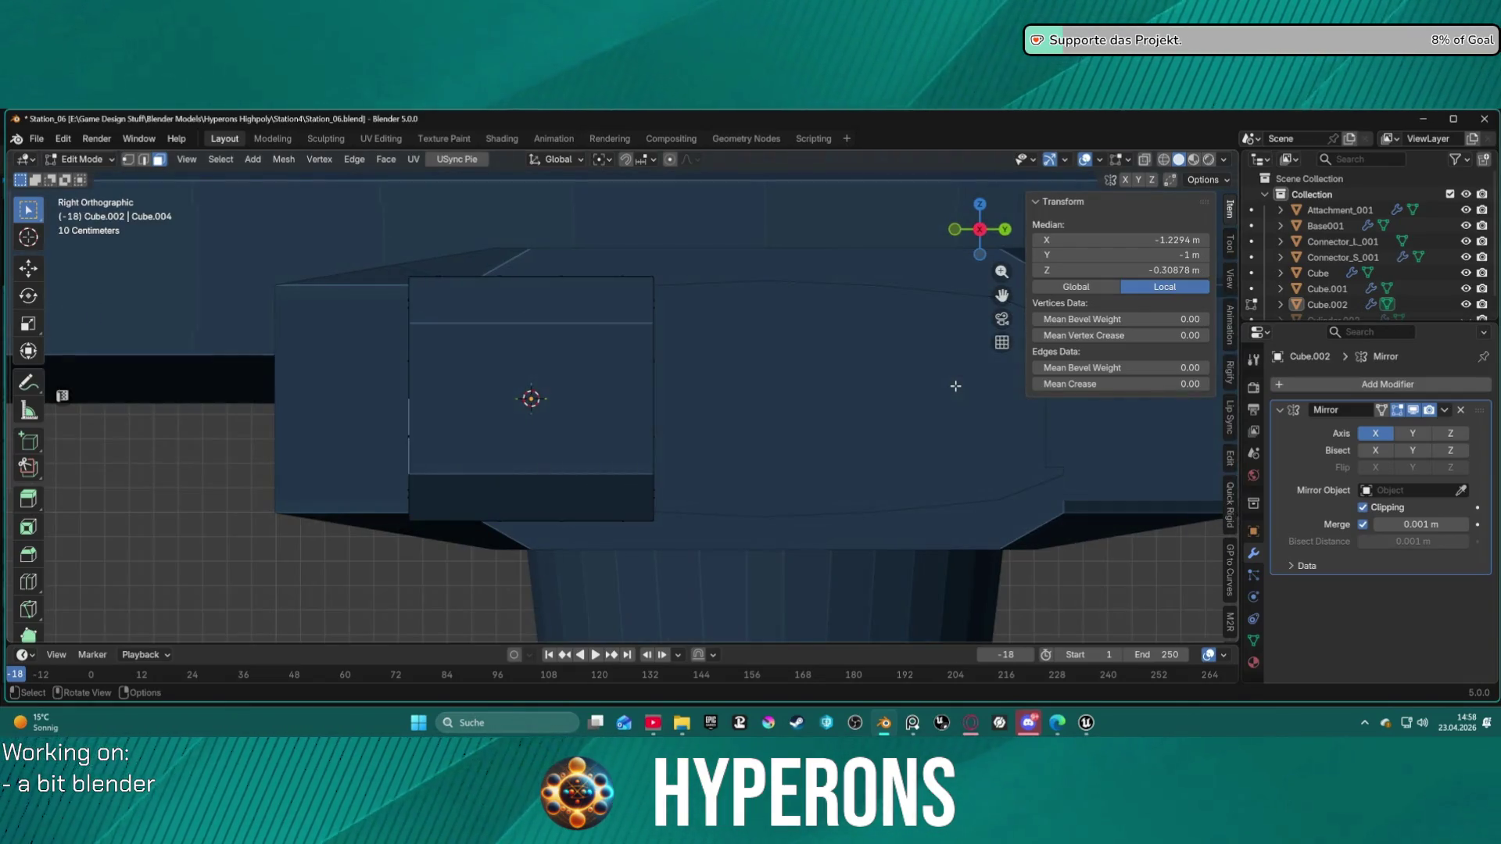
middle_click_drag(938, 438, 887, 405)
scroll(860, 406, "up", 3)
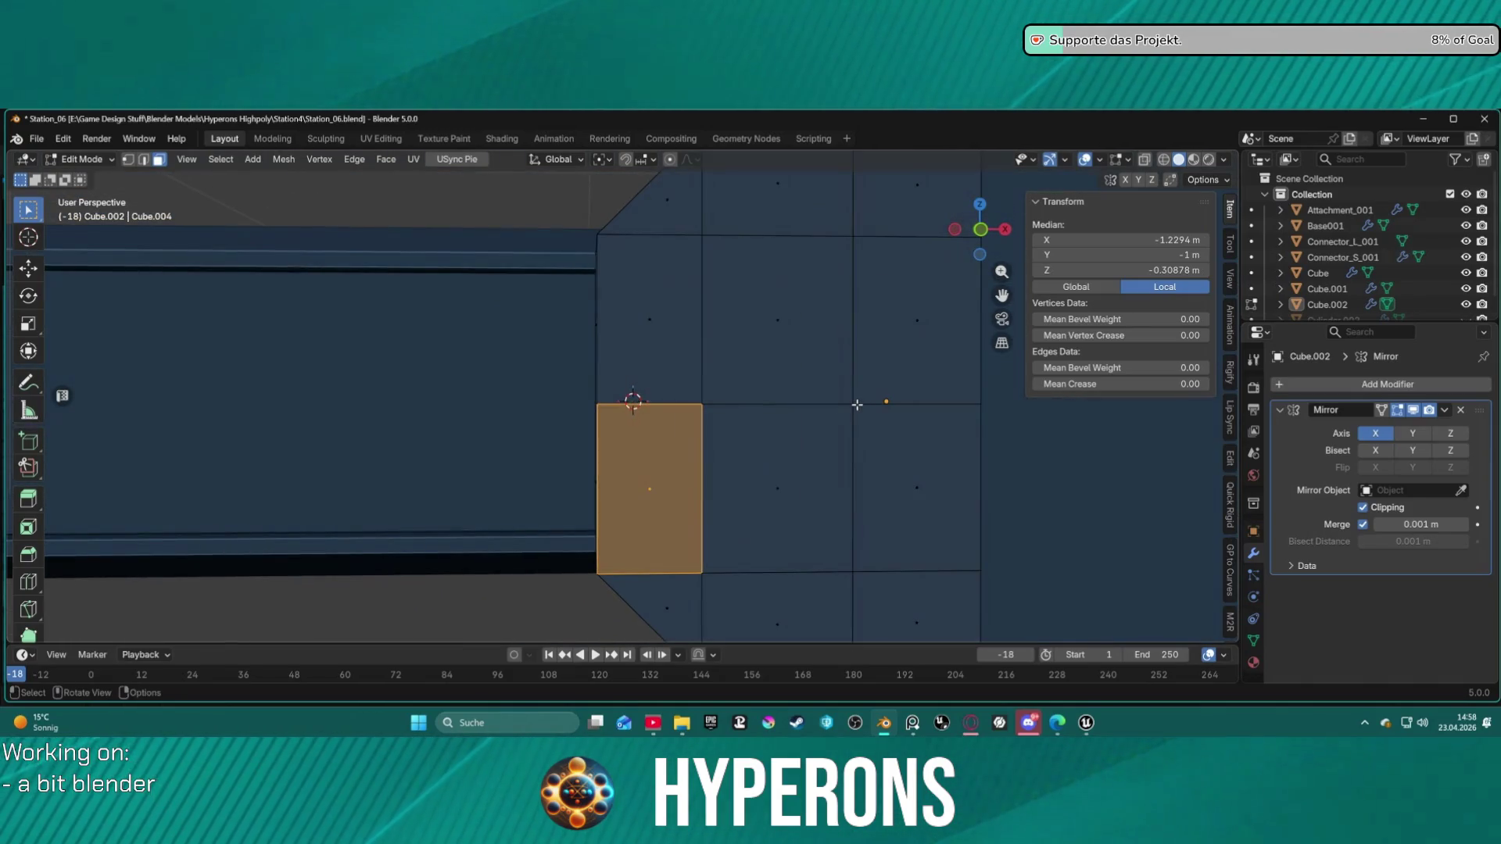
key("KP_Divide")
scroll(715, 410, "up", 3)
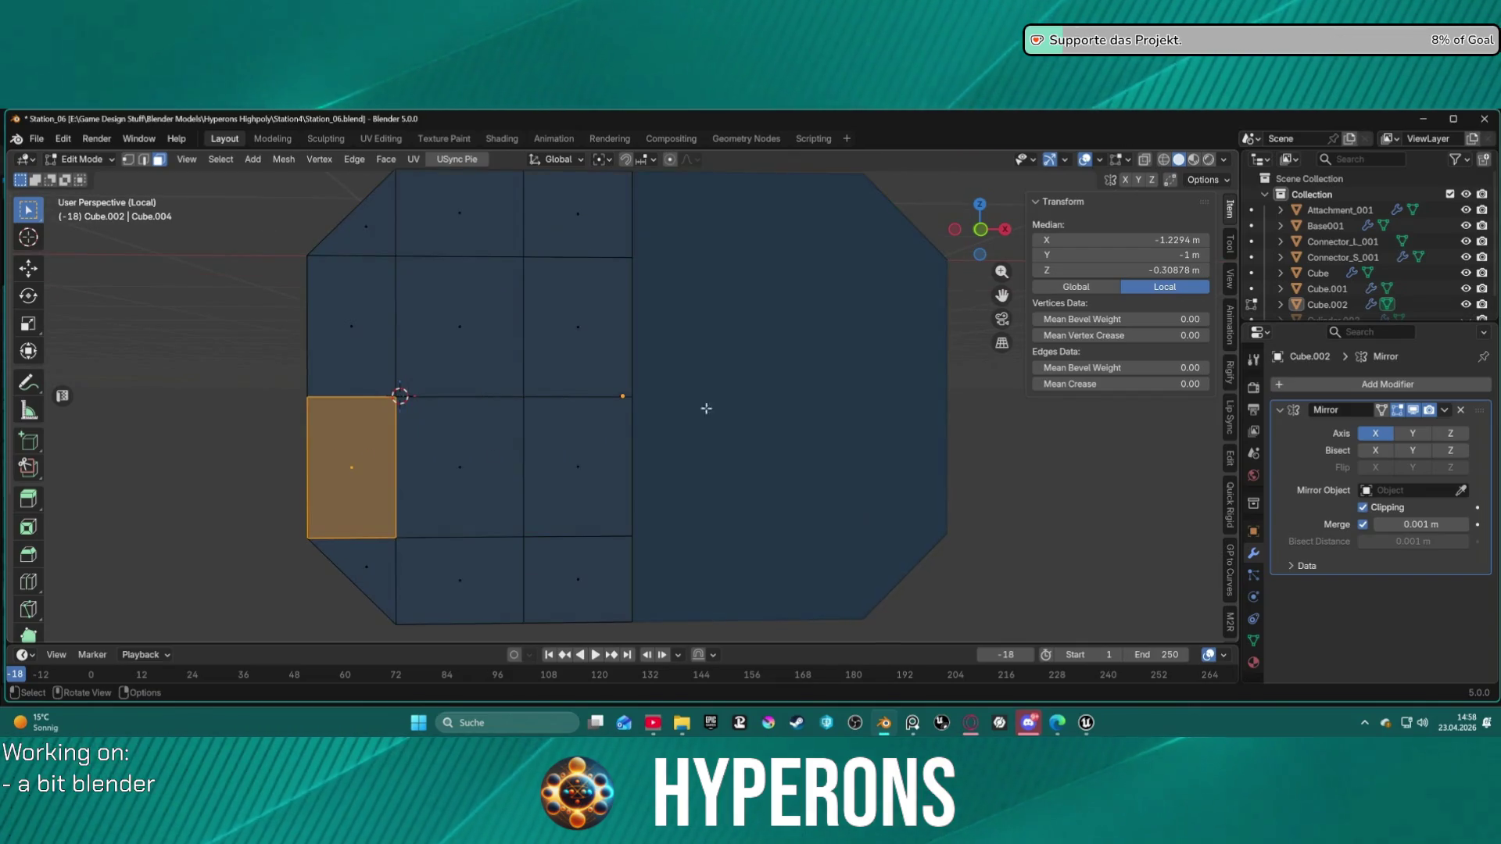
Step: Extend the selection with the top-left triangle and upper and lower faces to complete the left block
key("s")
key("z")
key("minus")
key("1")
key("Return")
left_click(387, 237, "shift")
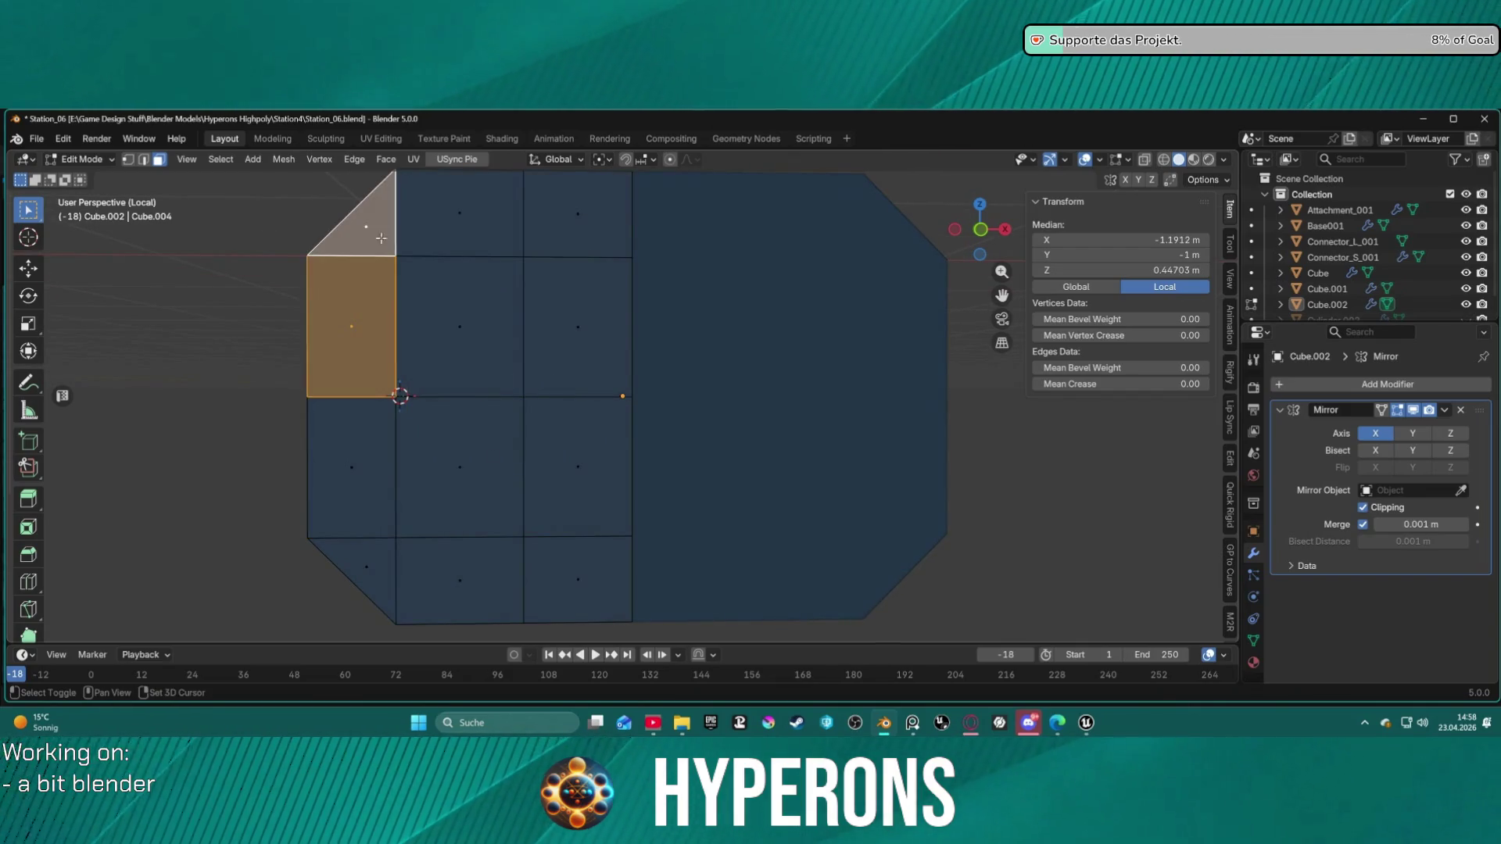
left_click_drag(427, 205, 617, 395, "shift")
left_click_drag(334, 445, 586, 570, "shift")
mouse_move(566, 526)
middle_mouse_down()
mouse_move(439, 368)
mouse_move(573, 429)
mouse_move(517, 500)
middle_mouse_up()
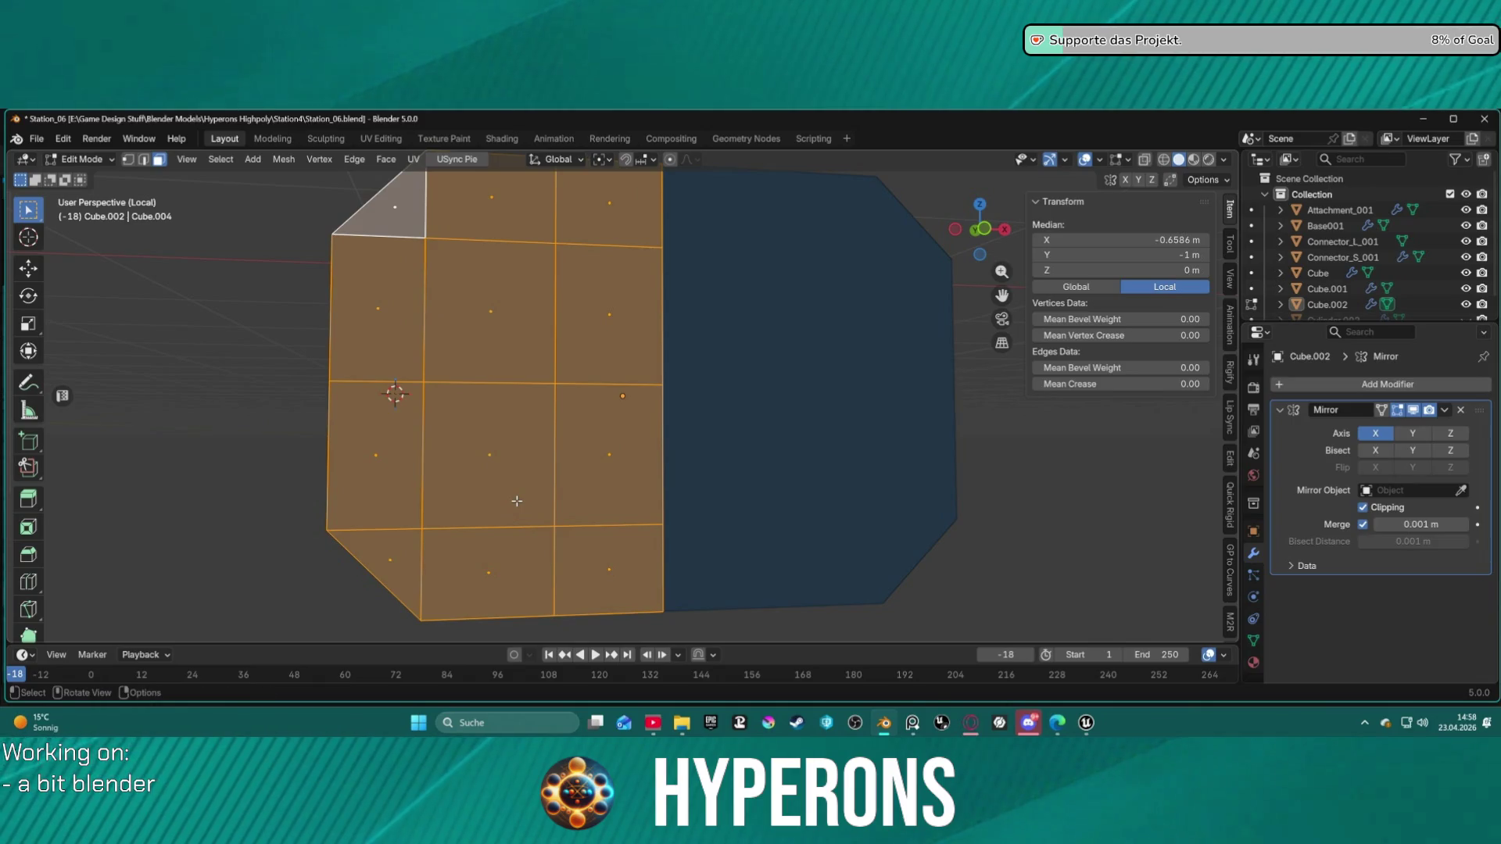
Step: Inset the selected left grid faces by 0.04666 m, then bring up the Delete menu
key("i")
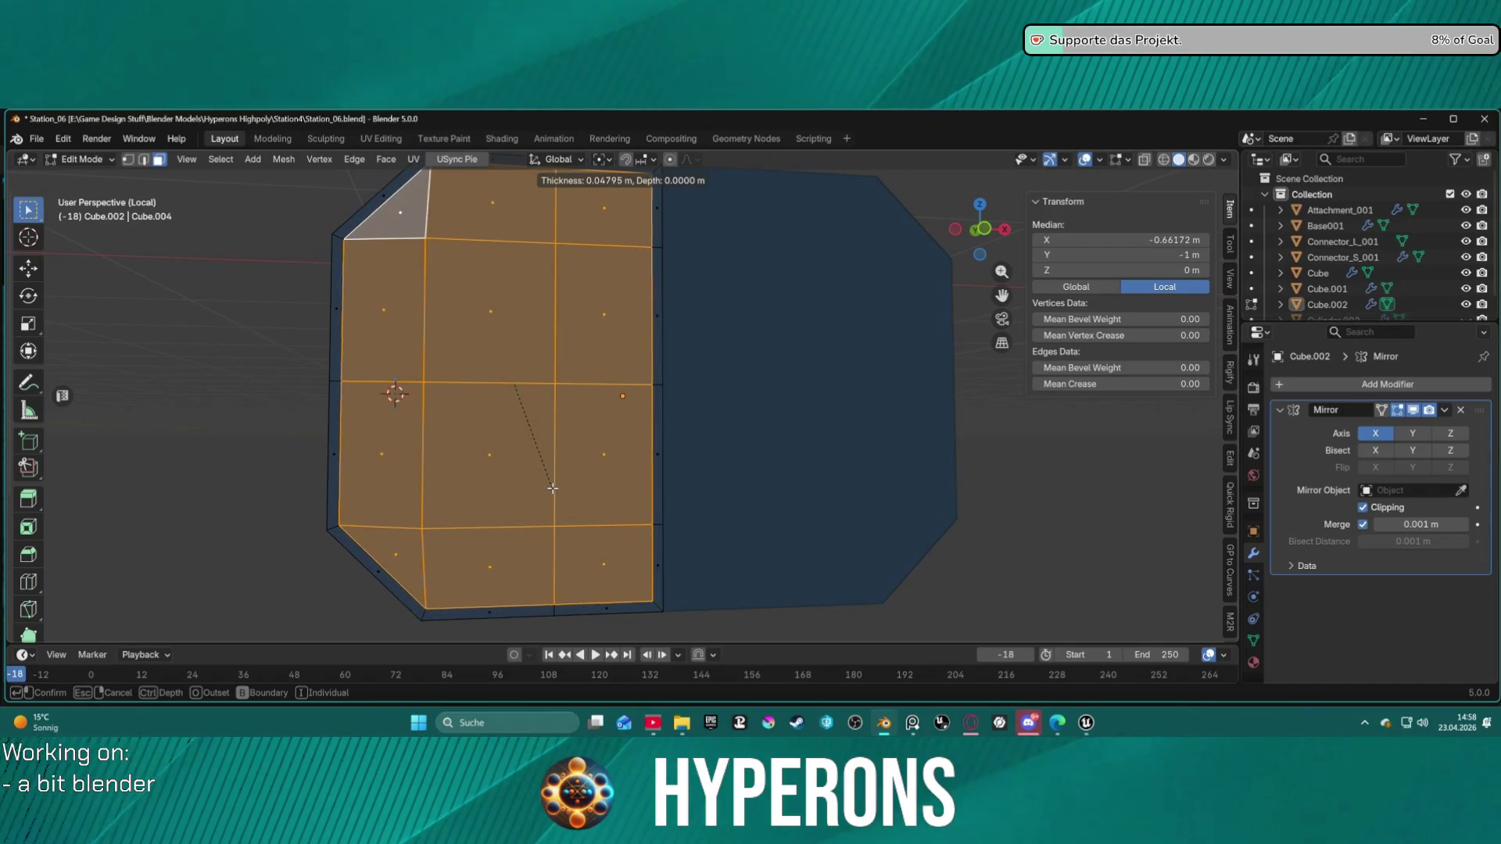
left_click(553, 489)
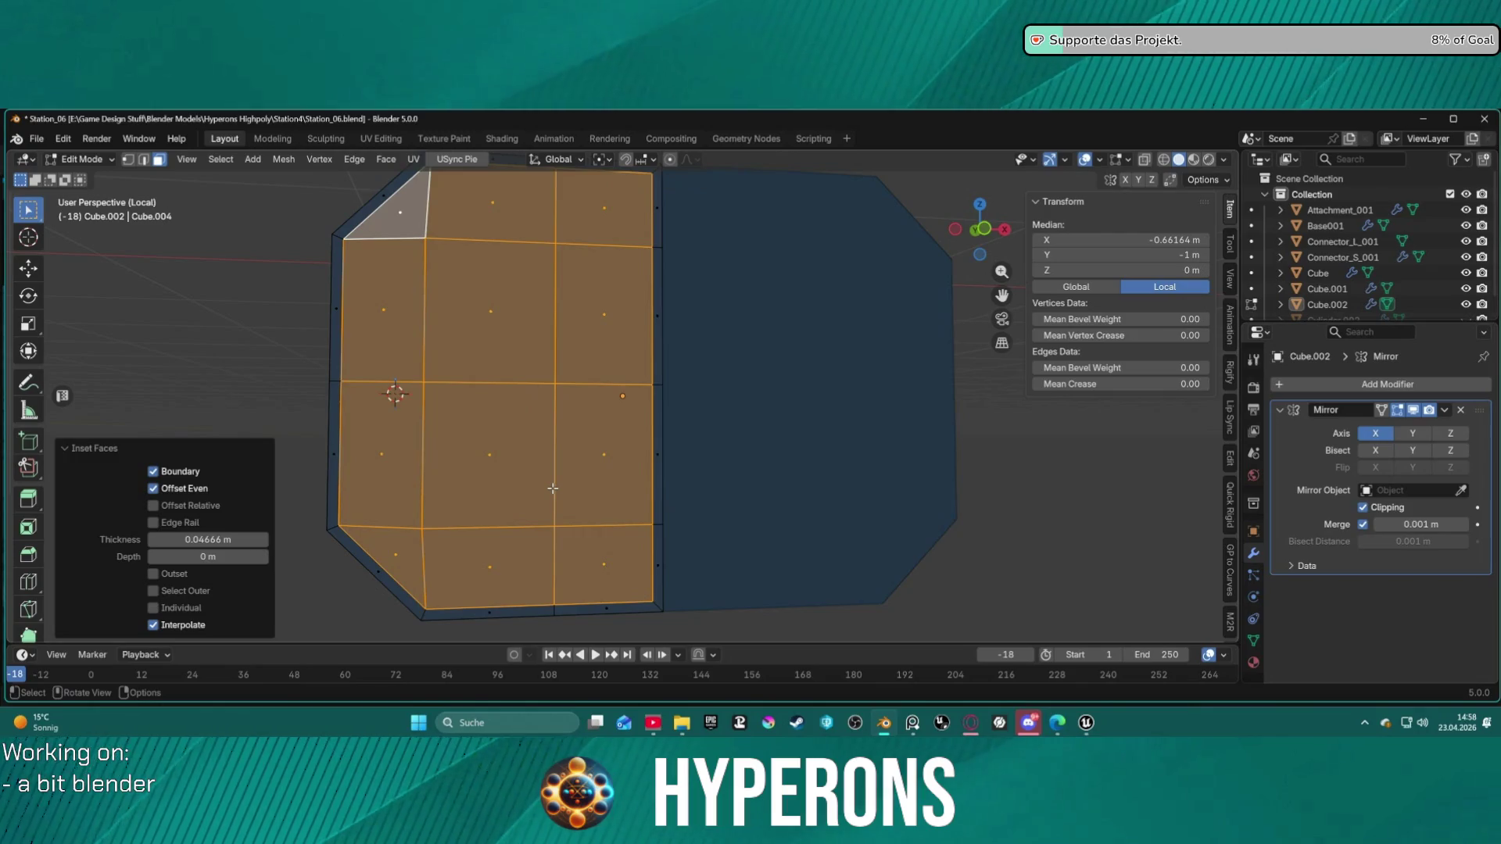
mouse_move(689, 526)
middle_mouse_down()
mouse_move(767, 490)
mouse_move(627, 498)
mouse_move(654, 473)
middle_mouse_up()
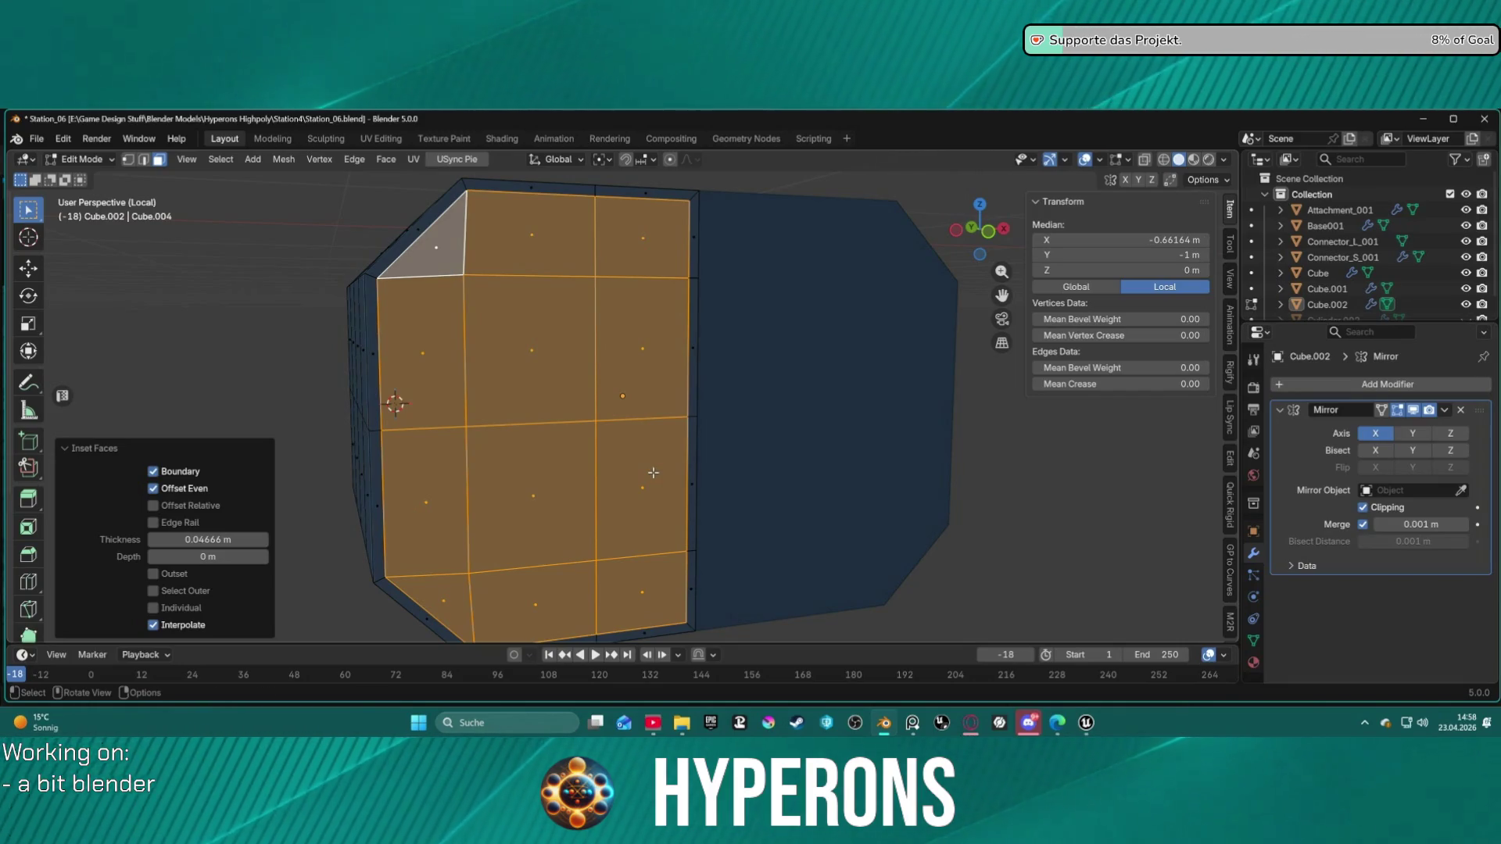
key("x")
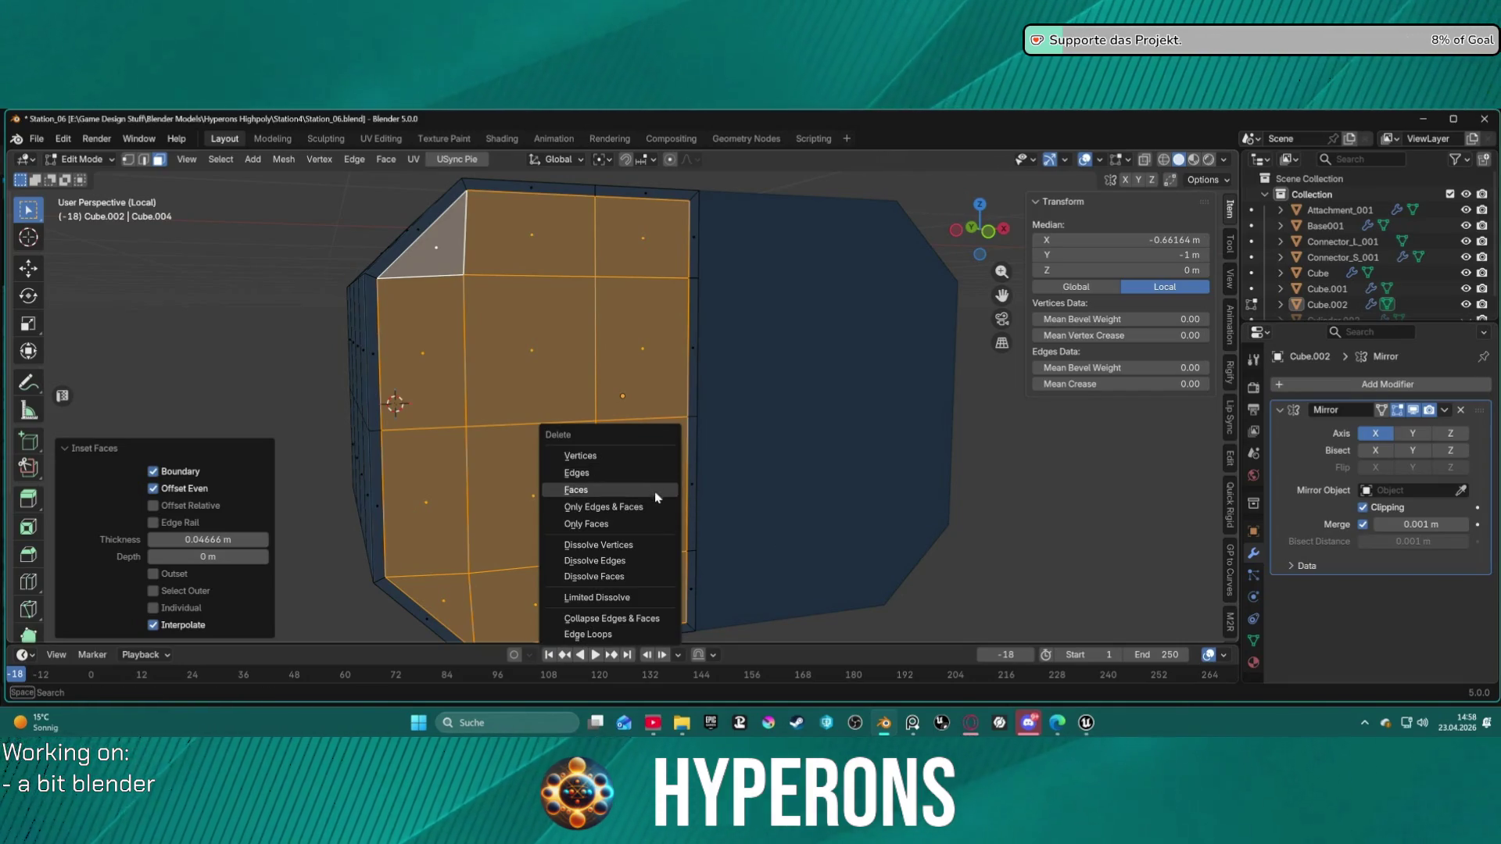